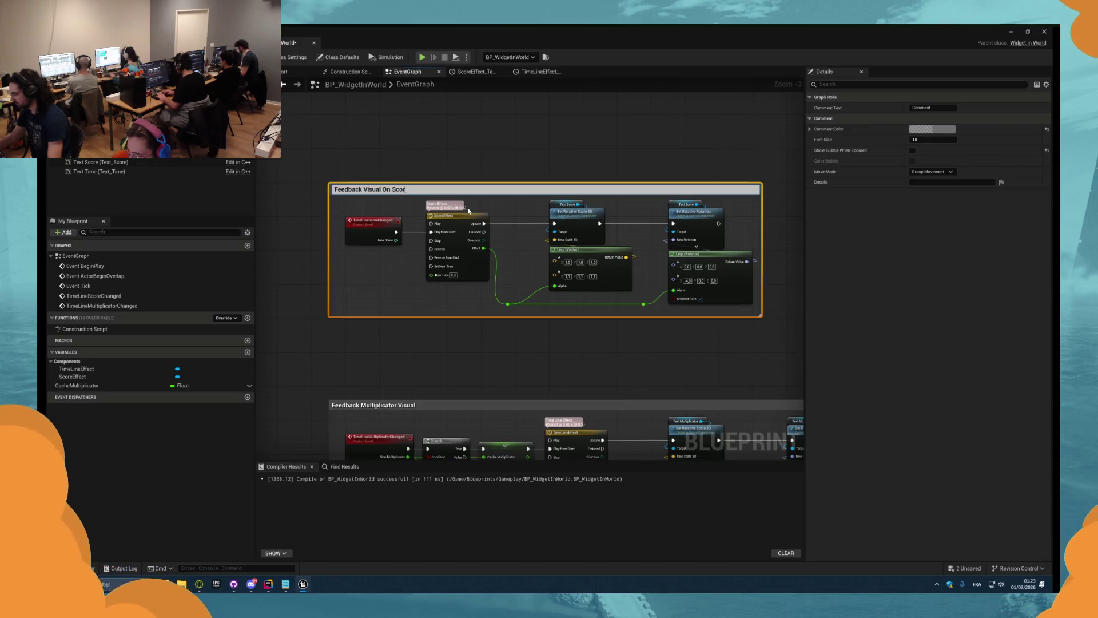
# - Retitle the comments 'Feedback Visual On Score Changed' and 'Feedback Visual On Multiplicator CHanged'
pyautogui.write('e Change')
pyautogui.press('Return')
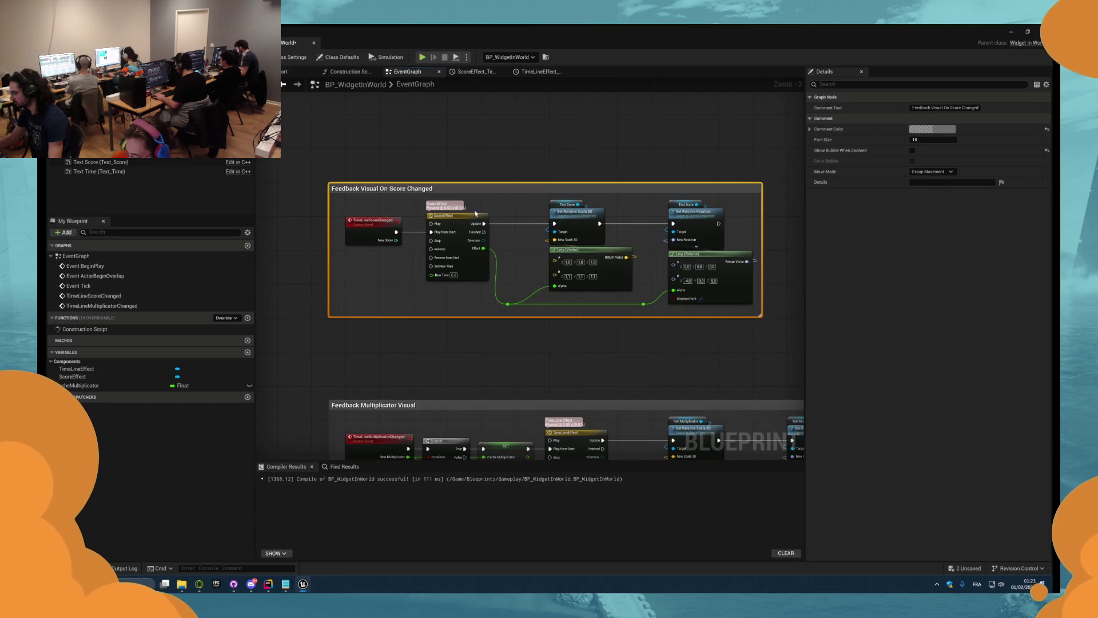
pyautogui.moveTo(468, 211); pyautogui.dragTo(527, 152)
pyautogui.click(475, 354)
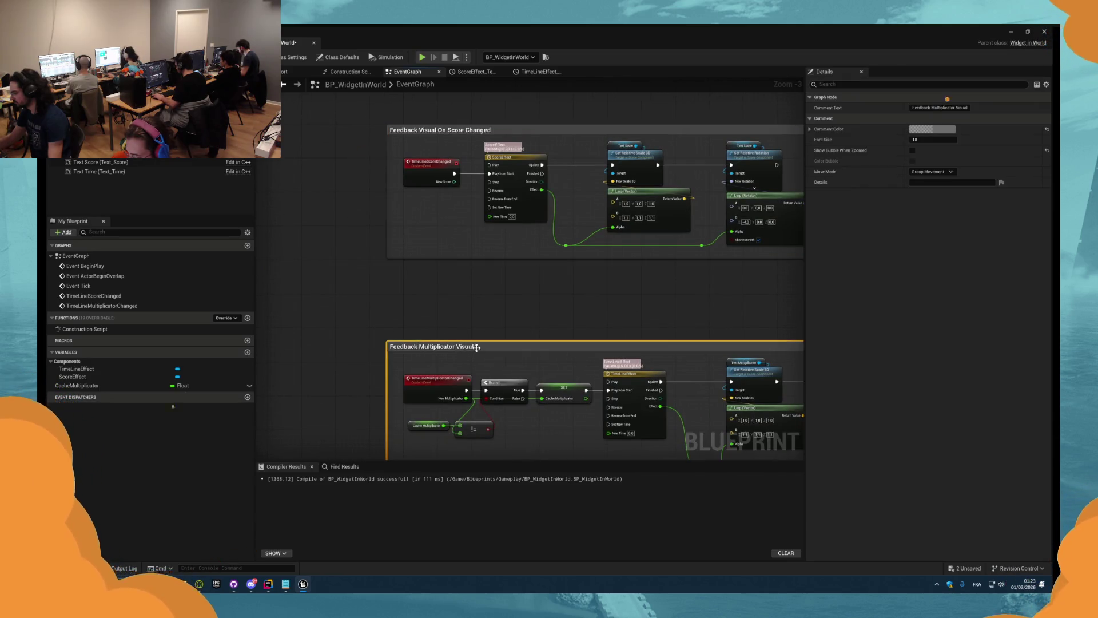
pyautogui.press('BackSpace')
pyautogui.write('Visual On')
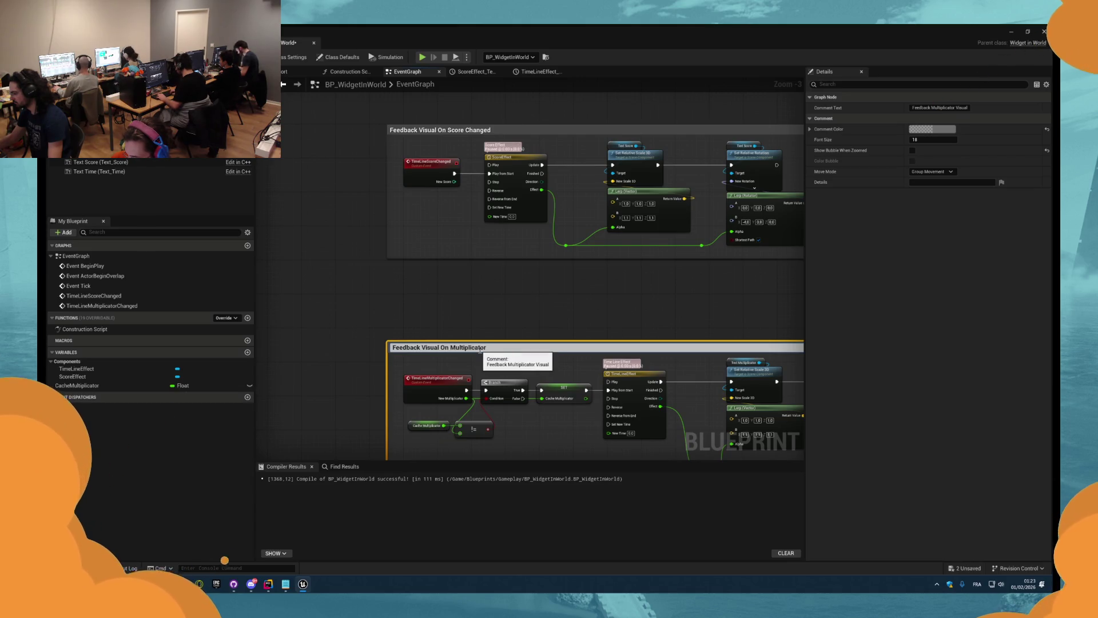
pyautogui.write('CHanged')
pyautogui.press('Return')
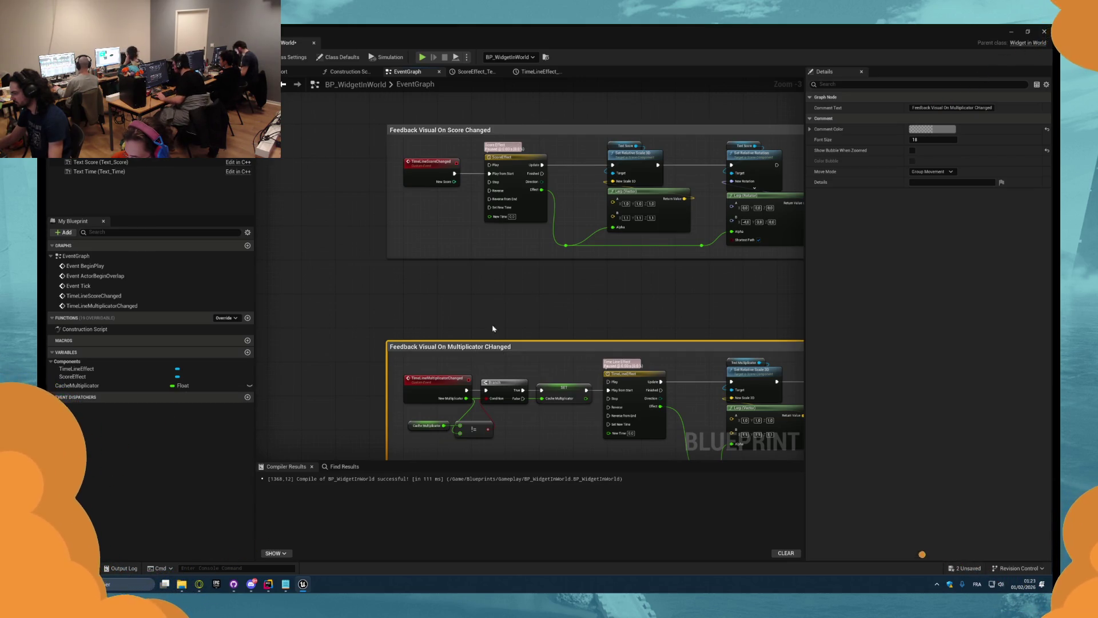
pyautogui.click(504, 299)
pyautogui.moveTo(504, 299); pyautogui.dragTo(447, 302)
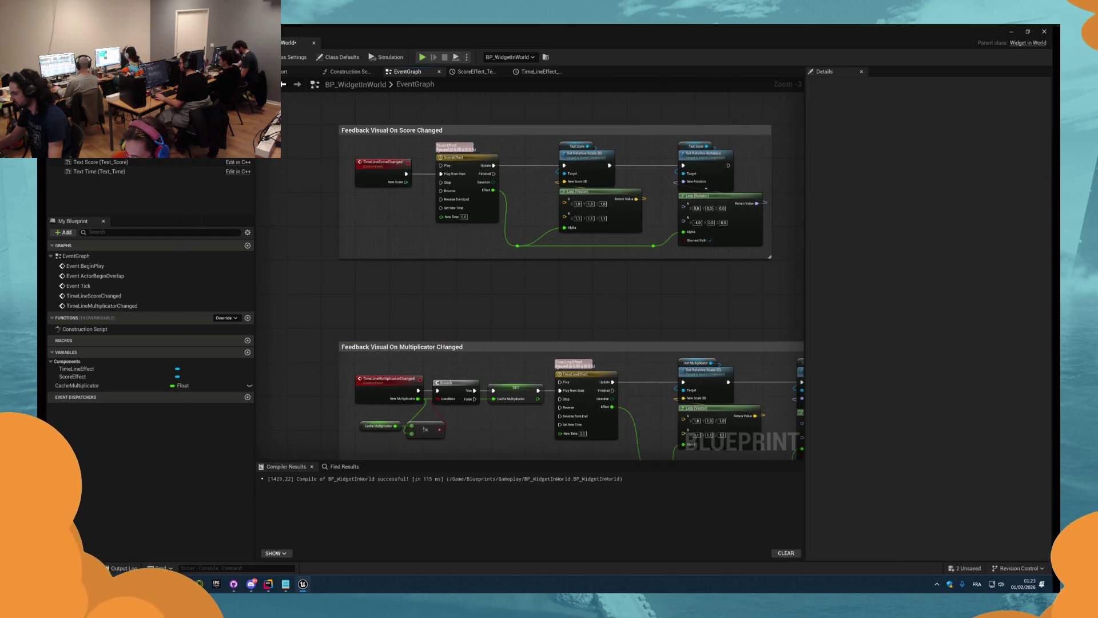
pyautogui.scroll(5, 429, 282)
# - Add a Bind Event to On Survive Time Changed from Game Manager Ref, chained after the multiplicator binding
pyautogui.click(478, 220)
pyautogui.click(474, 169)
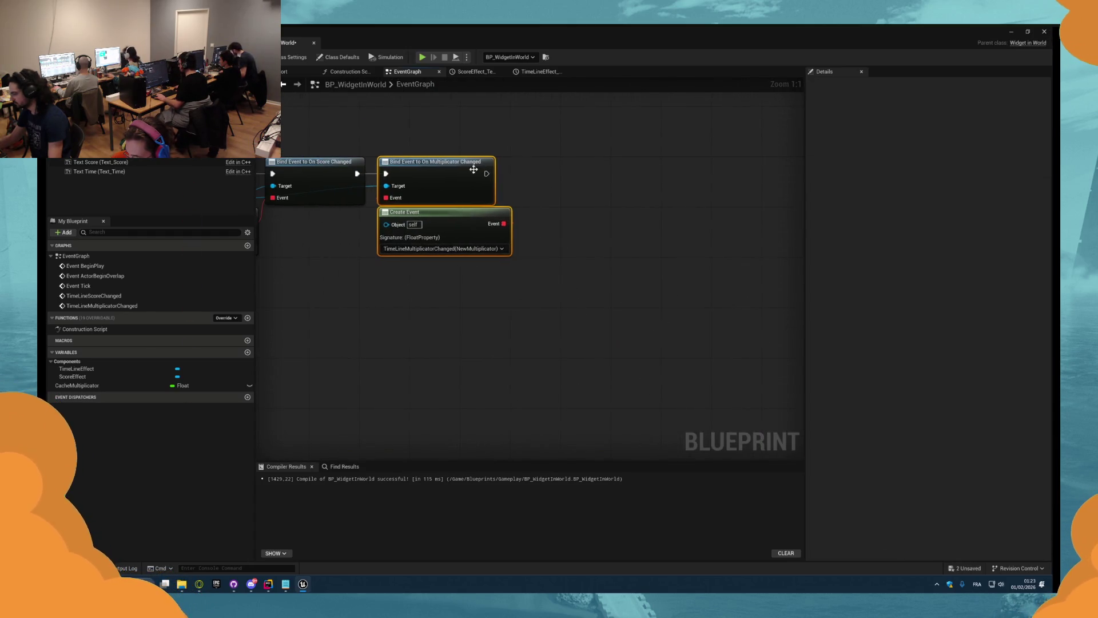
pyautogui.moveTo(358, 210); pyautogui.dragTo(451, 256)
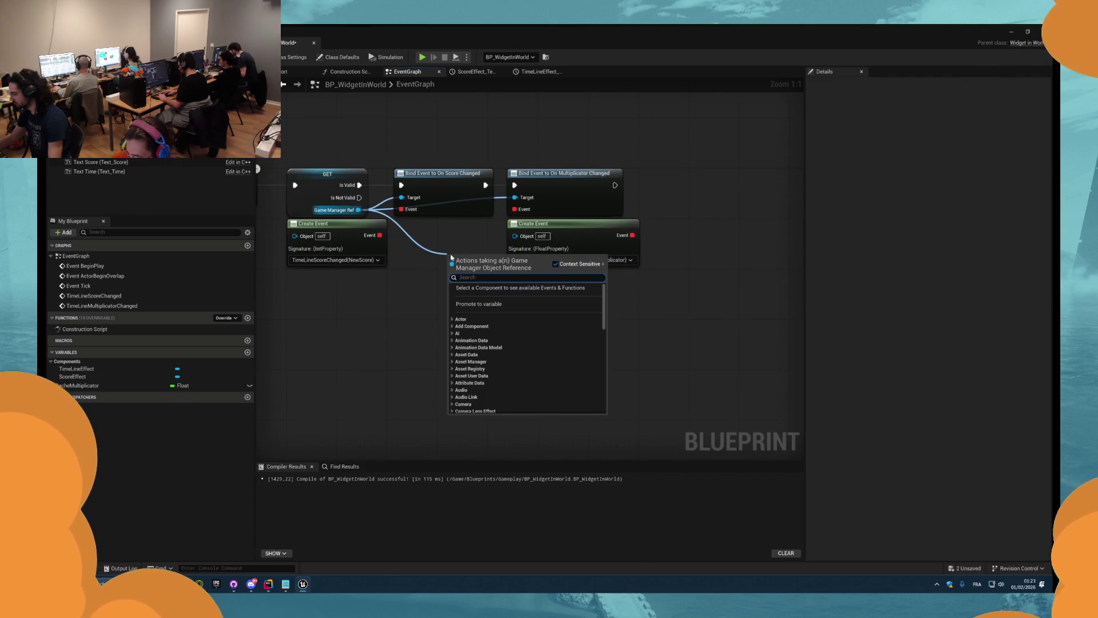
pyautogui.write('bind time')
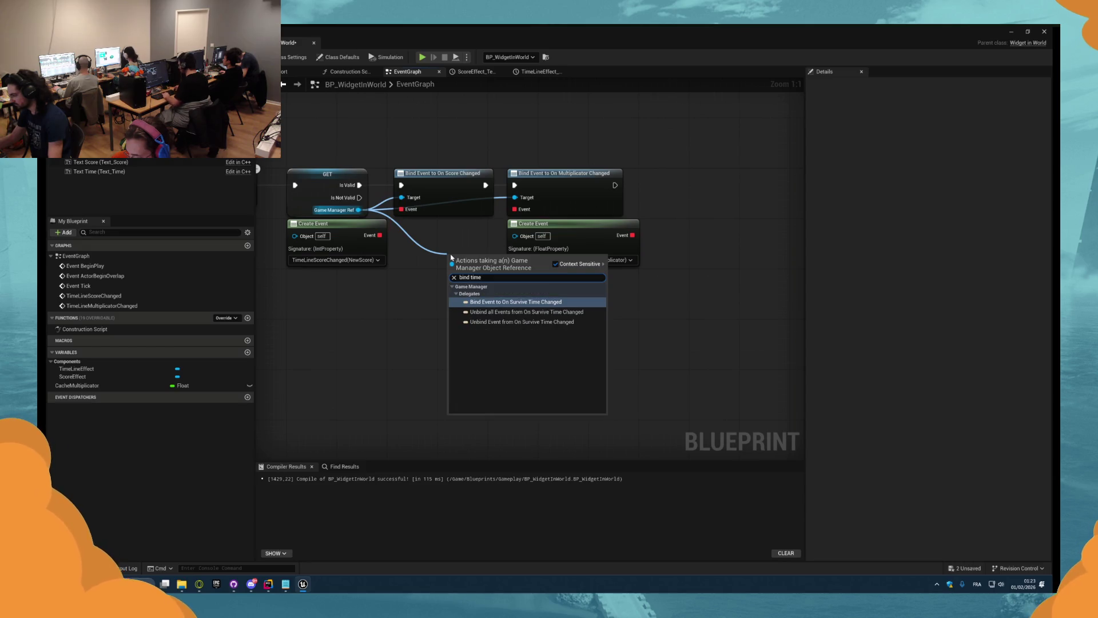
pyautogui.press('Return')
pyautogui.moveTo(498, 251)
pyautogui.mouseDown()
pyautogui.moveTo(729, 190)
pyautogui.moveTo(723, 182)
pyautogui.moveTo(617, 191)
pyautogui.moveTo(625, 290)
pyautogui.mouseUp()
# - Create a custom event named OnTimeChanged for the survive-time binding
pyautogui.click(638, 295)
pyautogui.keyDown('alt'); pyautogui.click(607, 212); pyautogui.keyUp('alt')
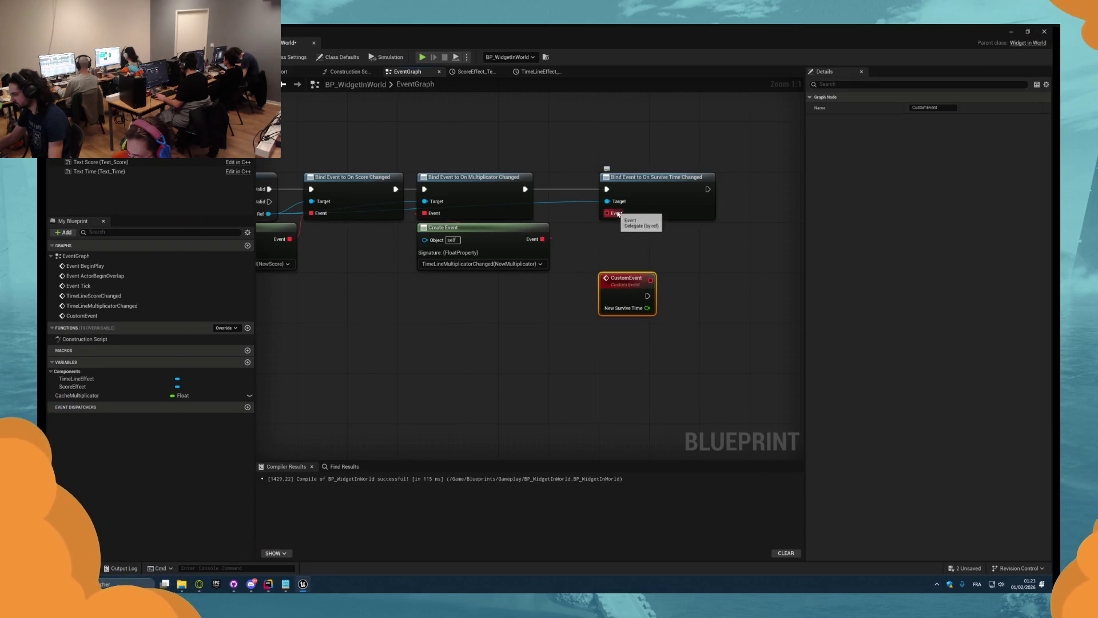
pyautogui.write('OnTime')
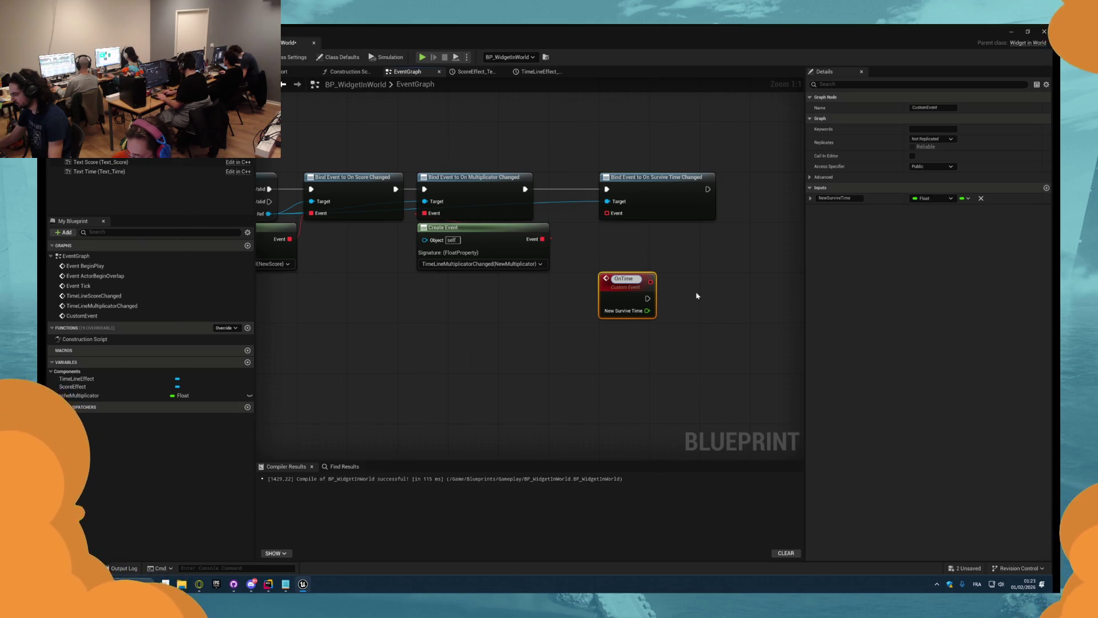
pyautogui.write('CHanged')
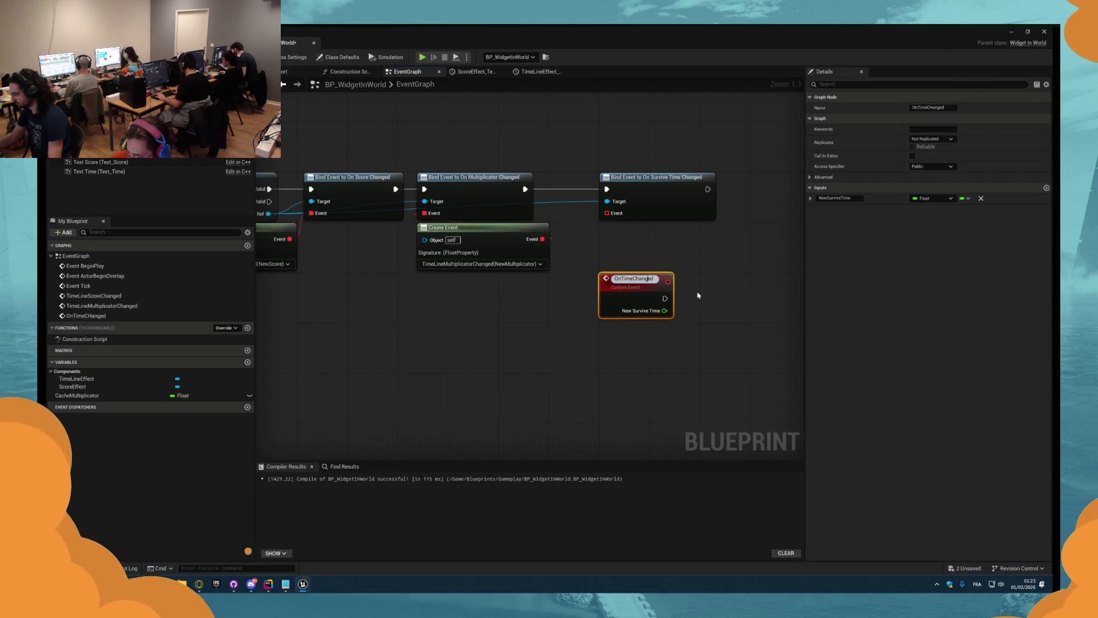
pyautogui.press('BackSpace')
pyautogui.press('Return')
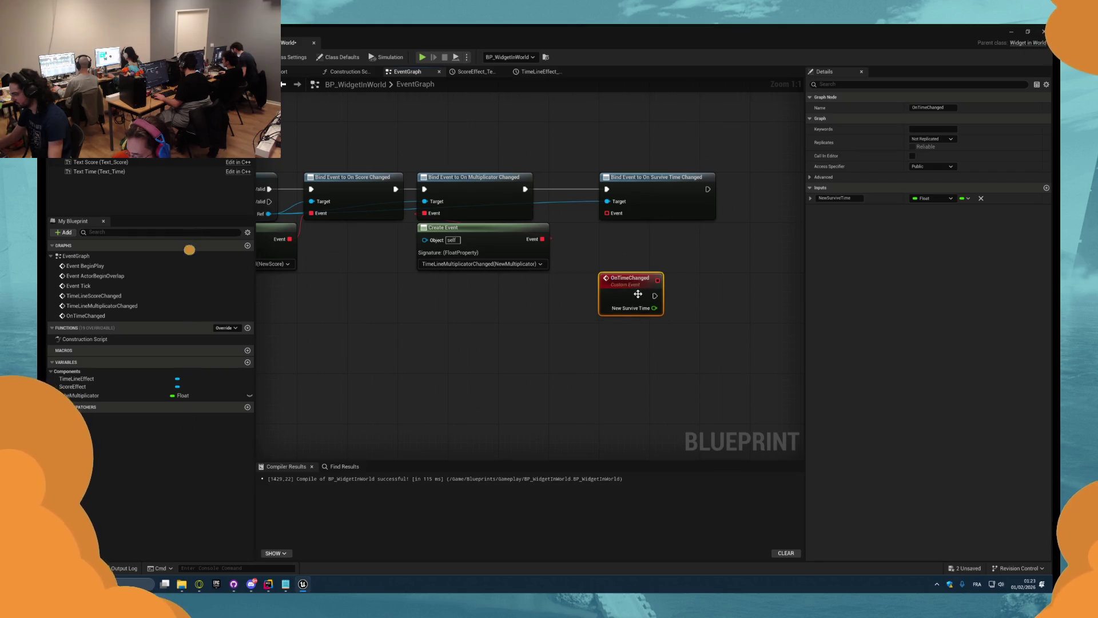
pyautogui.moveTo(637, 294); pyautogui.dragTo(600, 369)
# - Connect a Create Event node to the binding's Event input and point it at OnTimeChanged
pyautogui.moveTo(584, 174)
pyautogui.mouseDown()
pyautogui.moveTo(578, 212)
pyautogui.moveTo(611, 192)
pyautogui.mouseUp()
pyautogui.click(601, 255)
pyautogui.click(603, 223)
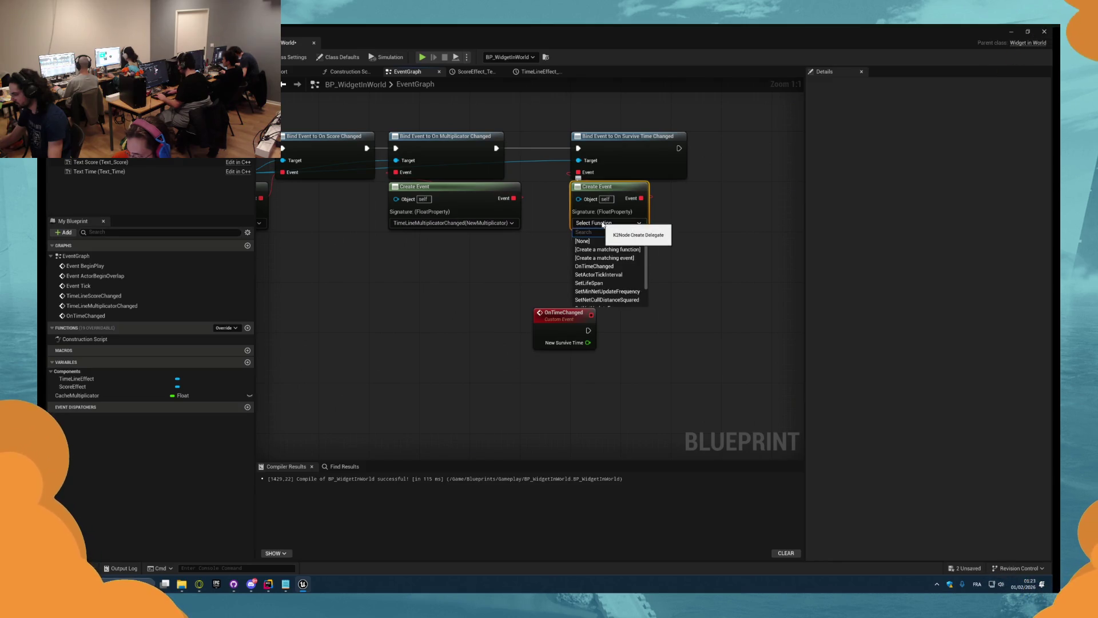
pyautogui.write('onTi')
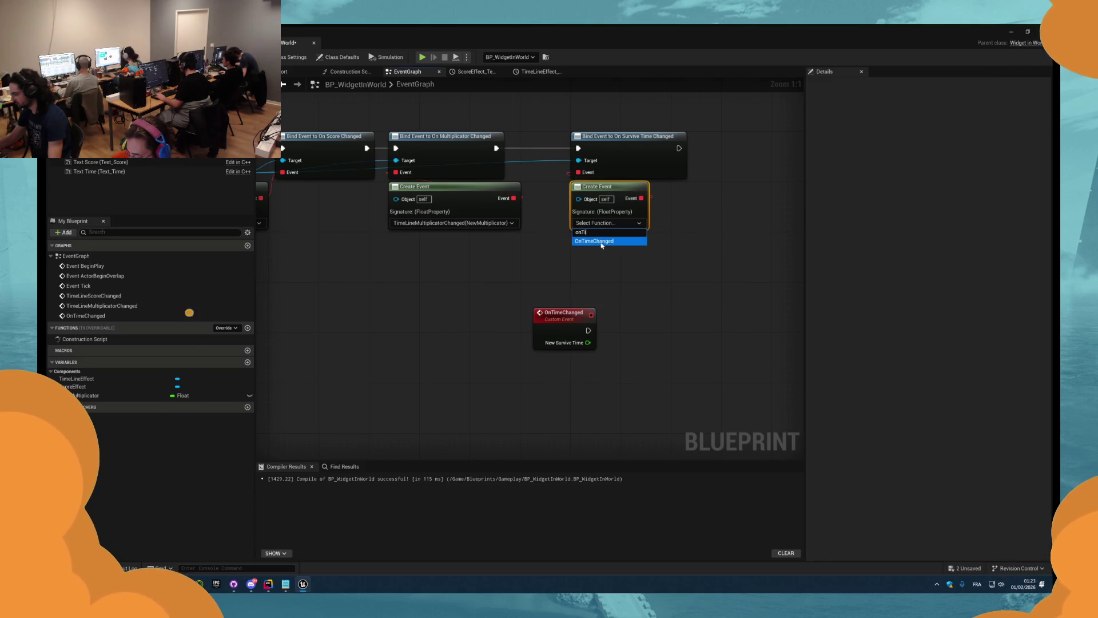
pyautogui.click(588, 240)
pyautogui.scroll(-6, 584, 236)
pyautogui.click(584, 235)
pyautogui.scroll(5, 585, 236)
pyautogui.moveTo(614, 316)
pyautogui.mouseDown()
pyautogui.moveTo(597, 298)
pyautogui.moveTo(633, 294)
pyautogui.mouseUp()
pyautogui.moveTo(804, 321); pyautogui.dragTo(612, 262)
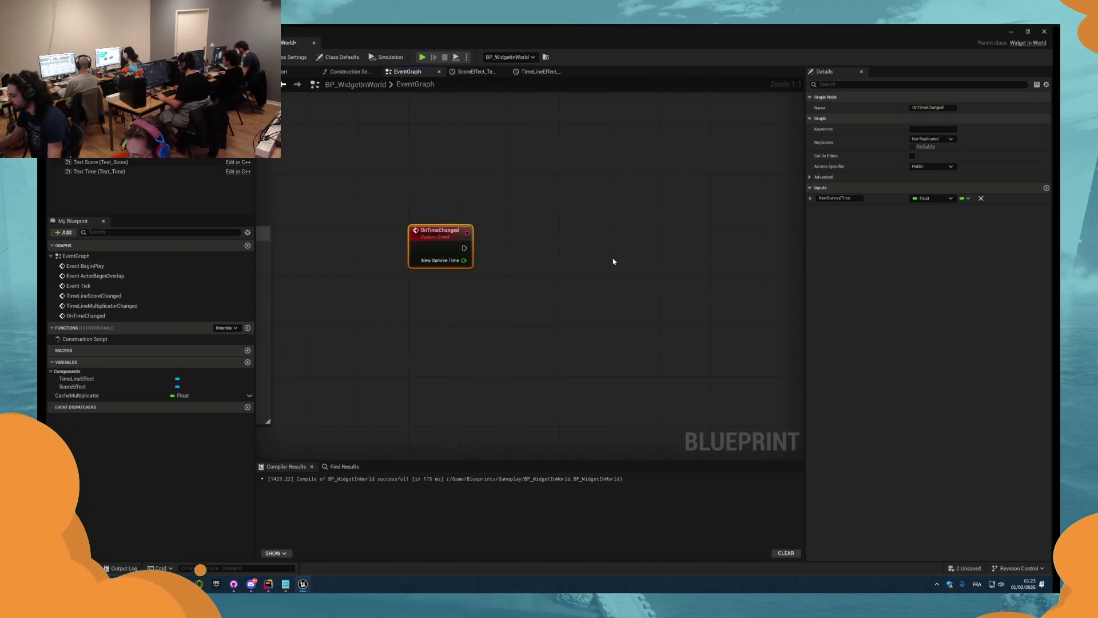
# - Add a TimerEffect Timeline, wire OnTimeChanged into its Play from Start, and open it
pyautogui.rightClick(616, 261)
pyautogui.write('timeline')
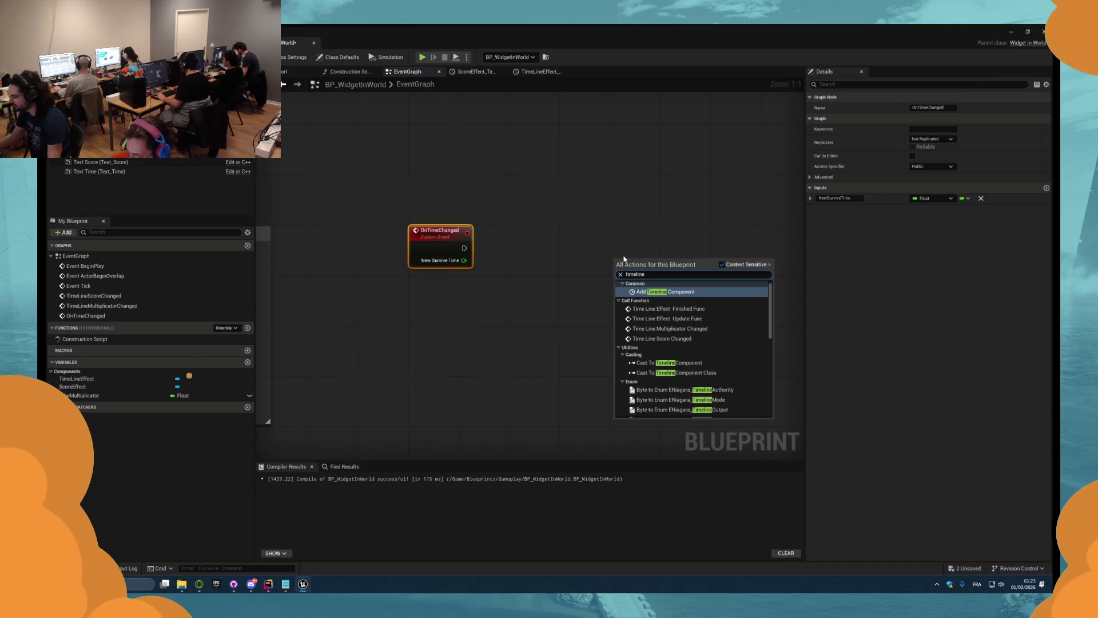
pyautogui.scroll(-5, 658, 400)
pyautogui.click(655, 412)
pyautogui.write('TimerEffec')
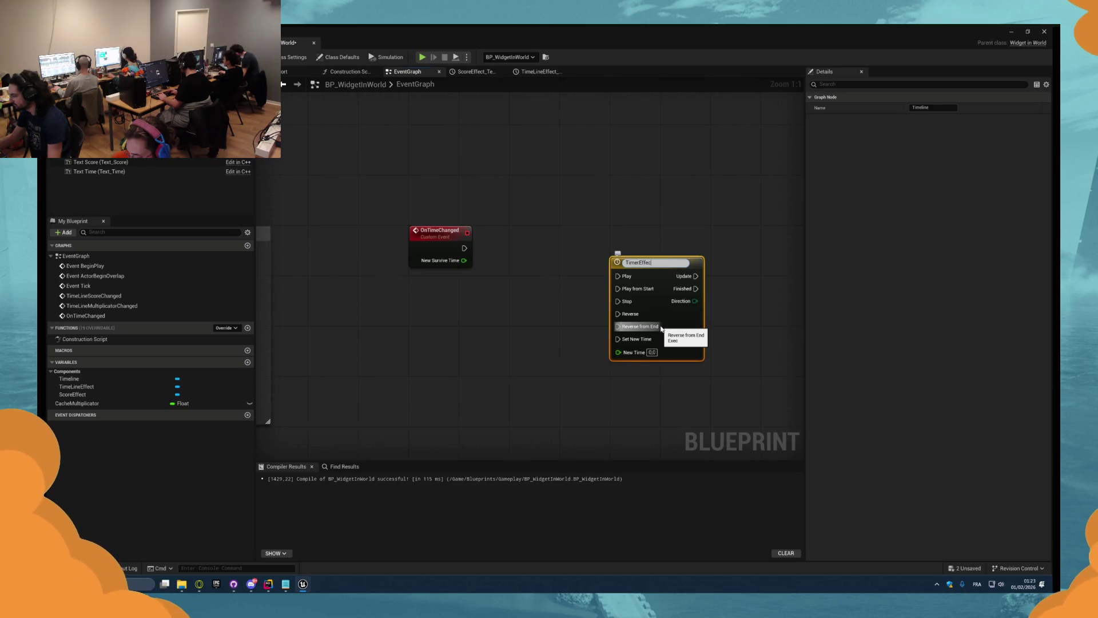
pyautogui.write('t')
pyautogui.press('Return')
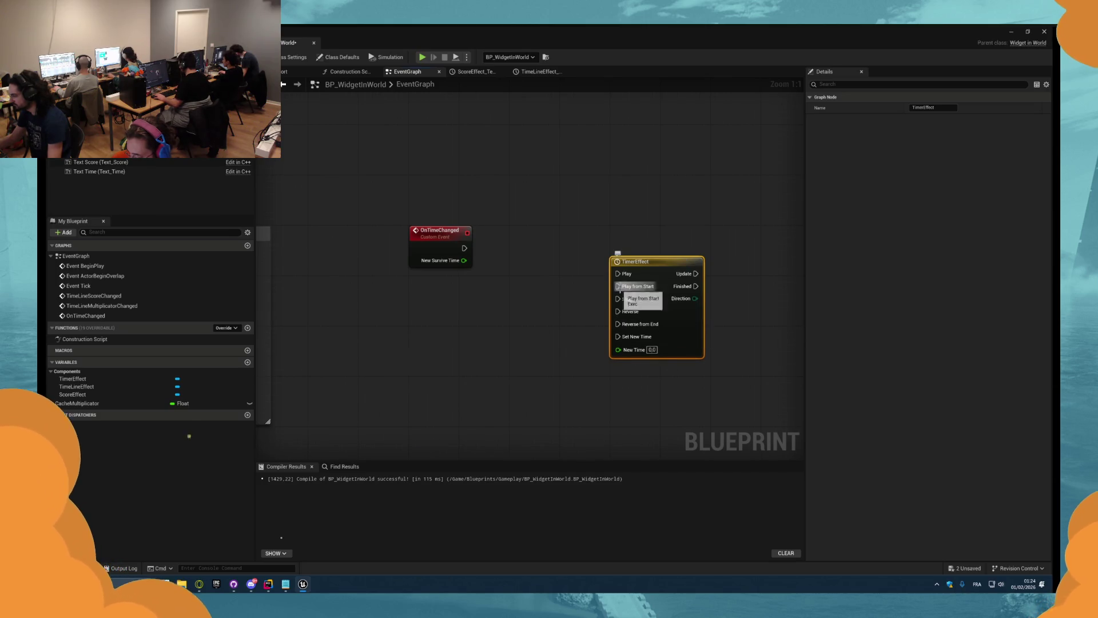
pyautogui.moveTo(618, 288); pyautogui.dragTo(465, 247)
pyautogui.moveTo(648, 272); pyautogui.dragTo(560, 231)
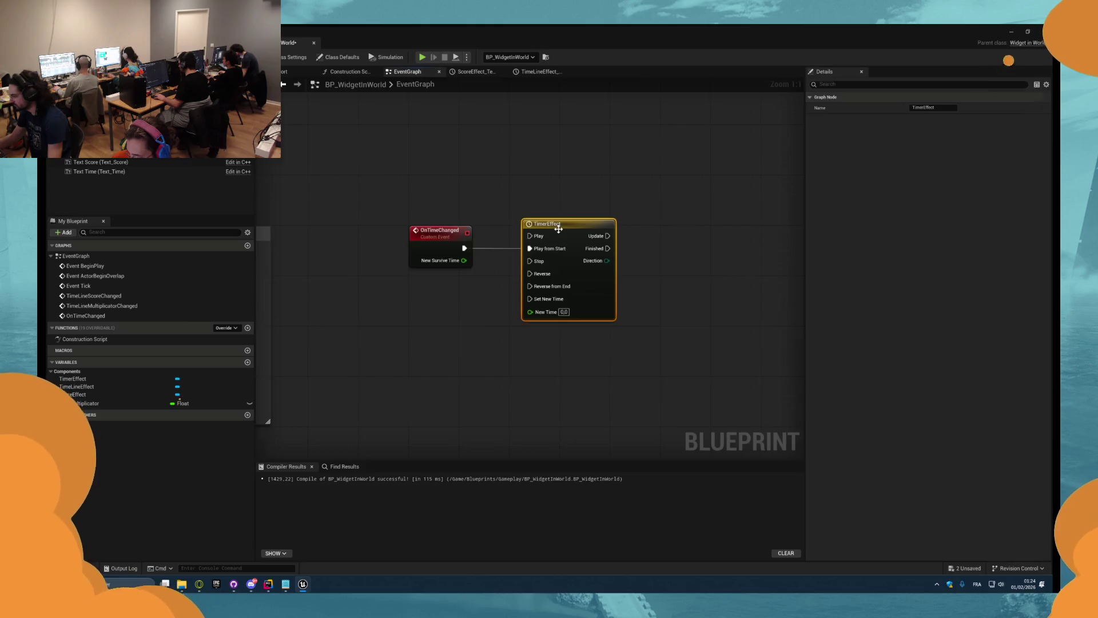
pyautogui.doubleClick(561, 231)
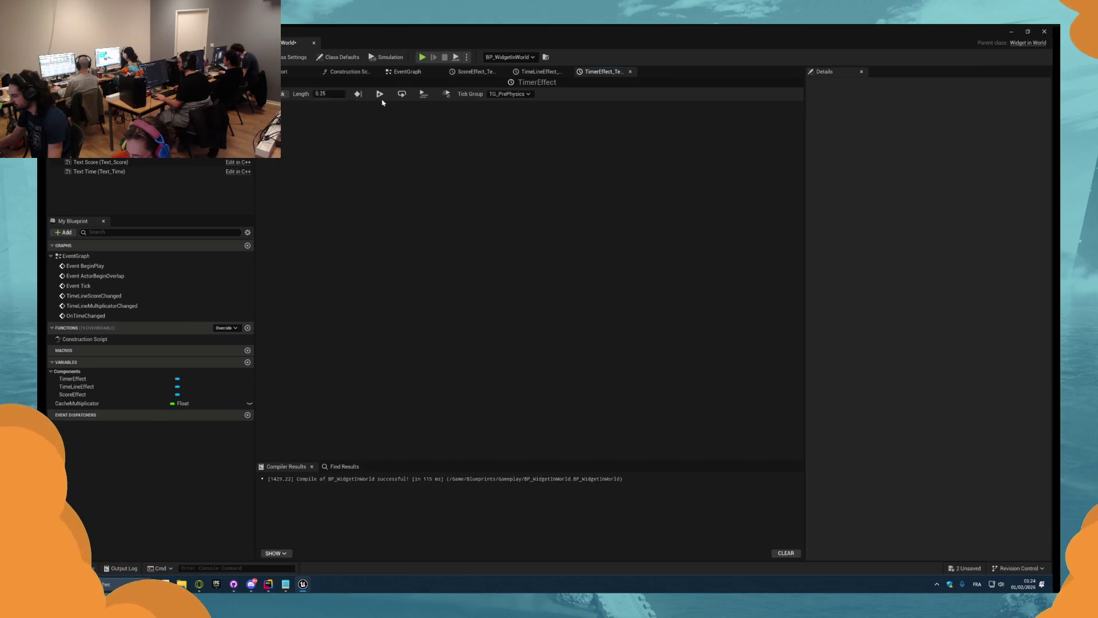
# - Add a float track to TimerEffect and place three keyframes on its curve
pyautogui.click(271, 94)
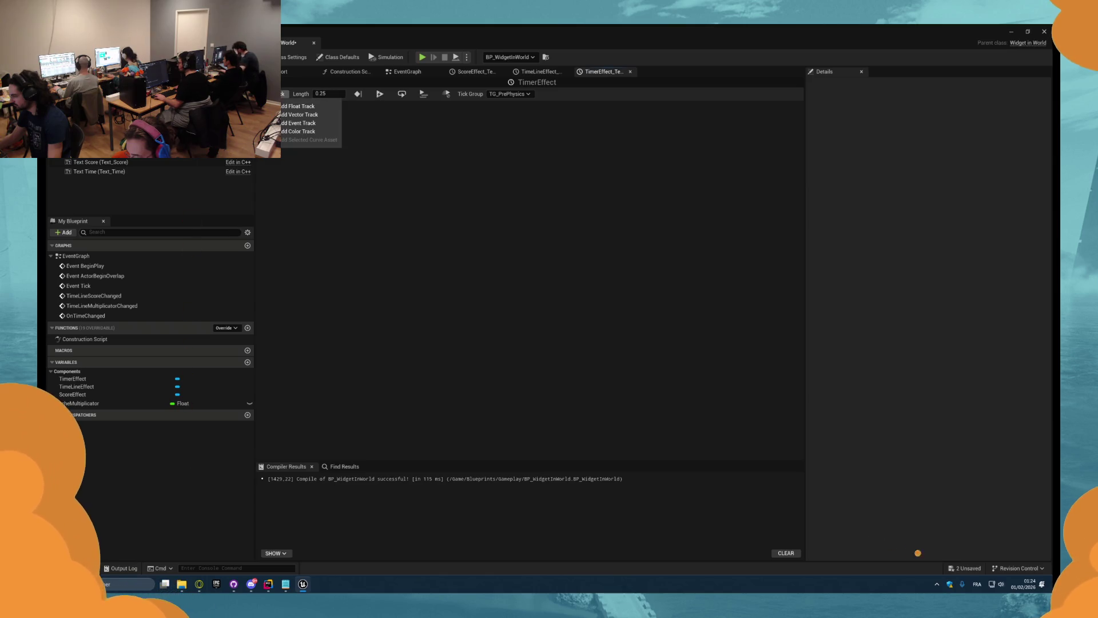
pyautogui.click(301, 107)
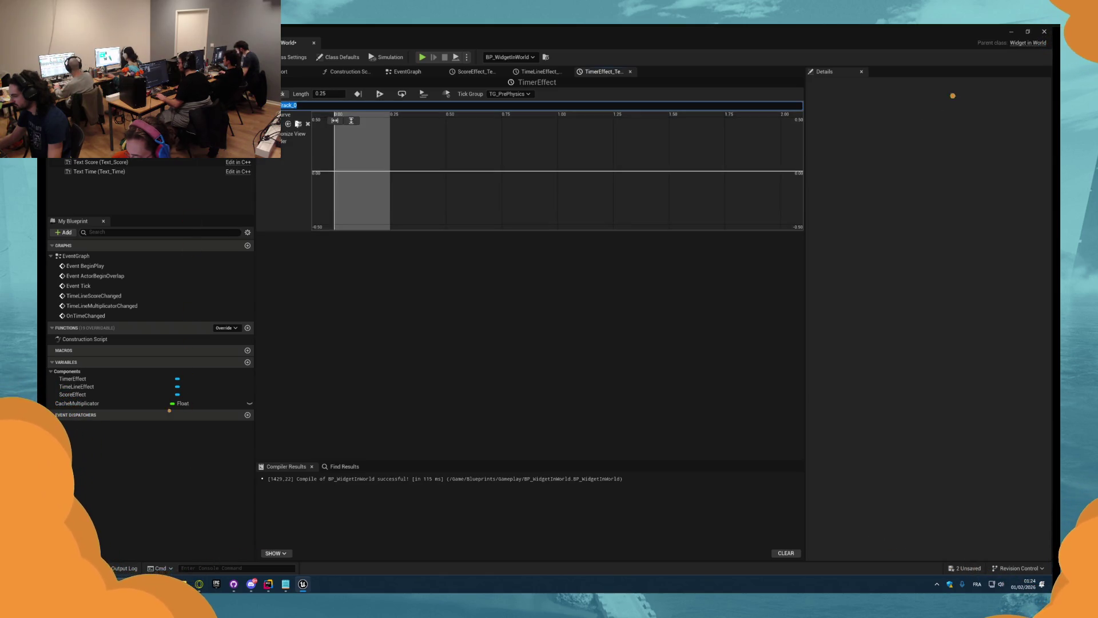
pyautogui.press('Return')
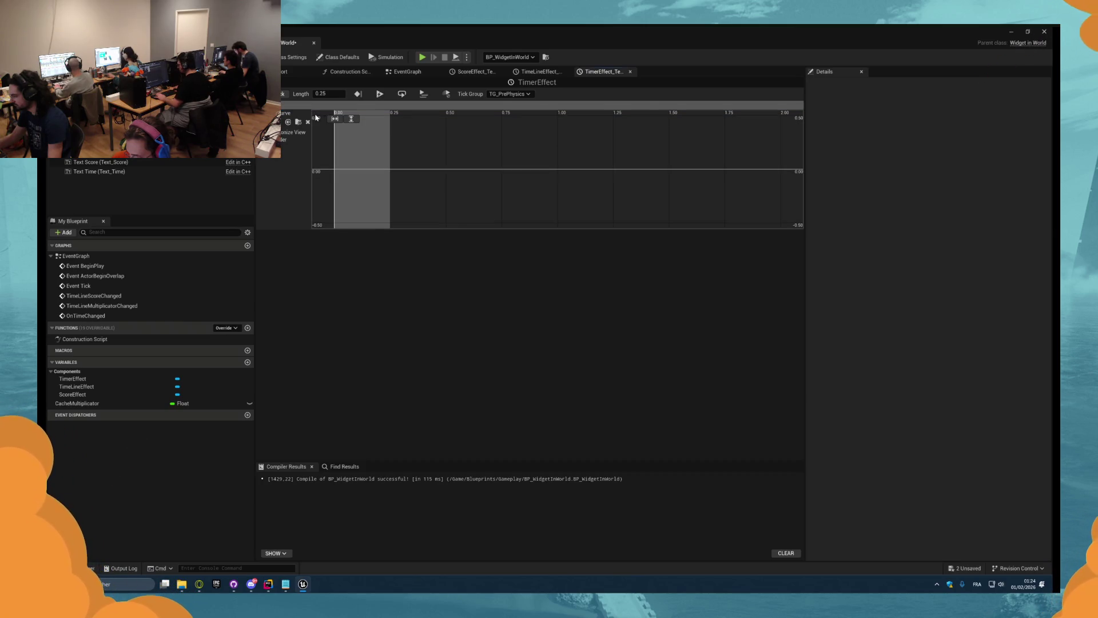
pyautogui.keyDown('shift'); pyautogui.click(348, 169); pyautogui.keyUp('shift')
pyautogui.keyDown('shift'); pyautogui.click(365, 156); pyautogui.keyUp('shift')
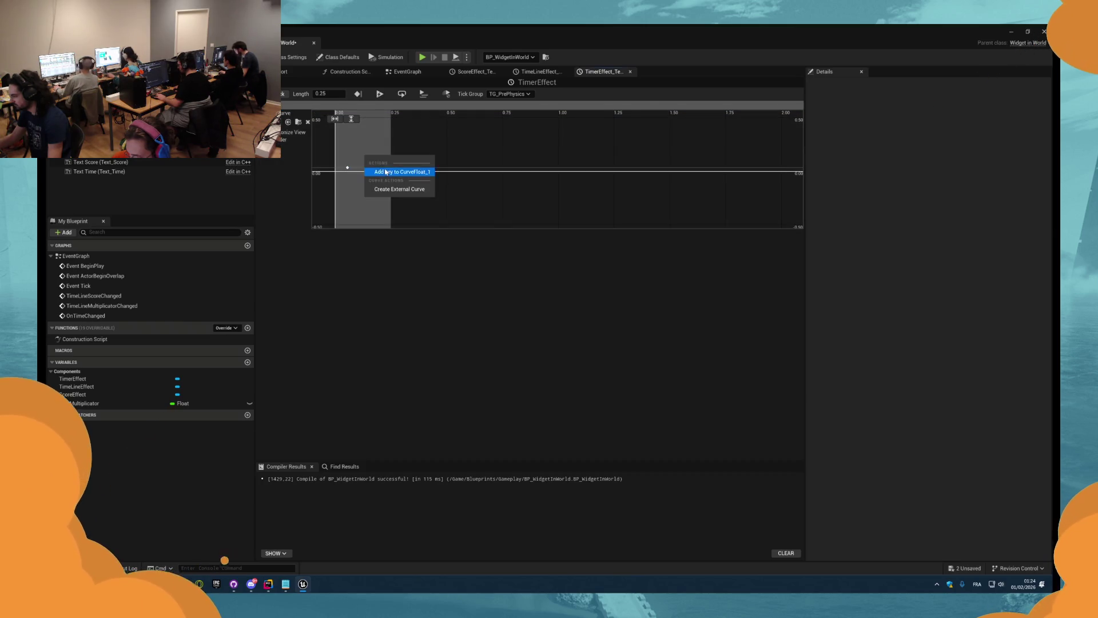
pyautogui.rightClick(382, 166)
pyautogui.click(412, 179)
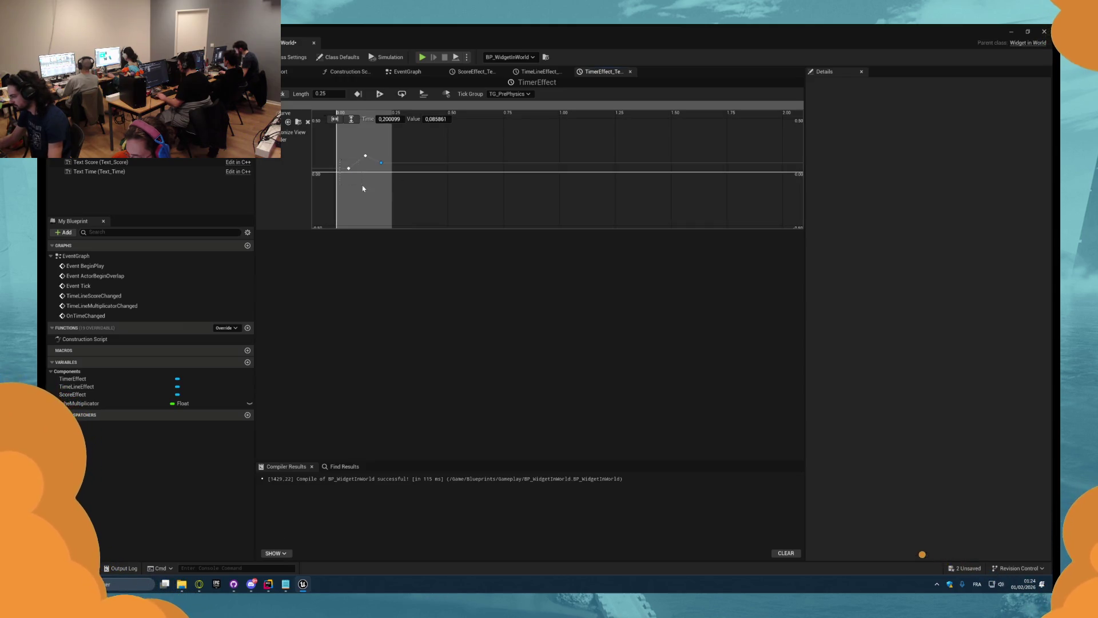
# - Set the keyframe times to 0, 0,125 and 0,25, with the last key's value at 0
pyautogui.click(388, 120)
pyautogui.write('0')
pyautogui.click(427, 120)
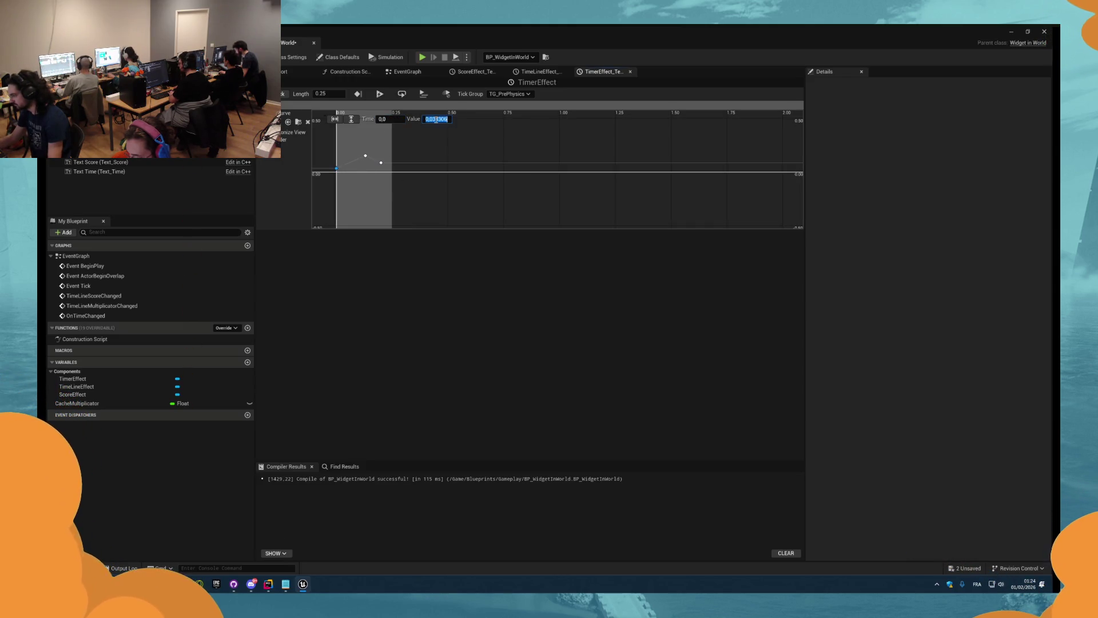
pyautogui.click(365, 157)
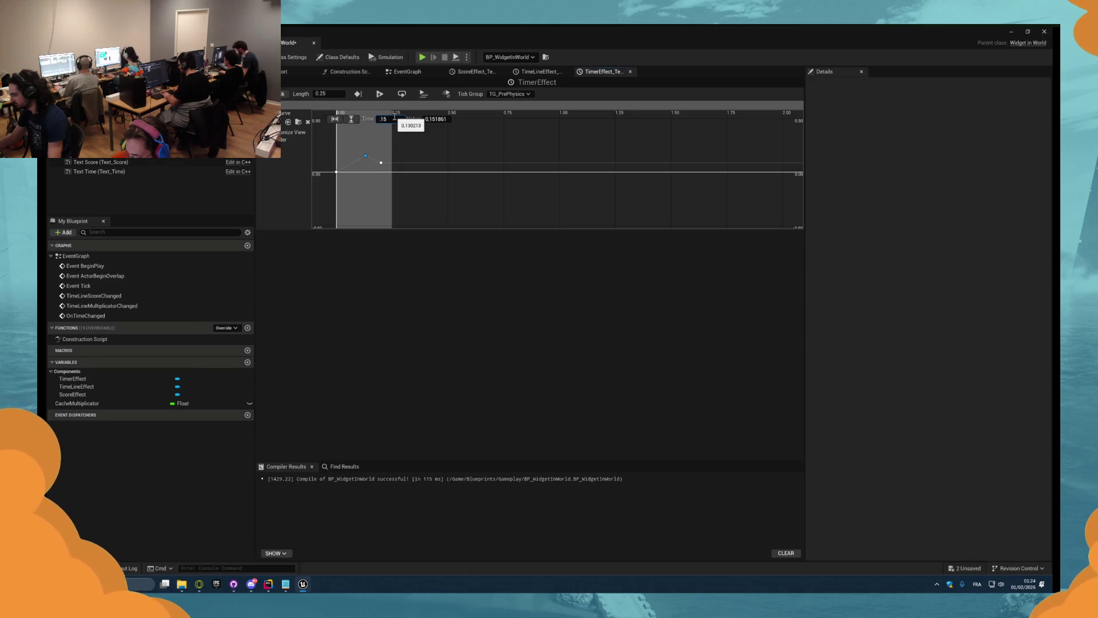
pyautogui.write('25')
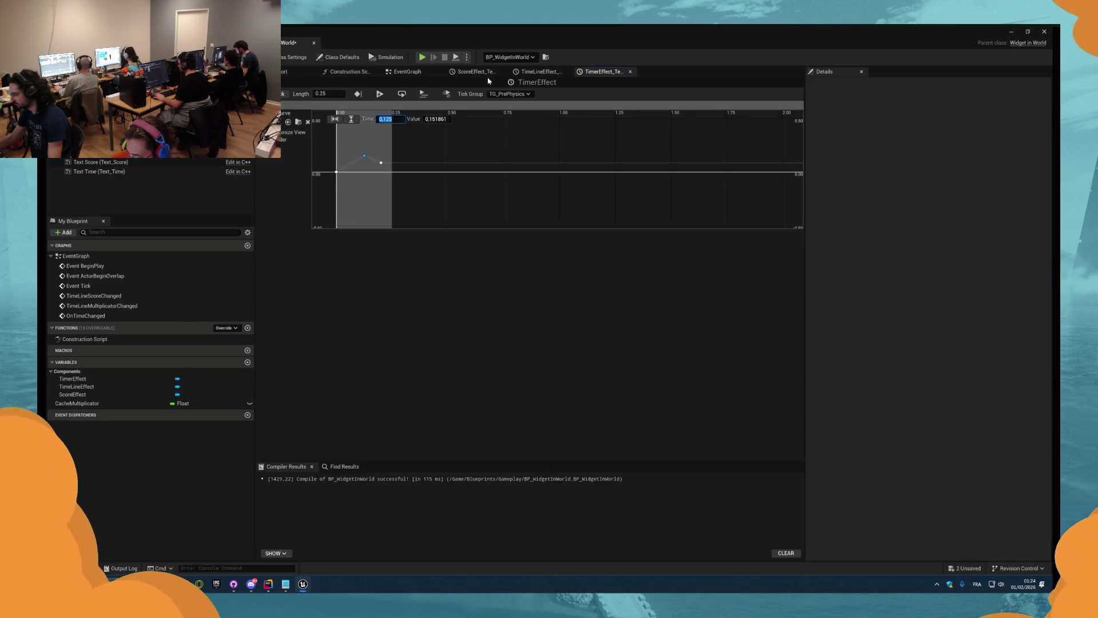
pyautogui.press('Tab')
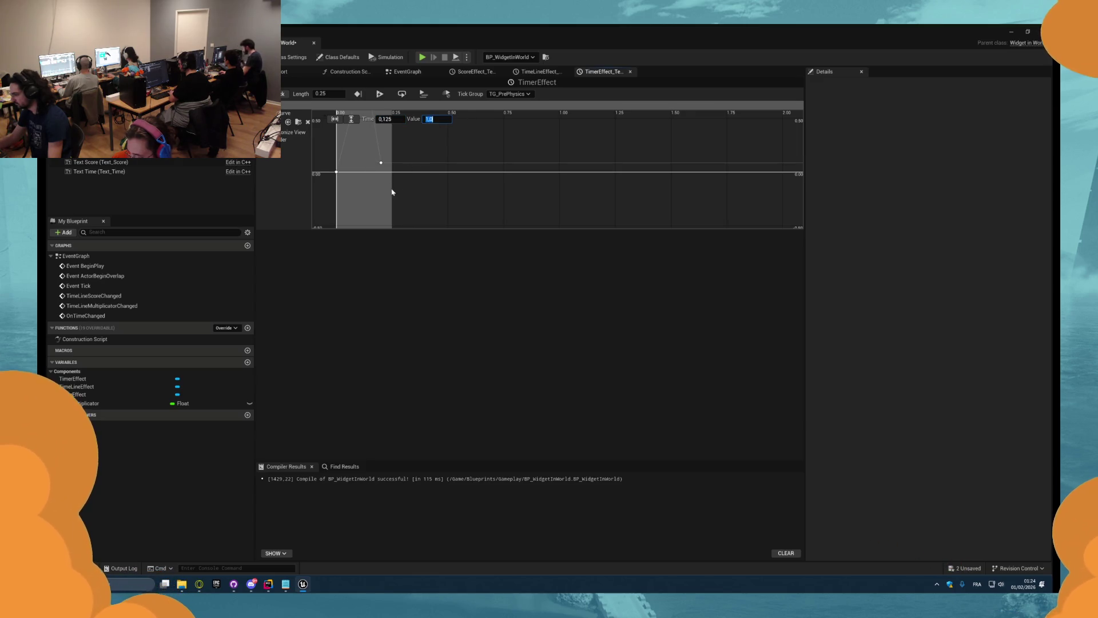
pyautogui.click(394, 118)
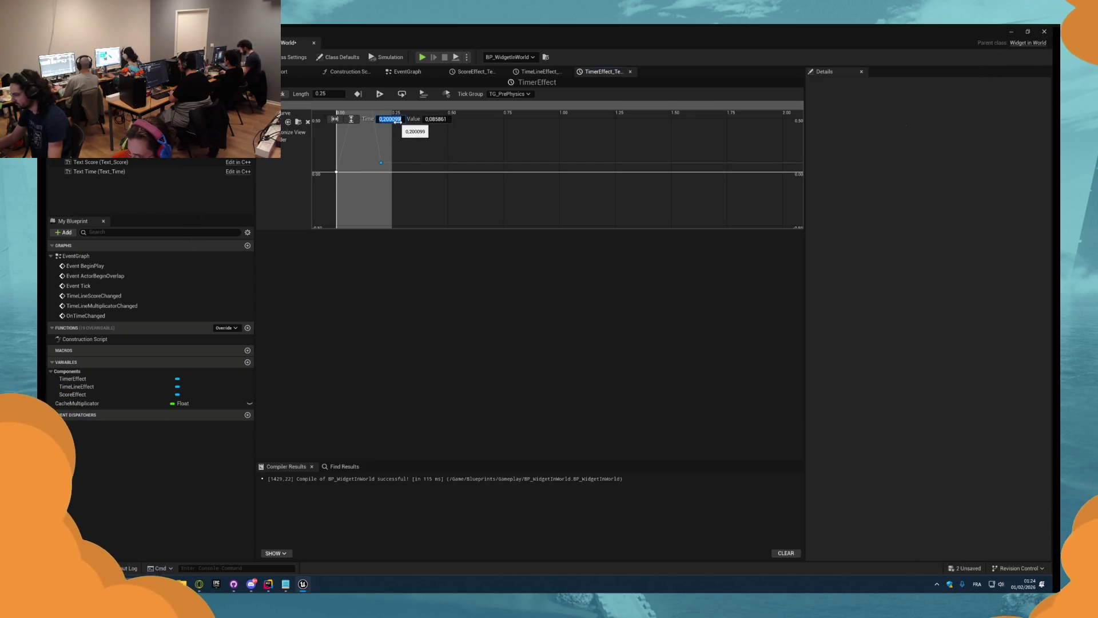
pyautogui.press('Tab')
pyautogui.write('0')
pyautogui.press('Return')
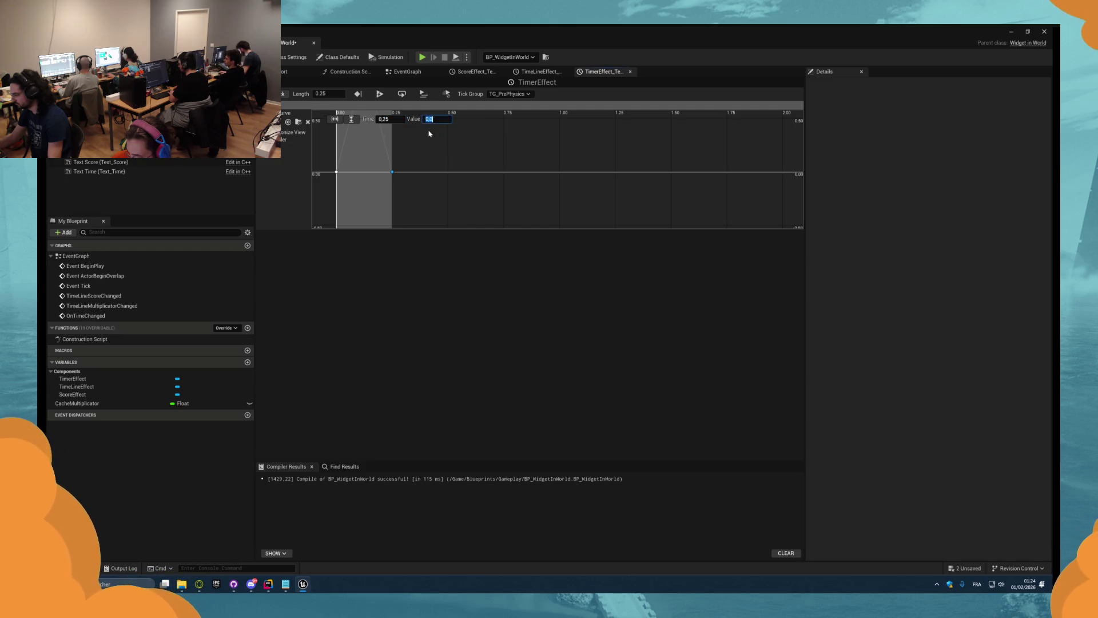
# - Fit the curve view, give all keys Auto interpolation, save, and close the timeline tabs
pyautogui.click(335, 119)
pyautogui.click(351, 119)
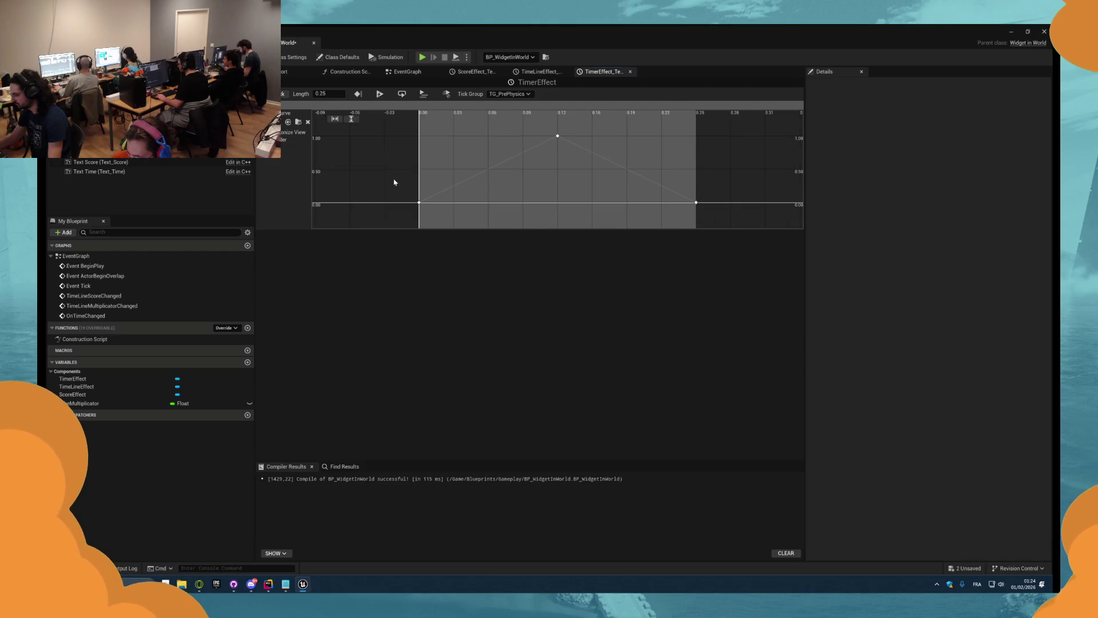
pyautogui.moveTo(737, 148); pyautogui.dragTo(736, 150)
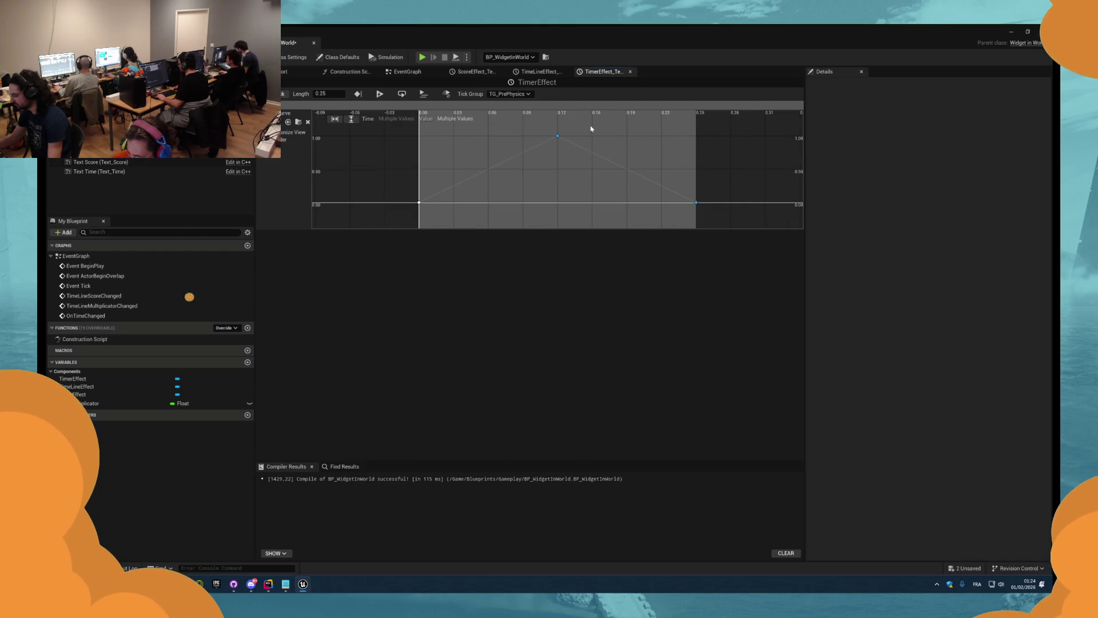
pyautogui.rightClick(558, 137)
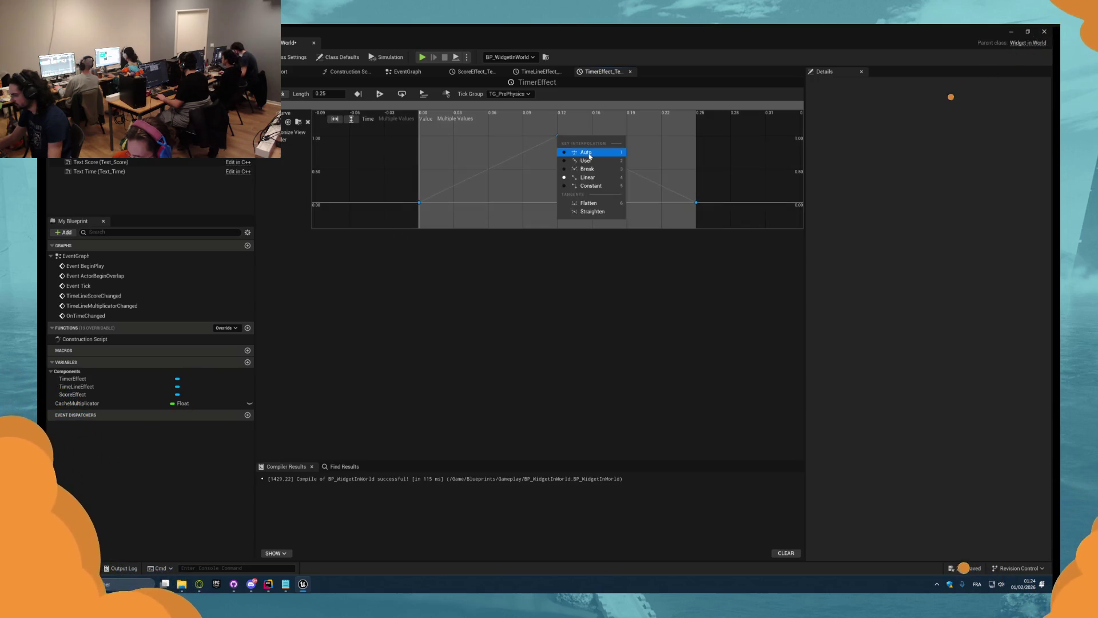
pyautogui.click(578, 156)
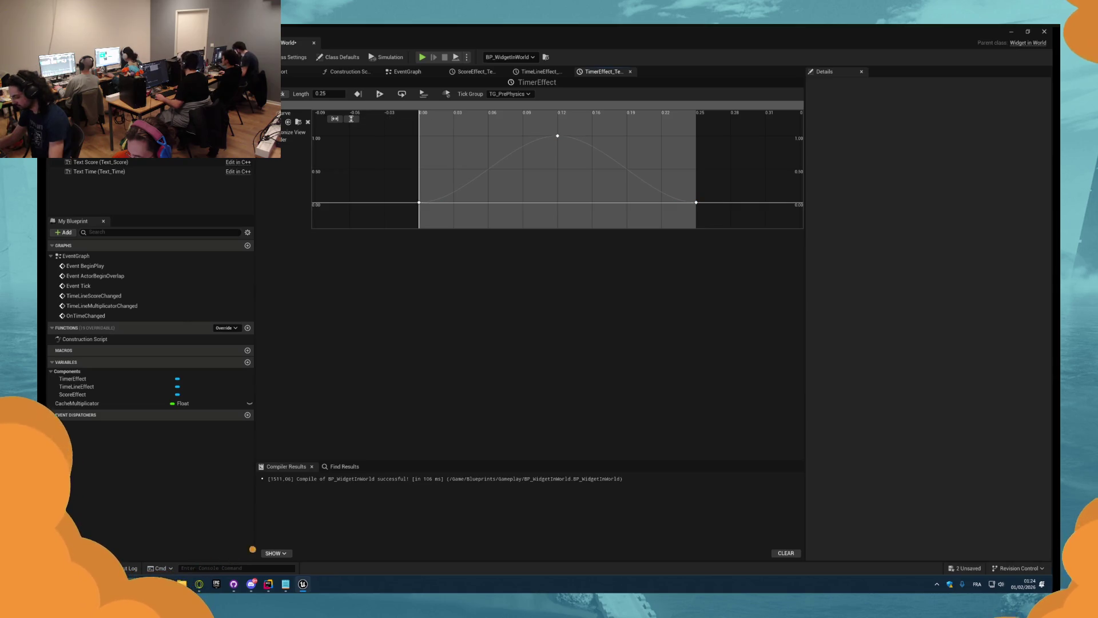
pyautogui.hotkey('ctrl', 's')
pyautogui.middleClick(589, 72)
pyautogui.middleClick(537, 71)
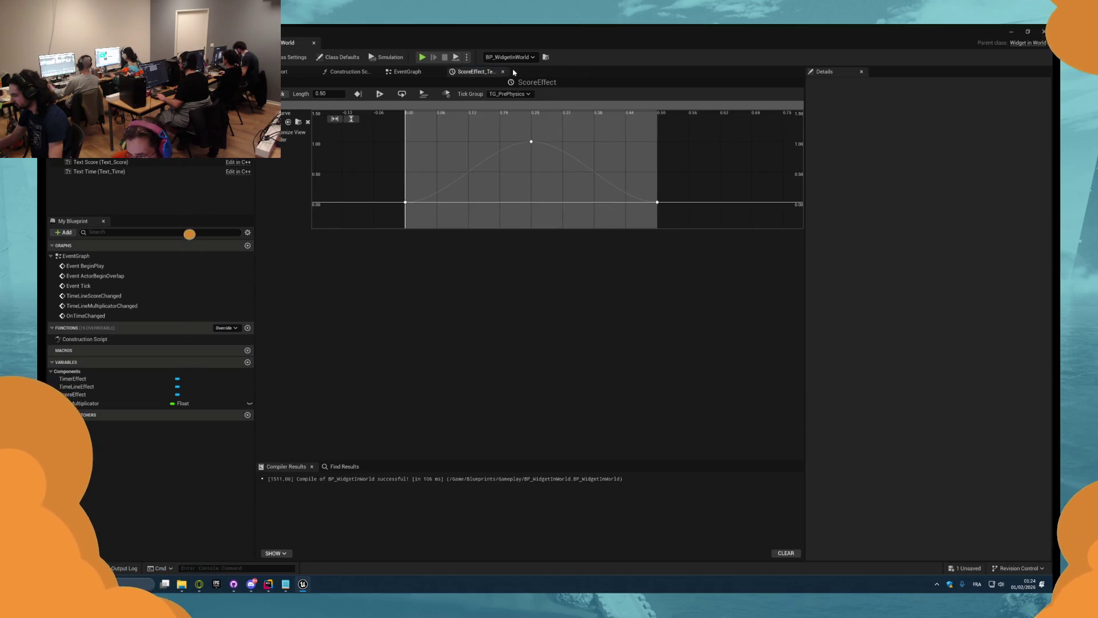
# - Drive a Set Relative Scale 3D on Text Time from TimerEffect's Update
pyautogui.middleClick(473, 70)
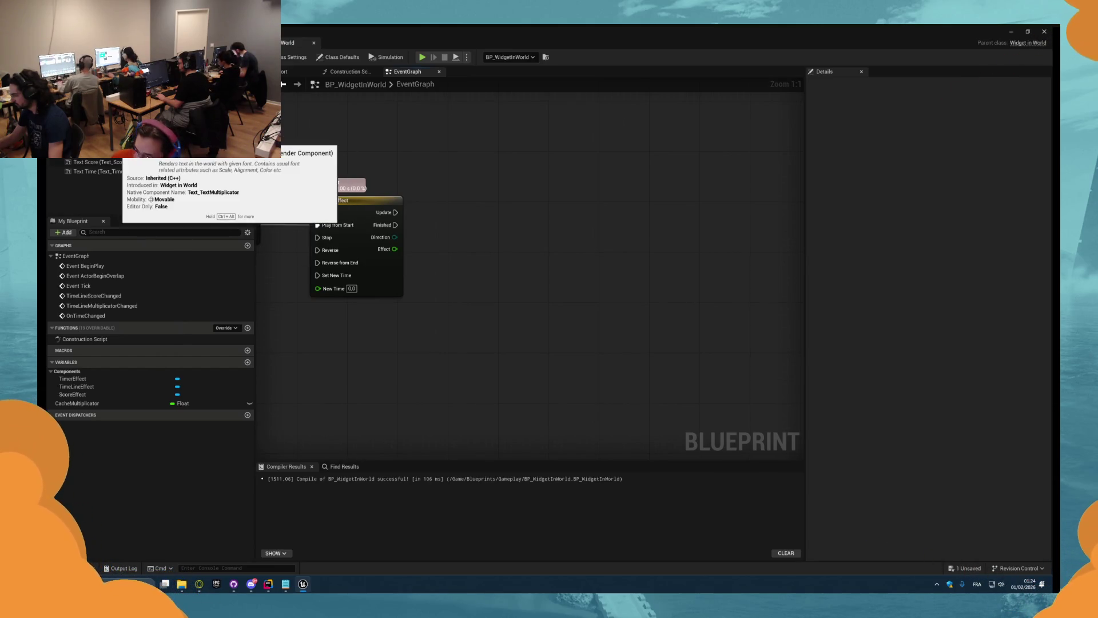
pyautogui.moveTo(109, 171); pyautogui.dragTo(582, 182)
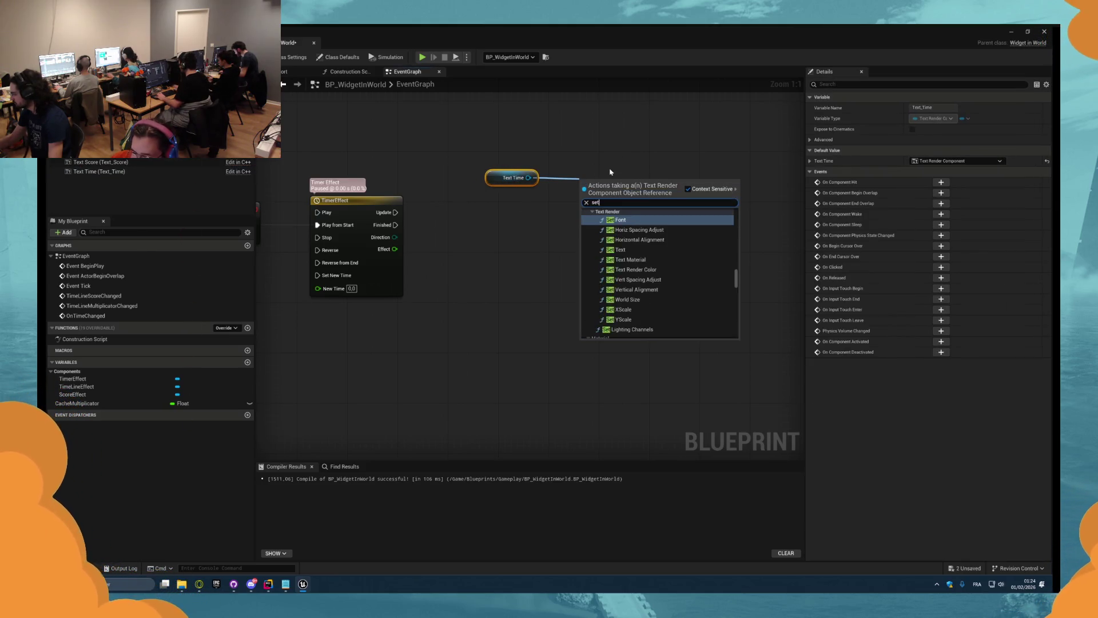
pyautogui.write('set scale')
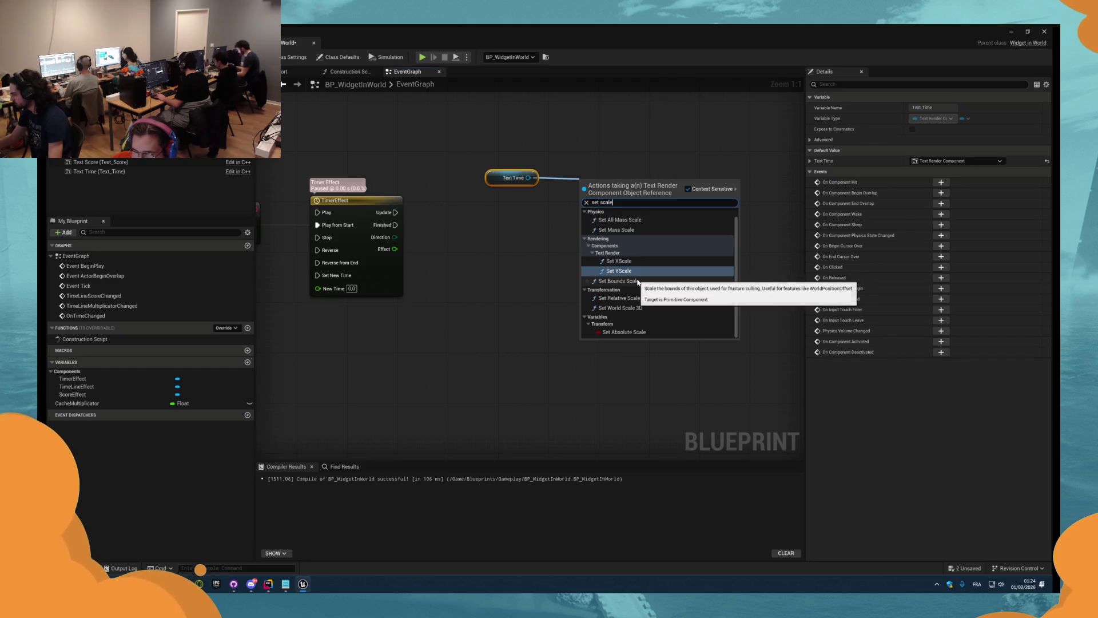
pyautogui.click(623, 298)
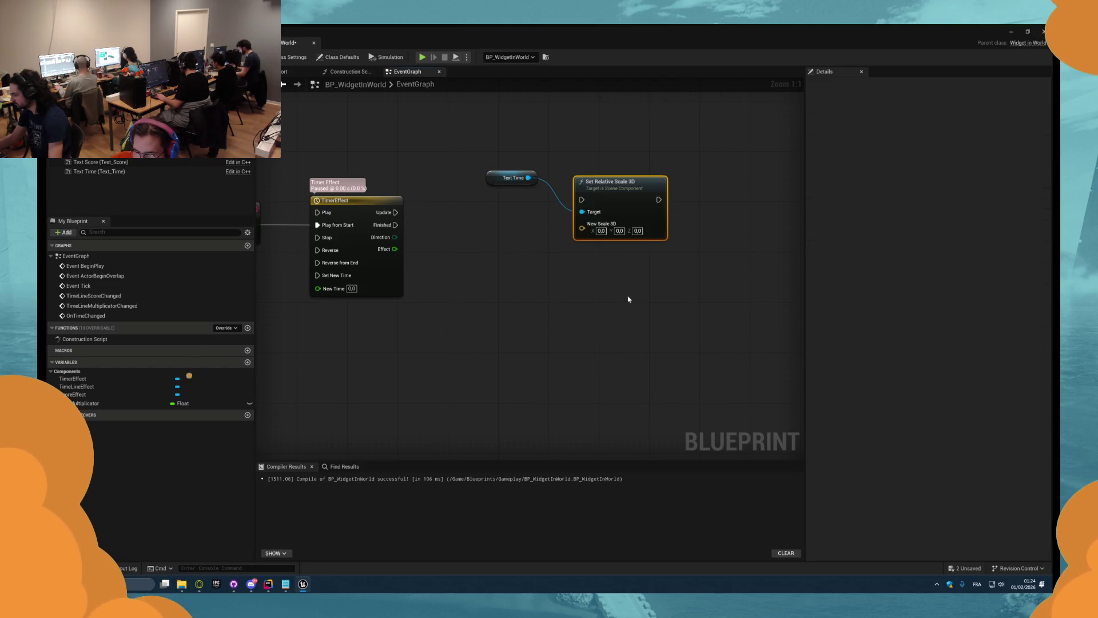
pyautogui.moveTo(569, 212); pyautogui.dragTo(395, 212)
# - Feed the setter's New Scale 3D from a new Lerp (Vector) node
pyautogui.moveTo(612, 214); pyautogui.dragTo(548, 280)
pyautogui.write('lerp')
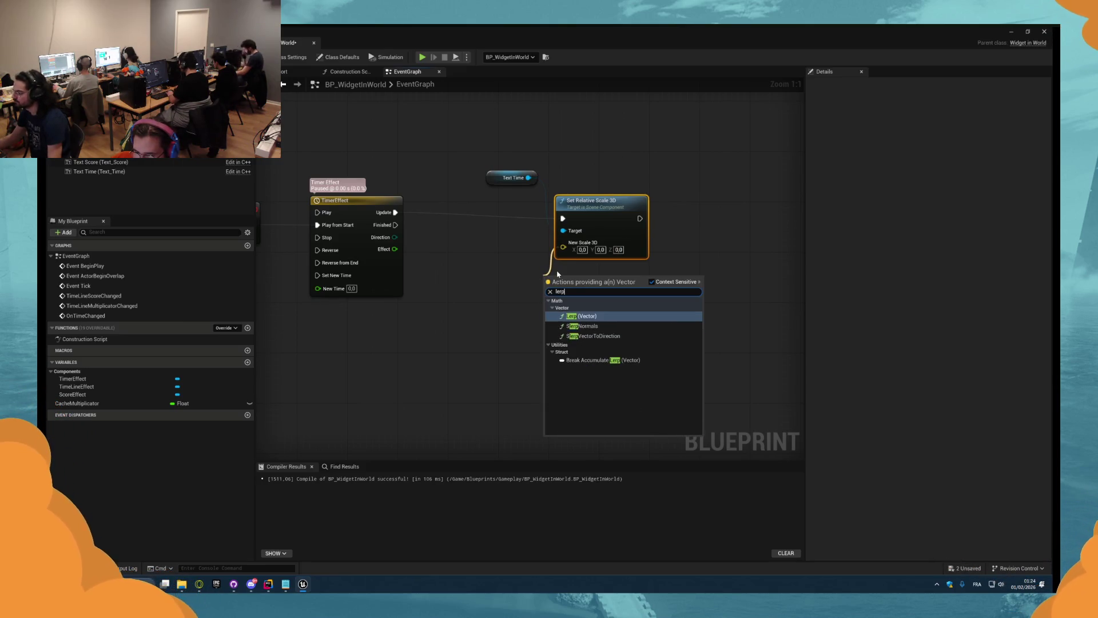
pyautogui.click(581, 316)
pyautogui.click(556, 294)
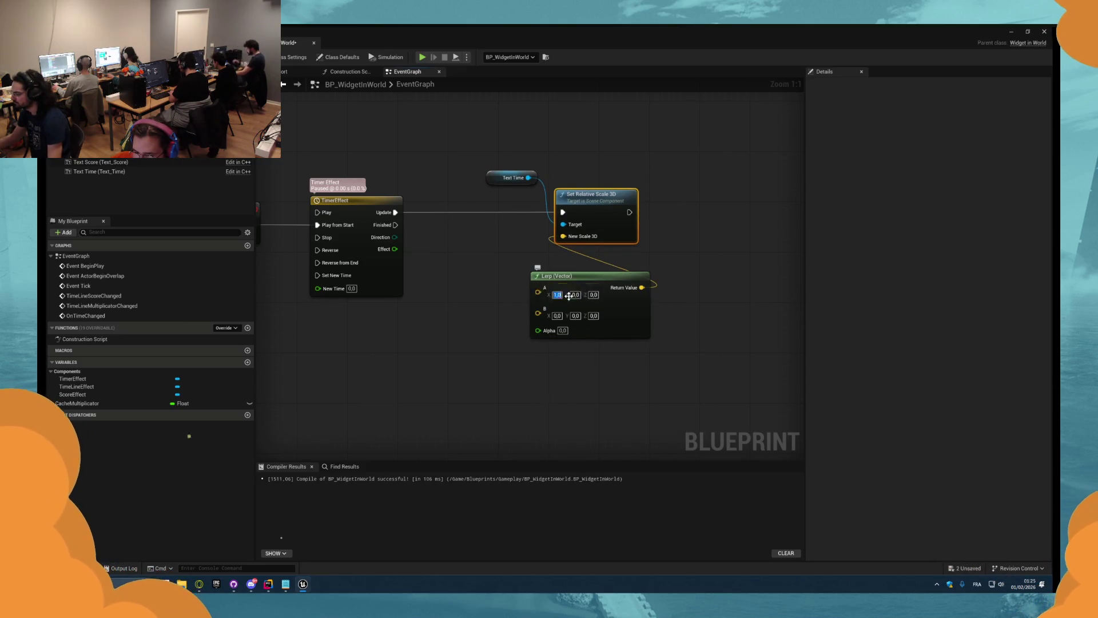
# - Set Lerp A to 1 on all axes and wire TimerEffect's Effect into Alpha
pyautogui.write('1')
pyautogui.press('Tab')
pyautogui.write('1')
pyautogui.press('Tab')
pyautogui.write('1')
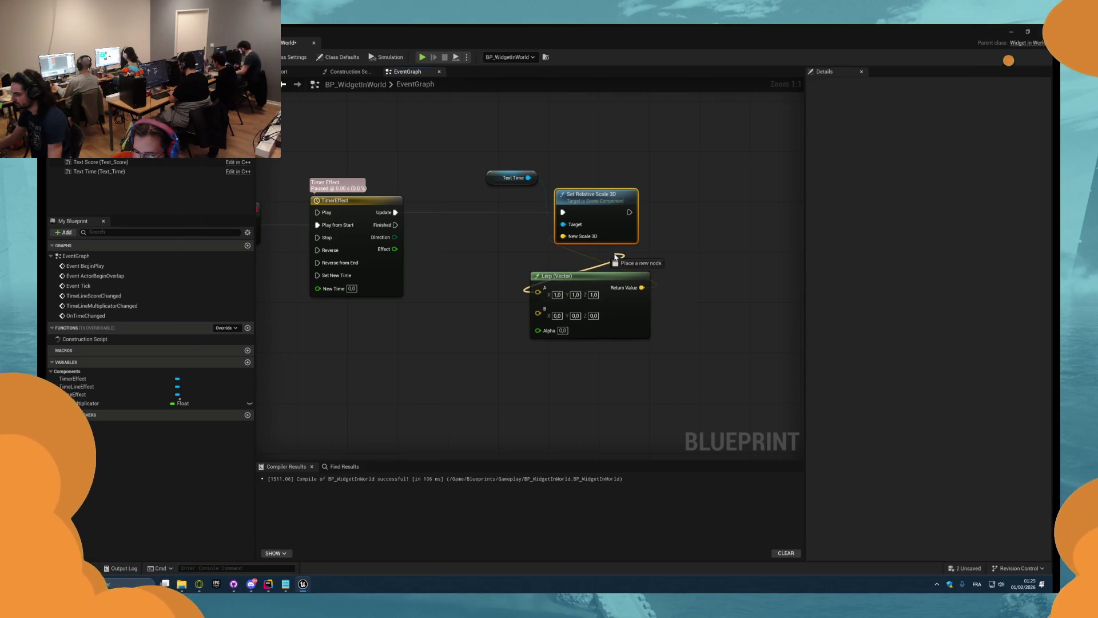
pyautogui.moveTo(566, 276); pyautogui.dragTo(592, 251)
pyautogui.moveTo(399, 249); pyautogui.dragTo(564, 305)
# - Set Lerp B to 1,05 on all axes and play the game to test the pulse
pyautogui.click(102, 171)
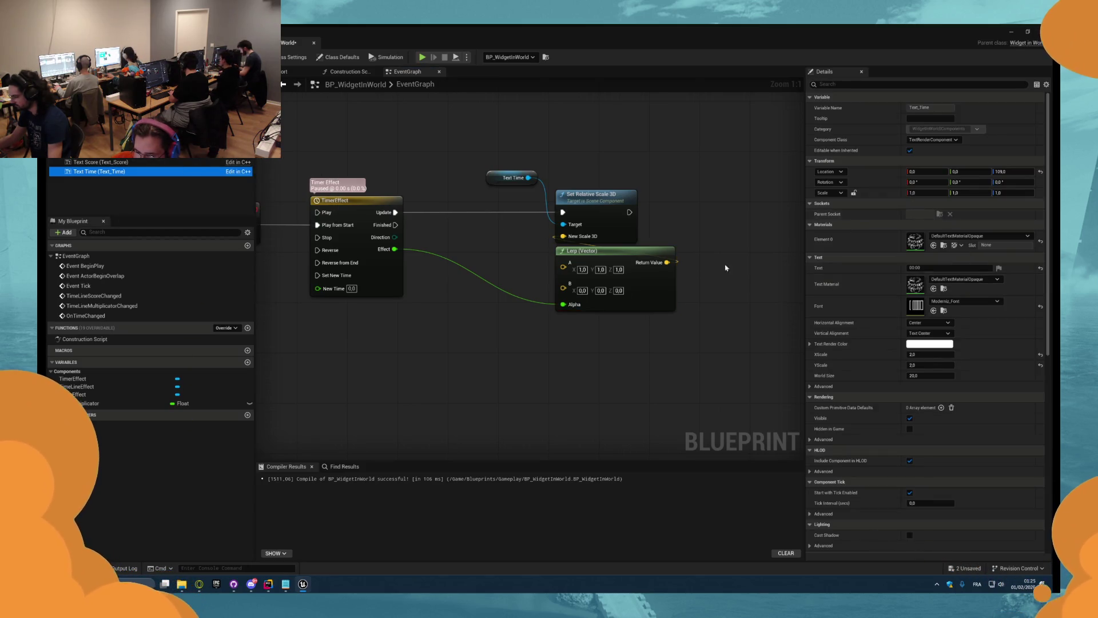
pyautogui.click(581, 285)
pyautogui.write('1,05')
pyautogui.press('Return')
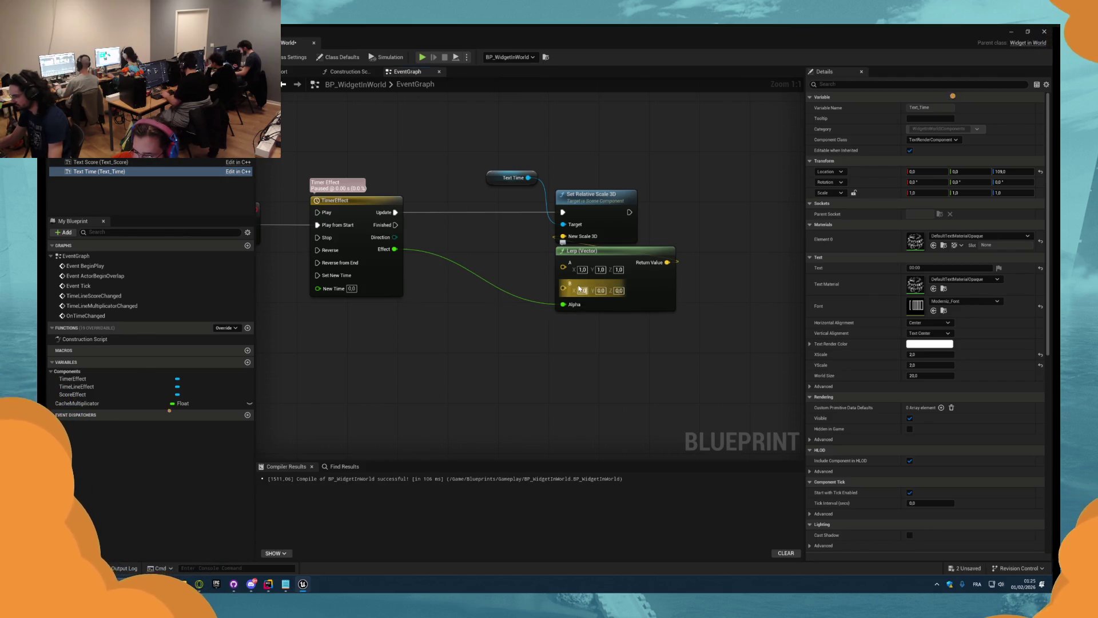
pyautogui.press('Tab')
pyautogui.write('1,05')
pyautogui.press('Tab')
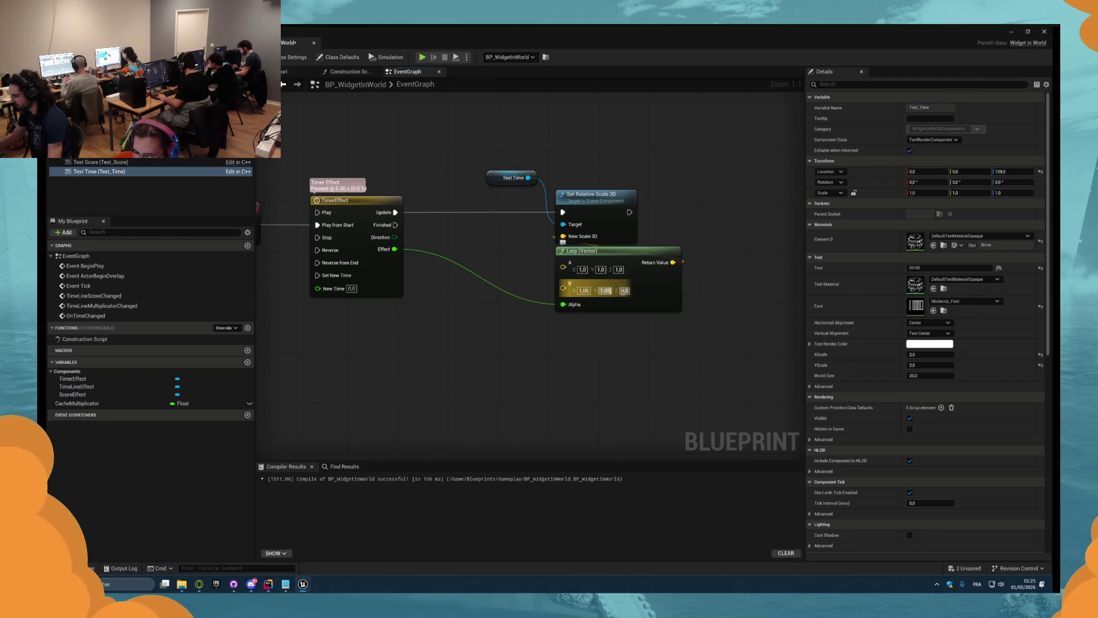
pyautogui.write('1,05')
pyautogui.press('Return')
pyautogui.click(422, 57)
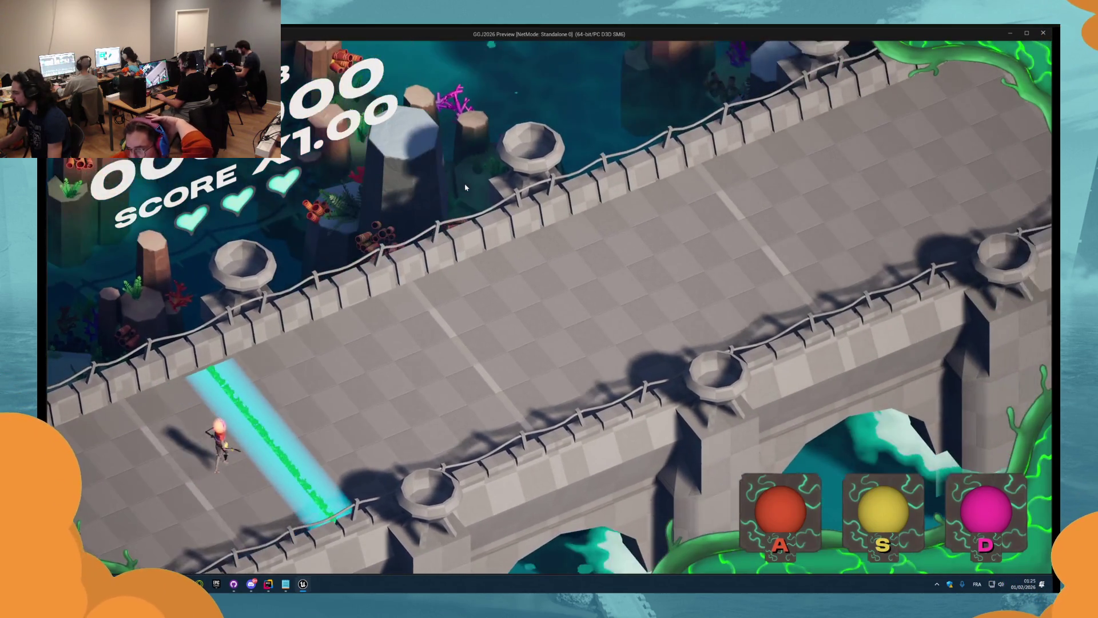
# - Stop the preview and reduce Lerp B to 1,035 on X, Y and Z
pyautogui.press('Escape')
pyautogui.click(585, 290)
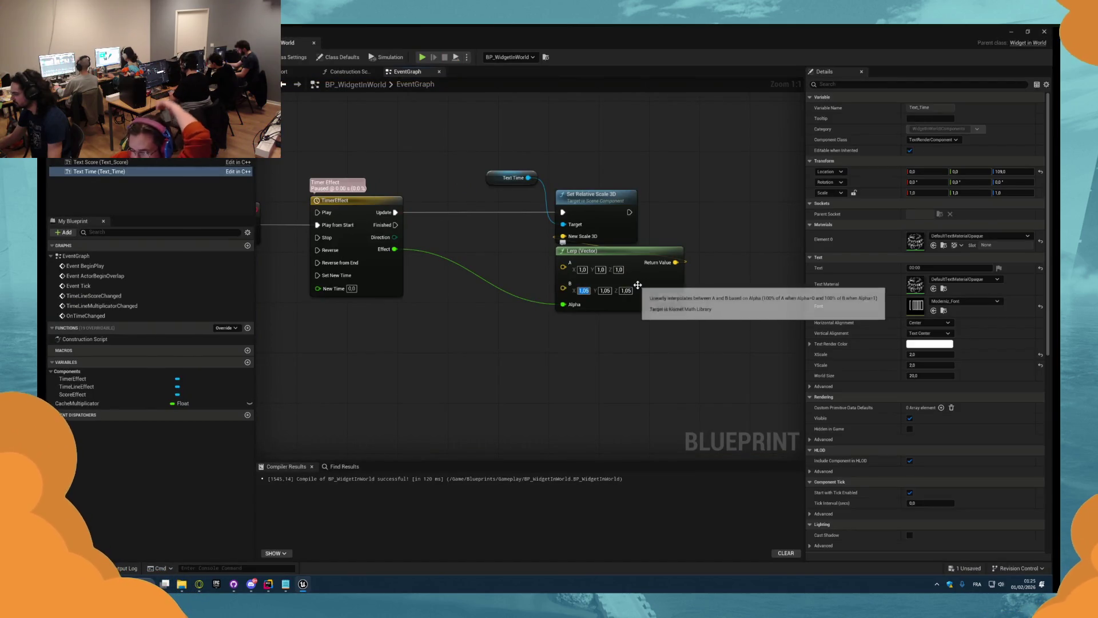
pyautogui.write('1,035')
pyautogui.press('Tab')
pyautogui.write('1,035')
pyautogui.press('Tab')
pyautogui.write('1,035')
pyautogui.press('Return')
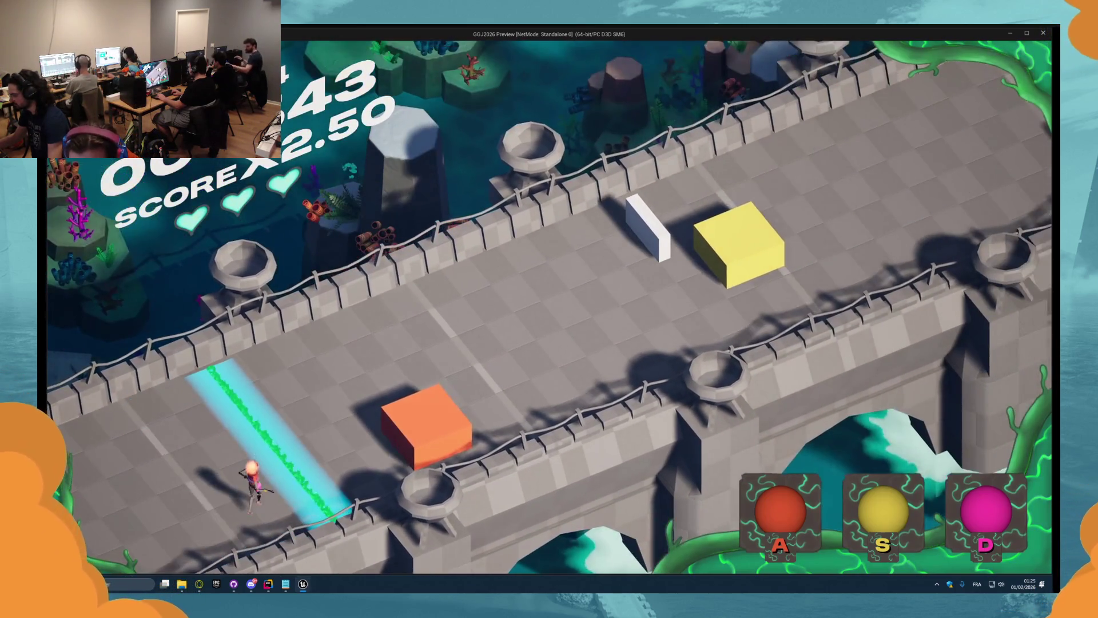
# - Test the text pulse in game by hitting the orange and yellow blocks, then stop
pyautogui.press('a')
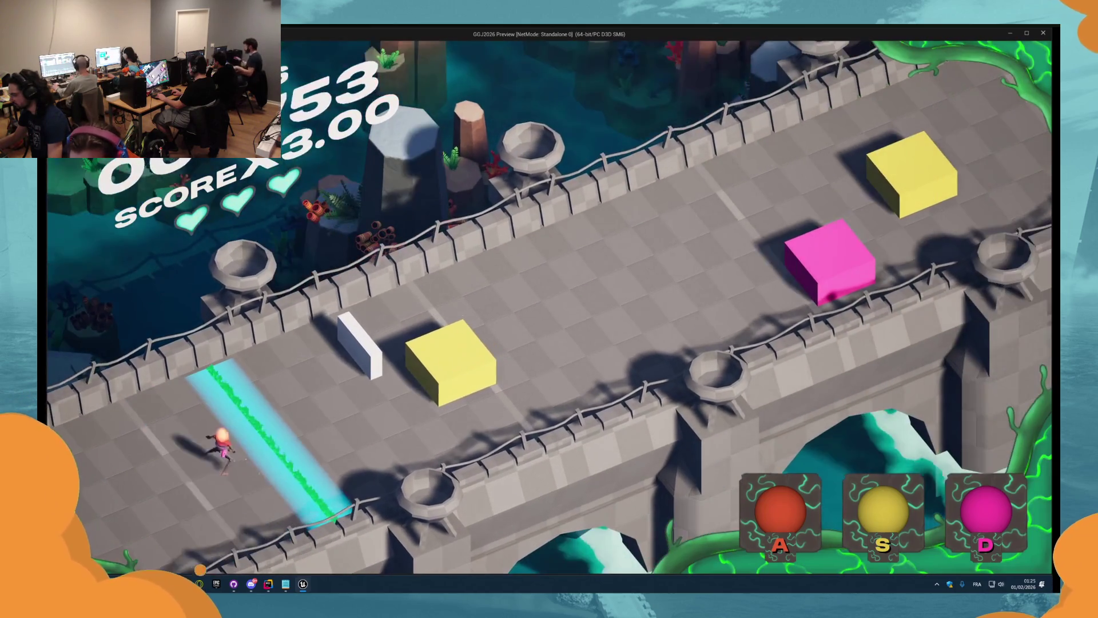
pyautogui.press('s')
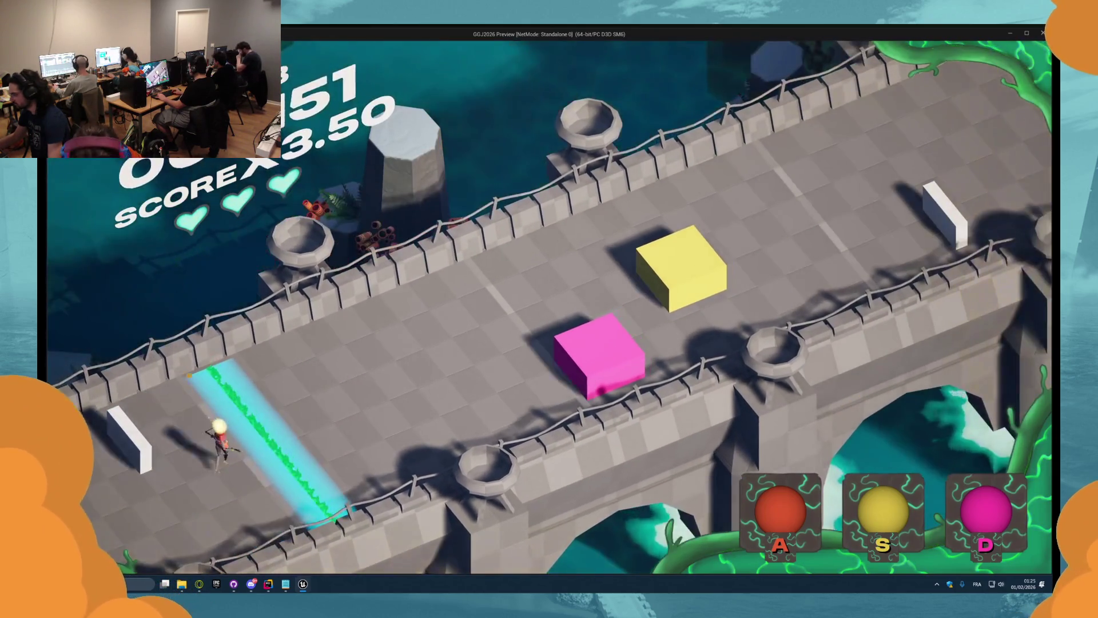
pyautogui.press('Escape')
pyautogui.scroll(-2, 515, 208)
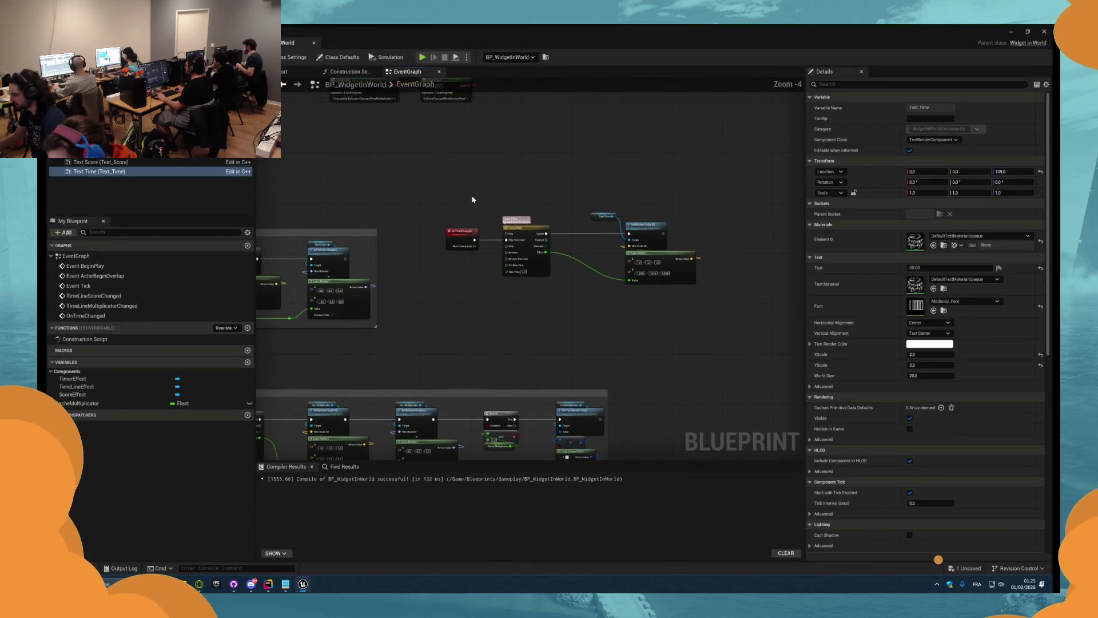
# - Wrap the OnTimeChanged and TimerEffect nodes in a comment 'Feedback Visual On Time Changed' and reposition it
pyautogui.moveTo(424, 172); pyautogui.dragTo(711, 331)
pyautogui.press('c')
pyautogui.scroll(2, 433, 218)
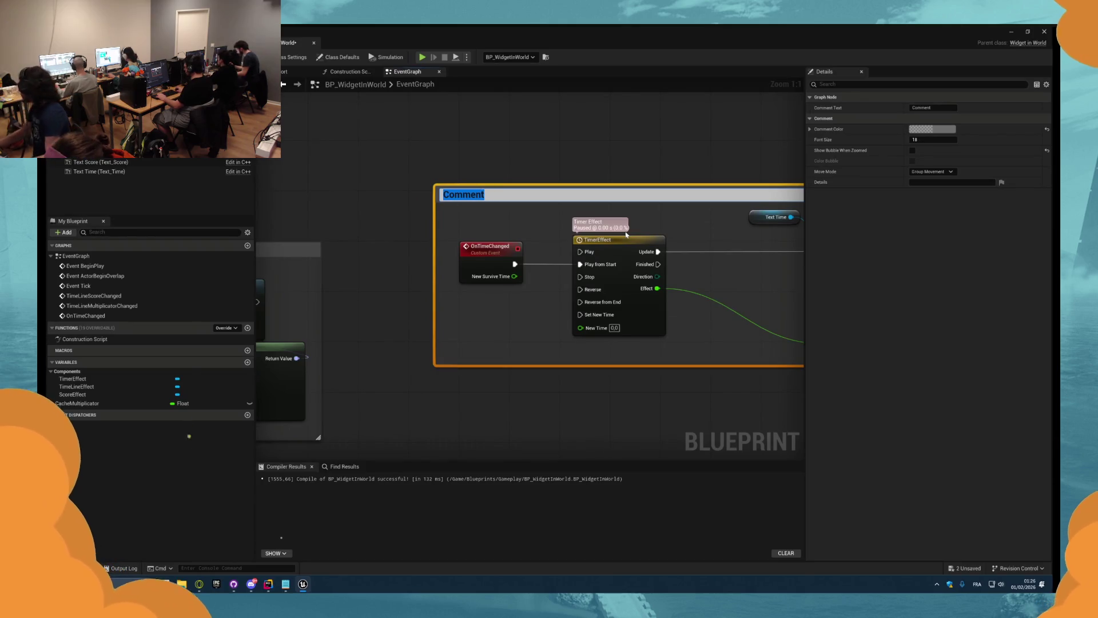
pyautogui.scroll(-8, 572, 241)
pyautogui.scroll(8, 547, 244)
pyautogui.write('Feedback Visual On Ti')
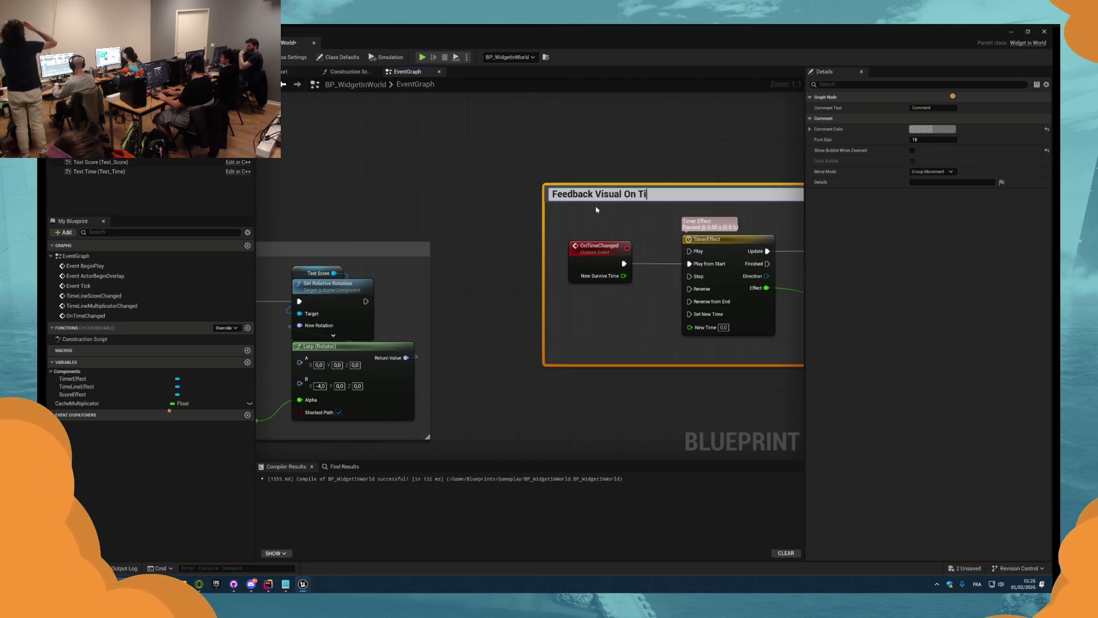
pyautogui.write('me C')
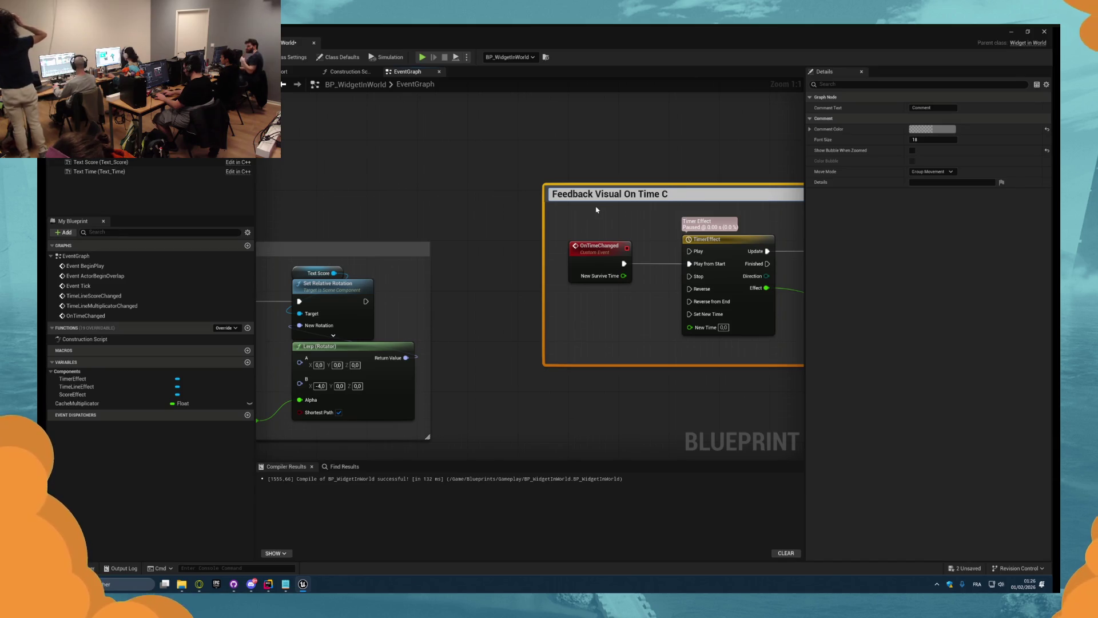
pyautogui.write('ghange')
pyautogui.press('Return')
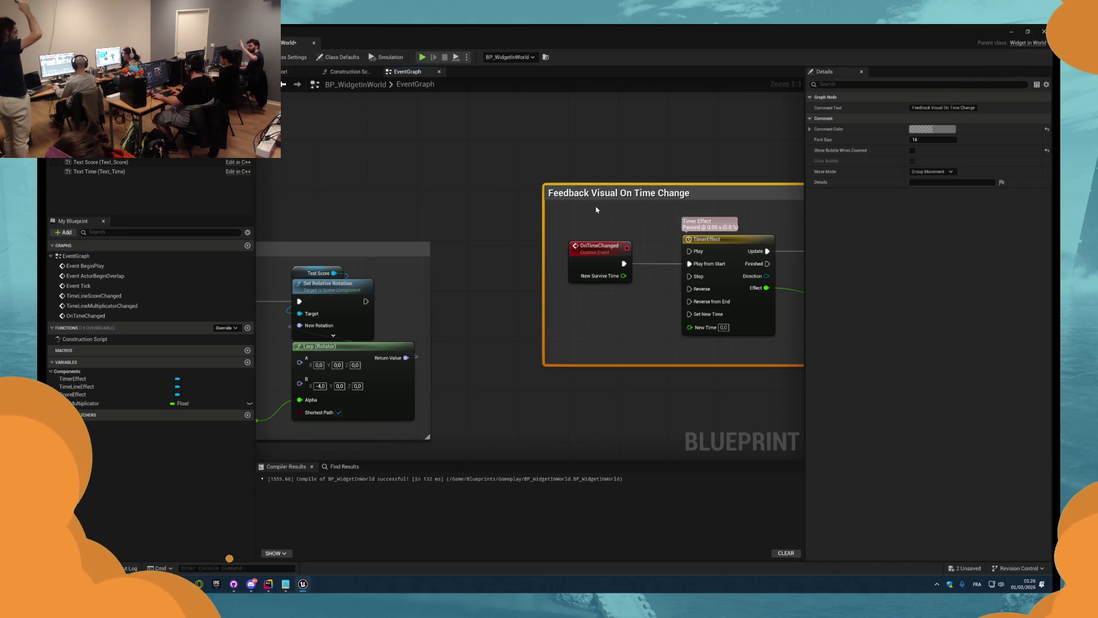
pyautogui.doubleClick(602, 203)
pyautogui.write('d')
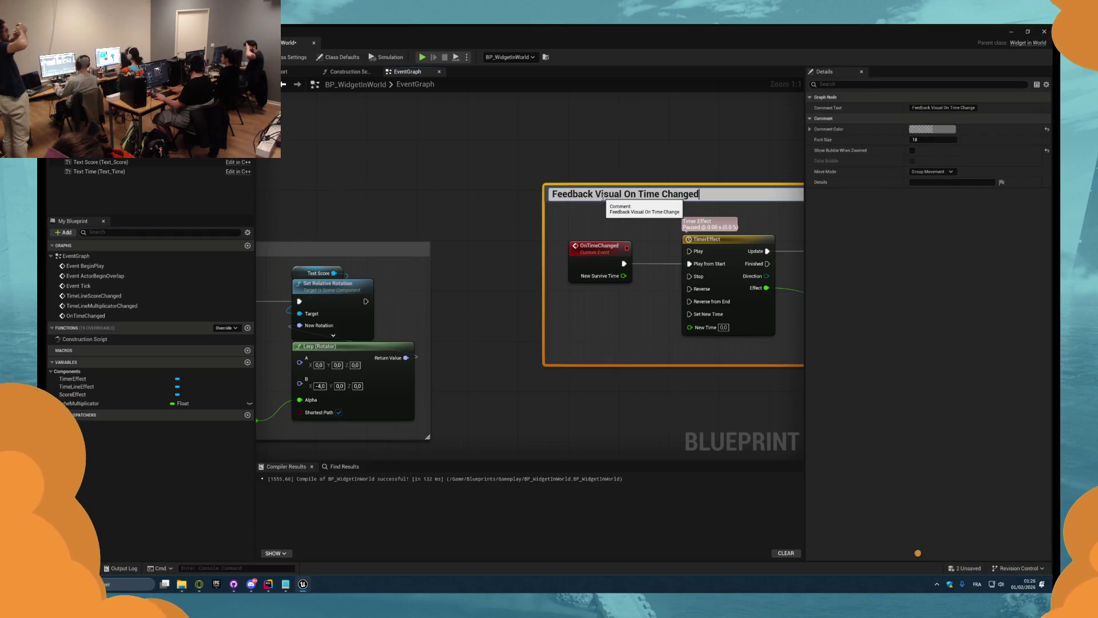
pyautogui.press('Return')
pyautogui.moveTo(601, 196)
pyautogui.mouseDown()
pyautogui.moveTo(525, 266)
pyautogui.moveTo(525, 253)
pyautogui.mouseUp()
pyautogui.press('Escape')
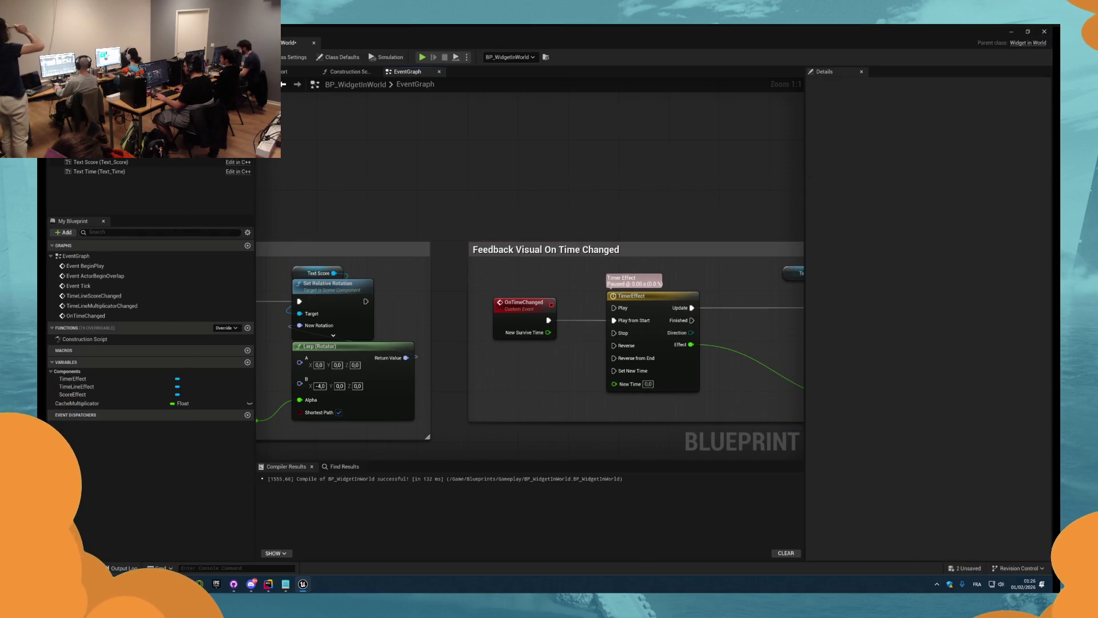
# - Glance at WidgetInWorld.cpp in Rider, then return to the blueprint editor
pyautogui.click(268, 585)
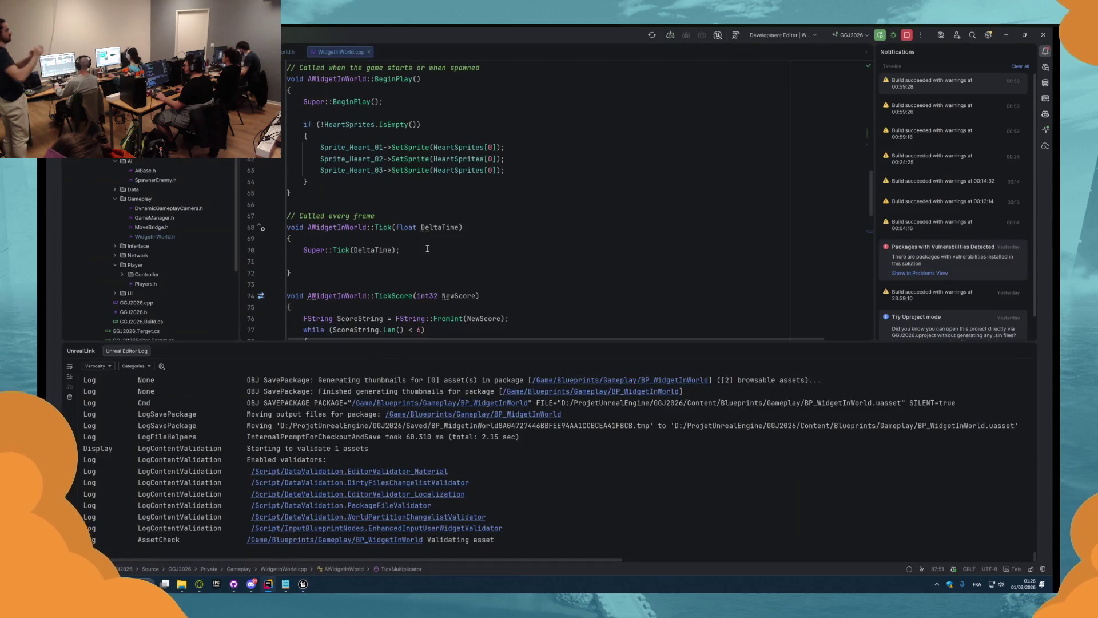
pyautogui.scroll(-5, 417, 268)
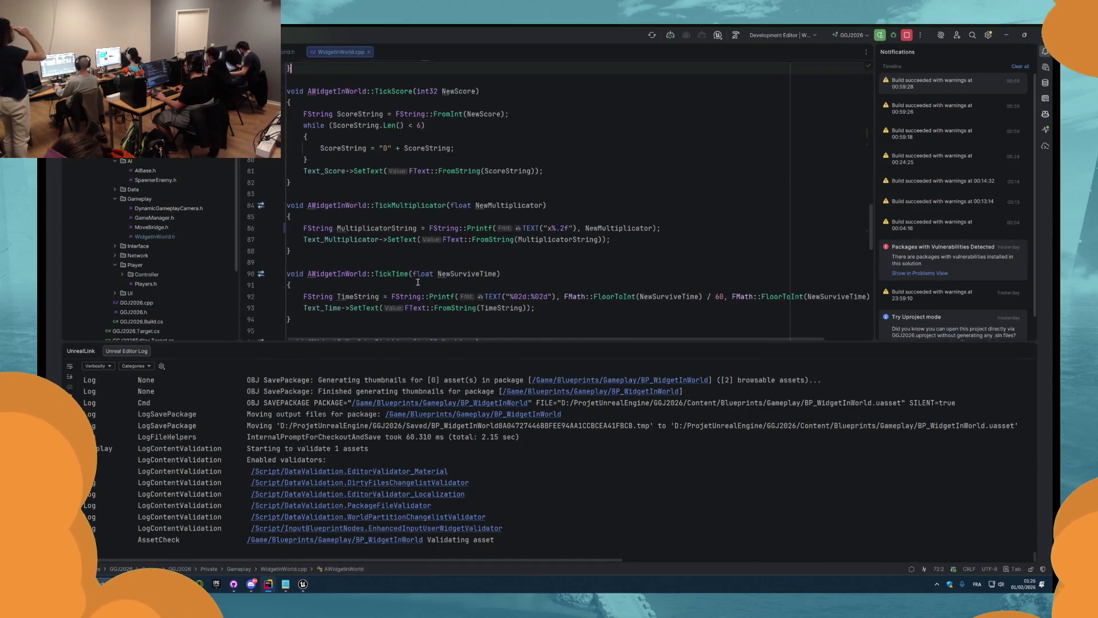
pyautogui.hotkey('alt', 'Tab')
pyautogui.scroll(-10, 497, 199)
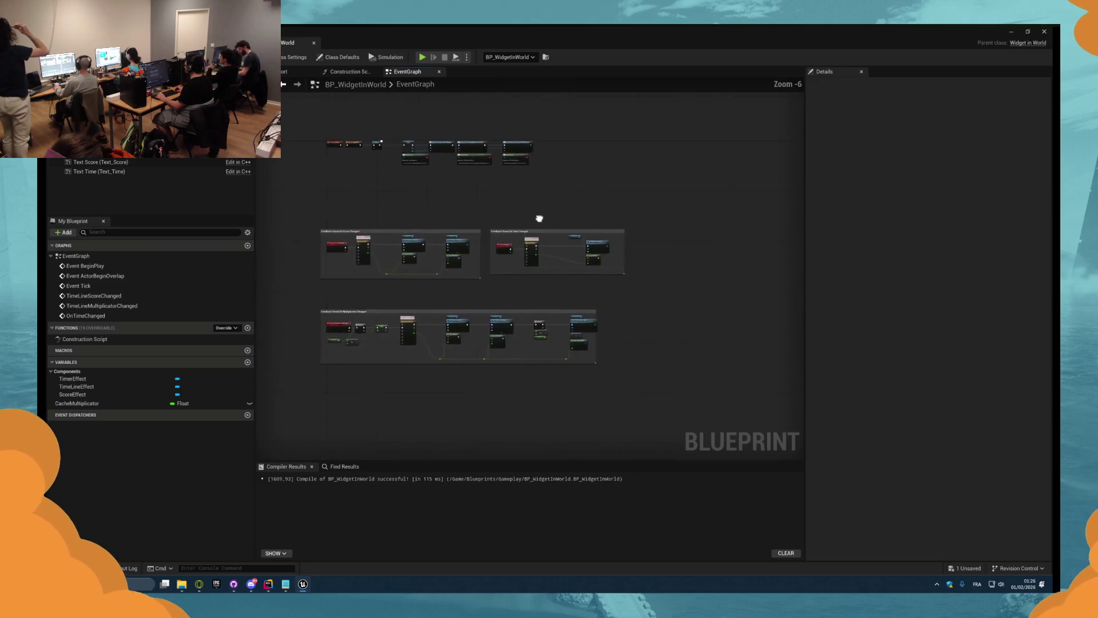
pyautogui.scroll(4, 549, 263)
pyautogui.click(515, 254)
pyautogui.keyDown('ctrl'); pyautogui.click(550, 269); pyautogui.keyUp('ctrl')
pyautogui.scroll(-3, 550, 271)
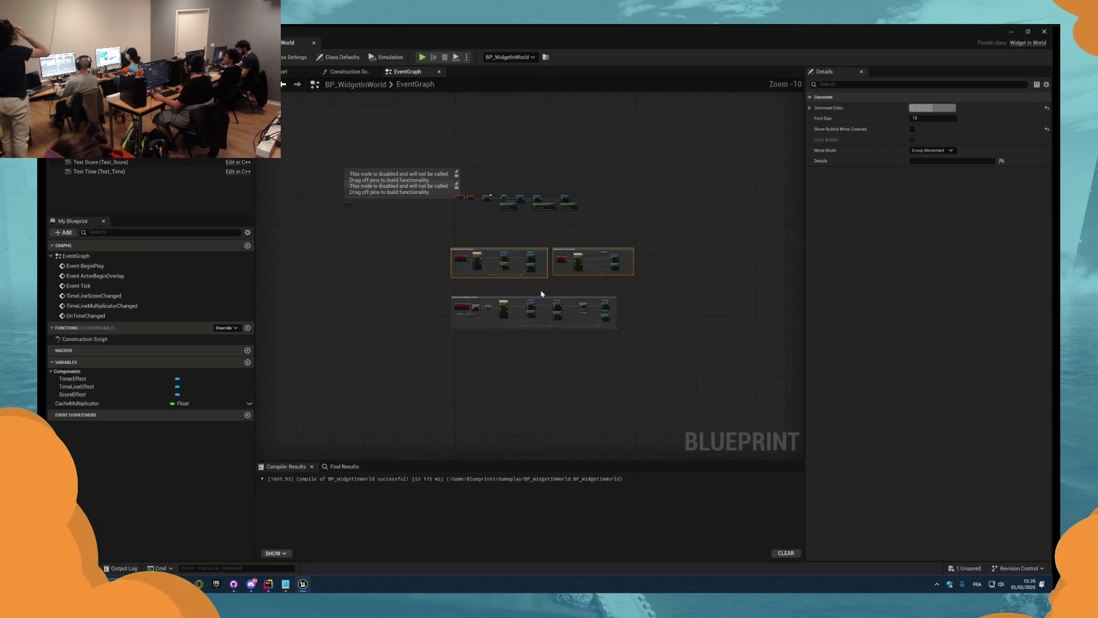
pyautogui.click(912, 129)
pyautogui.click(606, 231)
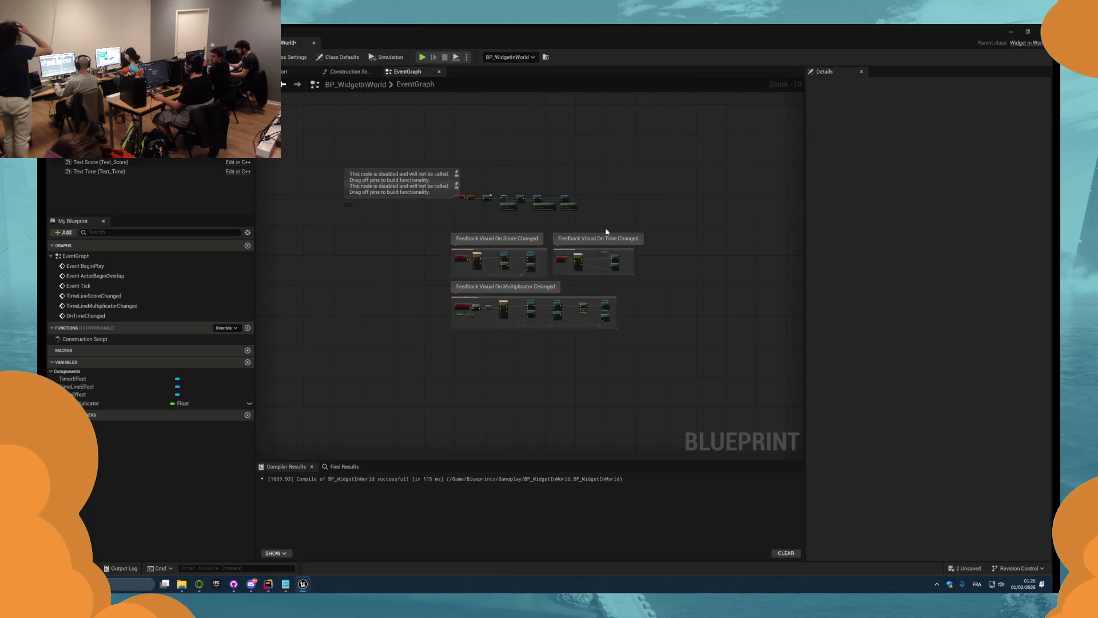
pyautogui.scroll(2, 441, 177)
pyautogui.scroll(4, 674, 237)
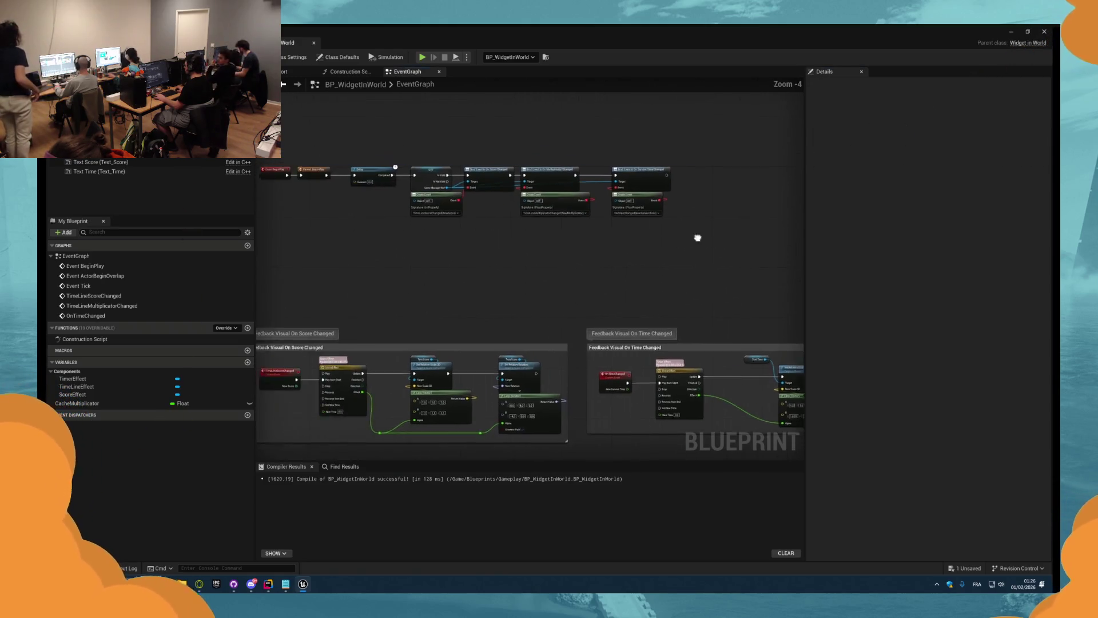
pyautogui.scroll(3, 630, 227)
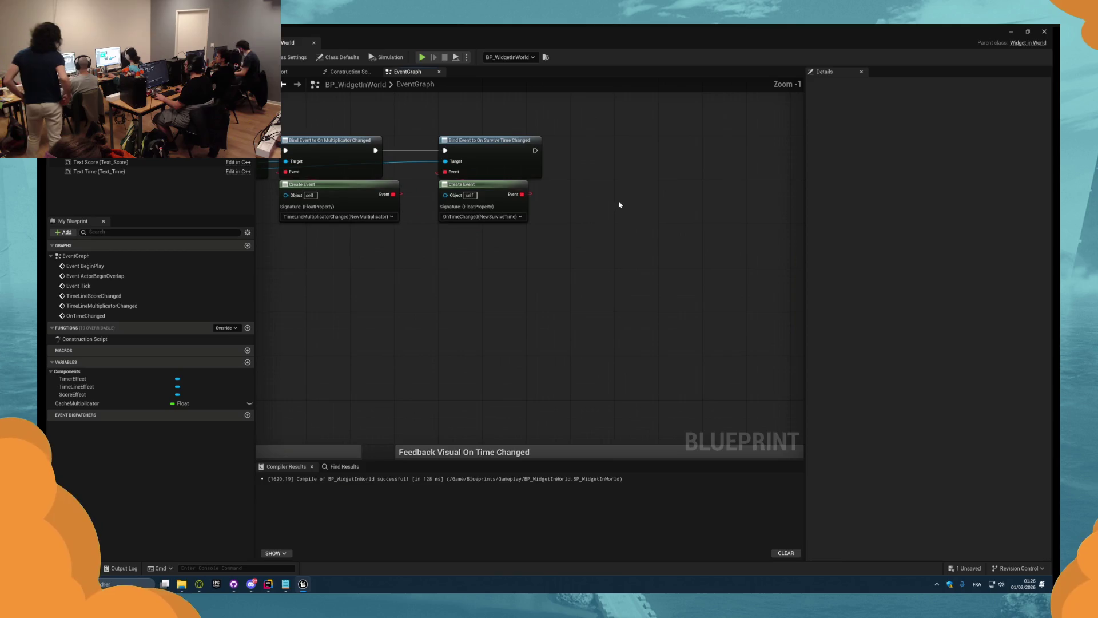
pyautogui.scroll(-5, 533, 206)
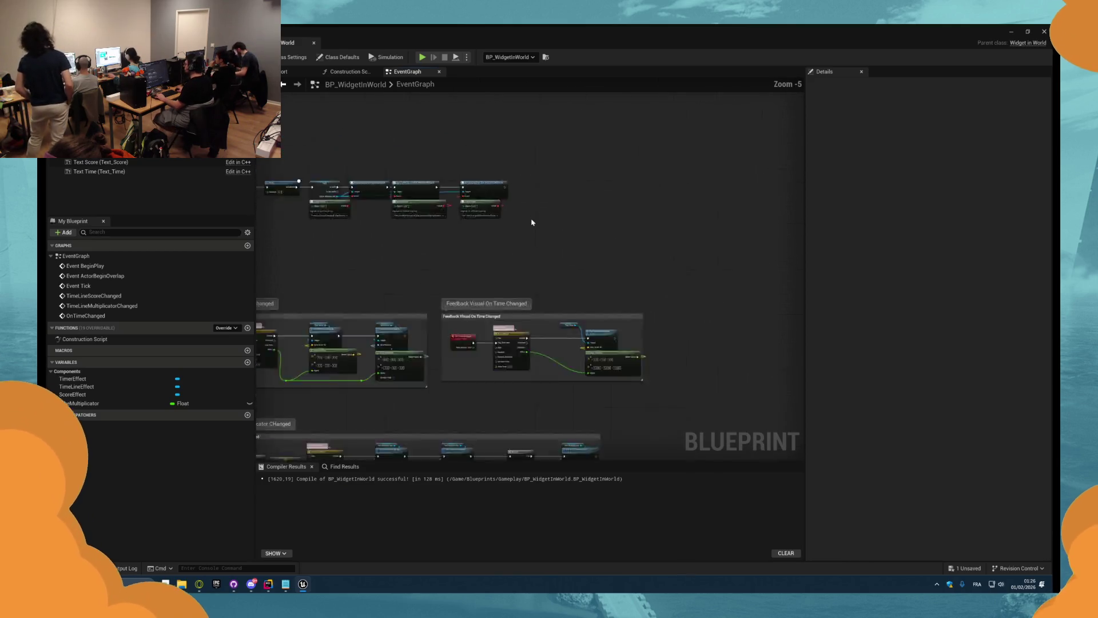
pyautogui.scroll(6, 554, 209)
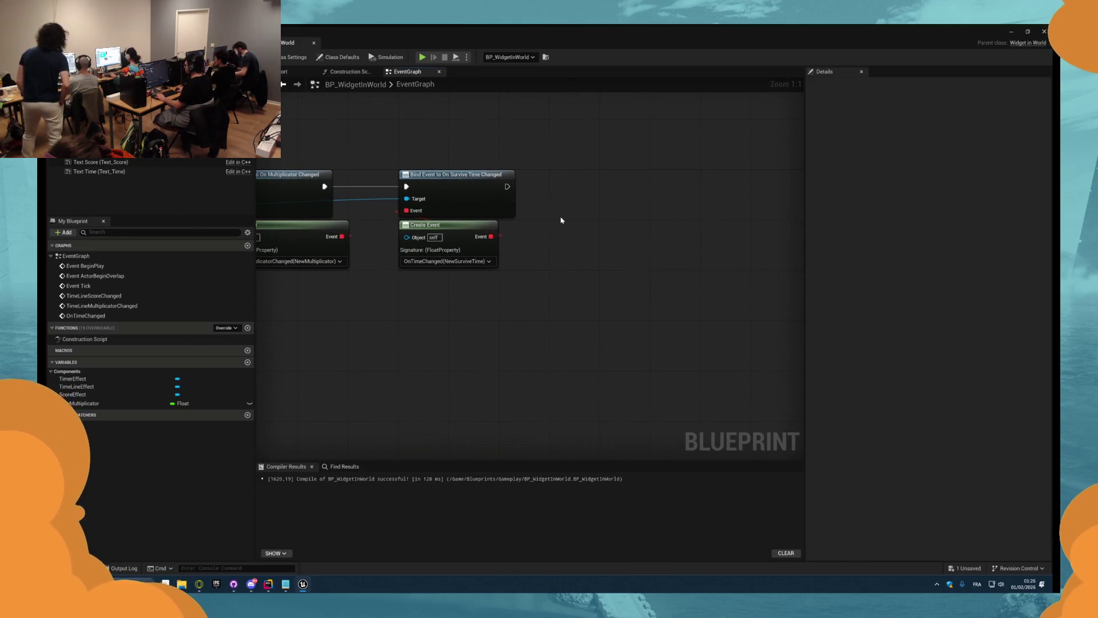
pyautogui.moveTo(560, 240); pyautogui.dragTo(581, 236)
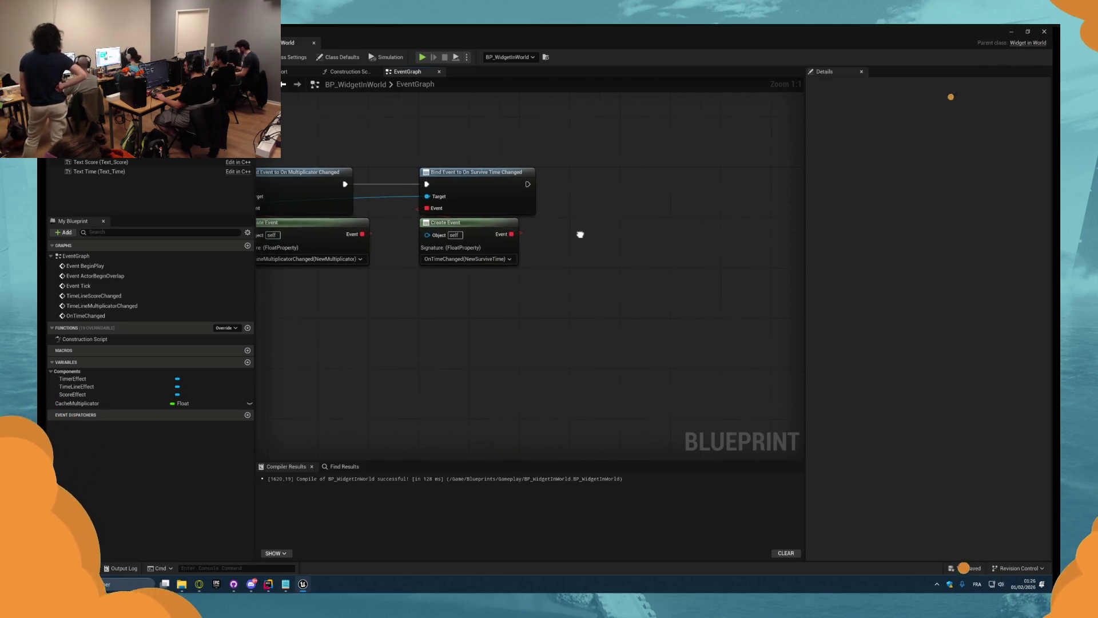
# - Add a Bind Event to On Heart Beat, chained after the Survive Time binding
pyautogui.moveTo(409, 226)
pyautogui.mouseDown()
pyautogui.moveTo(444, 225)
pyautogui.moveTo(356, 219)
pyautogui.moveTo(367, 247)
pyautogui.mouseUp()
pyautogui.write('beat')
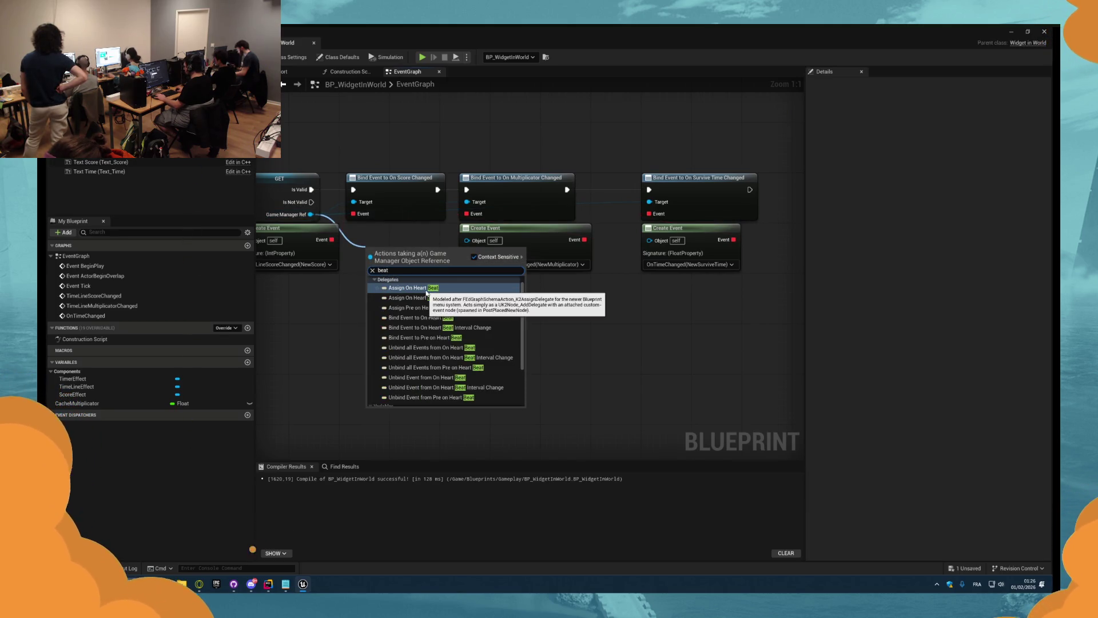
pyautogui.click(437, 317)
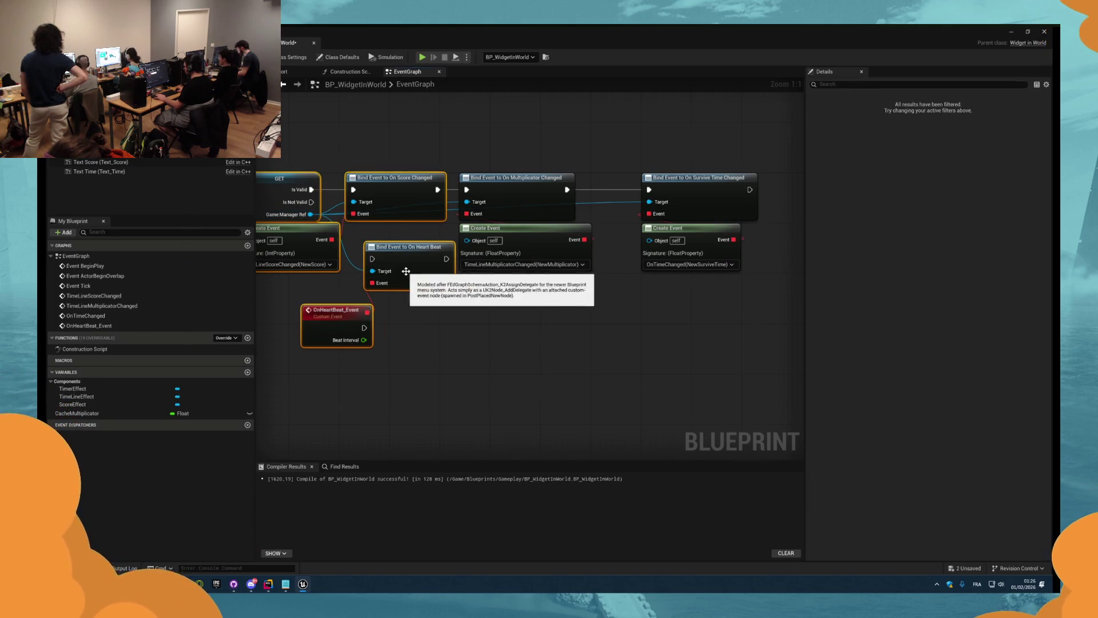
pyautogui.moveTo(466, 263)
pyautogui.mouseDown()
pyautogui.moveTo(756, 257)
pyautogui.moveTo(603, 280)
pyautogui.moveTo(699, 236)
pyautogui.mouseUp()
pyautogui.moveTo(587, 203)
pyautogui.mouseDown()
pyautogui.moveTo(646, 228)
pyautogui.moveTo(669, 193)
pyautogui.moveTo(658, 188)
pyautogui.mouseUp()
pyautogui.moveTo(563, 260); pyautogui.dragTo(631, 300)
# - Set a Create Event on the Heart Beat binding to OnHeartBeat_Event, show Class Defaults, and save
pyautogui.moveTo(580, 211)
pyautogui.mouseDown()
pyautogui.moveTo(588, 237)
pyautogui.moveTo(626, 240)
pyautogui.mouseUp()
pyautogui.write('create event')
pyautogui.click(627, 279)
pyautogui.click(610, 261)
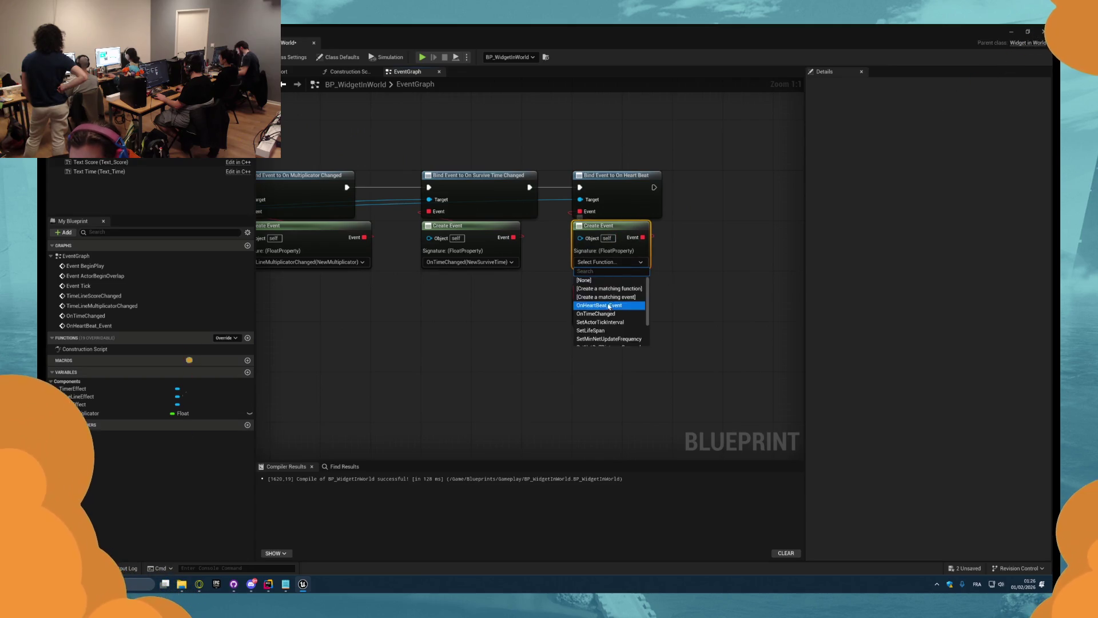
pyautogui.click(686, 293)
pyautogui.click(609, 261)
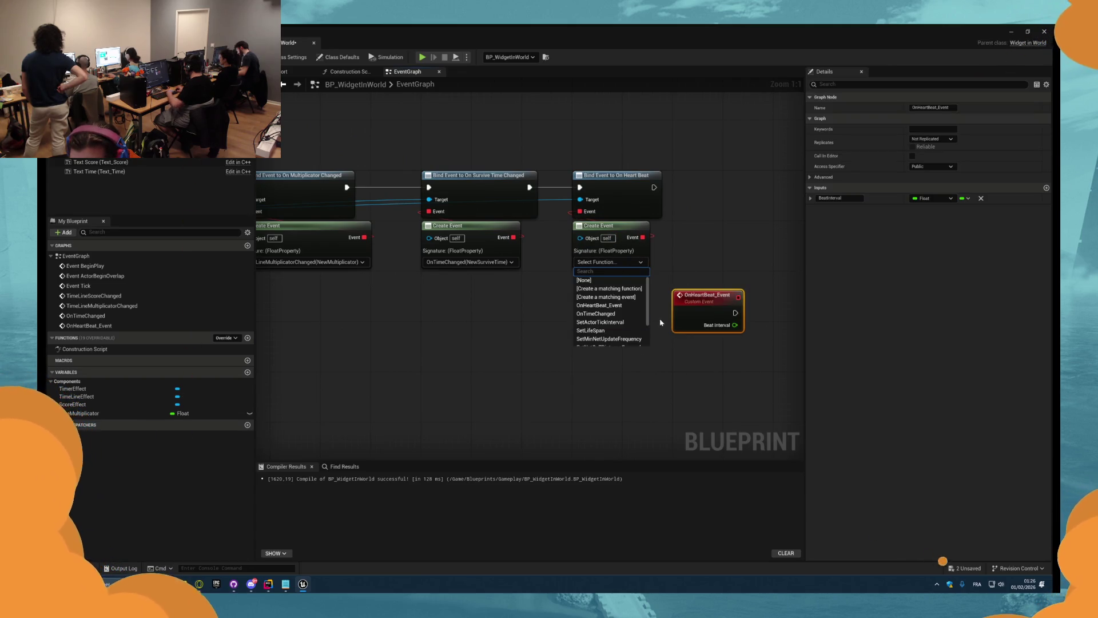
pyautogui.click(602, 305)
pyautogui.scroll(-5, 673, 341)
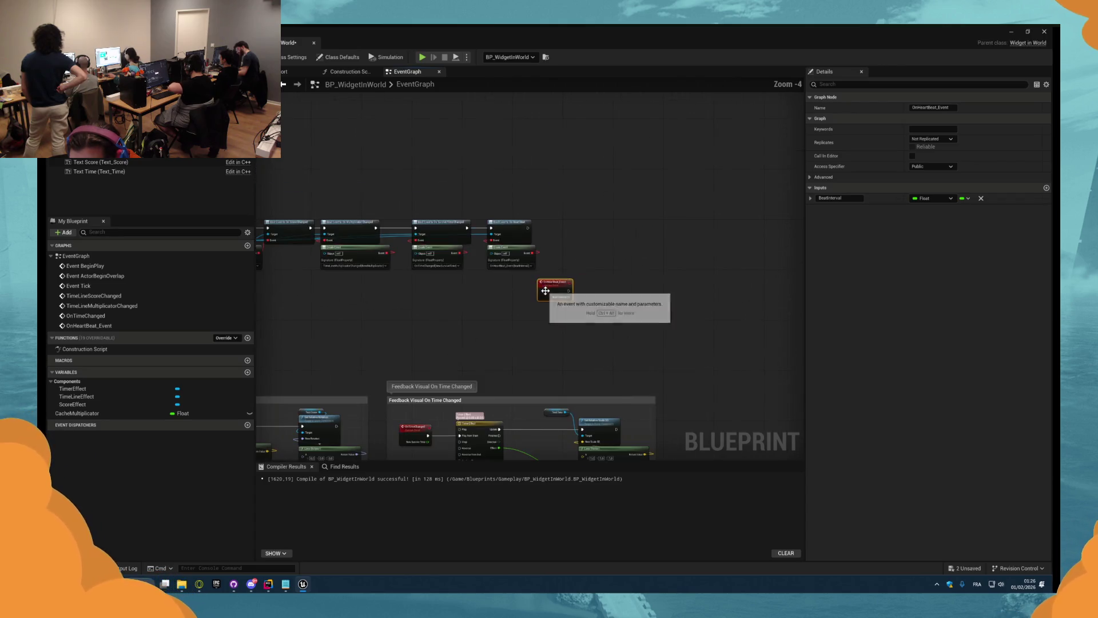
pyautogui.scroll(4, 673, 342)
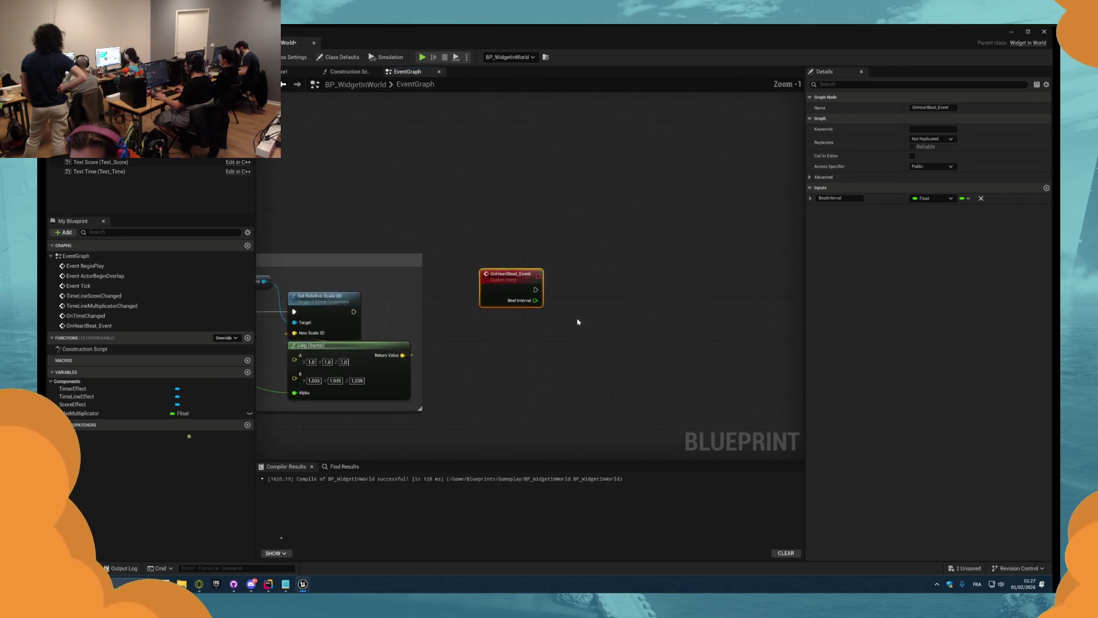
pyautogui.click(337, 58)
pyautogui.hotkey('ctrl', 's')
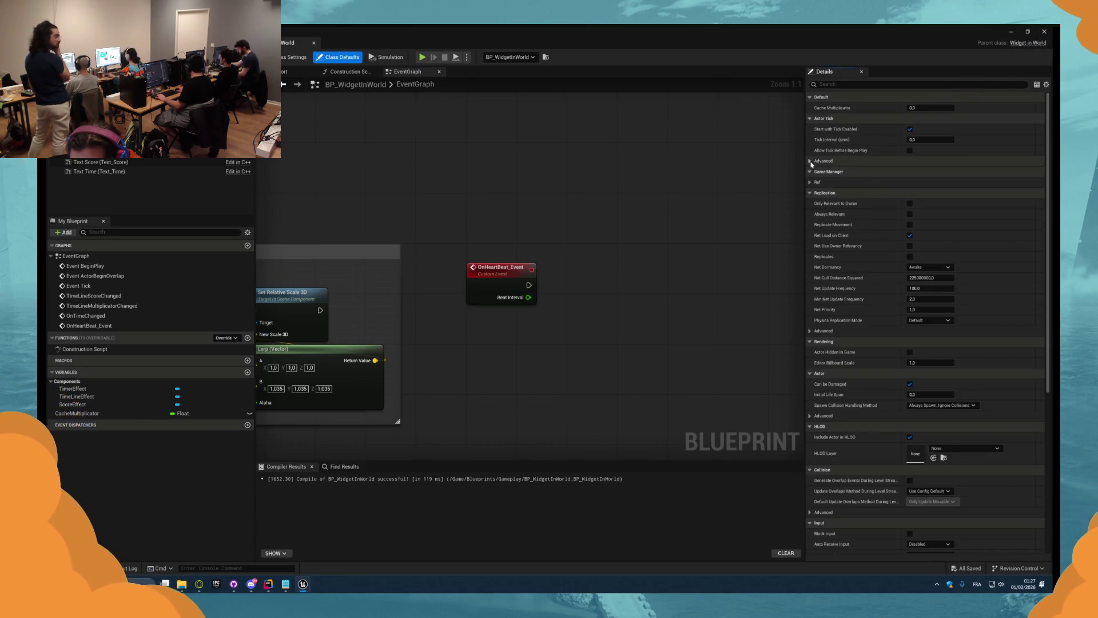
# - Expand Game Manager Ref and the Heart Sprites array in Details, then pan to the node chain
pyautogui.click(811, 183)
pyautogui.click(816, 214)
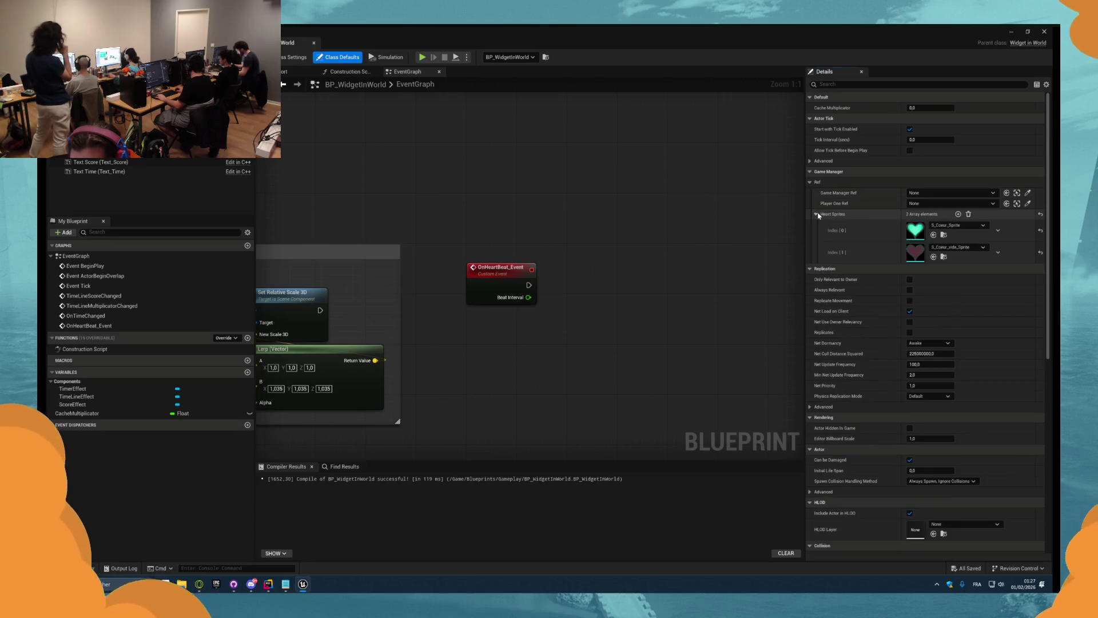
pyautogui.moveTo(691, 300); pyautogui.dragTo(696, 238)
pyautogui.moveTo(603, 270)
pyautogui.mouseDown()
pyautogui.moveTo(623, 245)
pyautogui.moveTo(615, 302)
pyautogui.moveTo(584, 301)
pyautogui.moveTo(589, 238)
pyautogui.moveTo(502, 270)
pyautogui.moveTo(499, 239)
pyautogui.mouseUp()
# - Add a Player One Ref getter to the graph and position it
pyautogui.moveTo(412, 181); pyautogui.dragTo(488, 211)
pyautogui.write('get player')
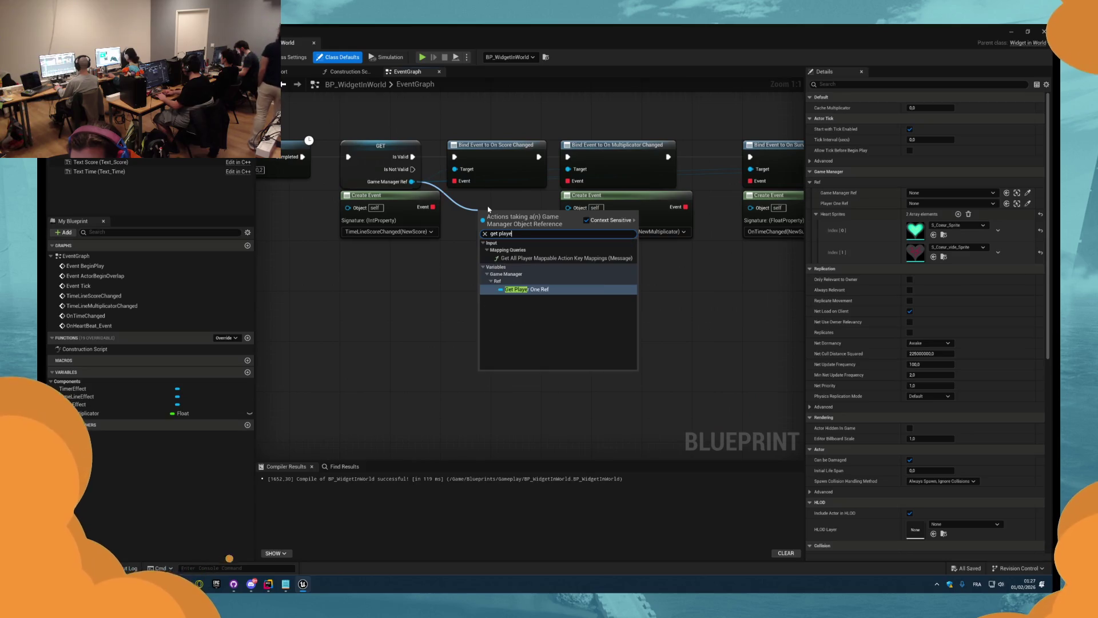
pyautogui.rightClick(462, 311)
pyautogui.write('playe rref')
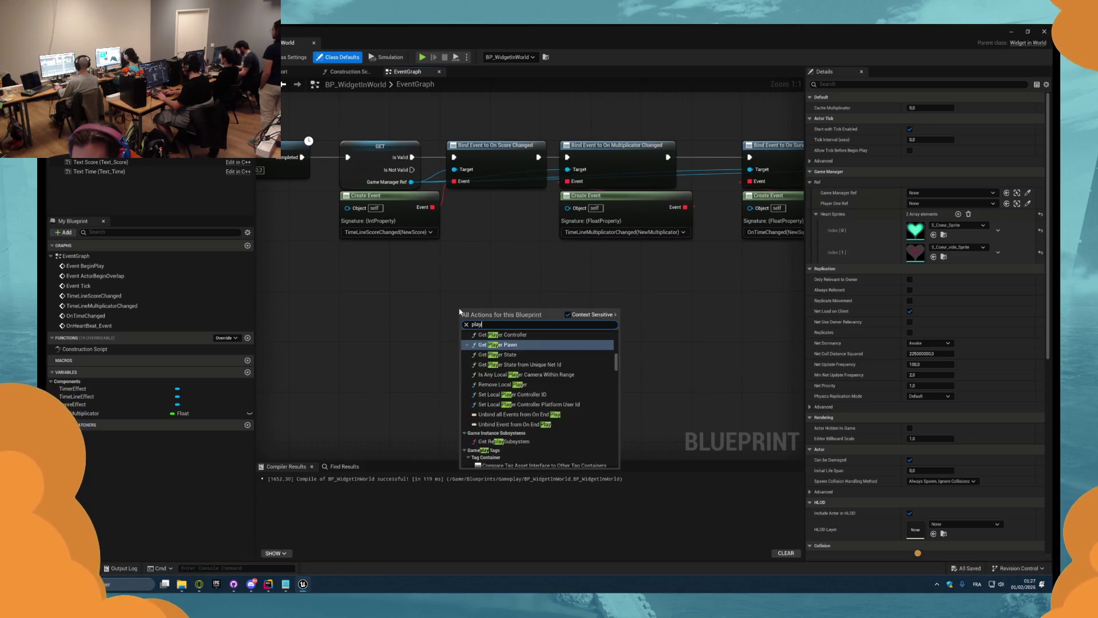
pyautogui.click(486, 324)
pyautogui.press('BackSpace')
pyautogui.press('BackSpace')
pyautogui.press('Right')
pyautogui.click(508, 409)
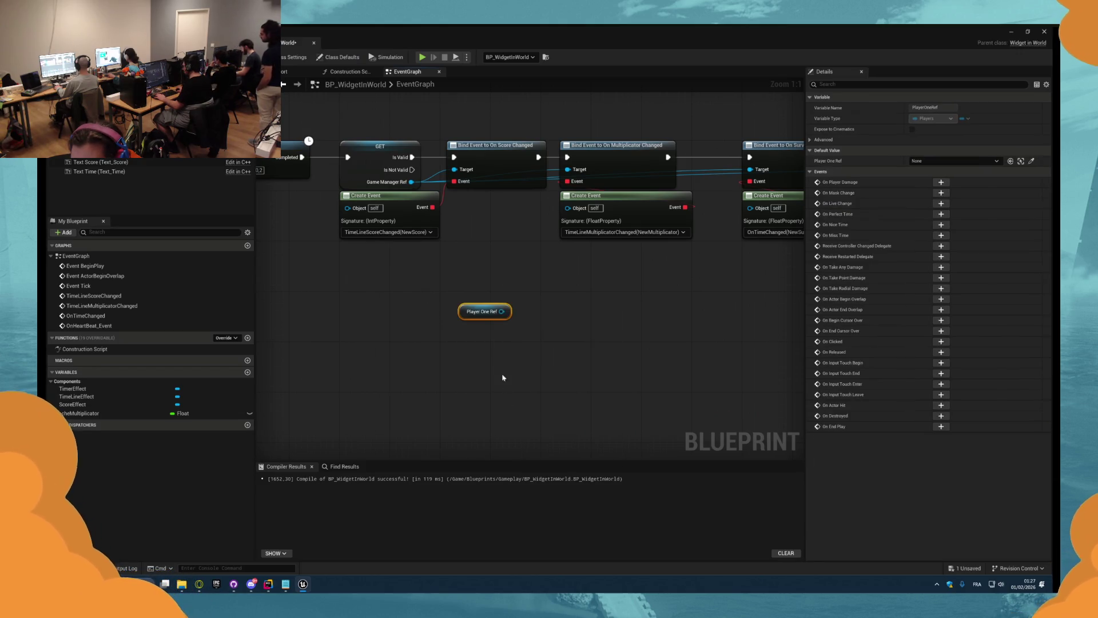
pyautogui.scroll(-4, 503, 375)
pyautogui.moveTo(493, 336); pyautogui.dragTo(667, 338)
pyautogui.scroll(3, 434, 350)
# - Convert Player One Ref to a validated get and run it after the Heart Beat binding
pyautogui.rightClick(503, 309)
pyautogui.rightClick(487, 350)
pyautogui.click(538, 536)
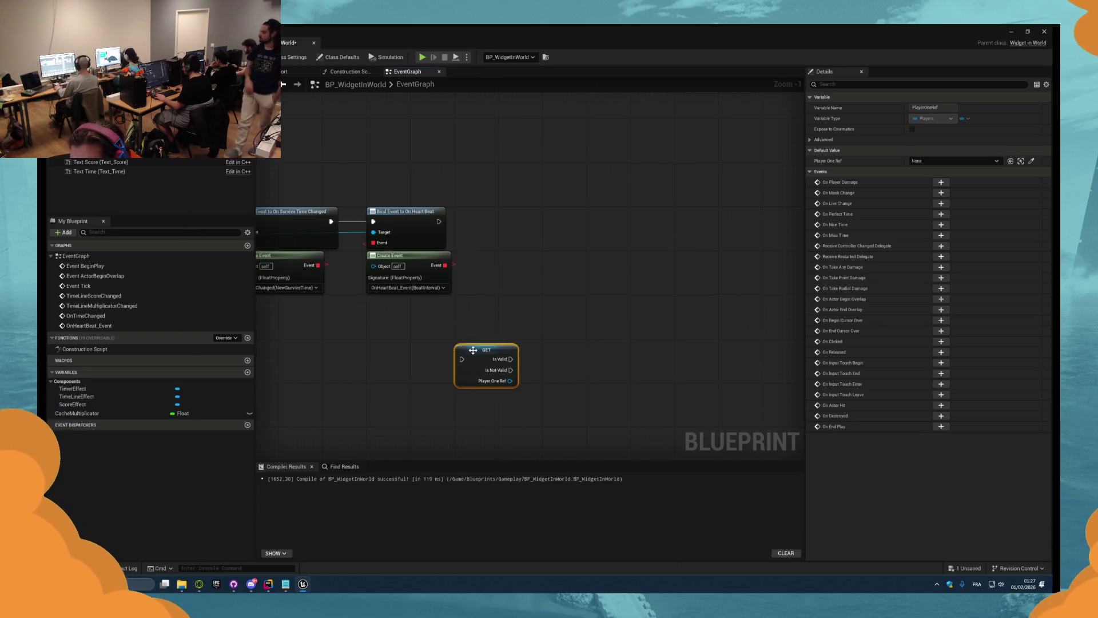
pyautogui.moveTo(488, 356)
pyautogui.mouseDown()
pyautogui.moveTo(552, 201)
pyautogui.moveTo(475, 224)
pyautogui.moveTo(439, 221)
pyautogui.mouseUp()
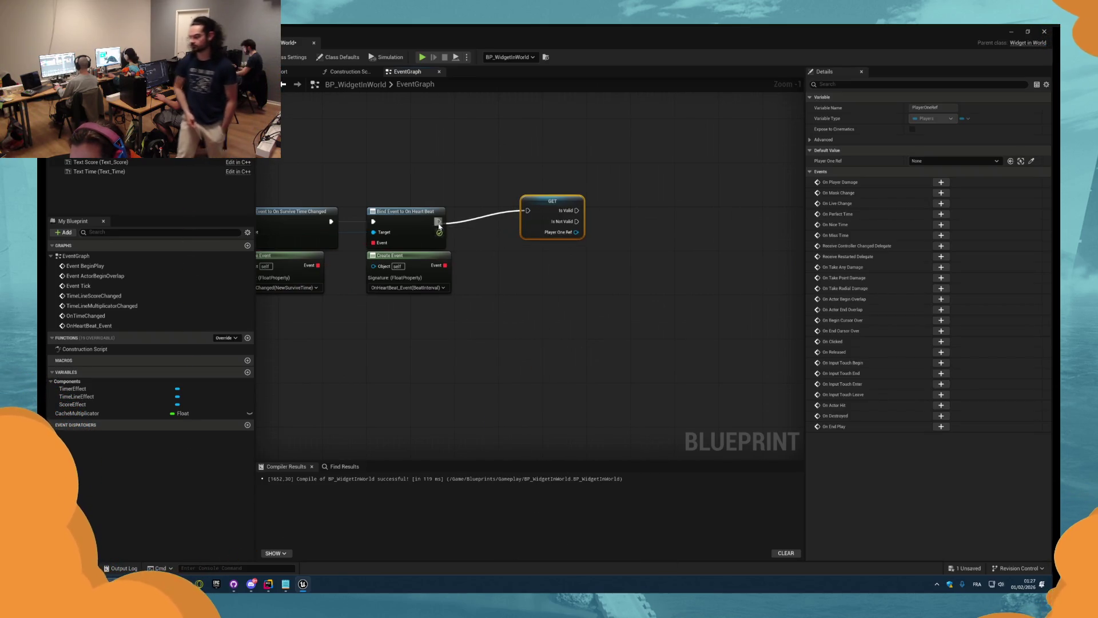
pyautogui.moveTo(549, 201); pyautogui.dragTo(530, 210)
# - Add a Bind Event to On Live Change node fed by the validated Player One Ref
pyautogui.scroll(1, 492, 285)
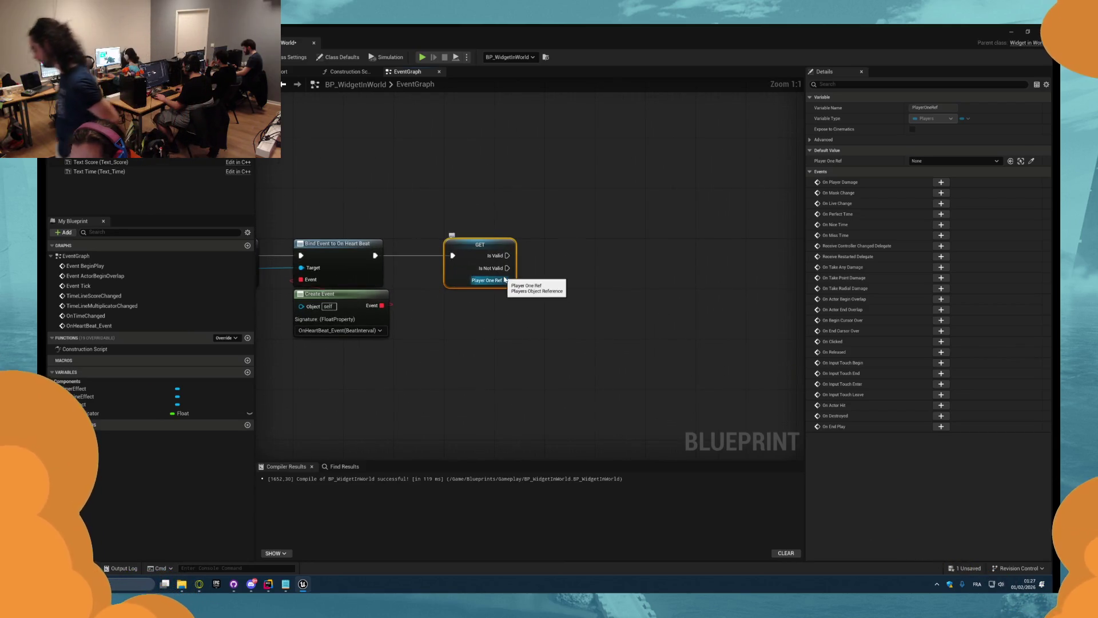
pyautogui.moveTo(506, 280); pyautogui.dragTo(565, 283)
pyautogui.write('bind live')
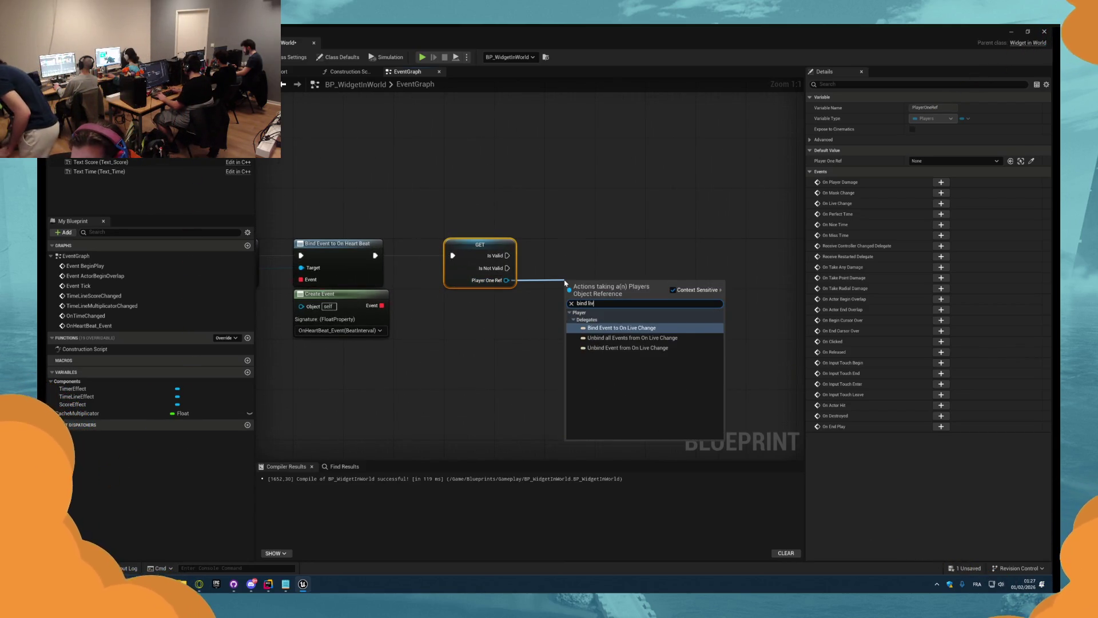
pyautogui.press('Return')
pyautogui.moveTo(547, 273); pyautogui.dragTo(559, 290)
# - Add an OnLiveChanged custom event and promote its New Lives output to a Current Live variable
pyautogui.click(572, 360)
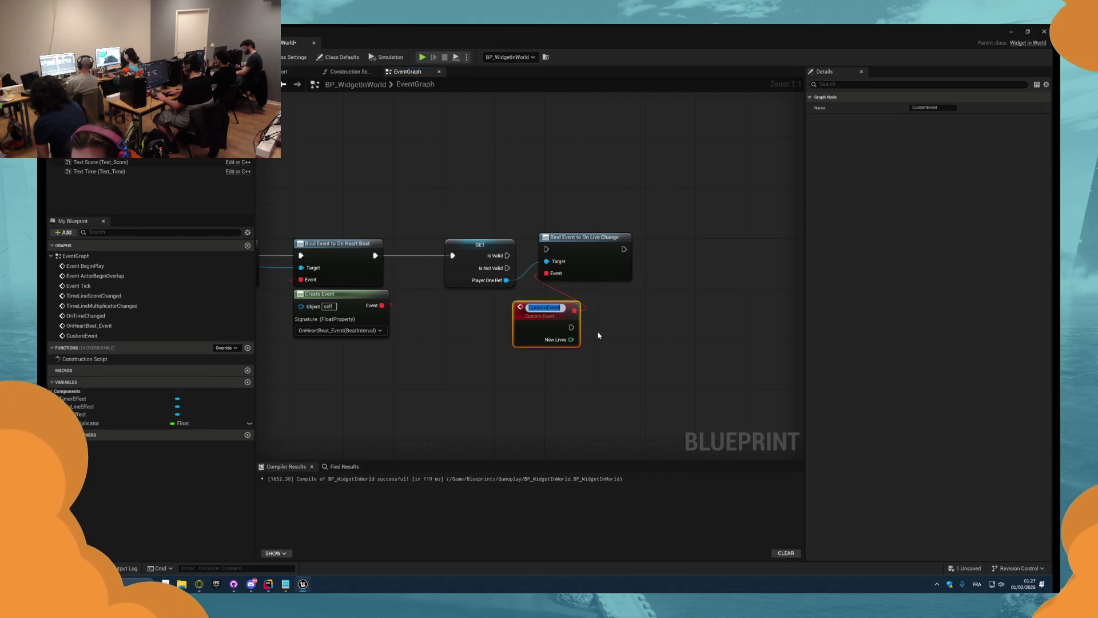
pyautogui.write('OnLiveChang')
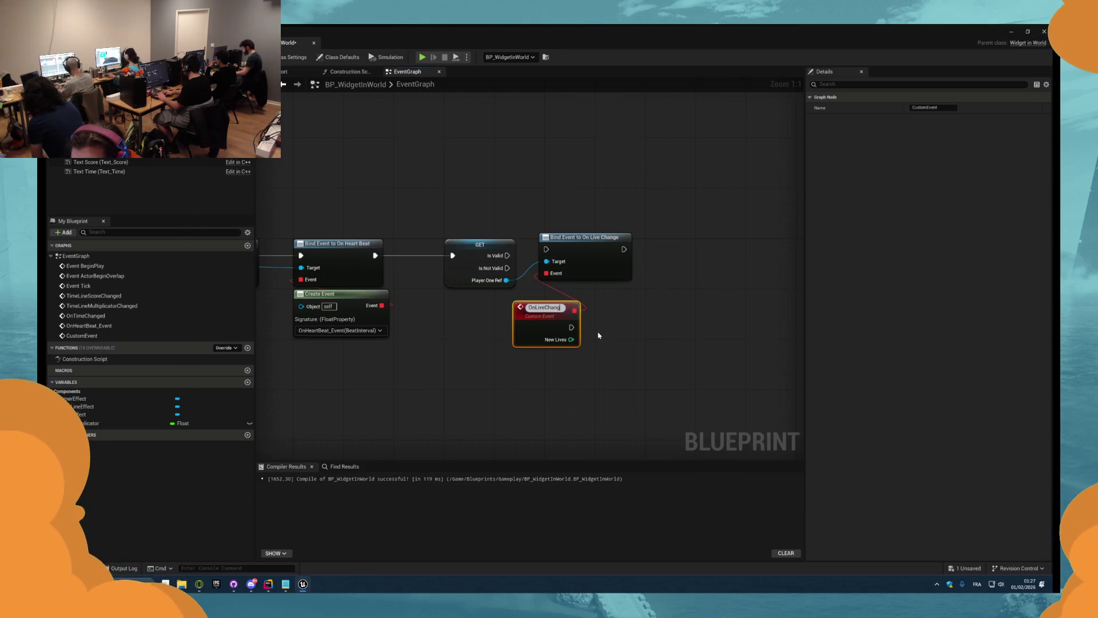
pyautogui.write('ed')
pyautogui.press('Return')
pyautogui.rightClick(569, 339)
pyautogui.click(592, 362)
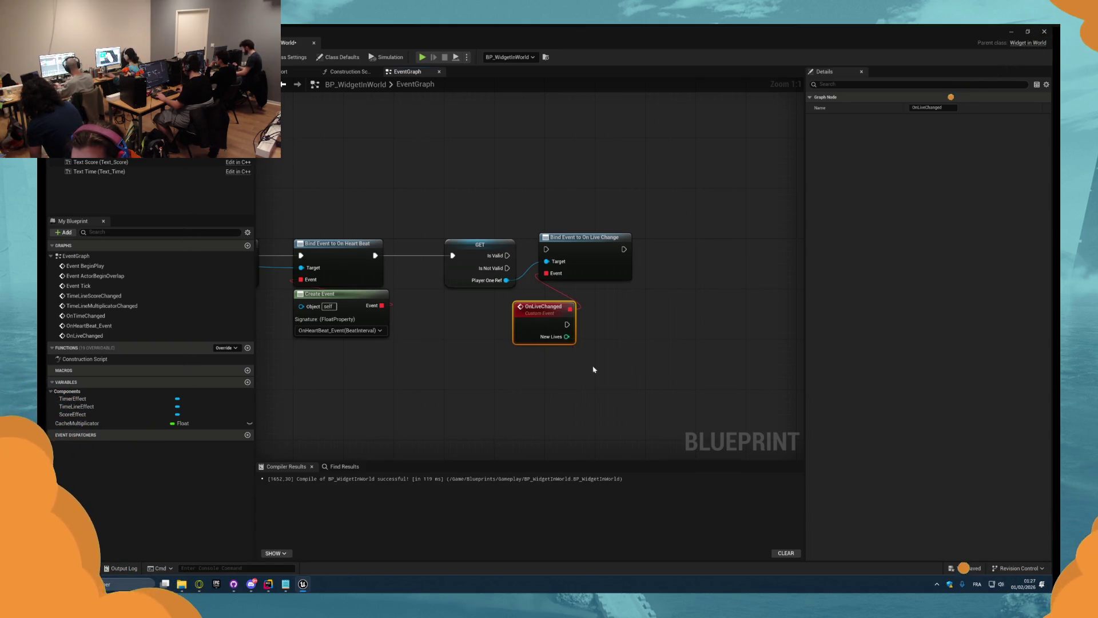
pyautogui.write('C')
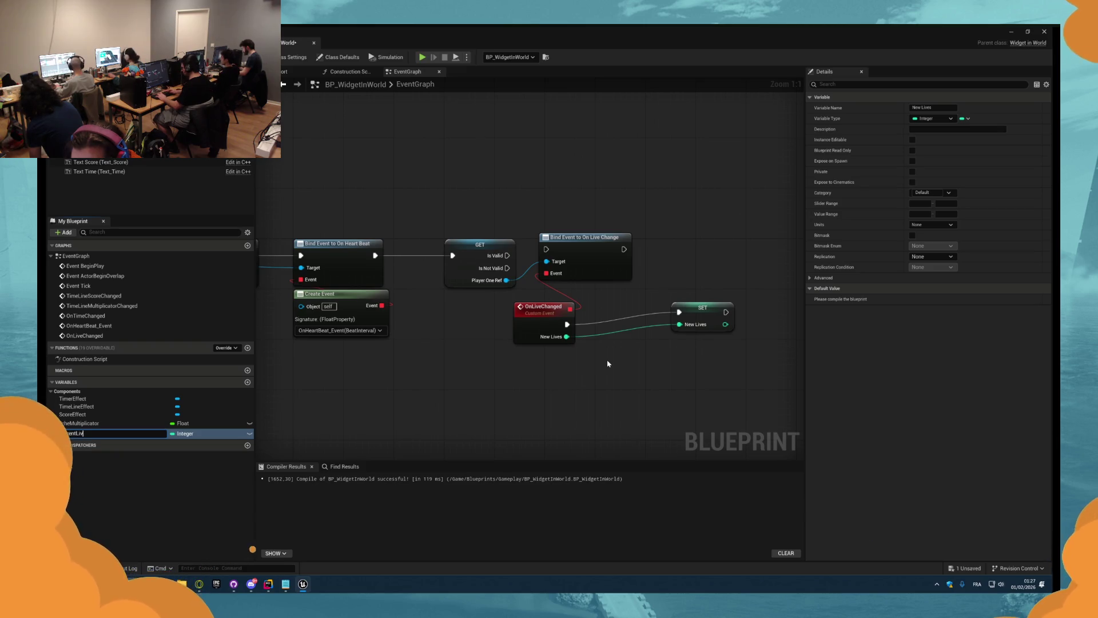
pyautogui.moveTo(695, 325); pyautogui.dragTo(618, 336)
# - Wire Is Valid into the Live Change bind and move OnLiveChanged and SET left
pyautogui.moveTo(546, 249); pyautogui.dragTo(507, 255)
pyautogui.moveTo(645, 277); pyautogui.dragTo(522, 275)
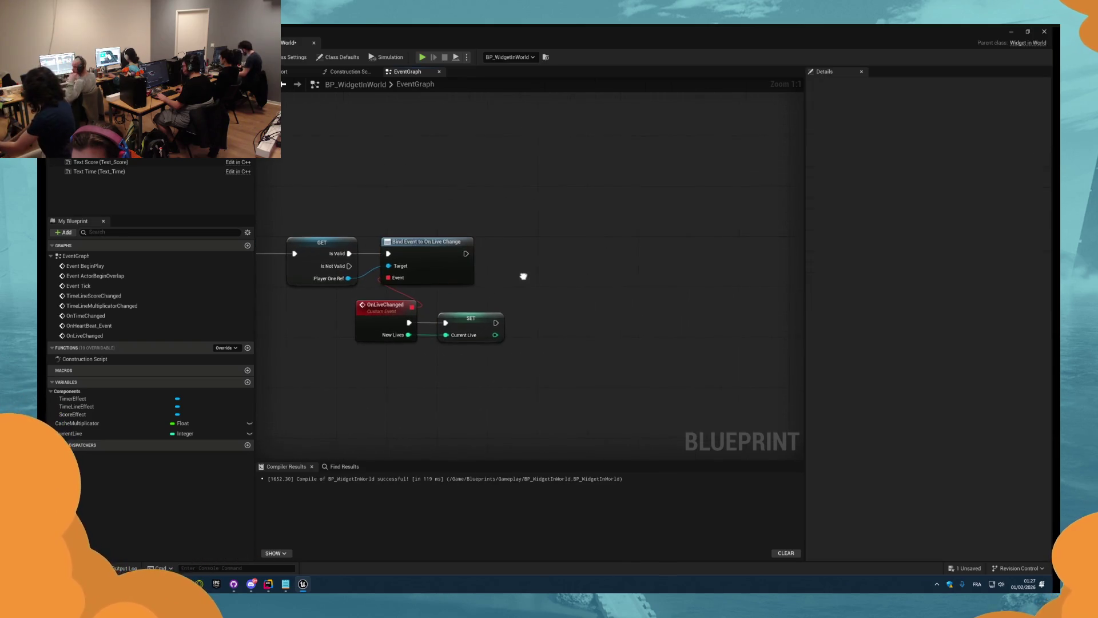
pyautogui.moveTo(524, 363)
pyautogui.mouseDown()
pyautogui.moveTo(359, 300)
pyautogui.moveTo(323, 321)
pyautogui.mouseUp()
pyautogui.click(343, 378)
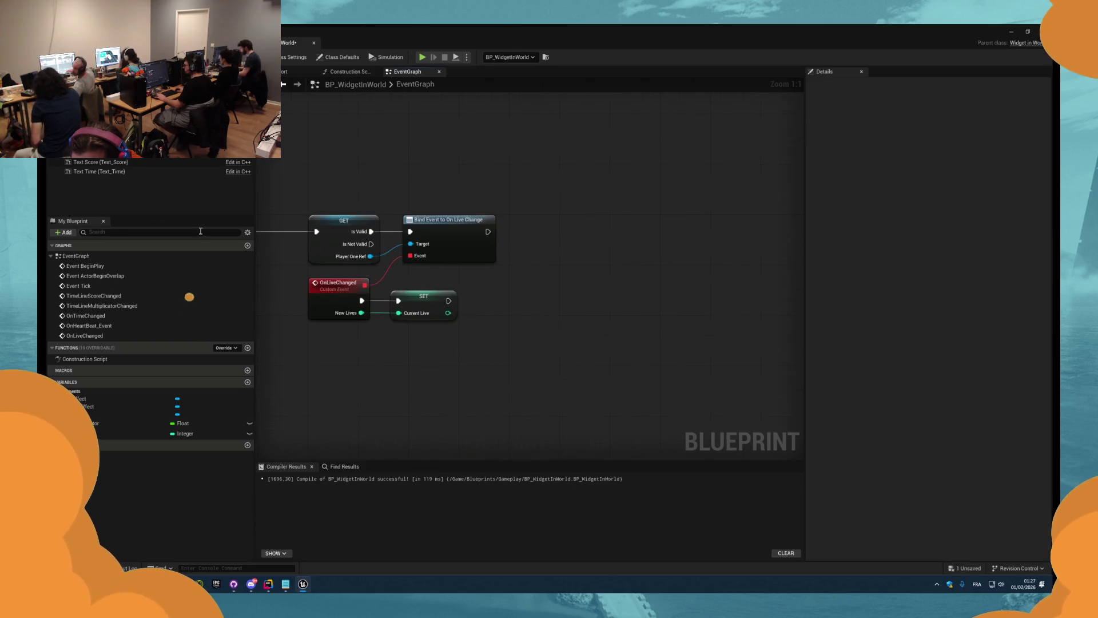
# - Search the blueprint actions for array nodes, then dismiss the list
pyautogui.rightClick(621, 211)
pyautogui.write('array')
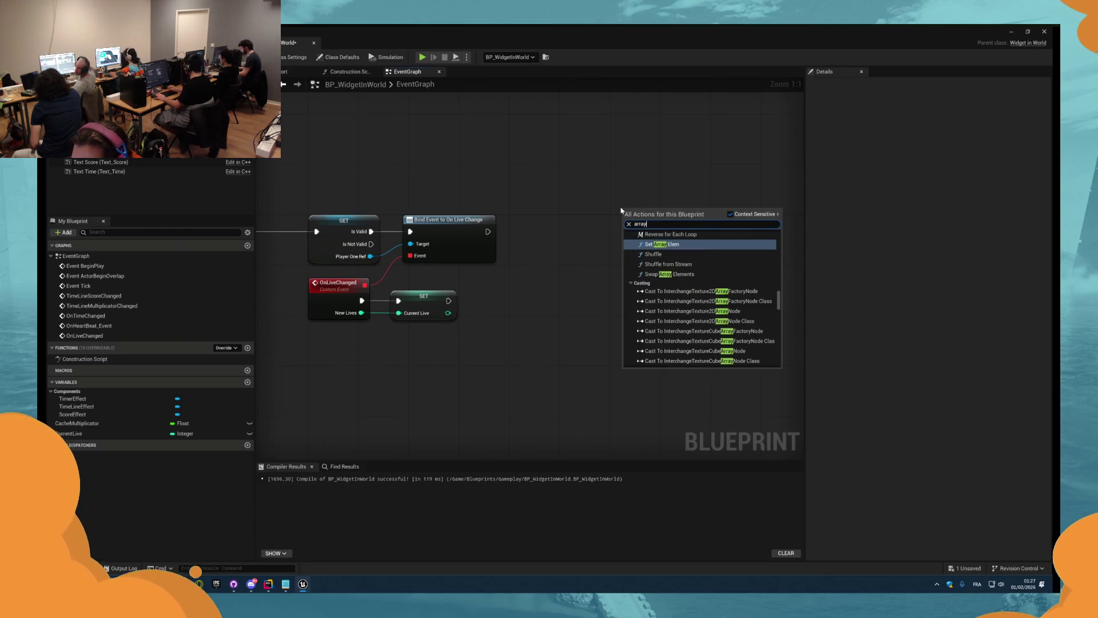
pyautogui.scroll(-3, 711, 313)
pyautogui.moveTo(779, 294); pyautogui.dragTo(779, 352)
pyautogui.scroll(5, 644, 301)
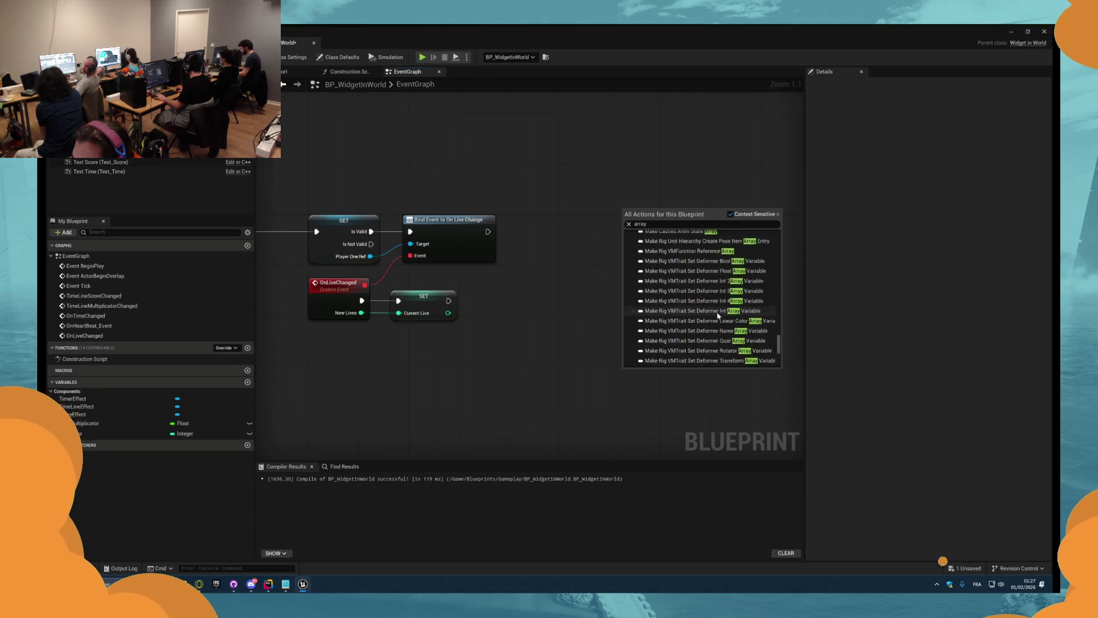
pyautogui.scroll(3, 644, 301)
pyautogui.click(603, 294)
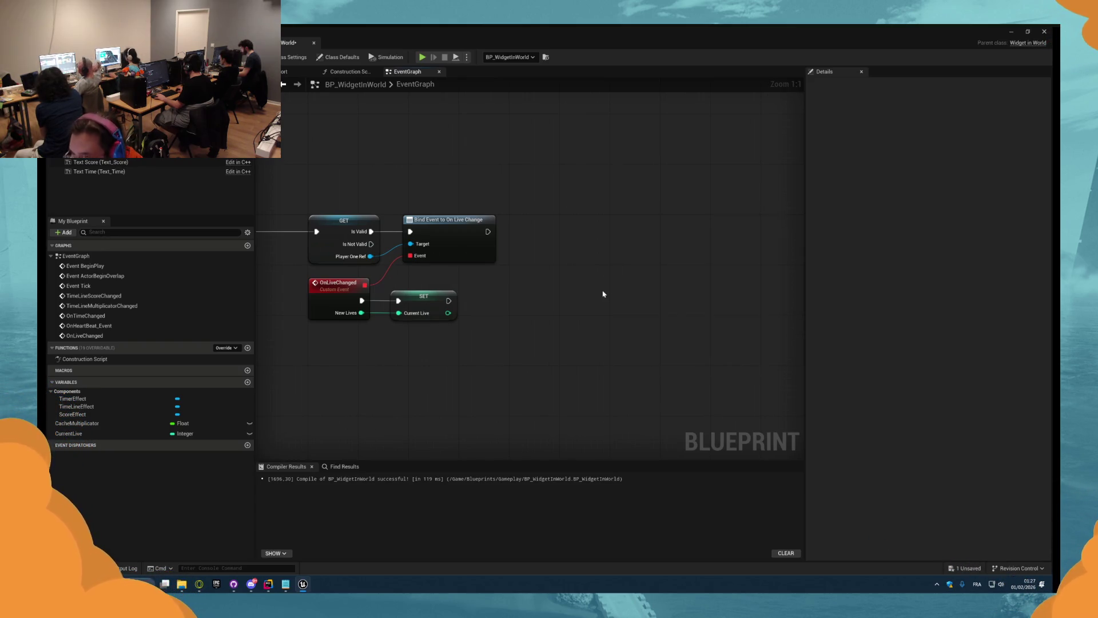
# - Add getters for Sprite Heart 01, 02 and 03 to the event graph
pyautogui.click(284, 71)
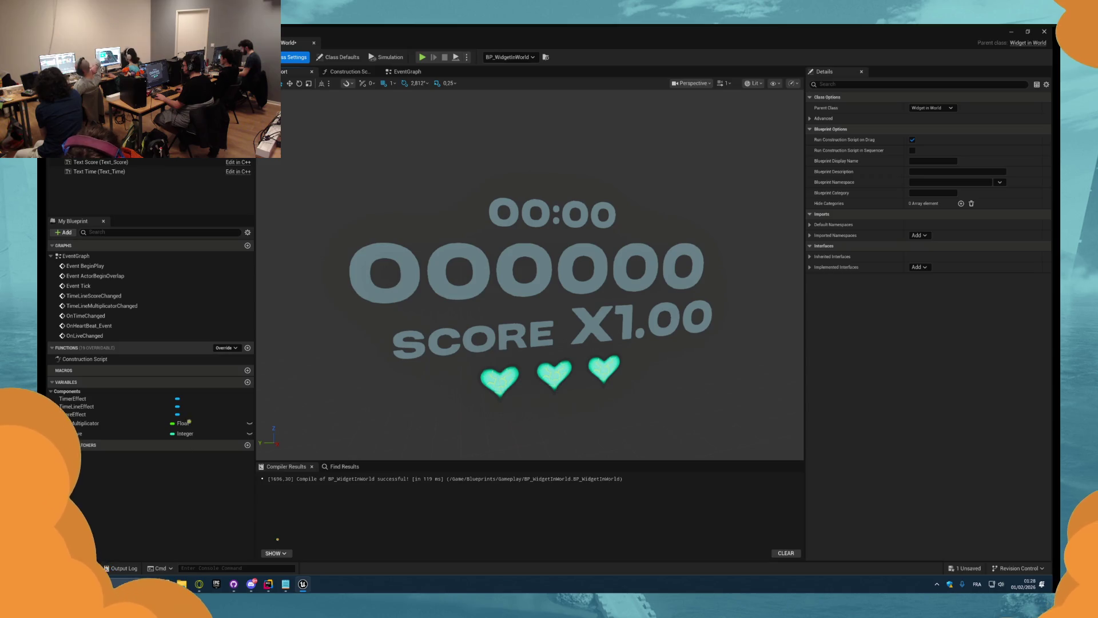
pyautogui.press('Down')
pyautogui.press('Down')
pyautogui.click(407, 71)
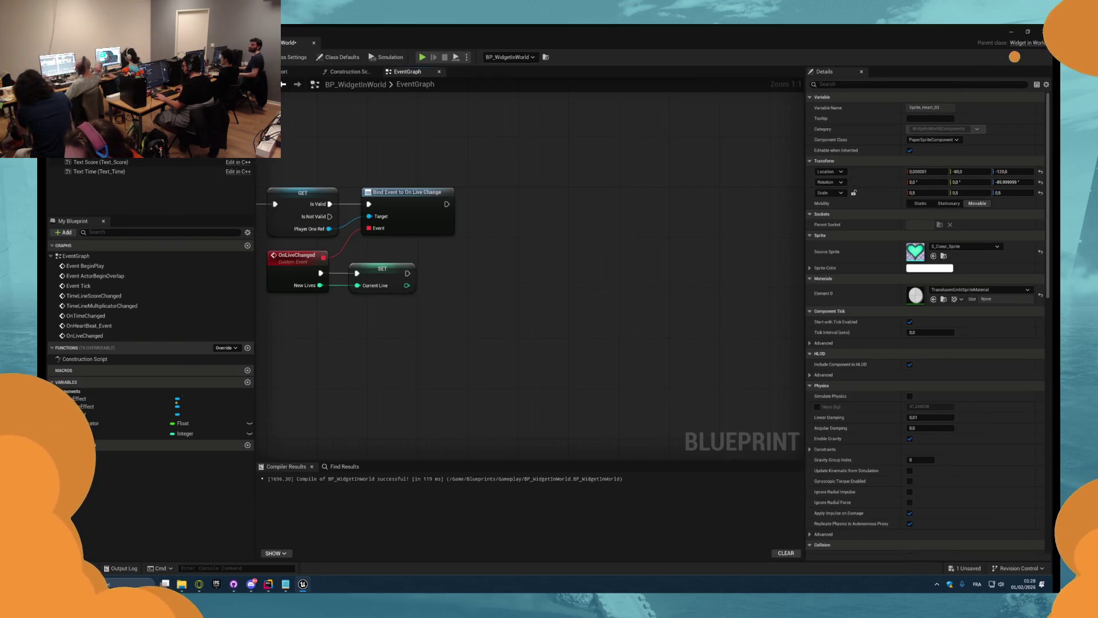
pyautogui.moveTo(91, 143); pyautogui.dragTo(460, 268)
pyautogui.moveTo(92, 153); pyautogui.dragTo(471, 295)
pyautogui.moveTo(92, 152)
pyautogui.mouseDown()
pyautogui.moveTo(474, 309)
pyautogui.moveTo(465, 302)
pyautogui.moveTo(474, 284)
pyautogui.moveTo(469, 295)
pyautogui.moveTo(526, 262)
pyautogui.mouseUp()
pyautogui.click(506, 271)
# - Combine the three heart sprites in a Make Array and promote it to variable ArraySpriteHeart
pyautogui.write('vis')
pyautogui.moveTo(458, 303)
pyautogui.mouseDown()
pyautogui.moveTo(561, 260)
pyautogui.moveTo(499, 283)
pyautogui.moveTo(534, 296)
pyautogui.moveTo(461, 245)
pyautogui.mouseUp()
pyautogui.click(572, 252)
pyautogui.click(577, 287)
pyautogui.click(577, 287)
pyautogui.moveTo(545, 269); pyautogui.dragTo(457, 307)
pyautogui.click(469, 302)
pyautogui.rightClick(488, 311)
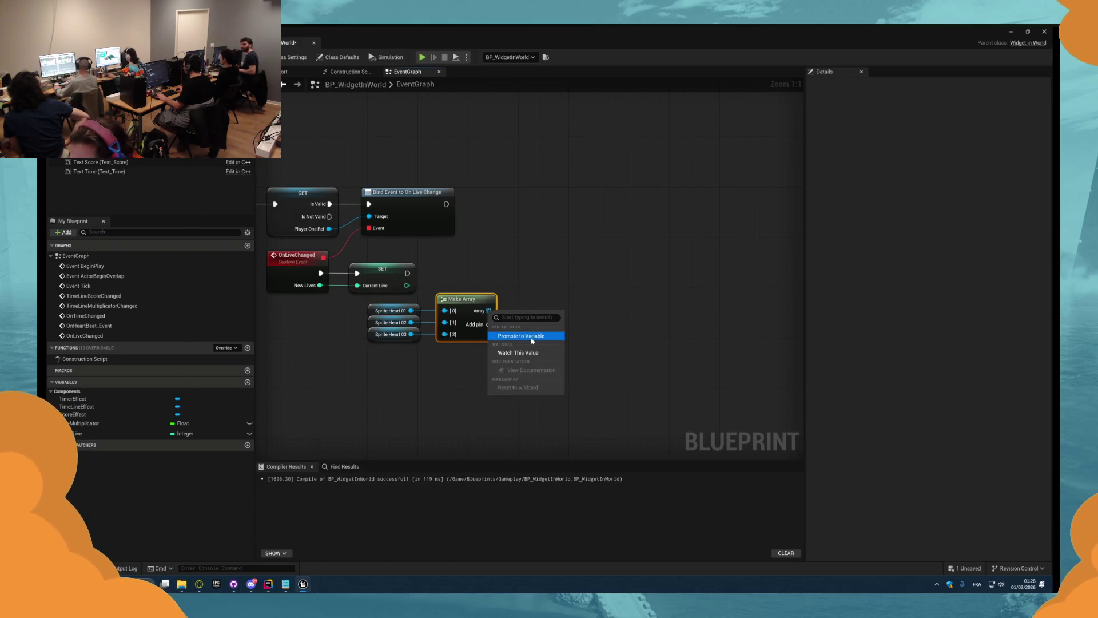
pyautogui.click(532, 338)
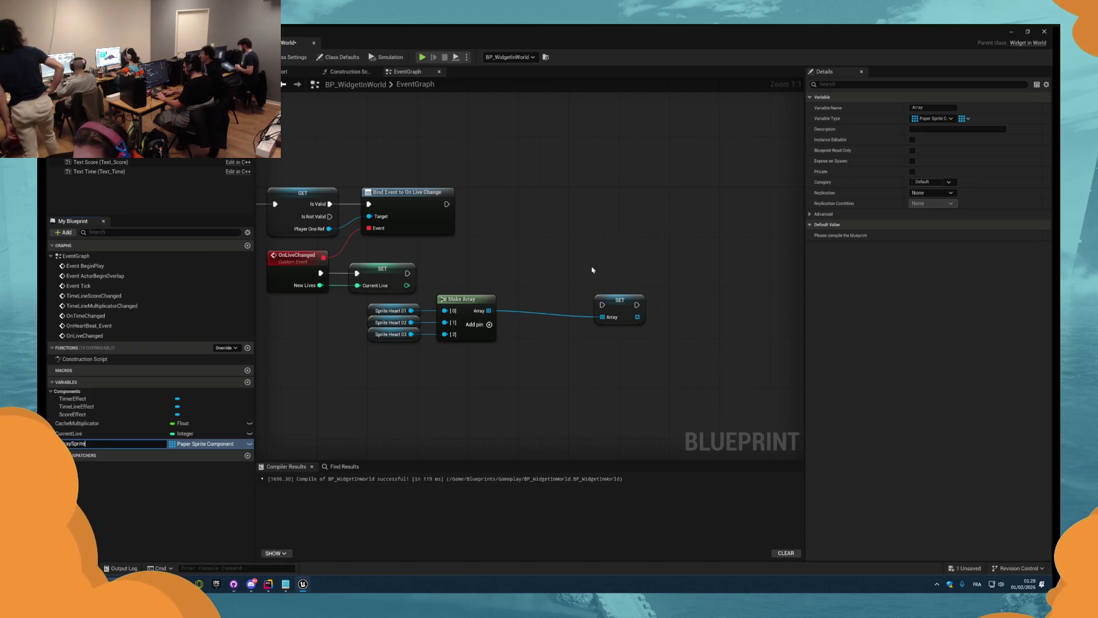
pyautogui.press('Return')
# - Run the ArraySpriteHeart SET after Bind Event and arrange the Make Array nodes beside it
pyautogui.moveTo(602, 305)
pyautogui.mouseDown()
pyautogui.moveTo(500, 263)
pyautogui.moveTo(446, 204)
pyautogui.mouseUp()
pyautogui.moveTo(619, 308); pyautogui.dragTo(643, 208)
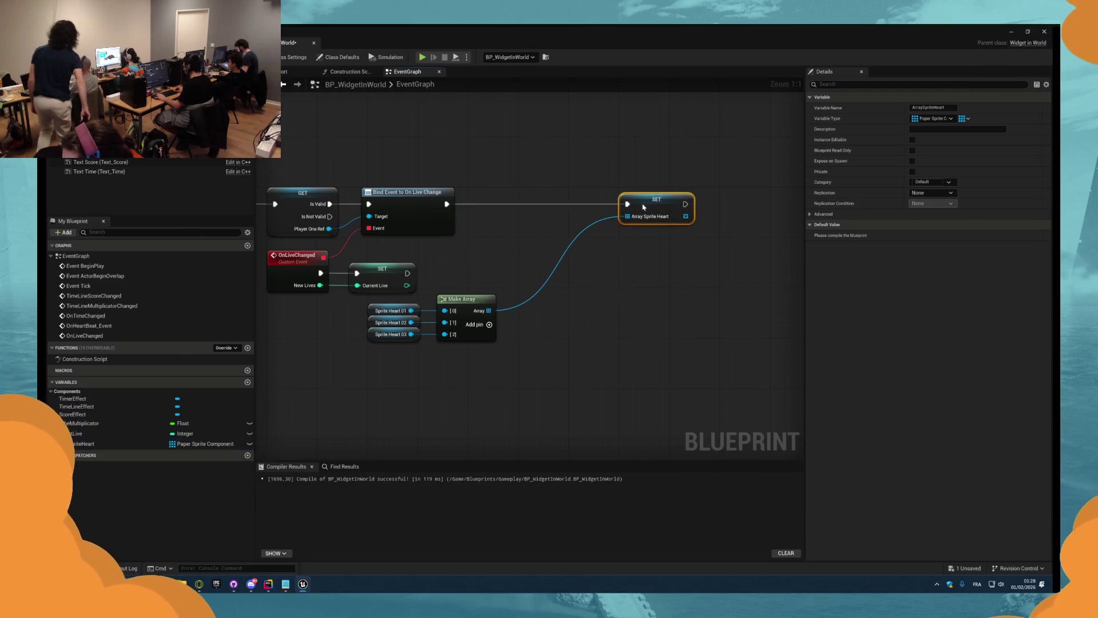
pyautogui.moveTo(547, 368)
pyautogui.mouseDown()
pyautogui.moveTo(363, 288)
pyautogui.moveTo(507, 238)
pyautogui.moveTo(496, 230)
pyautogui.mouseUp()
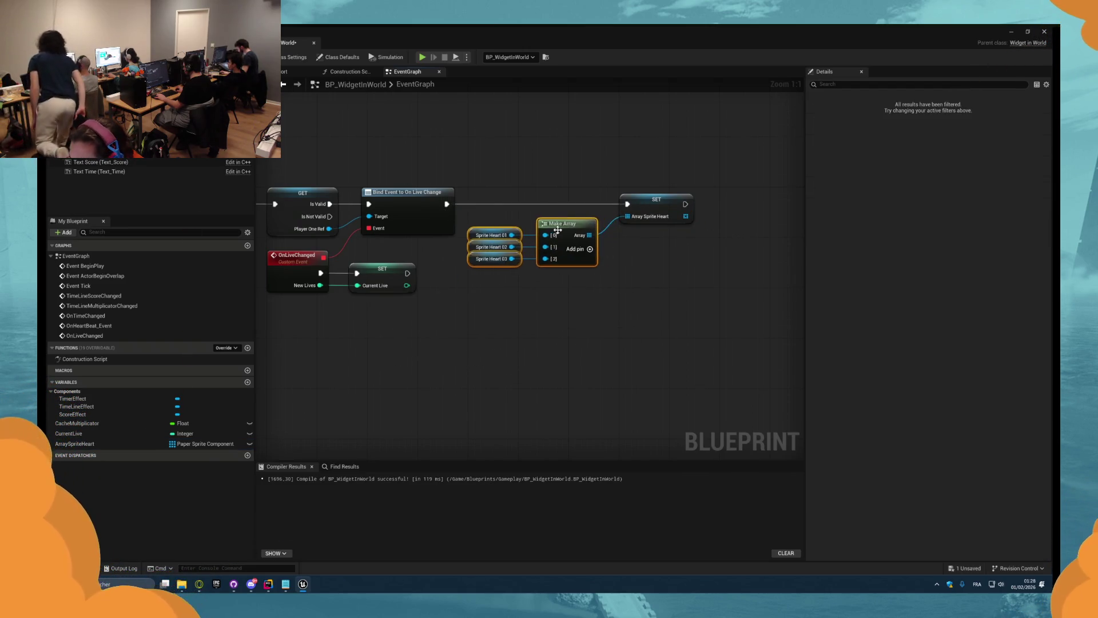
pyautogui.scroll(-3, 571, 242)
pyautogui.moveTo(571, 242); pyautogui.dragTo(477, 117)
# - Add a Timeline node named HeartBeat to the graph
pyautogui.scroll(1, 518, 252)
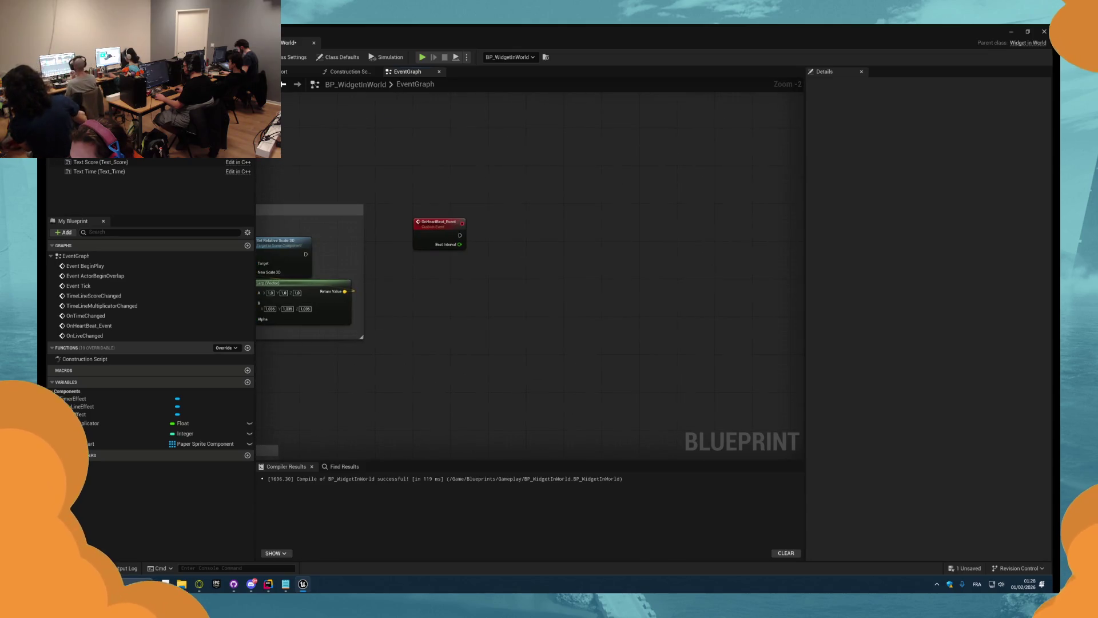
pyautogui.scroll(2, 465, 281)
pyautogui.rightClick(514, 286)
pyautogui.write('ti')
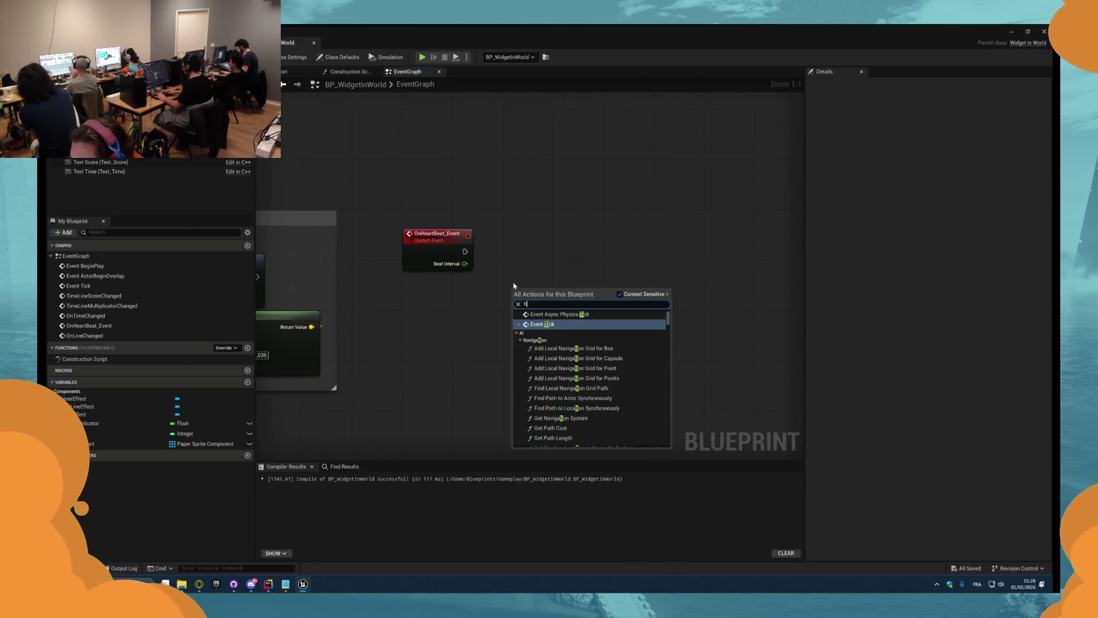
pyautogui.write('meline')
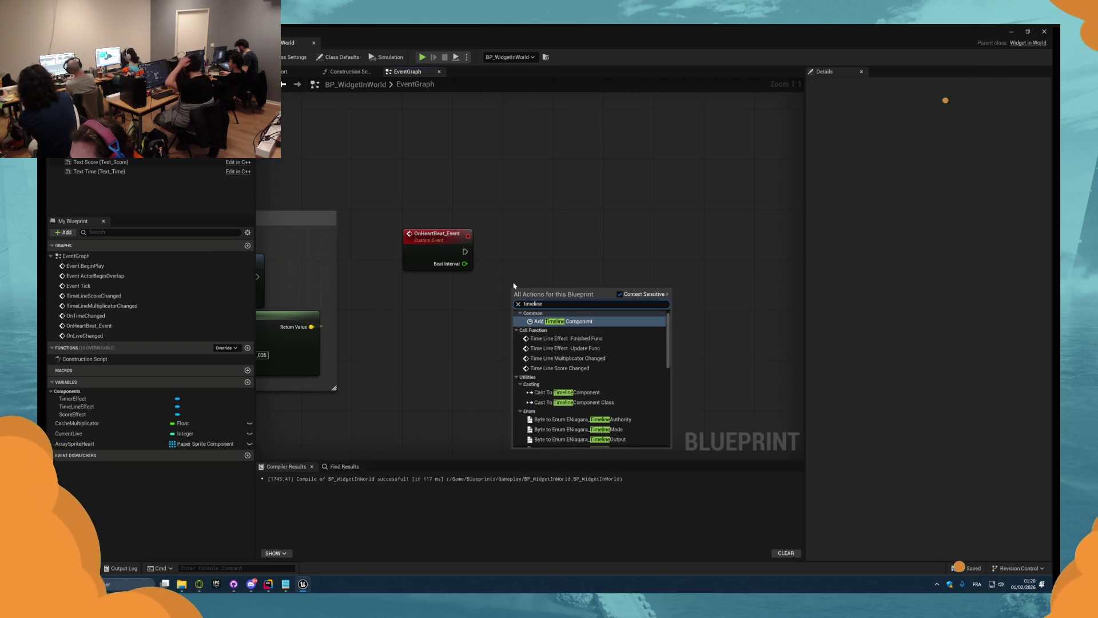
pyautogui.scroll(-5, 589, 401)
pyautogui.click(569, 444)
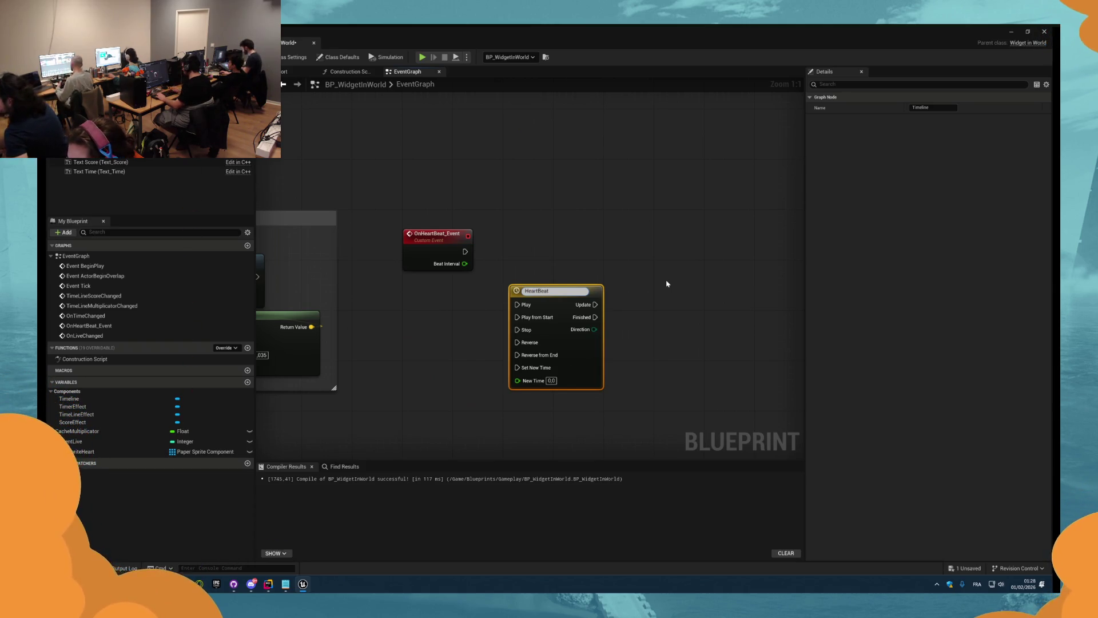
pyautogui.press('Return')
# - Have OnHeartBeat_Event trigger HeartBeat's Play from Start, then open the timeline editor
pyautogui.moveTo(567, 303); pyautogui.dragTo(580, 242)
pyautogui.moveTo(465, 251); pyautogui.dragTo(530, 254)
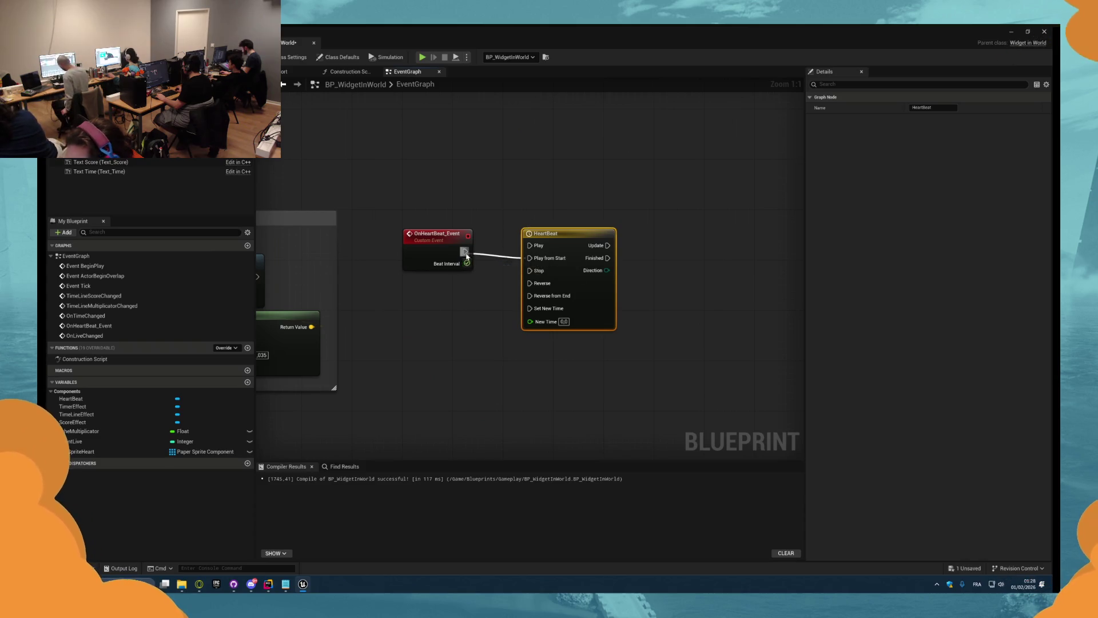
pyautogui.click(557, 229)
pyautogui.doubleClick(582, 244)
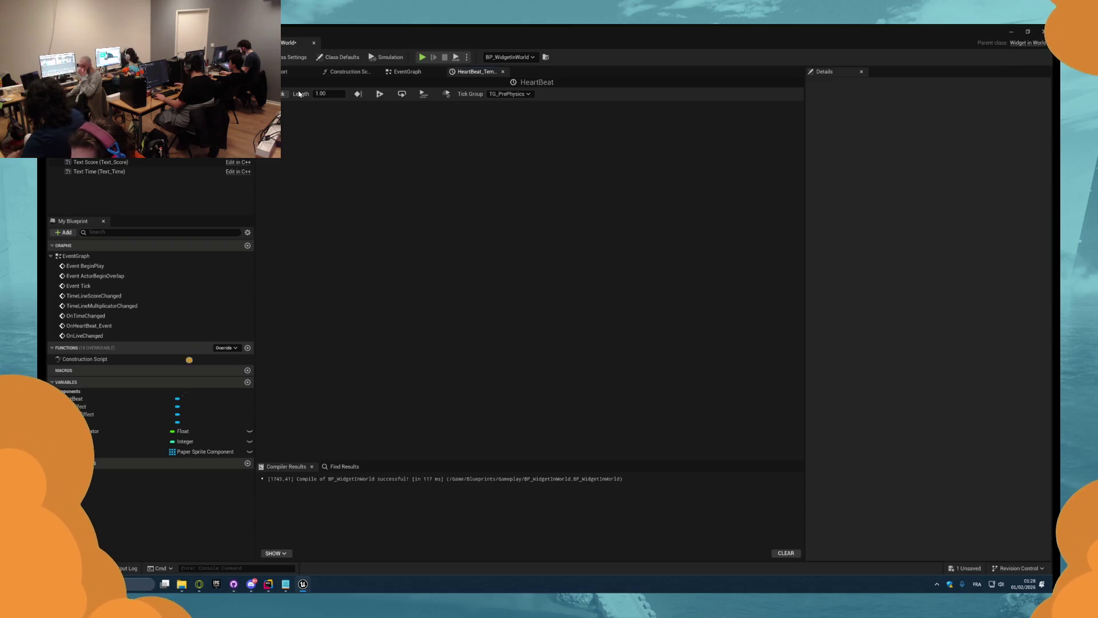
# - Add a float track to HeartBeat with three keys on its curve
pyautogui.click(282, 94)
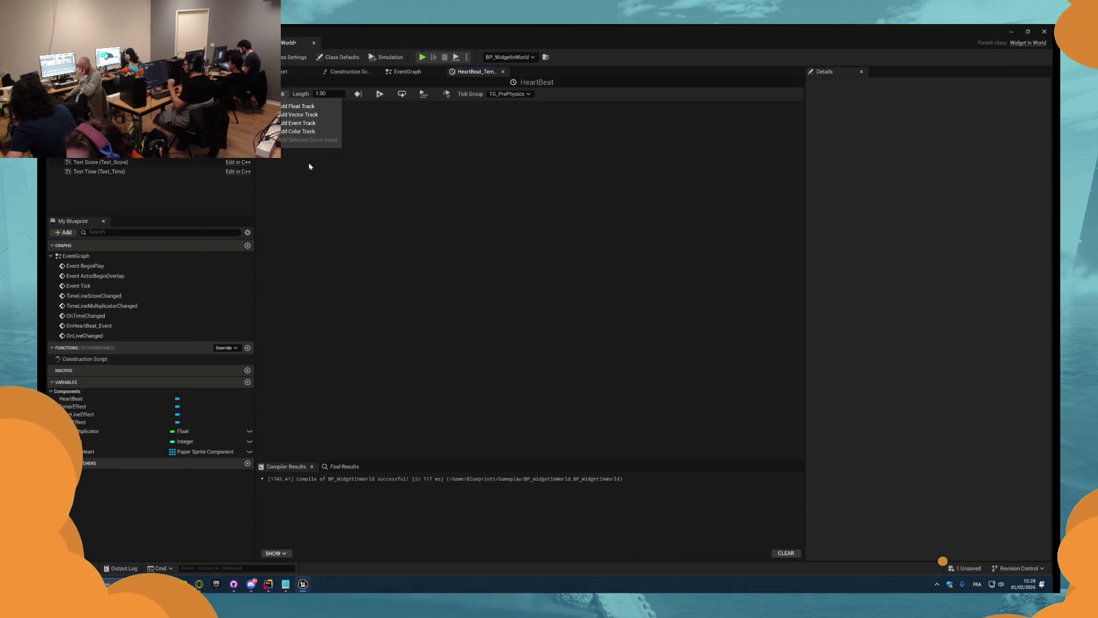
pyautogui.click(308, 110)
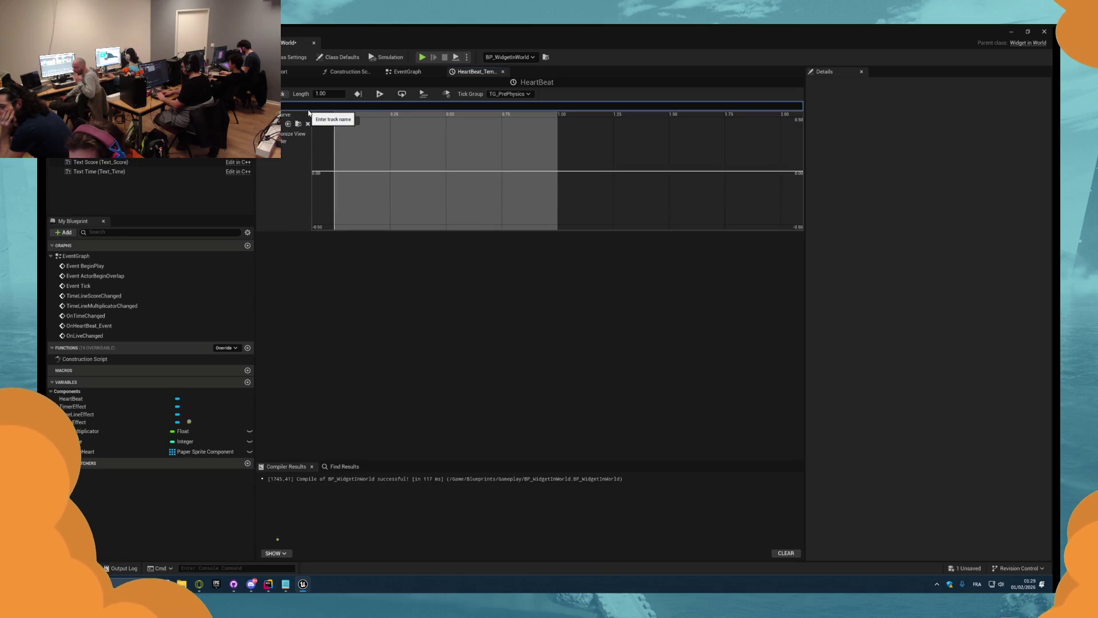
pyautogui.press('Return')
pyautogui.rightClick(371, 164)
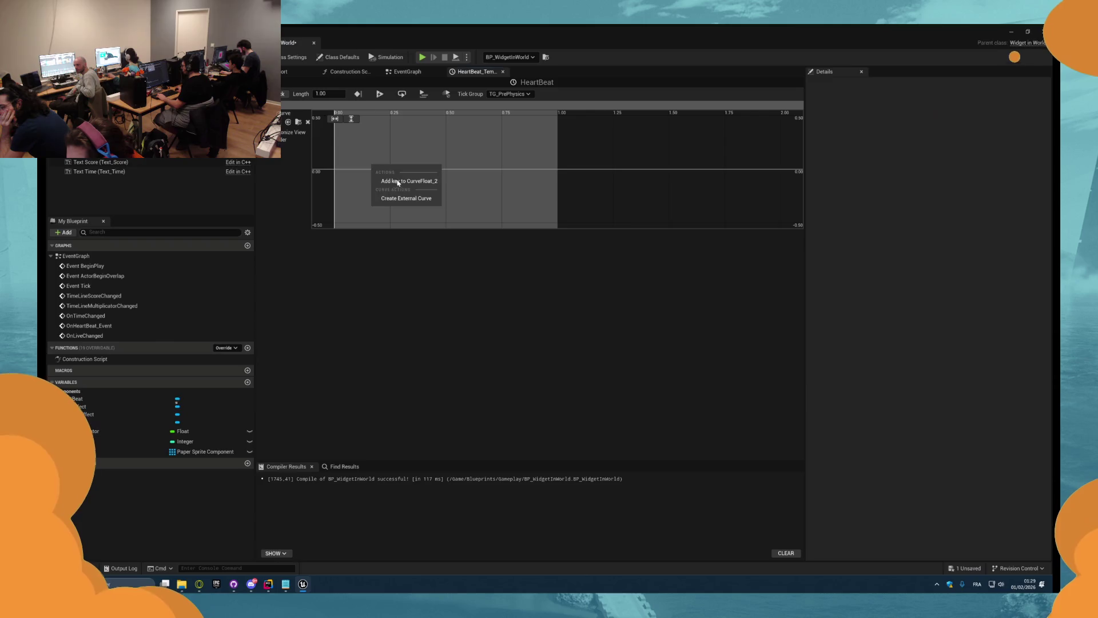
pyautogui.click(401, 180)
pyautogui.rightClick(415, 167)
pyautogui.click(449, 182)
pyautogui.rightClick(461, 171)
pyautogui.click(495, 186)
pyautogui.write('5')
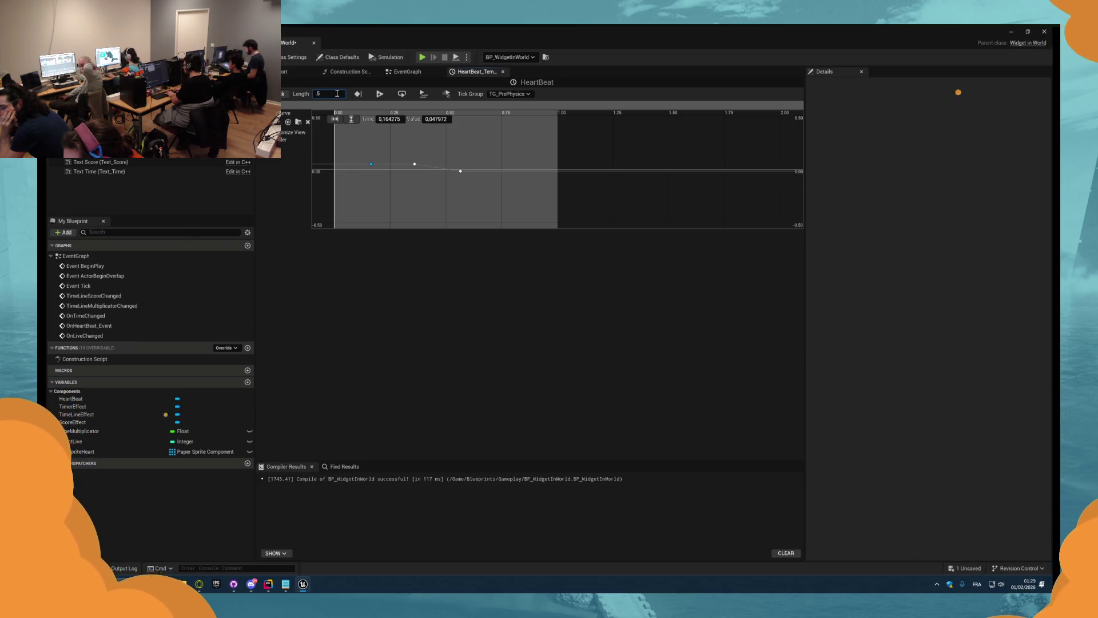
# - Set timeline length 0.50, the first key to time 0 value 0, and the last key value 0
pyautogui.press('Return')
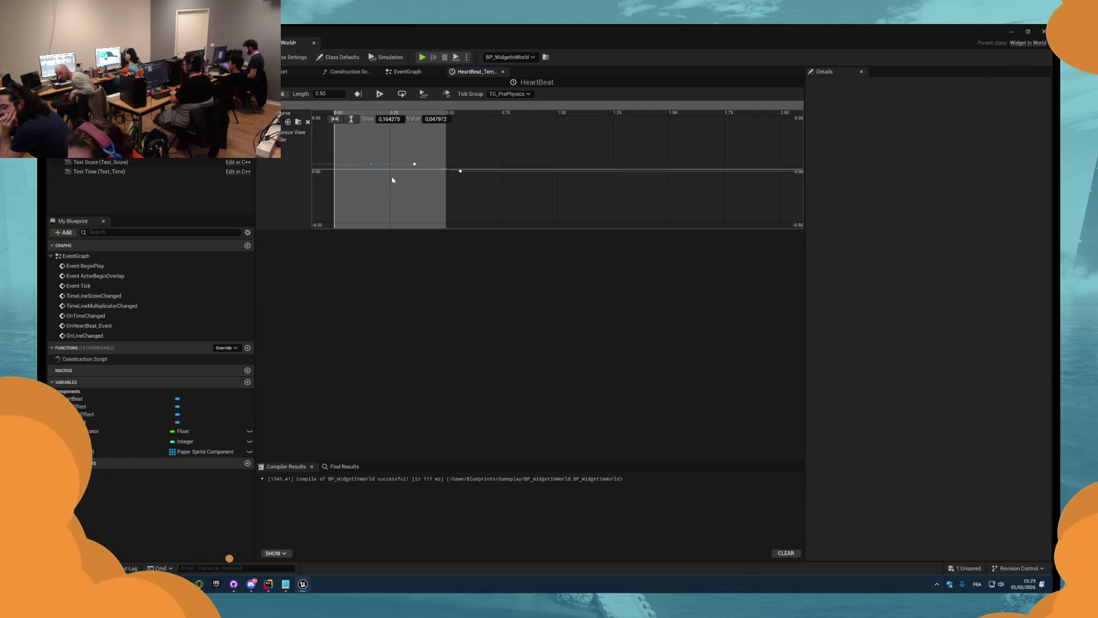
pyautogui.click(389, 119)
pyautogui.write('0')
pyautogui.press('Return')
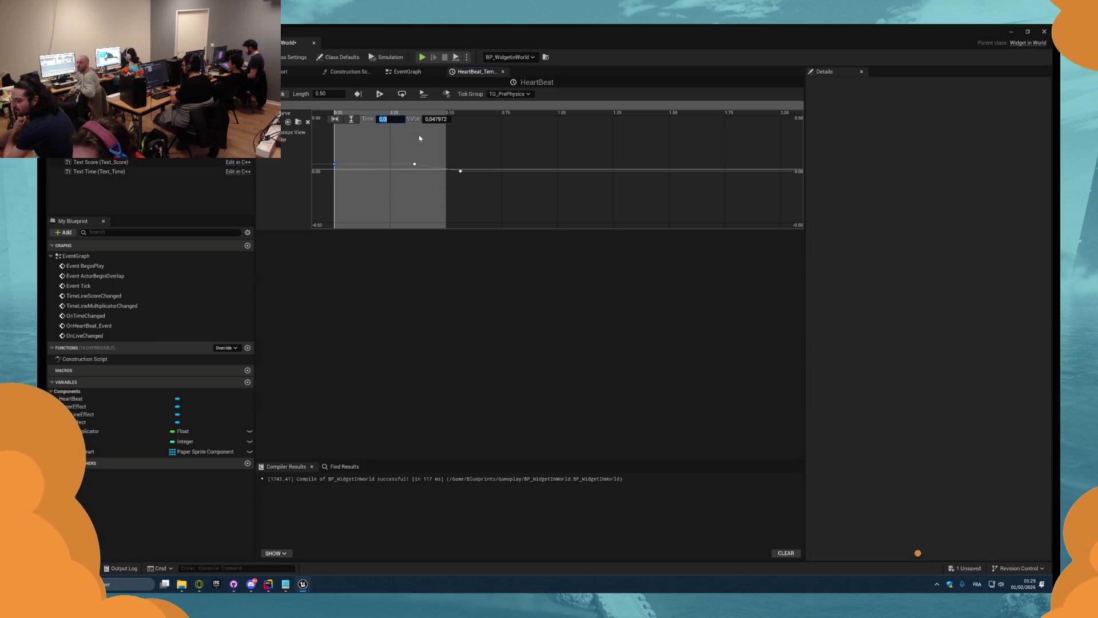
pyautogui.click(438, 119)
pyautogui.write('0')
pyautogui.press('Return')
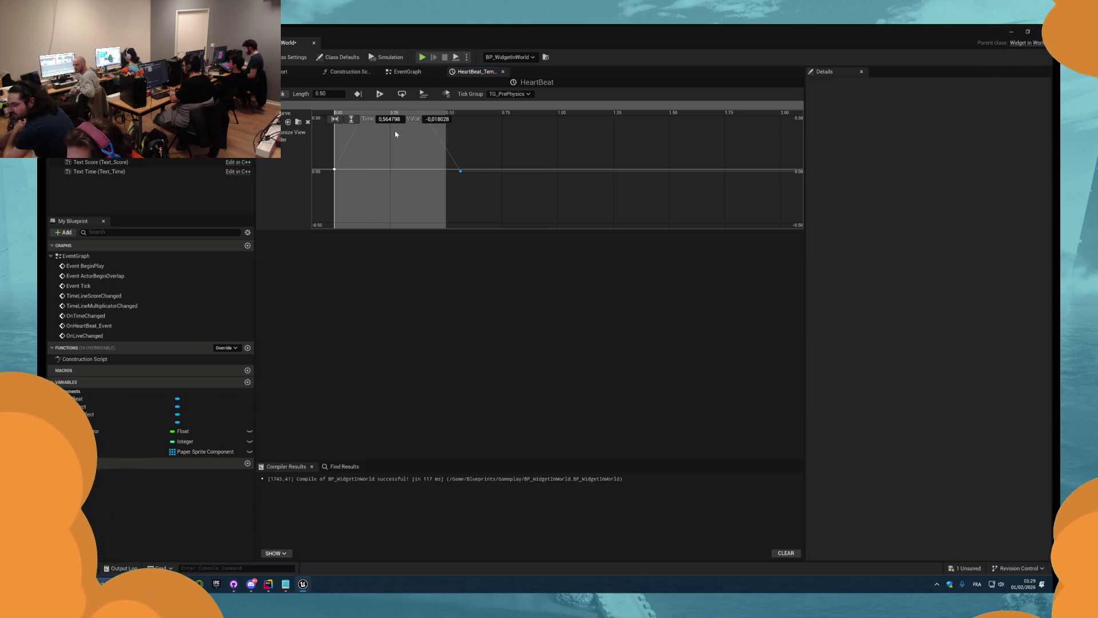
pyautogui.click(433, 119)
pyautogui.write('0')
pyautogui.press('Return')
# - Fit the curve in view, give the peak key Auto interpolation, then return to the EventGraph
pyautogui.click(355, 135)
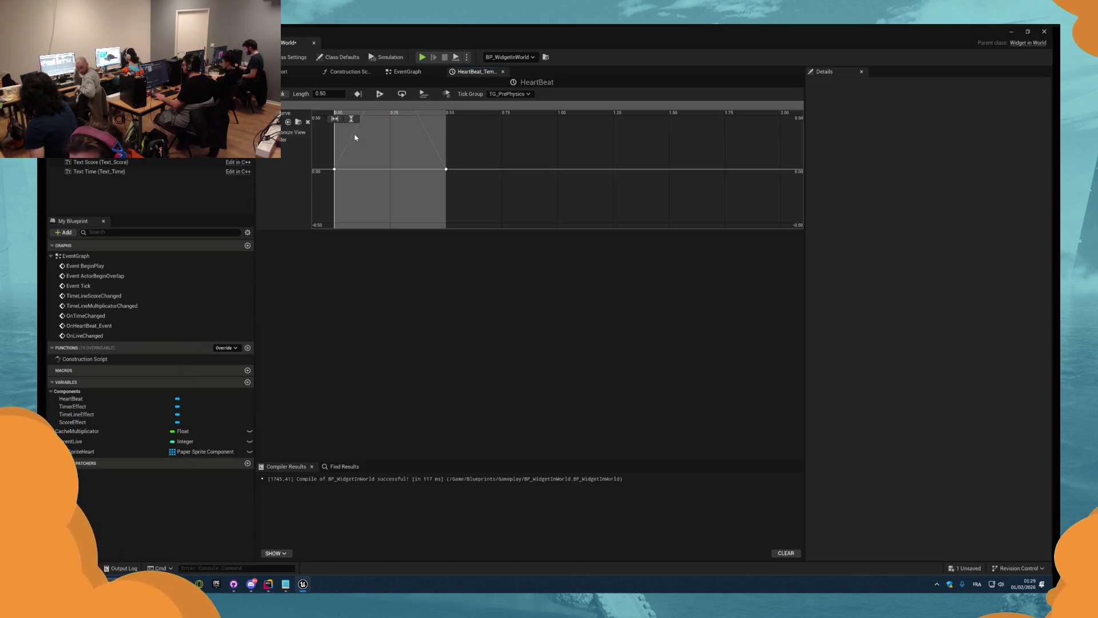
pyautogui.click(334, 118)
pyautogui.click(351, 118)
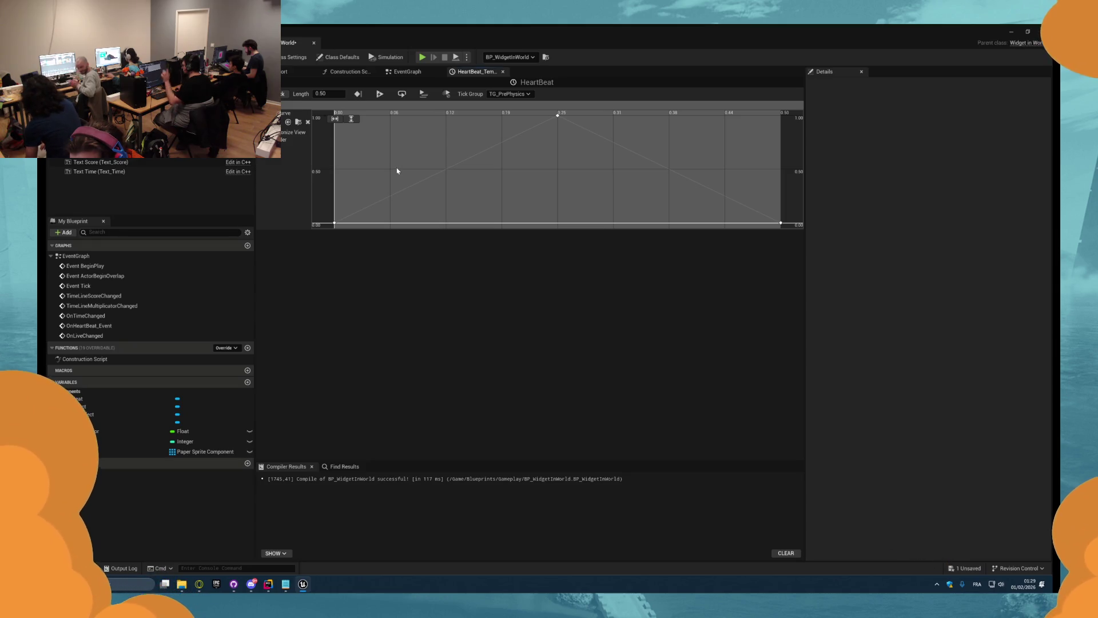
pyautogui.scroll(-4, 559, 130)
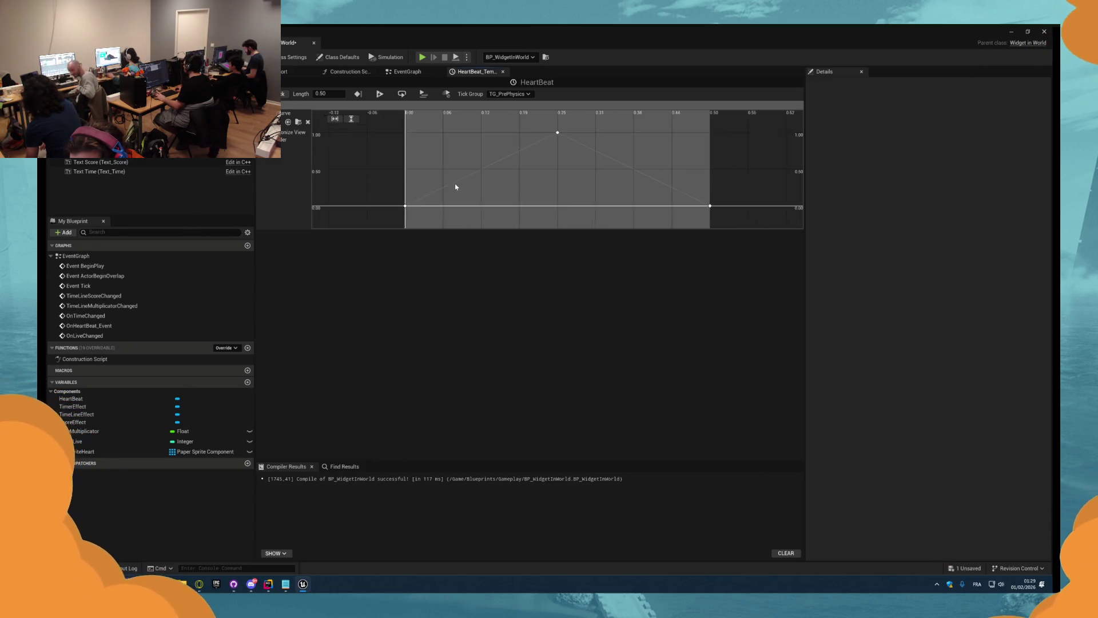
pyautogui.rightClick(557, 140)
pyautogui.click(583, 154)
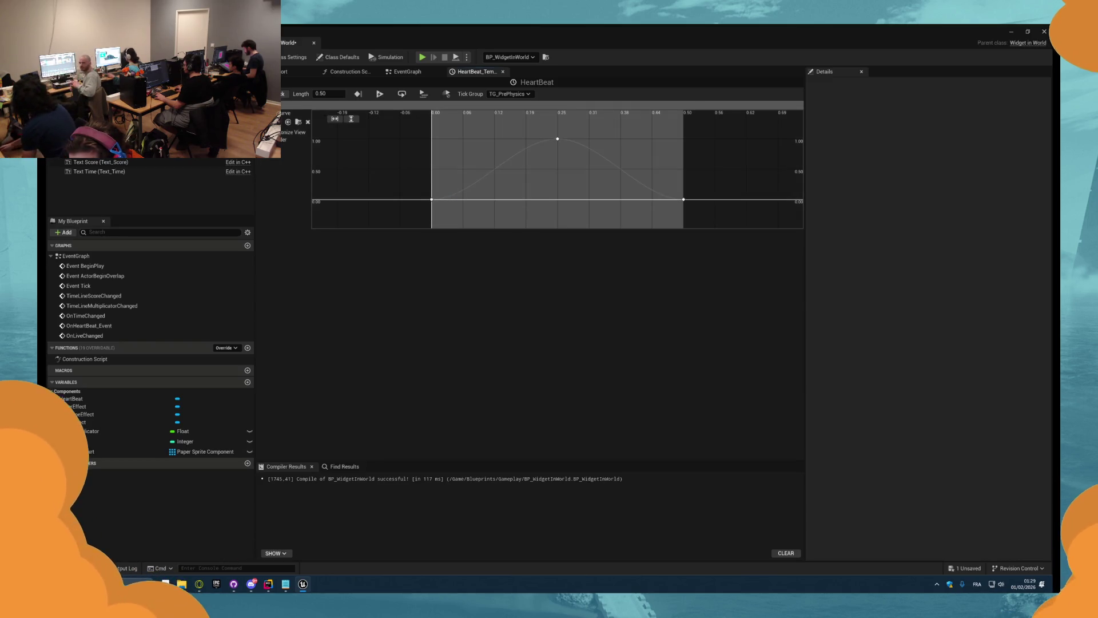
pyautogui.click(407, 71)
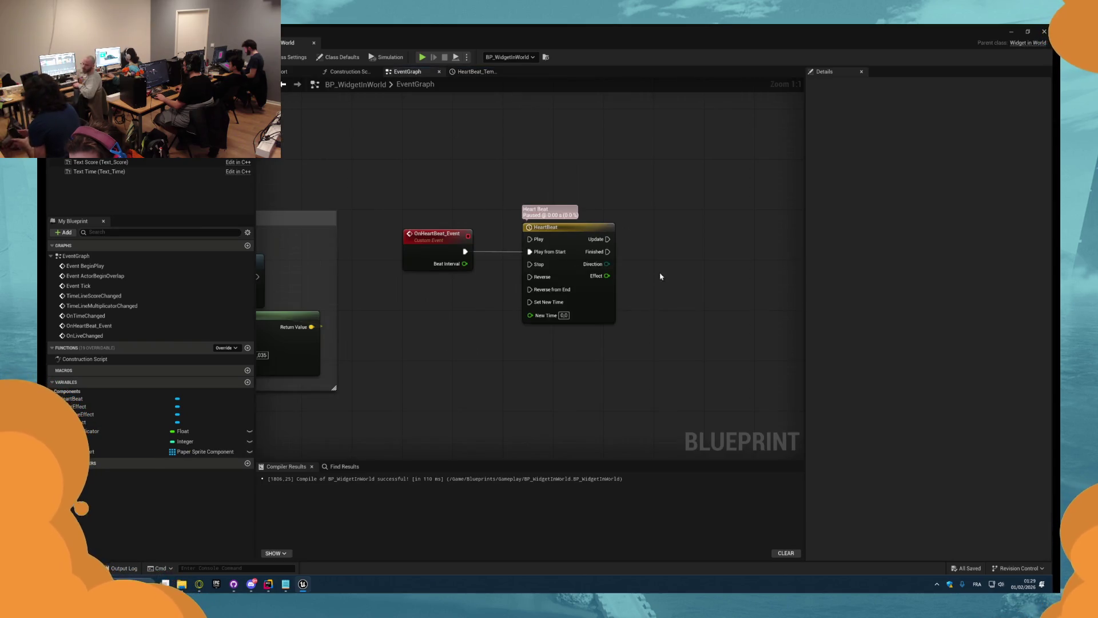
# - Add an ArraySpriteHeart getter and a For Each Loop over it, run on HeartBeat's Update
pyautogui.moveTo(86, 451)
pyautogui.mouseDown()
pyautogui.moveTo(498, 255)
pyautogui.moveTo(551, 254)
pyautogui.moveTo(586, 233)
pyautogui.moveTo(424, 212)
pyautogui.mouseUp()
pyautogui.click(518, 259)
pyautogui.write('for each')
pyautogui.press('Return')
pyautogui.moveTo(591, 238); pyautogui.dragTo(603, 208)
pyautogui.moveTo(614, 209)
pyautogui.mouseDown()
pyautogui.moveTo(466, 209)
pyautogui.moveTo(539, 229)
pyautogui.mouseUp()
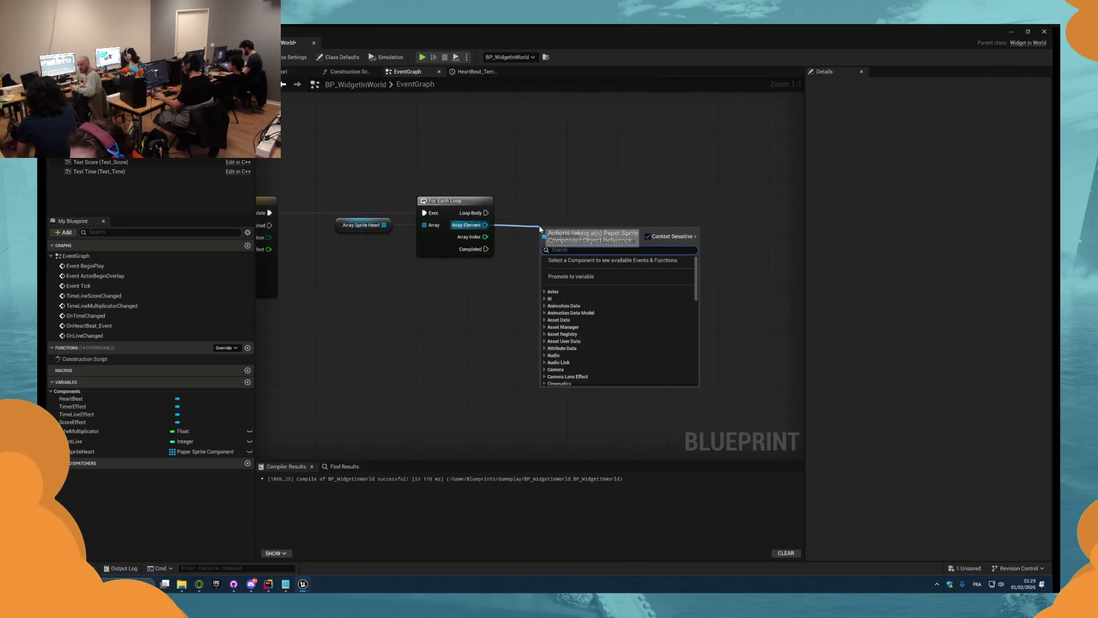
# - Add a Set Relative Scale 3D node for the hearts and delete the For Each Loop
pyautogui.write('set scale')
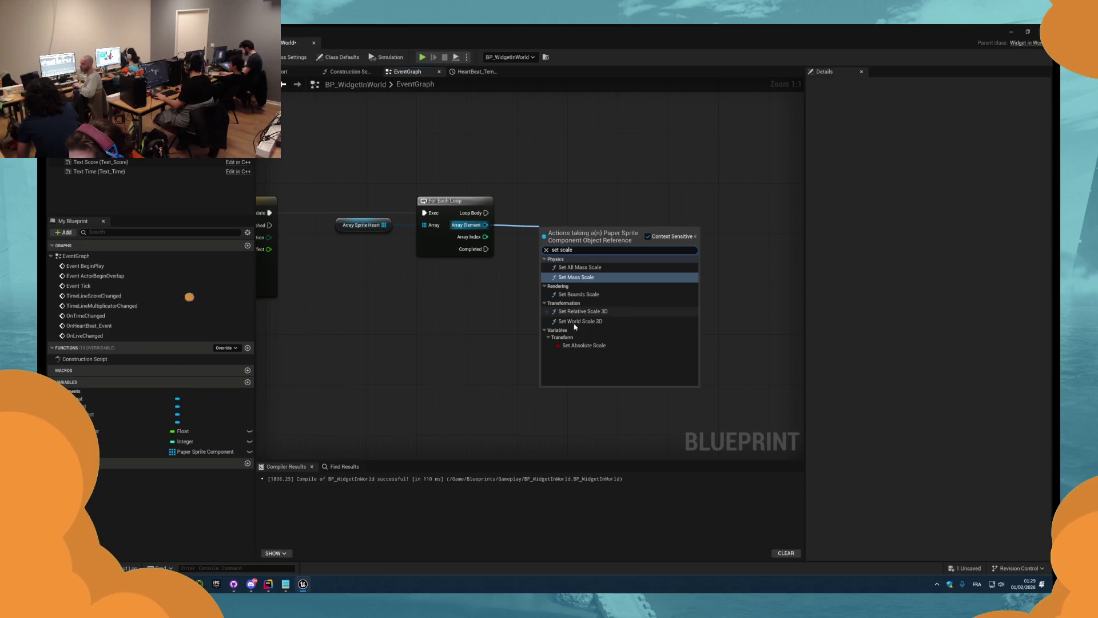
pyautogui.click(583, 311)
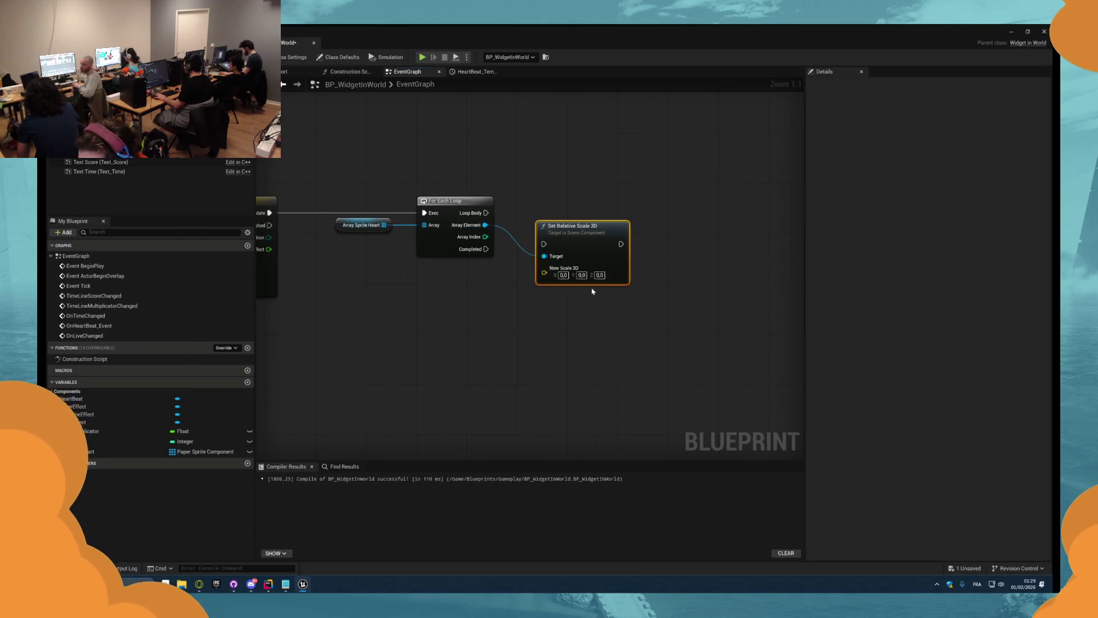
pyautogui.click(101, 153)
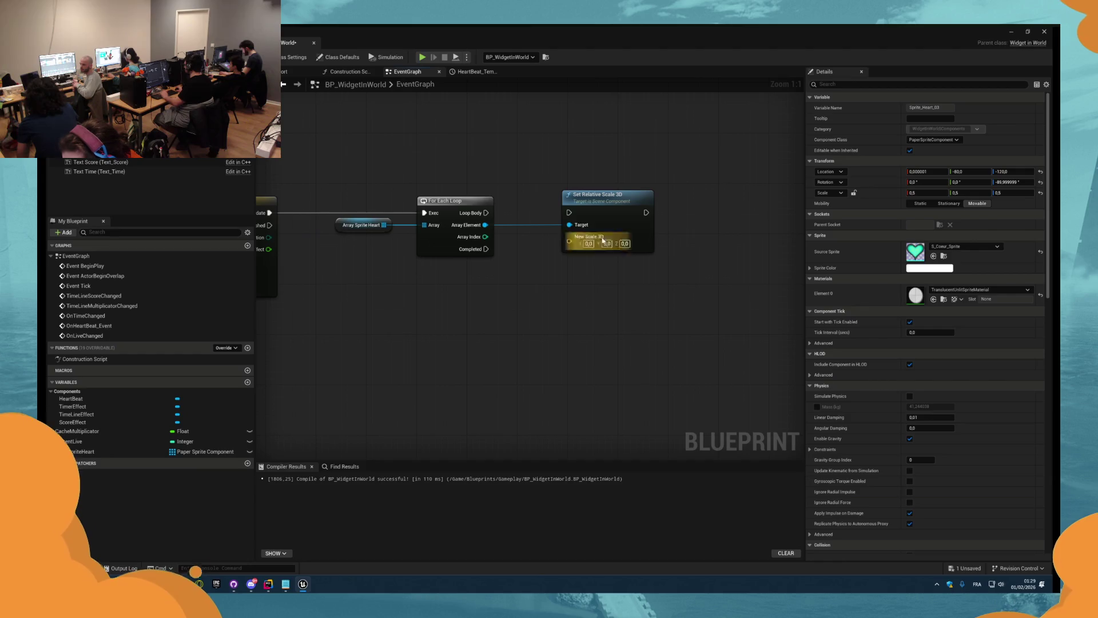
pyautogui.moveTo(601, 207); pyautogui.dragTo(668, 207)
pyautogui.click(503, 252)
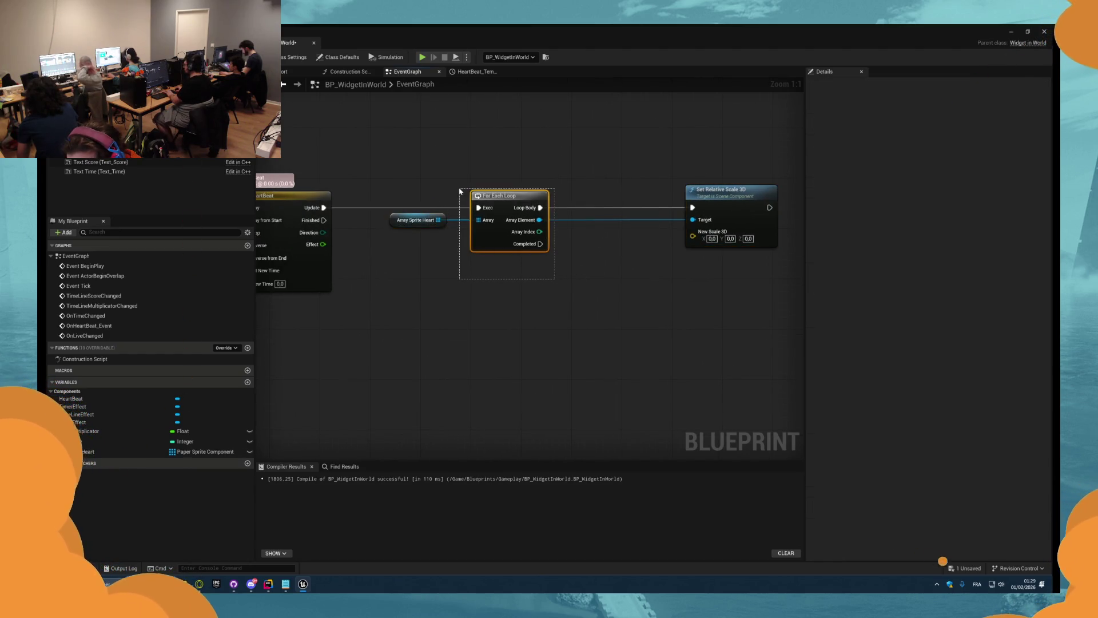
pyautogui.press('Delete')
# - Add a Current Live getter, set CurrentLive's default to 3 and save
pyautogui.moveTo(69, 441)
pyautogui.mouseDown()
pyautogui.moveTo(115, 441)
pyautogui.moveTo(423, 281)
pyautogui.moveTo(401, 280)
pyautogui.mouseUp()
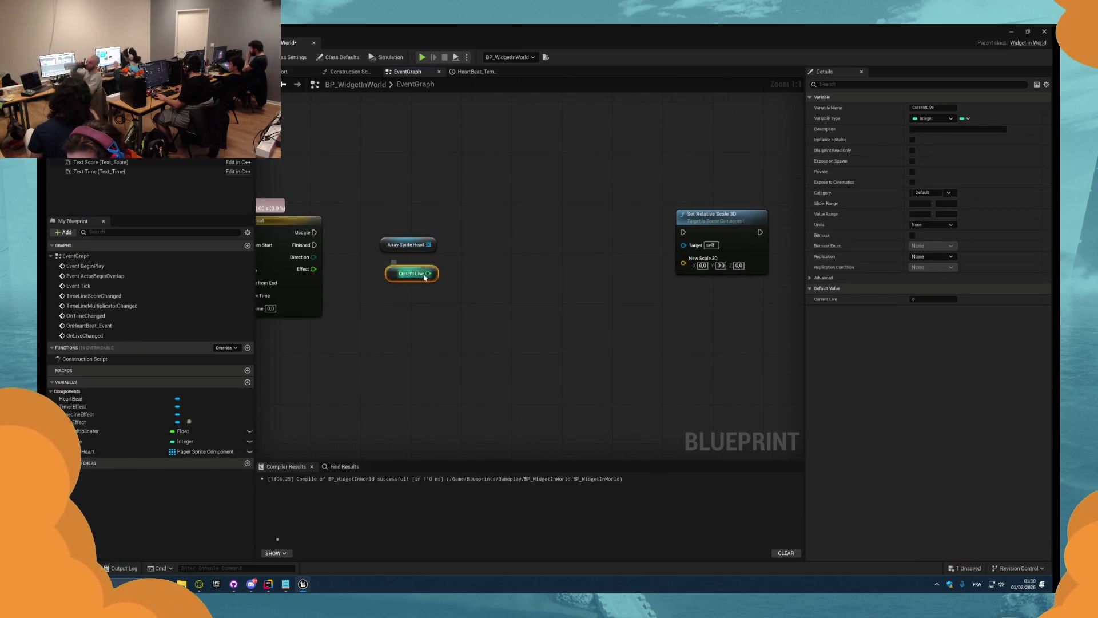
pyautogui.click(953, 297)
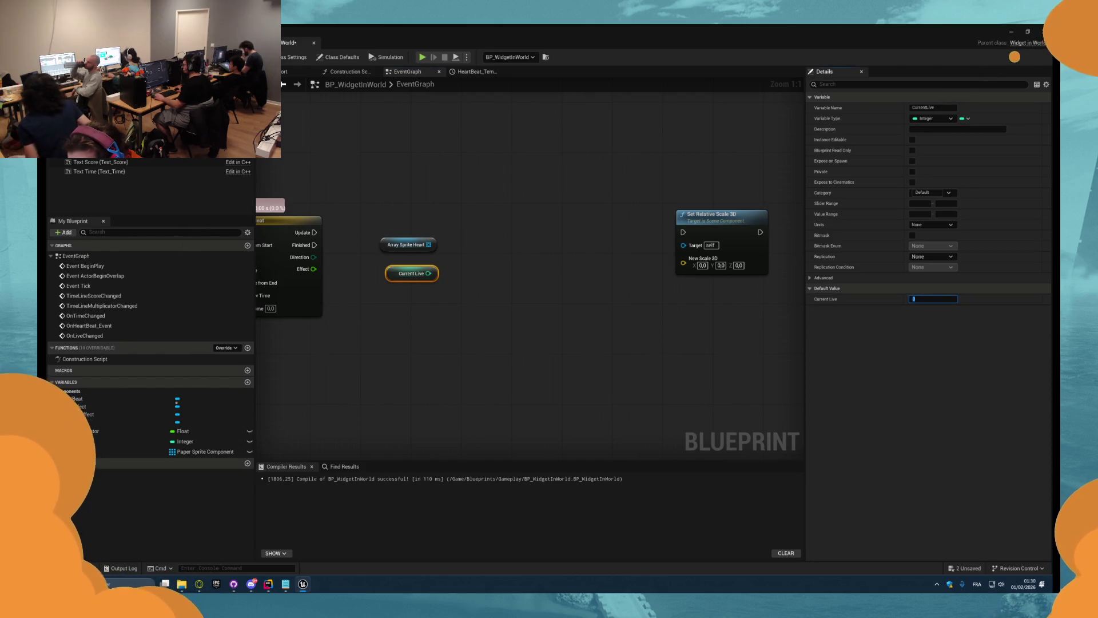
pyautogui.hotkey('ctrl', 's')
# - Add a For Loop that runs on every HeartBeat Update
pyautogui.rightClick(456, 191)
pyautogui.write('for loo')
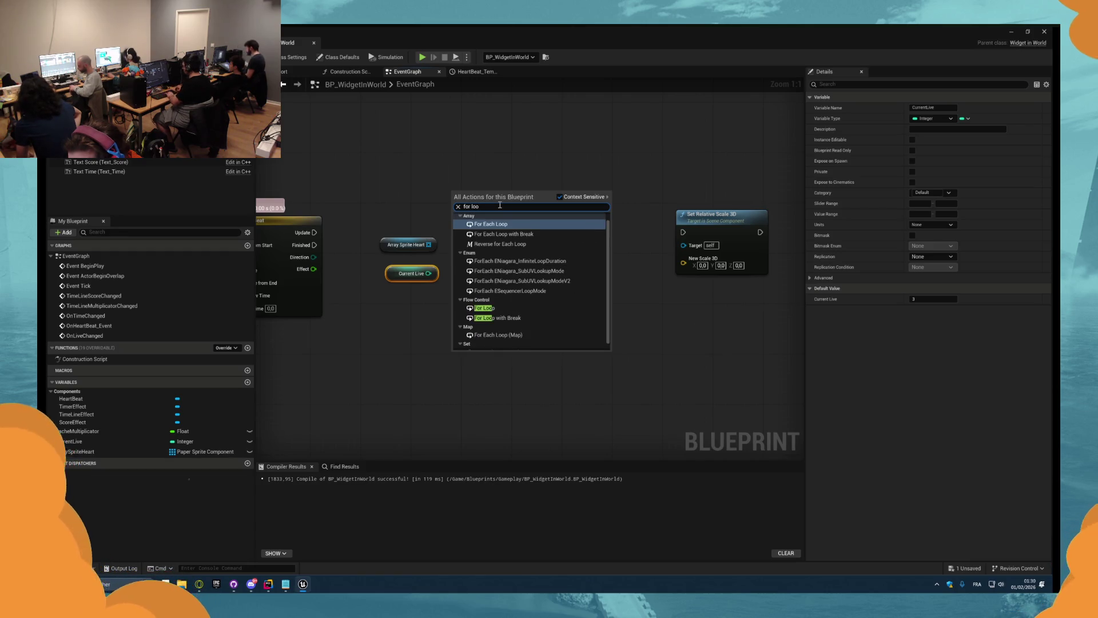
pyautogui.click(515, 309)
pyautogui.moveTo(484, 213)
pyautogui.mouseDown()
pyautogui.moveTo(365, 232)
pyautogui.moveTo(508, 232)
pyautogui.mouseUp()
pyautogui.moveTo(314, 232); pyautogui.dragTo(513, 232)
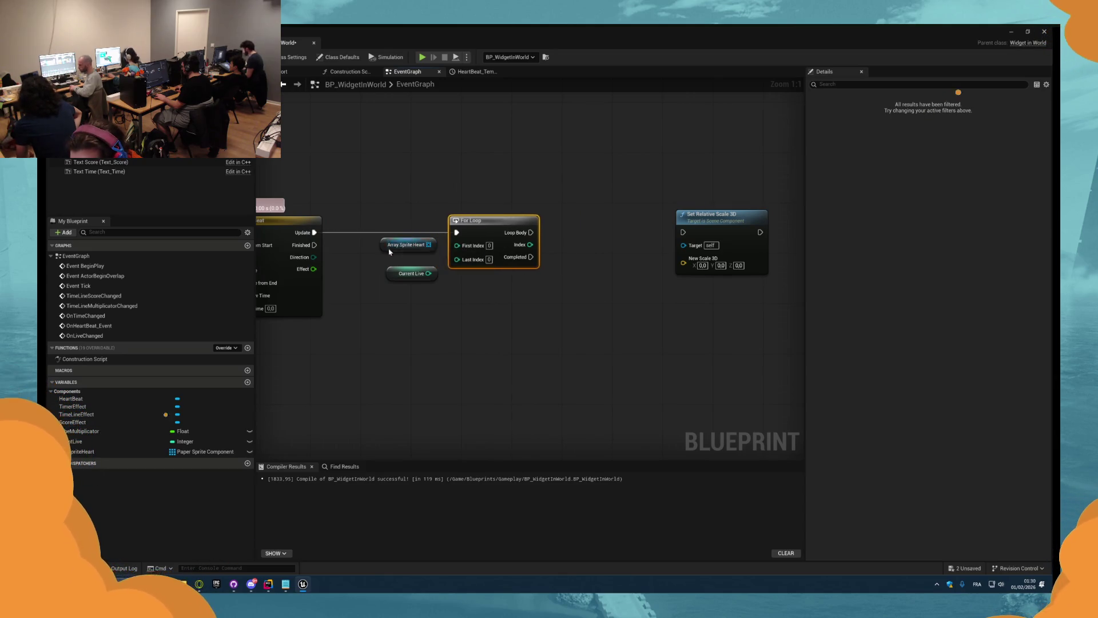
# - Feed Current Live through an integer subtraction into the For Loop's Last Index
pyautogui.moveTo(390, 249); pyautogui.dragTo(479, 296)
pyautogui.moveTo(412, 276)
pyautogui.mouseDown()
pyautogui.moveTo(370, 301)
pyautogui.moveTo(411, 304)
pyautogui.moveTo(340, 289)
pyautogui.moveTo(363, 291)
pyautogui.moveTo(357, 273)
pyautogui.mouseUp()
pyautogui.write('-')
pyautogui.press('Return')
pyautogui.moveTo(447, 279)
pyautogui.mouseDown()
pyautogui.moveTo(457, 258)
pyautogui.moveTo(554, 310)
pyautogui.moveTo(466, 284)
pyautogui.moveTo(478, 275)
pyautogui.mouseUp()
# - Tidy the nodes under the For Loop and add an Is Valid Index check on Array Sprite Heart
pyautogui.moveTo(378, 279); pyautogui.dragTo(445, 298)
pyautogui.moveTo(345, 281)
pyautogui.mouseDown()
pyautogui.moveTo(453, 307)
pyautogui.moveTo(434, 304)
pyautogui.mouseUp()
pyautogui.moveTo(539, 311)
pyautogui.mouseDown()
pyautogui.moveTo(558, 318)
pyautogui.moveTo(516, 321)
pyautogui.mouseUp()
pyautogui.write('is val')
pyautogui.press('Return')
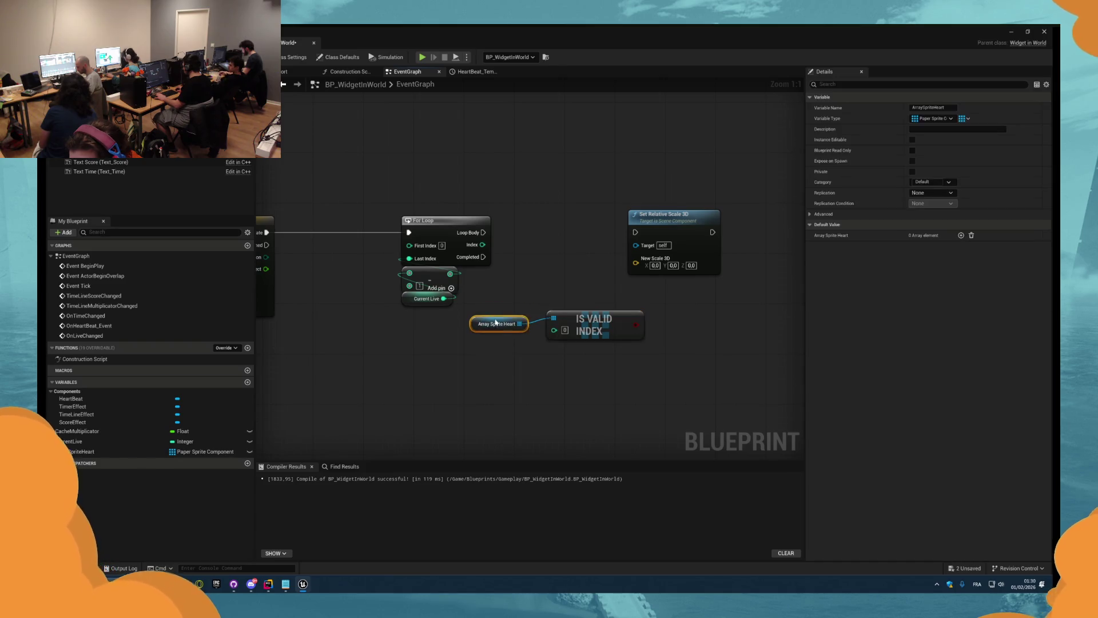
# - Add a Branch in the loop body whose Condition comes from Is Valid Index
pyautogui.moveTo(684, 216); pyautogui.dragTo(738, 229)
pyautogui.click(599, 216)
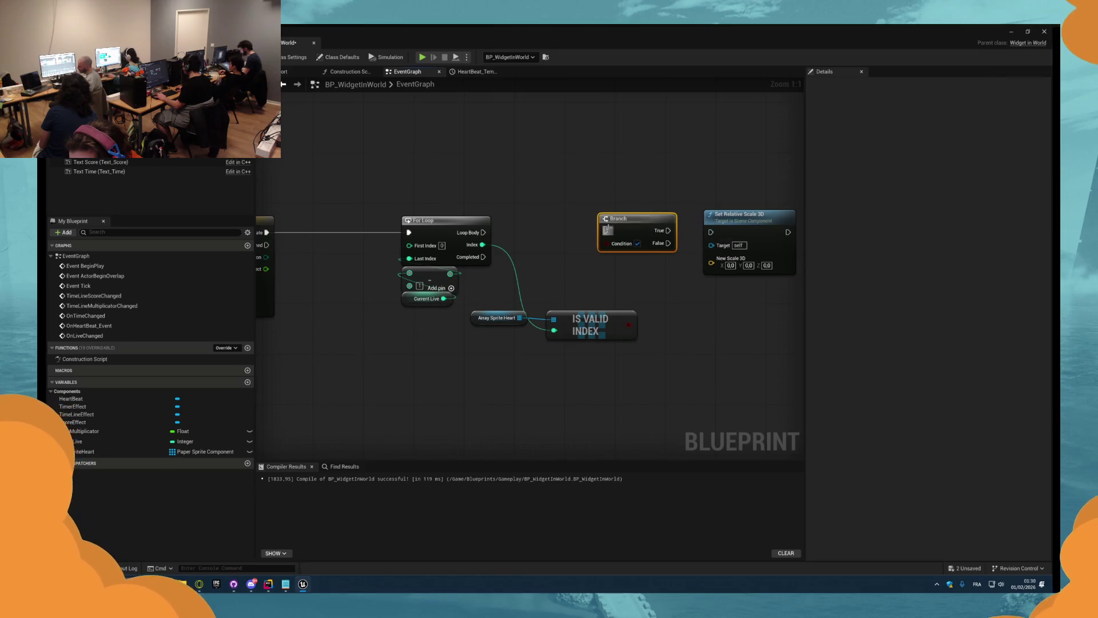
pyautogui.moveTo(606, 231); pyautogui.dragTo(489, 236)
pyautogui.moveTo(632, 323); pyautogui.dragTo(629, 325)
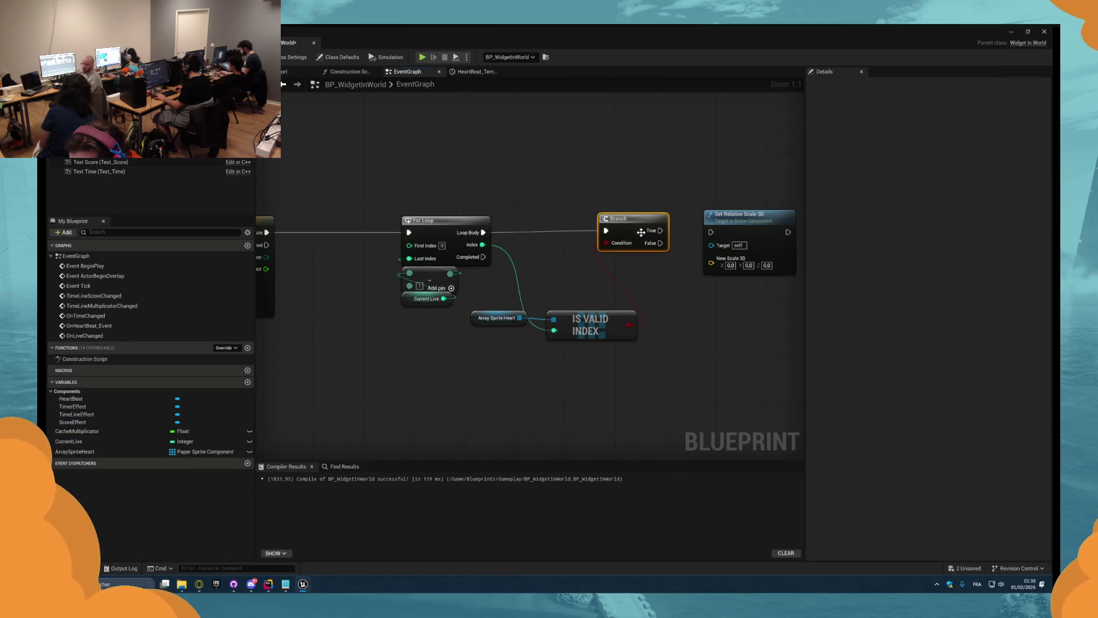
pyautogui.moveTo(638, 222); pyautogui.dragTo(648, 224)
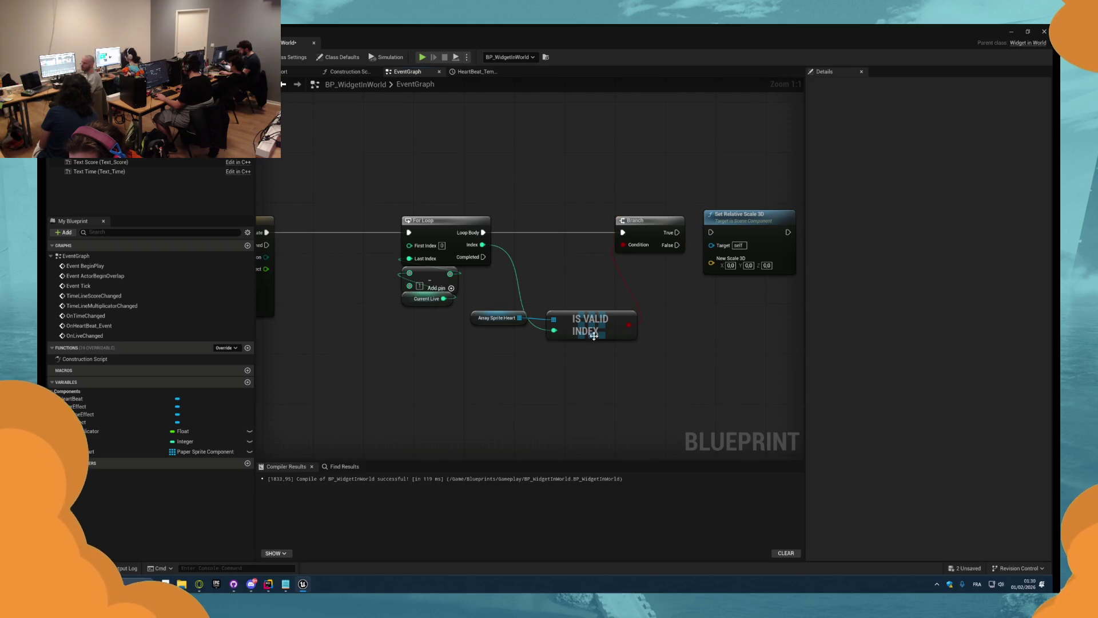
# - Add a GET on Array Sprite Heart and wire it into Set Relative Scale 3D's Target
pyautogui.moveTo(527, 333); pyautogui.dragTo(530, 353)
pyautogui.write('gzet')
pyautogui.press('BackSpace')
pyautogui.press('BackSpace')
pyautogui.press('BackSpace')
pyautogui.write('et')
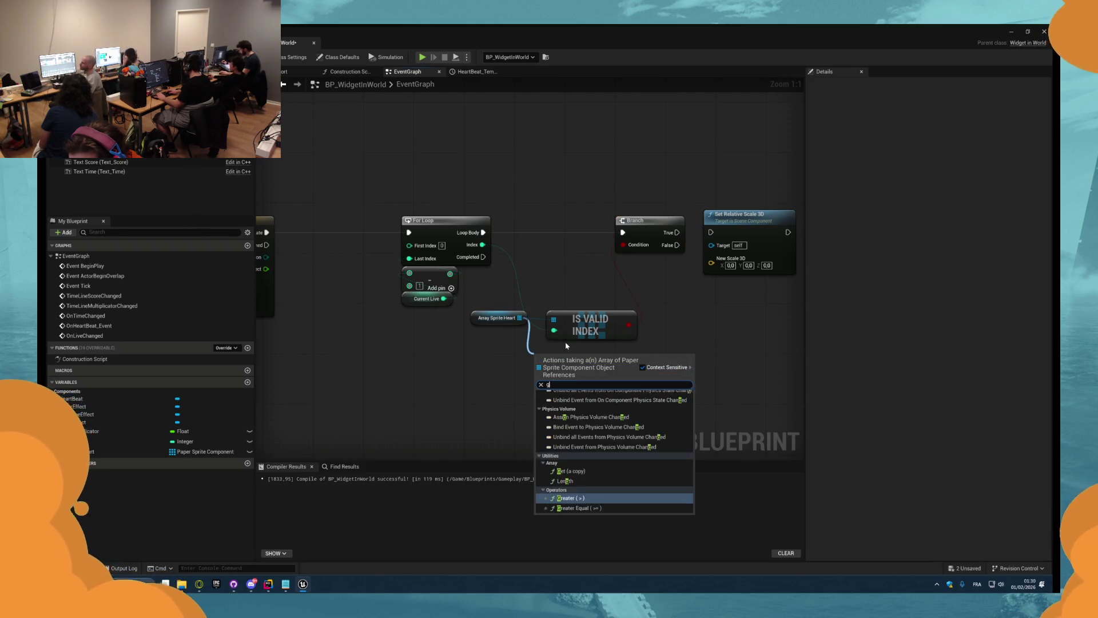
pyautogui.press('Return')
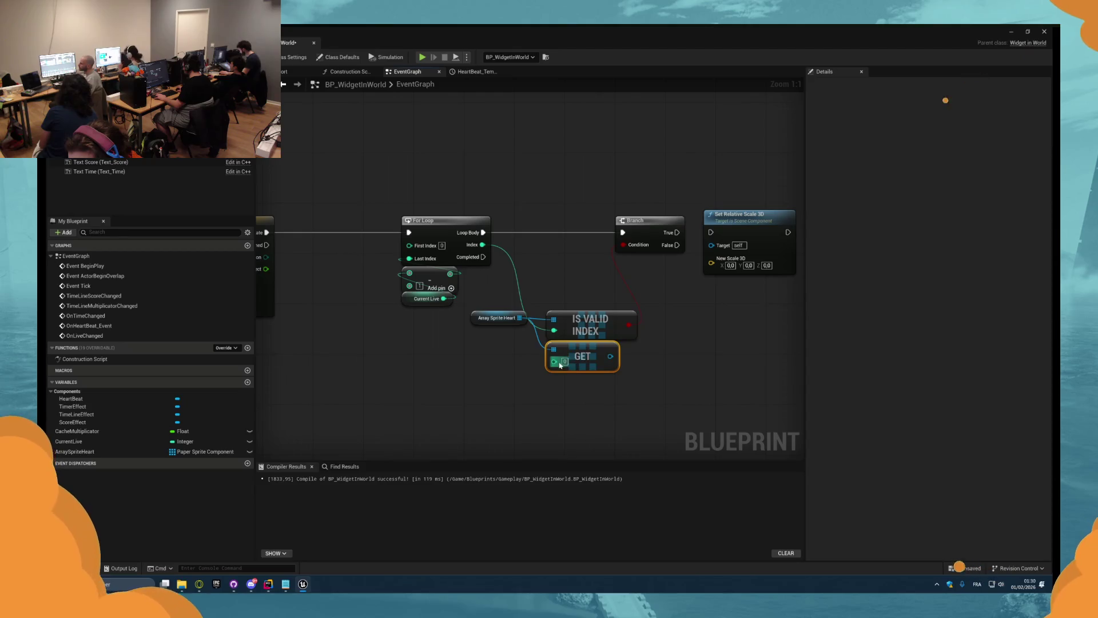
pyautogui.moveTo(630, 294); pyautogui.dragTo(550, 287)
pyautogui.moveTo(599, 226)
pyautogui.mouseDown()
pyautogui.moveTo(609, 230)
pyautogui.moveTo(544, 372)
pyautogui.moveTo(524, 350)
pyautogui.mouseUp()
pyautogui.moveTo(666, 225)
pyautogui.mouseDown()
pyautogui.moveTo(708, 224)
pyautogui.moveTo(691, 247)
pyautogui.moveTo(718, 238)
pyautogui.moveTo(708, 225)
pyautogui.moveTo(645, 298)
pyautogui.mouseUp()
# - Add a Lerp (Vector) node feeding New Scale 3D, placed beside Set Relative Scale 3D
pyautogui.write('m')
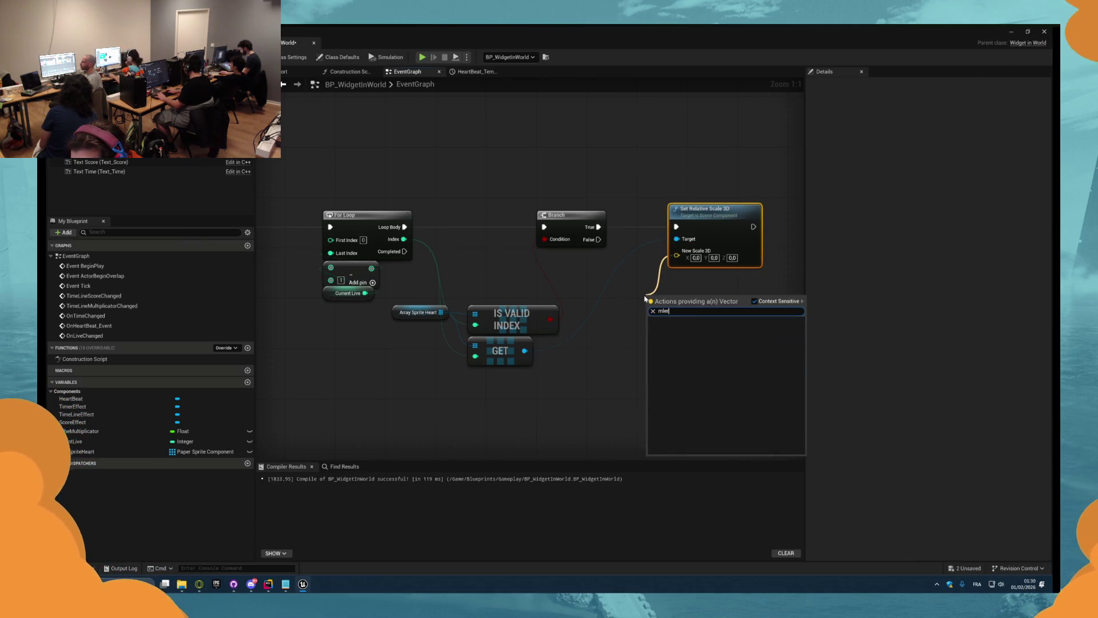
pyautogui.press('BackSpace')
pyautogui.write('lerp')
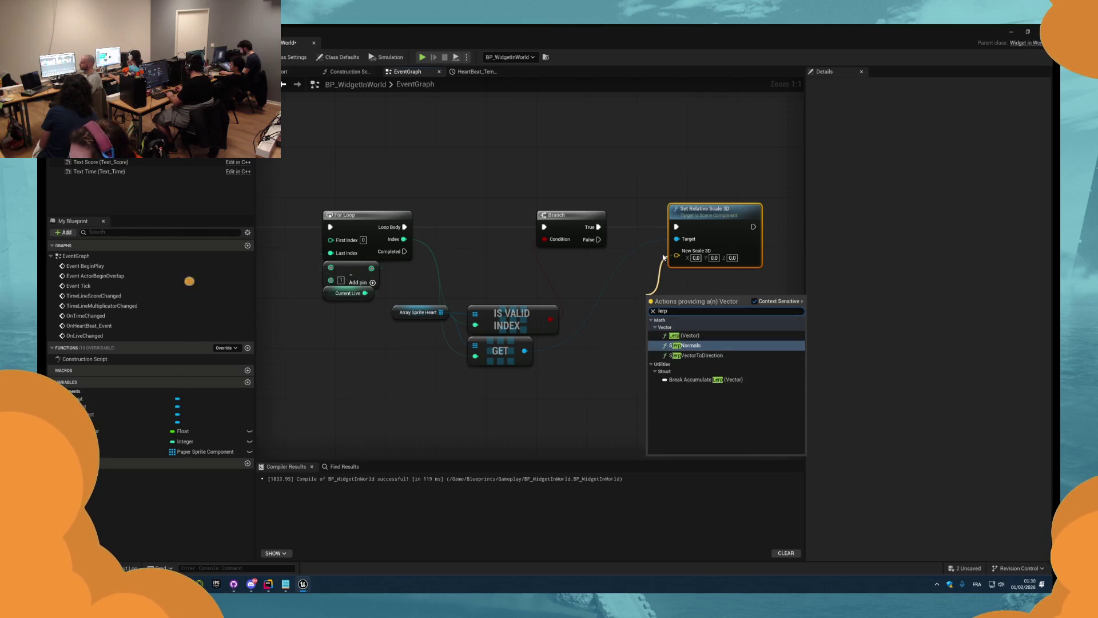
pyautogui.press('Return')
pyautogui.moveTo(658, 294)
pyautogui.mouseDown()
pyautogui.moveTo(681, 265)
pyautogui.moveTo(569, 235)
pyautogui.mouseUp()
pyautogui.moveTo(507, 318)
pyautogui.mouseDown()
pyautogui.moveTo(511, 333)
pyautogui.moveTo(563, 355)
pyautogui.mouseUp()
pyautogui.moveTo(515, 332)
pyautogui.mouseDown()
pyautogui.moveTo(377, 254)
pyautogui.moveTo(515, 331)
pyautogui.moveTo(515, 298)
pyautogui.moveTo(540, 283)
pyautogui.mouseUp()
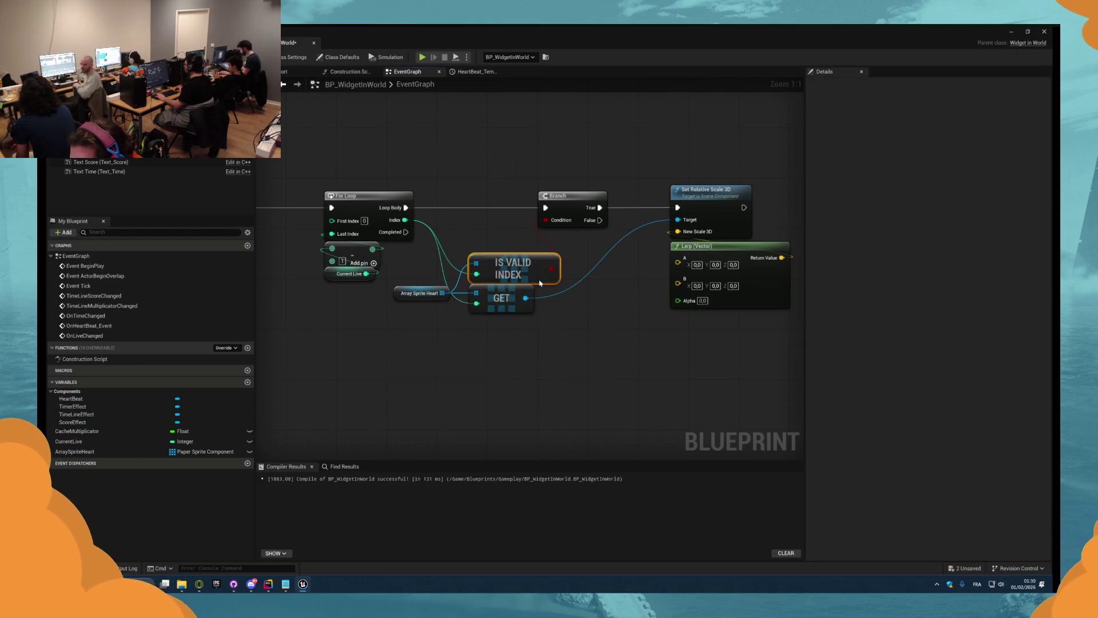
# - Route the HeartBeat timeline's Effect output into the Lerp's Alpha through reroute points
pyautogui.click(573, 329)
pyautogui.moveTo(572, 329); pyautogui.dragTo(491, 322)
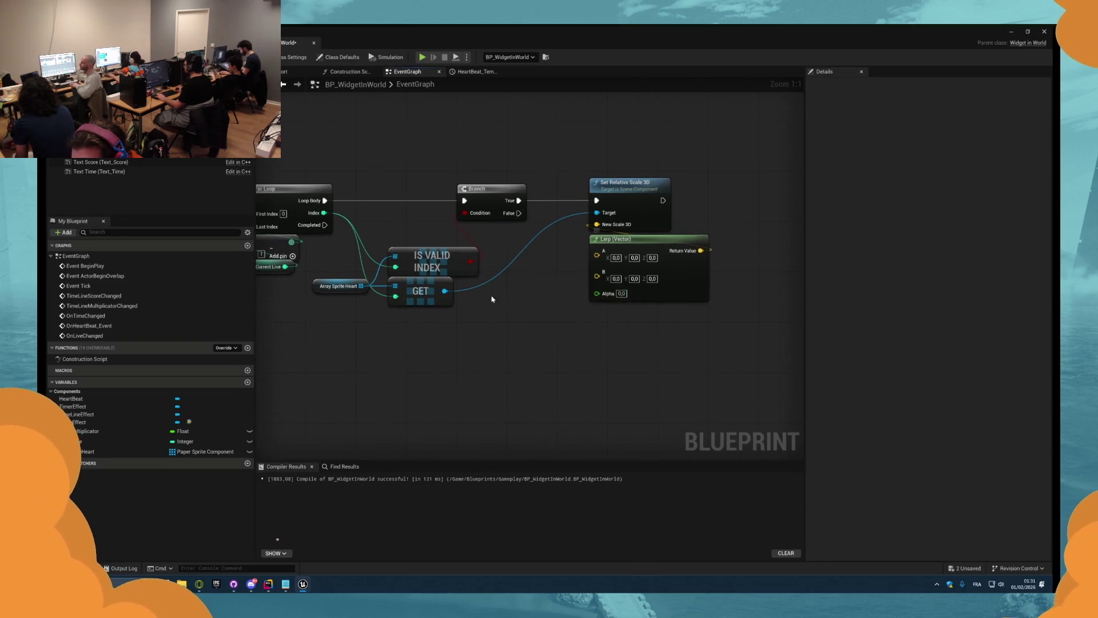
pyautogui.scroll(-2, 492, 299)
pyautogui.moveTo(349, 230)
pyautogui.mouseDown()
pyautogui.moveTo(681, 280)
pyautogui.moveTo(715, 266)
pyautogui.mouseUp()
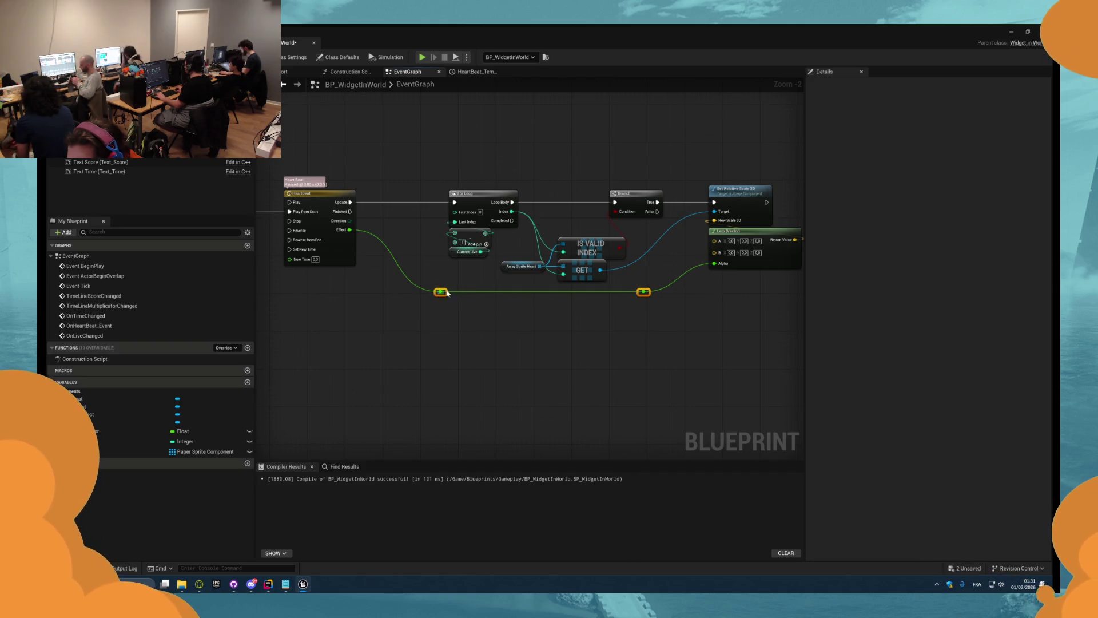
pyautogui.scroll(2, 544, 335)
pyautogui.click(575, 335)
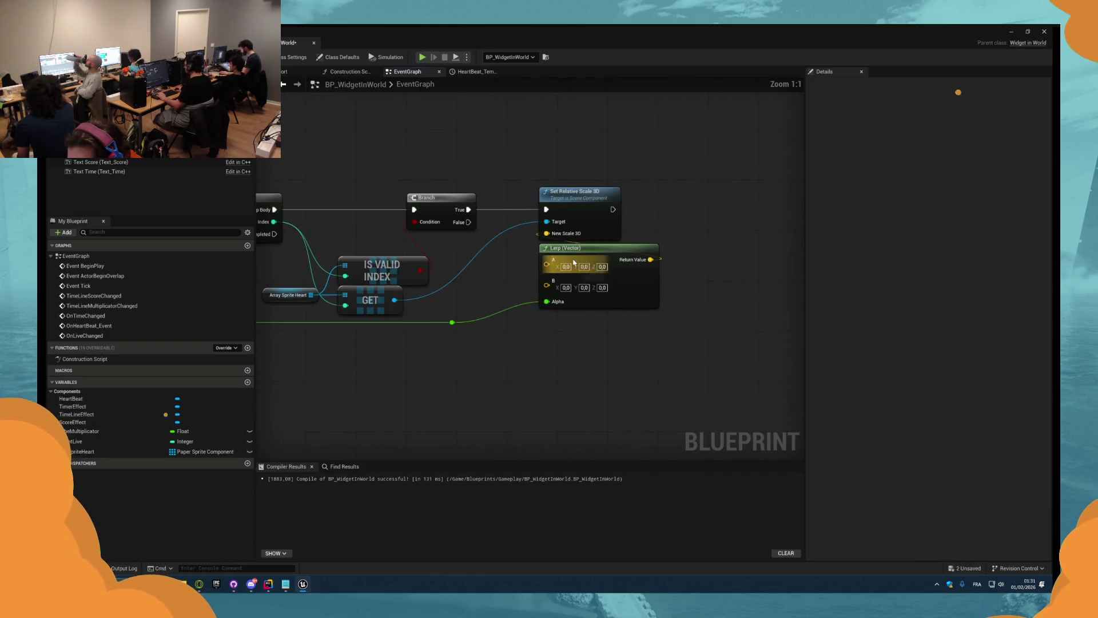
# - Enter 5 as the Lerp's A value
pyautogui.click(97, 152)
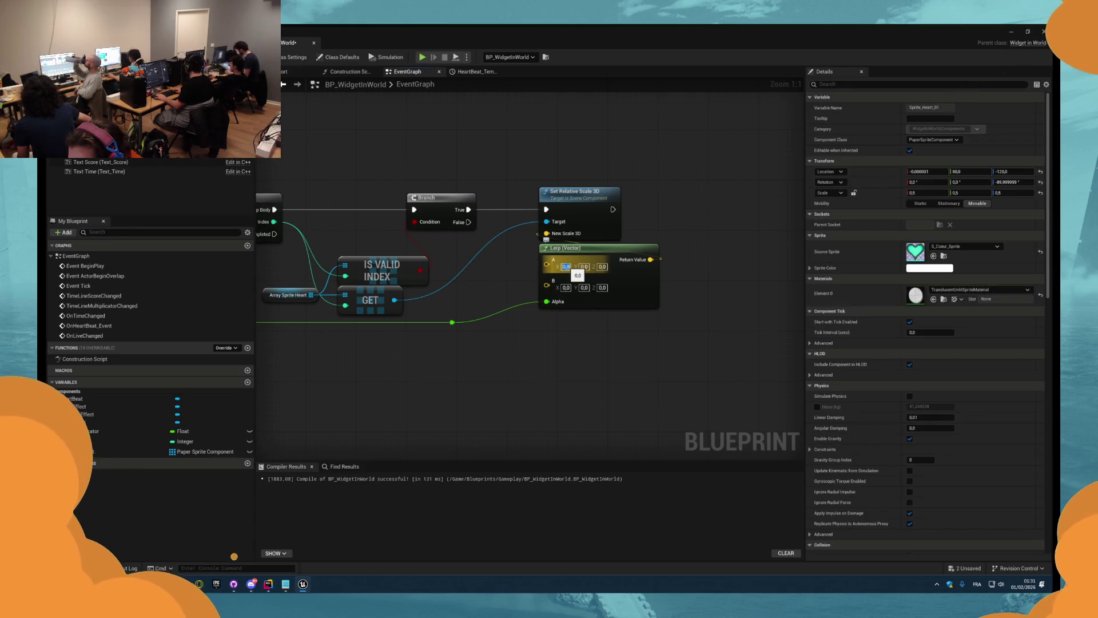
pyautogui.write('5')
pyautogui.press('Return')
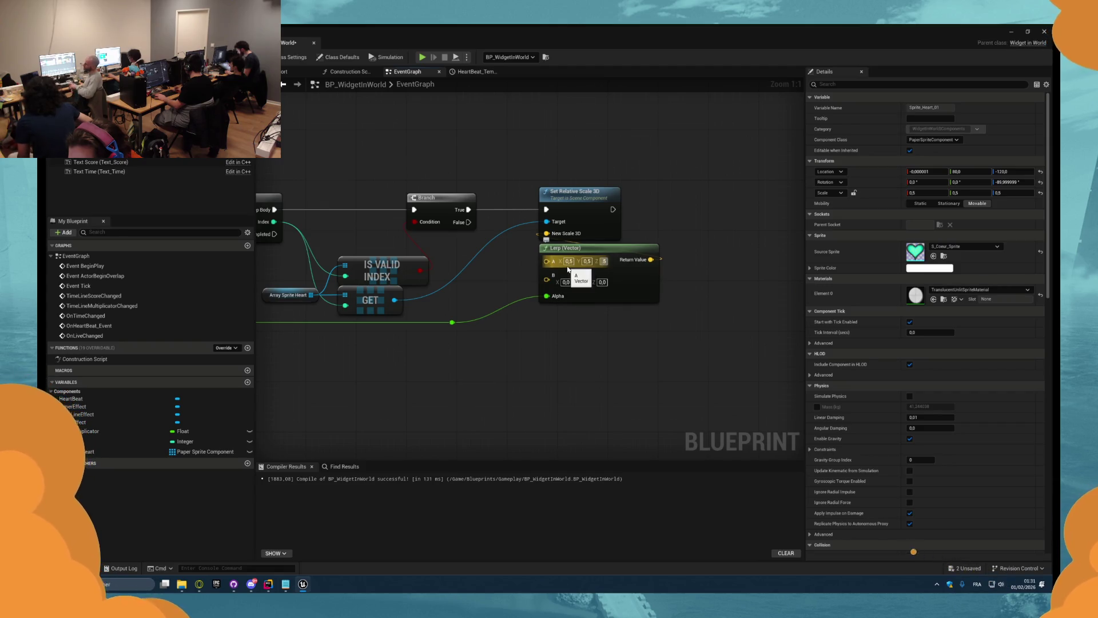
pyautogui.scroll(-5, 525, 320)
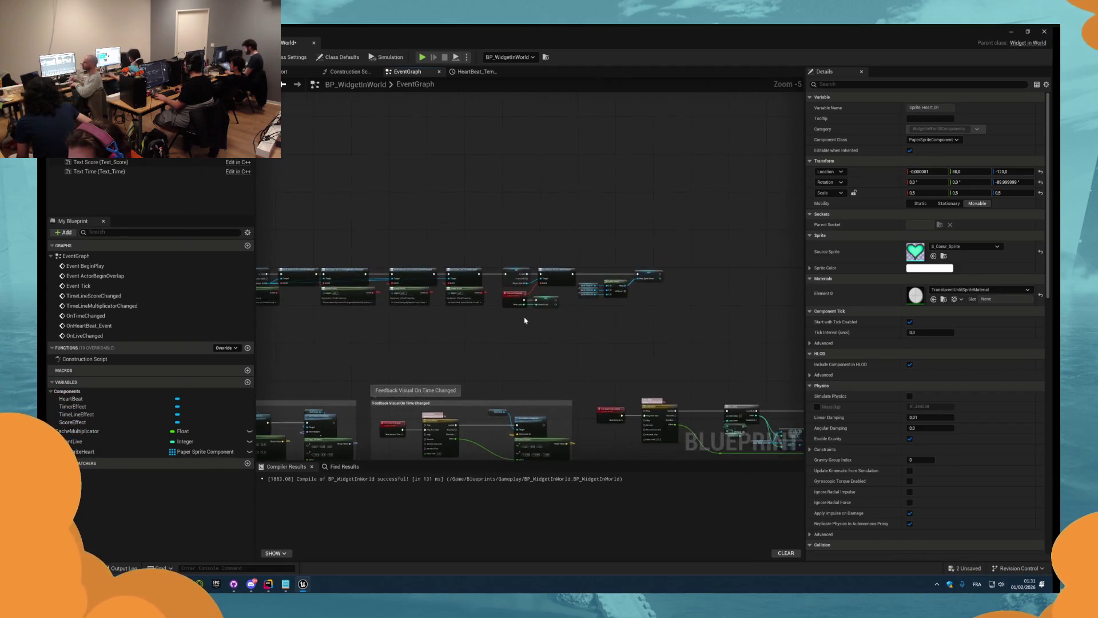
# - Rearrange the heart-array setup nodes beside the GET row and shift the live-change binding nodes right
pyautogui.scroll(3, 525, 320)
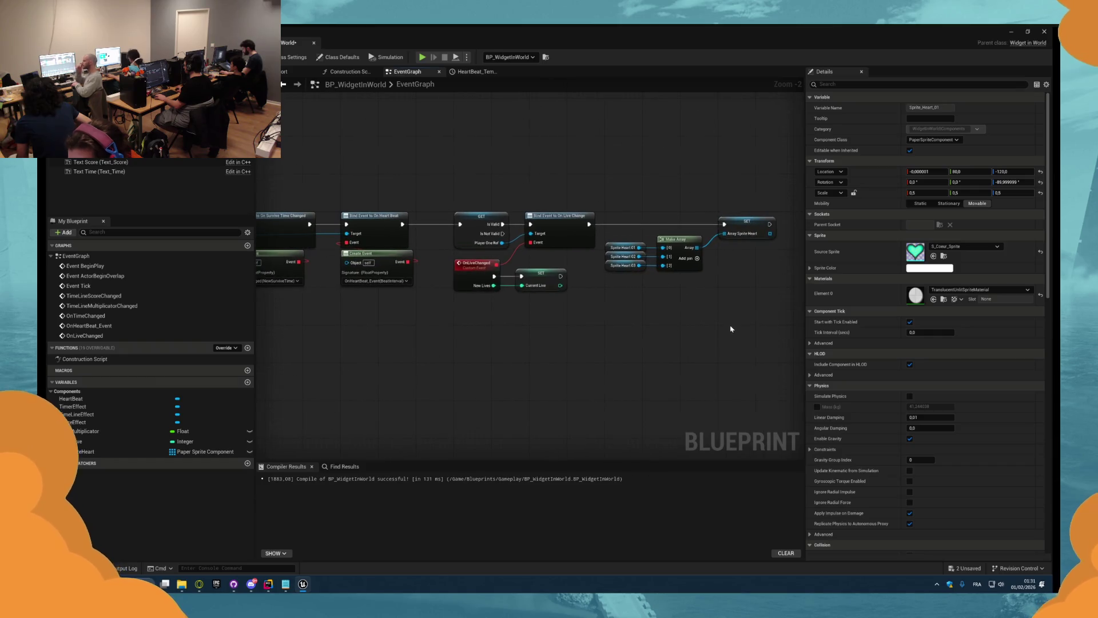
pyautogui.moveTo(783, 202); pyautogui.dragTo(452, 300)
pyautogui.moveTo(738, 213); pyautogui.dragTo(599, 290)
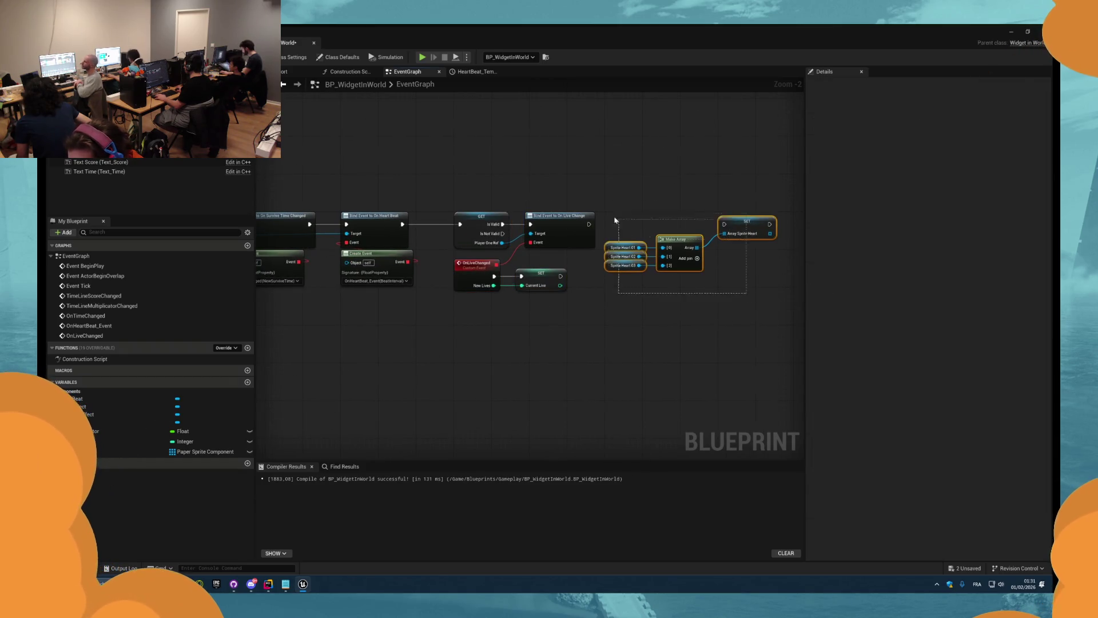
pyautogui.moveTo(751, 232); pyautogui.dragTo(539, 322)
pyautogui.moveTo(693, 293)
pyautogui.mouseDown()
pyautogui.moveTo(449, 209)
pyautogui.moveTo(669, 225)
pyautogui.mouseUp()
pyautogui.moveTo(413, 295); pyautogui.dragTo(569, 357)
pyautogui.moveTo(533, 313); pyautogui.dragTo(608, 224)
pyautogui.moveTo(775, 321); pyautogui.dragTo(503, 217)
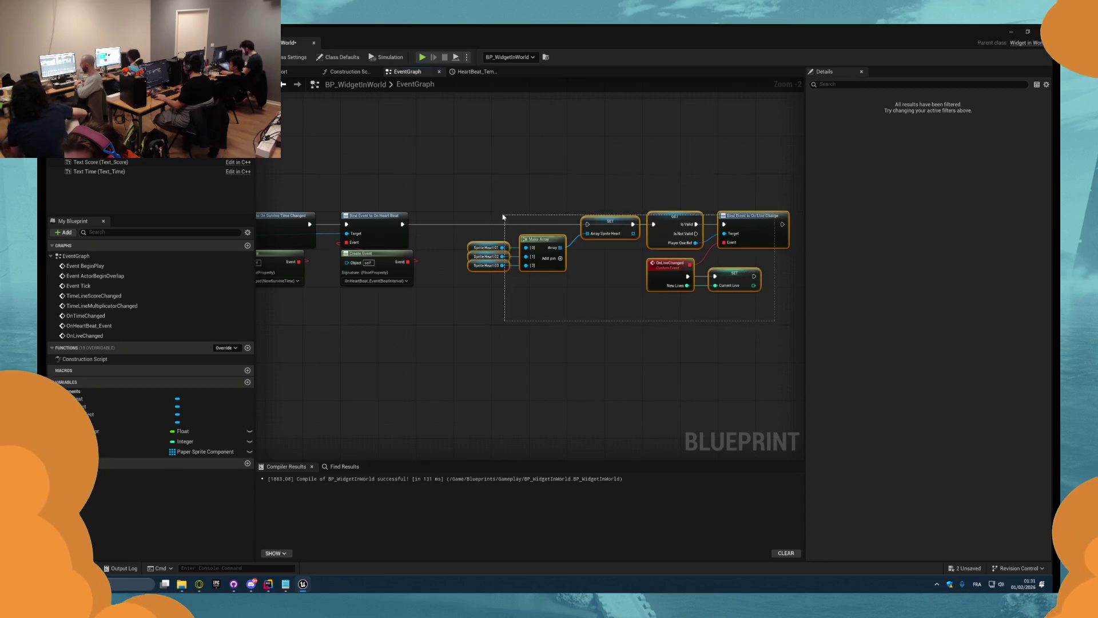
pyautogui.moveTo(595, 222); pyautogui.dragTo(693, 223)
pyautogui.click(218, 184)
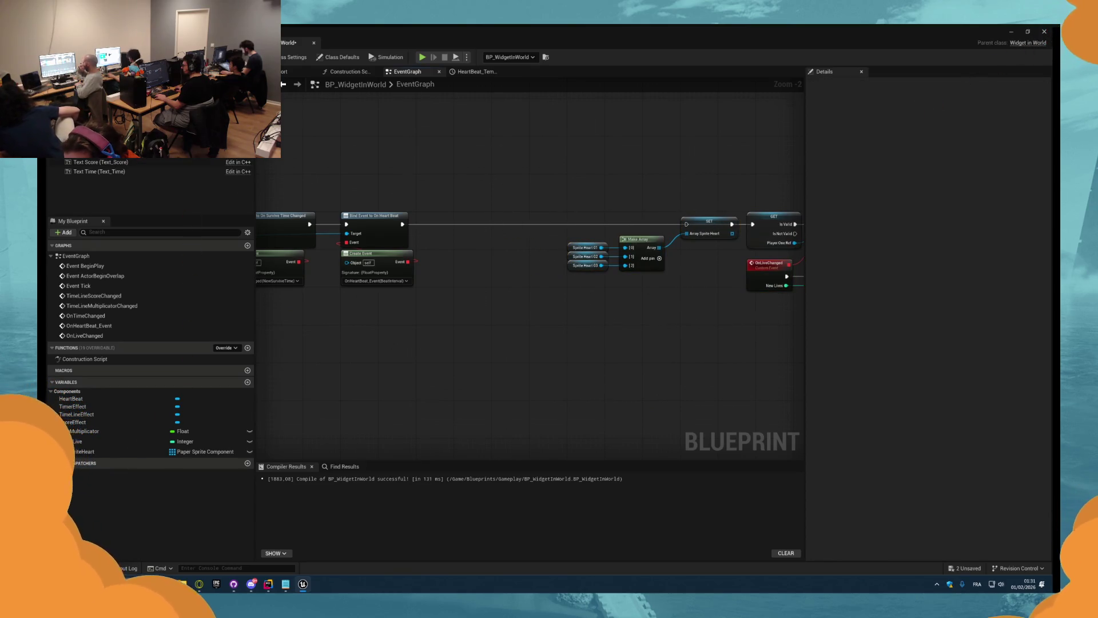
# - Promote Sprite Heart 01's Get Relative Scale 3D output to a new variable with a SET node
pyautogui.moveTo(92, 131); pyautogui.dragTo(493, 258)
pyautogui.write('get')
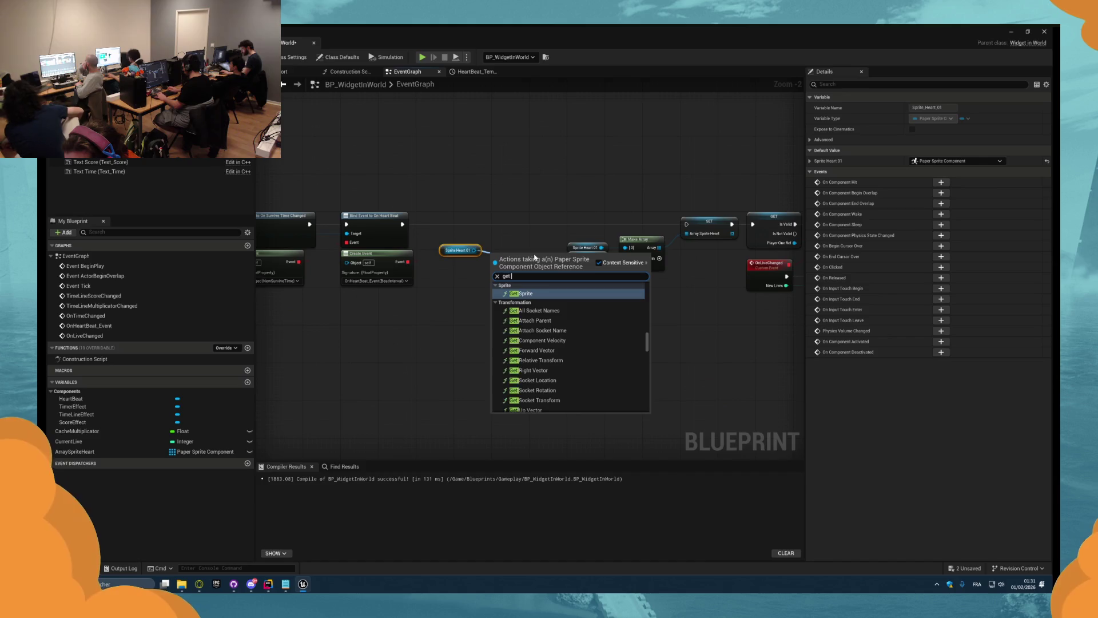
pyautogui.write(' scale')
pyautogui.click(537, 344)
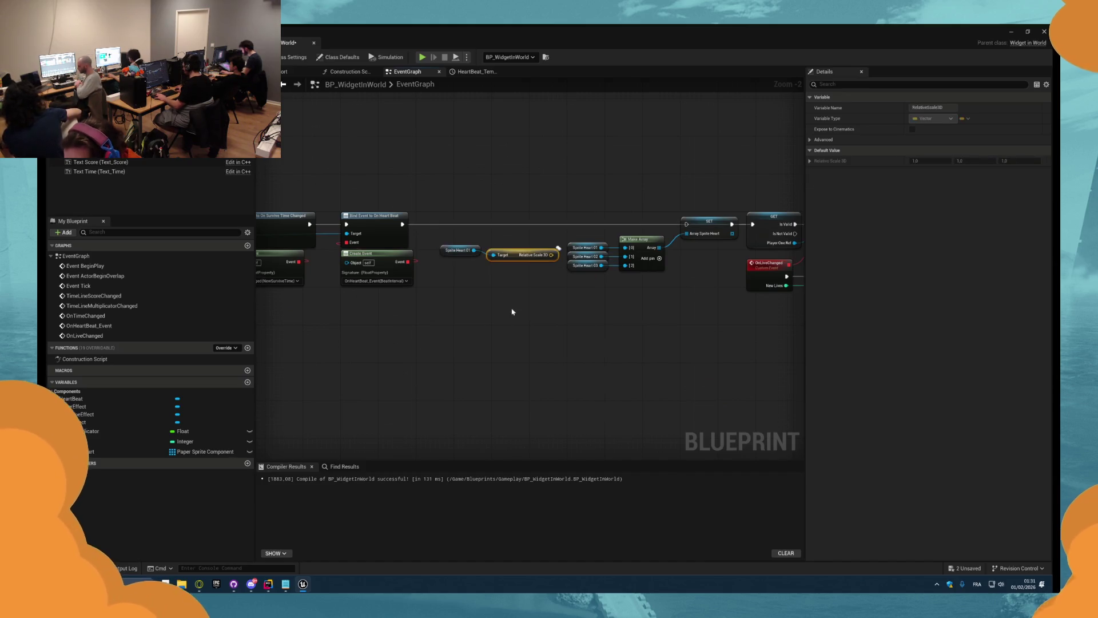
pyautogui.moveTo(527, 261)
pyautogui.mouseDown()
pyautogui.moveTo(459, 299)
pyautogui.moveTo(424, 301)
pyautogui.mouseUp()
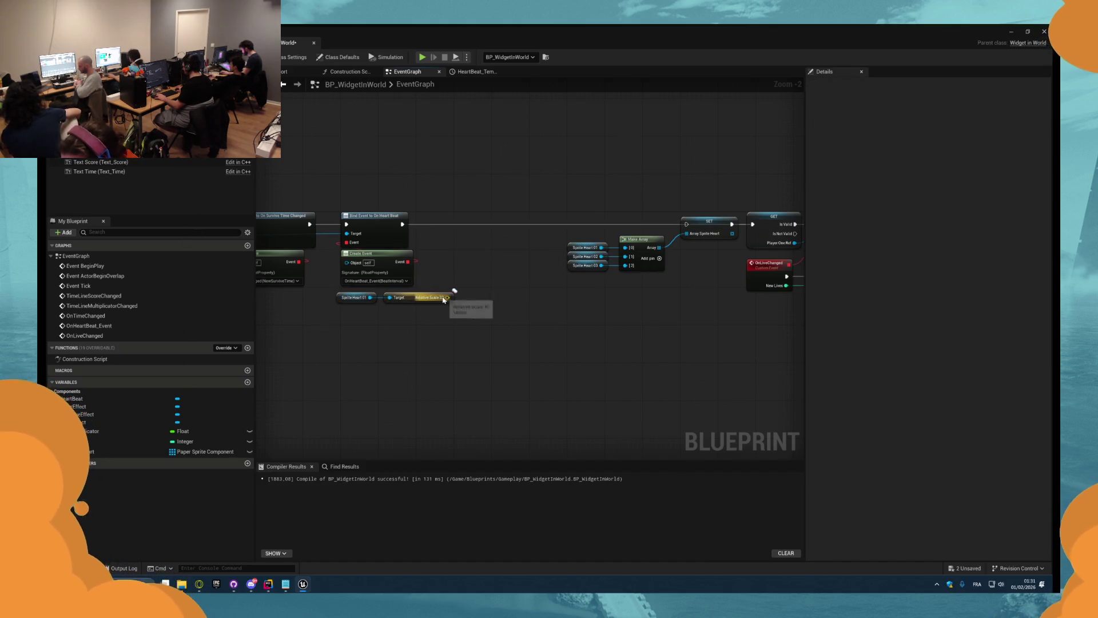
pyautogui.rightClick(448, 298)
pyautogui.click(475, 319)
pyautogui.moveTo(532, 304); pyautogui.dragTo(513, 228)
# - Rename the variable SpriteStartedScale and wire its SET node into the execution line
pyautogui.doubleClick(139, 461)
pyautogui.write('SpriteStartedScale')
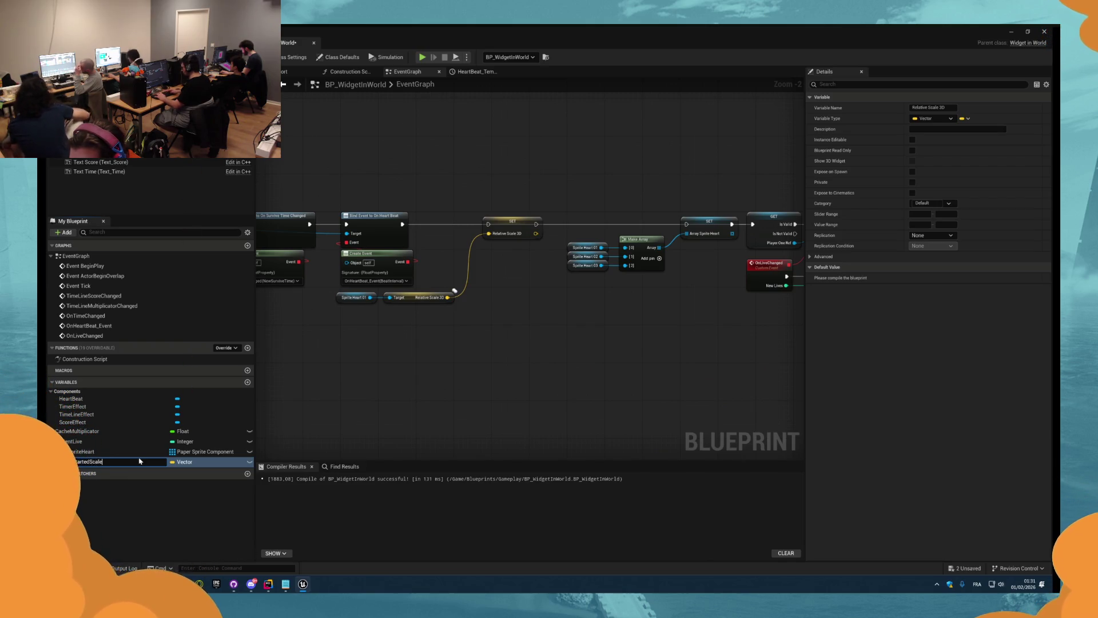
pyautogui.scroll(2, 426, 346)
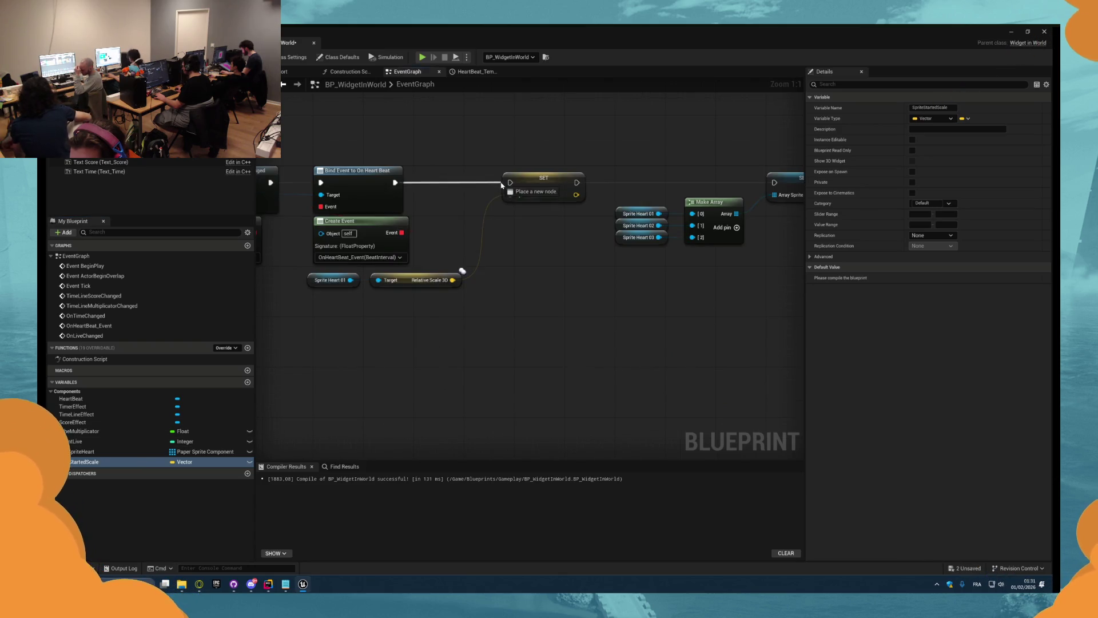
pyautogui.moveTo(563, 181); pyautogui.dragTo(576, 181)
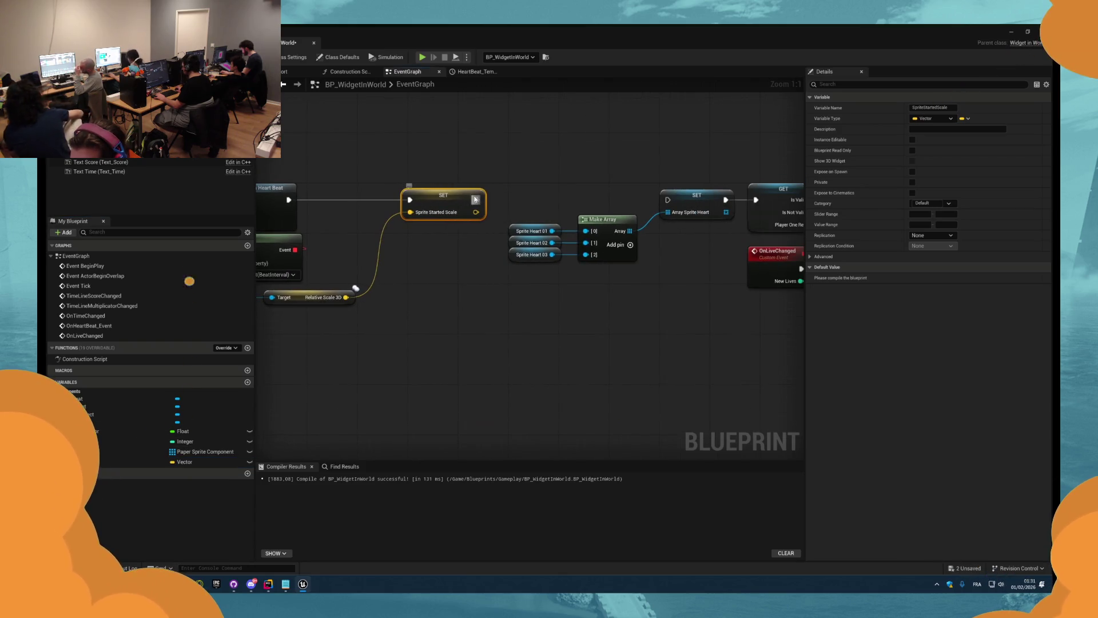
pyautogui.moveTo(665, 201); pyautogui.dragTo(667, 200)
pyautogui.scroll(-5, 693, 311)
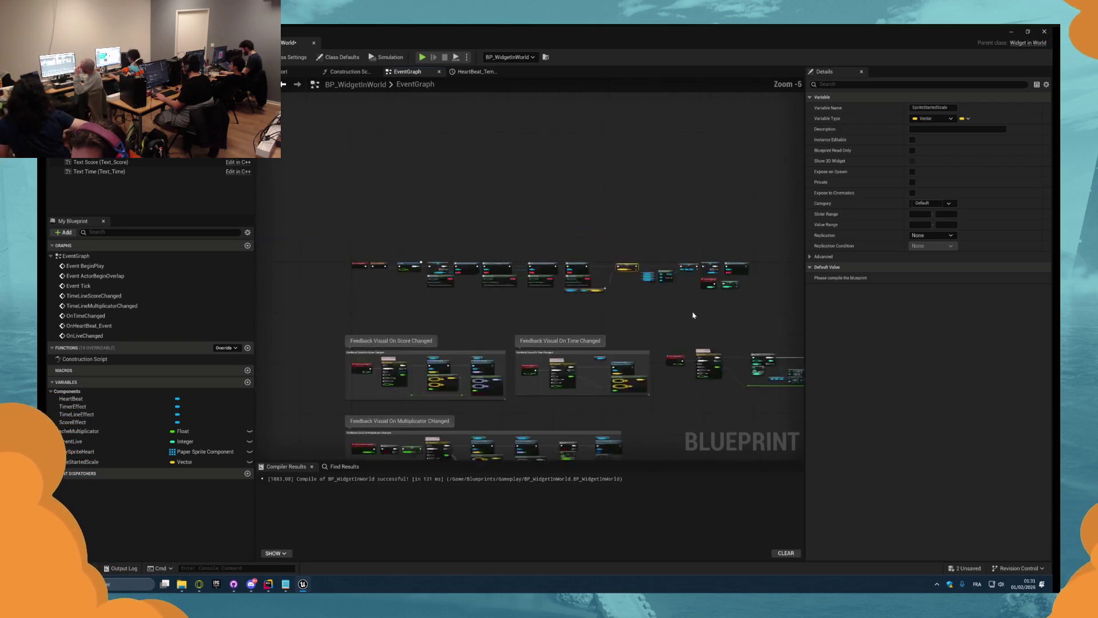
pyautogui.scroll(4, 589, 314)
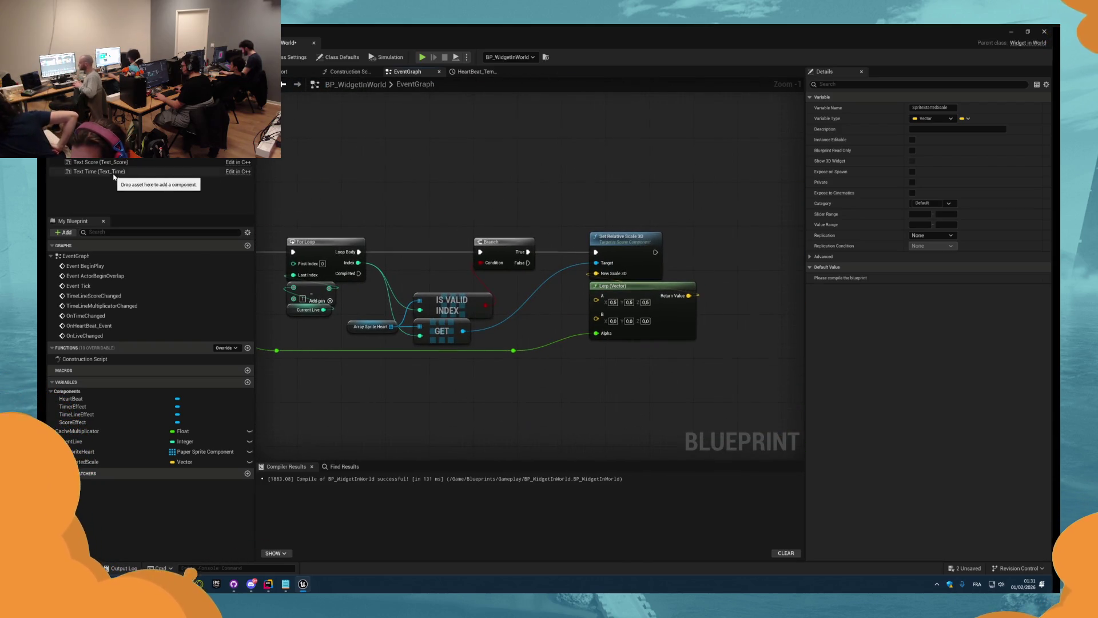
# - Plug SpriteStartedScale into Lerp A and feed a second getter into a Multiply node with a float second input
pyautogui.moveTo(605, 294); pyautogui.dragTo(563, 301)
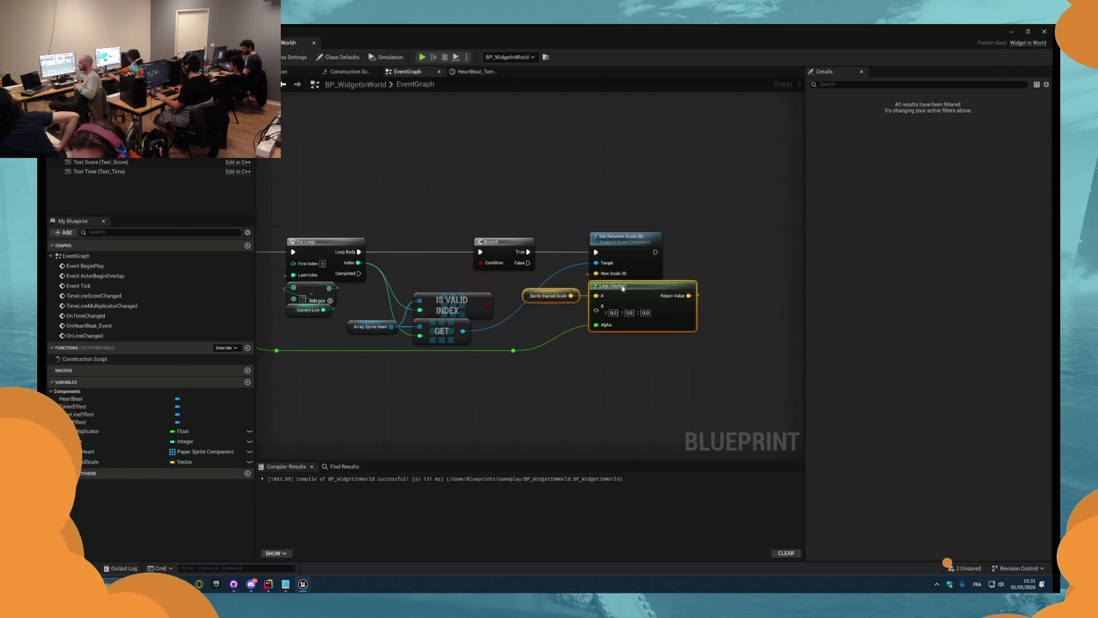
pyautogui.moveTo(97, 460)
pyautogui.mouseDown()
pyautogui.moveTo(412, 385)
pyautogui.moveTo(533, 366)
pyautogui.moveTo(507, 377)
pyautogui.moveTo(544, 380)
pyautogui.mouseUp()
pyautogui.write('multiply')
pyautogui.press('Return')
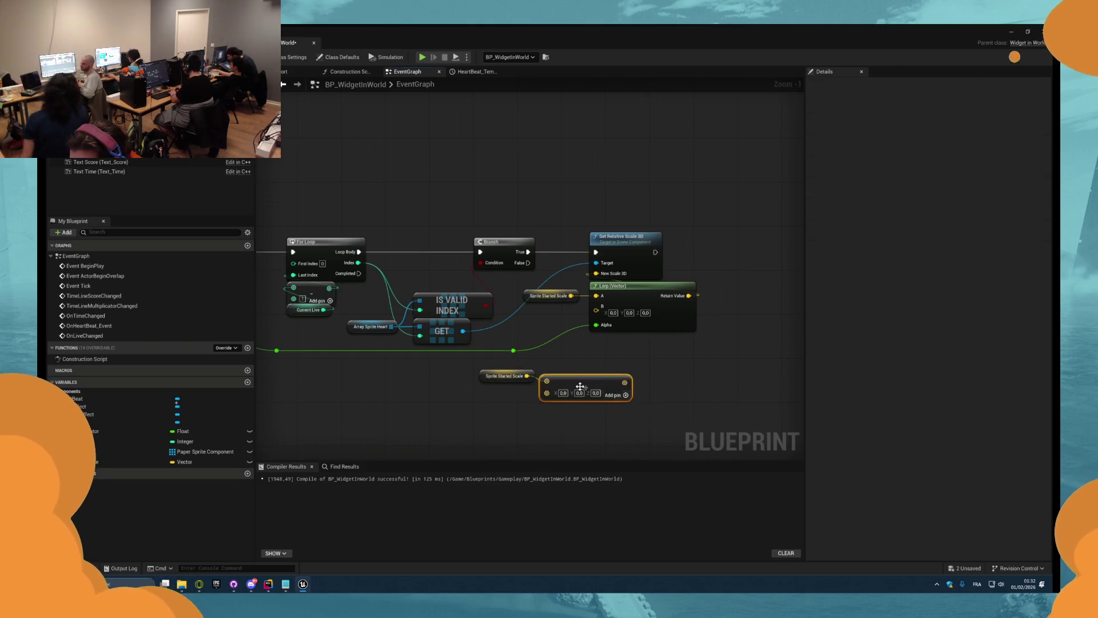
pyautogui.rightClick(553, 390)
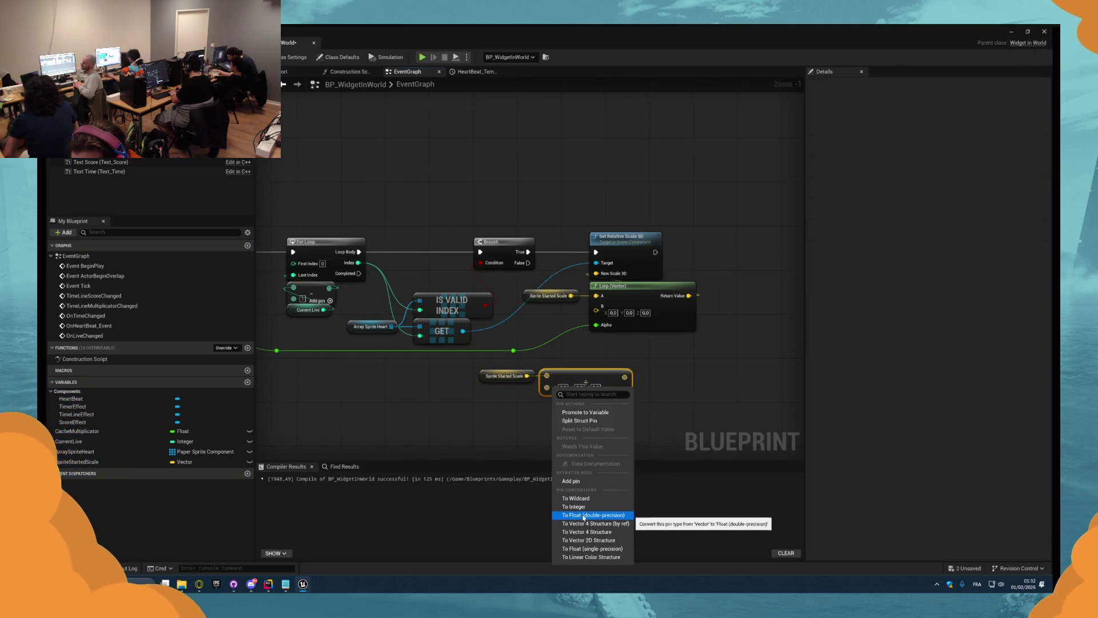
pyautogui.click(587, 515)
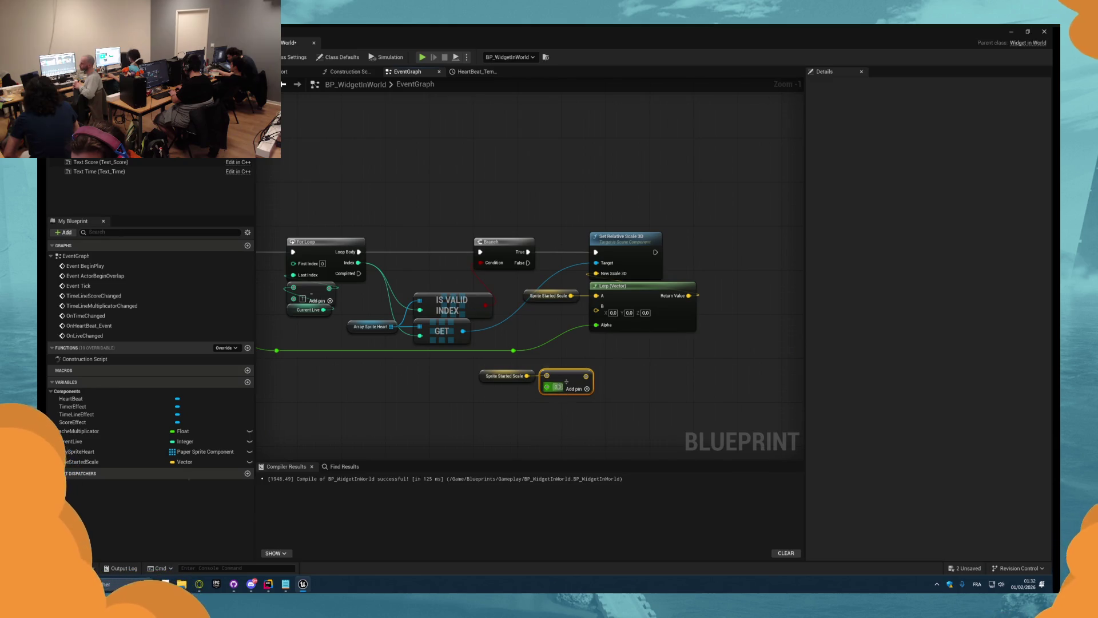
# - Work out 0,25 in Windows Calculator, then close it
pyautogui.press('super')
pyautogui.write('calculatrice')
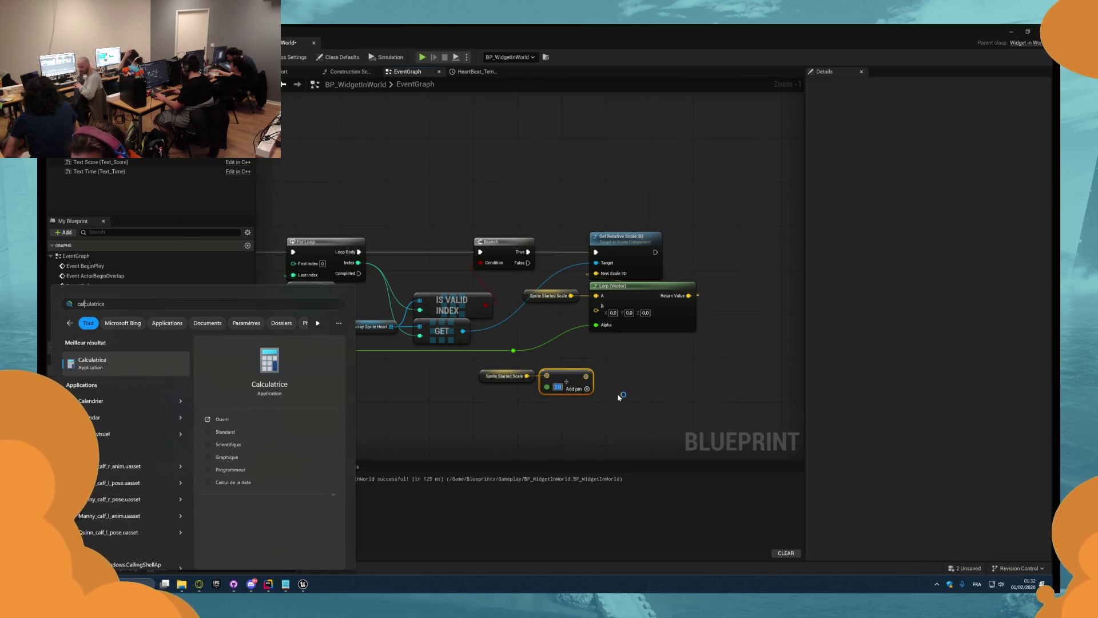
pyautogui.press('Return')
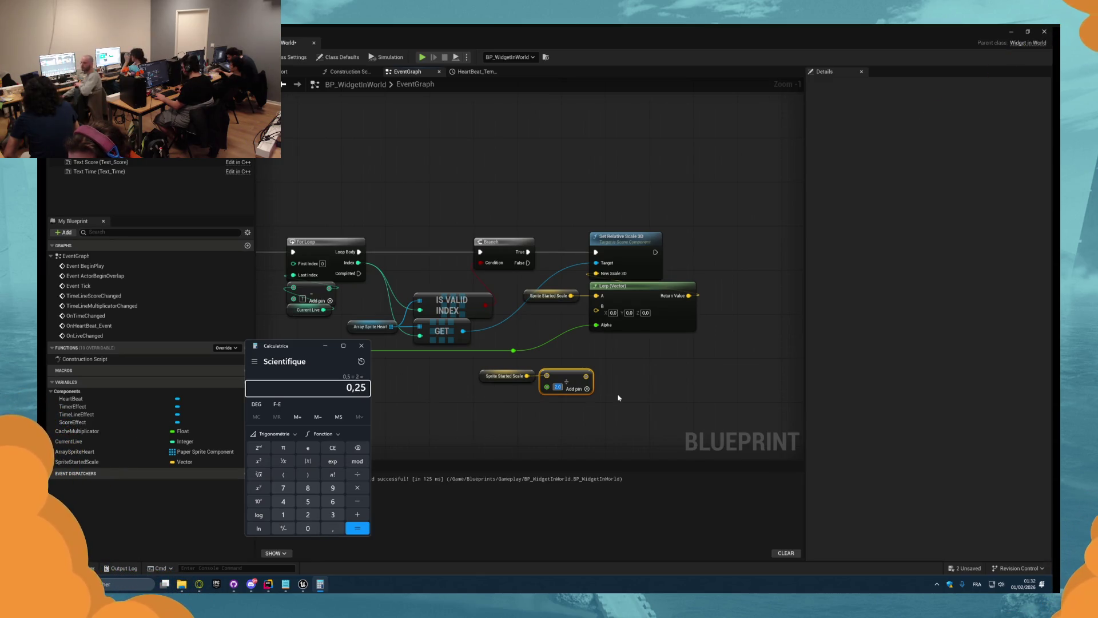
pyautogui.click(361, 345)
# - Wire the Multiply node's result into Lerp B and move the getter and Multiply node up-left
pyautogui.scroll(1, 601, 429)
pyautogui.moveTo(585, 373); pyautogui.dragTo(598, 293)
pyautogui.moveTo(595, 426); pyautogui.dragTo(463, 365)
pyautogui.moveTo(547, 365); pyautogui.dragTo(522, 359)
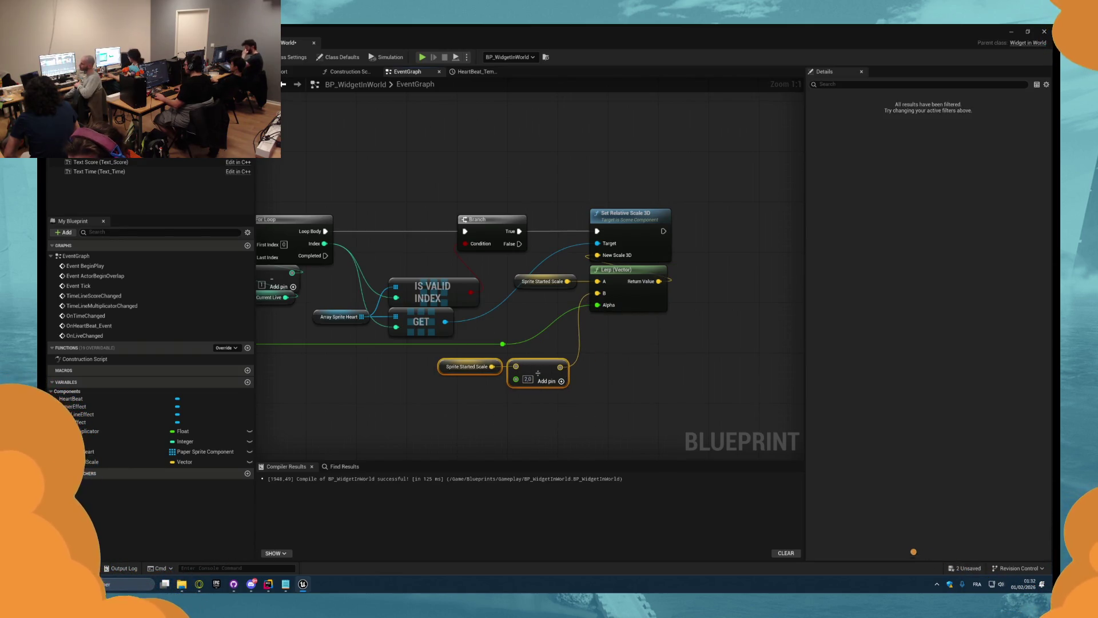
# - Play-test the heartbeat twice in the game preview
pyautogui.click(422, 57)
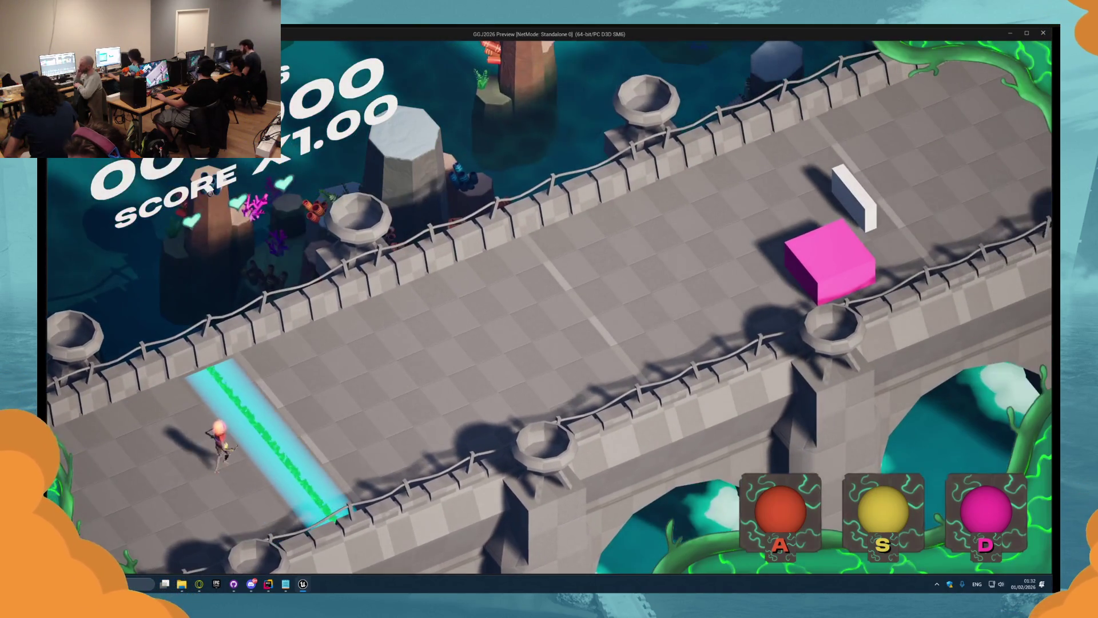
pyautogui.press('Escape')
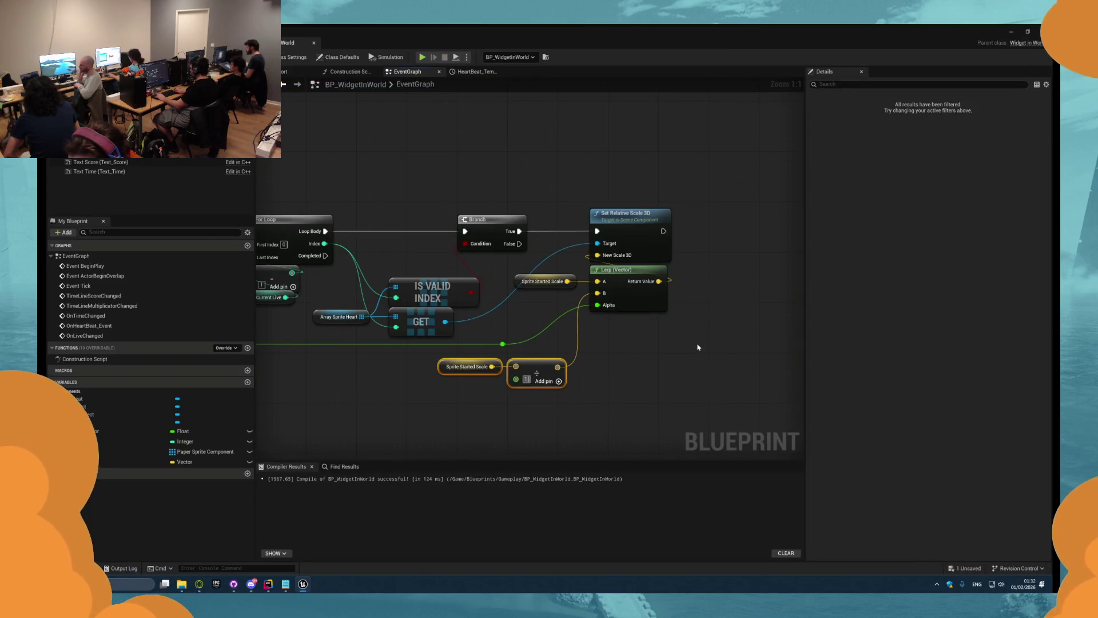
pyautogui.click(424, 58)
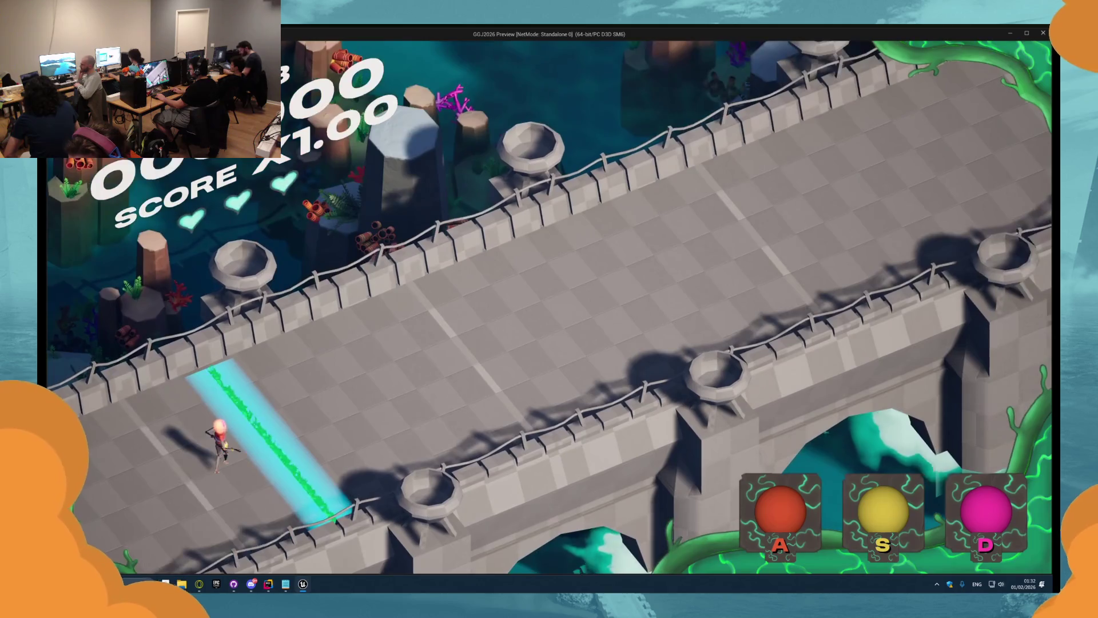
pyautogui.press('Escape')
# - Frame the heartbeat nodes and save BP_WidgetInWorld
pyautogui.scroll(-2, 504, 253)
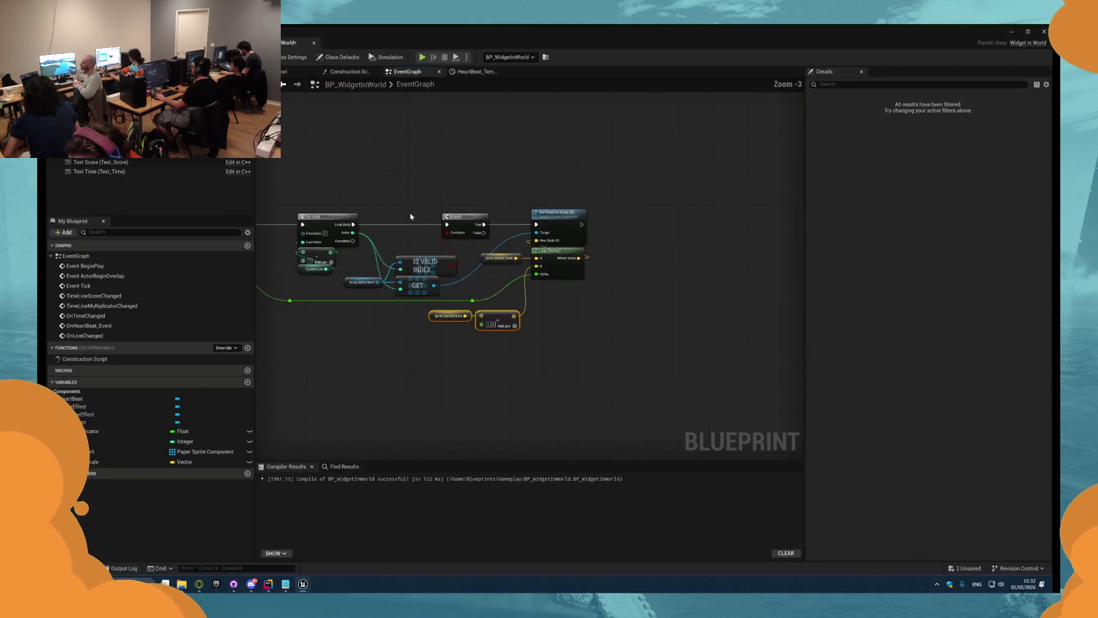
pyautogui.scroll(2, 504, 252)
pyautogui.moveTo(332, 243); pyautogui.dragTo(419, 233)
pyautogui.hotkey('ctrl', 's')
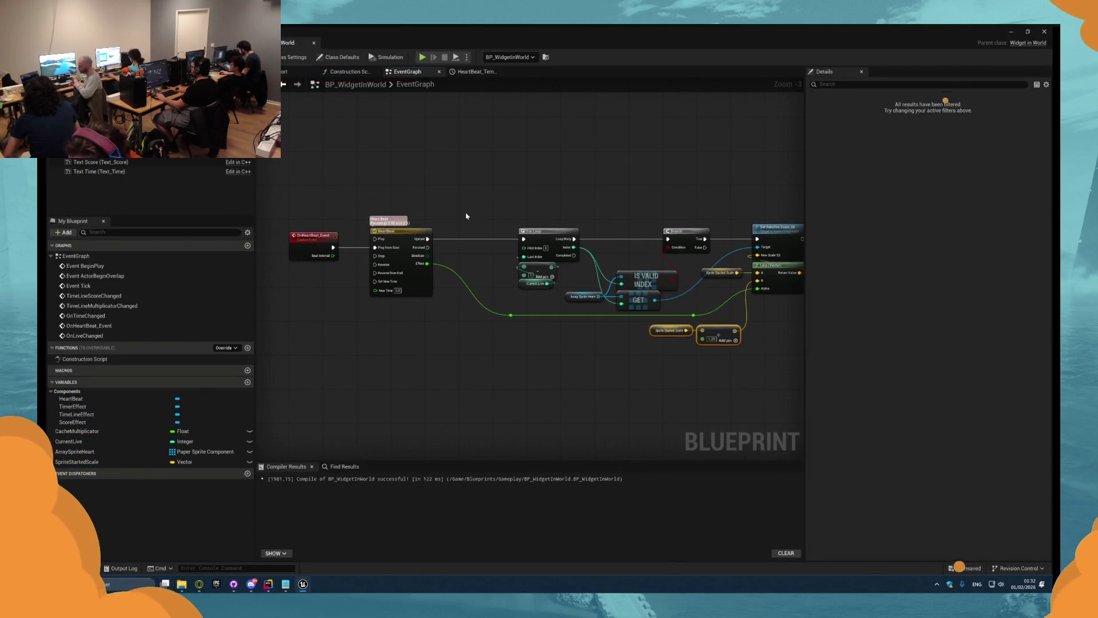
# - Shorten the HeartBeat timeline length from 0.50 to 0.40
pyautogui.doubleClick(419, 232)
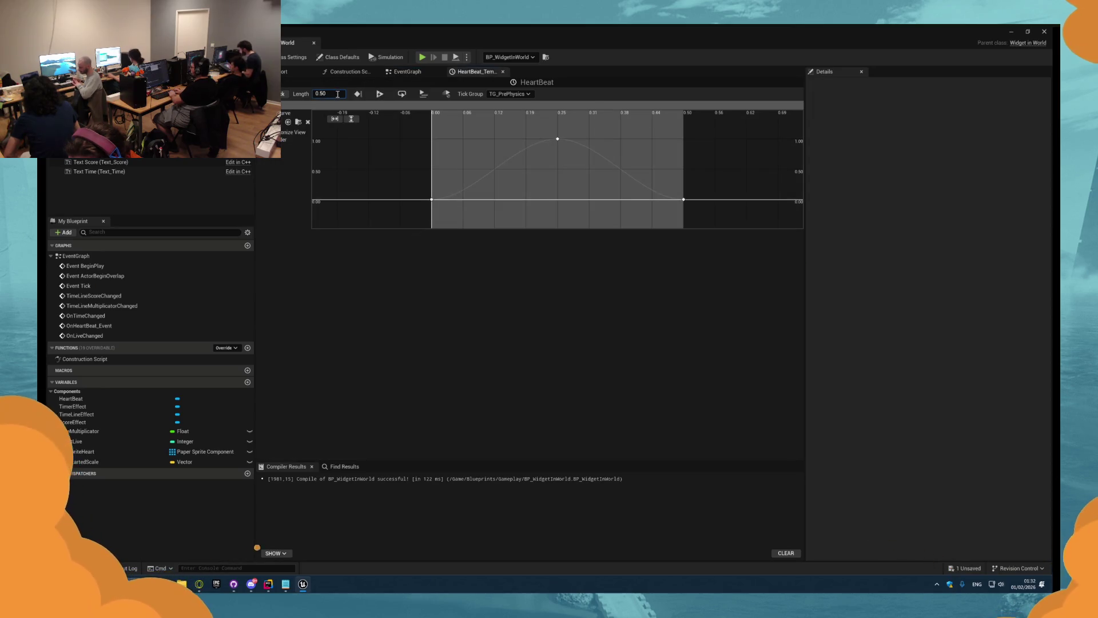
pyautogui.press('BackSpace')
pyautogui.write('4')
pyautogui.press('Return')
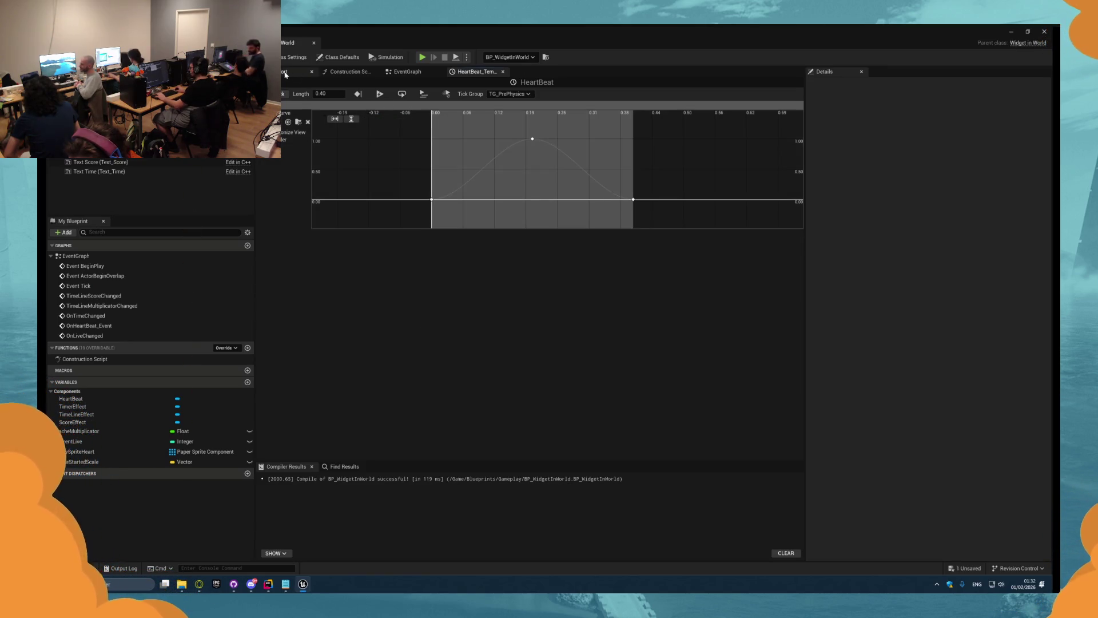
pyautogui.click(407, 72)
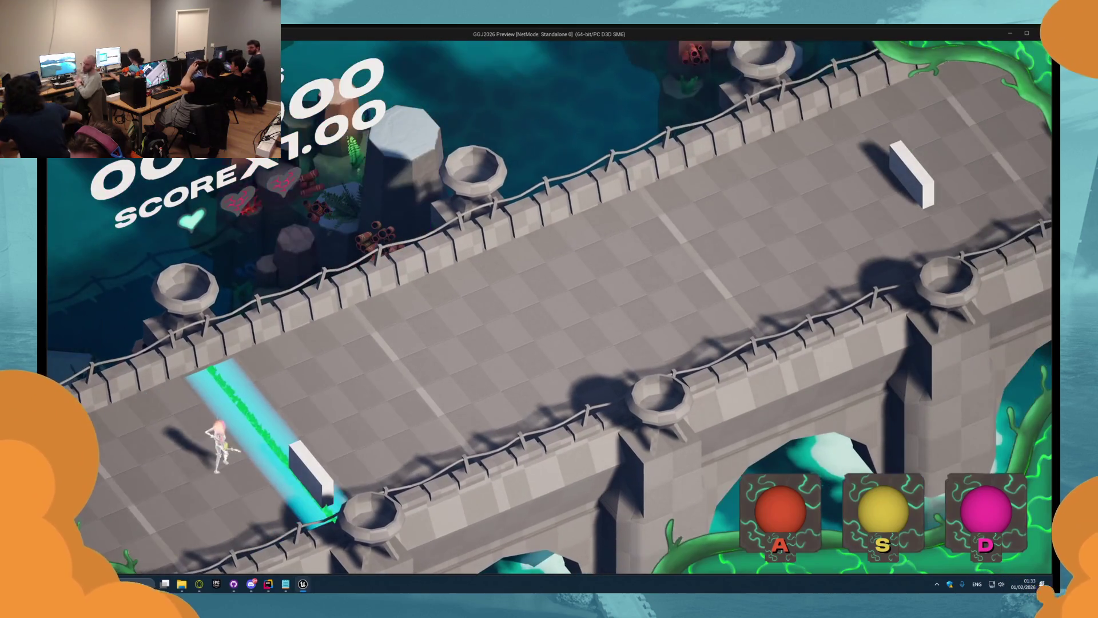
# - Switch the character's colour with A during the test run, then stop the game
pyautogui.press('a')
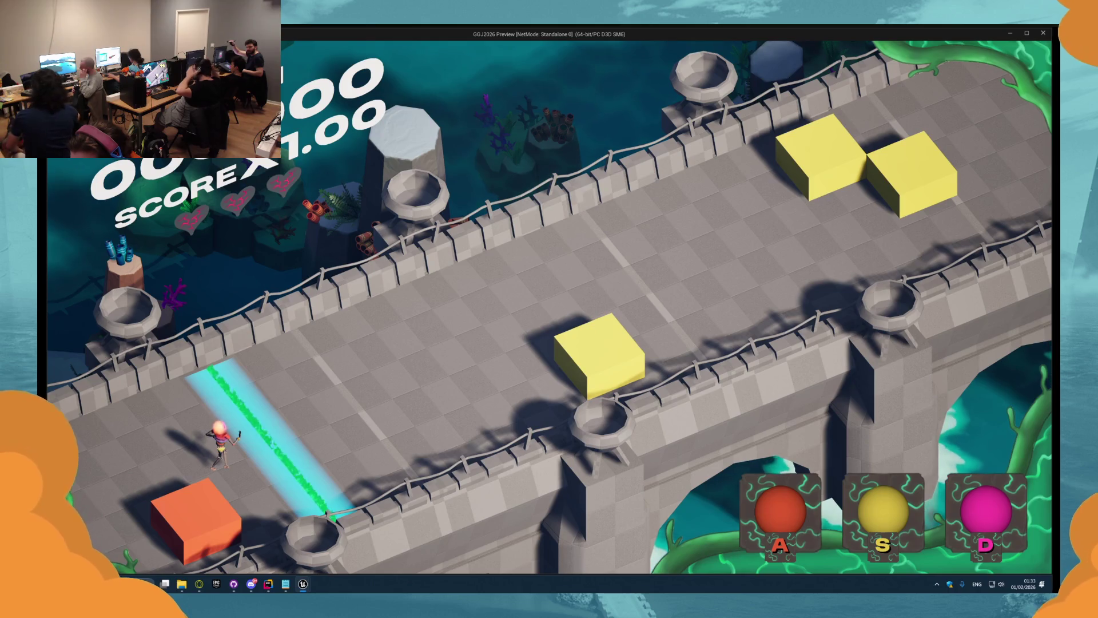
pyautogui.press('Escape')
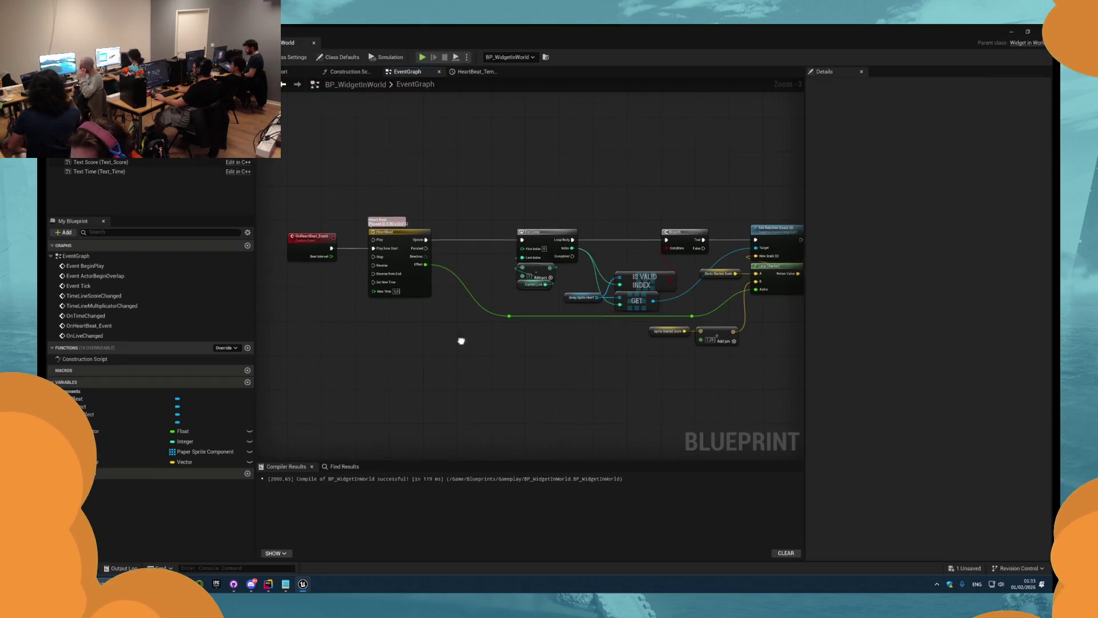
# - Zoom and pan the graph around the Array Sprite Heart, Is Valid Index and GET nodes
pyautogui.scroll(1, 541, 366)
pyautogui.scroll(1, 541, 366)
pyautogui.scroll(1, 491, 378)
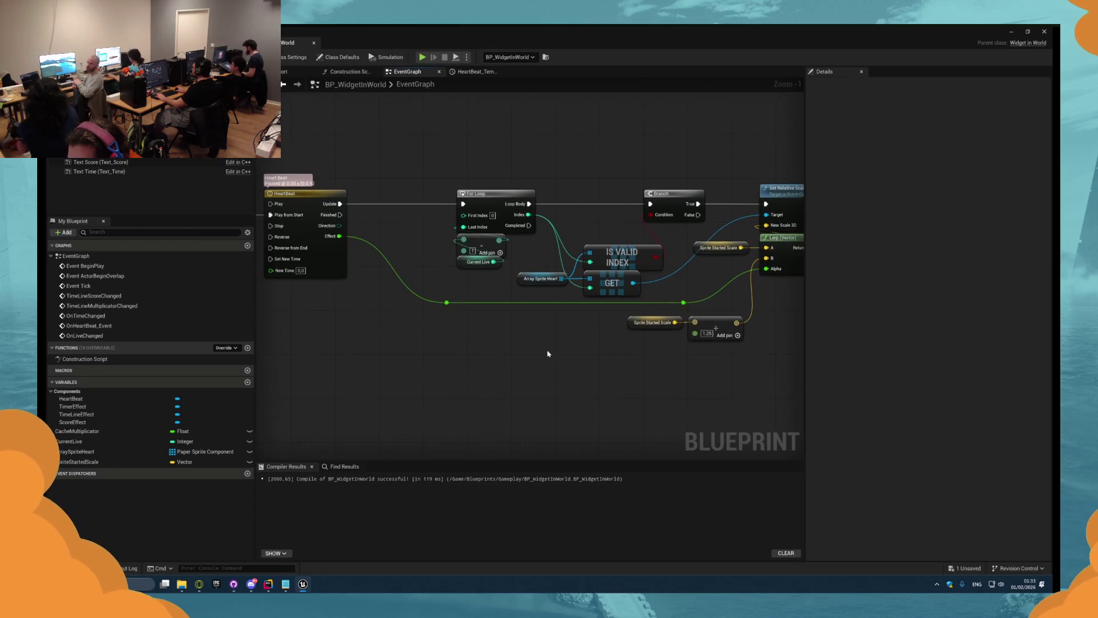
pyautogui.moveTo(568, 346)
pyautogui.mouseDown()
pyautogui.moveTo(581, 336)
pyautogui.moveTo(583, 281)
pyautogui.mouseUp()
pyautogui.moveTo(601, 245); pyautogui.dragTo(497, 209)
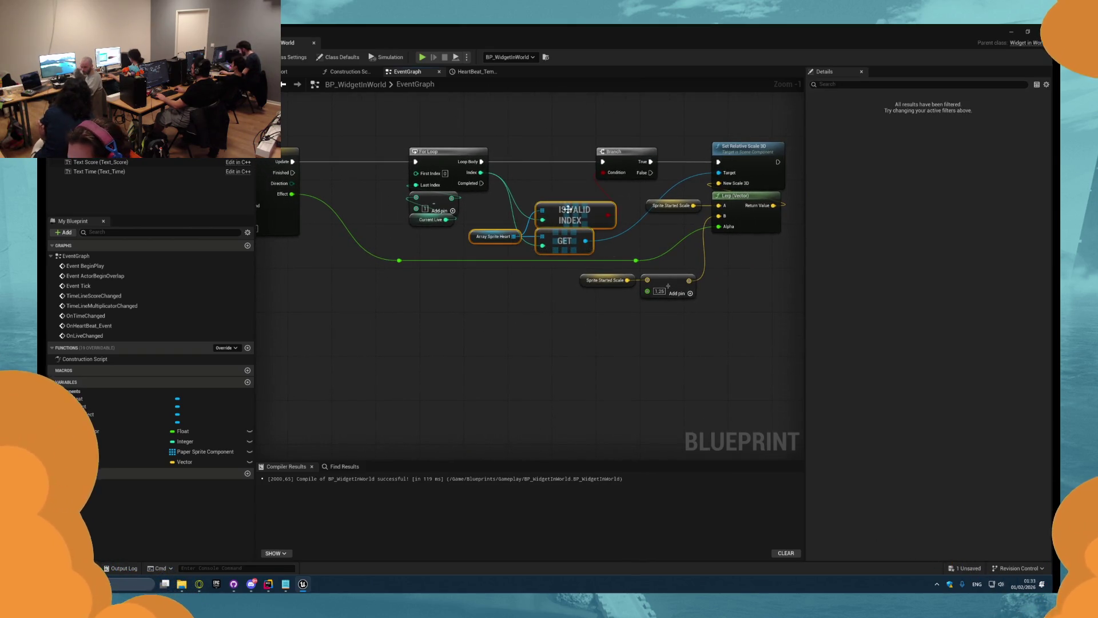
pyautogui.moveTo(506, 300); pyautogui.dragTo(538, 320)
pyautogui.click(537, 319)
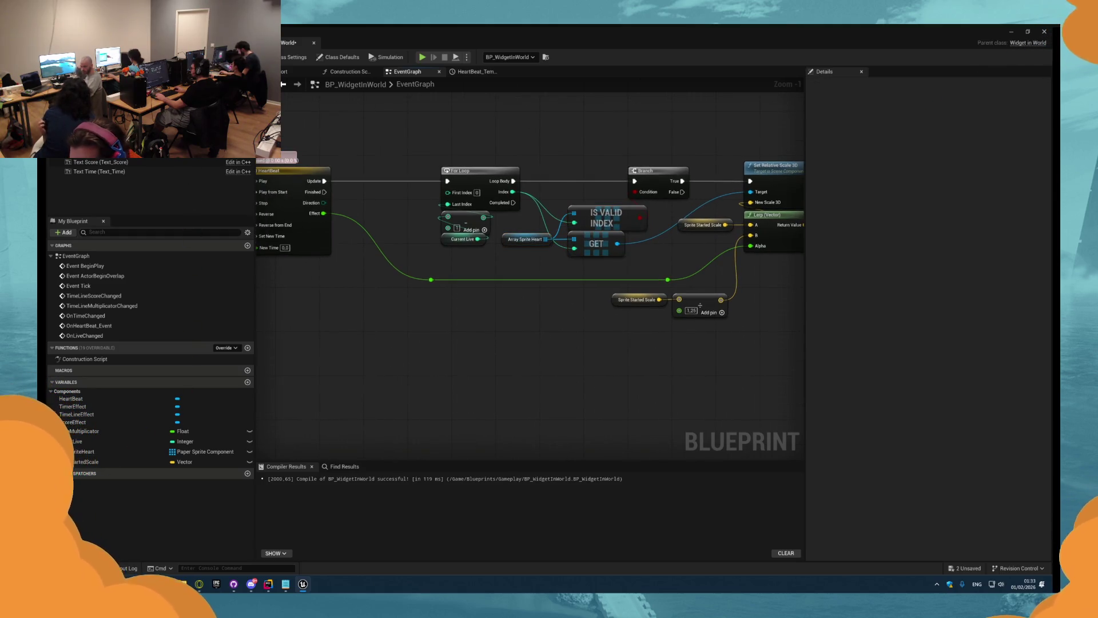
pyautogui.moveTo(422, 338); pyautogui.dragTo(432, 309)
pyautogui.rightClick(445, 306)
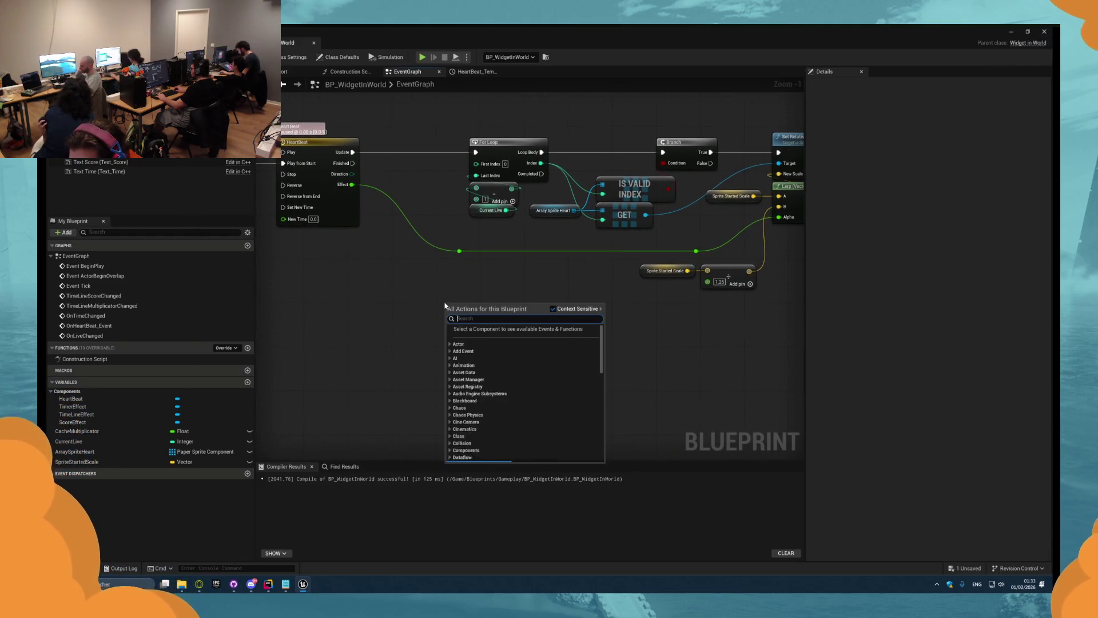
# - Show Class Defaults and expand Ref to check the 2-element Heart Sprites array
pyautogui.click(339, 57)
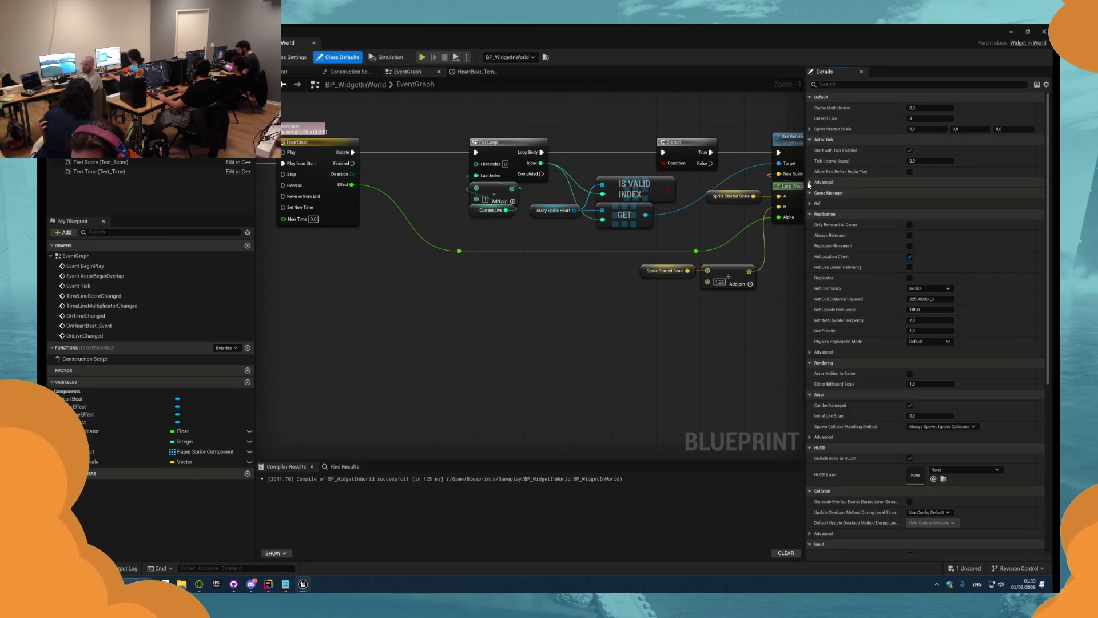
pyautogui.click(811, 204)
pyautogui.click(816, 236)
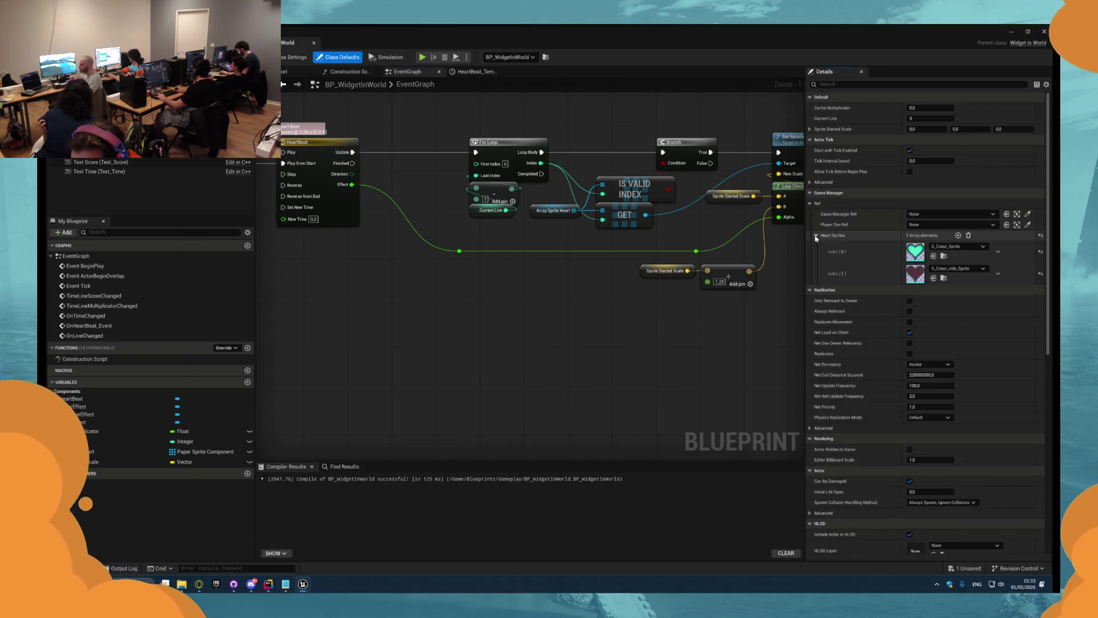
pyautogui.click(816, 236)
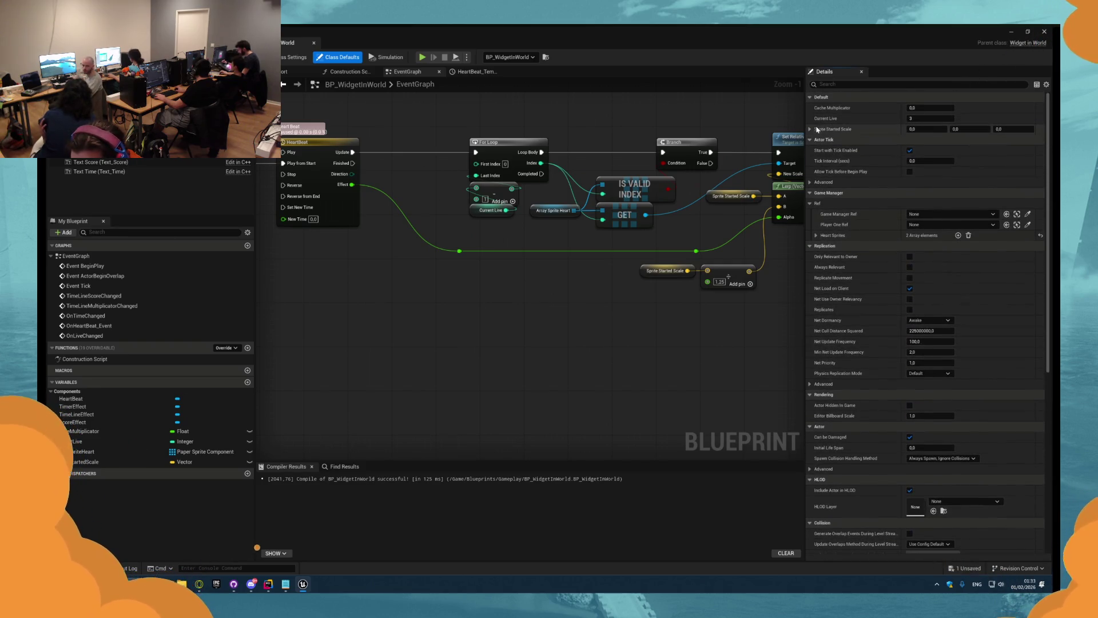
pyautogui.hotkey('alt', 'Tab')
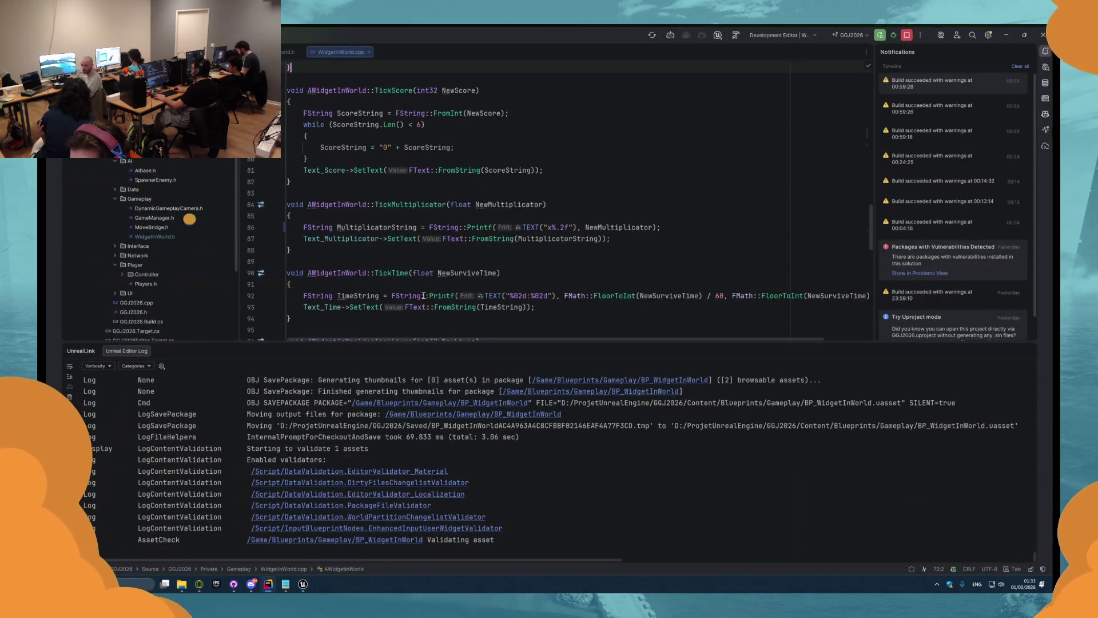
pyautogui.click(283, 52)
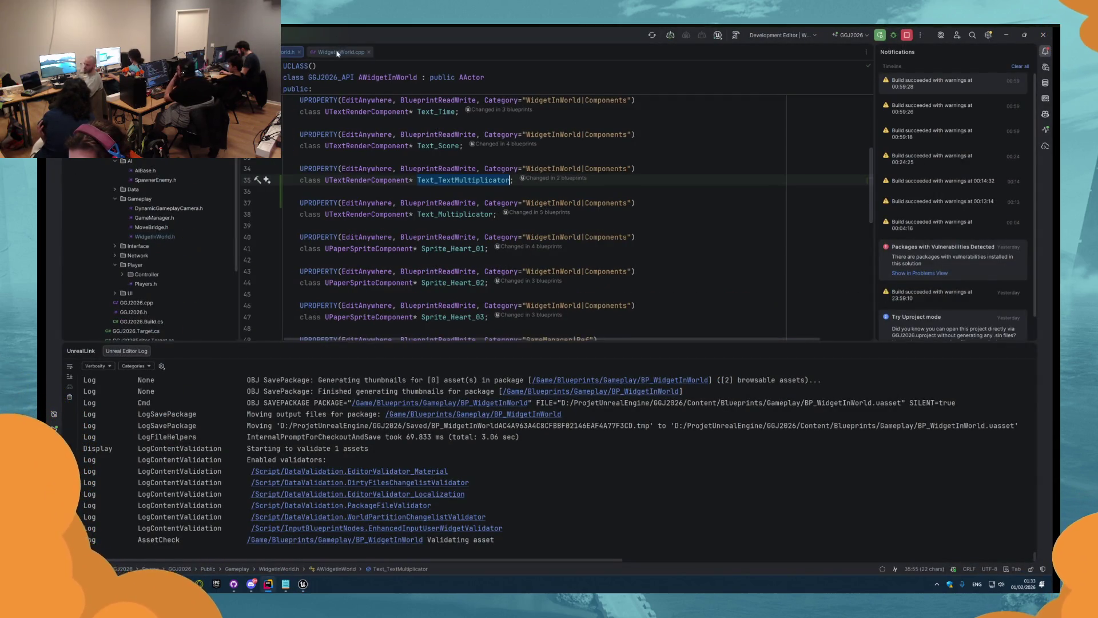
pyautogui.click(338, 52)
pyautogui.scroll(-10, 392, 216)
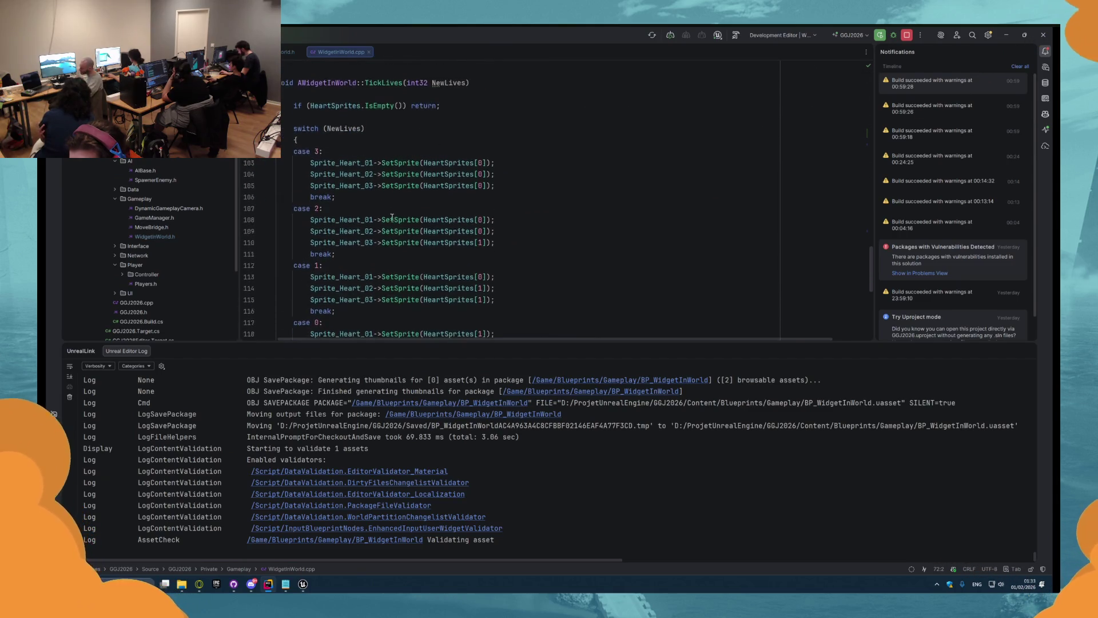
pyautogui.scroll(2, 366, 200)
pyautogui.moveTo(283, 182); pyautogui.dragTo(357, 285)
pyautogui.click(357, 284)
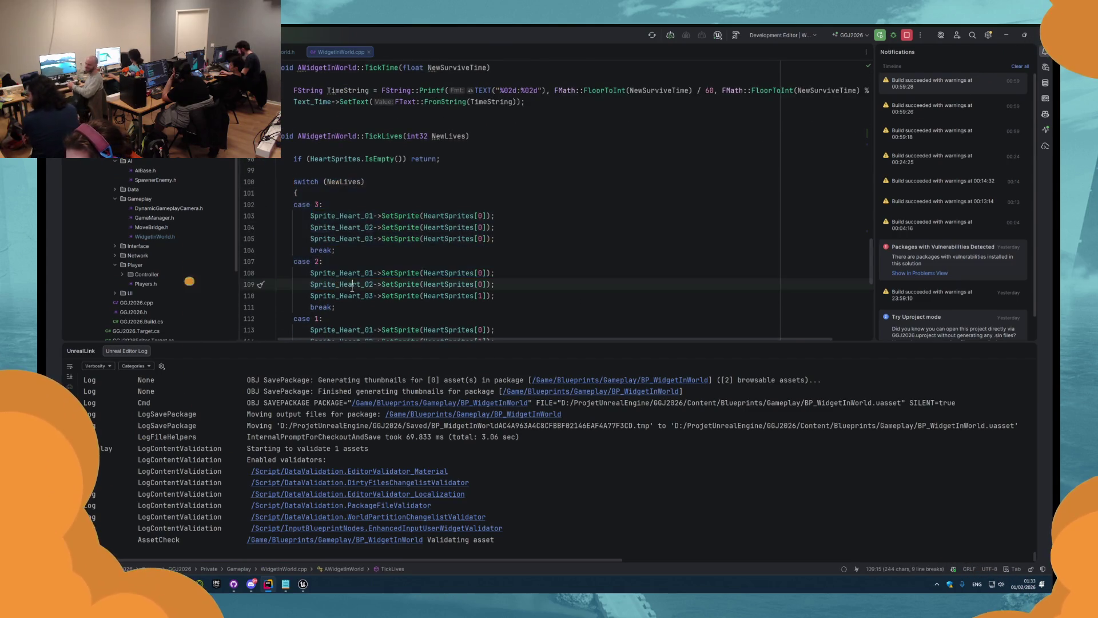
pyautogui.scroll(-3, 353, 287)
pyautogui.hotkey('alt', 'Tab')
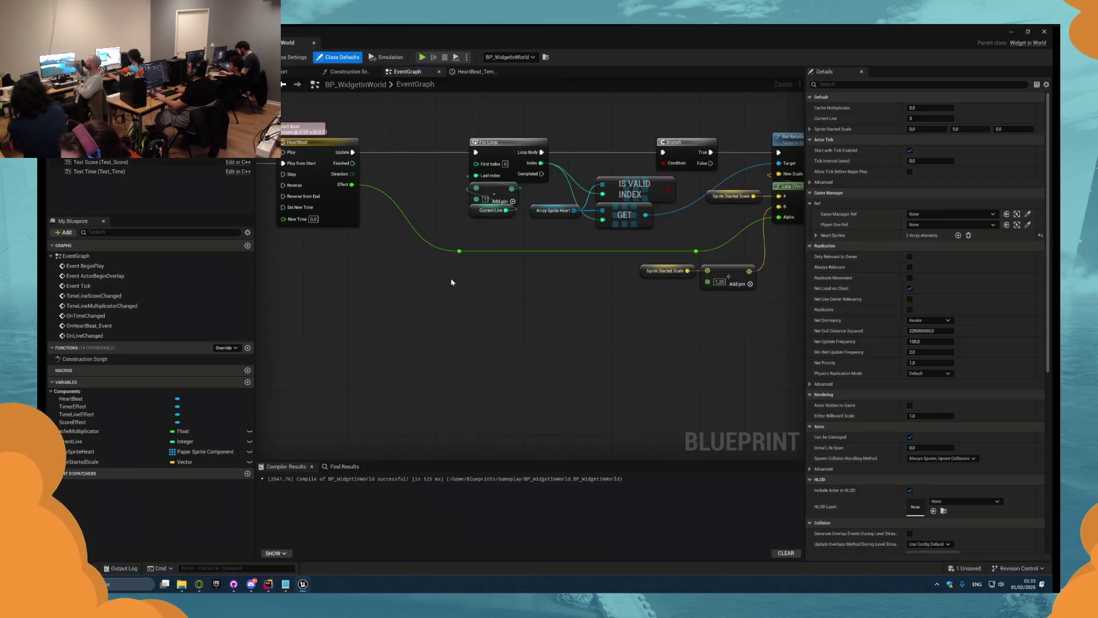
# - Duplicate and then delete a Current Live getter, leaving the graph unchanged, and start another Play test
pyautogui.click(484, 196)
pyautogui.hotkey('ctrl', 'c')
pyautogui.hotkey('ctrl', 'v')
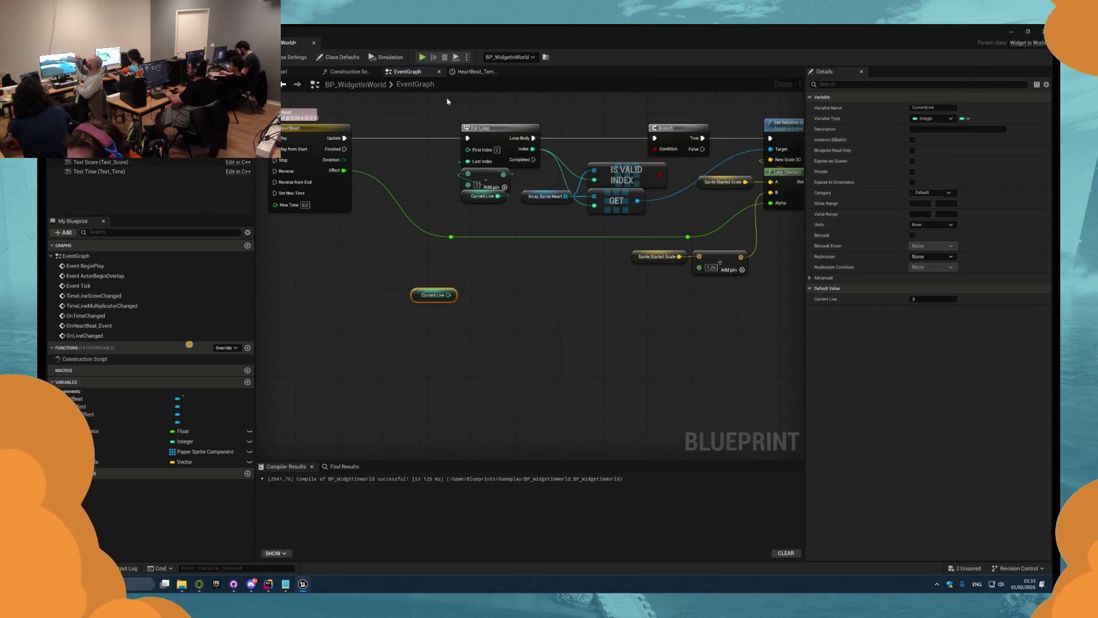
pyautogui.press('Delete')
pyautogui.click(423, 58)
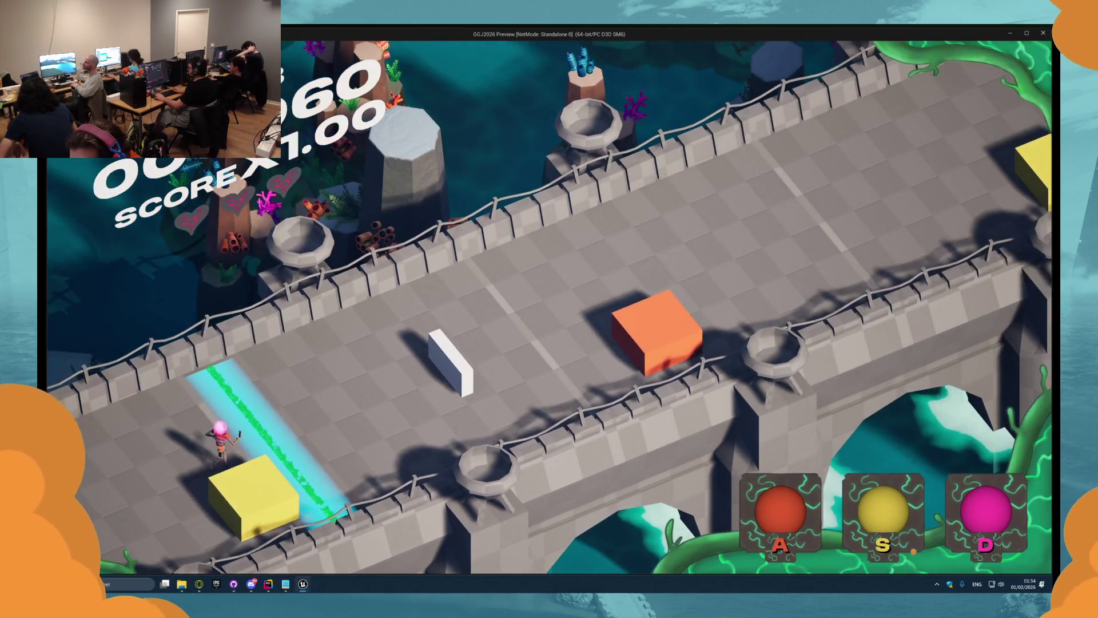
# - Stop the game test and wrap the heartbeat feedback nodes in a new comment box
pyautogui.press('Escape')
pyautogui.scroll(2, 560, 293)
pyautogui.scroll(-2, 522, 326)
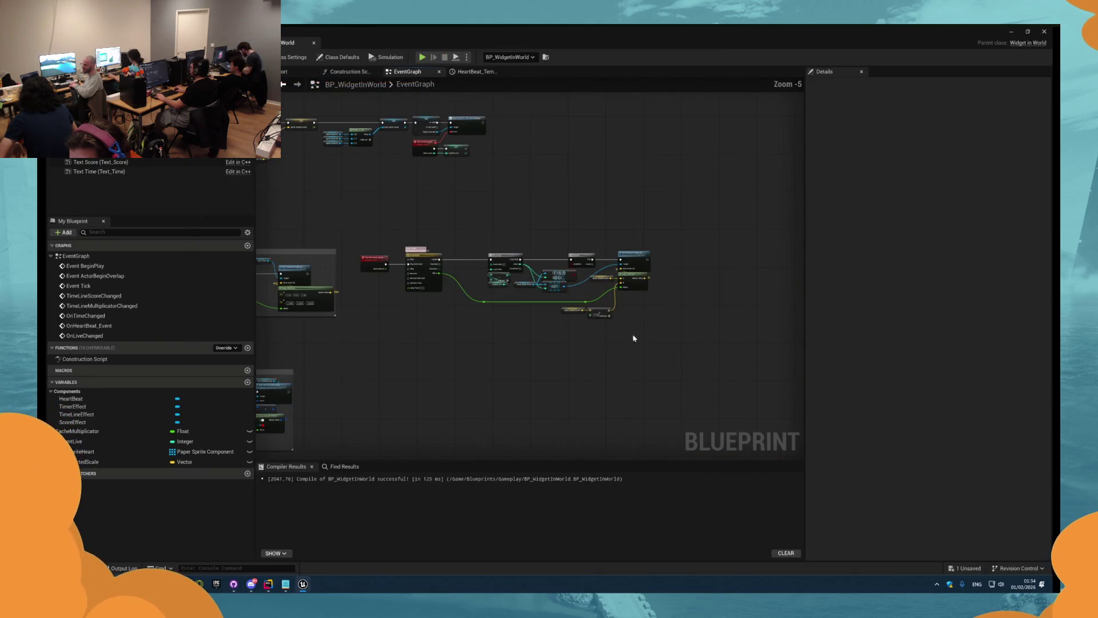
pyautogui.moveTo(396, 227); pyautogui.dragTo(397, 227)
pyautogui.press('c')
pyautogui.scroll(5, 351, 266)
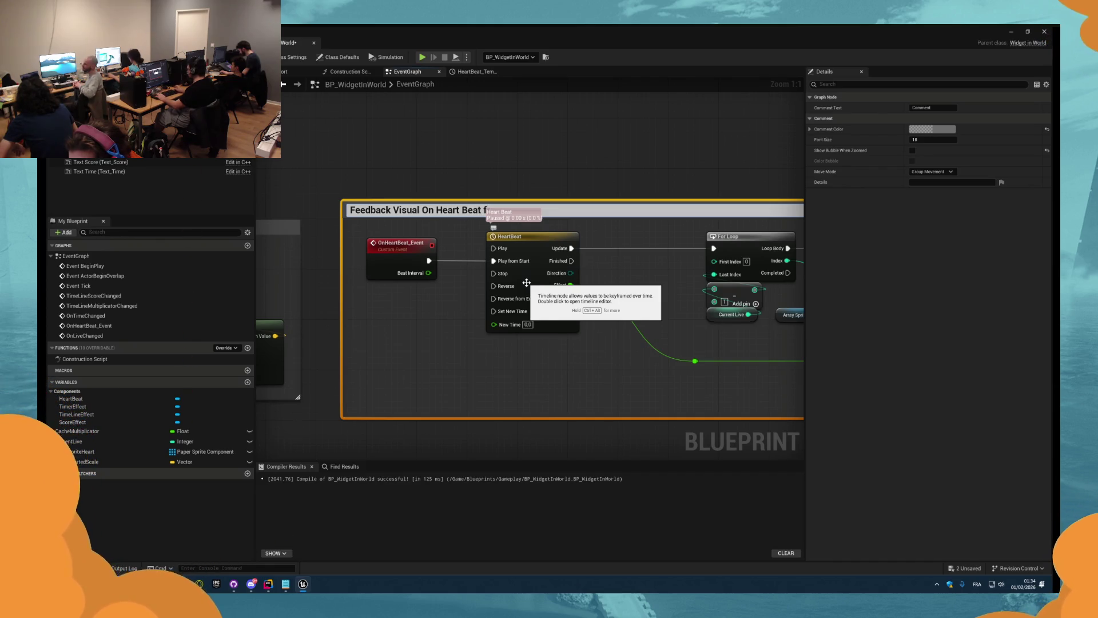
# - Finish the heartbeat comment title 'Feedback Visual On Heart Beat for Live' and nudge its box
pyautogui.write('or Live')
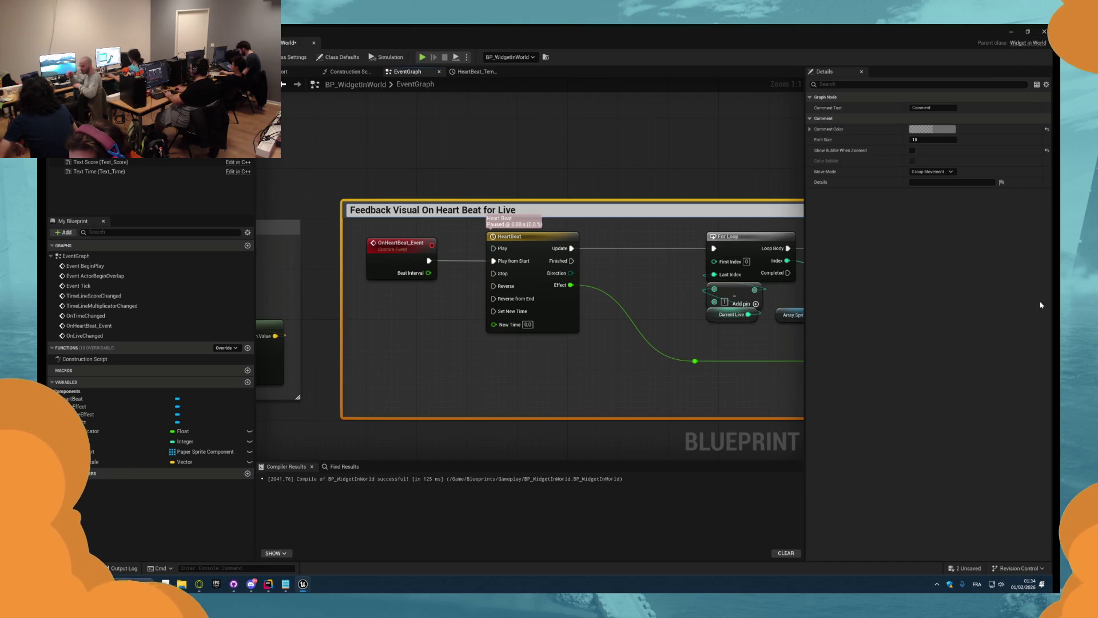
pyautogui.scroll(-4, 800, 343)
pyautogui.scroll(3, 552, 258)
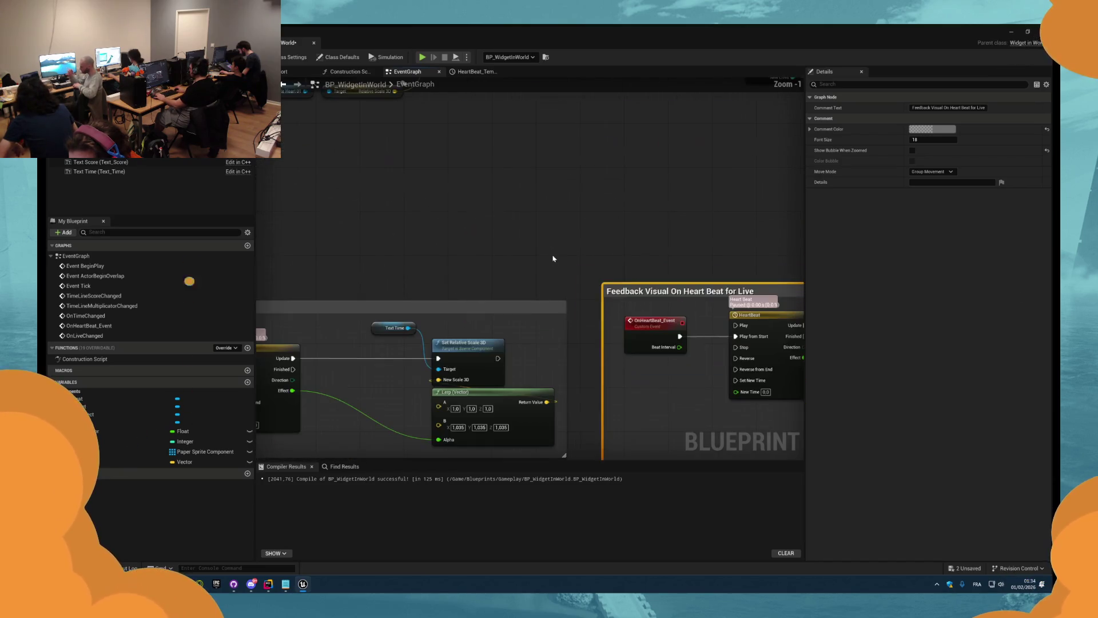
pyautogui.moveTo(630, 293); pyautogui.dragTo(652, 309)
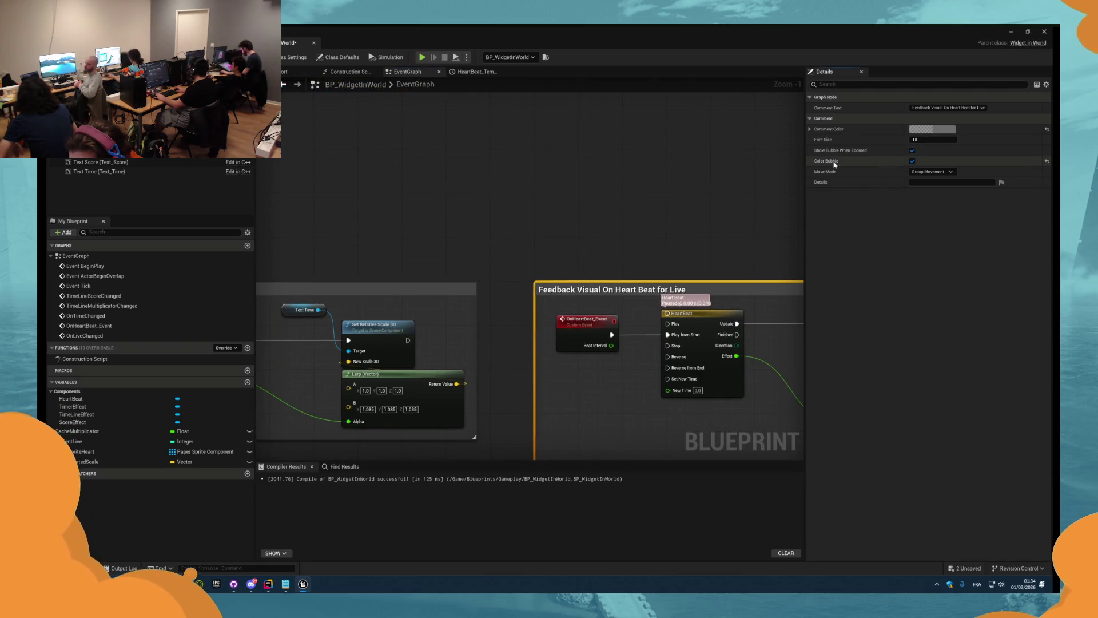
pyautogui.scroll(-10, 610, 273)
pyautogui.click(609, 273)
pyautogui.scroll(3, 593, 189)
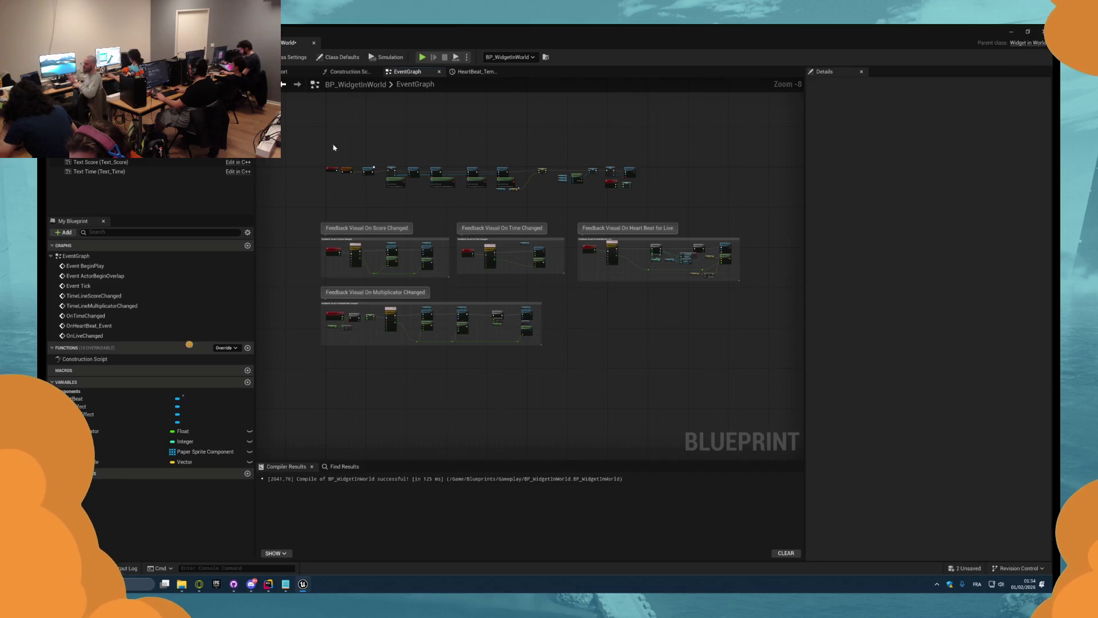
# - Wrap the startup initialization nodes in a 'Custom Init in BP' comment
pyautogui.moveTo(647, 204); pyautogui.dragTo(647, 204)
pyautogui.press('c')
pyautogui.scroll(5, 391, 169)
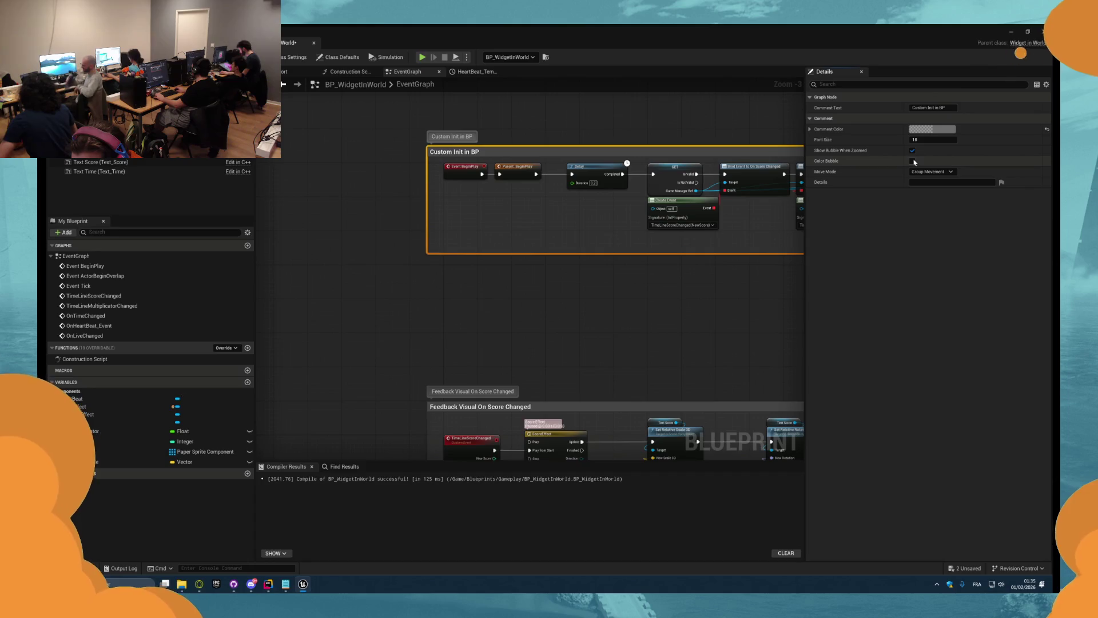
pyautogui.scroll(-5, 745, 240)
pyautogui.moveTo(715, 343)
pyautogui.mouseDown()
pyautogui.moveTo(589, 344)
pyautogui.moveTo(466, 325)
pyautogui.mouseUp()
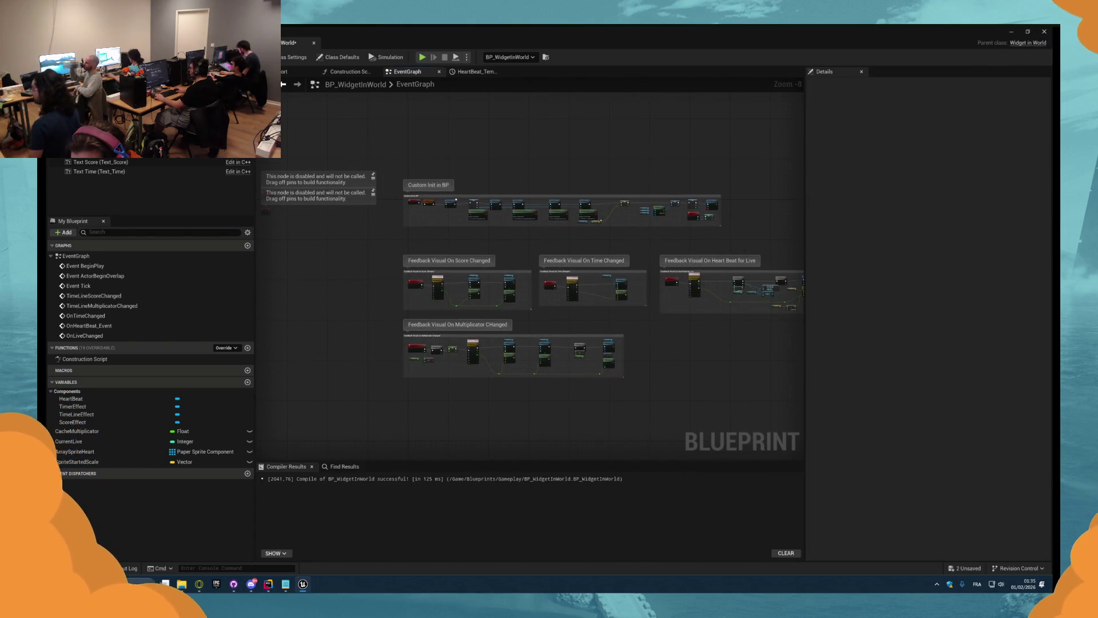
pyautogui.hotkey('alt', 'Tab')
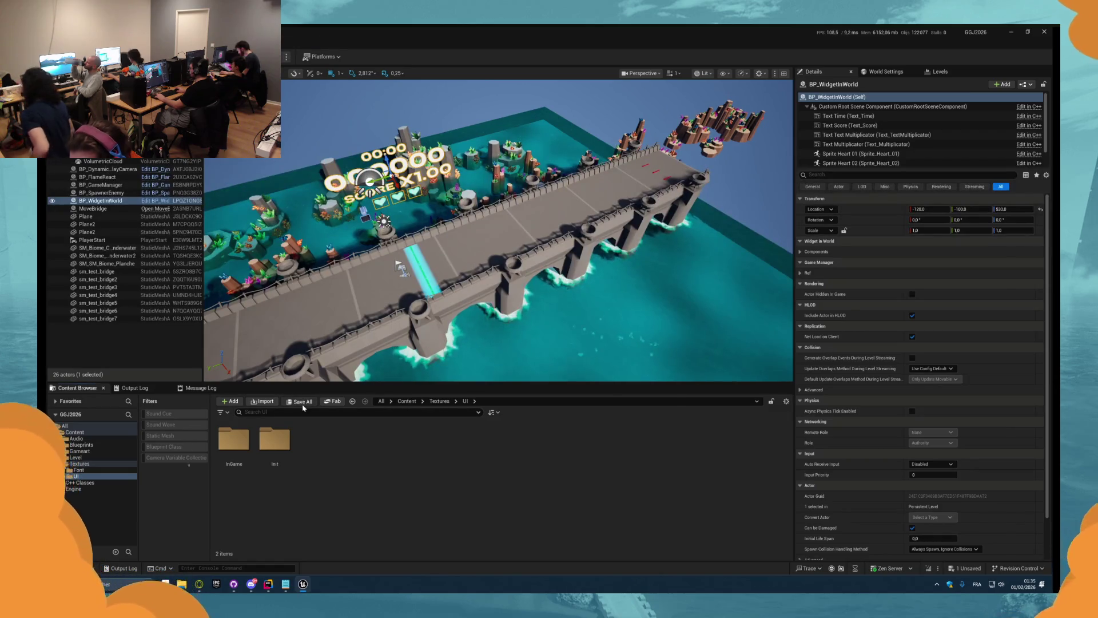
# - Save all modified assets including BP_WidgetInWorld and play-test the level with Alt+P
pyautogui.click(303, 402)
pyautogui.click(612, 393)
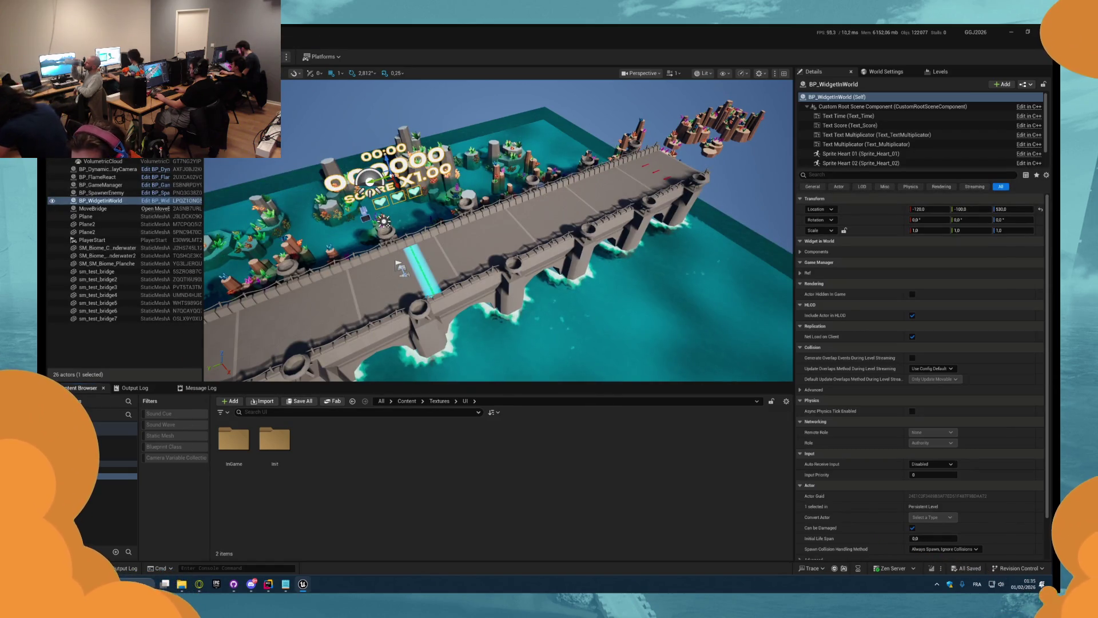
pyautogui.hotkey('alt', 'p')
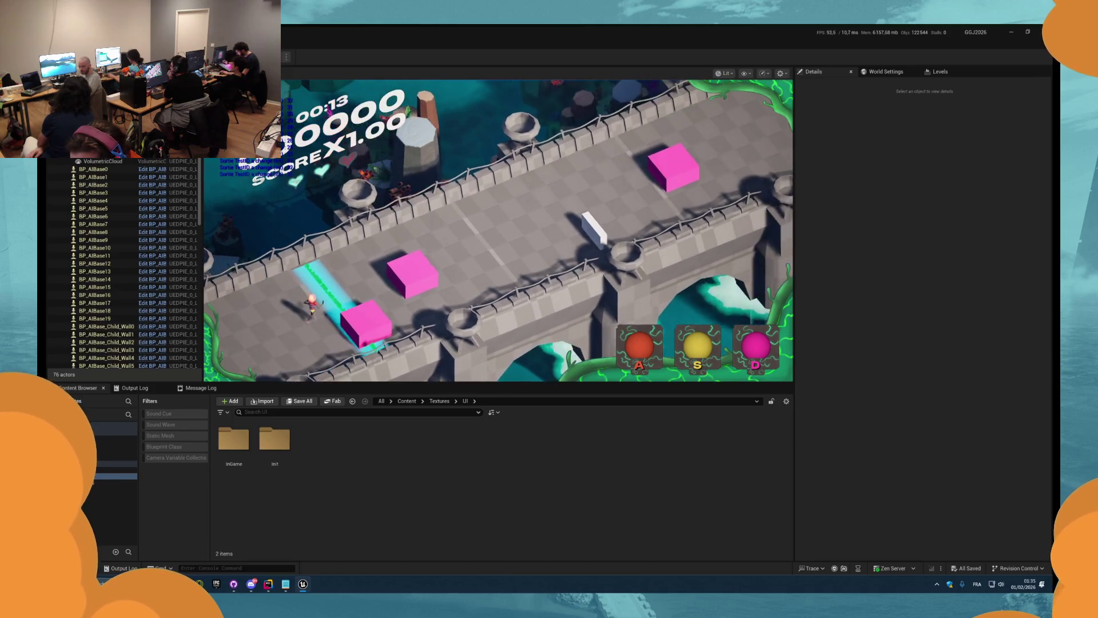
pyautogui.press('Escape')
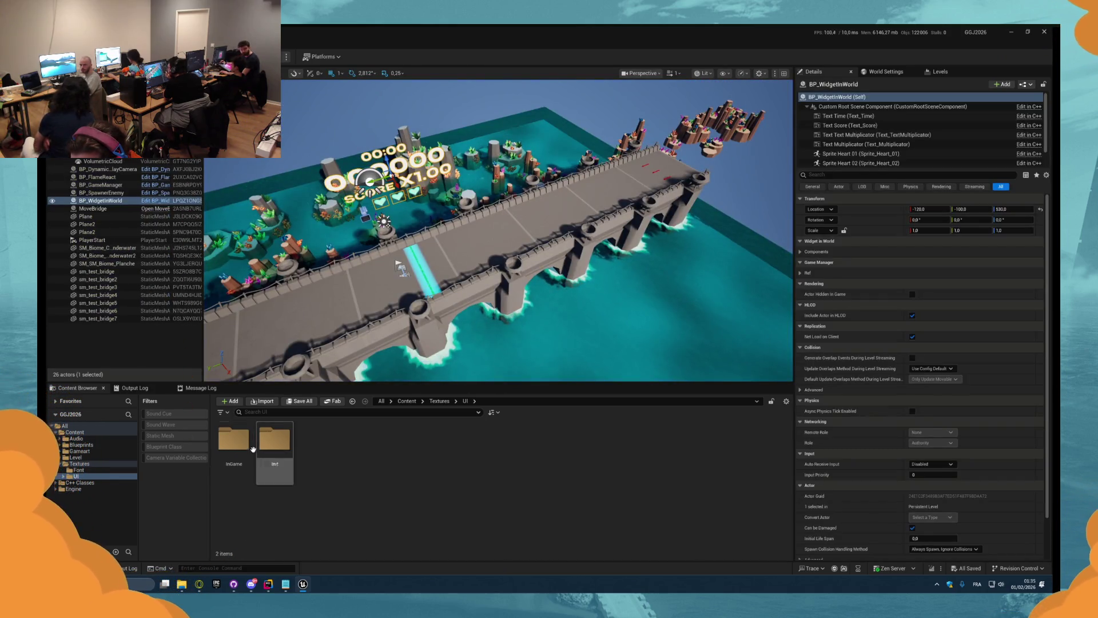
# - Reopen the BP_WidgetInWorld Blueprint graph from the Textures/UI/InGame folder
pyautogui.doubleClick(226, 451)
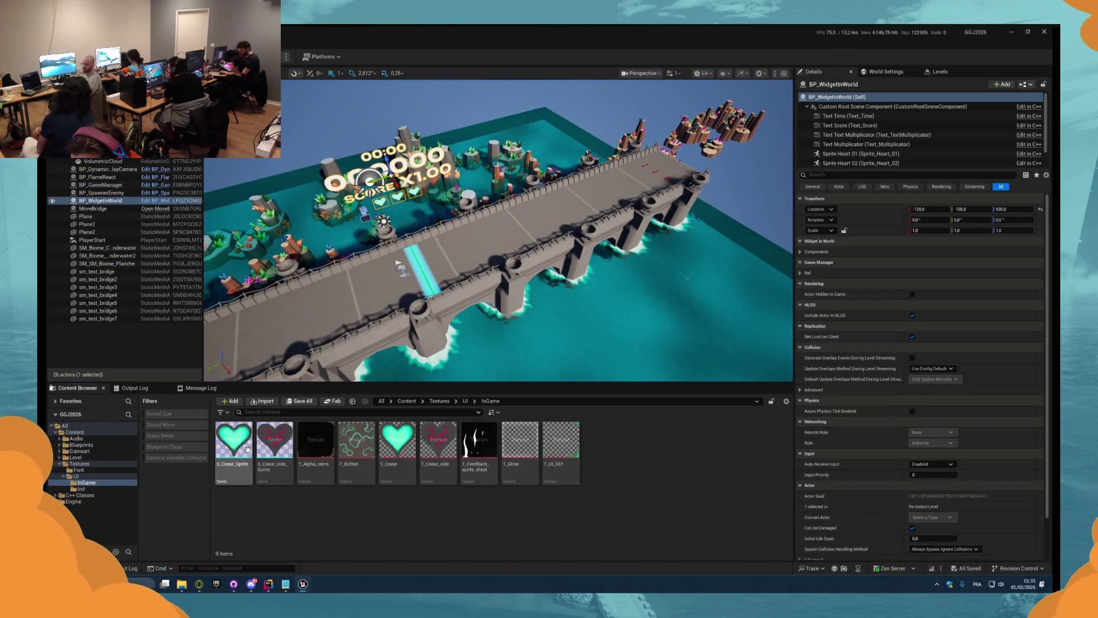
pyautogui.click(155, 200)
pyautogui.scroll(6, 535, 263)
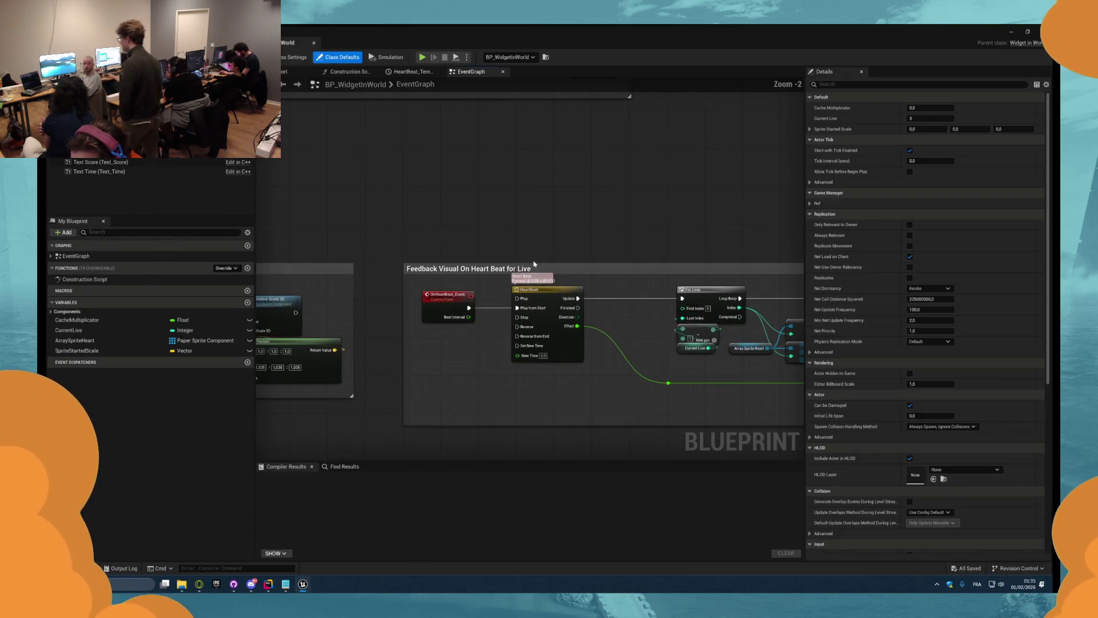
# - Add a Heart Beat getter feeding a Set Play Rate node (2.0) beside the lives-change nodes
pyautogui.moveTo(568, 230); pyautogui.dragTo(576, 252)
pyautogui.rightClick(572, 257)
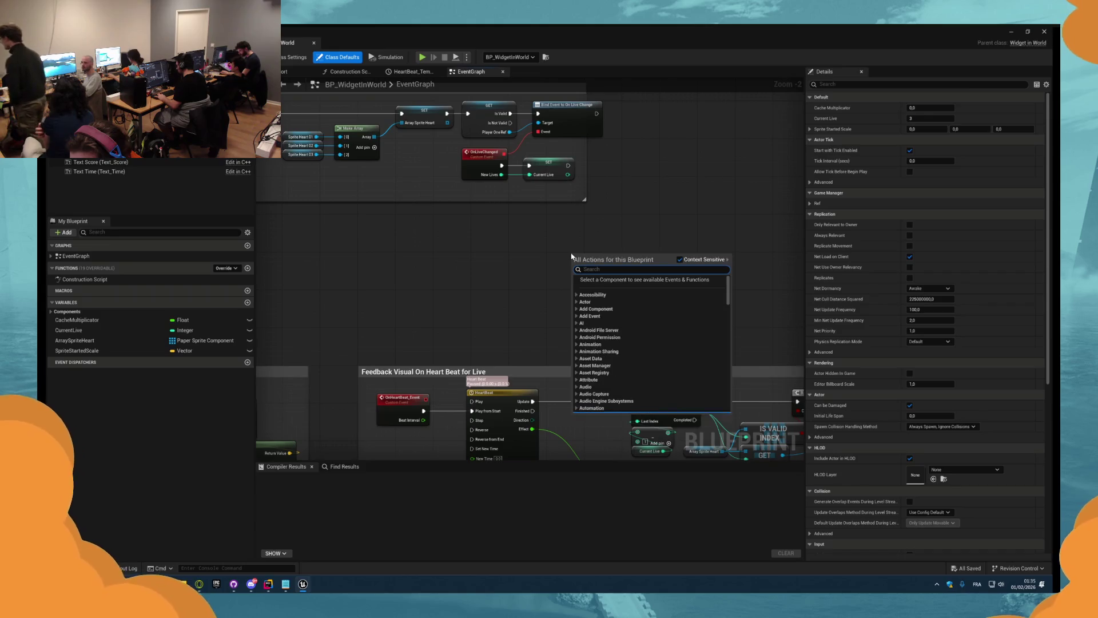
pyautogui.write('hear')
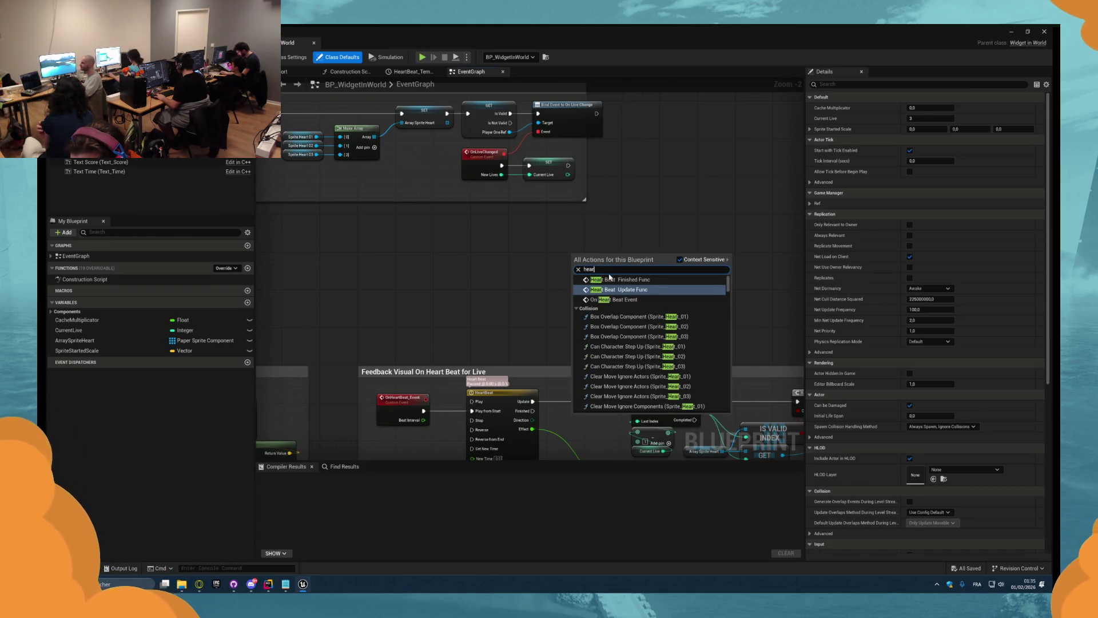
pyautogui.write('t beat')
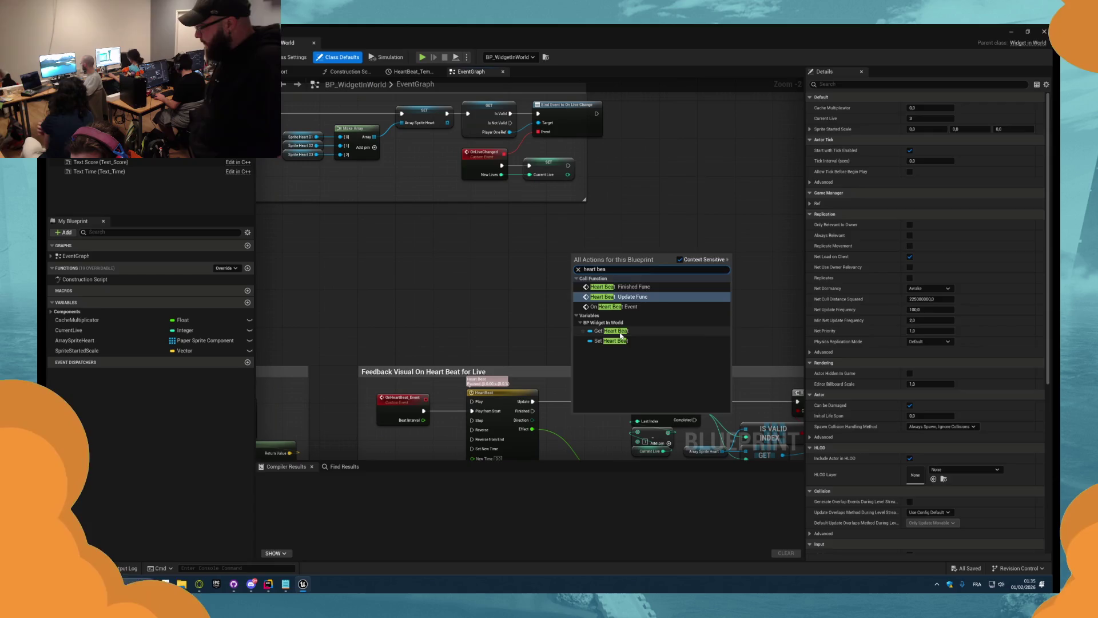
pyautogui.press('Return')
pyautogui.scroll(1, 604, 268)
pyautogui.moveTo(603, 257); pyautogui.dragTo(642, 261)
pyautogui.write('set pl')
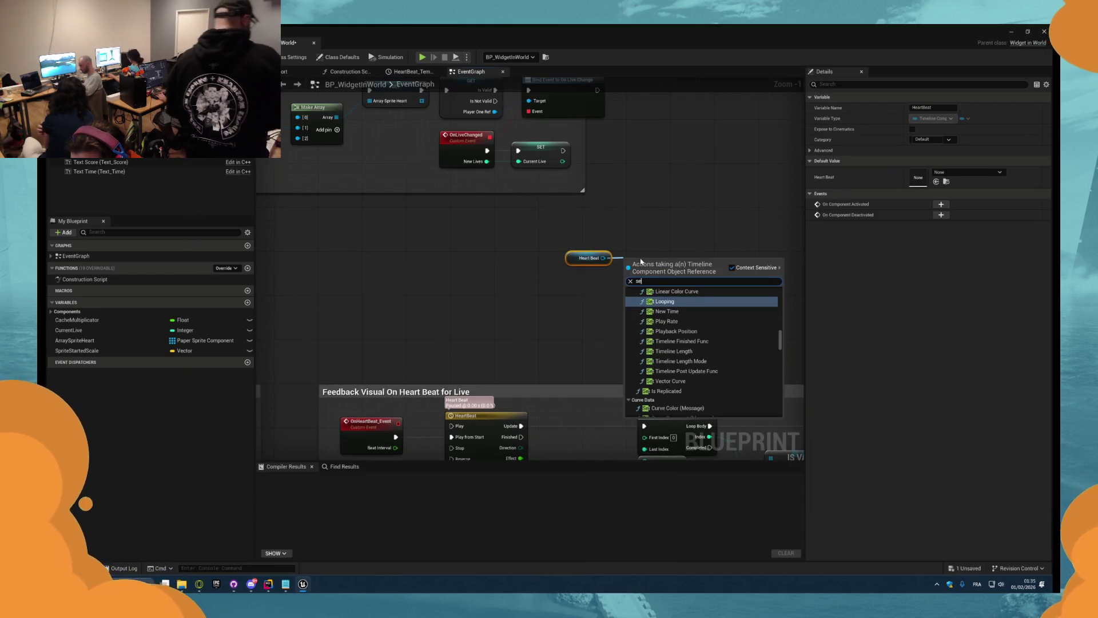
pyautogui.click(661, 298)
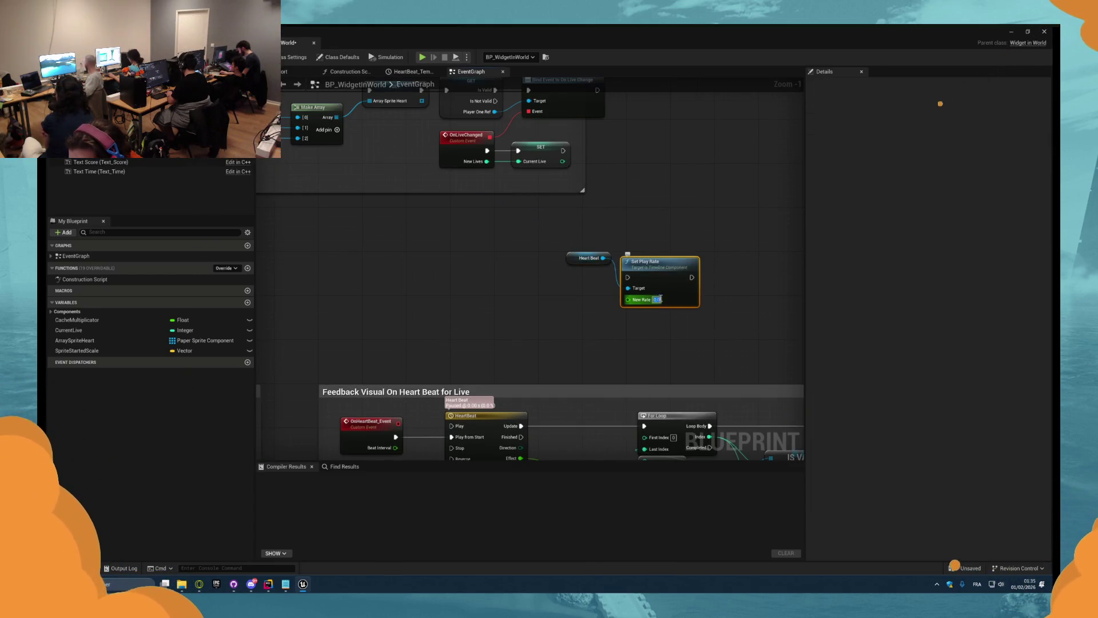
pyautogui.moveTo(637, 299); pyautogui.dragTo(673, 185)
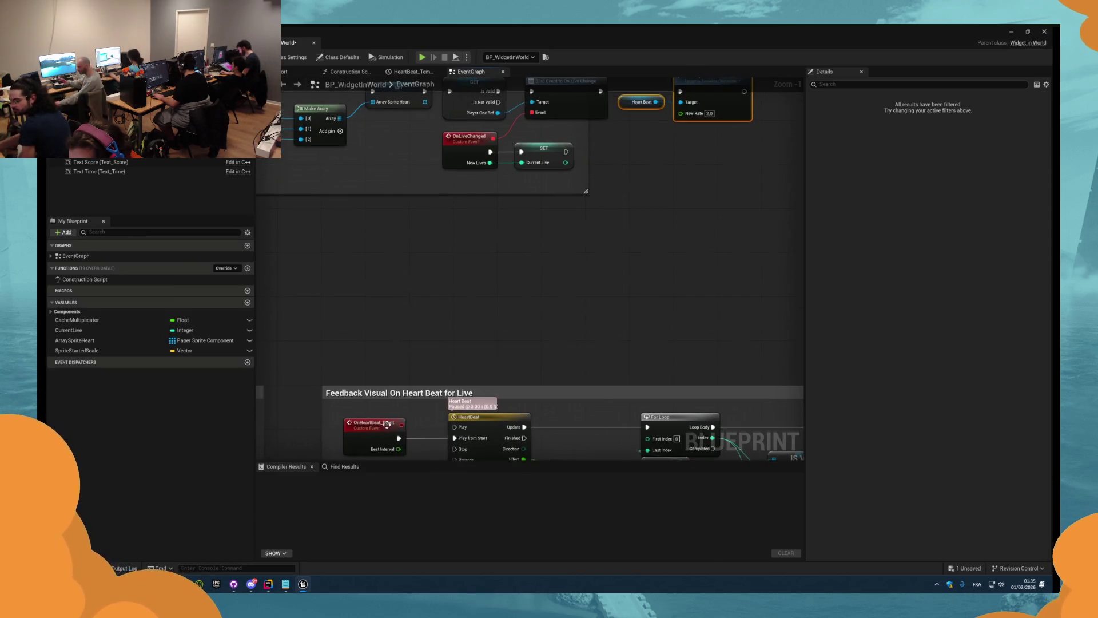
# - Add an On Heart Beat Event call wired after Set Play Rate and launch a test
pyautogui.click(366, 423)
pyautogui.doubleClick(335, 441)
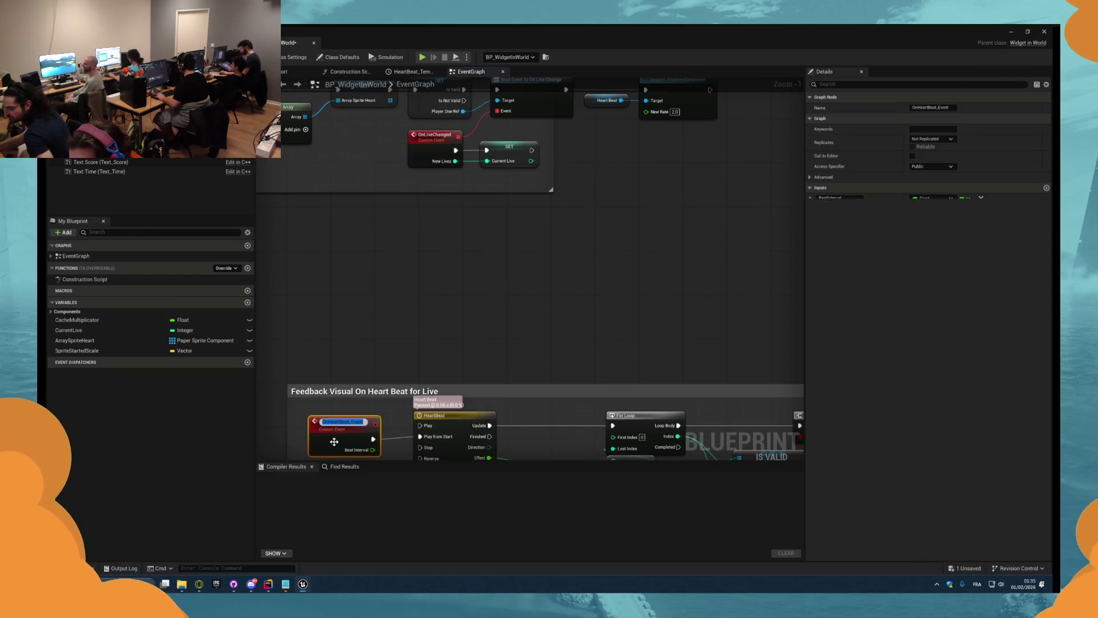
pyautogui.rightClick(698, 214)
pyautogui.write('heart beat')
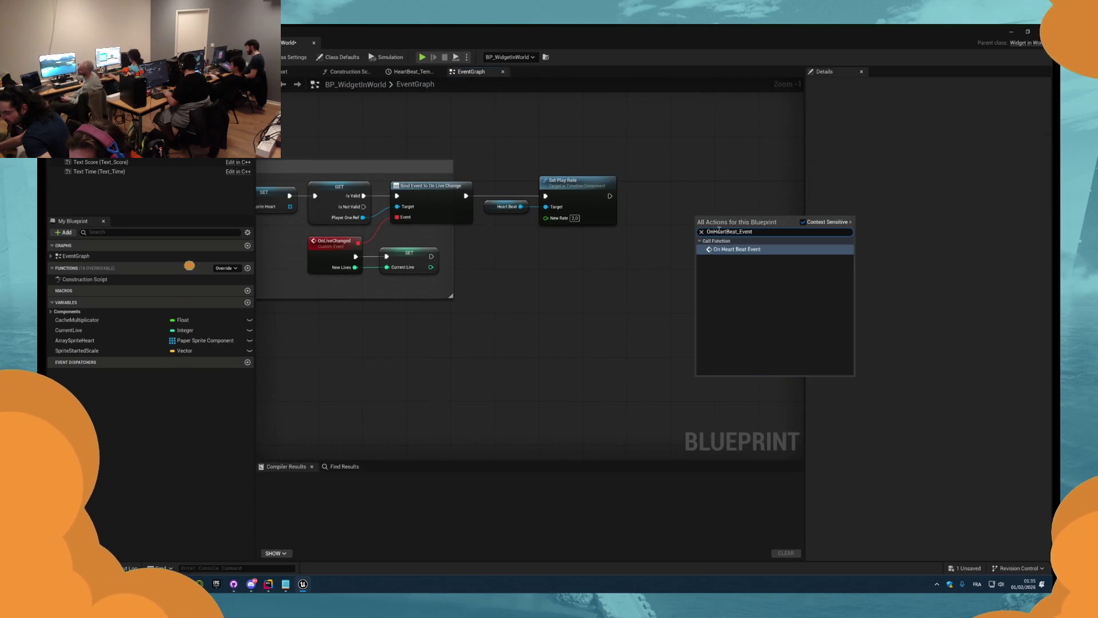
pyautogui.press('Return')
pyautogui.moveTo(688, 218); pyautogui.dragTo(626, 201)
pyautogui.moveTo(737, 211); pyautogui.dragTo(705, 194)
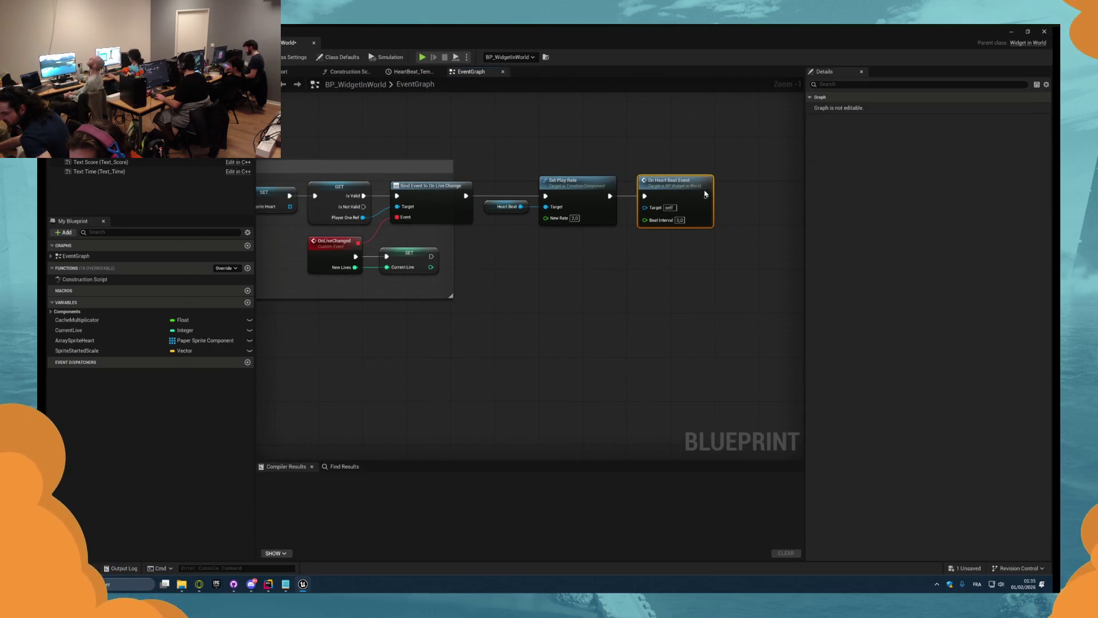
pyautogui.click(426, 58)
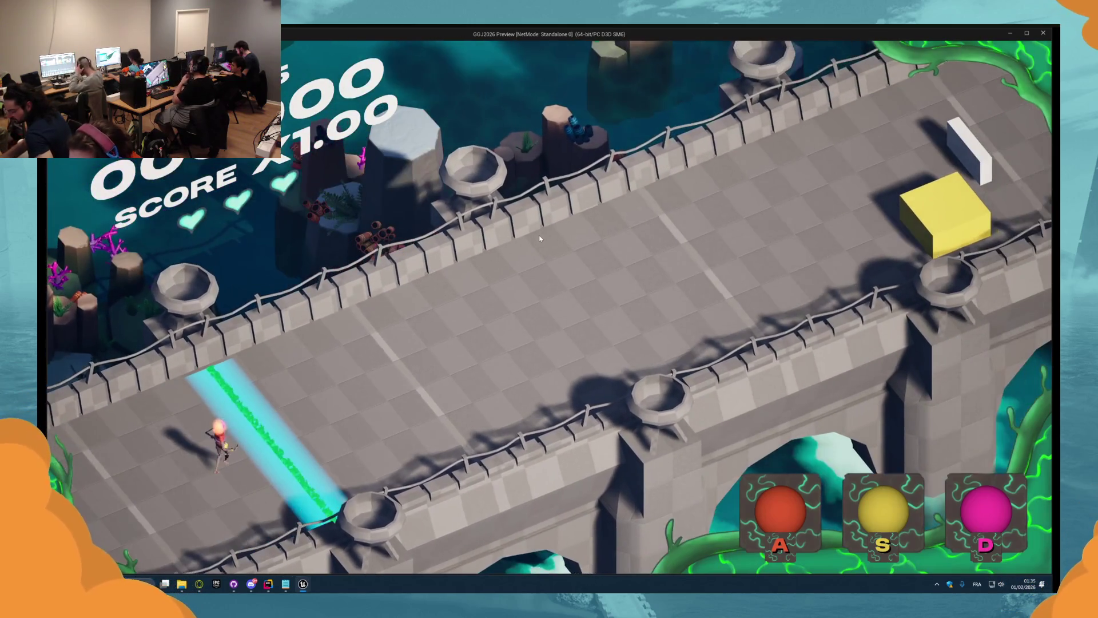
# - Widen the heartbeat comment around the new nodes and play-test again, clearing yellow and pink blocks
pyautogui.press('Escape')
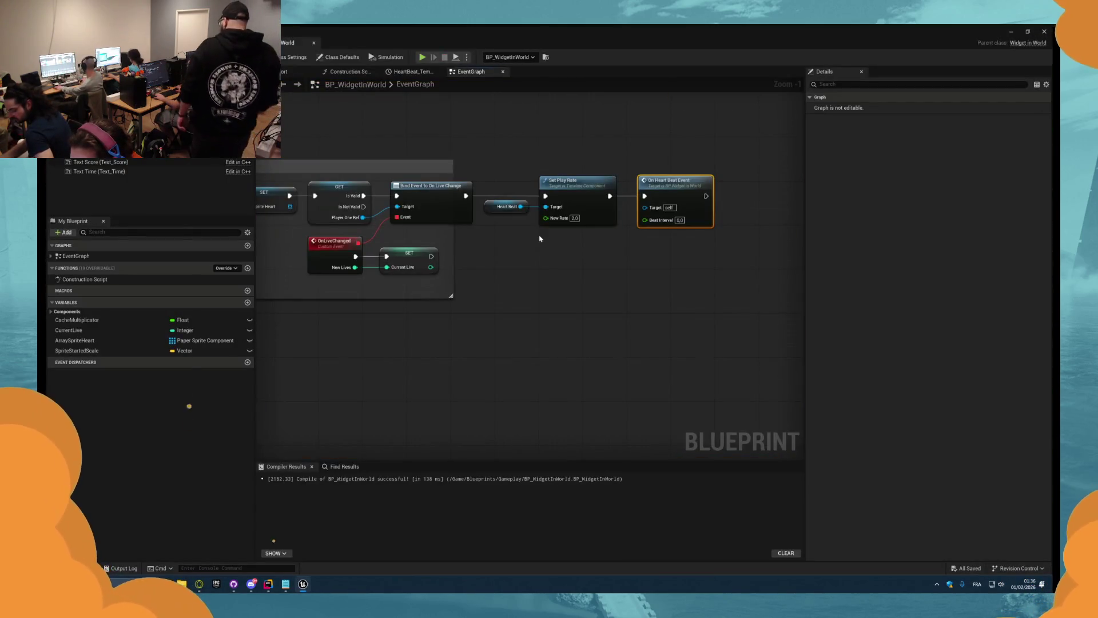
pyautogui.moveTo(457, 255); pyautogui.dragTo(689, 249)
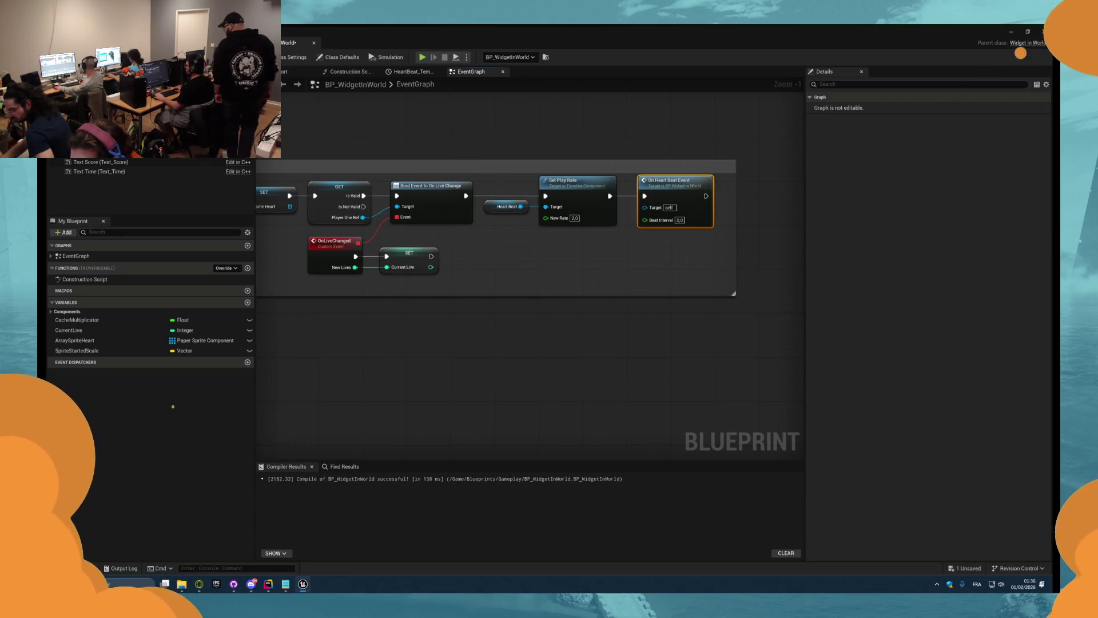
pyautogui.click(423, 58)
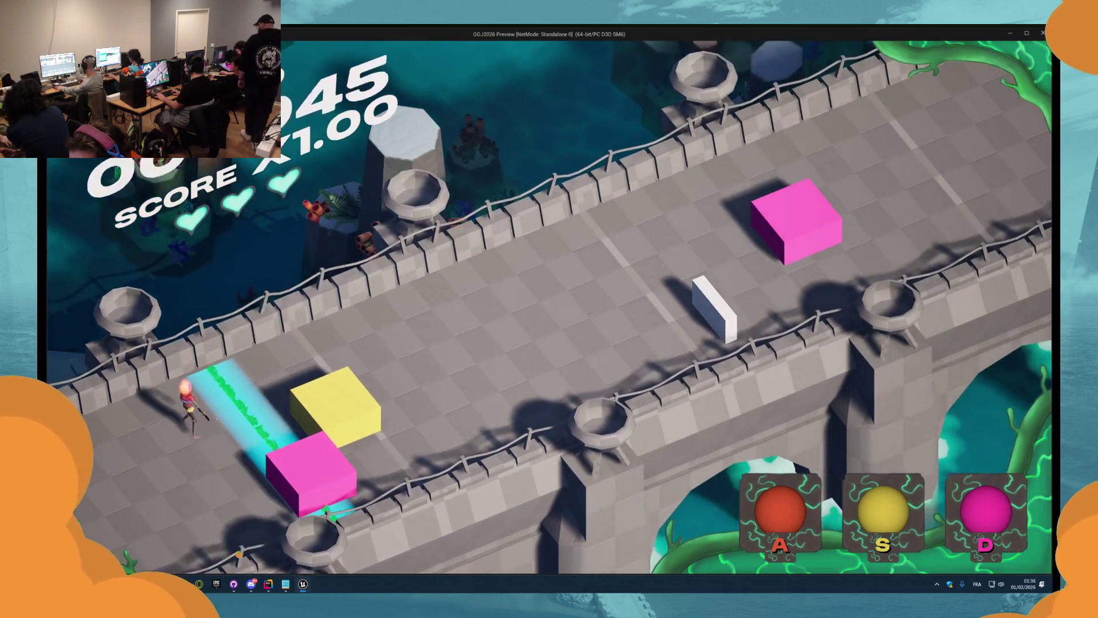
pyautogui.press('s')
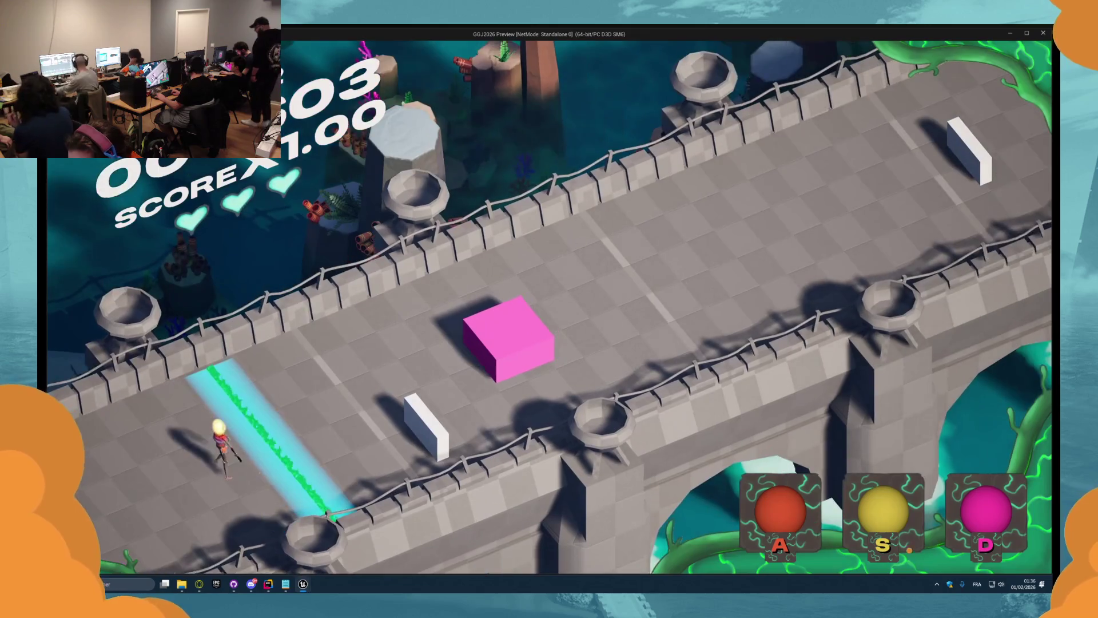
pyautogui.press('d')
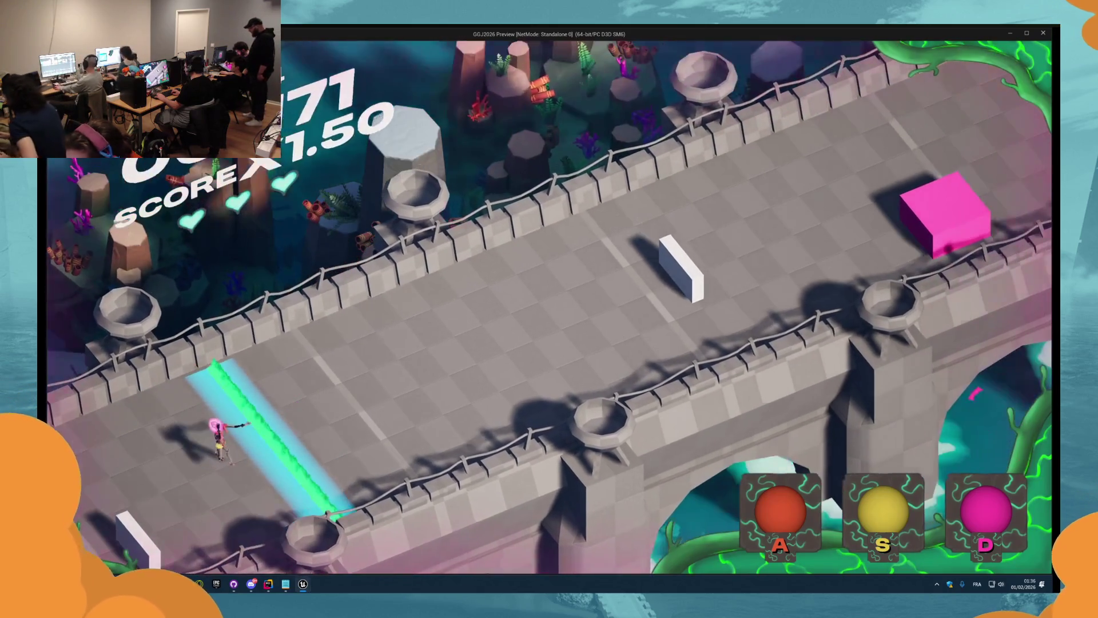
pyautogui.press('Escape')
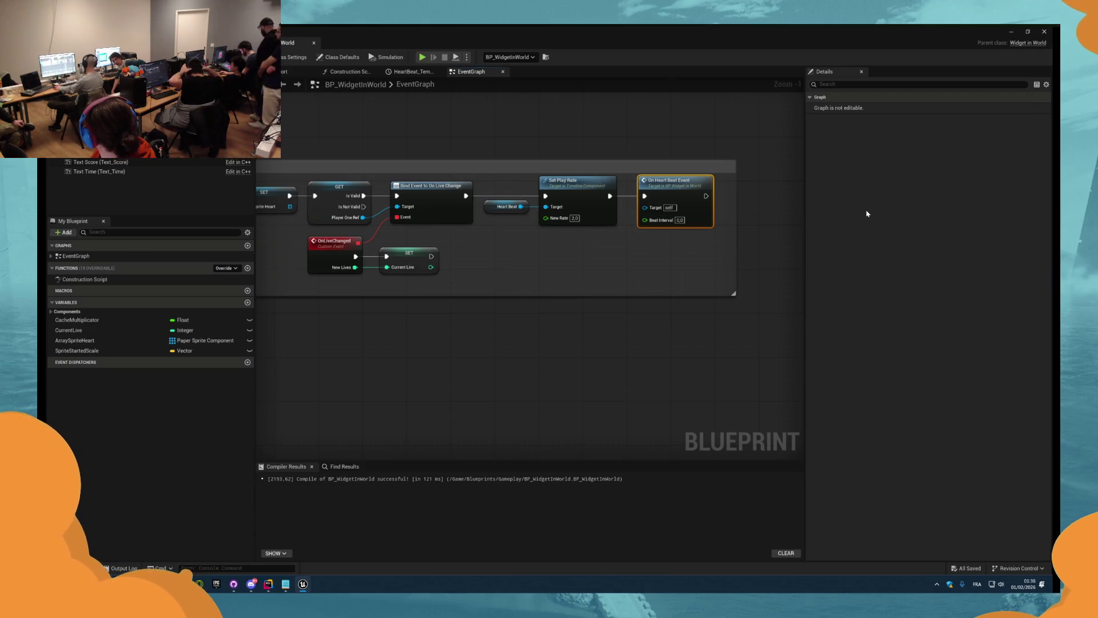
# - Back in the level editor, play-test in editor and clear the yellow block before stopping
pyautogui.click(313, 118)
pyautogui.click(289, 43)
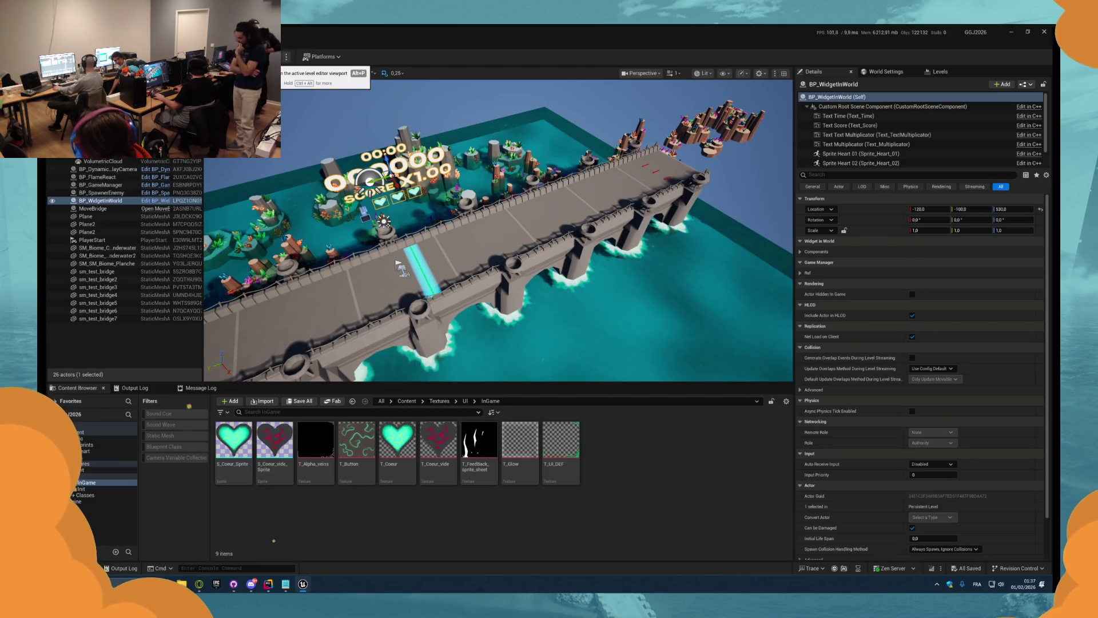
pyautogui.hotkey('alt', 'p')
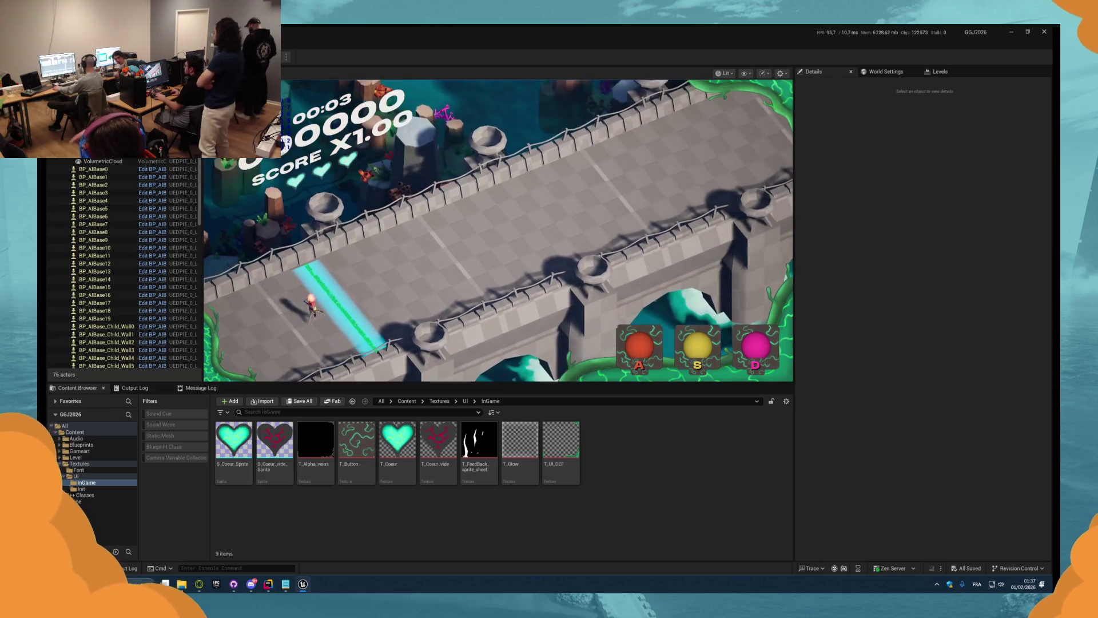
pyautogui.hotkey('alt', 'shift')
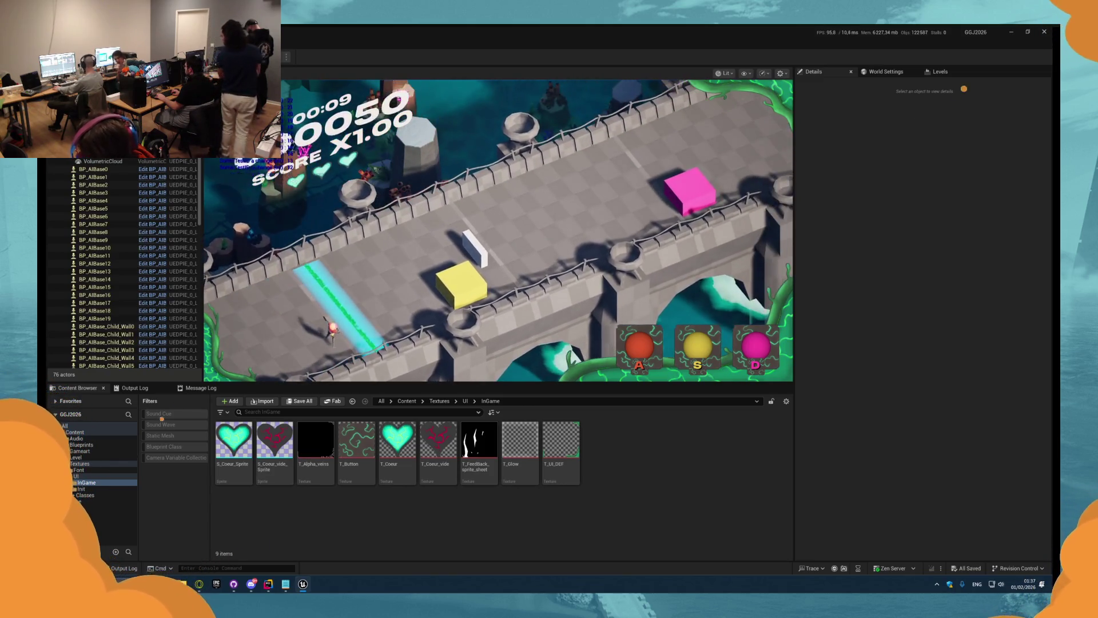
pyautogui.press('s')
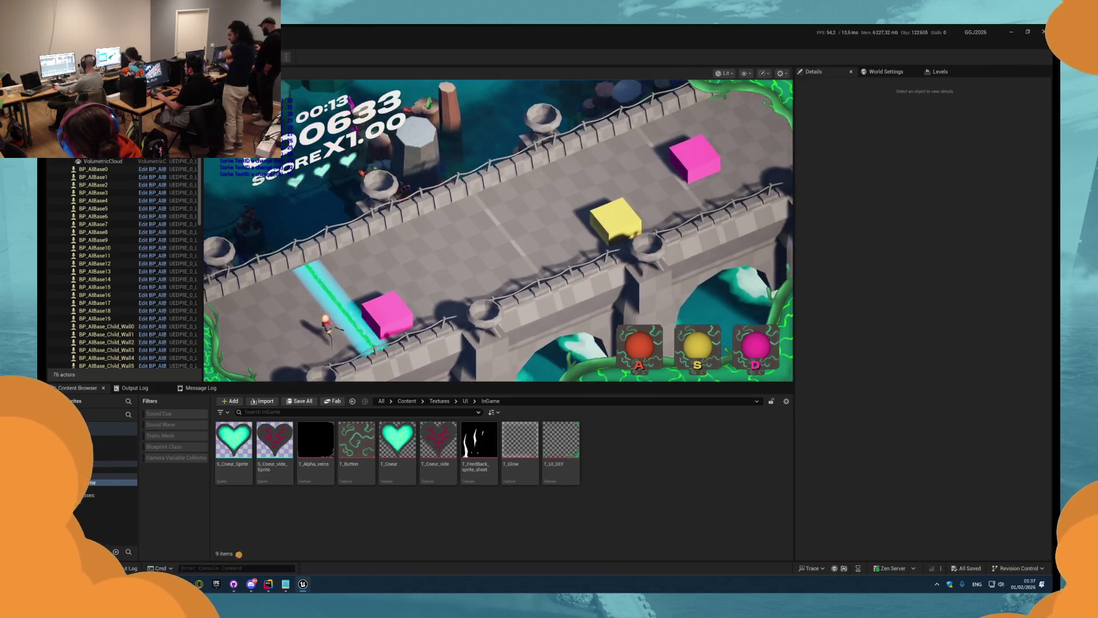
pyautogui.press('Escape')
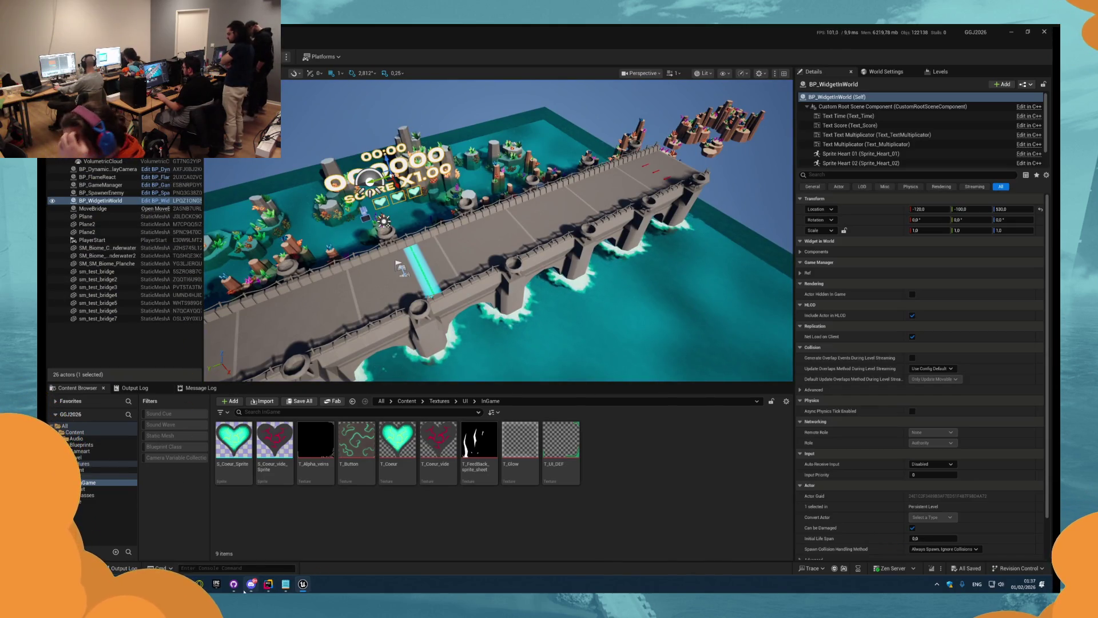
pyautogui.click(257, 524)
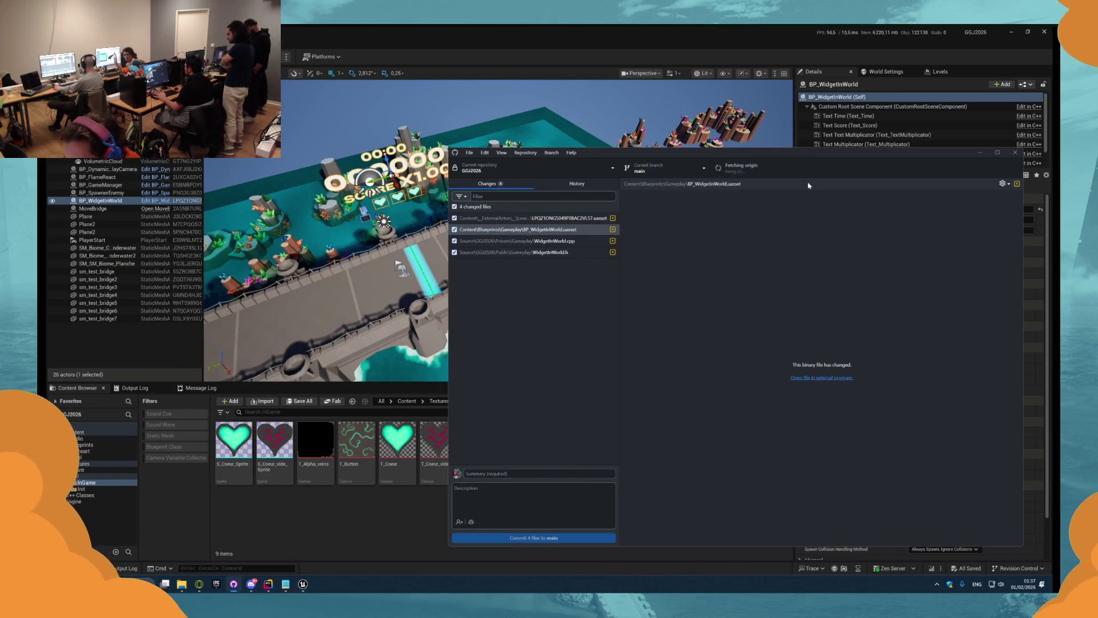
# - Fetch and pull the latest changes from origin in GitHub Desktop
pyautogui.click(1042, 32)
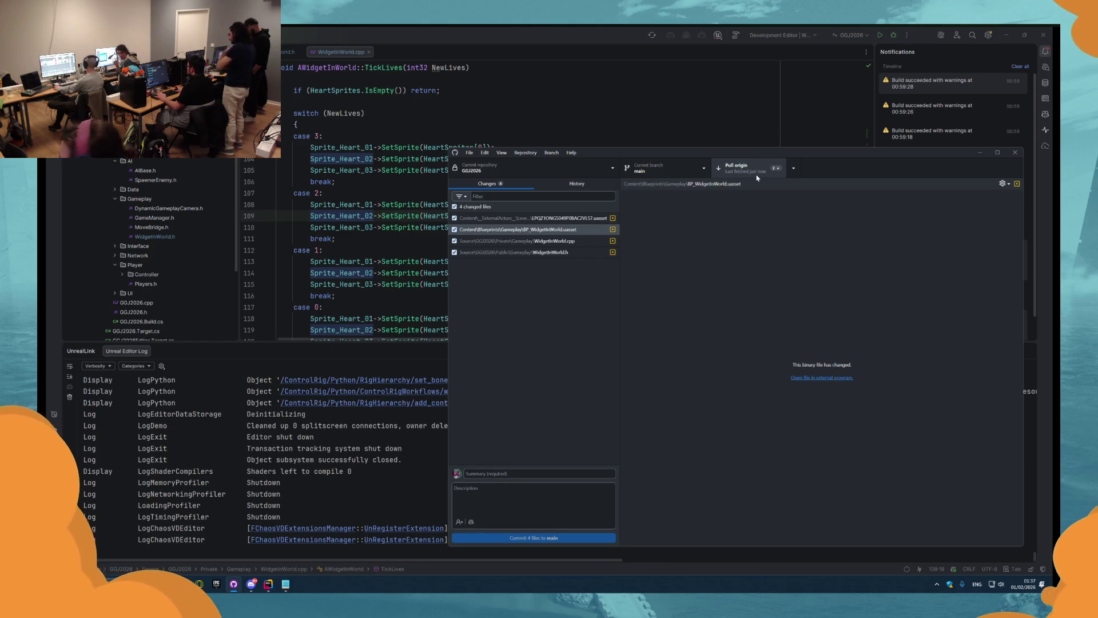
pyautogui.click(757, 175)
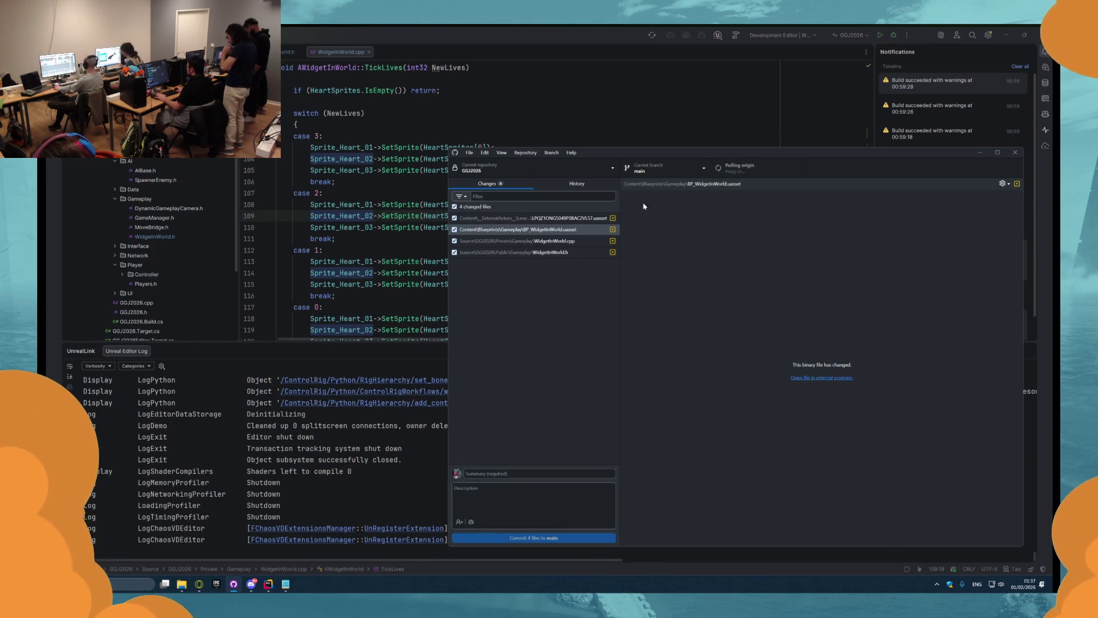
pyautogui.click(578, 183)
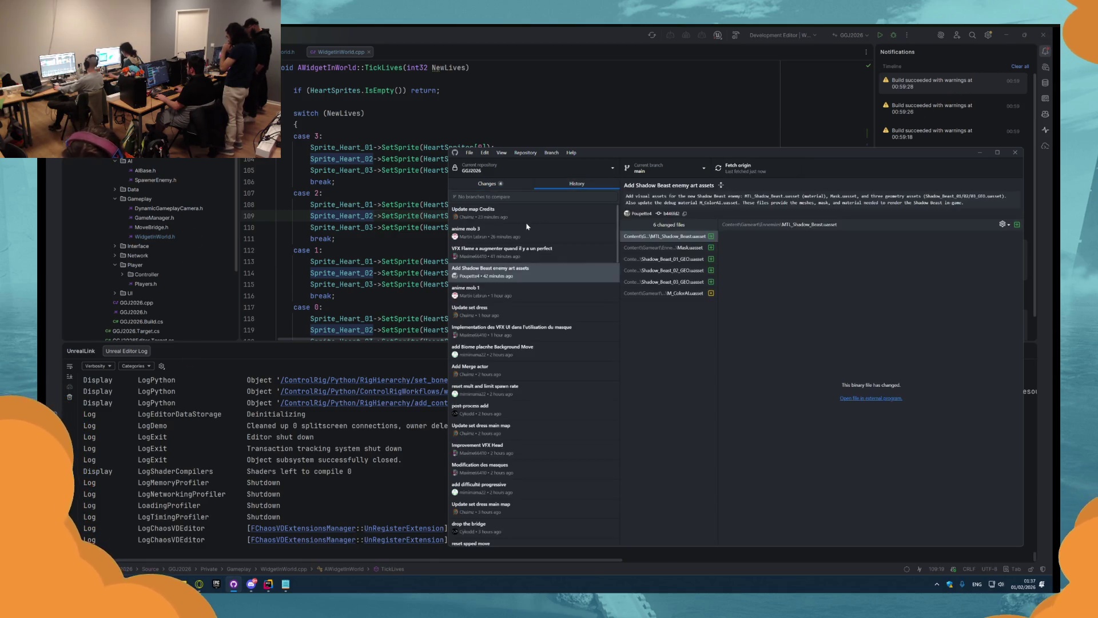
pyautogui.click(487, 183)
# - Commit the four changed files to main using the message cut from the scoring notes
pyautogui.click(284, 585)
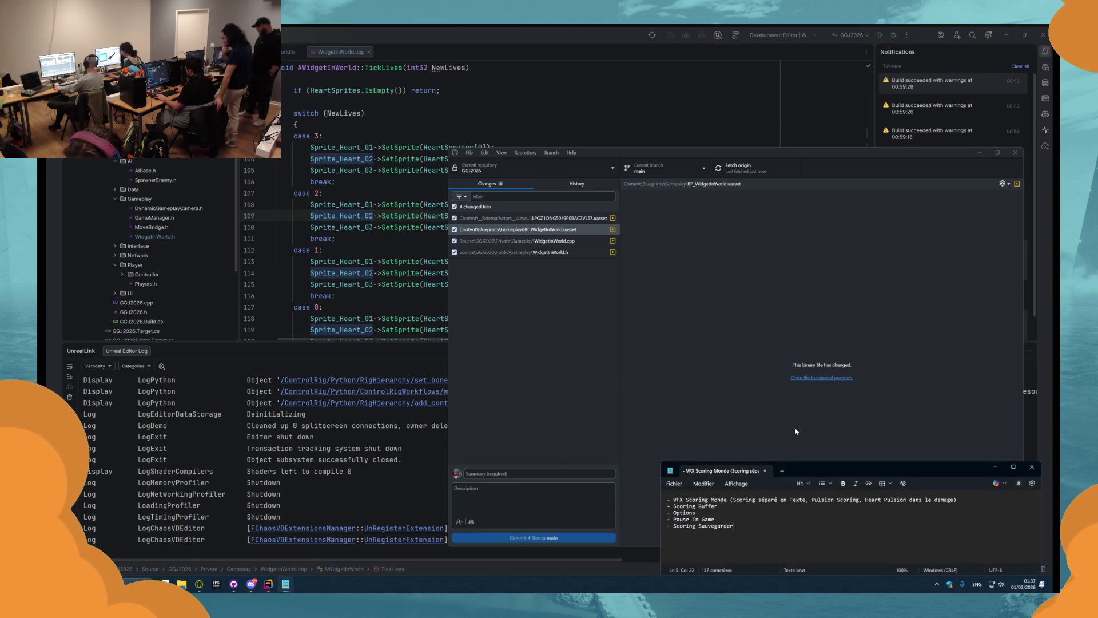
pyautogui.moveTo(675, 498); pyautogui.dragTo(966, 500)
pyautogui.hotkey('ctrl', 'x')
pyautogui.click(532, 474)
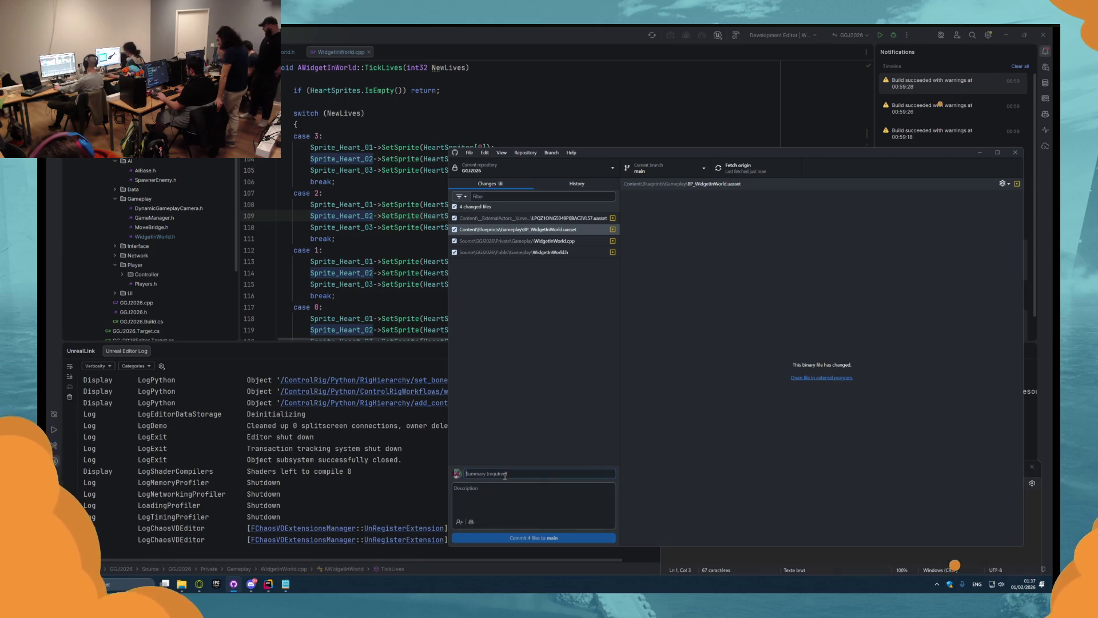
pyautogui.hotkey('ctrl', 'v')
pyautogui.click(577, 539)
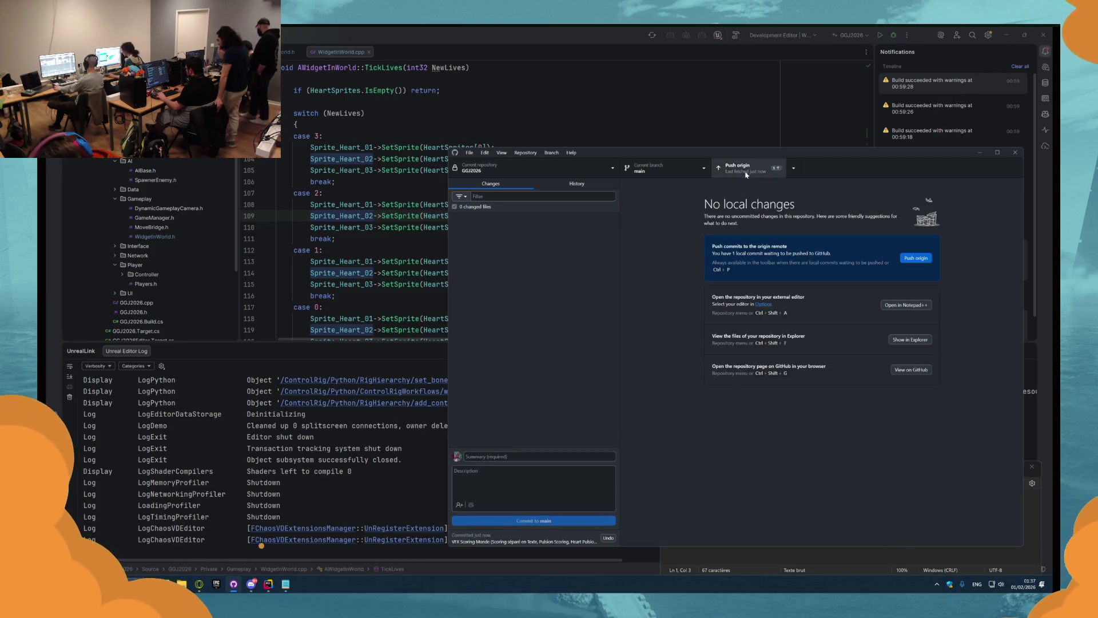
# - Review the new commit's files in the History tab
pyautogui.click(577, 184)
pyautogui.click(545, 216)
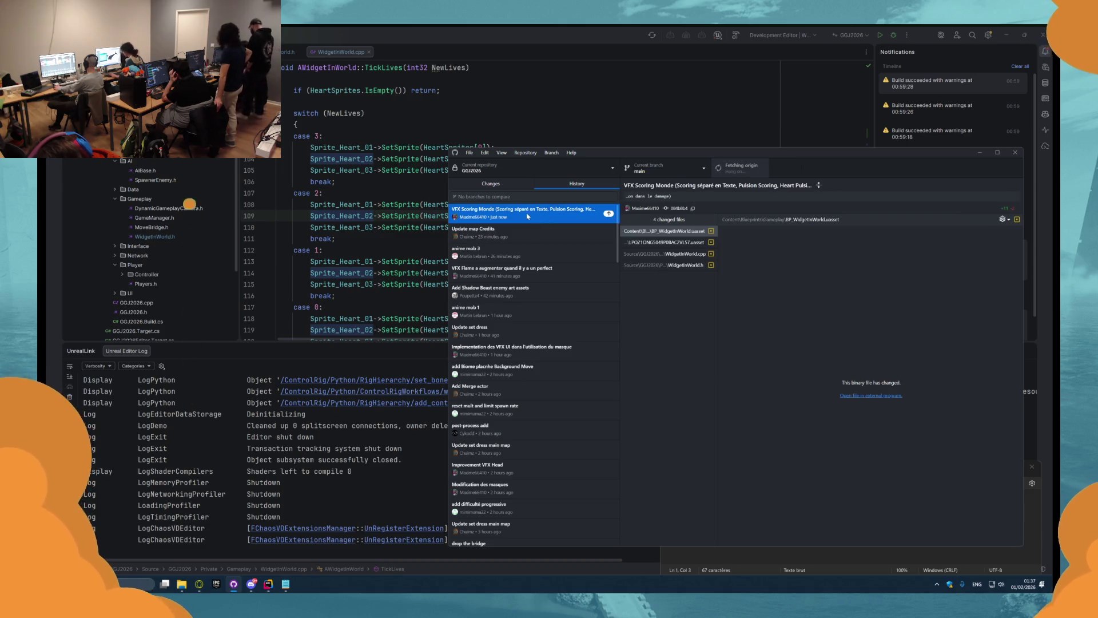
pyautogui.click(494, 183)
pyautogui.rightClick(493, 169)
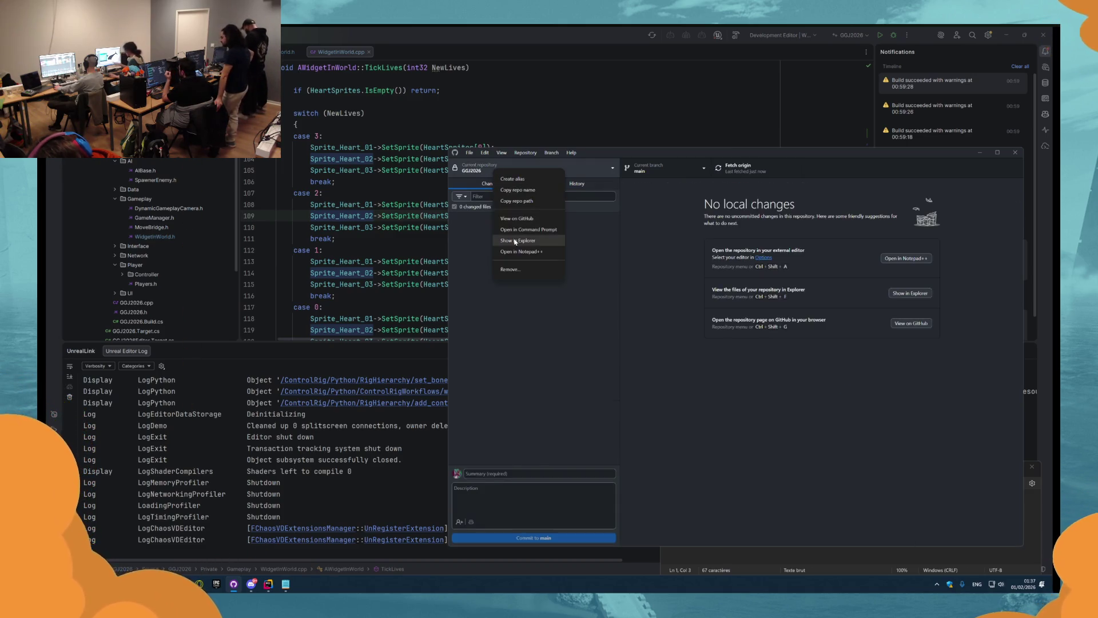
# - Show the GGJ2026 repository in File Explorer and browse recent commits like Update map Credits
pyautogui.click(515, 242)
pyautogui.click(435, 477)
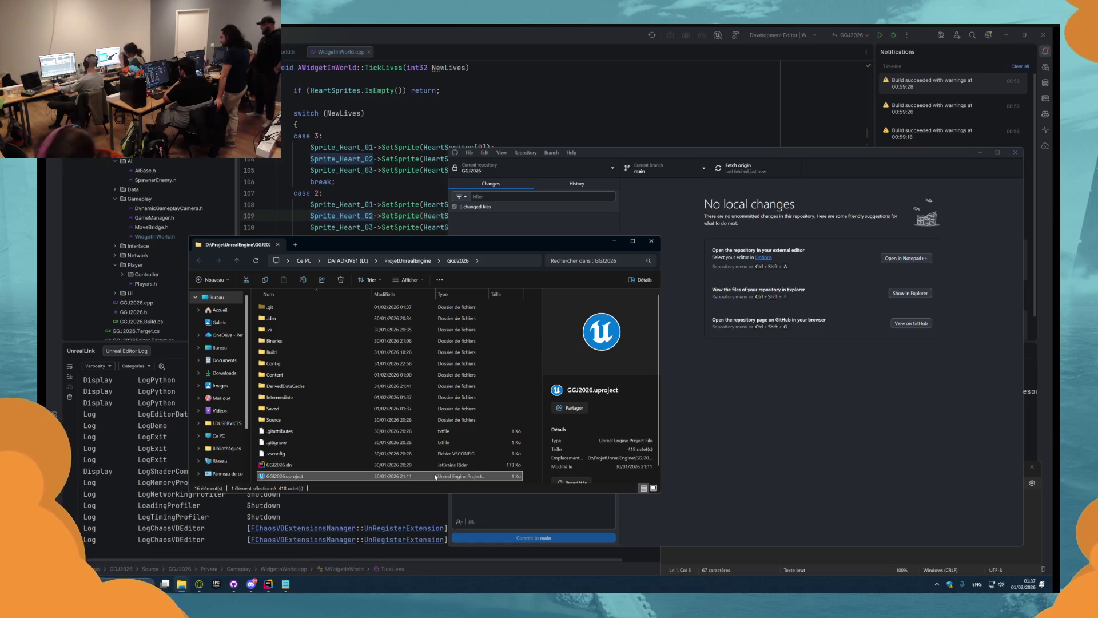
pyautogui.click(544, 223)
pyautogui.click(577, 184)
pyautogui.click(533, 235)
pyautogui.click(529, 213)
pyautogui.click(518, 231)
pyautogui.click(508, 185)
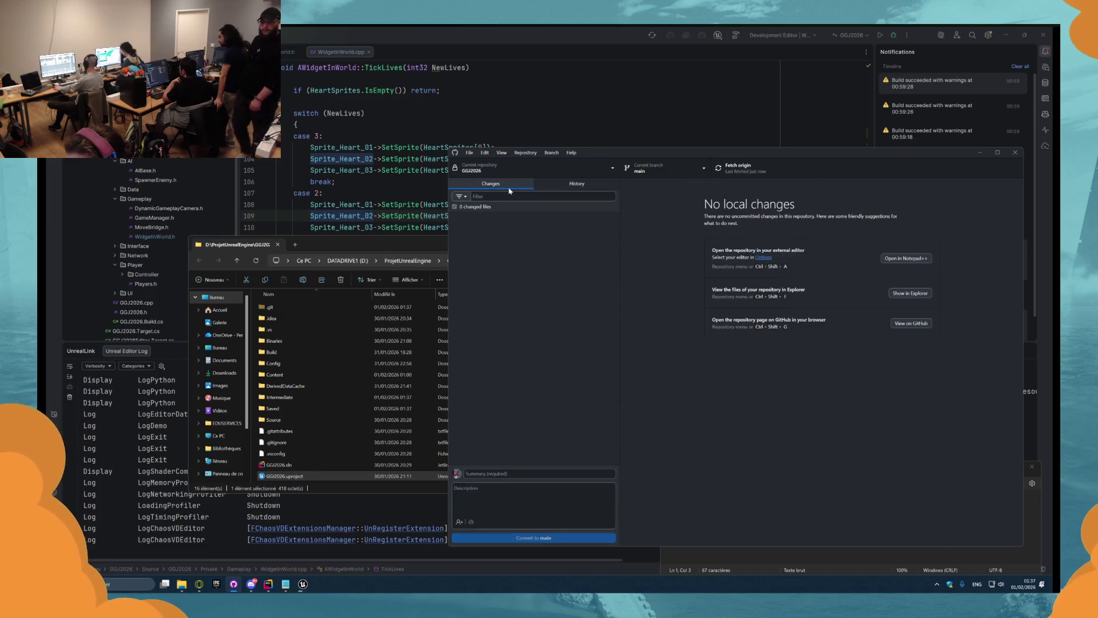
# - Close the open source files in Rider
pyautogui.click(395, 114)
pyautogui.click(285, 53)
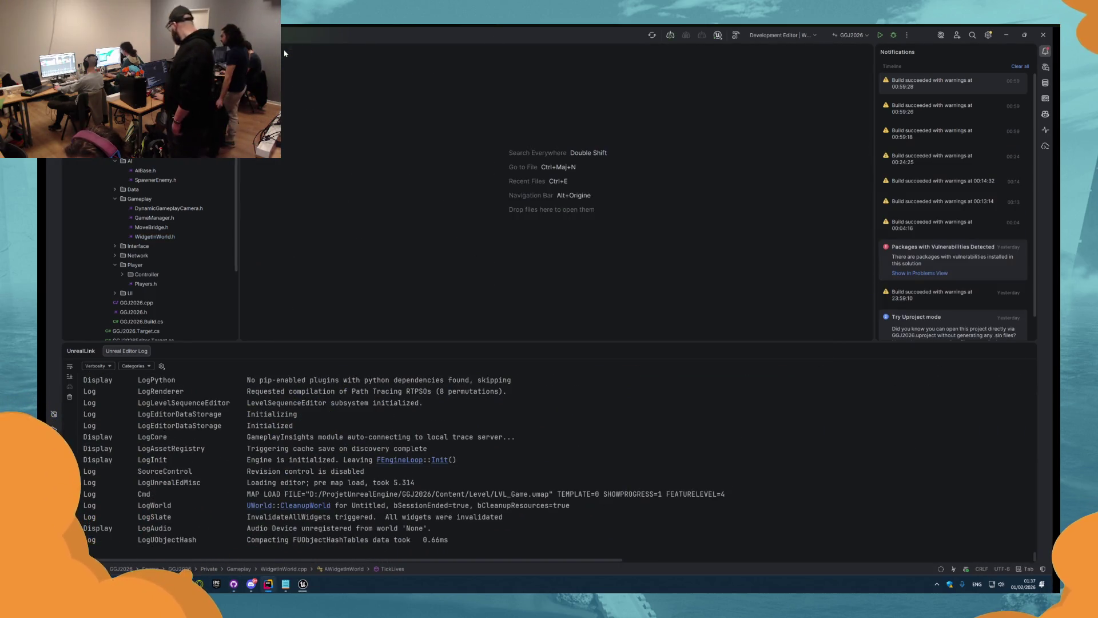
pyautogui.hotkey('alt', 'Tab')
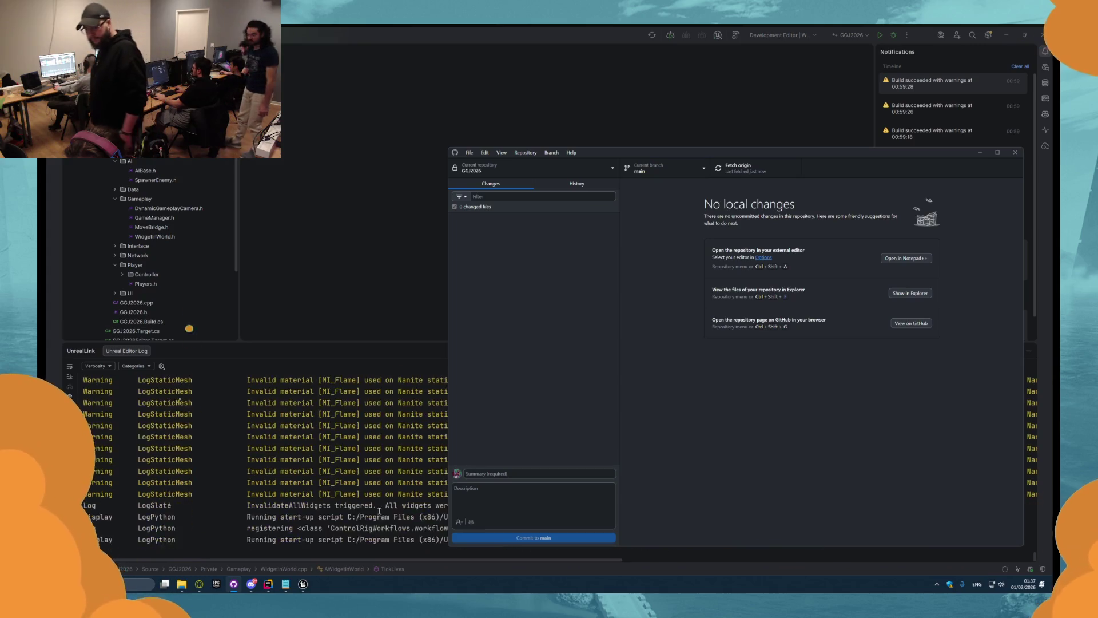
# - Delete the leftover first line so the scoring notes begin with 'Scoring Buffer'
pyautogui.click(285, 584)
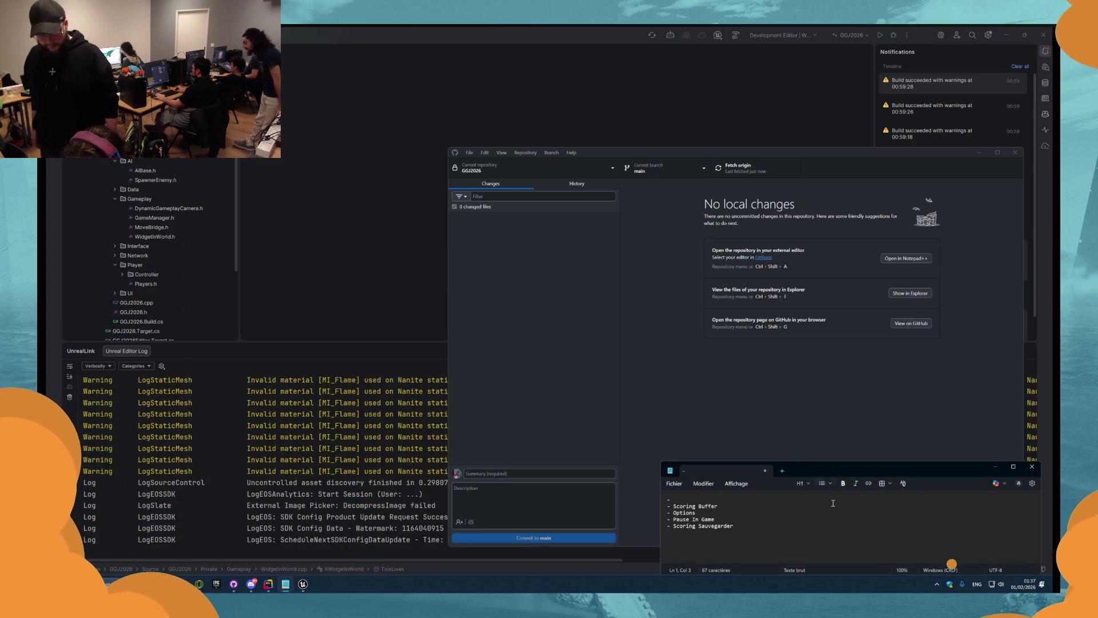
pyautogui.press('BackSpace')
pyautogui.press('BackSpace')
pyautogui.press('Down')
pyautogui.press('BackSpace')
pyautogui.hotkey('ctrl', 'a')
pyautogui.click(779, 521)
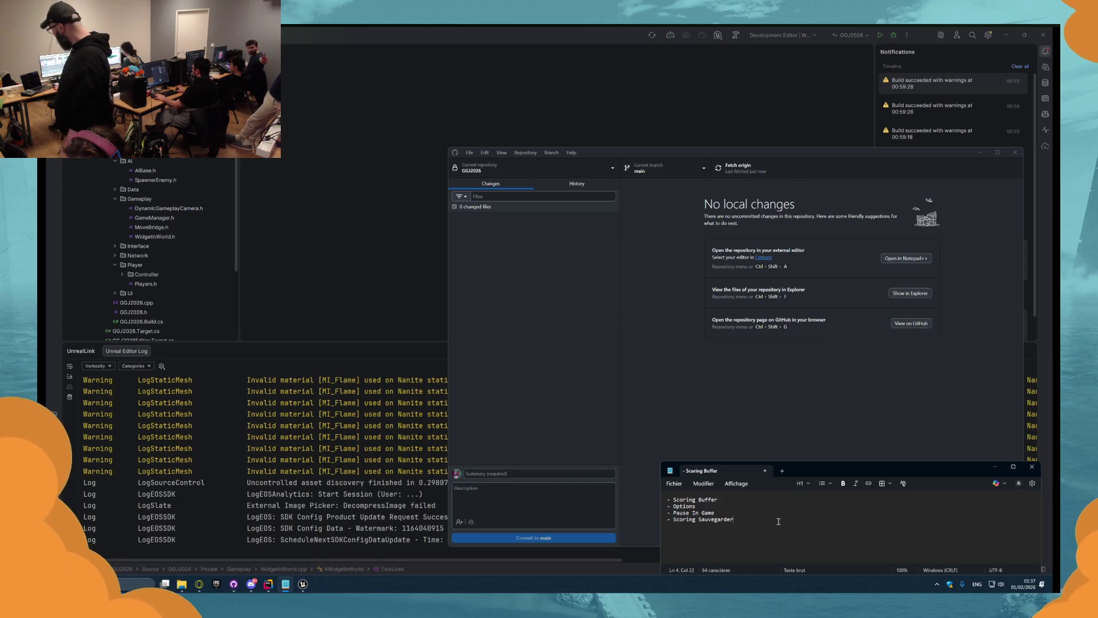
# - Return to Unreal Editor and open the Gameart content folder
pyautogui.click(699, 385)
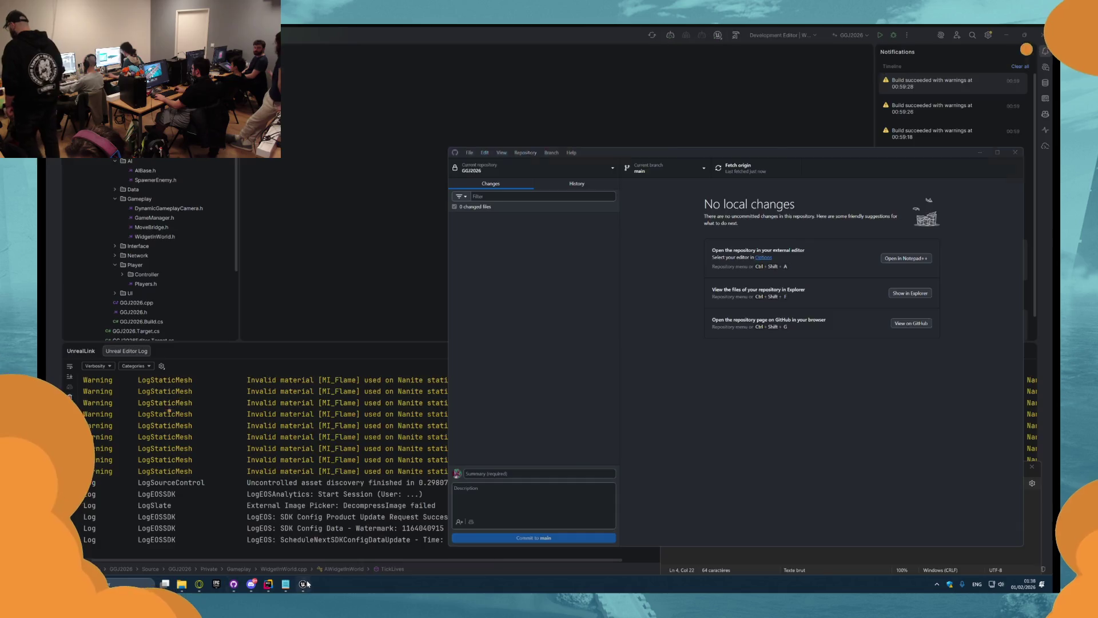
pyautogui.click(303, 583)
pyautogui.click(80, 451)
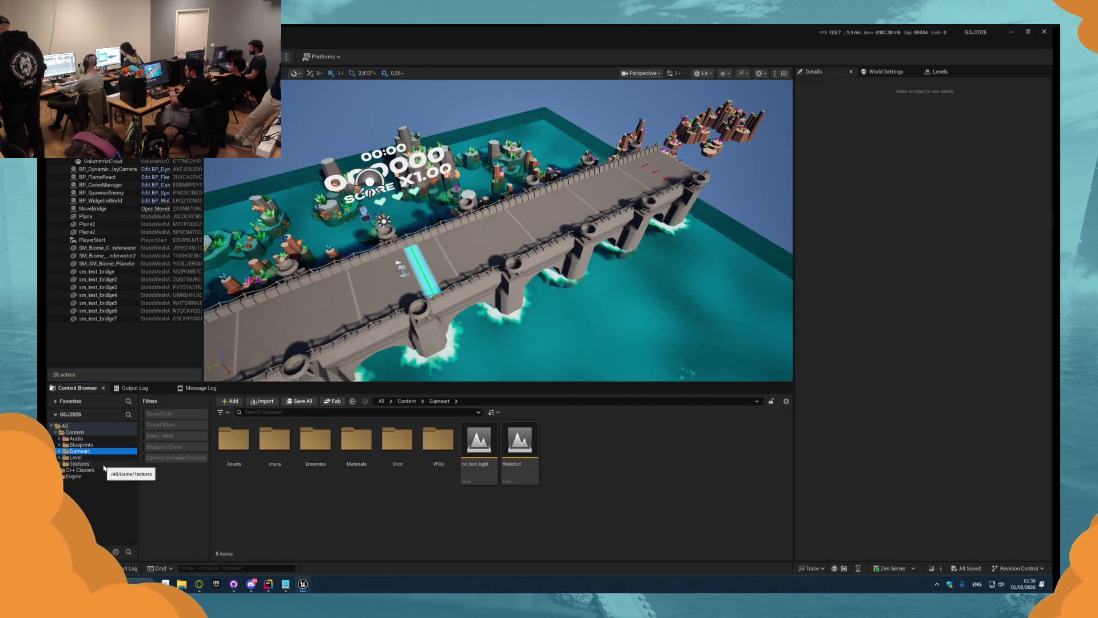
# - Open BP_Player from Blueprints/Player and select its collision CapsuleComponent
pyautogui.click(81, 445)
pyautogui.click(81, 469)
pyautogui.click(305, 456)
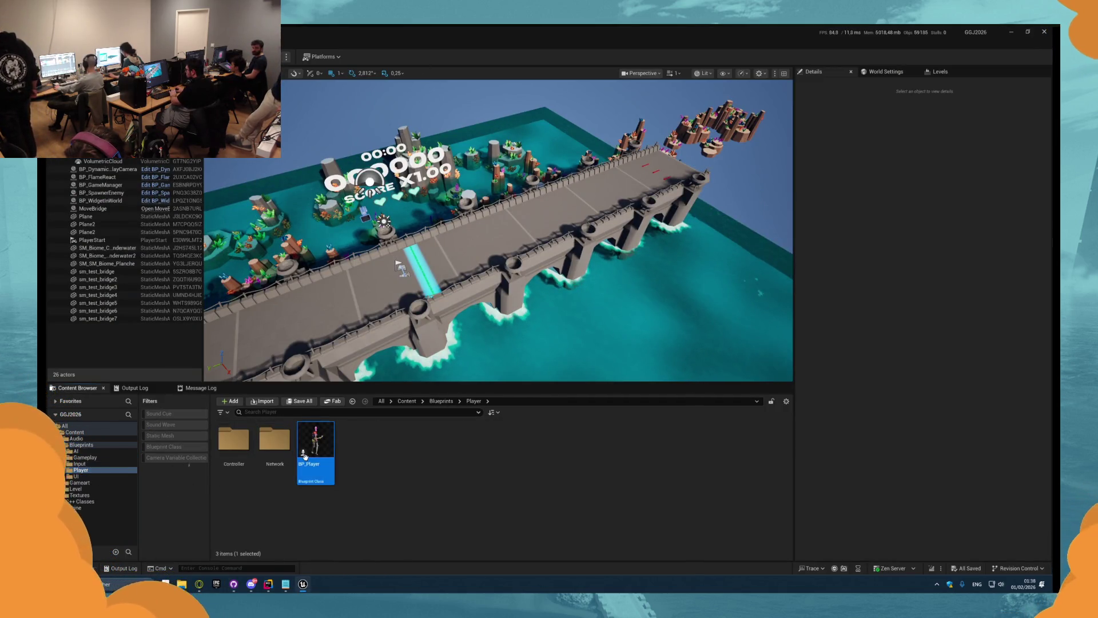
pyautogui.doubleClick(305, 456)
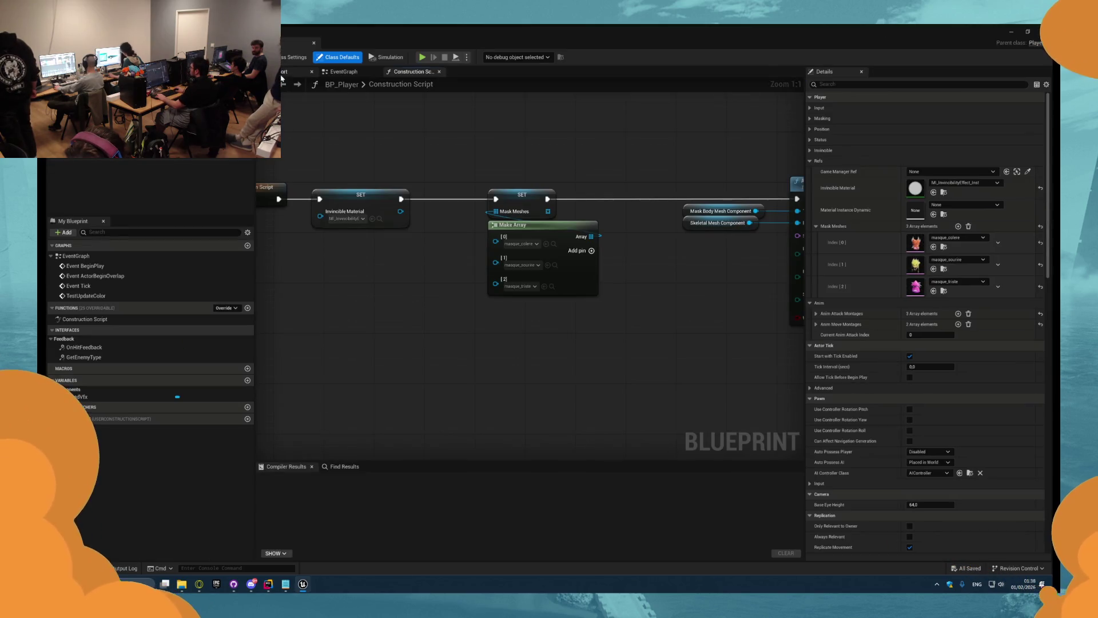
pyautogui.click(283, 72)
pyautogui.click(528, 269)
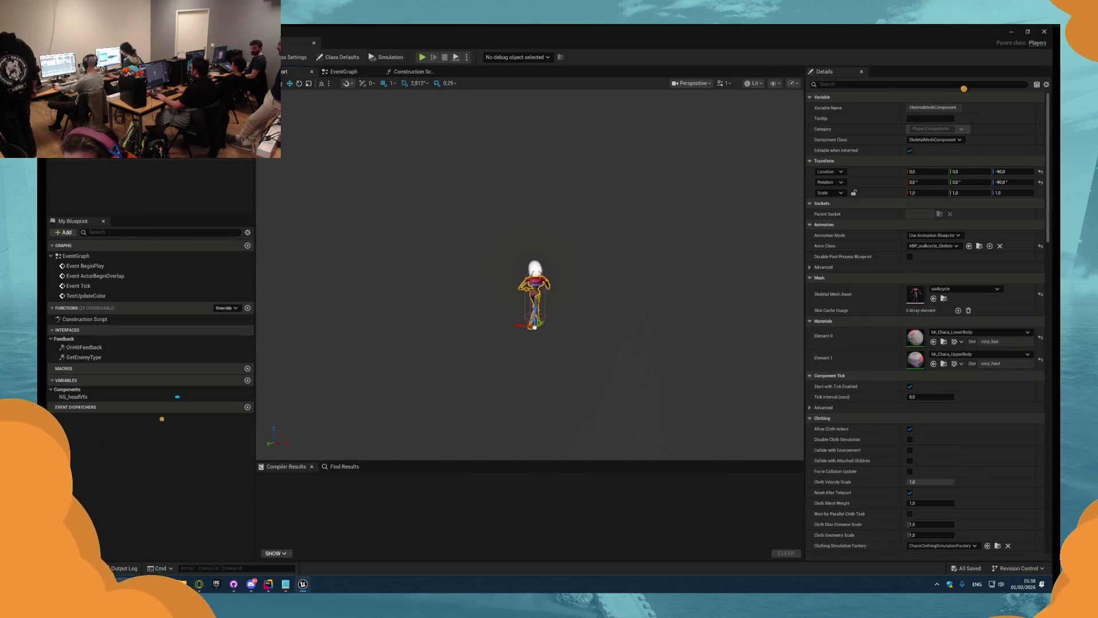
pyautogui.scroll(2, 417, 174)
pyautogui.click(91, 107)
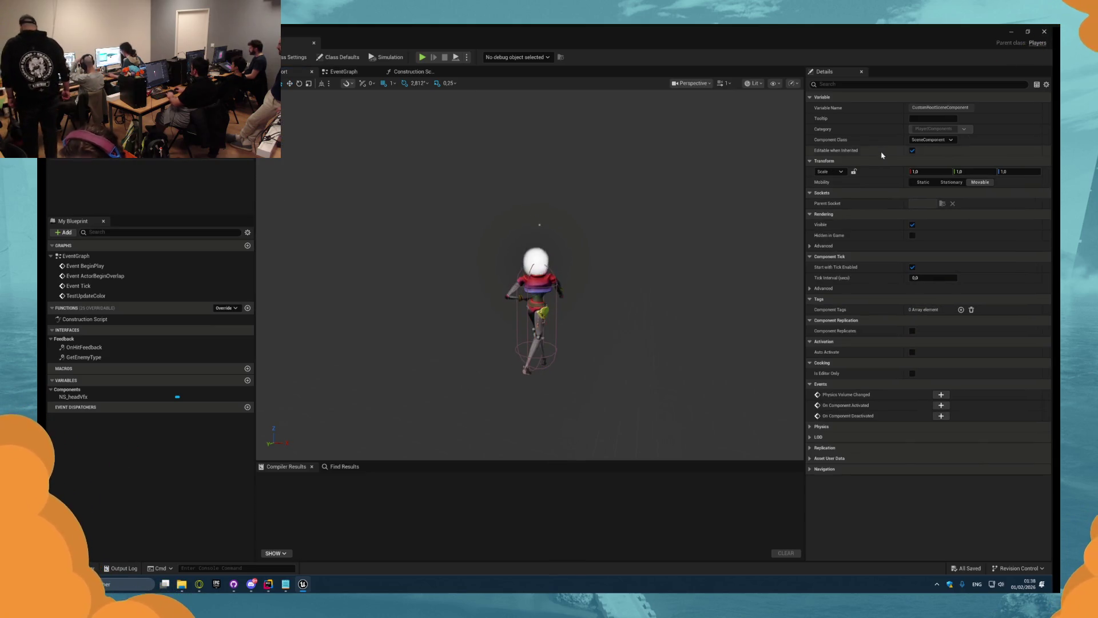
# - Set the capsule's Scale X, Y and Z to 0,75
pyautogui.click(927, 193)
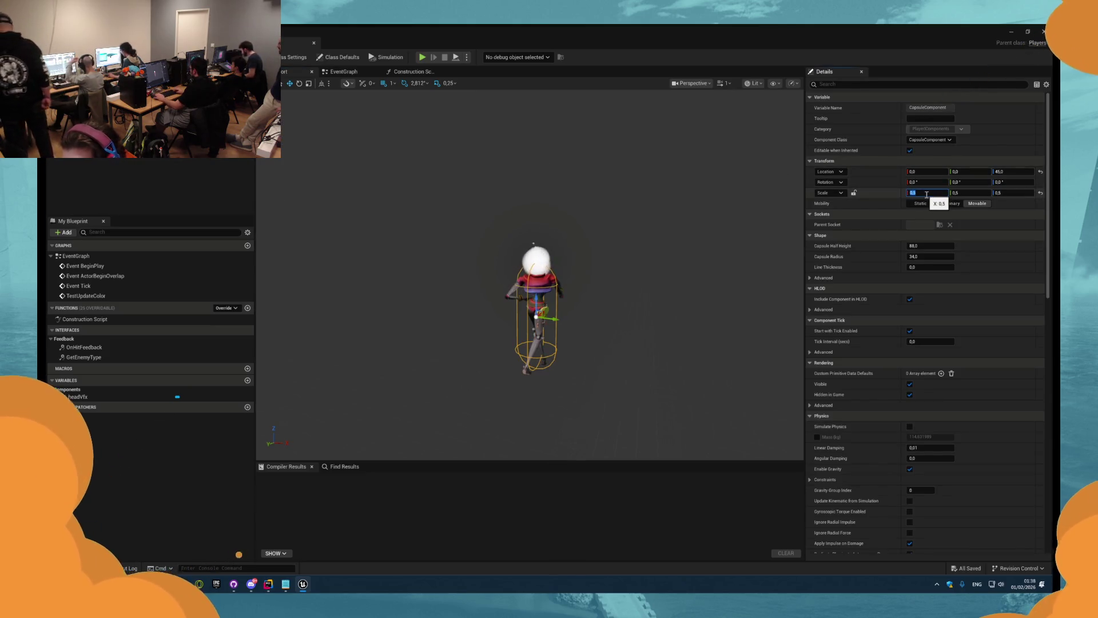
pyautogui.press('Tab')
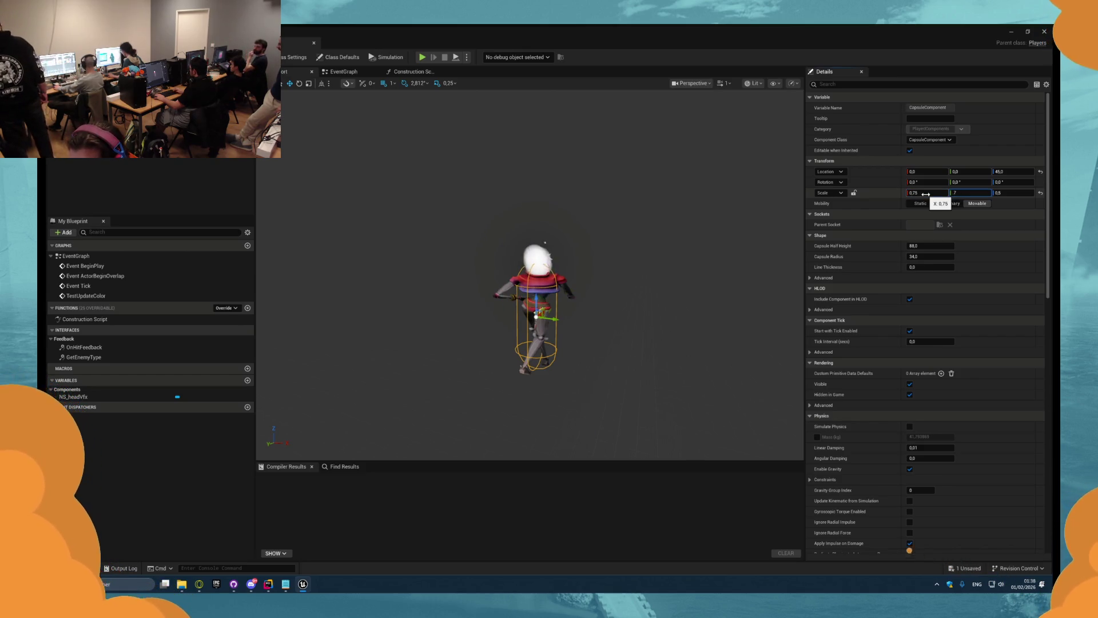
pyautogui.write('0,75')
pyautogui.press('Return')
pyautogui.press('Tab')
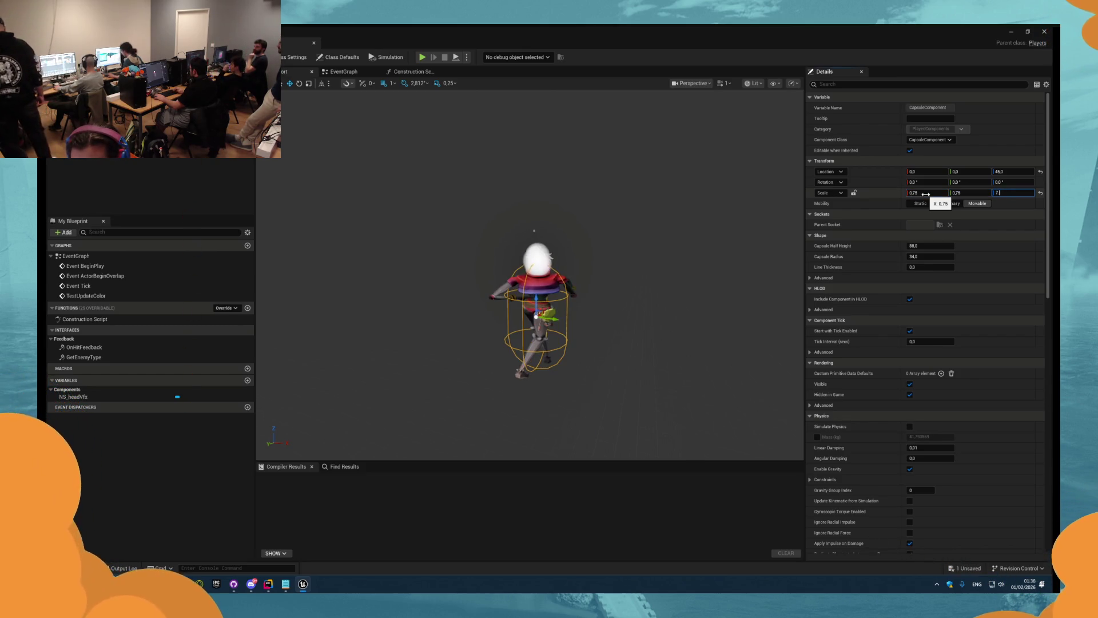
pyautogui.press('Return')
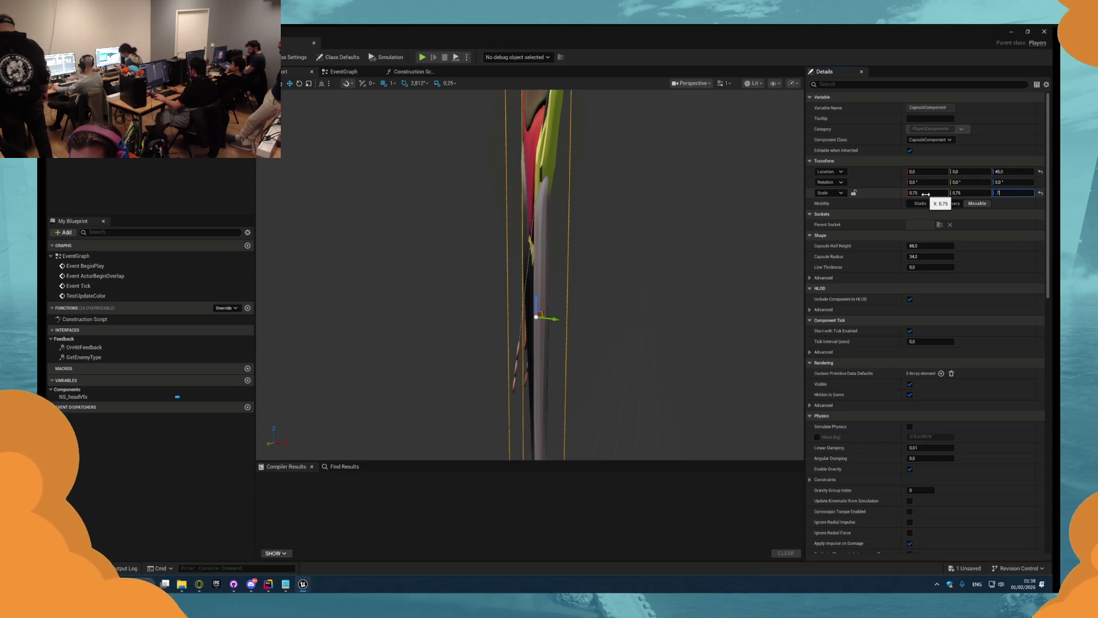
pyautogui.write('0,75')
pyautogui.press('Return')
# - Compile and save BP_Player, then view the character from the front
pyautogui.press('F7')
pyautogui.hotkey('ctrl', 's')
pyautogui.scroll(5, 530, 275)
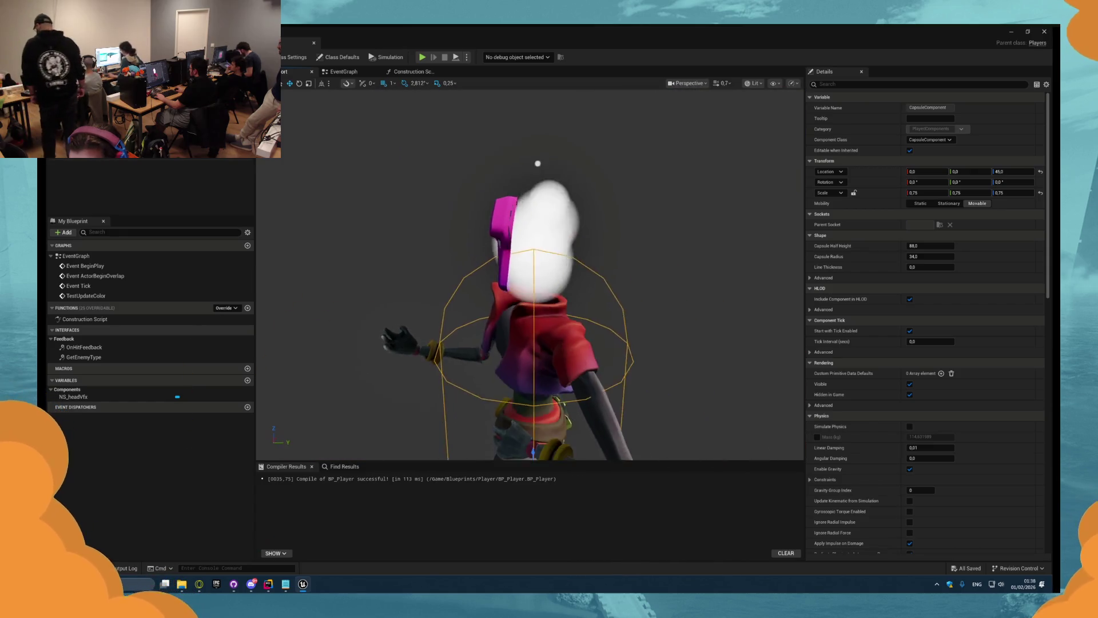
pyautogui.scroll(-3, 500, 223)
pyautogui.moveTo(500, 223)
pyautogui.mouseDown()
pyautogui.moveTo(435, 217)
pyautogui.moveTo(500, 223)
pyautogui.mouseUp()
pyautogui.scroll(5, 500, 223)
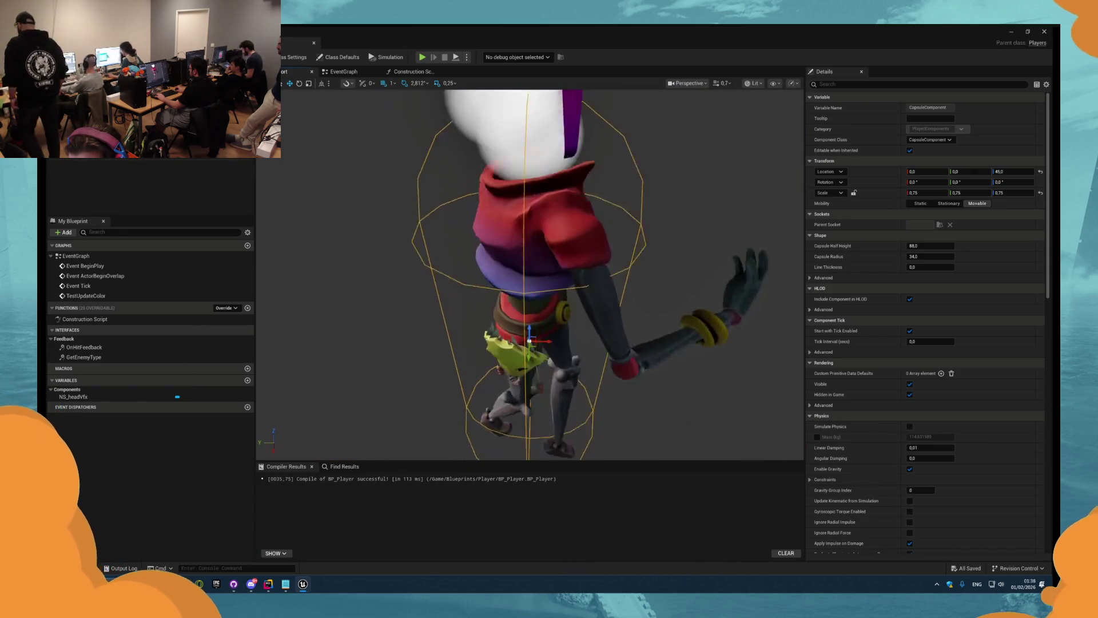
pyautogui.hotkey('alt', 'Tab')
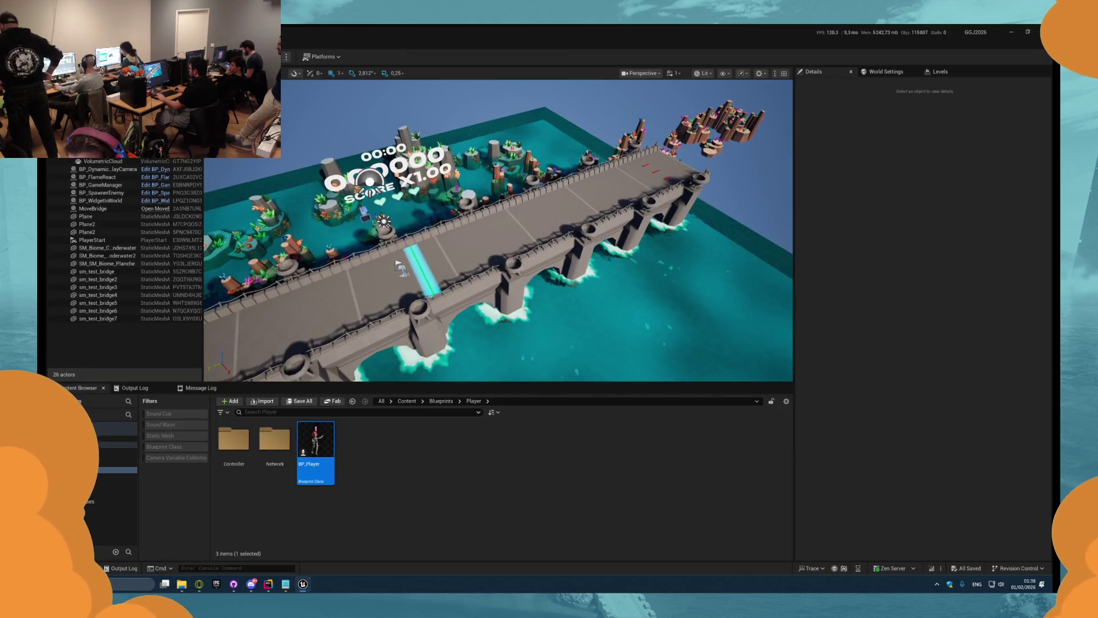
# - Play-test the smaller capsule, then return to BP_Player framed on the capsule
pyautogui.hotkey('alt', 'p')
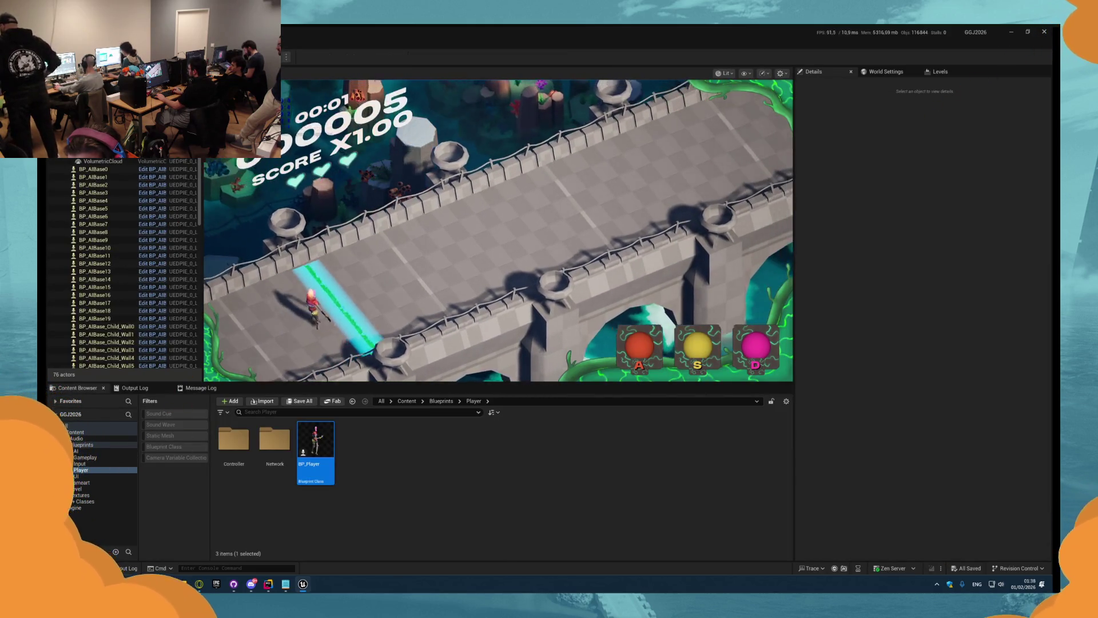
pyautogui.press('Escape')
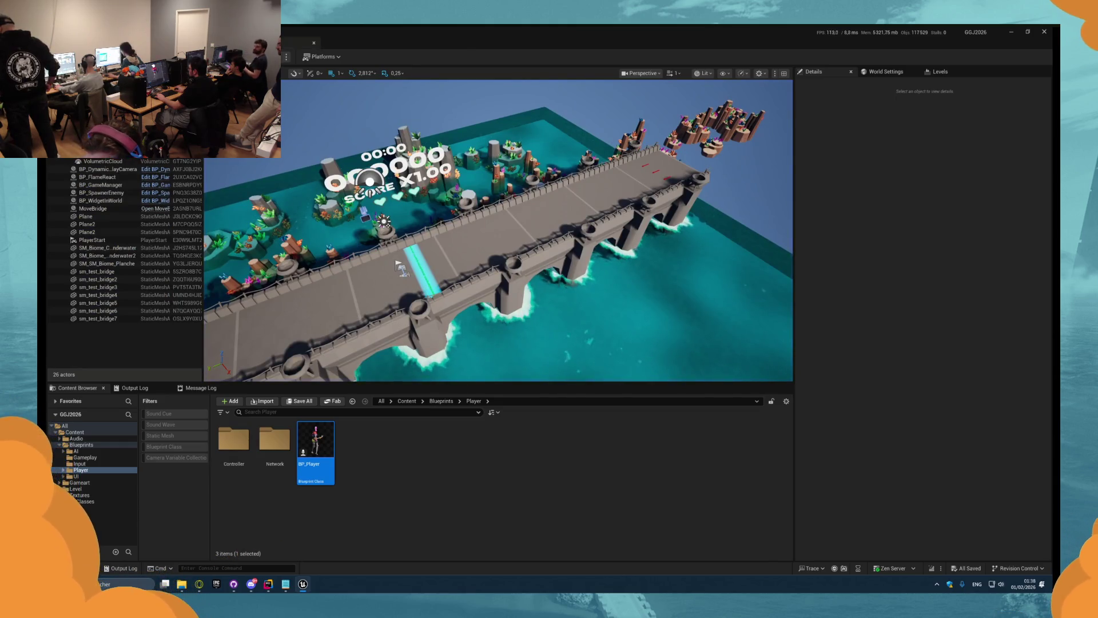
pyautogui.click(298, 43)
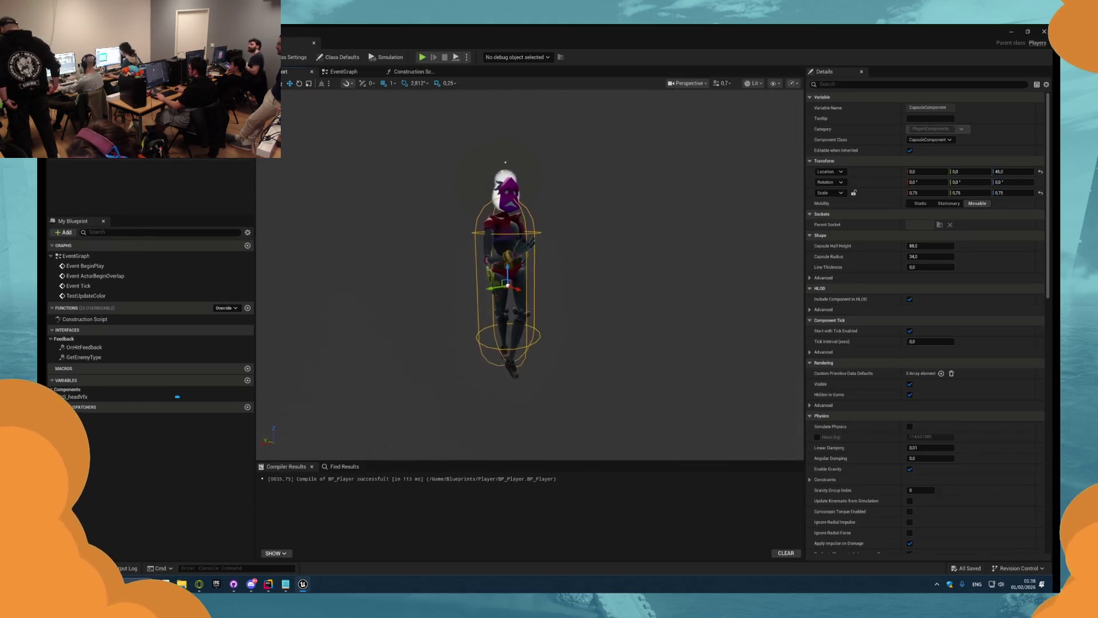
pyautogui.scroll(5, 530, 274)
pyautogui.moveTo(473, 221); pyautogui.dragTo(473, 260)
pyautogui.moveTo(472, 221); pyautogui.dragTo(472, 246)
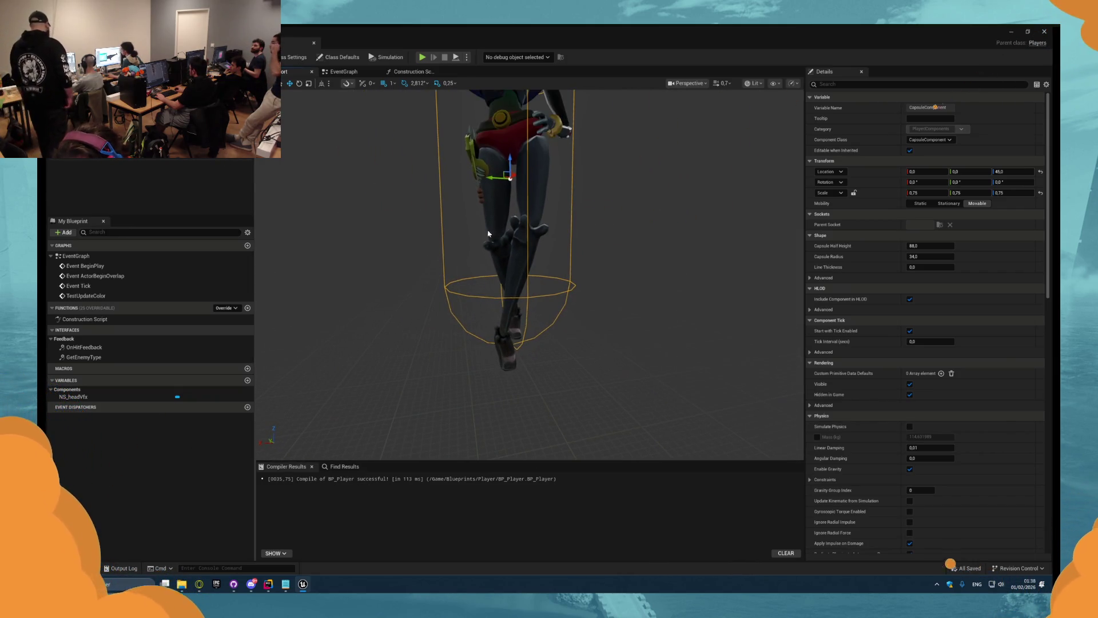
# - Raise the capsule from Location Z 45 to about 67 and play again
pyautogui.moveTo(505, 168)
pyautogui.mouseDown()
pyautogui.moveTo(642, 194)
pyautogui.moveTo(642, 150)
pyautogui.moveTo(588, 124)
pyautogui.moveTo(588, 106)
pyautogui.mouseUp()
pyautogui.moveTo(534, 192); pyautogui.dragTo(534, 187)
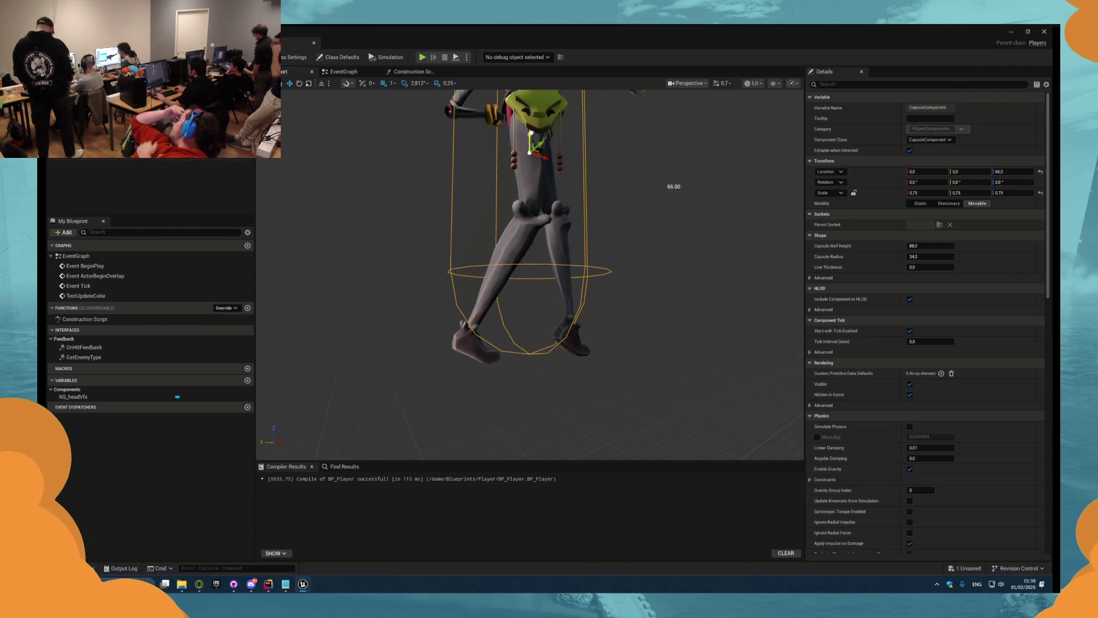
pyautogui.hotkey('alt', 'p')
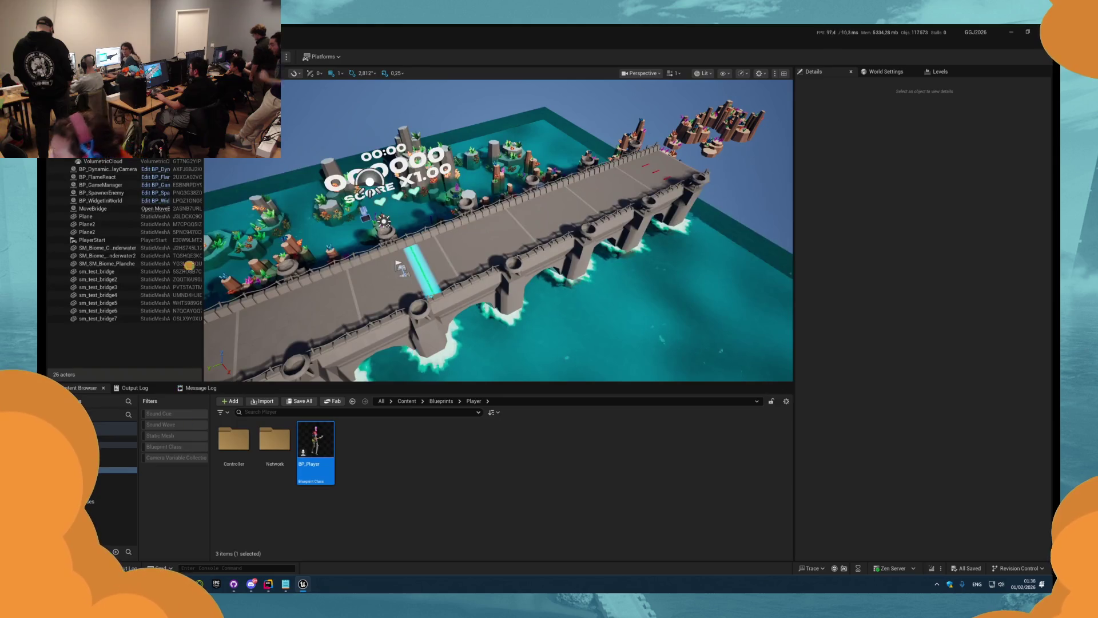
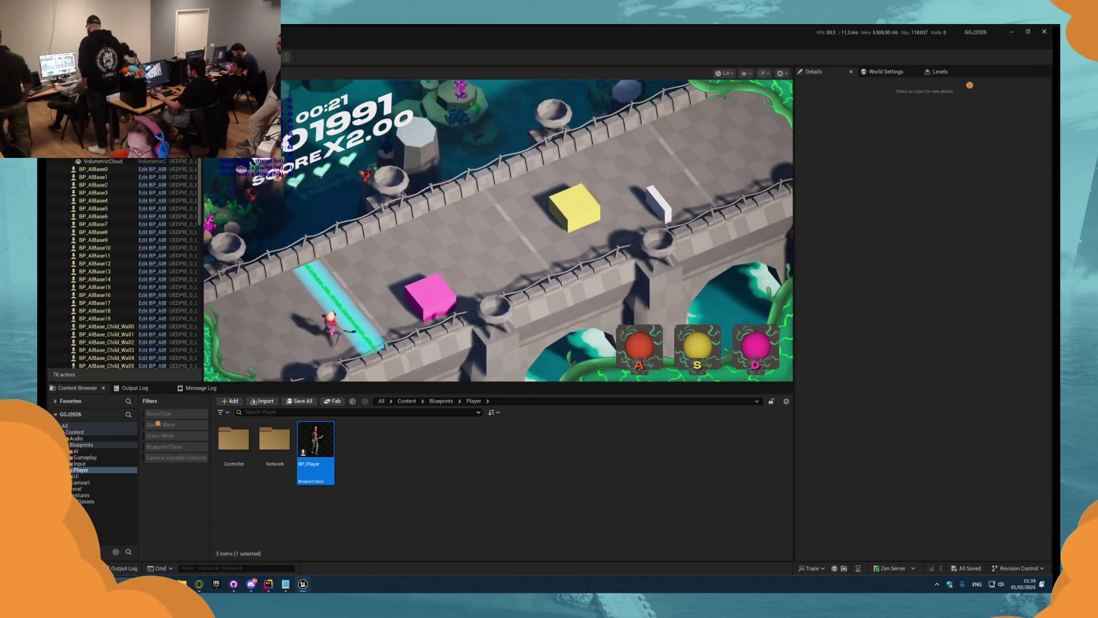
# - Stop the play session and look over the BP_Player character in its Blueprint
pyautogui.press('d')
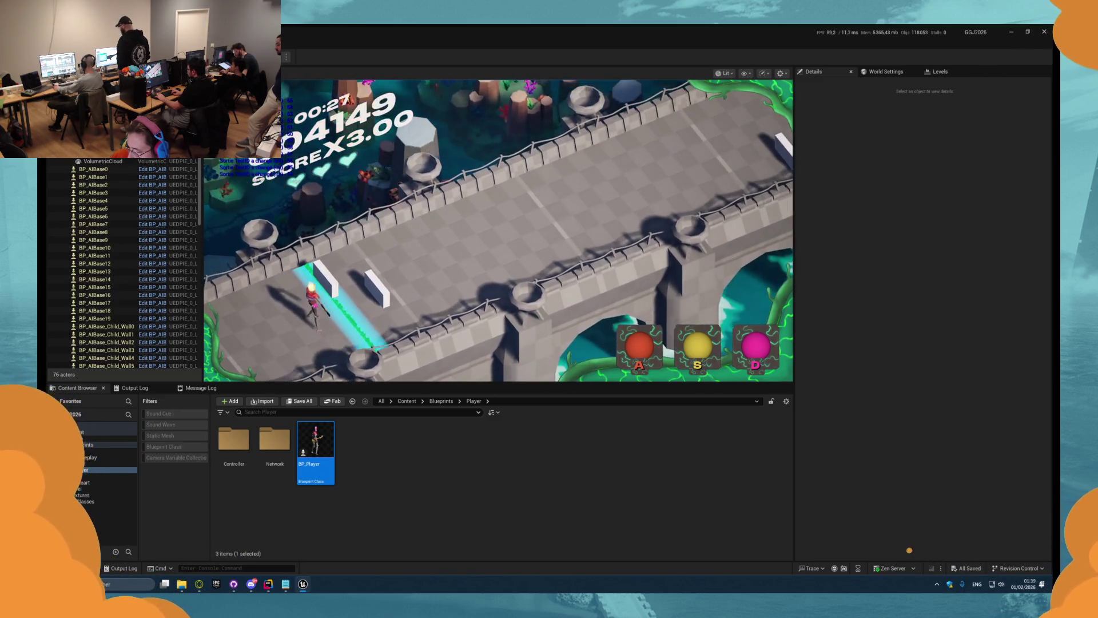
pyautogui.press('Escape')
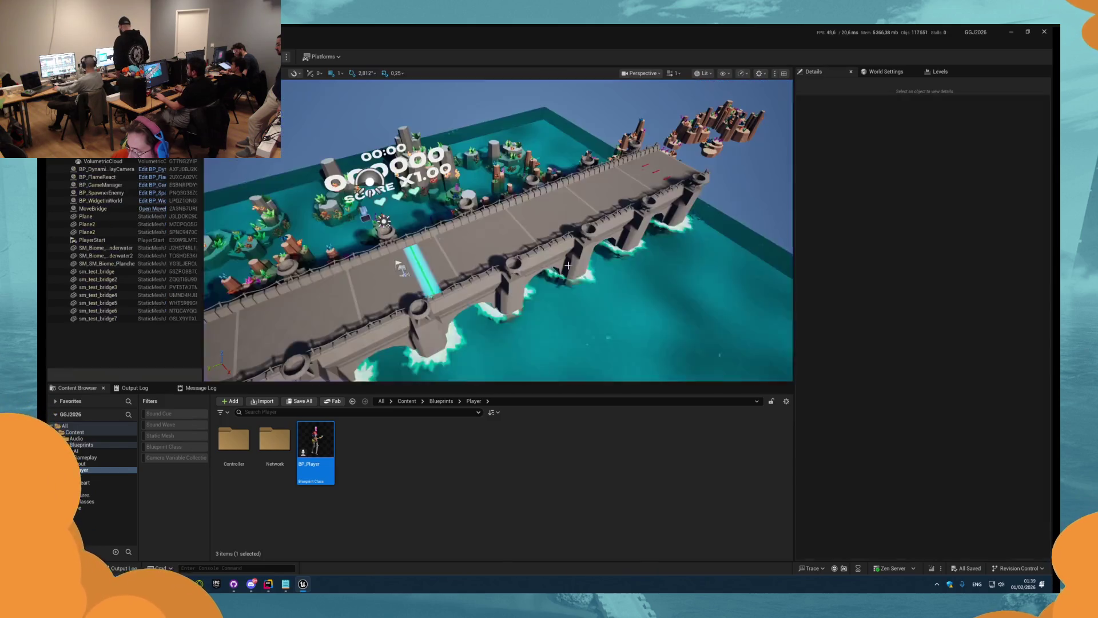
pyautogui.doubleClick(315, 444)
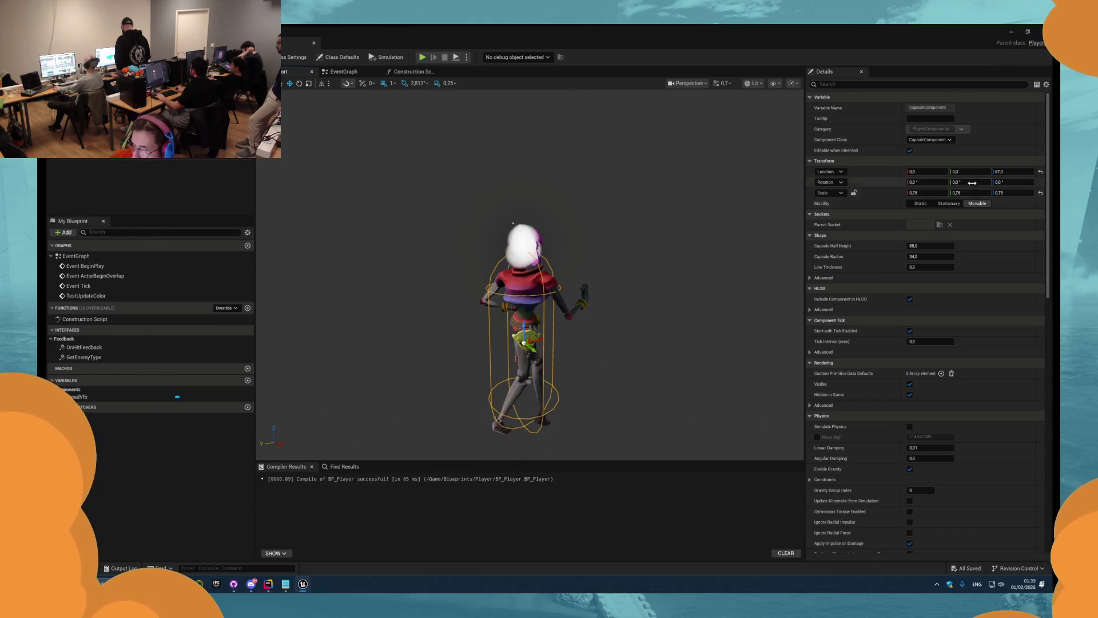
pyautogui.moveTo(473, 233)
pyautogui.mouseDown()
pyautogui.moveTo(558, 258)
pyautogui.moveTo(558, 246)
pyautogui.mouseUp()
pyautogui.hotkey('alt', 'Tab')
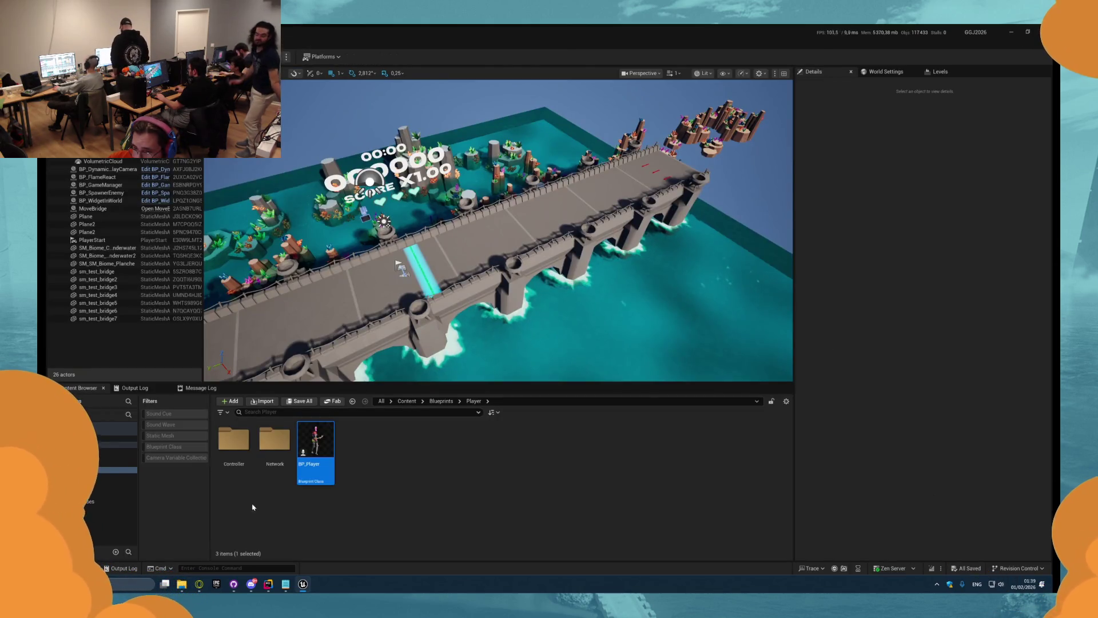
# - Bring up GitHub Desktop on the BP_Player.uasset change and focus the commit summary
pyautogui.click(270, 585)
pyautogui.click(270, 586)
pyautogui.click(234, 584)
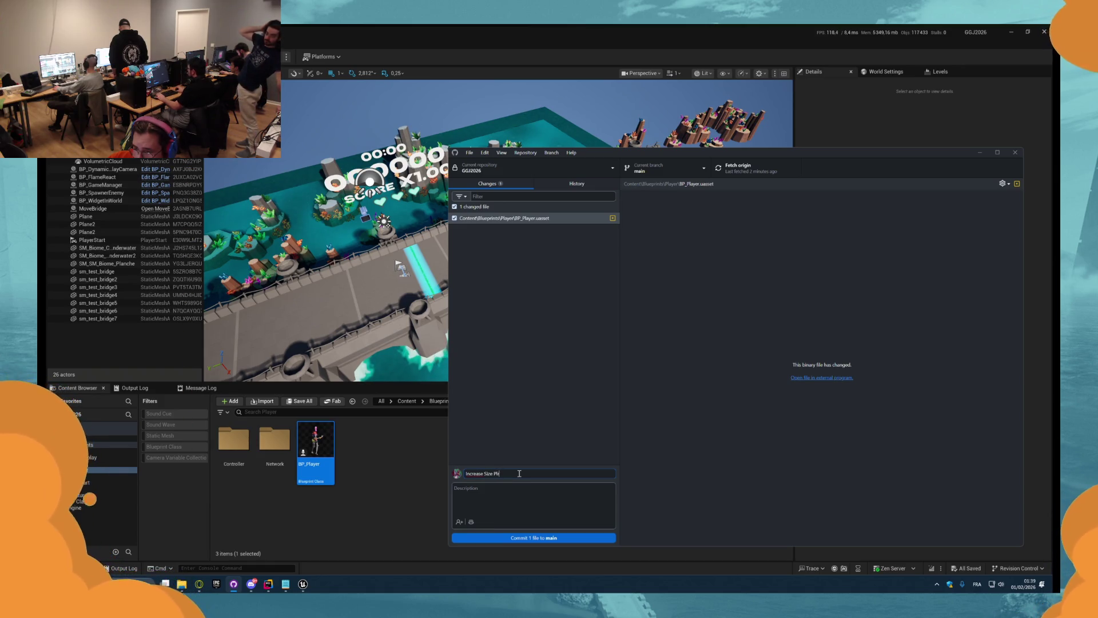
# - Return to Unreal Engine and select the underwater coral biome mesh beside the bridge
pyautogui.hotkey('alt', 'Tab')
pyautogui.hotkey('alt', 'Tab')
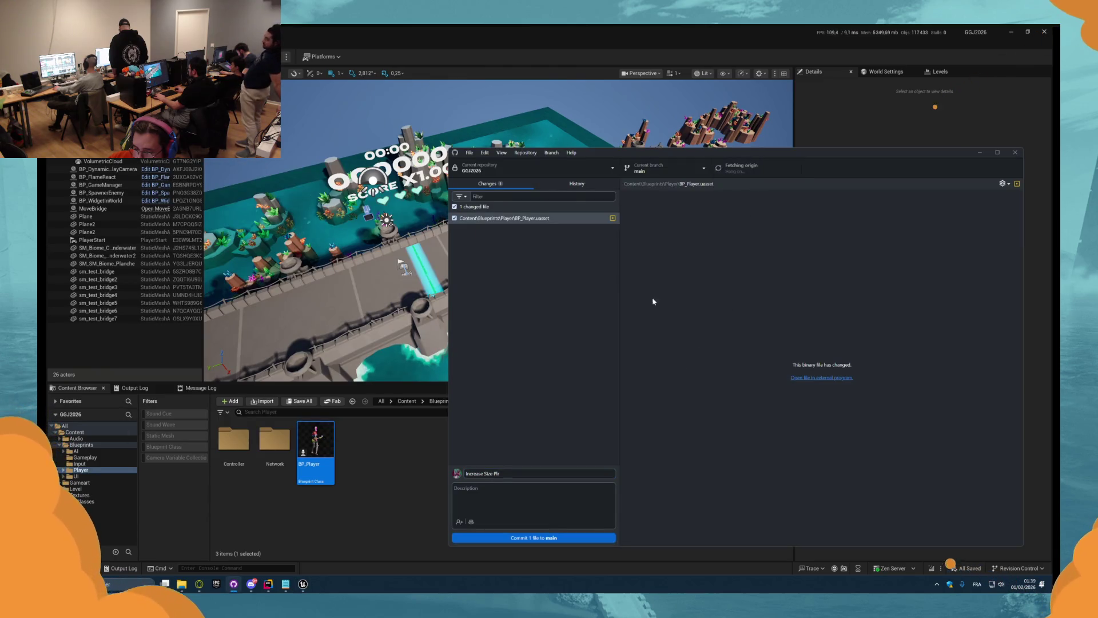
pyautogui.hotkey('alt', 'Tab')
pyautogui.moveTo(569, 320); pyautogui.dragTo(512, 319)
pyautogui.click(524, 319)
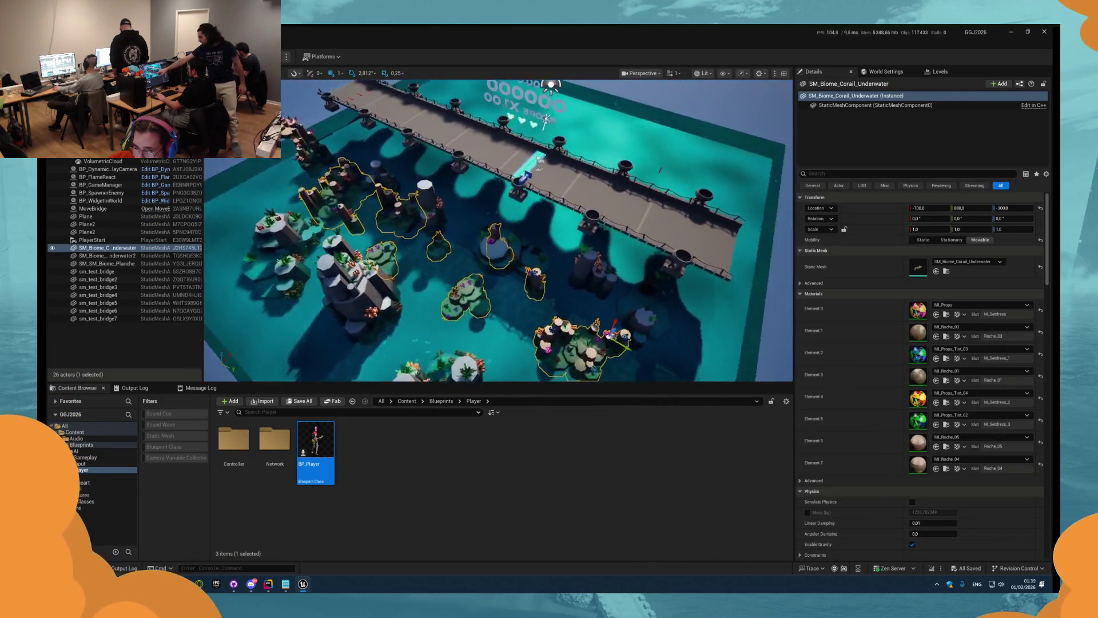
# - Select the SM_SM_Biome_Planche mesh and orbit around the board and bridge
pyautogui.click(506, 286)
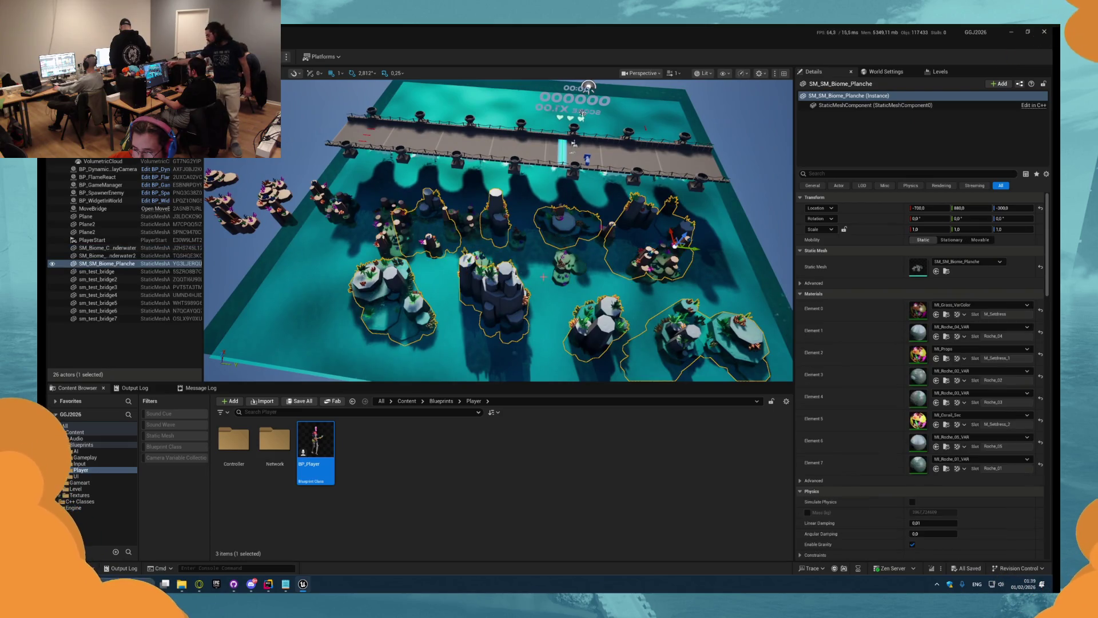
pyautogui.moveTo(538, 229); pyautogui.dragTo(446, 229)
pyautogui.moveTo(538, 286); pyautogui.dragTo(514, 286)
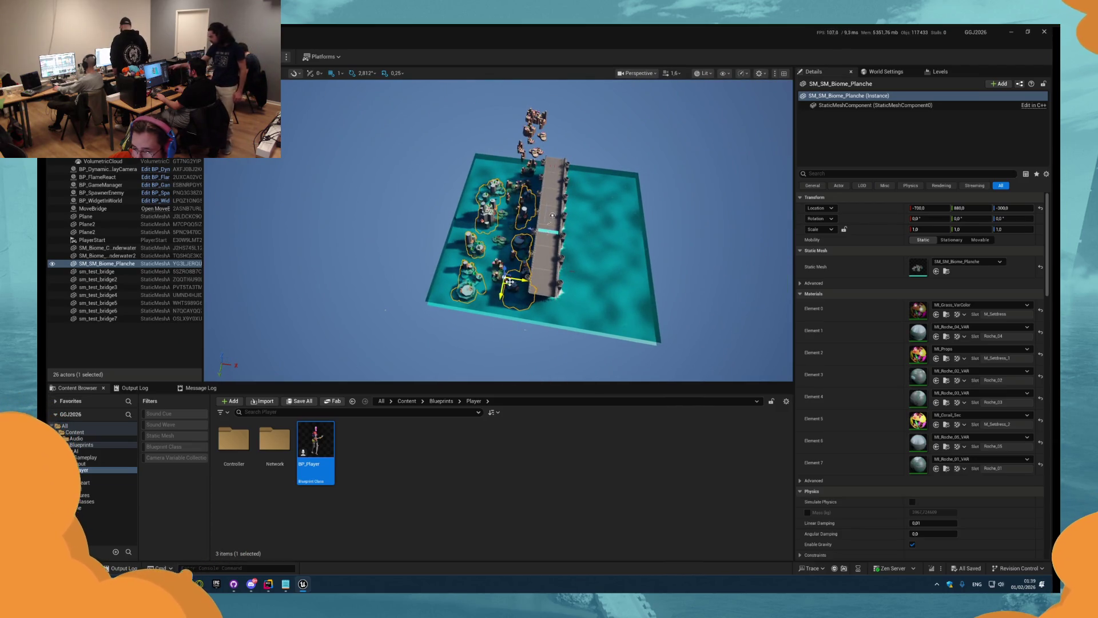
pyautogui.moveTo(538, 229); pyautogui.dragTo(515, 251)
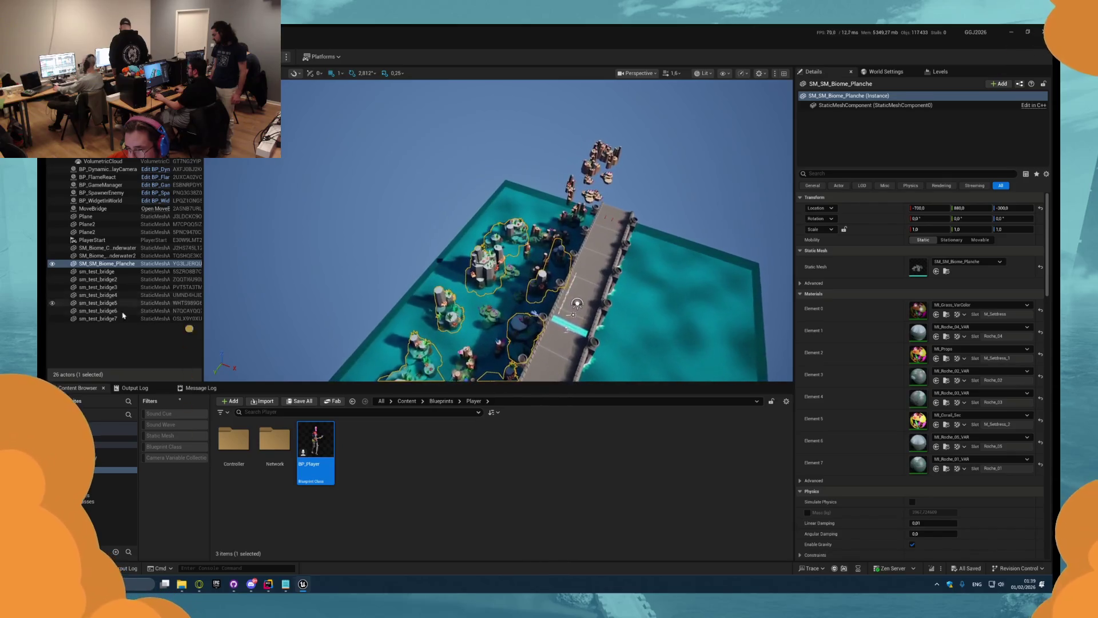
pyautogui.hotkey('alt', 'Tab')
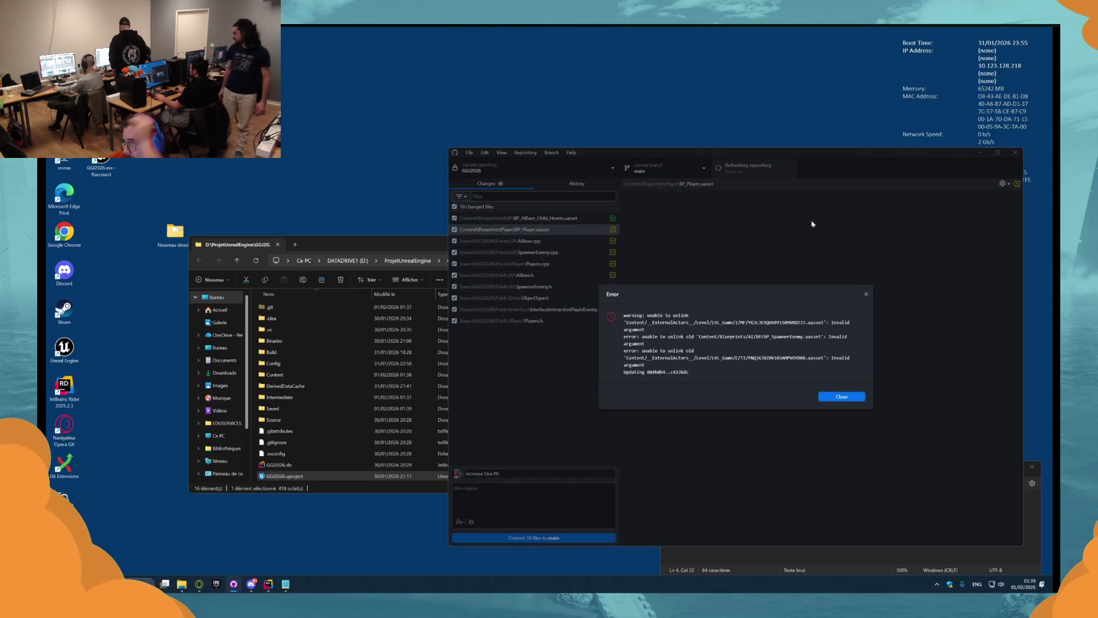
# - Dismiss the error and discard the nine stray file changes, keeping BP_Player.uasset
pyautogui.click(840, 397)
pyautogui.click(538, 241)
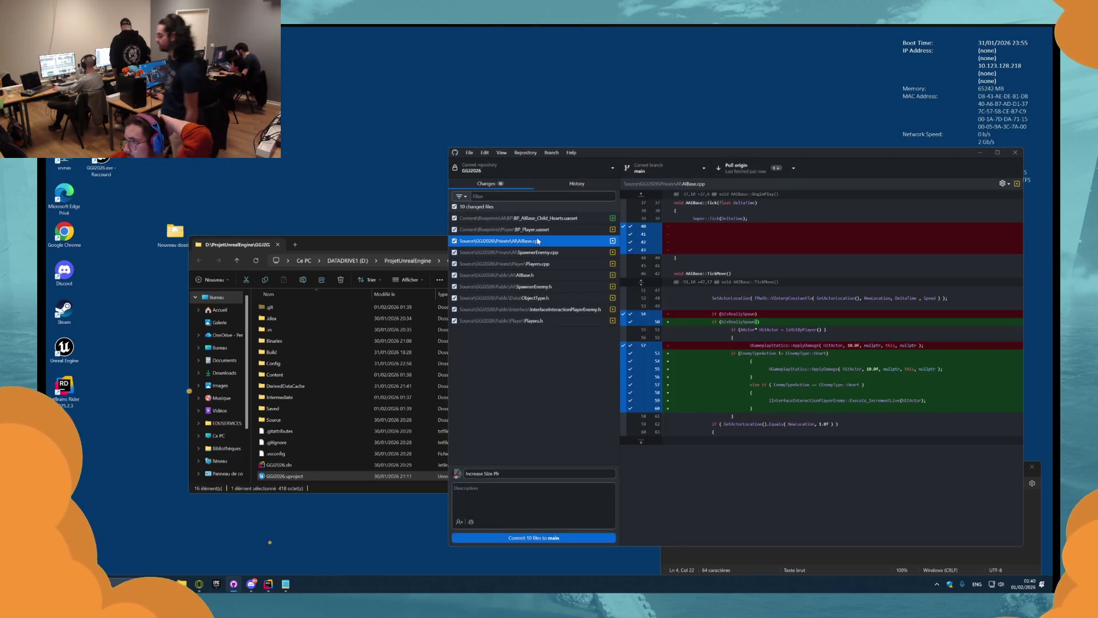
pyautogui.keyDown('shift'); pyautogui.click(543, 320); pyautogui.keyUp('shift')
pyautogui.keyDown('ctrl'); pyautogui.click(536, 218); pyautogui.keyUp('ctrl')
pyautogui.rightClick(536, 222)
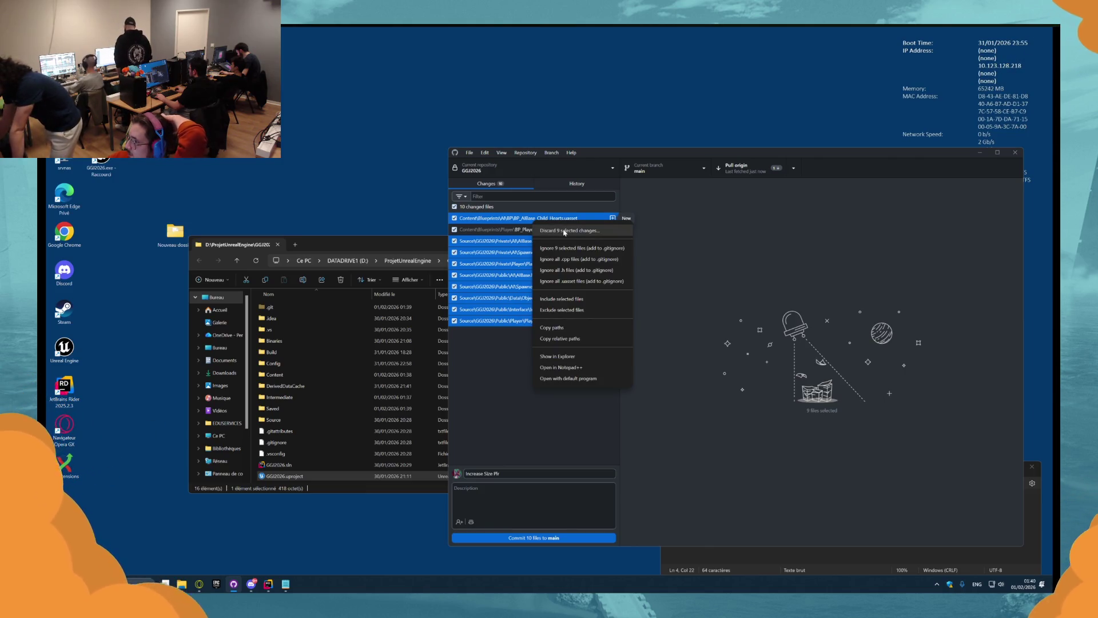
pyautogui.click(564, 230)
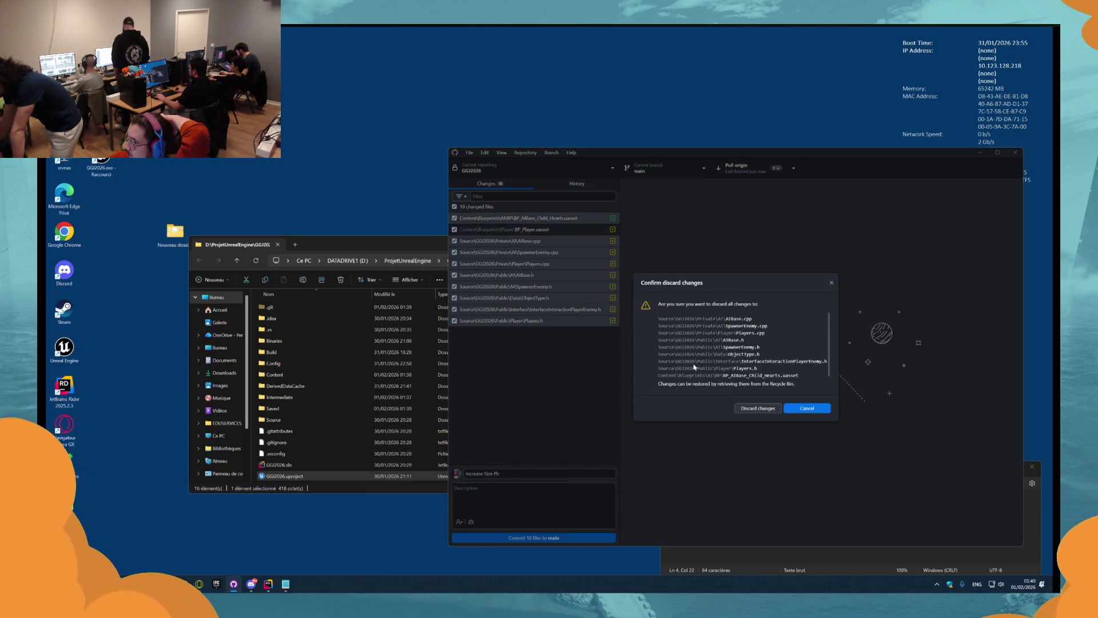
pyautogui.click(742, 409)
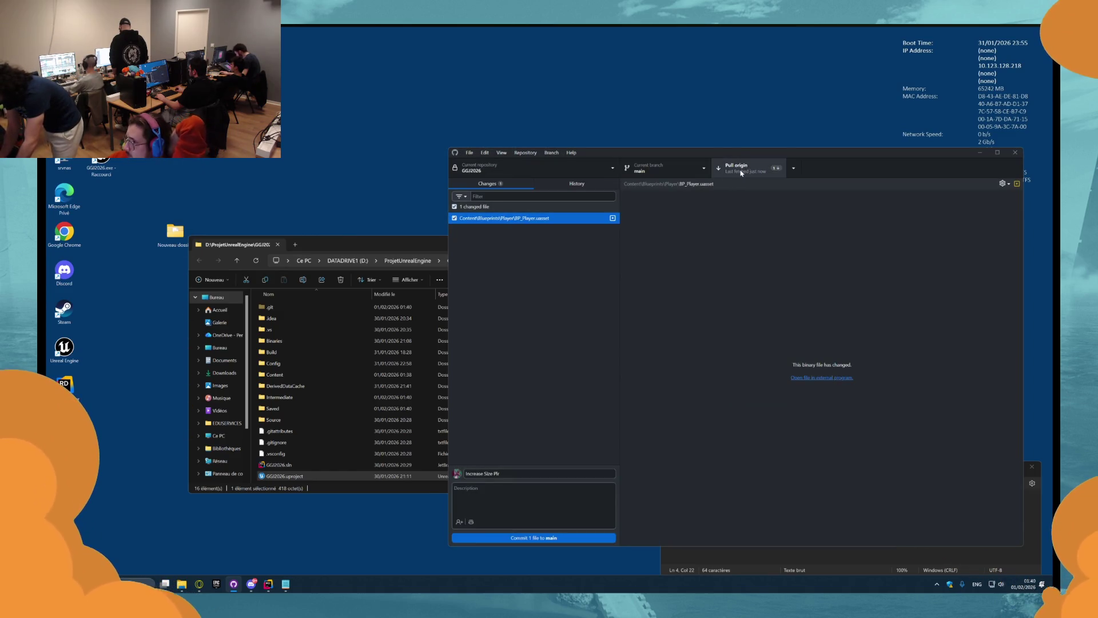
# - Pull from origin and review the recent commit history's files
pyautogui.click(742, 173)
pyautogui.click(568, 187)
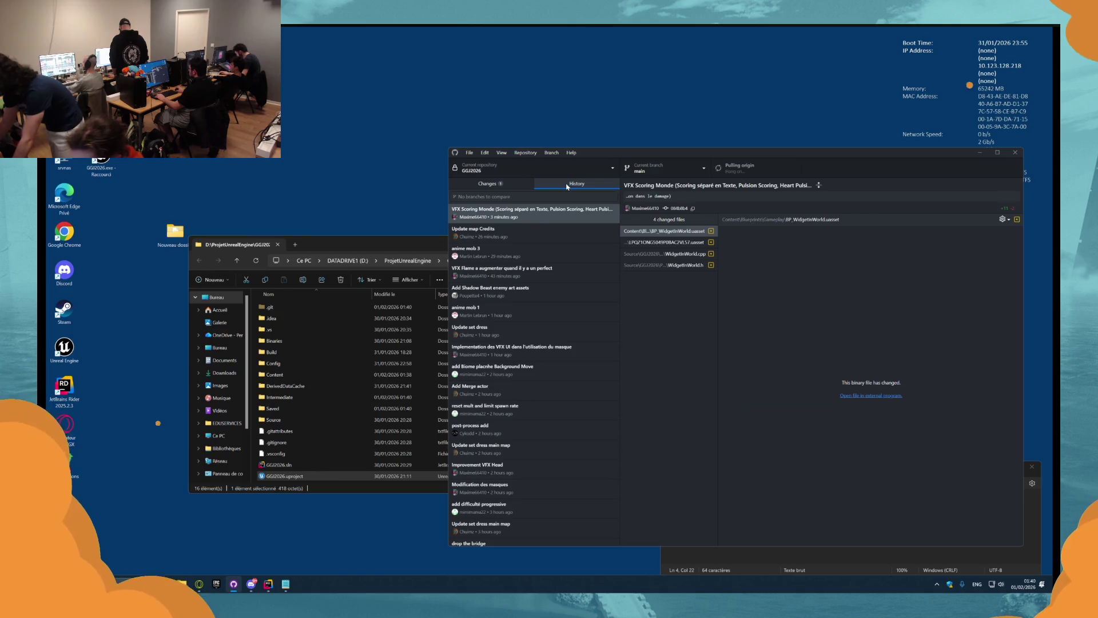
pyautogui.click(500, 186)
pyautogui.click(546, 189)
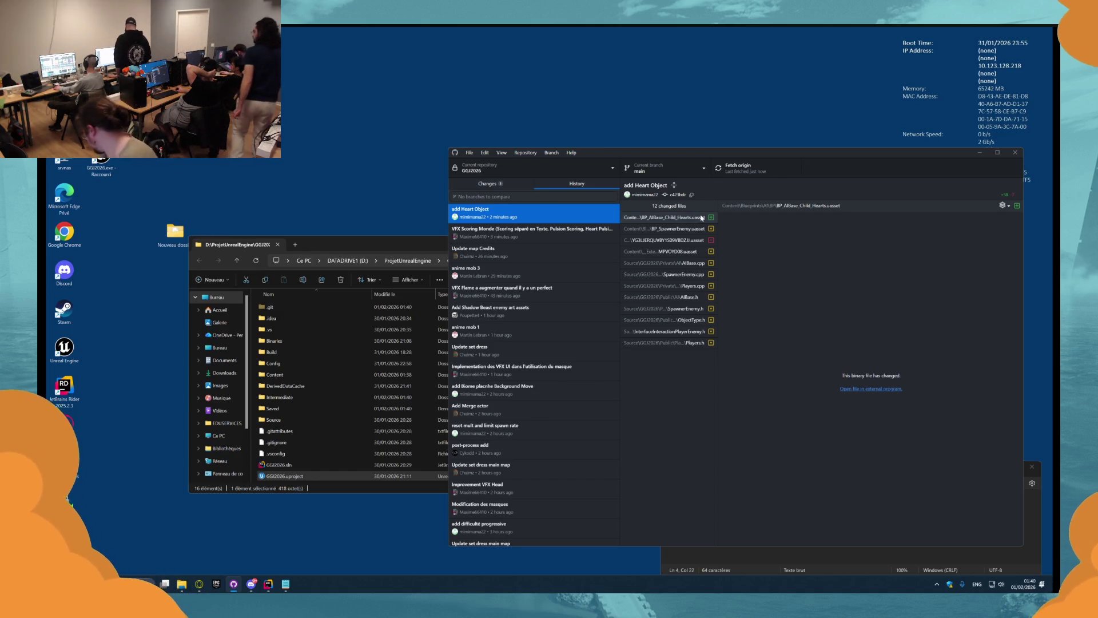
pyautogui.click(643, 185)
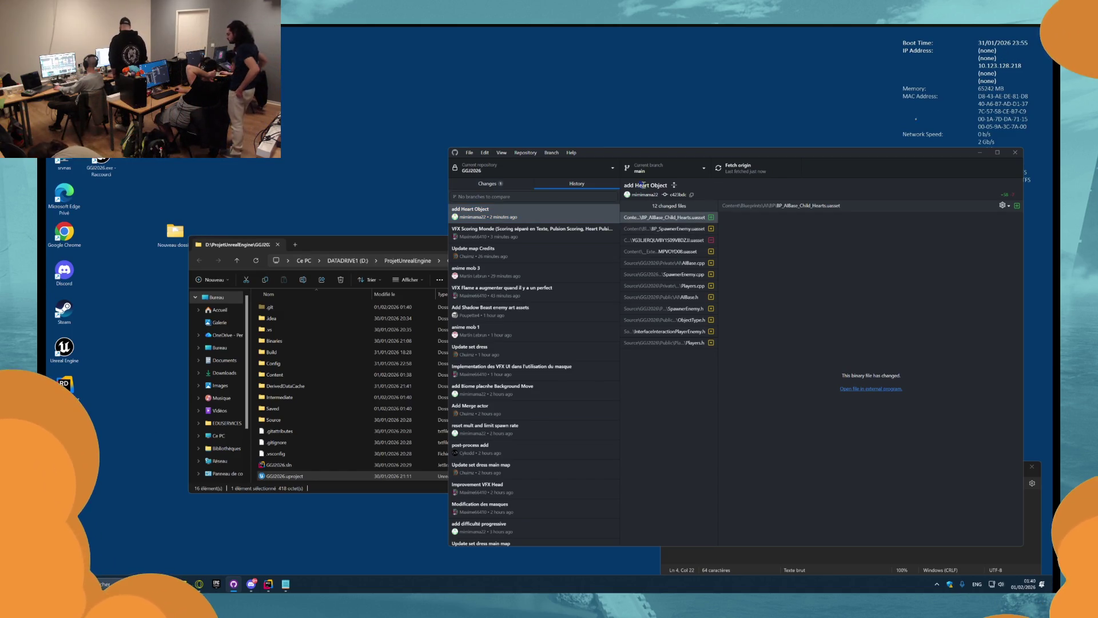
pyautogui.click(650, 250)
pyautogui.click(643, 185)
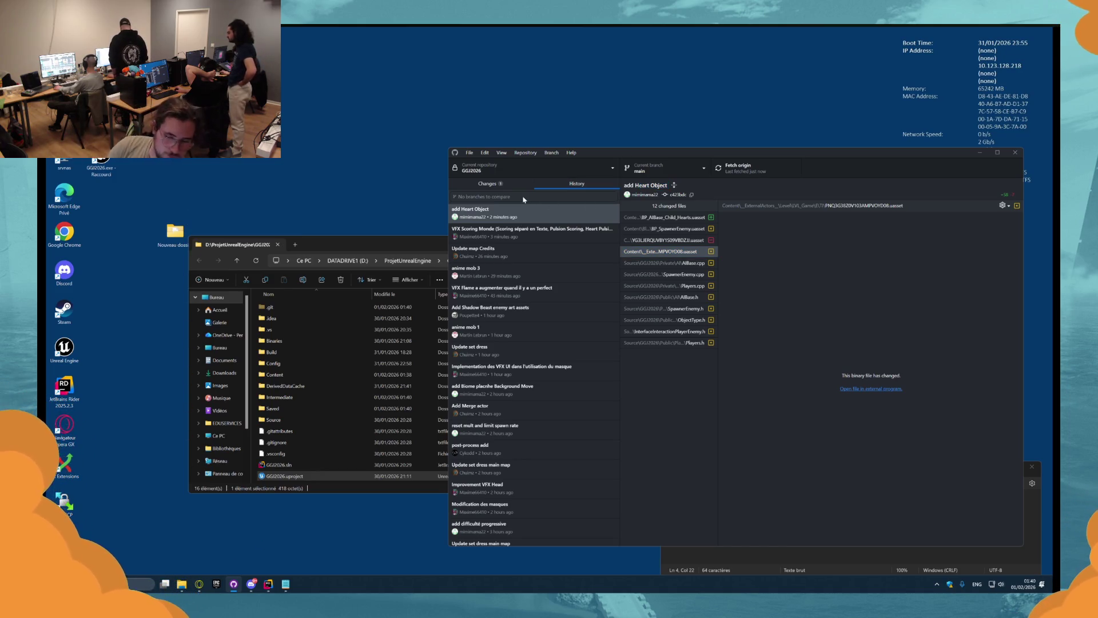
pyautogui.click(489, 184)
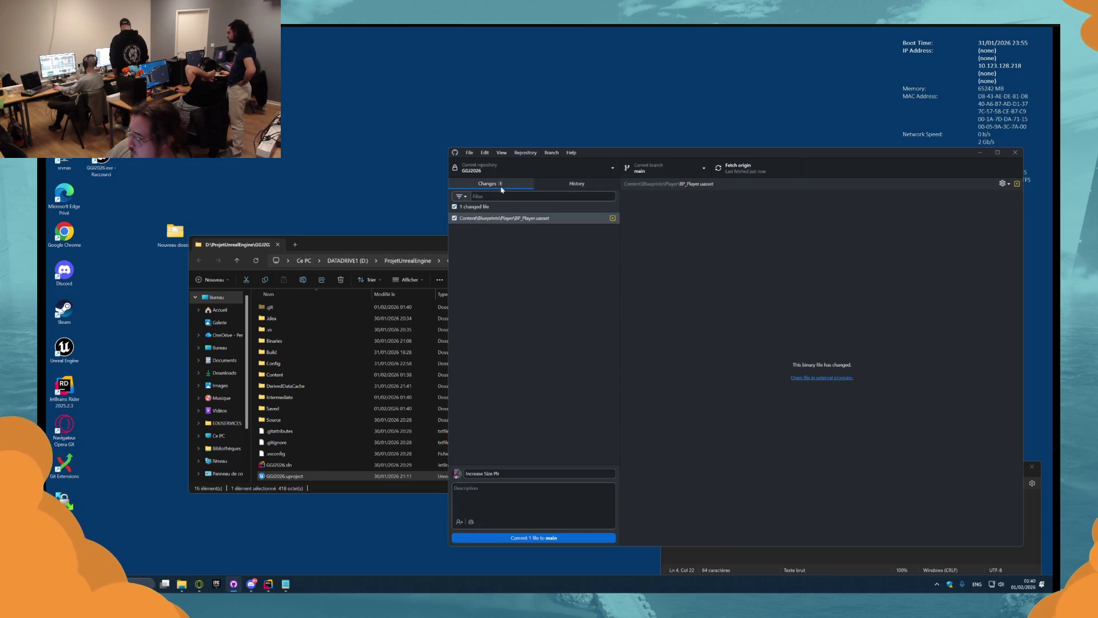
# - Commit BP_Player.uasset to main as 'Increase Size Plr' and select GGJ2026.uproject in File Explorer
pyautogui.click(553, 539)
pyautogui.click(337, 464)
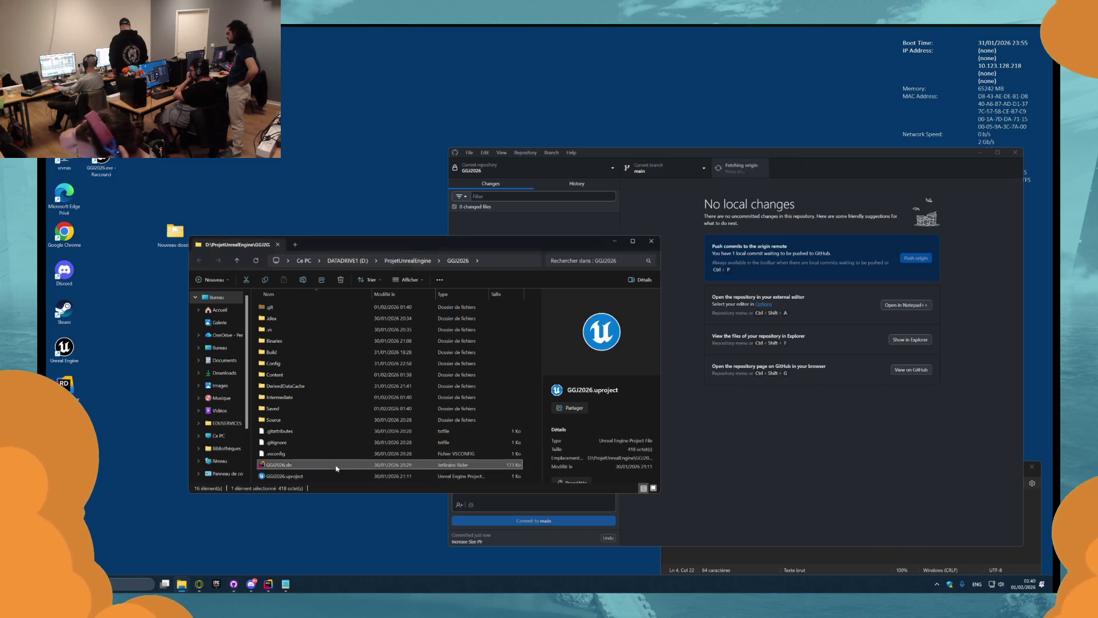
pyautogui.click(337, 476)
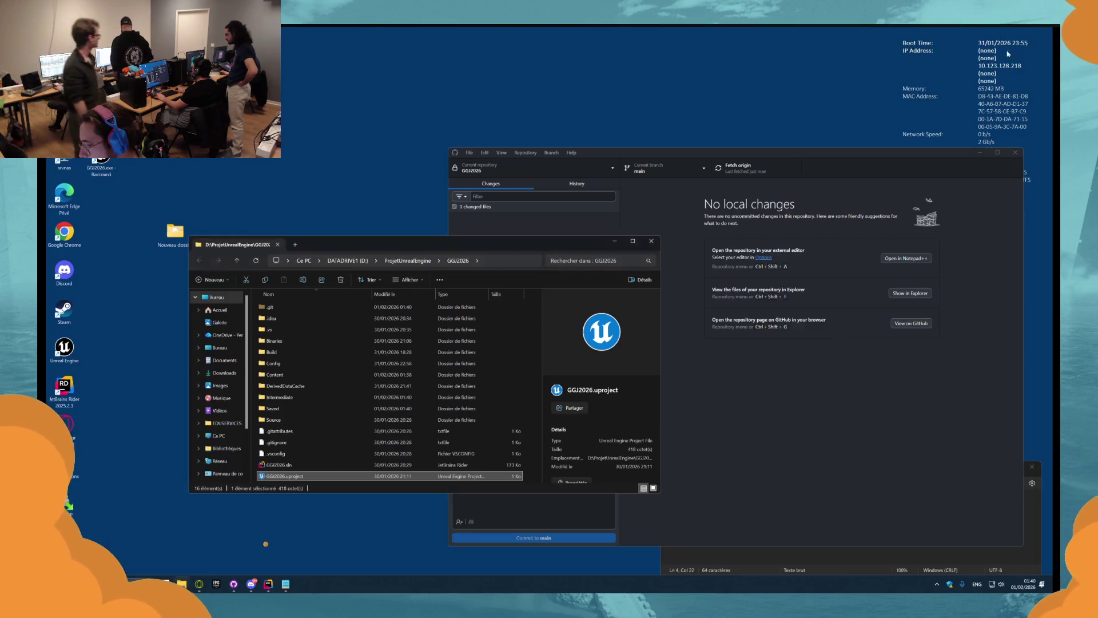
# - Clear all Rider notifications and run the build to launch the game in Unreal
pyautogui.click(267, 582)
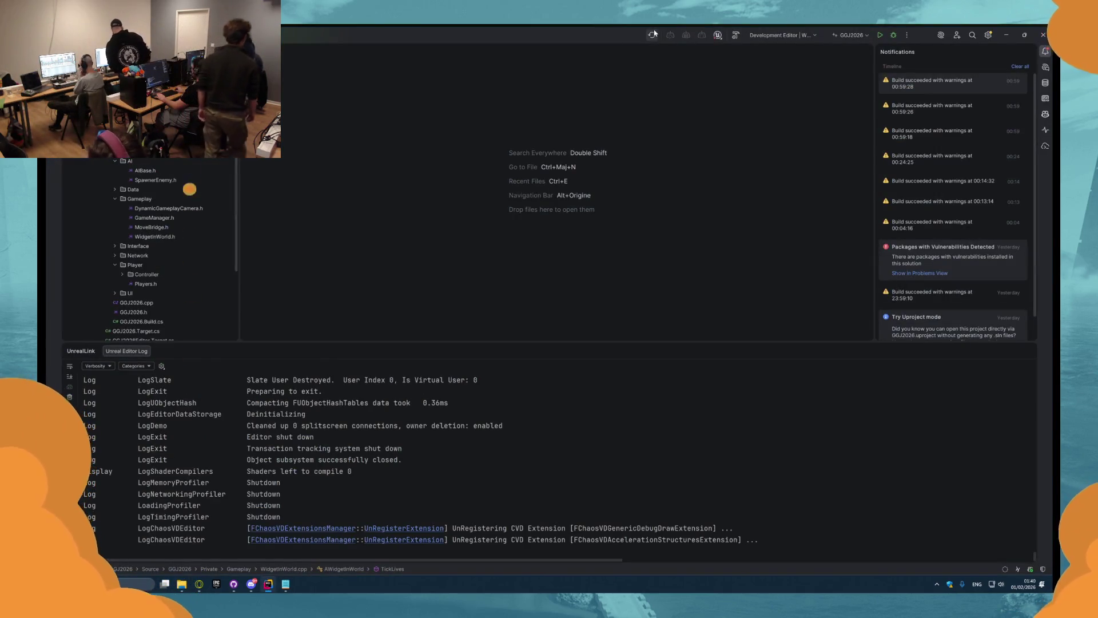
pyautogui.click(1020, 67)
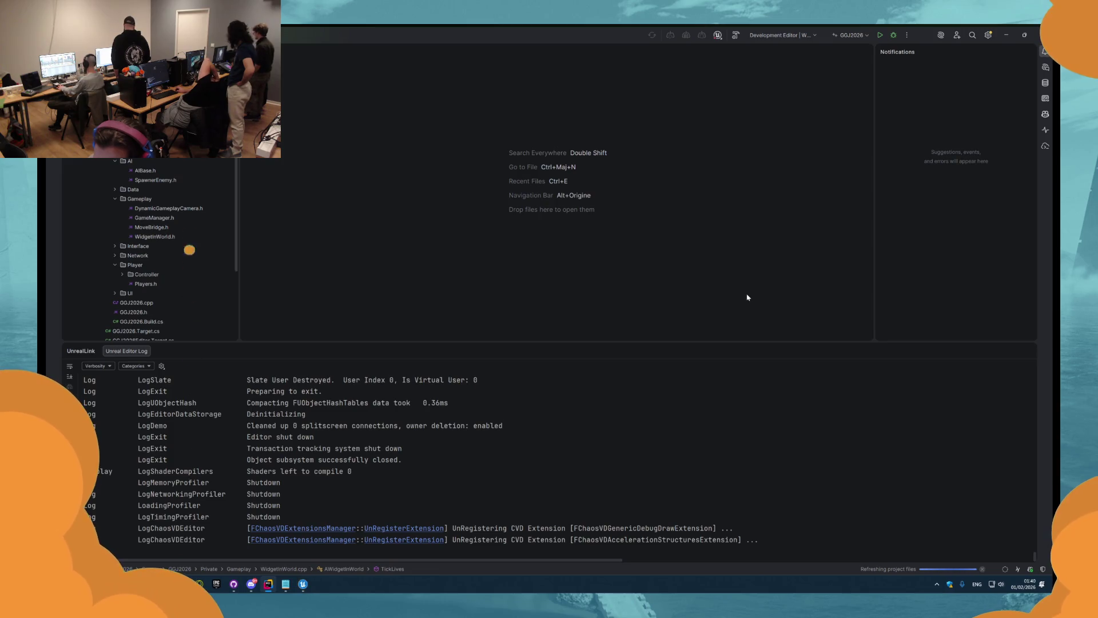
pyautogui.click(736, 35)
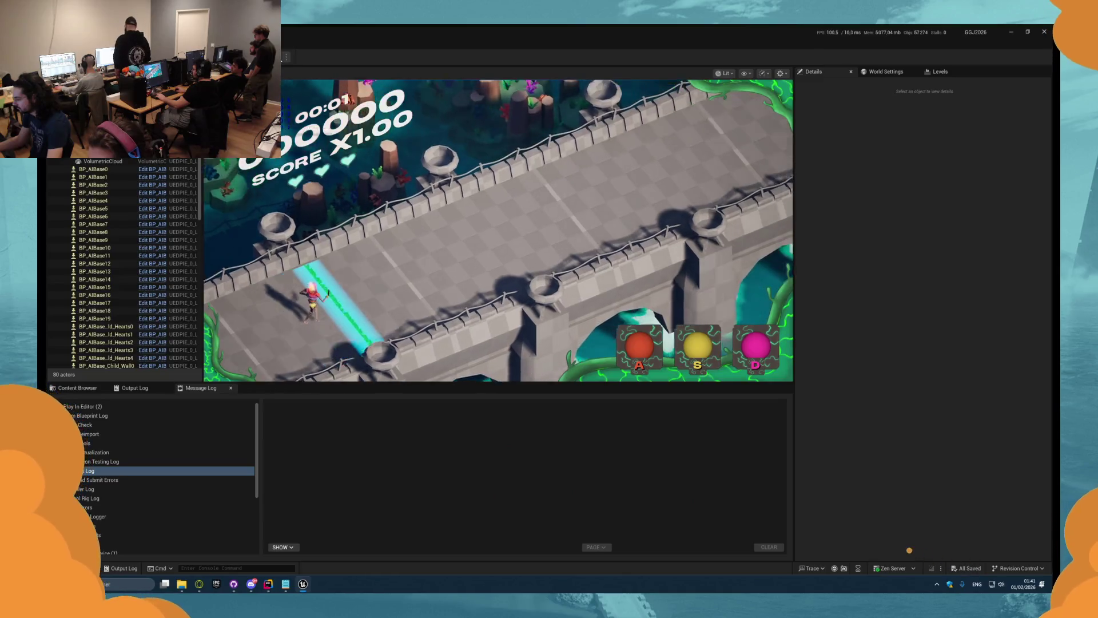
# - Look around the running level with a free camera, then stop it and show the Blueprints/Player assets
pyautogui.press('F8')
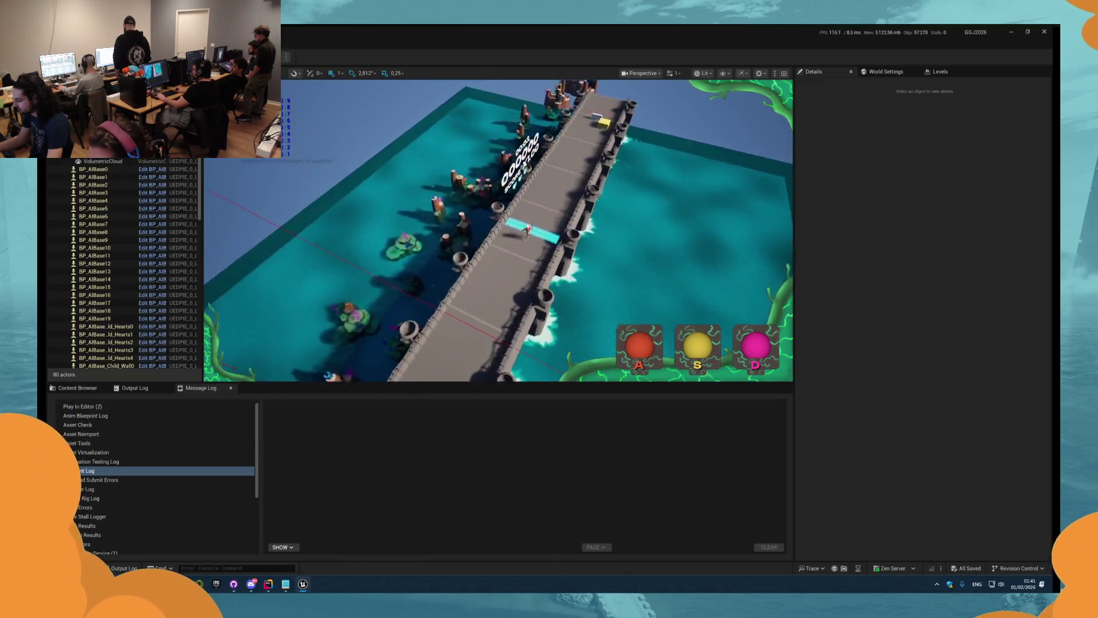
pyautogui.scroll(10, 497, 229)
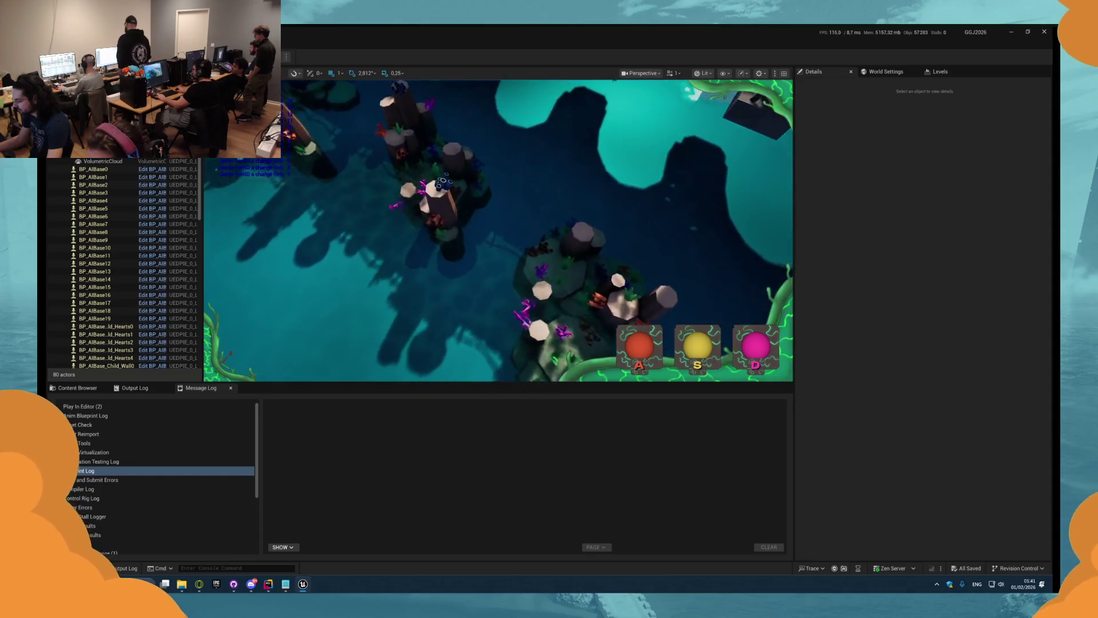
pyautogui.scroll(-10, 497, 229)
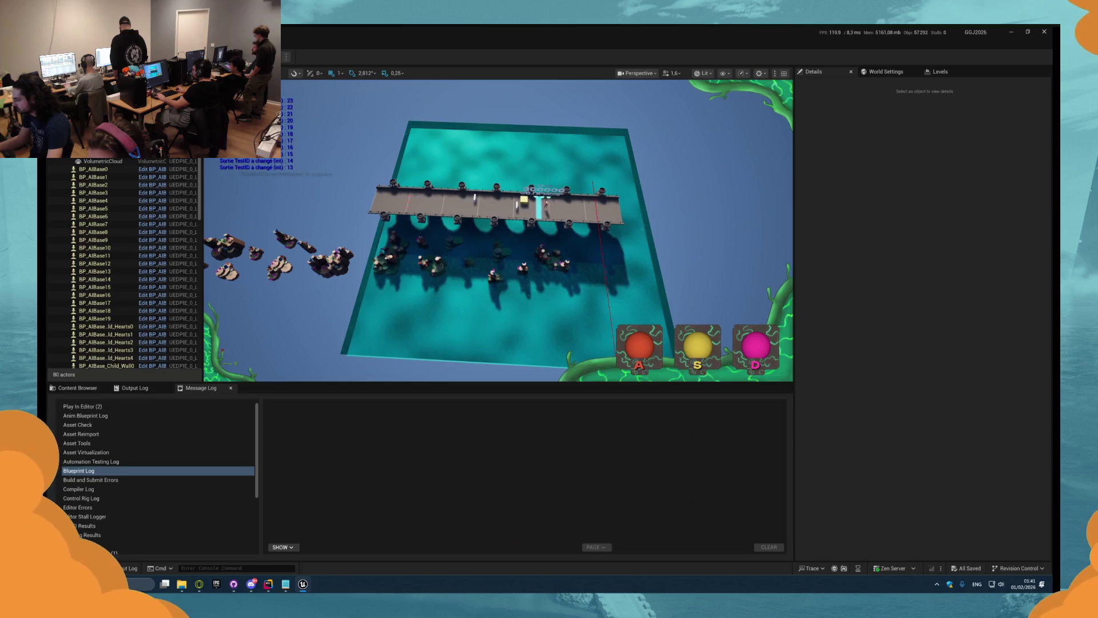
pyautogui.scroll(2, 498, 229)
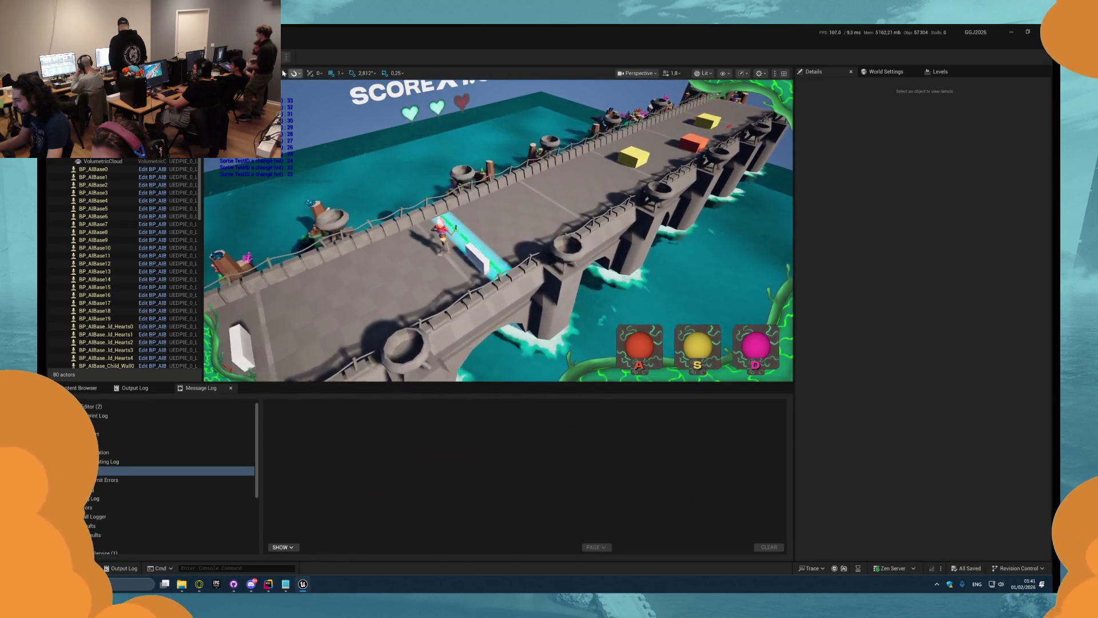
pyautogui.press('F8')
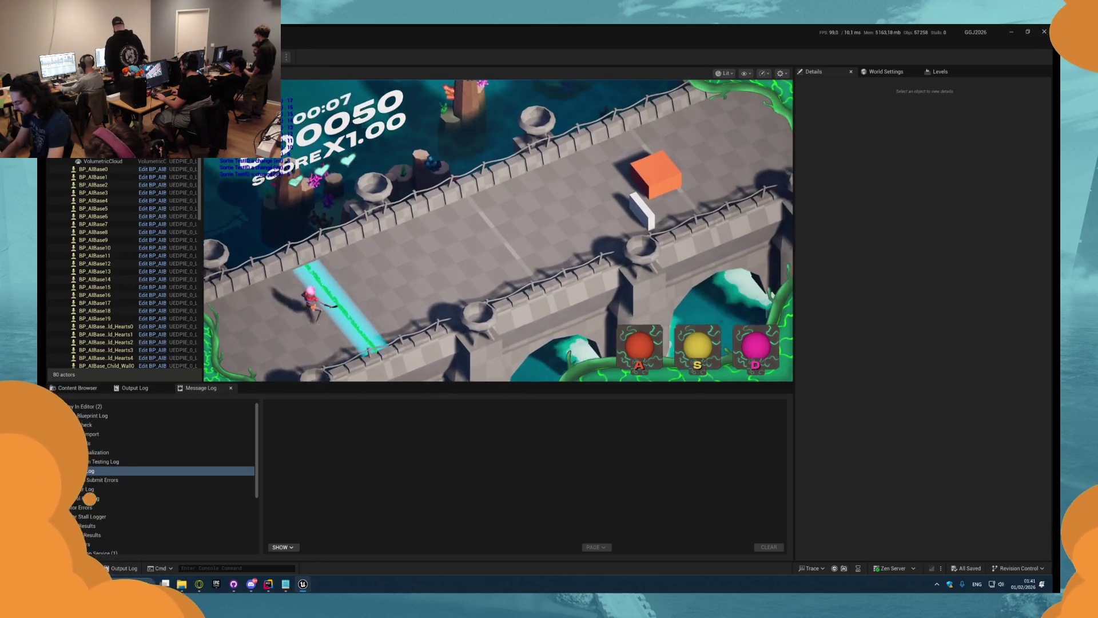
pyautogui.press('Escape')
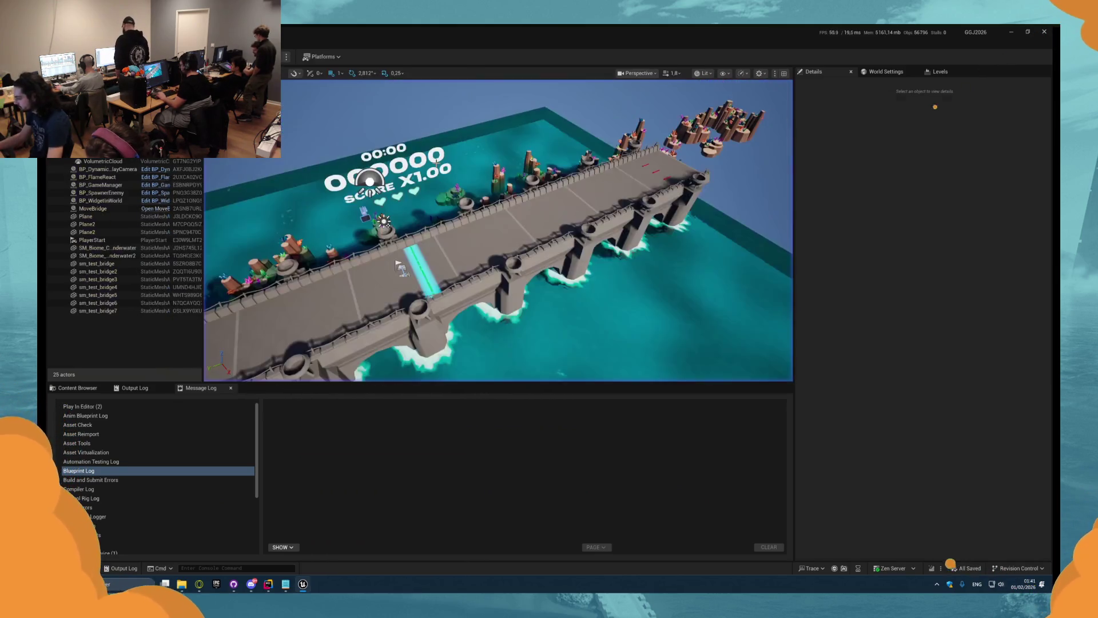
pyautogui.click(79, 390)
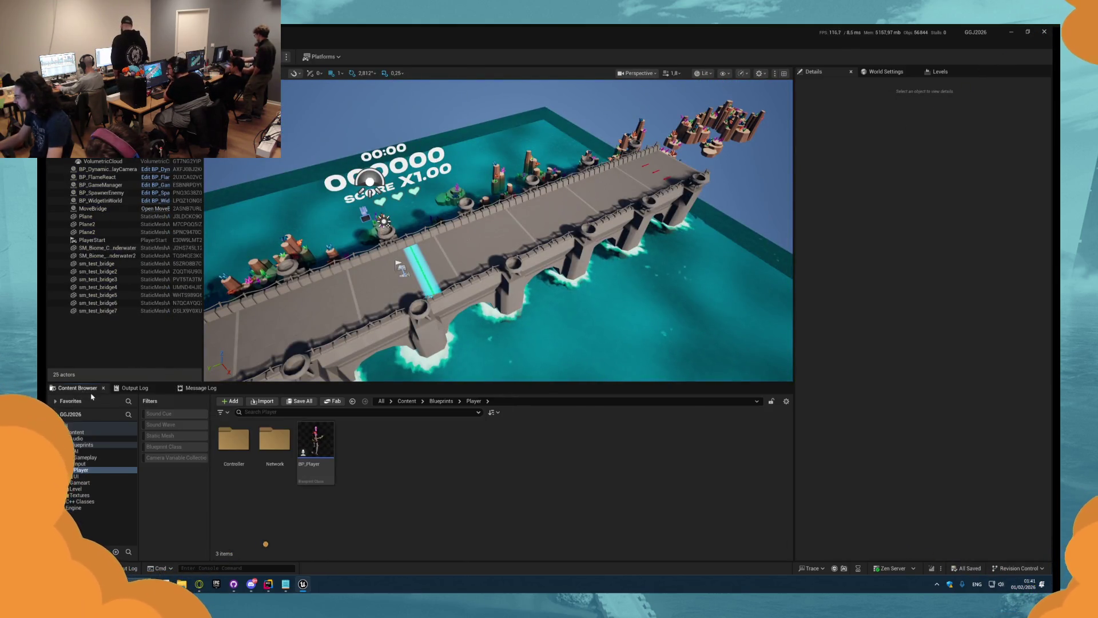
# - Open the Blueprints/AI/BP folder and select BP_AIBase
pyautogui.click(76, 451)
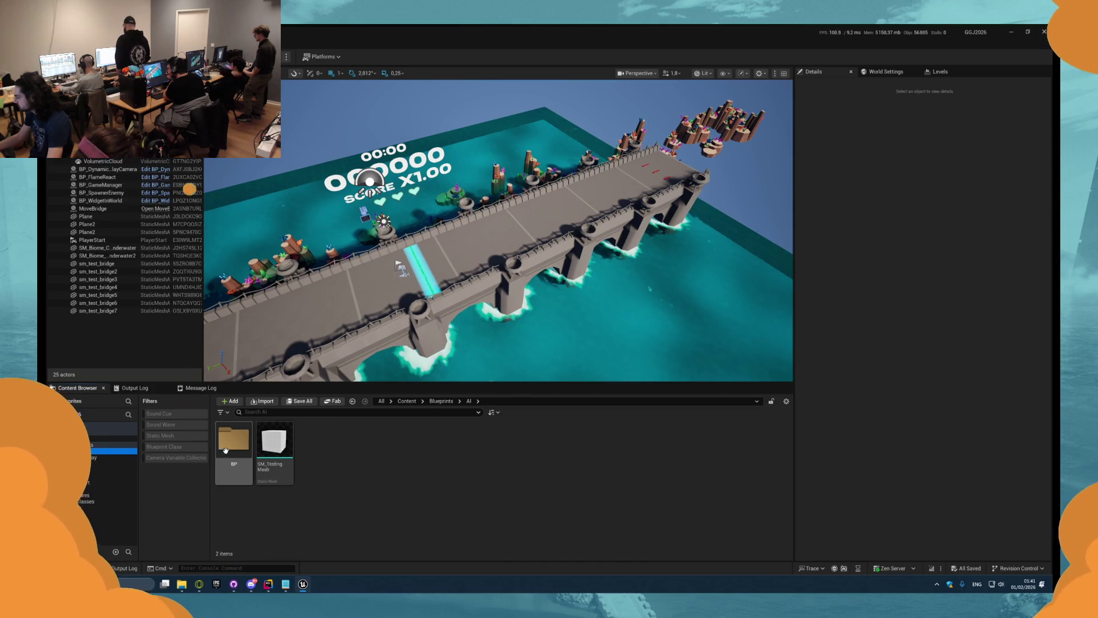
pyautogui.doubleClick(234, 441)
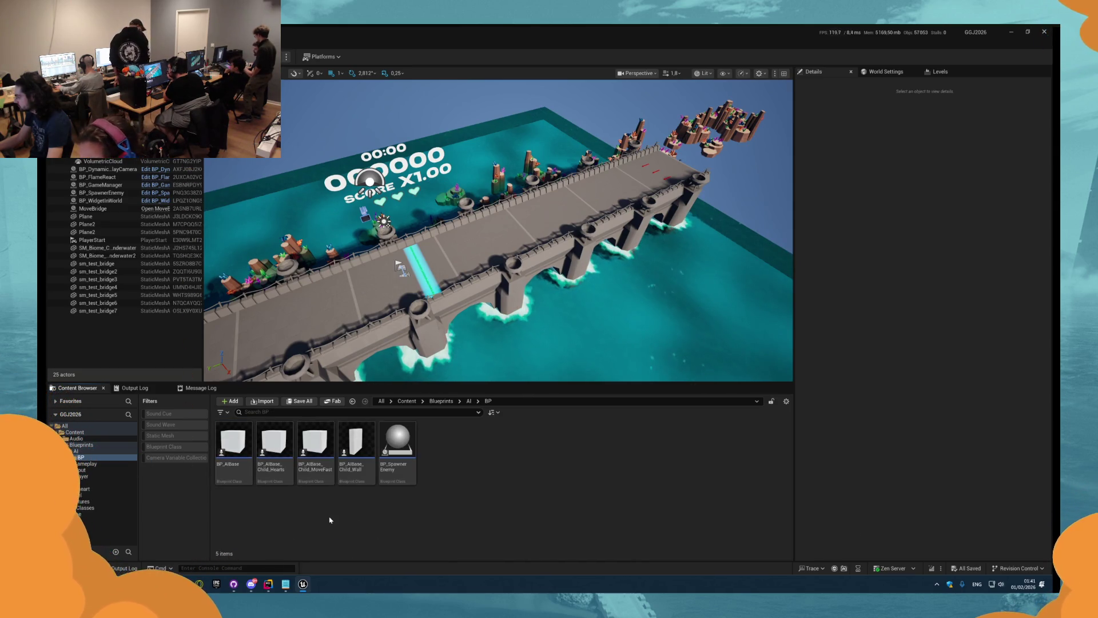
pyautogui.click(240, 461)
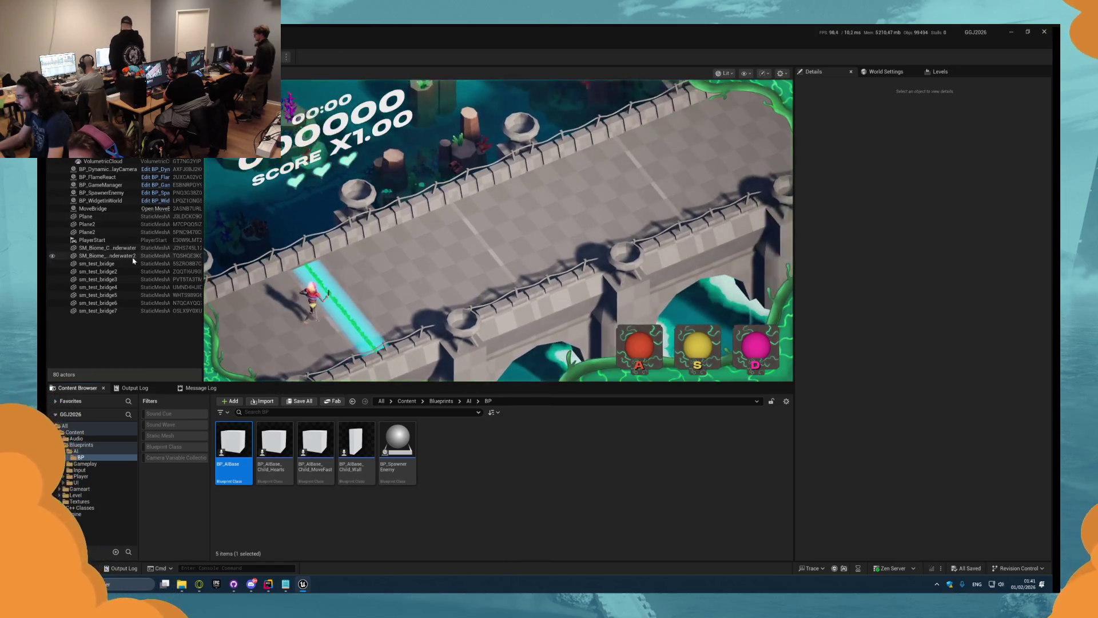
# - Inspect the Wall0, Wall10 and Wall9 AI enemies, stop play, and open BP_AIBase
pyautogui.scroll(-2, 118, 246)
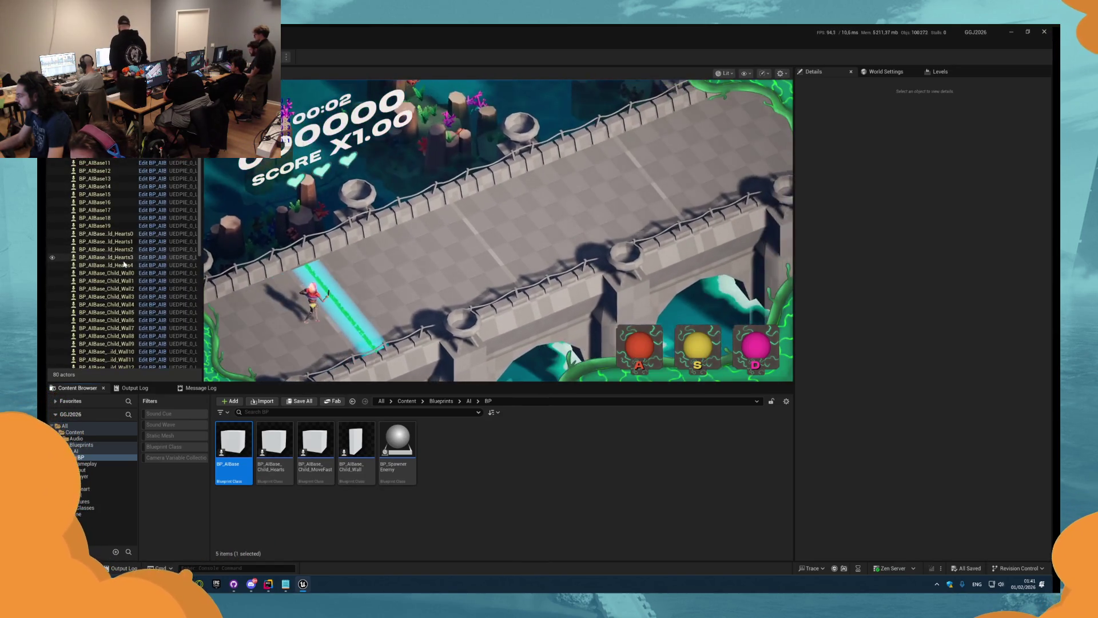
pyautogui.click(120, 274)
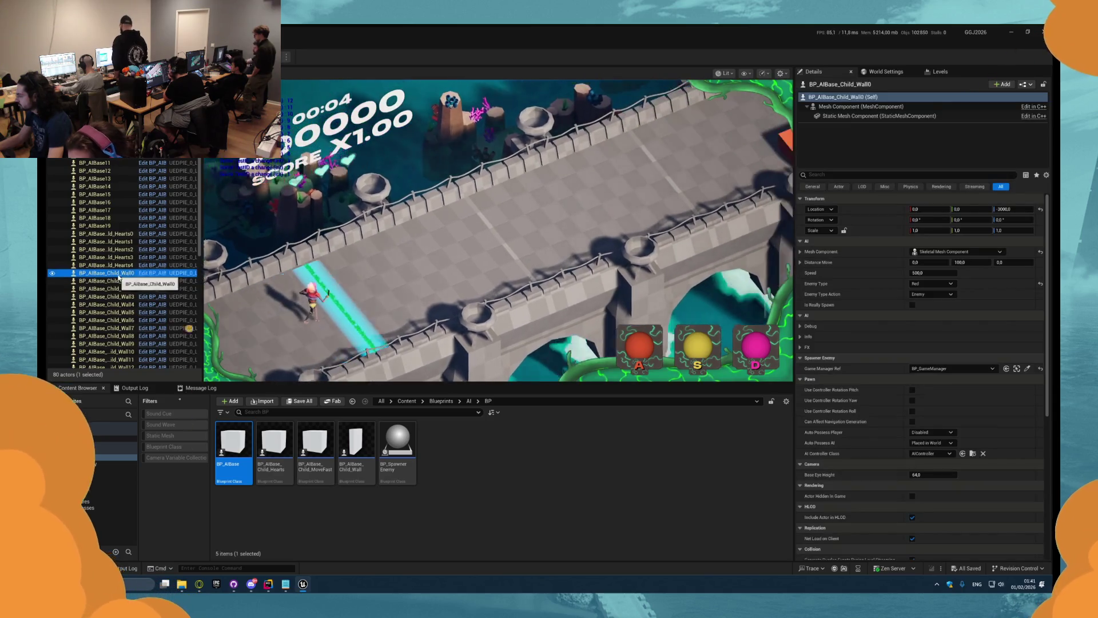
pyautogui.scroll(-5, 121, 317)
pyautogui.scroll(3, 121, 316)
pyautogui.click(119, 314)
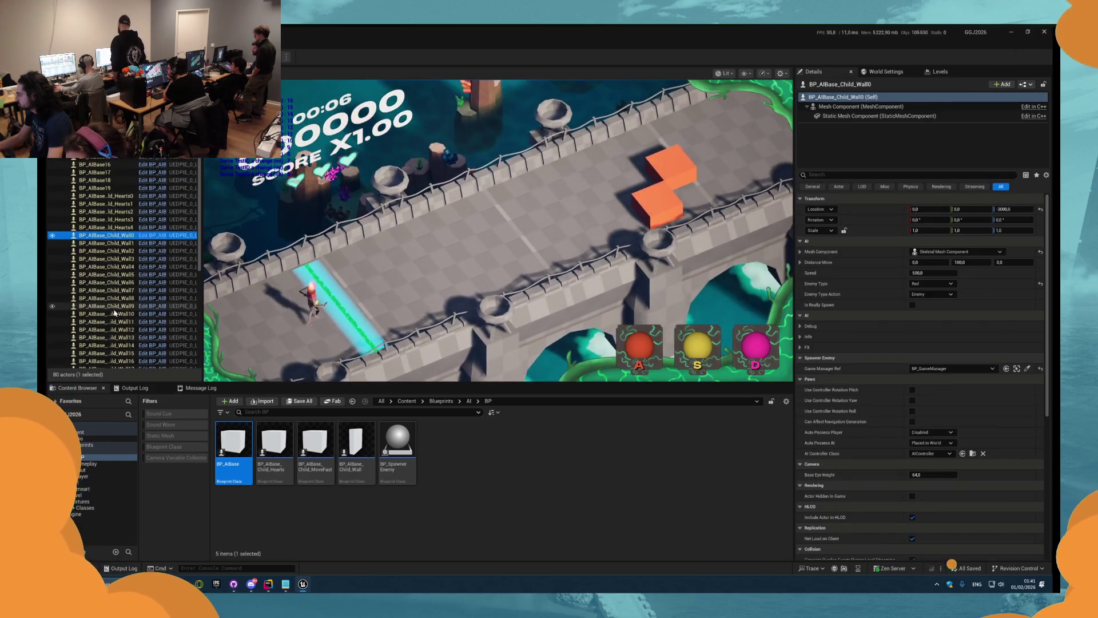
pyautogui.click(119, 306)
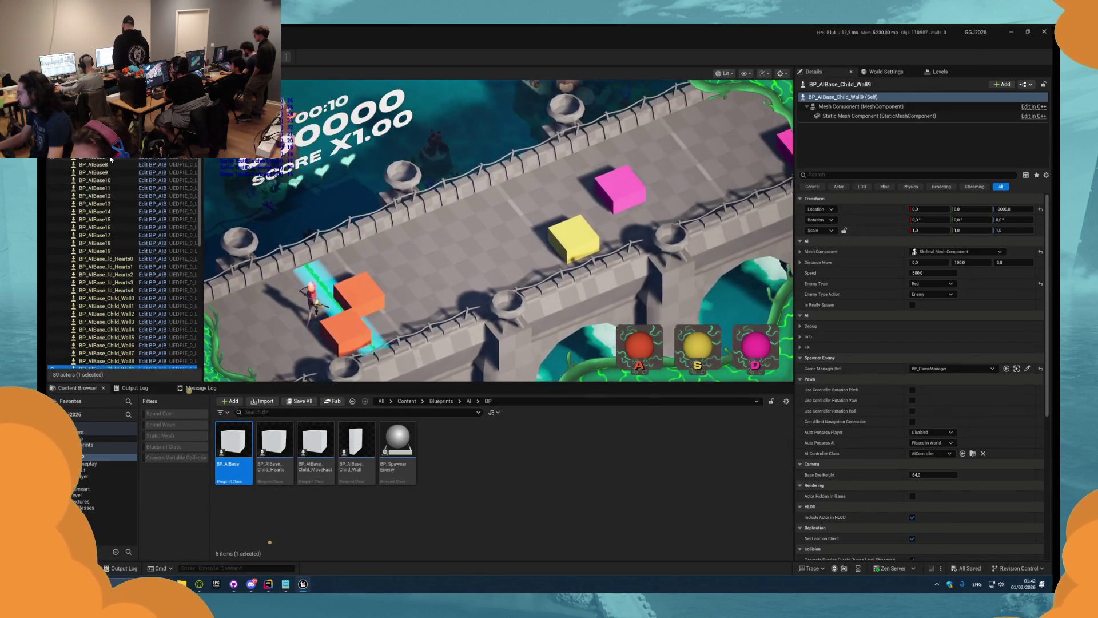
pyautogui.scroll(5, 131, 169)
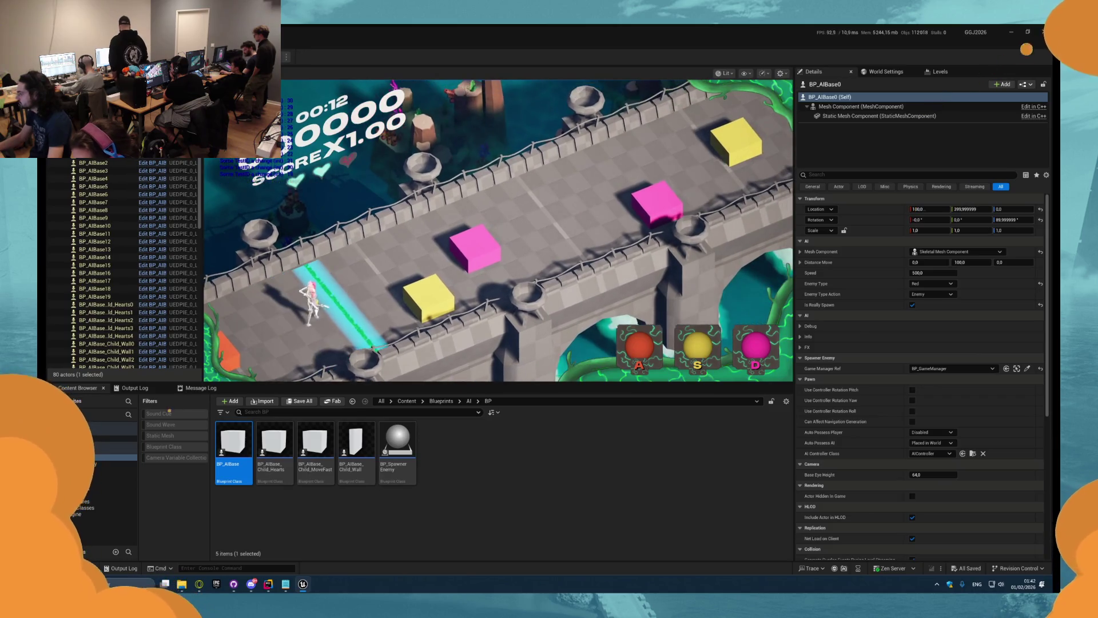
pyautogui.press('Escape')
pyautogui.doubleClick(237, 448)
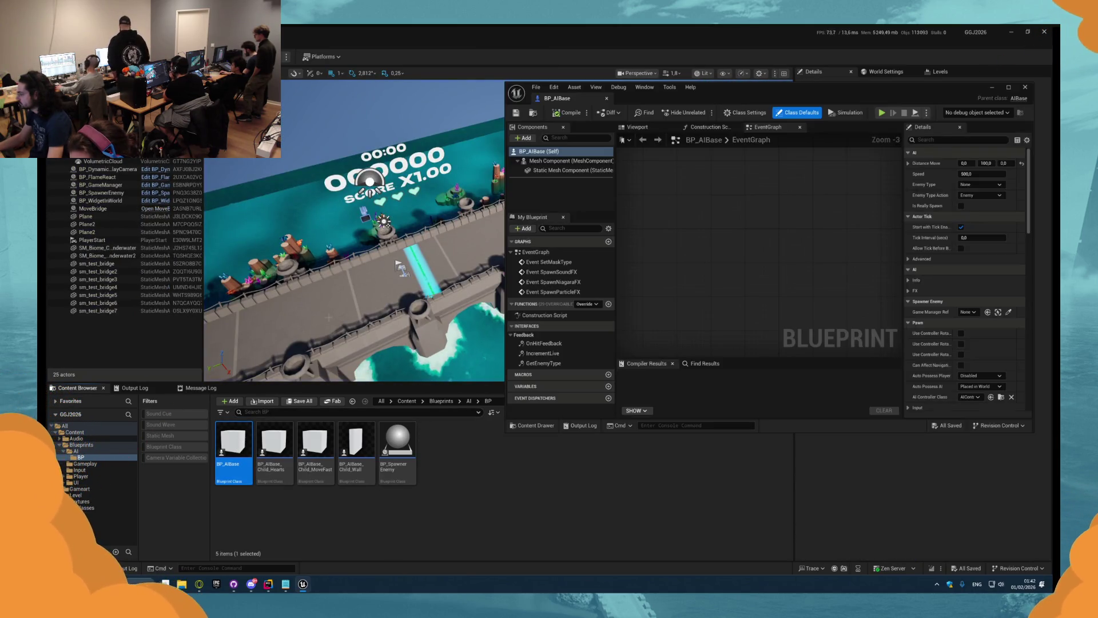
# - Look over BP_AIBase's mask-colour event graph and the Mesh Component's properties
pyautogui.moveTo(570, 100); pyautogui.dragTo(298, 46)
pyautogui.scroll(2, 453, 244)
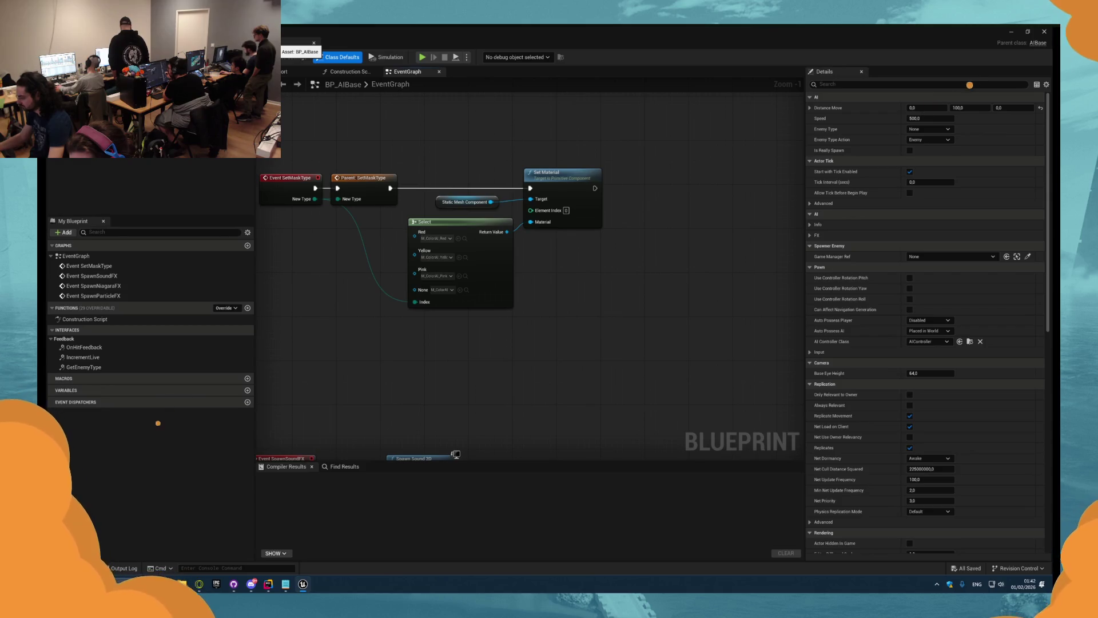
pyautogui.moveTo(459, 128)
pyautogui.mouseDown()
pyautogui.moveTo(393, 146)
pyautogui.moveTo(435, 176)
pyautogui.mouseUp()
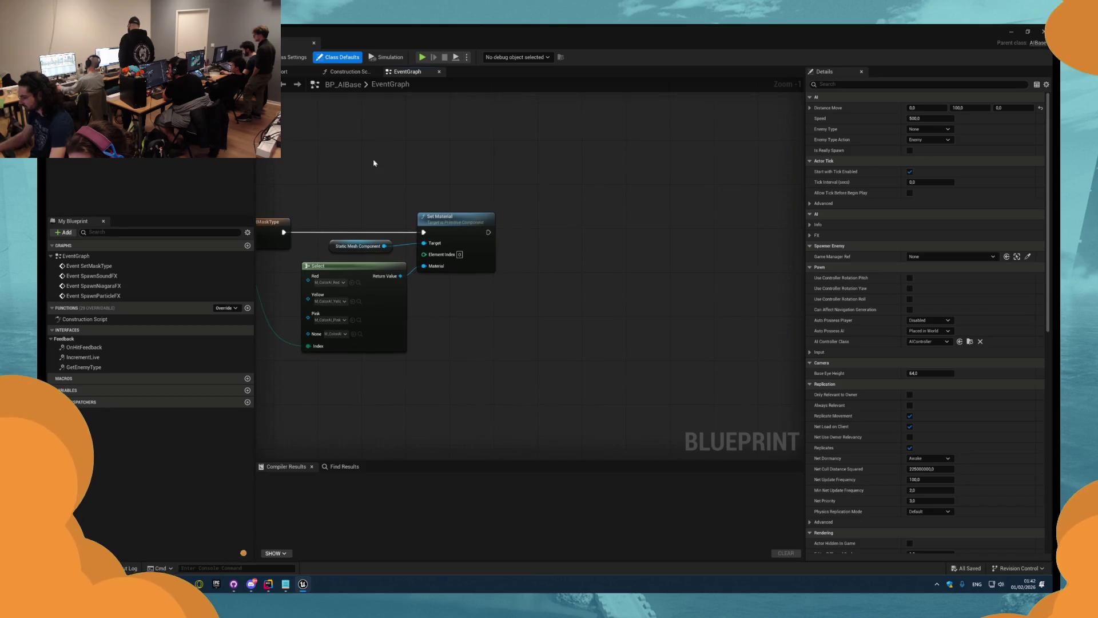
pyautogui.click(358, 246)
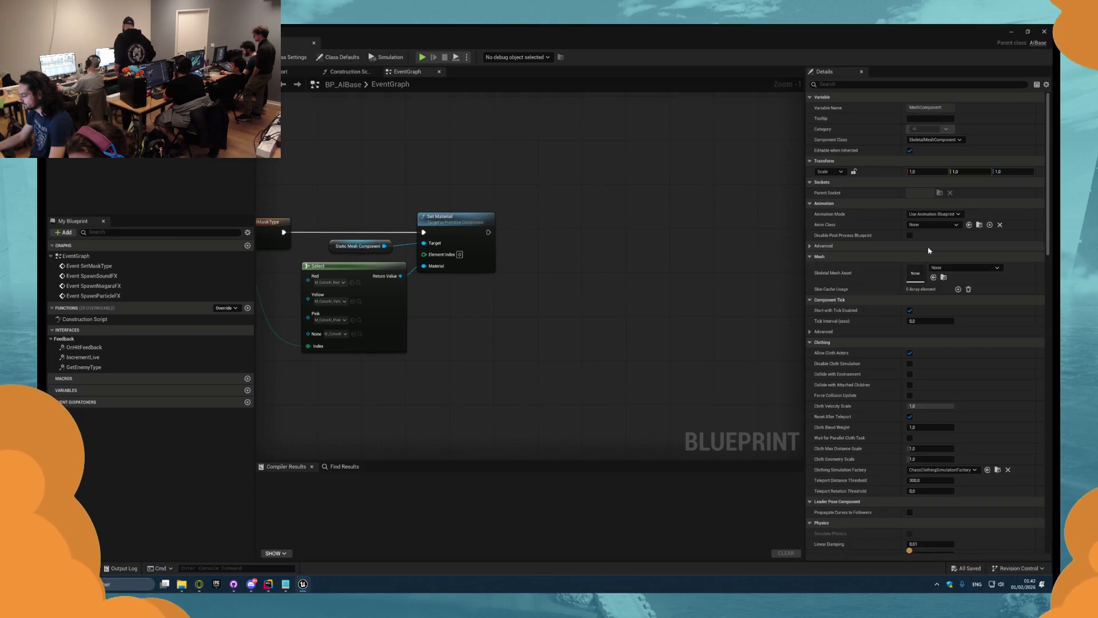
# - Return to the level editor and browse into the Gameart asset folder
pyautogui.hotkey('ctrl', 'Tab')
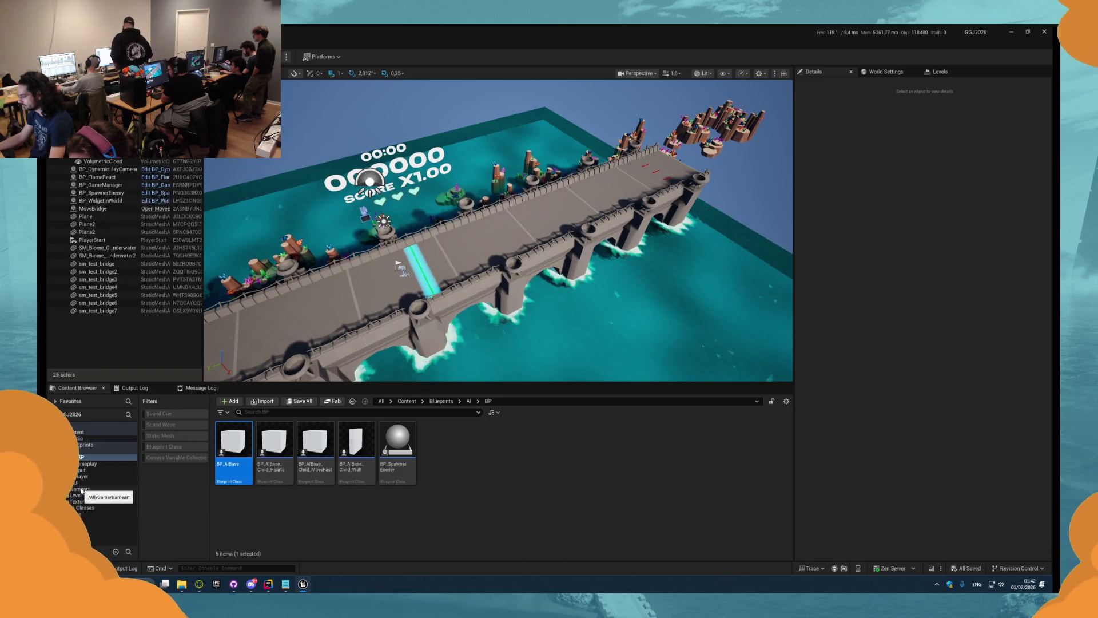
pyautogui.click(82, 489)
pyautogui.press('Down')
pyautogui.press('Down')
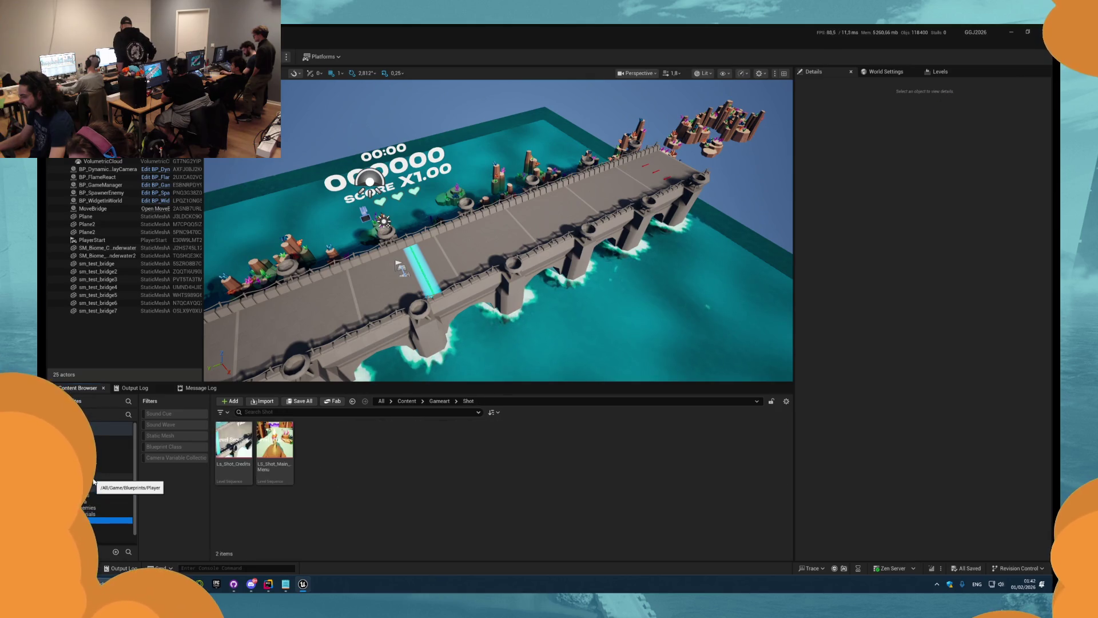
# - Open mob_2_walk_cycle from Gameart/Ennemies/mesh and orbit around the skeletal mesh
pyautogui.press('Down')
pyautogui.press('Down')
pyautogui.press('Down')
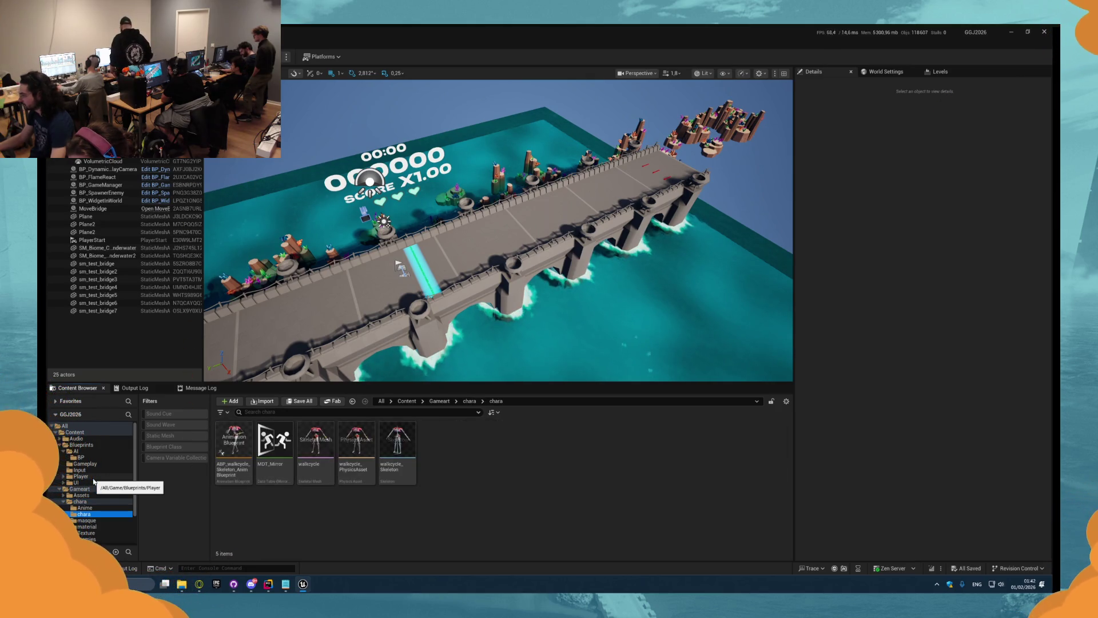
pyautogui.press('Down')
pyautogui.press('Down')
pyautogui.press('Down')
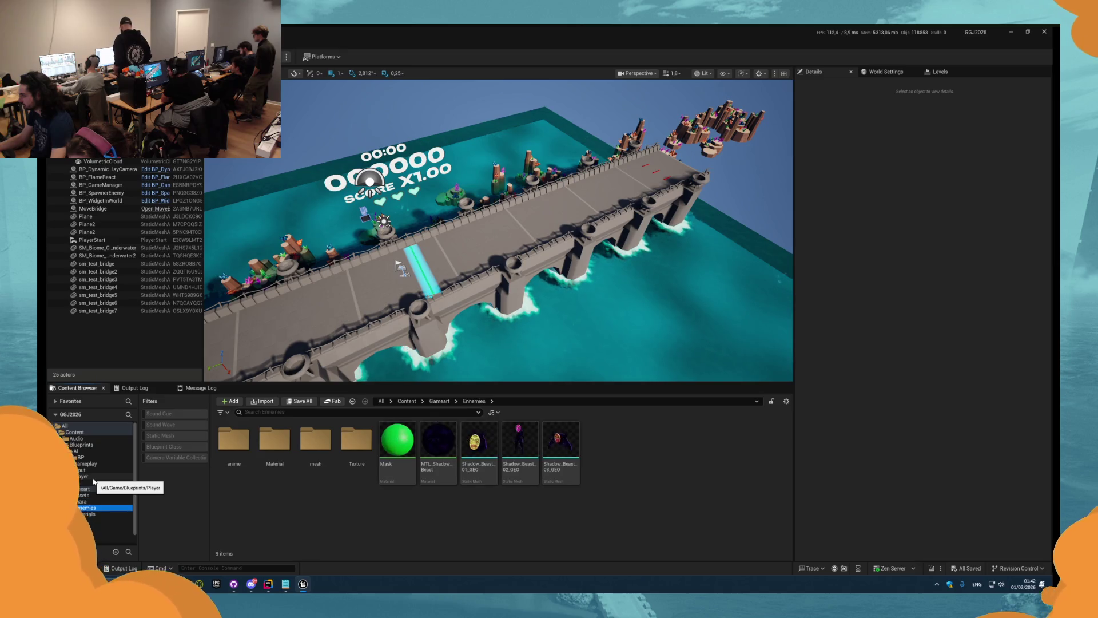
pyautogui.press('Down')
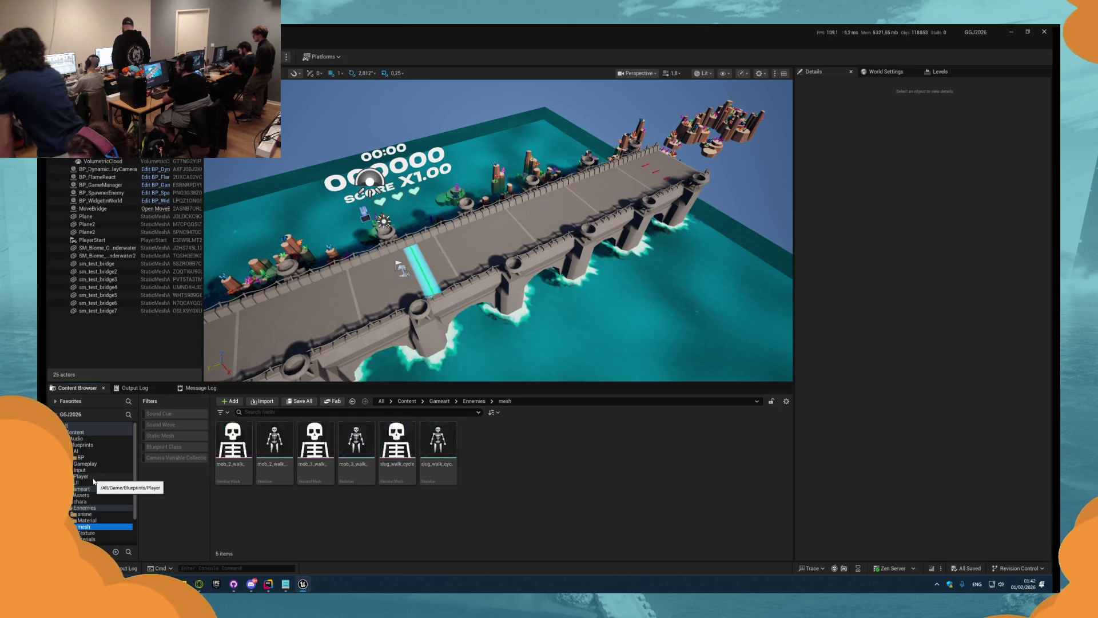
pyautogui.doubleClick(233, 441)
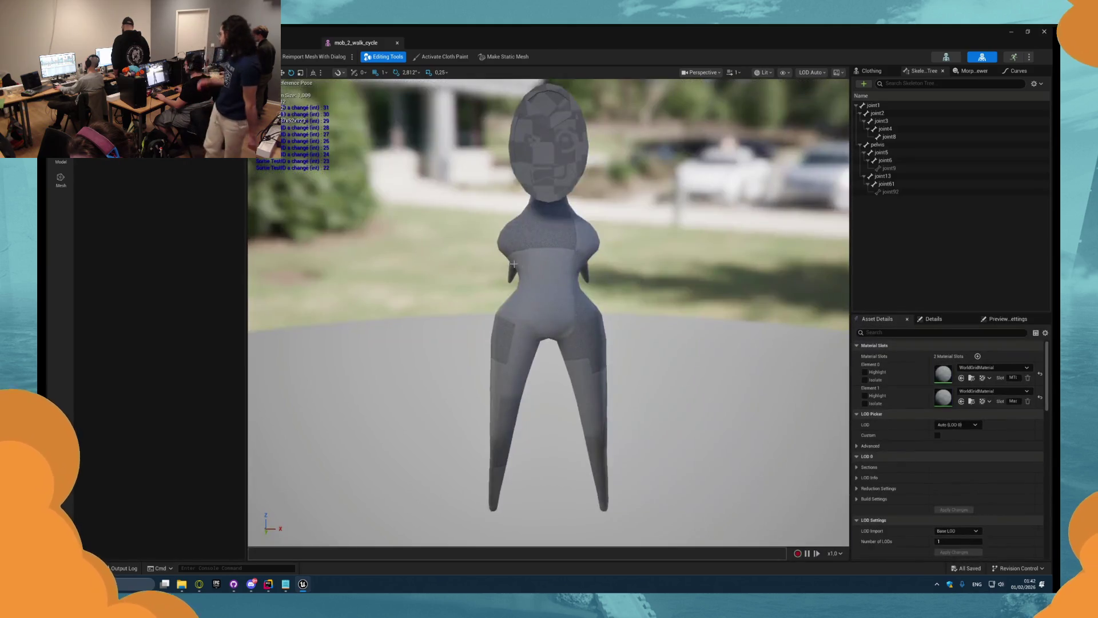
pyautogui.moveTo(343, 351)
pyautogui.mouseDown()
pyautogui.moveTo(530, 267)
pyautogui.moveTo(427, 155)
pyautogui.mouseUp()
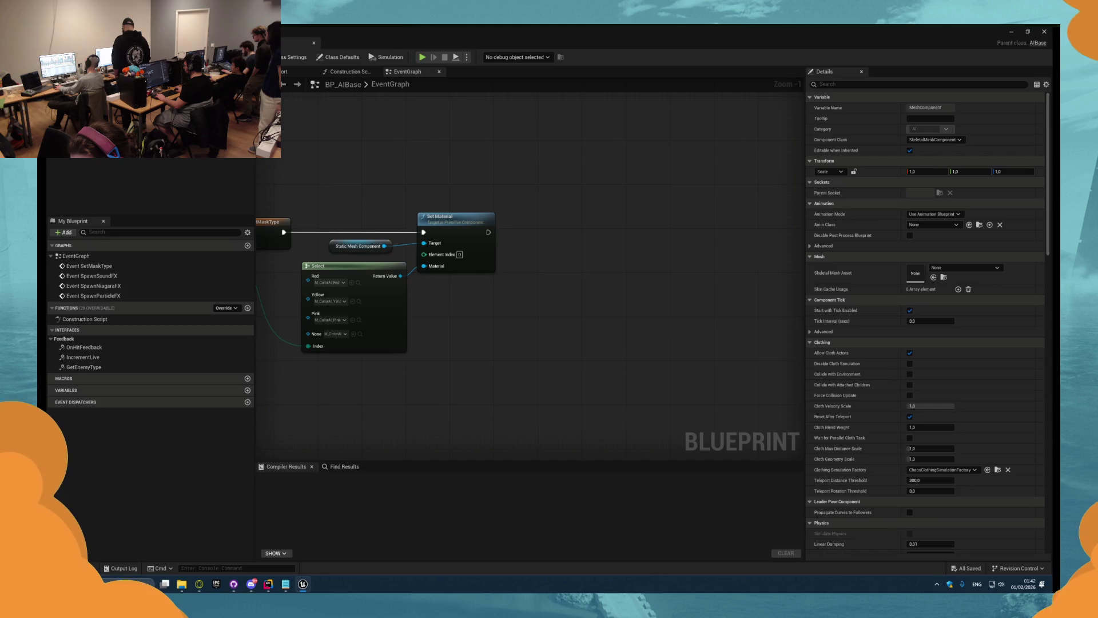
pyautogui.scroll(-2, 576, 200)
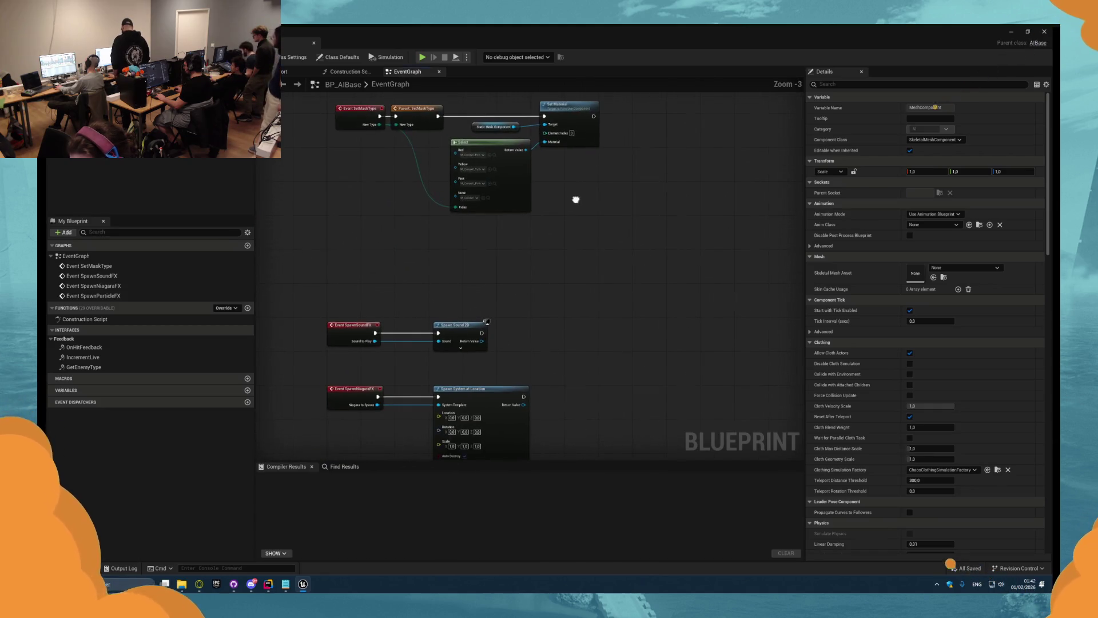
# - Place a Mesh Component getter beside Set Material and search its 'set' actions
pyautogui.moveTo(552, 307); pyautogui.dragTo(522, 250)
pyautogui.moveTo(535, 205)
pyautogui.mouseDown()
pyautogui.moveTo(500, 346)
pyautogui.moveTo(539, 264)
pyautogui.moveTo(530, 322)
pyautogui.mouseUp()
pyautogui.scroll(3, 539, 312)
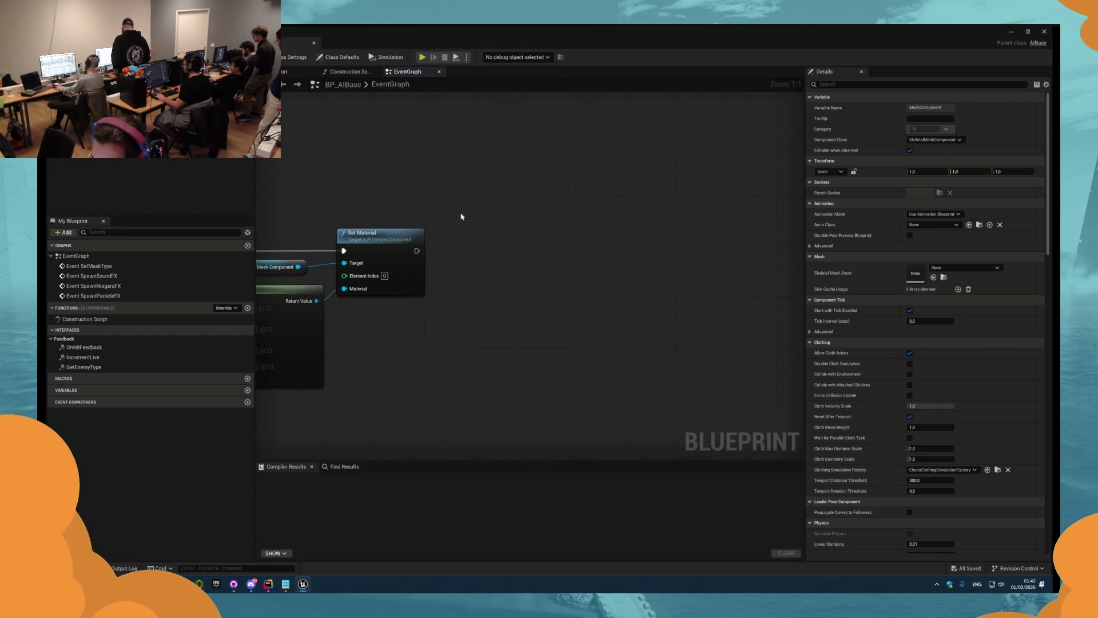
pyautogui.moveTo(531, 247); pyautogui.dragTo(505, 231)
pyautogui.moveTo(257, 129)
pyautogui.mouseDown()
pyautogui.moveTo(451, 207)
pyautogui.moveTo(526, 210)
pyautogui.mouseUp()
pyautogui.write('set')
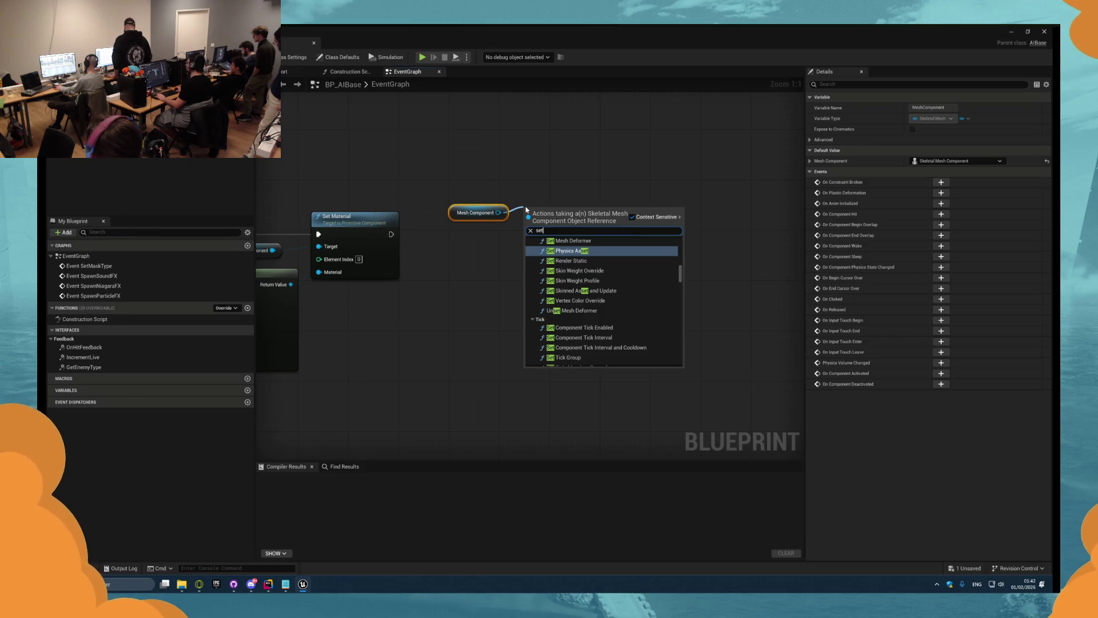
pyautogui.click(526, 201)
pyautogui.moveTo(504, 212); pyautogui.dragTo(541, 203)
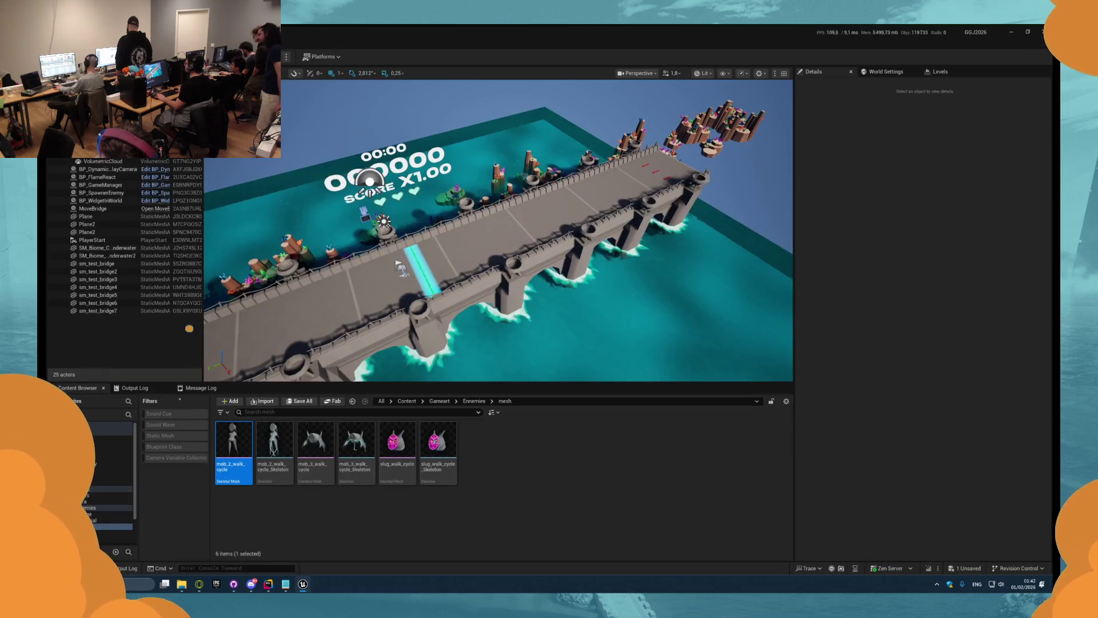
# - In the running level, select an enemy and open its BP_AIBase Blueprint
pyautogui.press('F8')
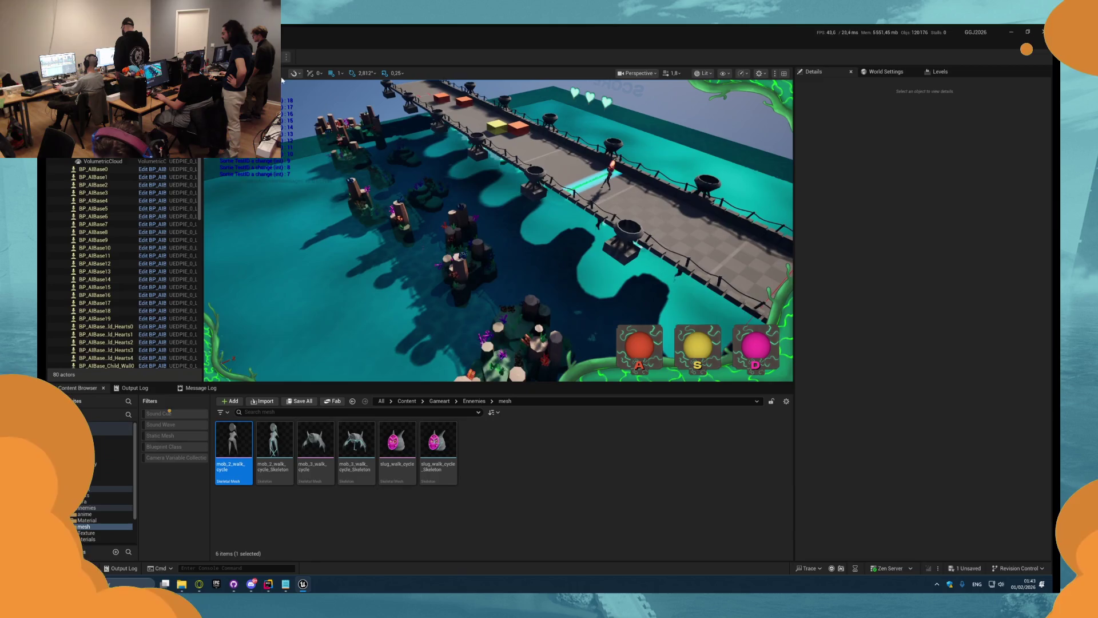
pyautogui.click(431, 203)
pyautogui.hotkey('ctrl', 'e')
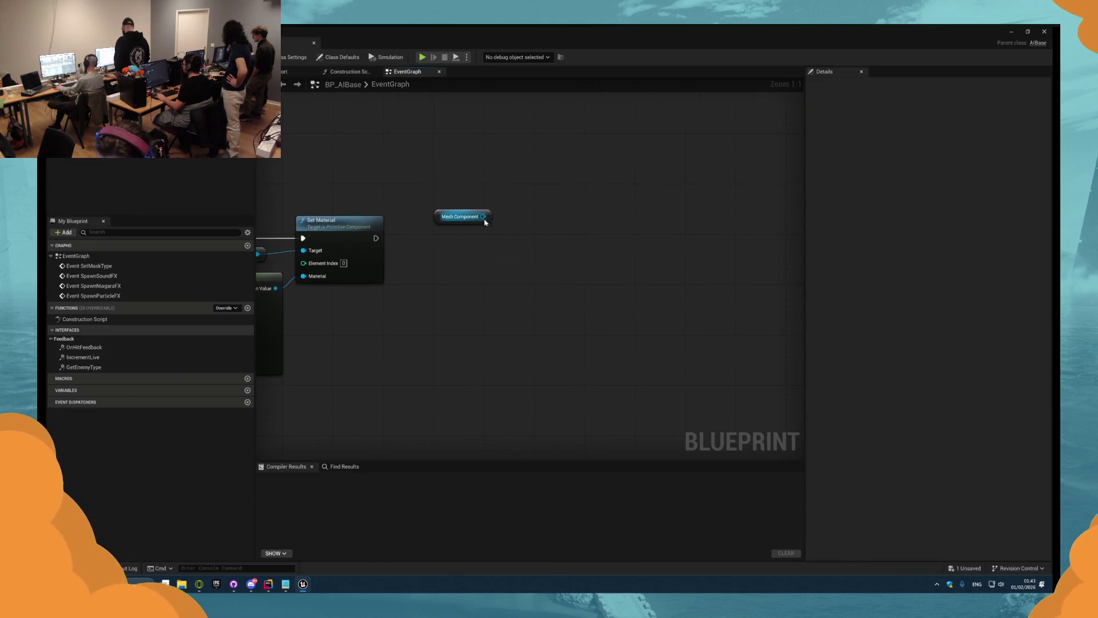
# - Add a Set Skeletal Mesh Asset node from Mesh Component and place the component above it
pyautogui.moveTo(477, 218); pyautogui.dragTo(535, 215)
pyautogui.write('set')
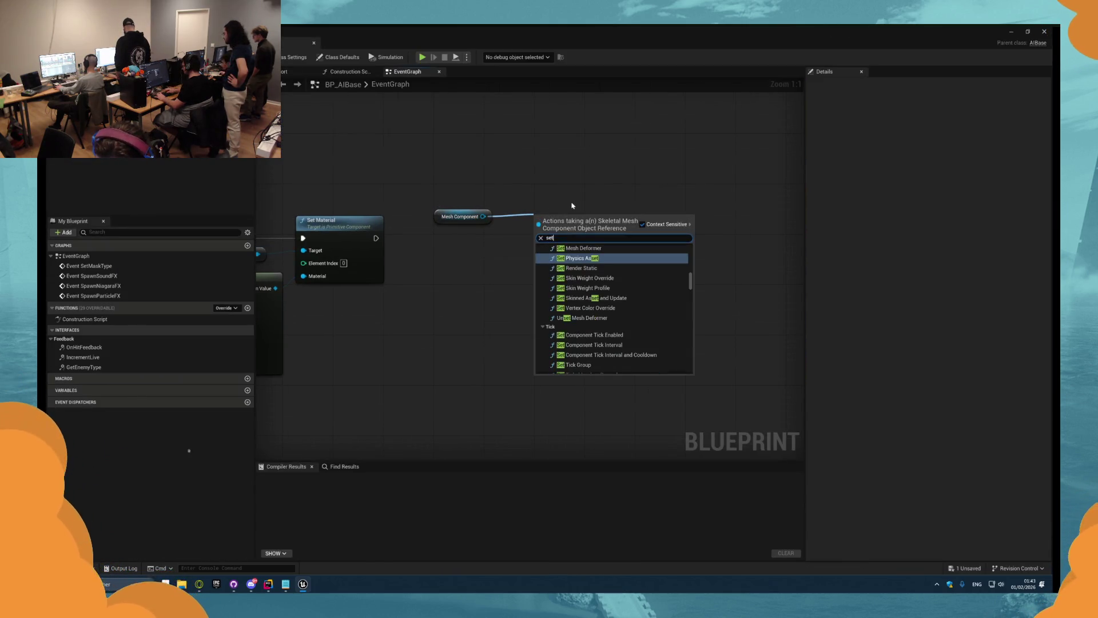
pyautogui.write('kelet')
pyautogui.press('Return')
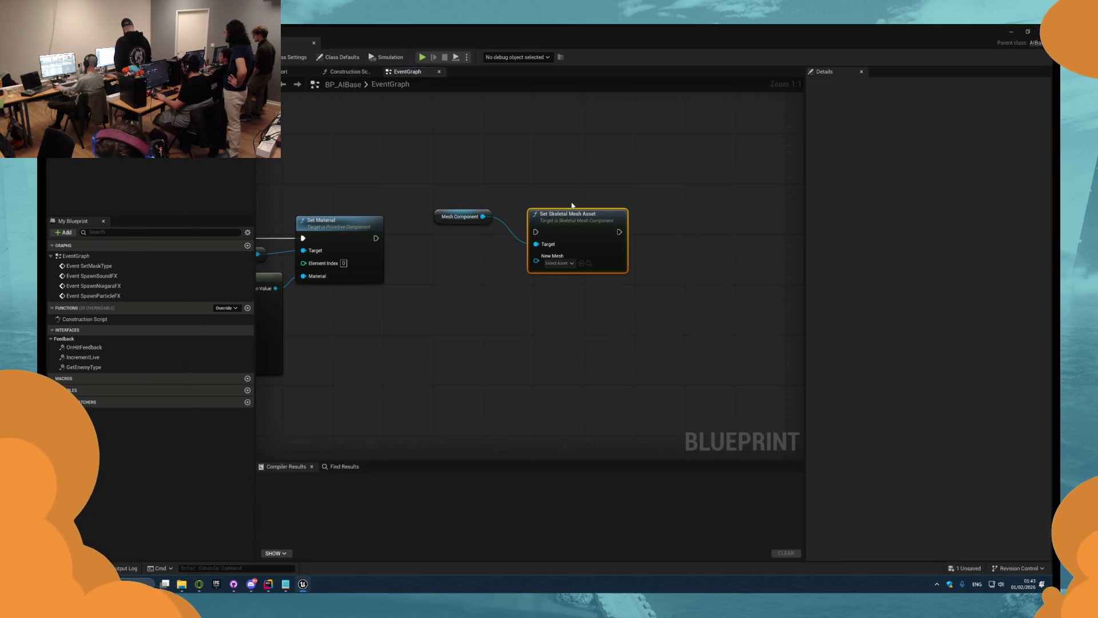
pyautogui.moveTo(442, 221)
pyautogui.mouseDown()
pyautogui.moveTo(491, 204)
pyautogui.moveTo(531, 213)
pyautogui.mouseUp()
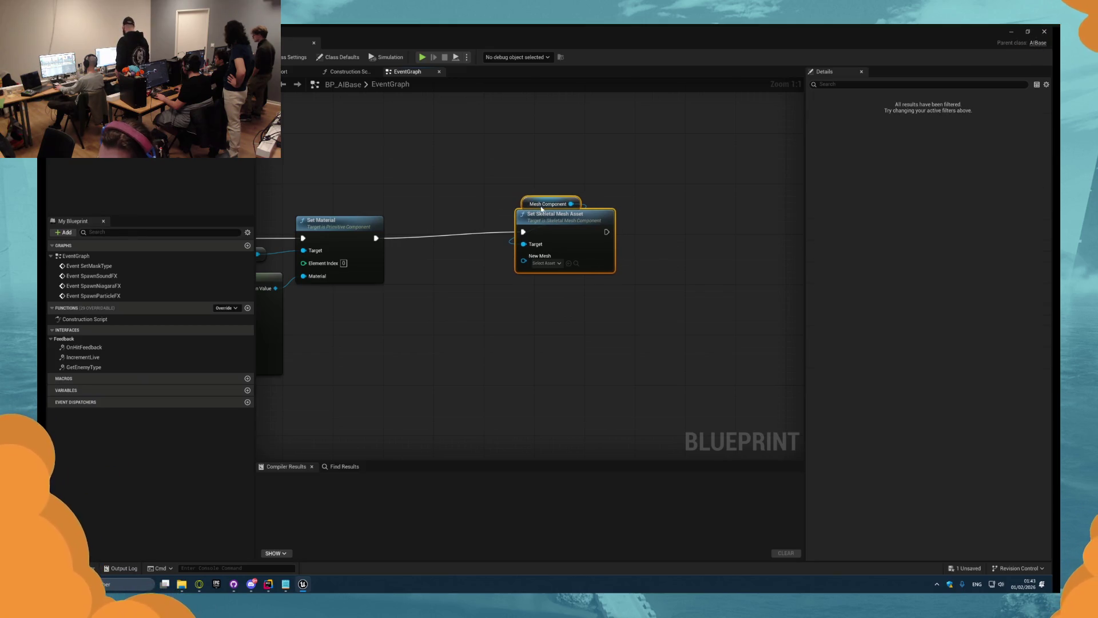
pyautogui.click(547, 208)
# - Feed the New Mesh input with a Select node and frame the Set Material and Select nodes
pyautogui.moveTo(526, 276)
pyautogui.mouseDown()
pyautogui.moveTo(564, 241)
pyautogui.moveTo(564, 293)
pyautogui.mouseUp()
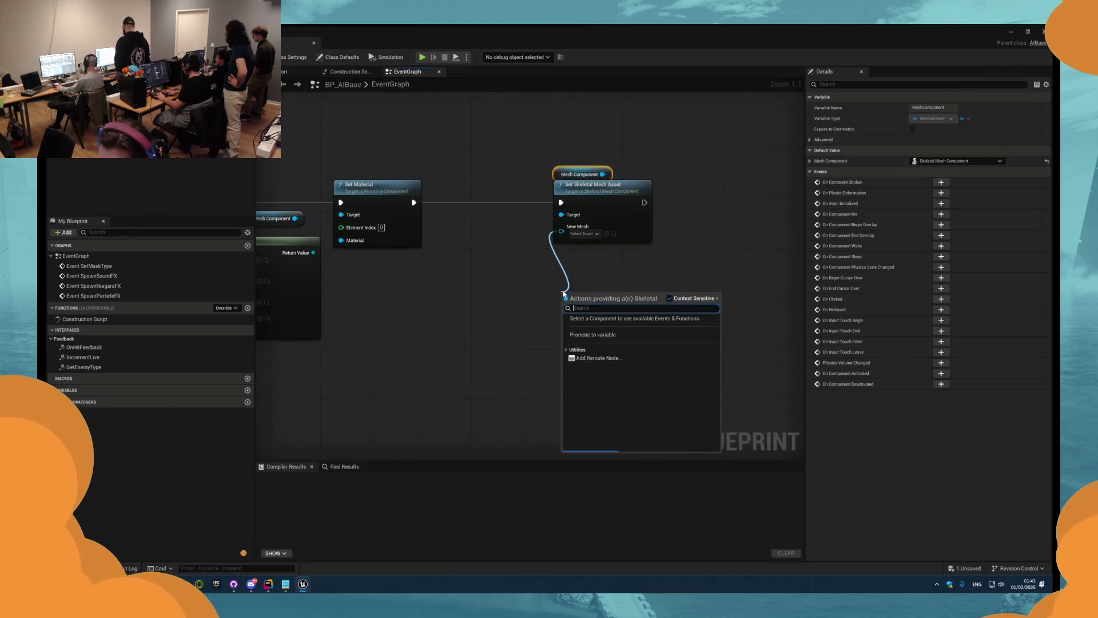
pyautogui.write('sele')
pyautogui.press('Return')
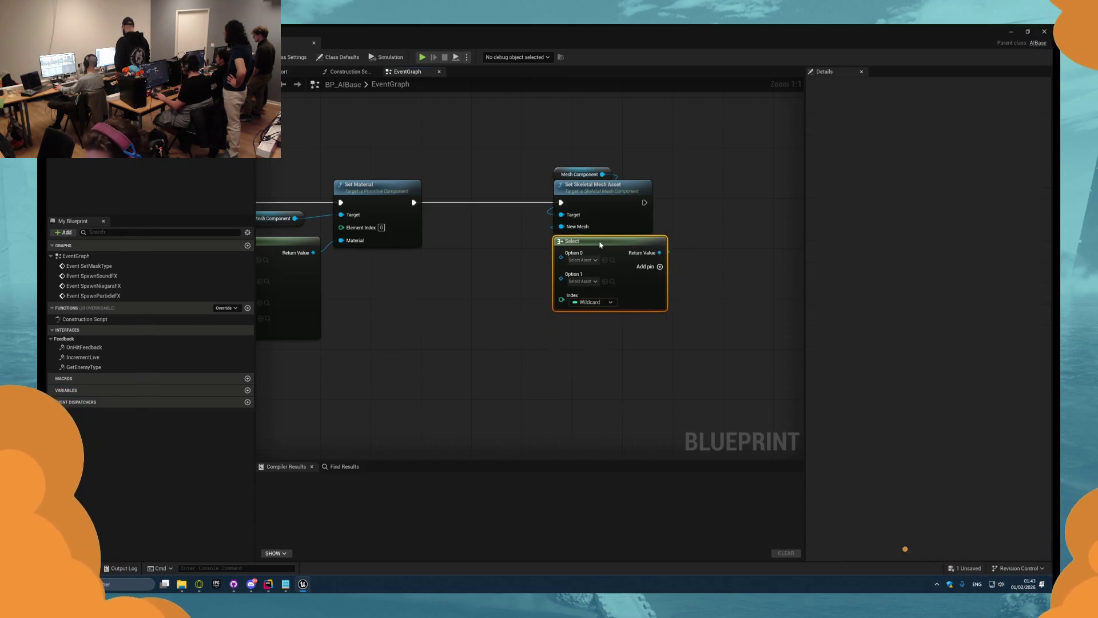
pyautogui.scroll(-1, 564, 277)
pyautogui.moveTo(649, 319); pyautogui.dragTo(558, 308)
pyautogui.scroll(1, 558, 308)
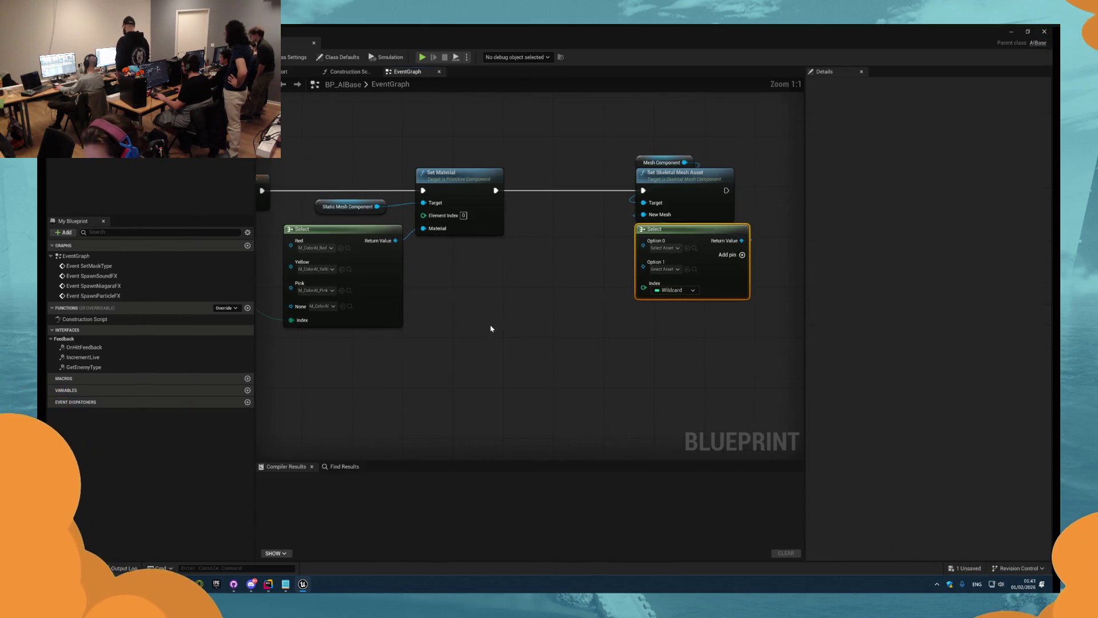
# - Search for 'random', add a Random Integer node, then delete it as unwanted
pyautogui.moveTo(465, 307); pyautogui.dragTo(465, 307)
pyautogui.rightClick(465, 307)
pyautogui.write('ro')
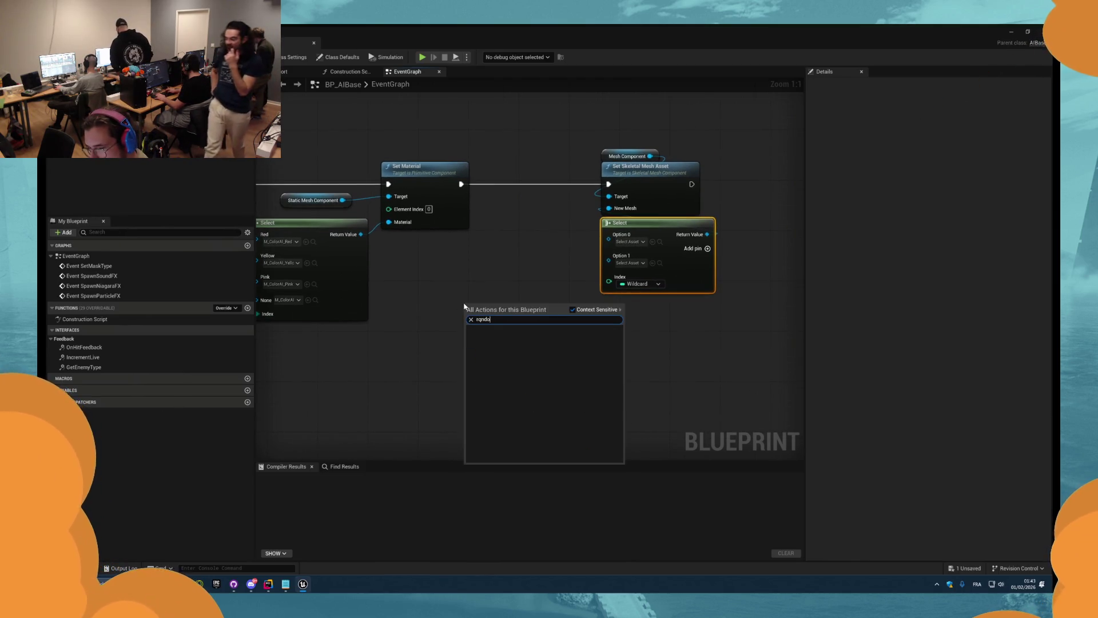
pyautogui.press('BackSpace')
pyautogui.write('andom')
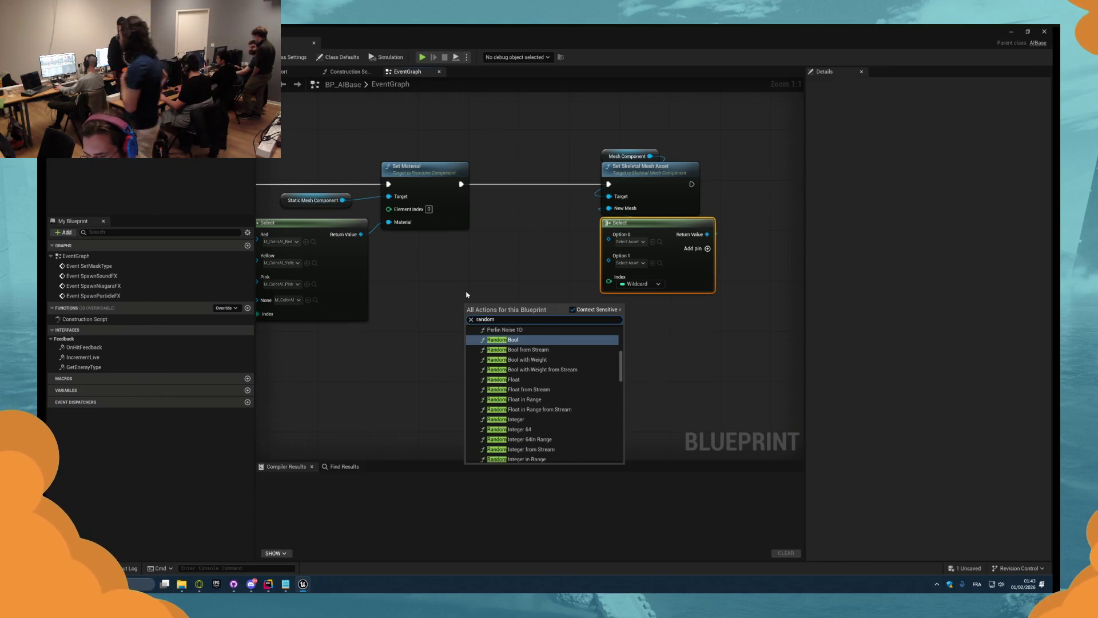
pyautogui.scroll(-2, 537, 450)
pyautogui.scroll(-10, 538, 449)
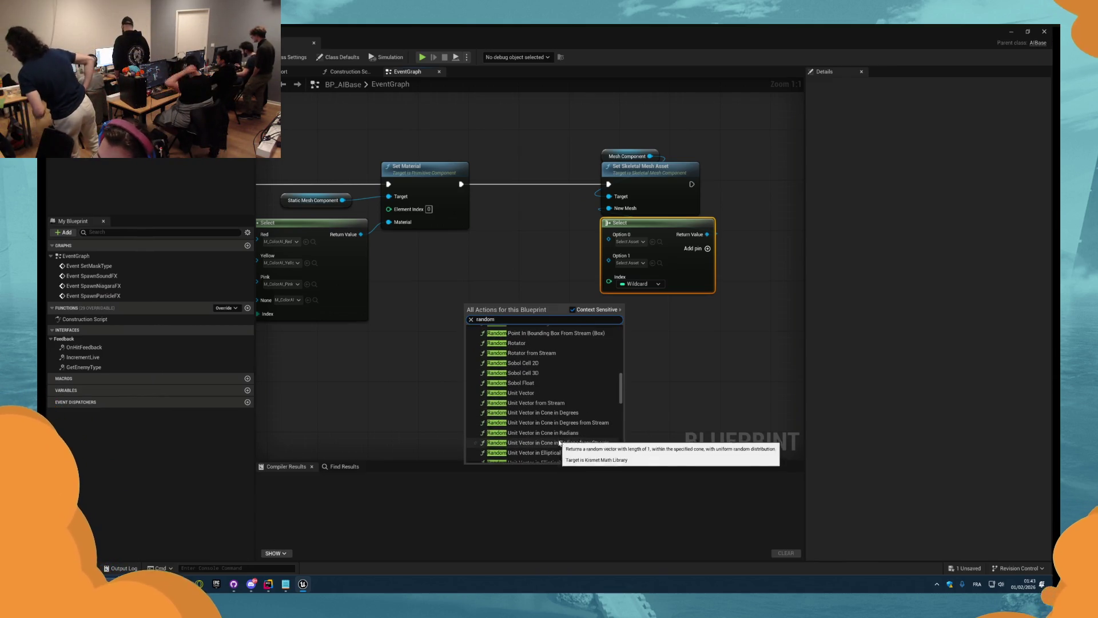
pyautogui.scroll(-1, 562, 437)
pyautogui.scroll(10, 560, 436)
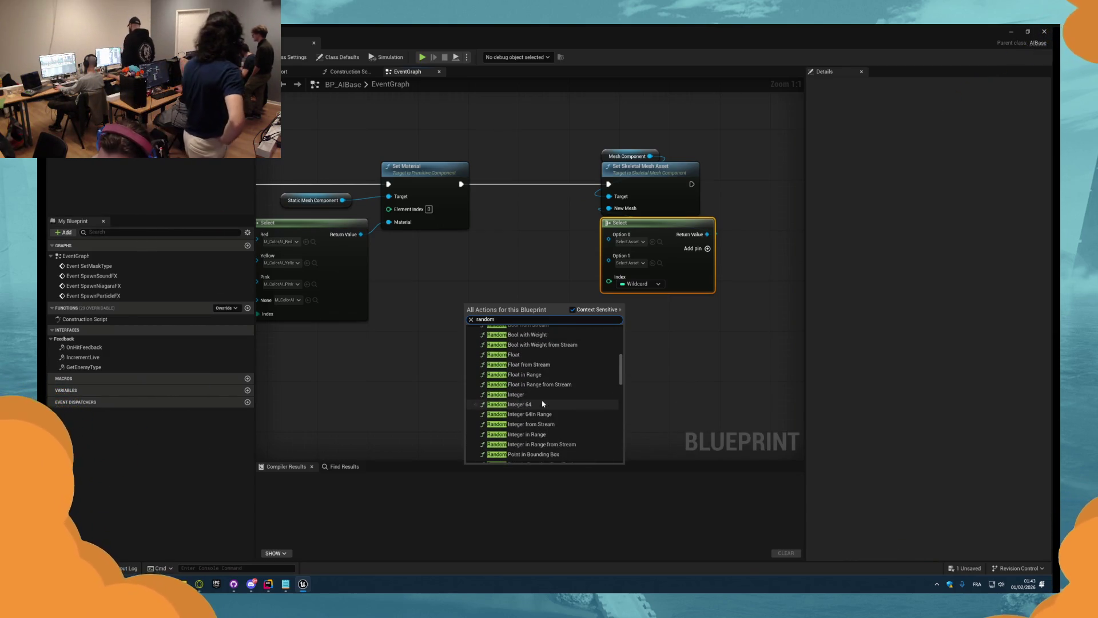
pyautogui.click(515, 369)
pyautogui.moveTo(509, 321); pyautogui.dragTo(520, 386)
pyautogui.press('Delete')
# - Place a Random Integer in Range from Stream node and reposition it
pyautogui.rightClick(575, 322)
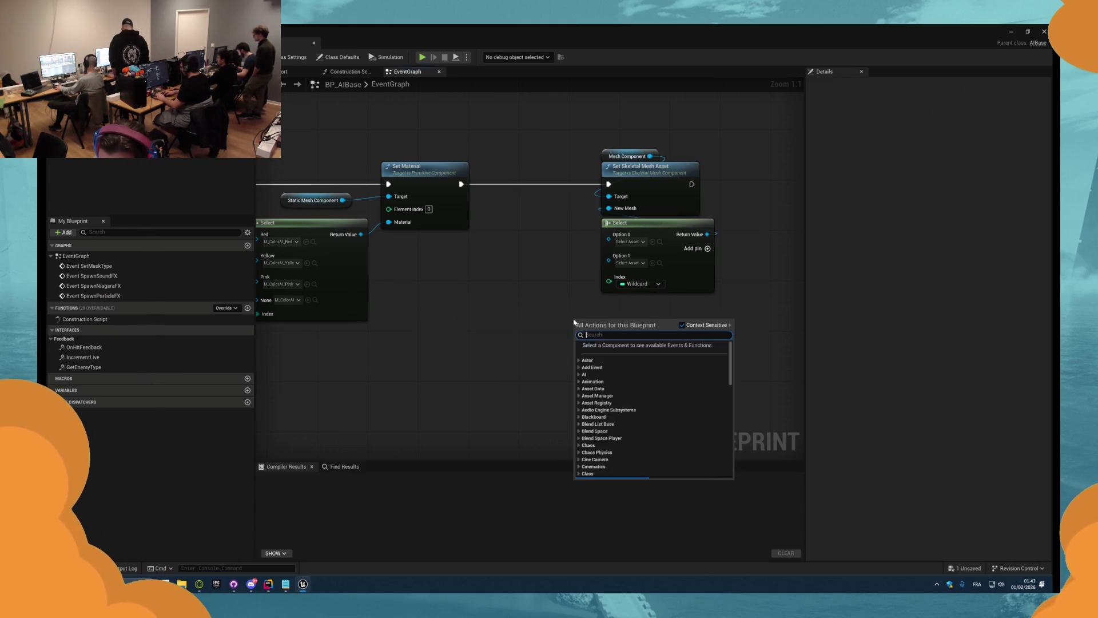
pyautogui.write('random int')
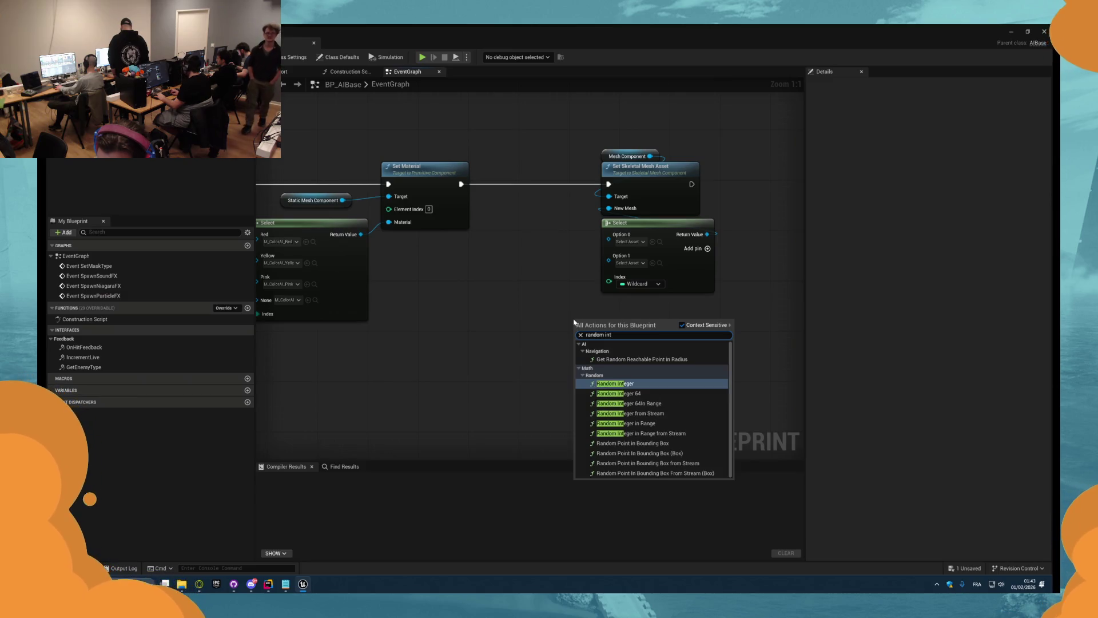
pyautogui.write('e')
pyautogui.press('Down')
pyautogui.press('Down')
pyautogui.press('Down')
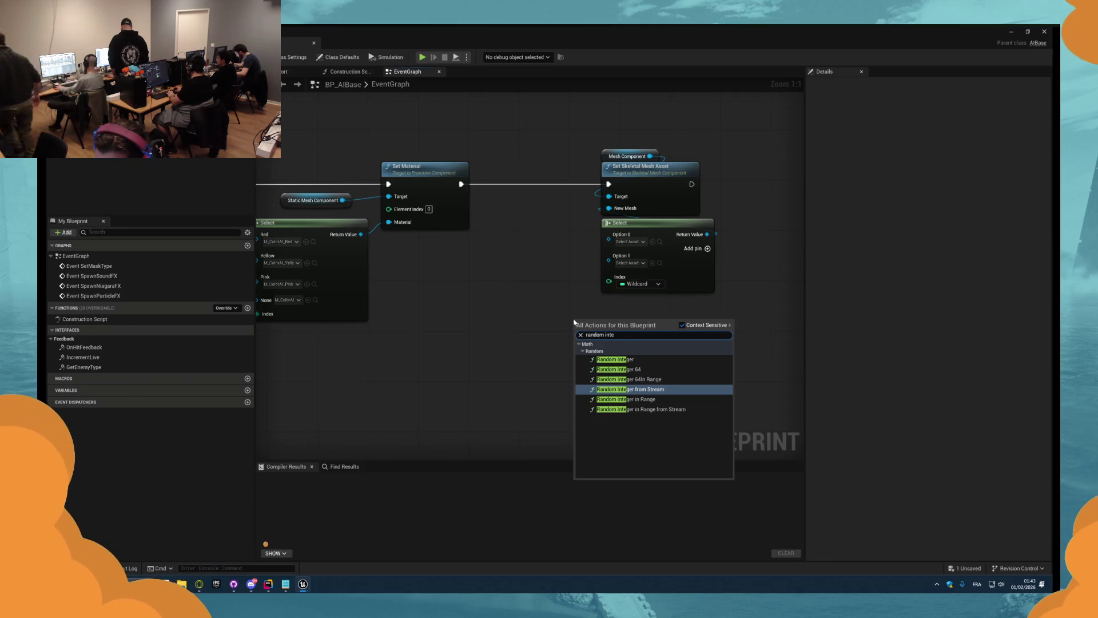
pyautogui.press('Down')
pyautogui.press('Down')
pyautogui.press('Return')
pyautogui.moveTo(574, 322); pyautogui.dragTo(497, 322)
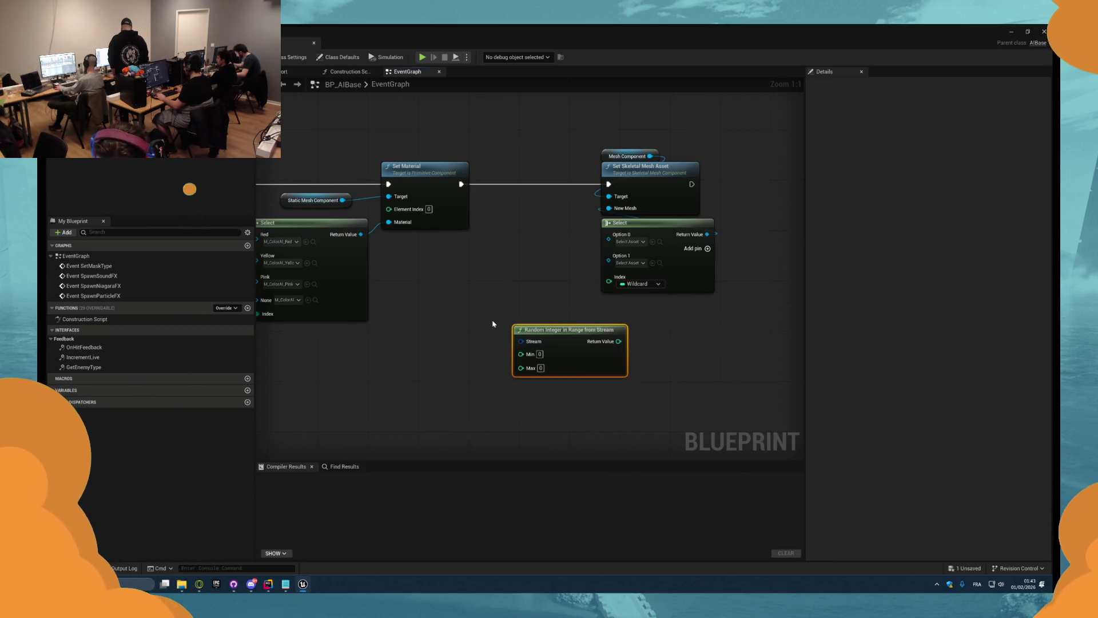
# - Try adding a Seed Random Stream node, then delete it and dismiss the search
pyautogui.rightClick(494, 323)
pyautogui.write('stream')
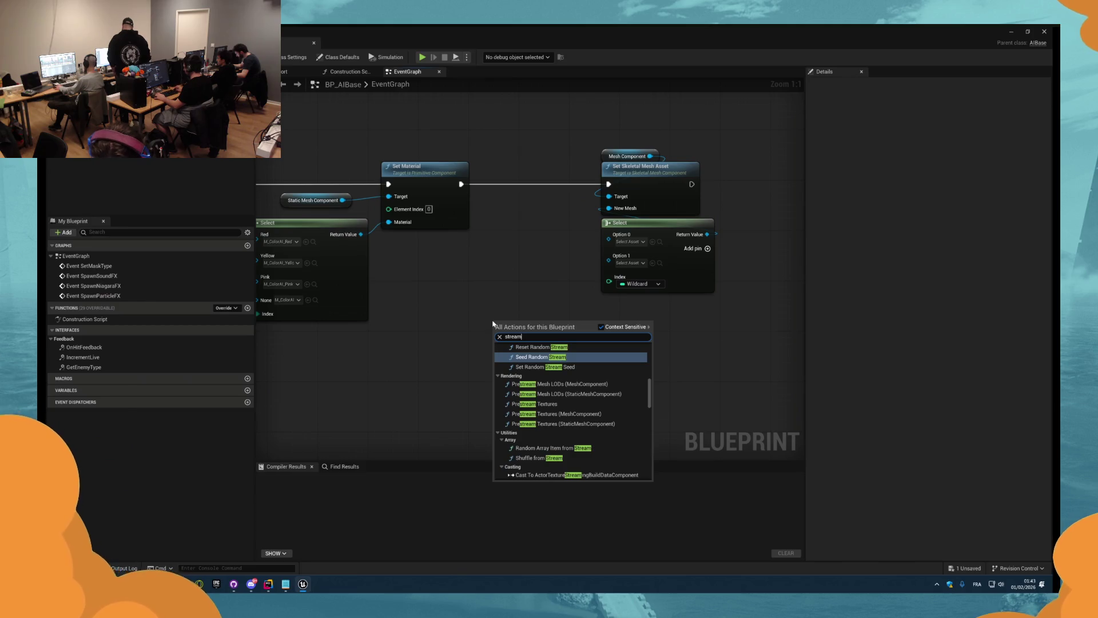
pyautogui.scroll(1, 549, 377)
pyautogui.click(551, 384)
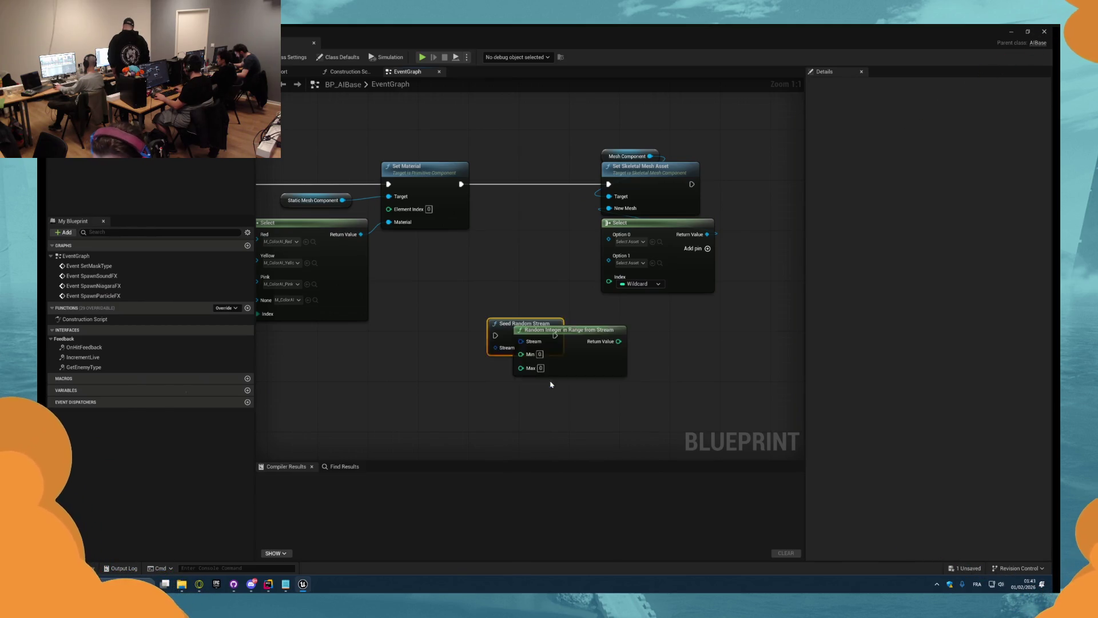
pyautogui.moveTo(511, 330); pyautogui.dragTo(506, 269)
pyautogui.press('Delete')
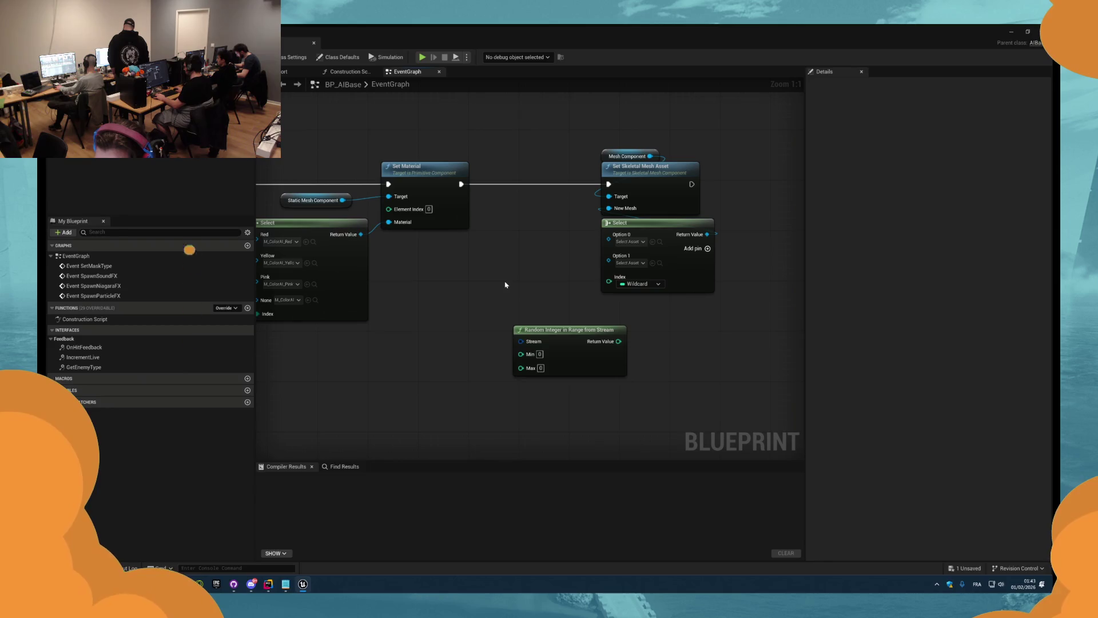
pyautogui.rightClick(505, 283)
pyautogui.write('random integer')
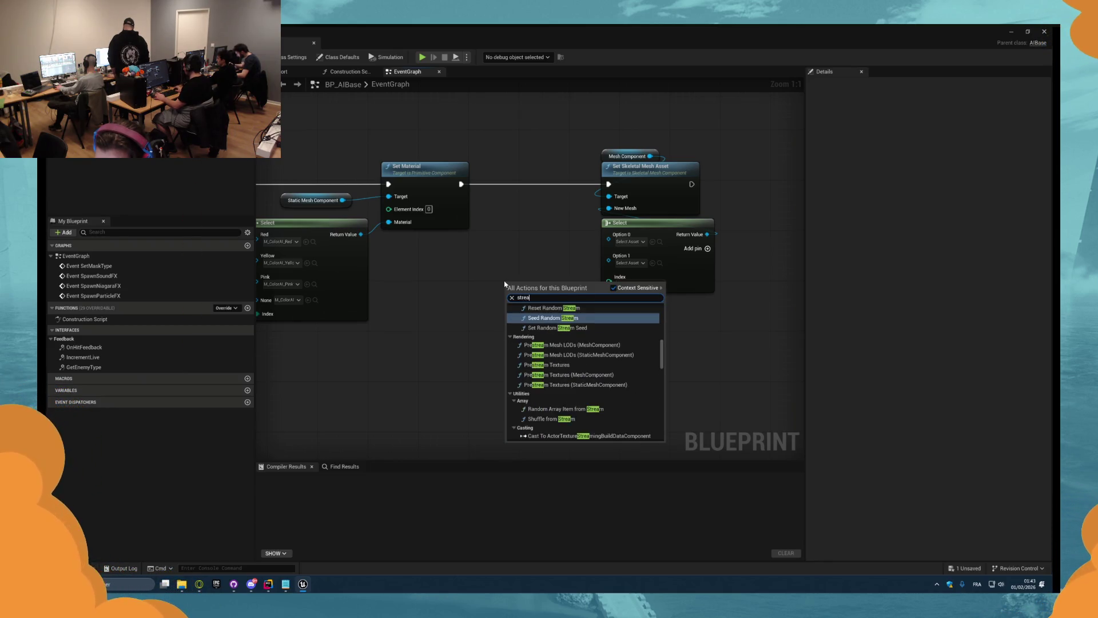
pyautogui.click(518, 353)
# - Promote the Stream input to a variable, compile, and wire the random value into Select's Index
pyautogui.rightClick(521, 343)
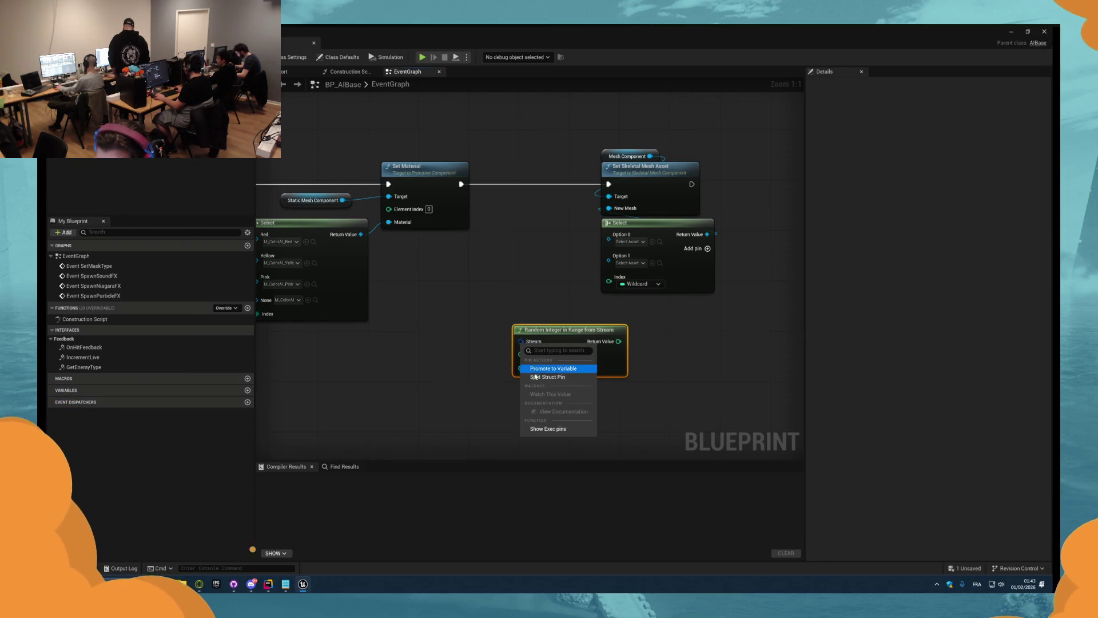
pyautogui.click(546, 367)
pyautogui.press('F7')
pyautogui.moveTo(618, 342)
pyautogui.mouseDown()
pyautogui.moveTo(640, 306)
pyautogui.moveTo(608, 276)
pyautogui.mouseUp()
pyautogui.moveTo(594, 401)
pyautogui.mouseDown()
pyautogui.moveTo(449, 314)
pyautogui.moveTo(471, 339)
pyautogui.mouseUp()
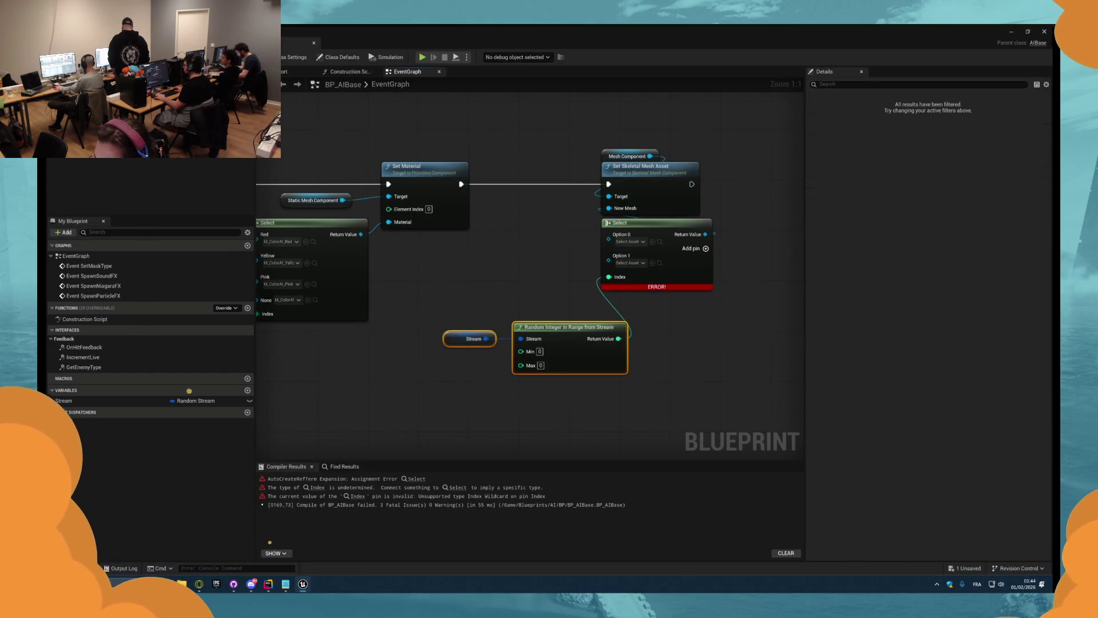
pyautogui.click(114, 43)
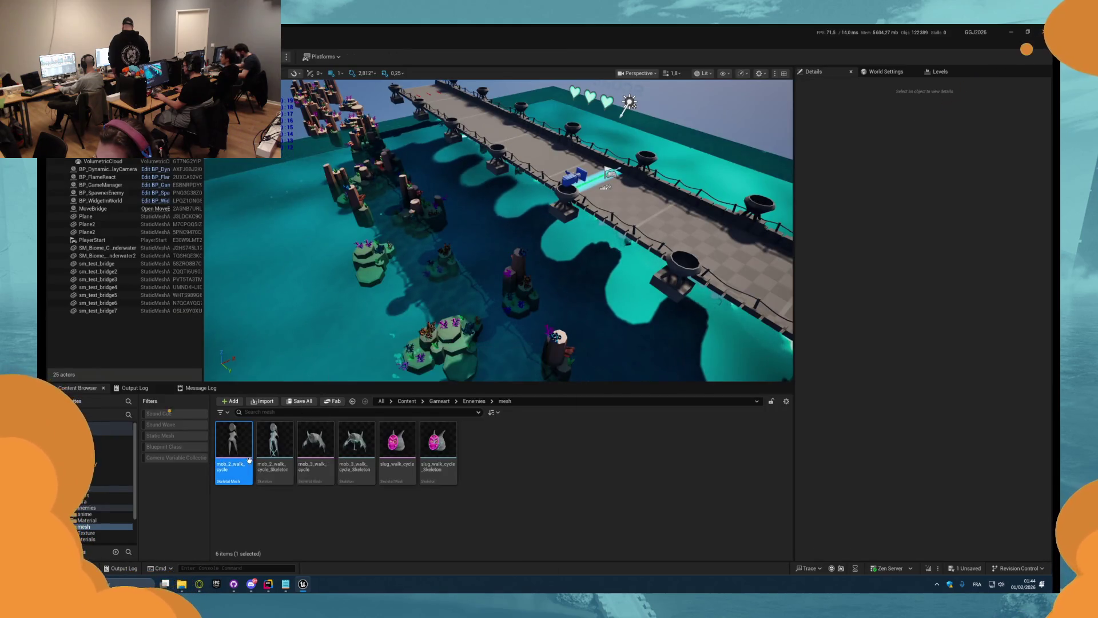
# - Set the random Max to 2 and add an Option 2 pin to the Select node
pyautogui.click(300, 42)
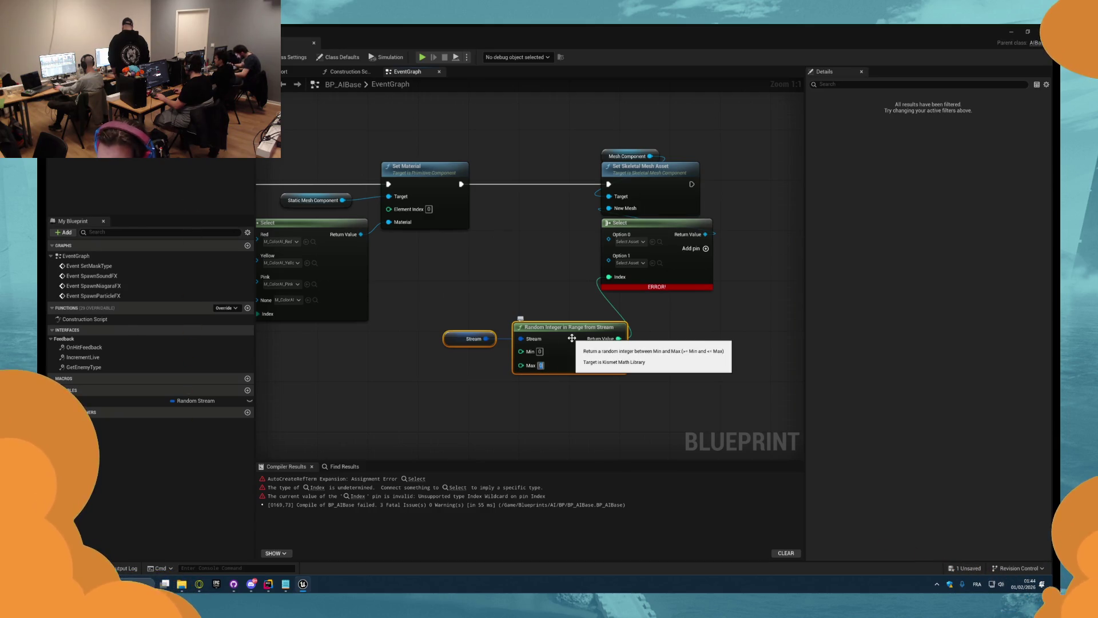
pyautogui.click(571, 338)
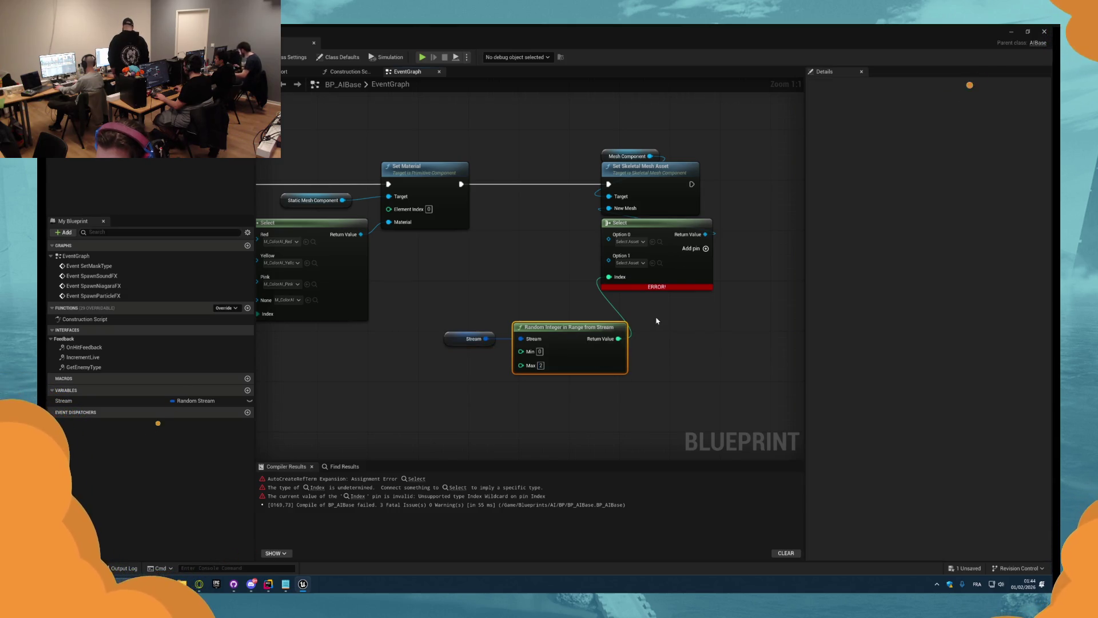
pyautogui.click(705, 249)
pyautogui.moveTo(443, 412)
pyautogui.mouseDown()
pyautogui.moveTo(561, 329)
pyautogui.moveTo(627, 338)
pyautogui.moveTo(640, 328)
pyautogui.mouseUp()
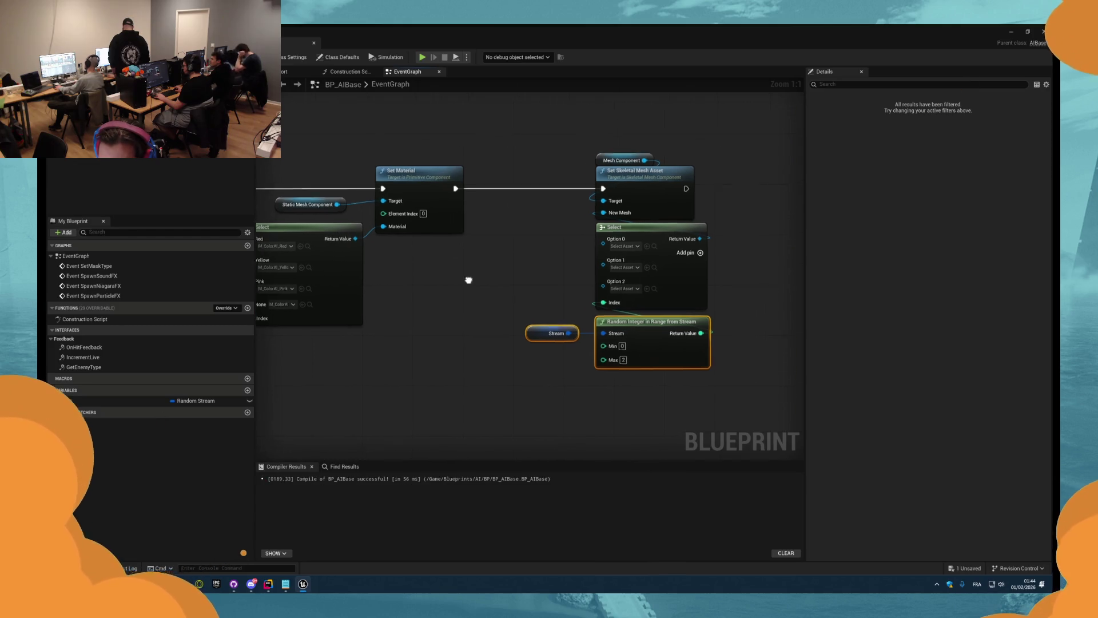
# - Add a Stream getter feeding Seed Random Stream, wired to run before Set Skeletal Mesh Asset
pyautogui.moveTo(114, 400)
pyautogui.mouseDown()
pyautogui.moveTo(392, 288)
pyautogui.moveTo(497, 266)
pyautogui.mouseUp()
pyautogui.click(442, 280)
pyautogui.write('ge')
pyautogui.click(487, 255)
pyautogui.write('re')
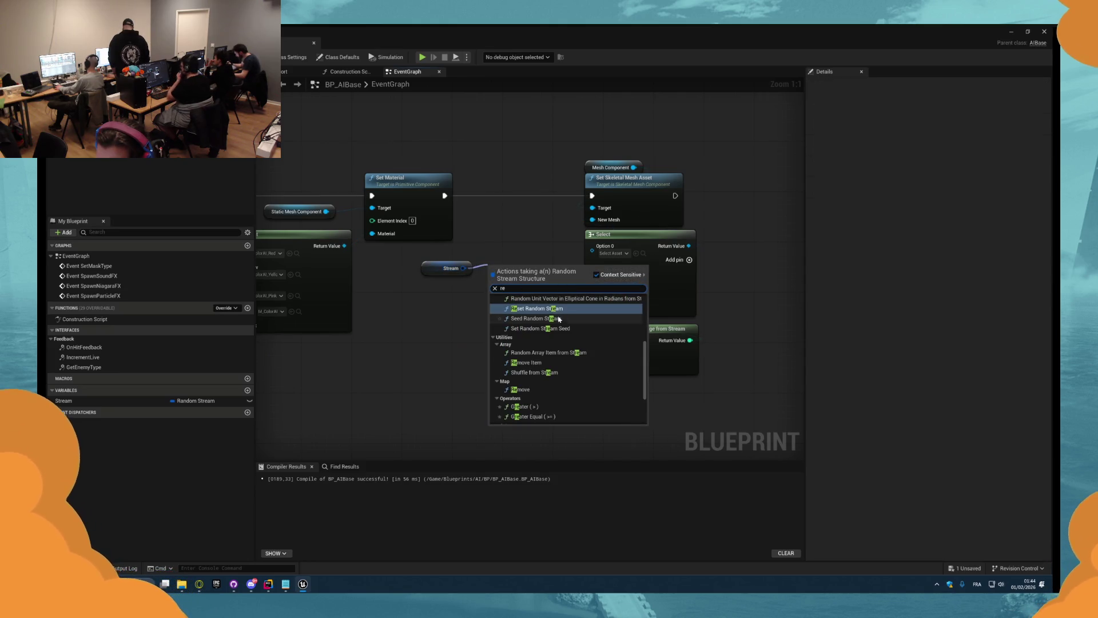
pyautogui.click(560, 318)
pyautogui.moveTo(497, 268)
pyautogui.mouseDown()
pyautogui.moveTo(501, 211)
pyautogui.moveTo(472, 196)
pyautogui.mouseUp()
pyautogui.moveTo(533, 196)
pyautogui.mouseDown()
pyautogui.moveTo(592, 196)
pyautogui.moveTo(505, 159)
pyautogui.mouseUp()
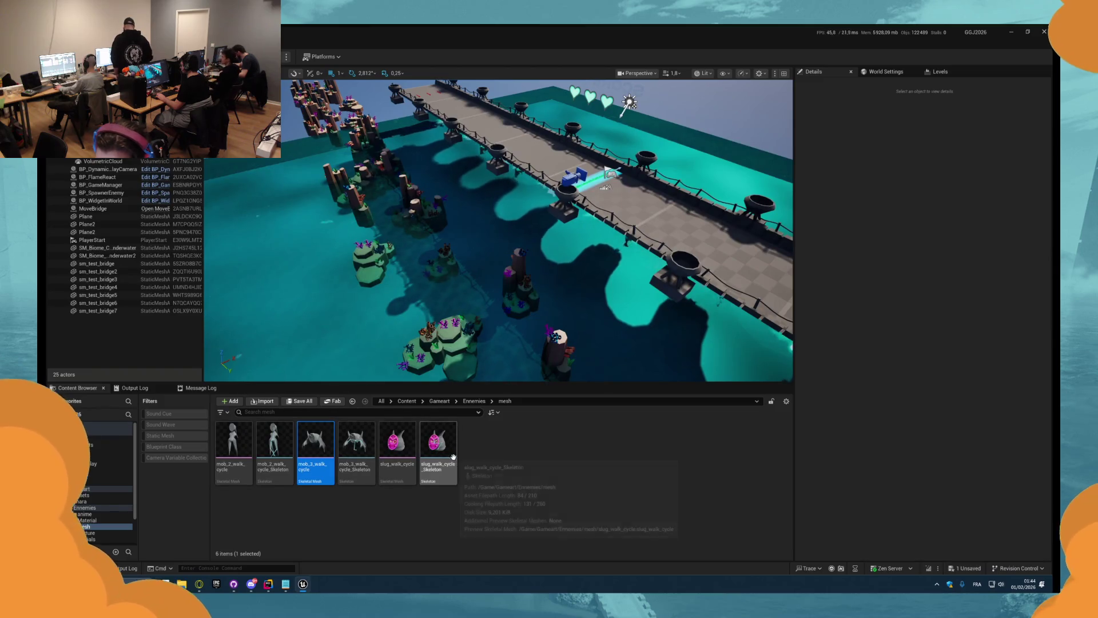
# - Pick slug_walk_cycle, stop the play test, and select the cube in BP_AIBase's viewport
pyautogui.click(396, 441)
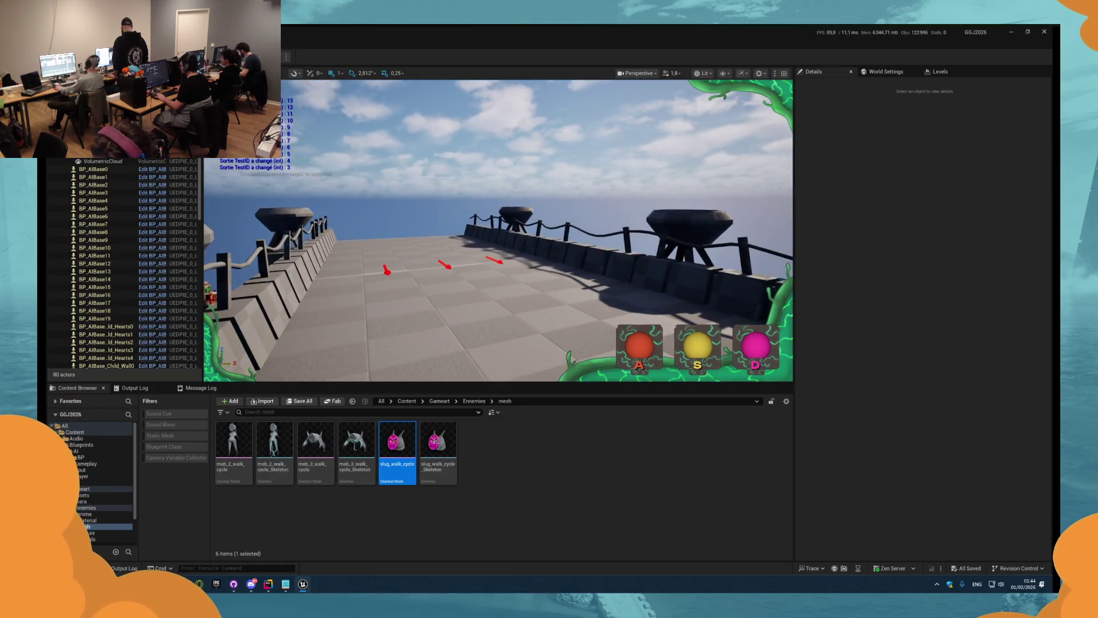
pyautogui.press('Escape')
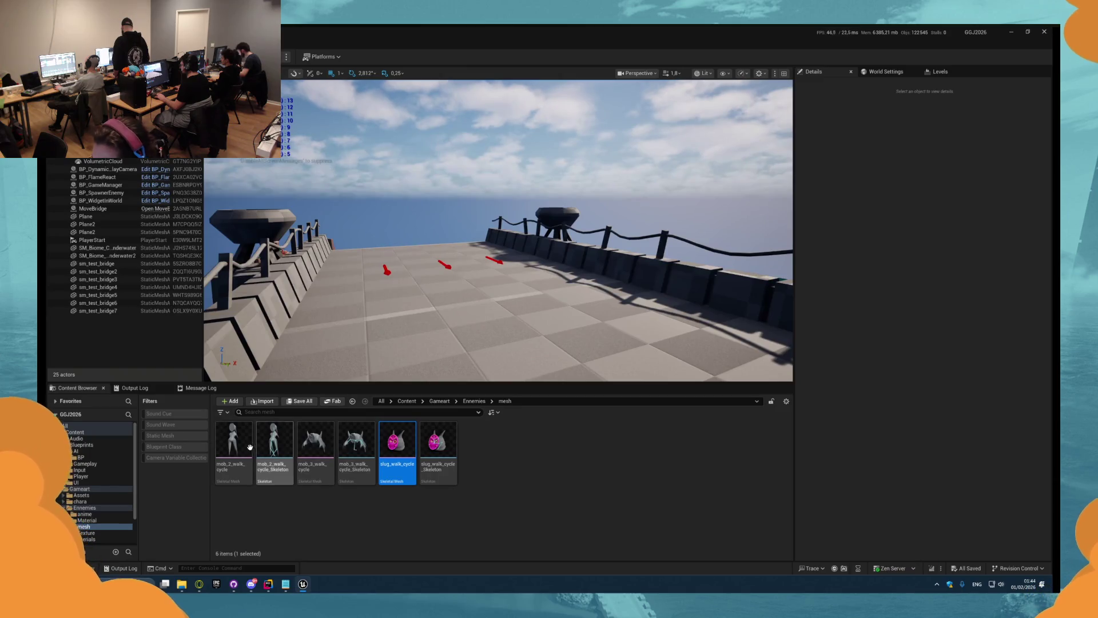
pyautogui.doubleClick(231, 452)
pyautogui.click(526, 280)
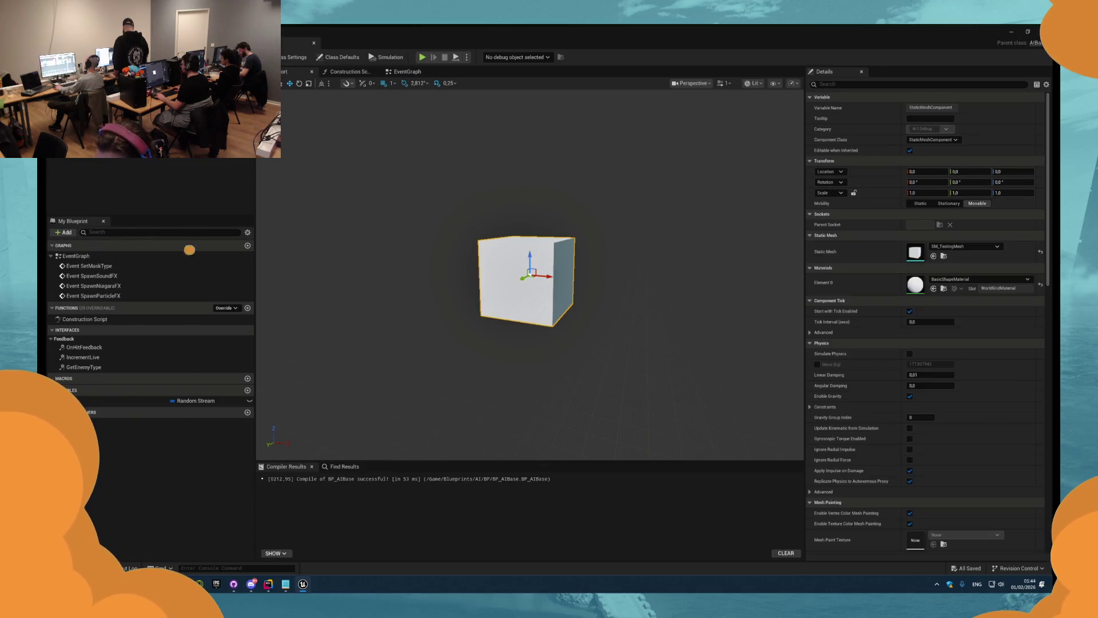
# - Set the mesh component to mob_2_walk_cycle, compile, and drag a Mesh Component getter into the EventGraph
pyautogui.click(86, 131)
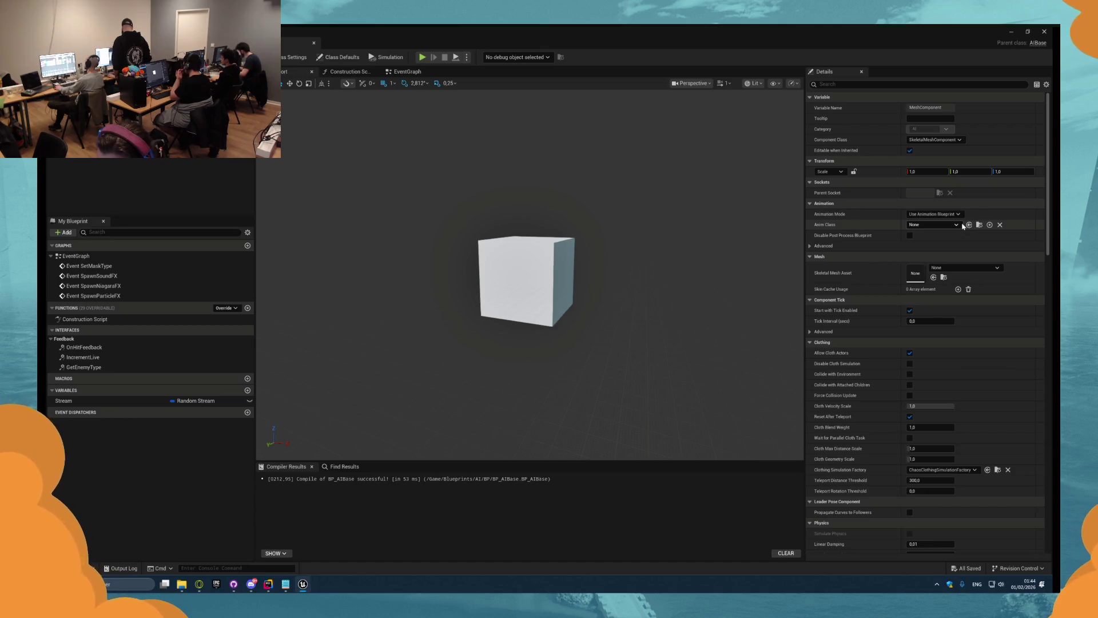
pyautogui.click(933, 277)
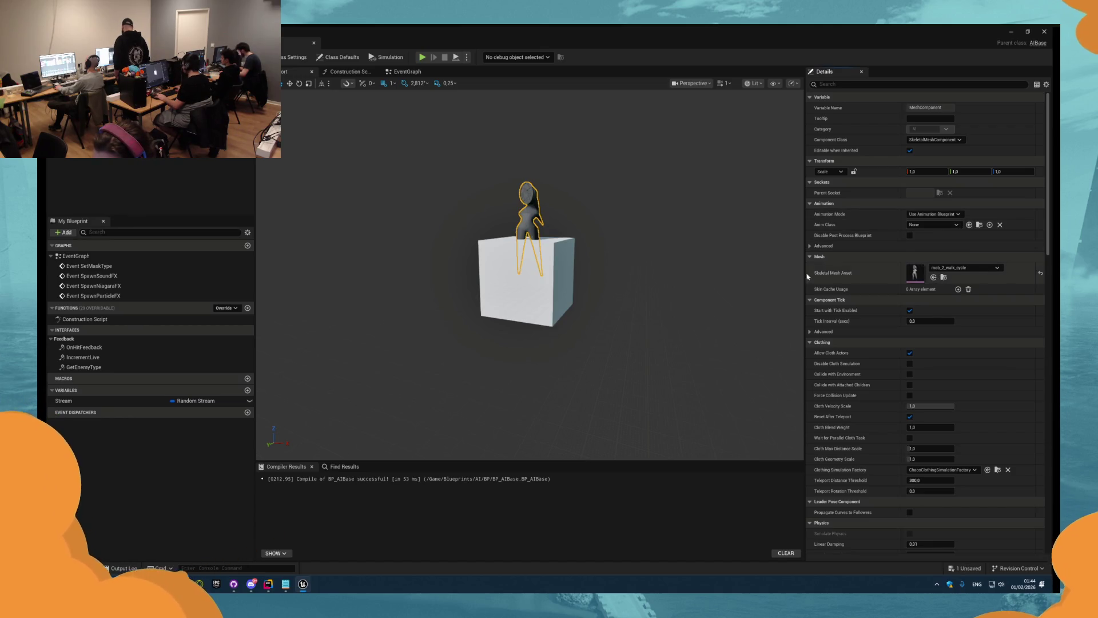
pyautogui.scroll(3, 660, 258)
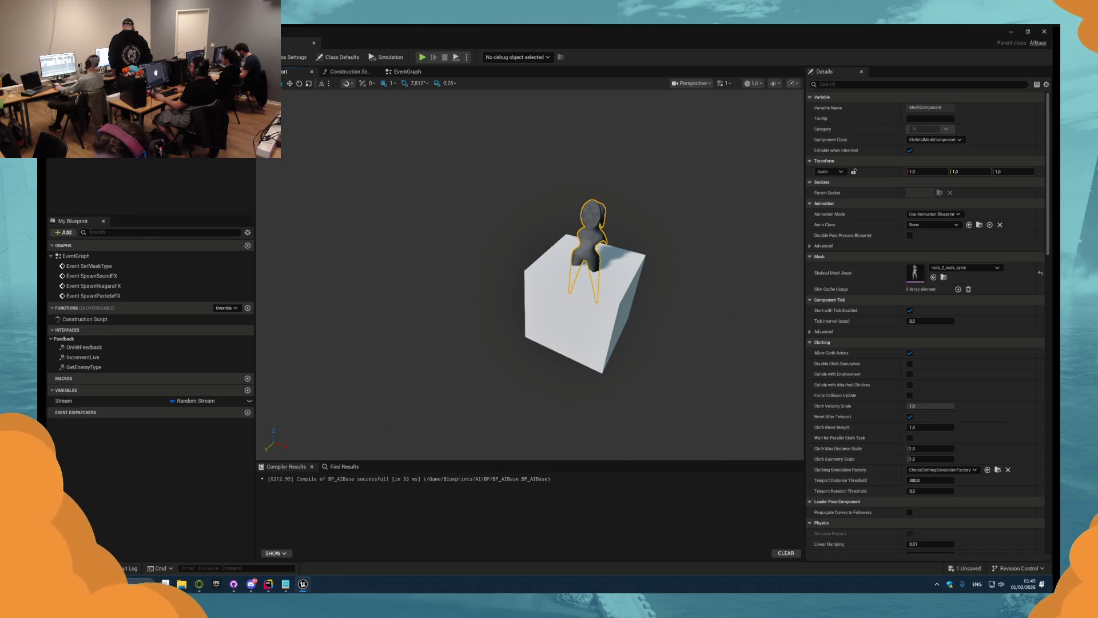
pyautogui.press('F7')
pyautogui.click(399, 75)
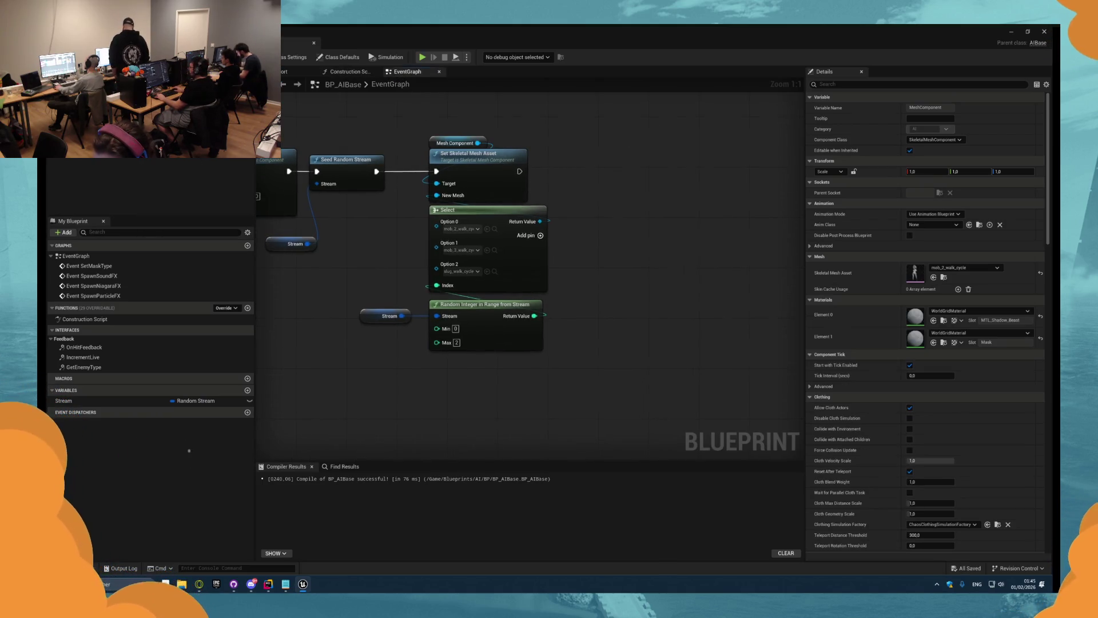
pyautogui.moveTo(189, 219)
pyautogui.mouseDown()
pyautogui.moveTo(592, 155)
pyautogui.moveTo(658, 161)
pyautogui.mouseUp()
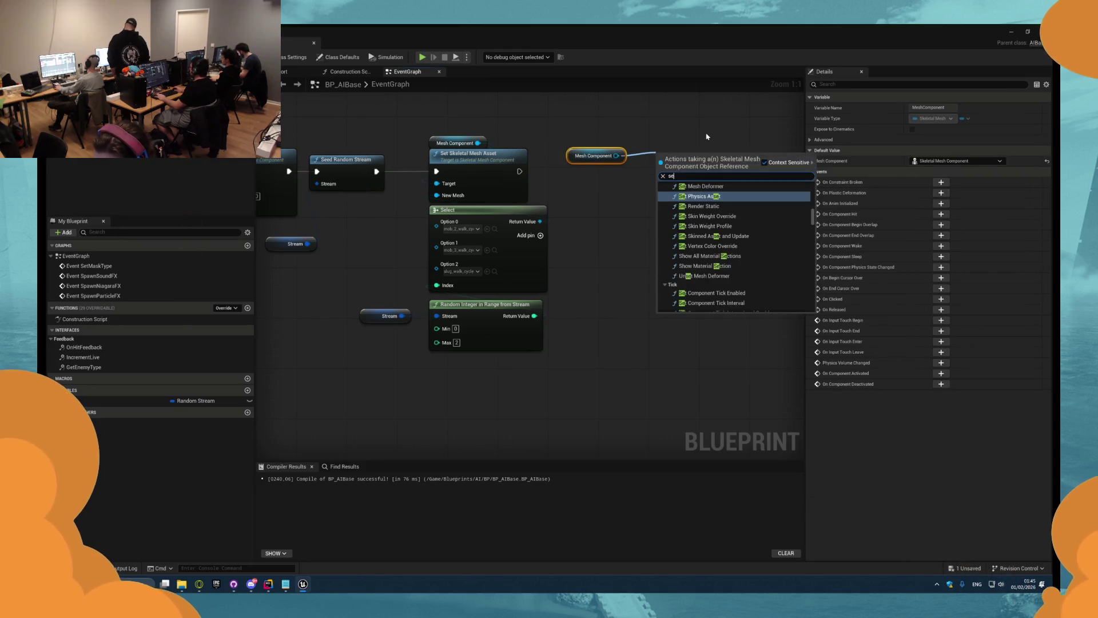
# - Add a Set Relative Rotation node on Mesh Component, then cut both nodes for the Construction Script
pyautogui.write('set relo')
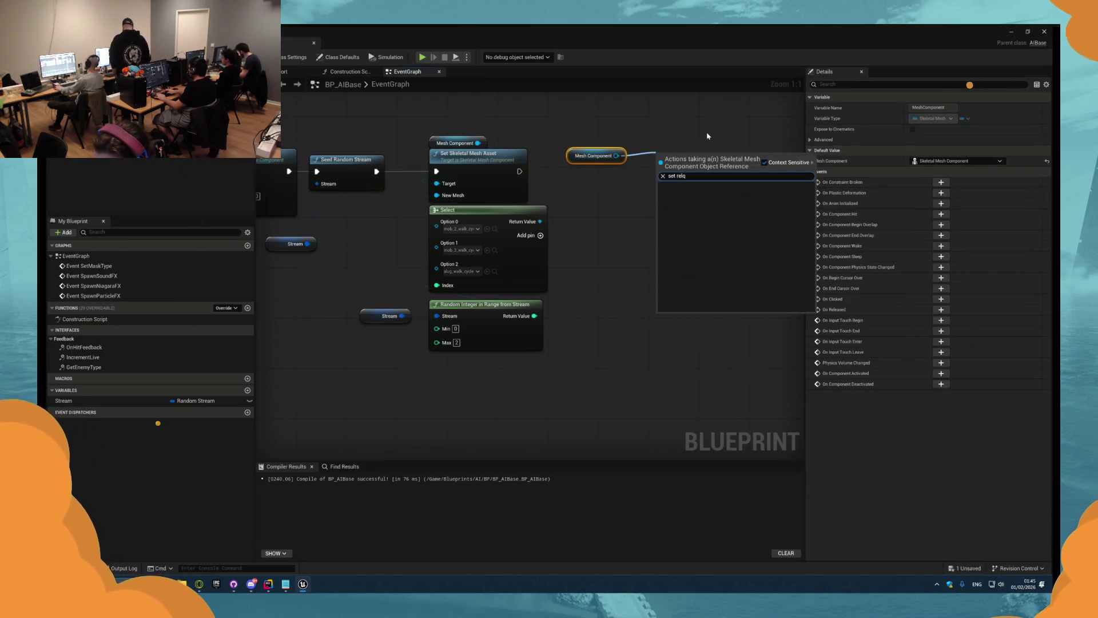
pyautogui.press('BackSpace')
pyautogui.write('a')
pyautogui.click(699, 223)
pyautogui.moveTo(664, 165)
pyautogui.mouseDown()
pyautogui.moveTo(637, 166)
pyautogui.moveTo(656, 165)
pyautogui.mouseUp()
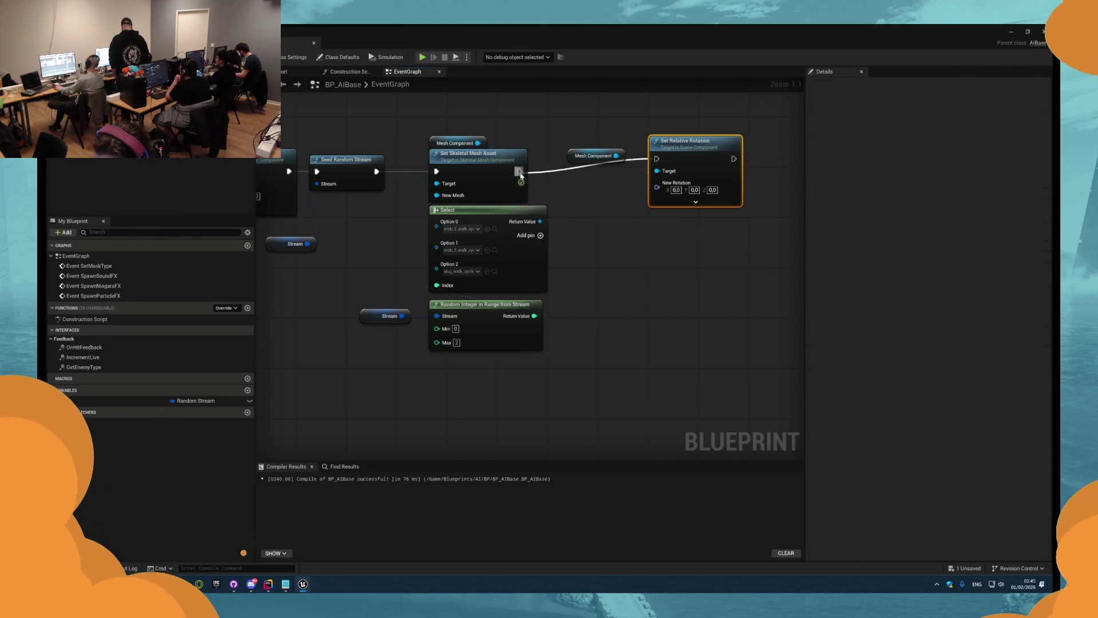
pyautogui.moveTo(589, 160); pyautogui.dragTo(666, 135)
pyautogui.hotkey('ctrl', 'z')
pyautogui.hotkey('ctrl', 'z')
pyautogui.hotkey('ctrl', 'z')
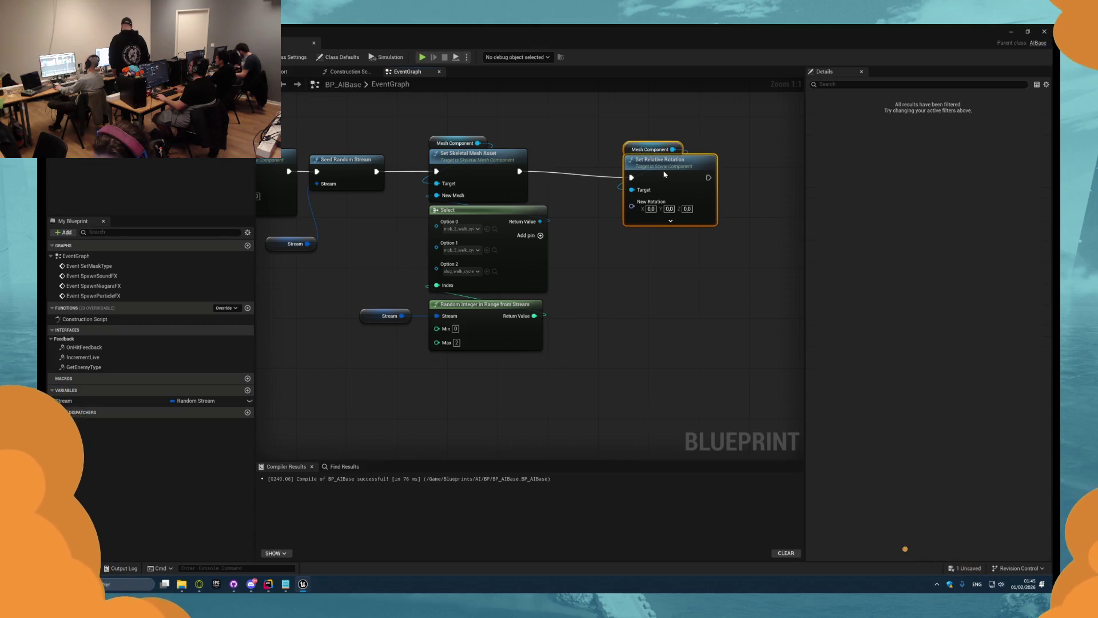
pyautogui.click(347, 72)
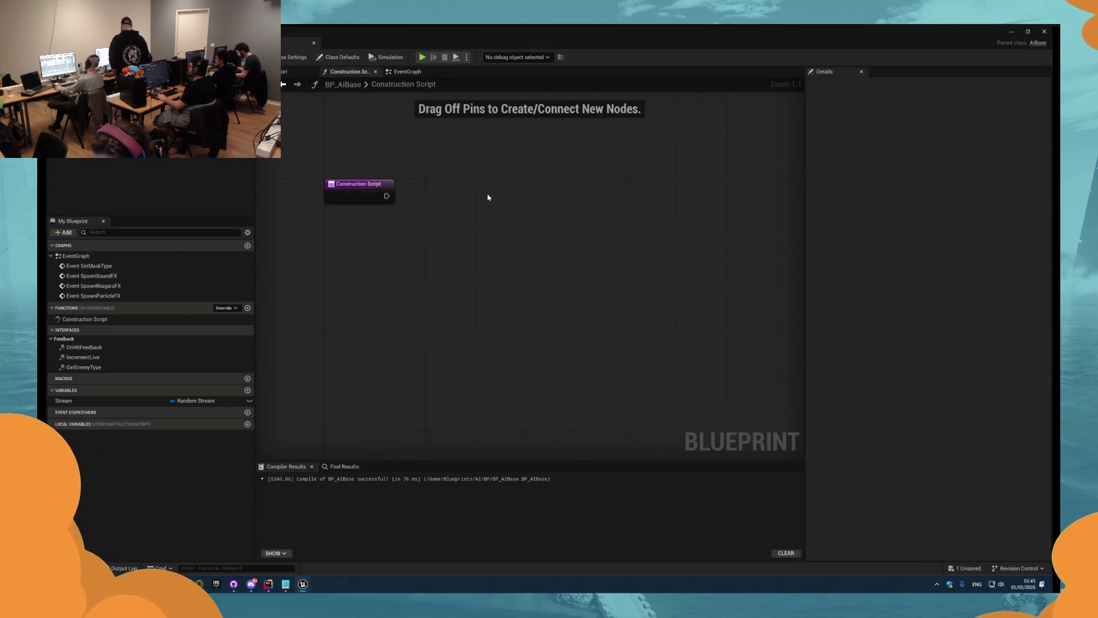
# - Paste the rotation nodes into the Construction Script, set New Rotation X to -90, and save
pyautogui.hotkey('ctrl', 'v')
pyautogui.moveTo(464, 220); pyautogui.dragTo(439, 188)
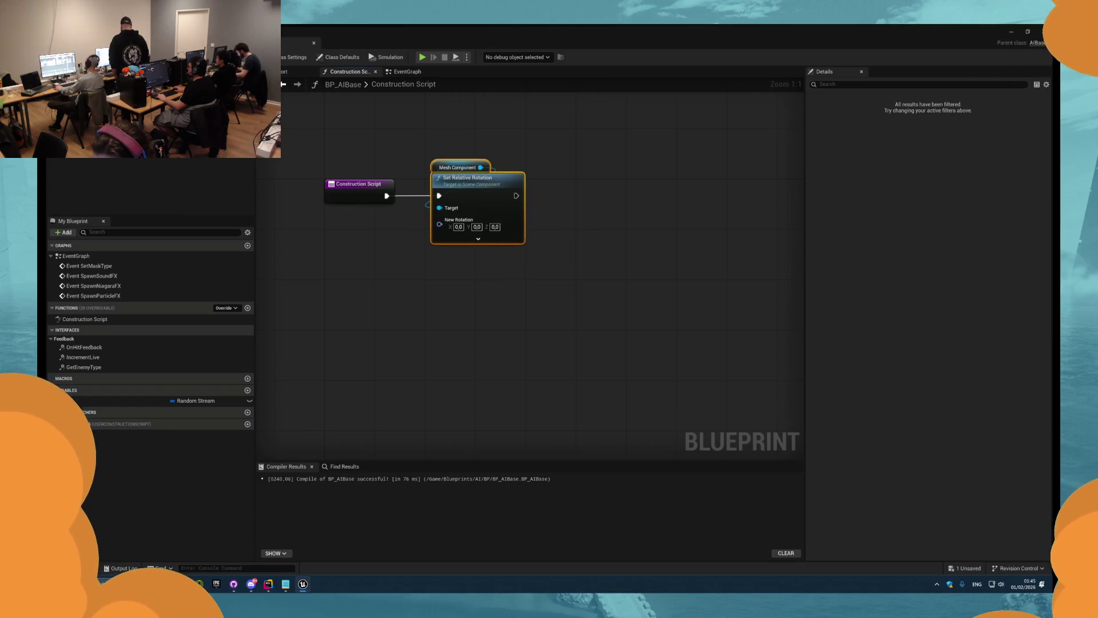
pyautogui.click(457, 167)
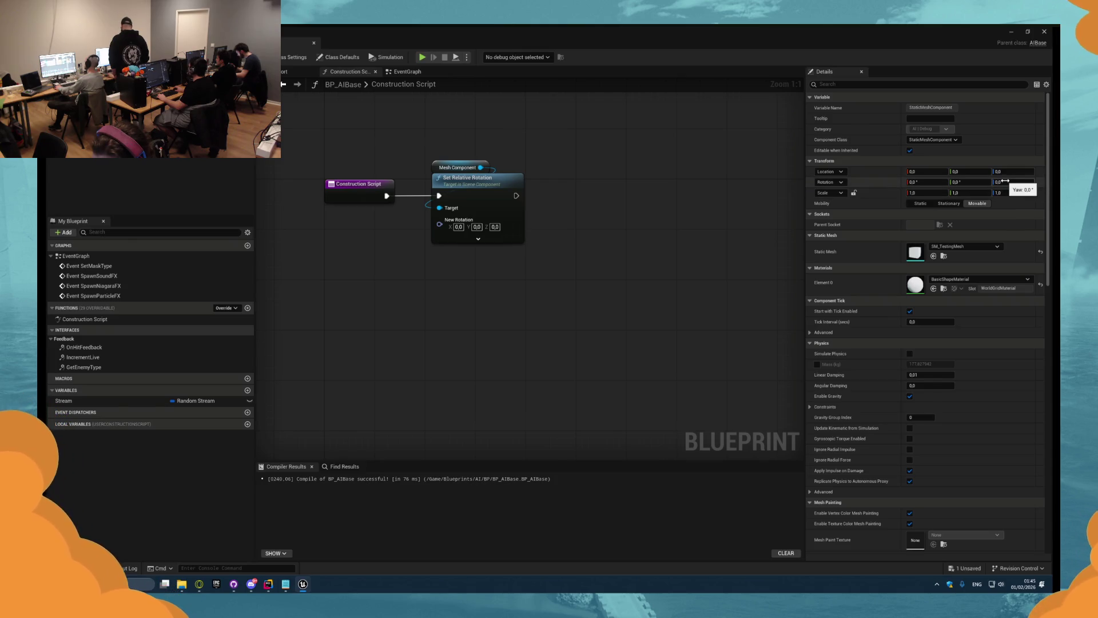
pyautogui.press('Return')
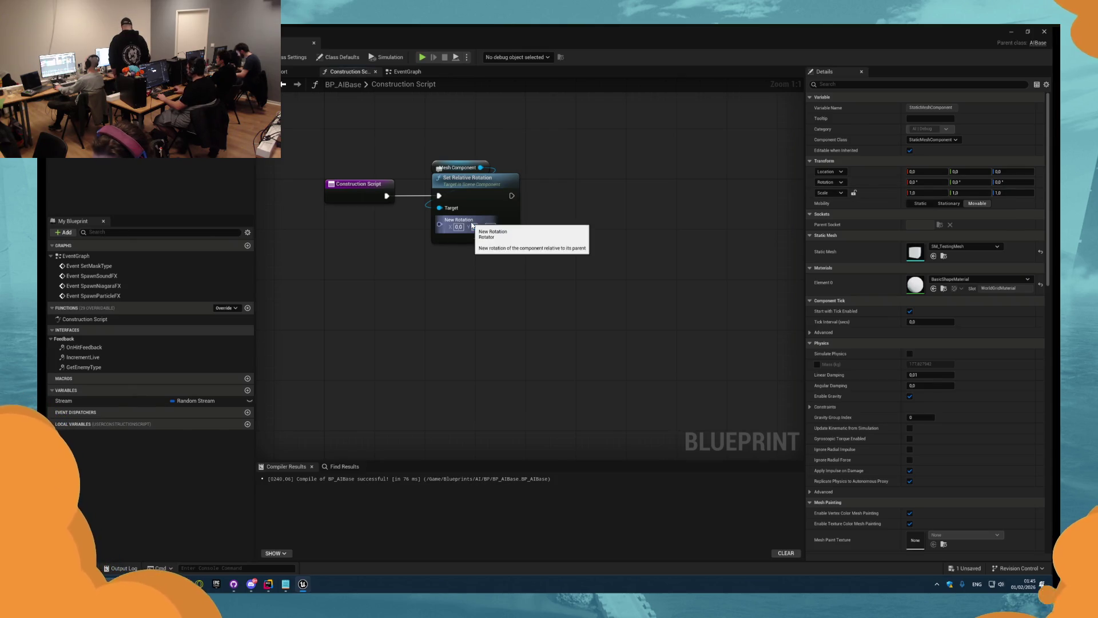
pyautogui.hotkey('ctrl', 's')
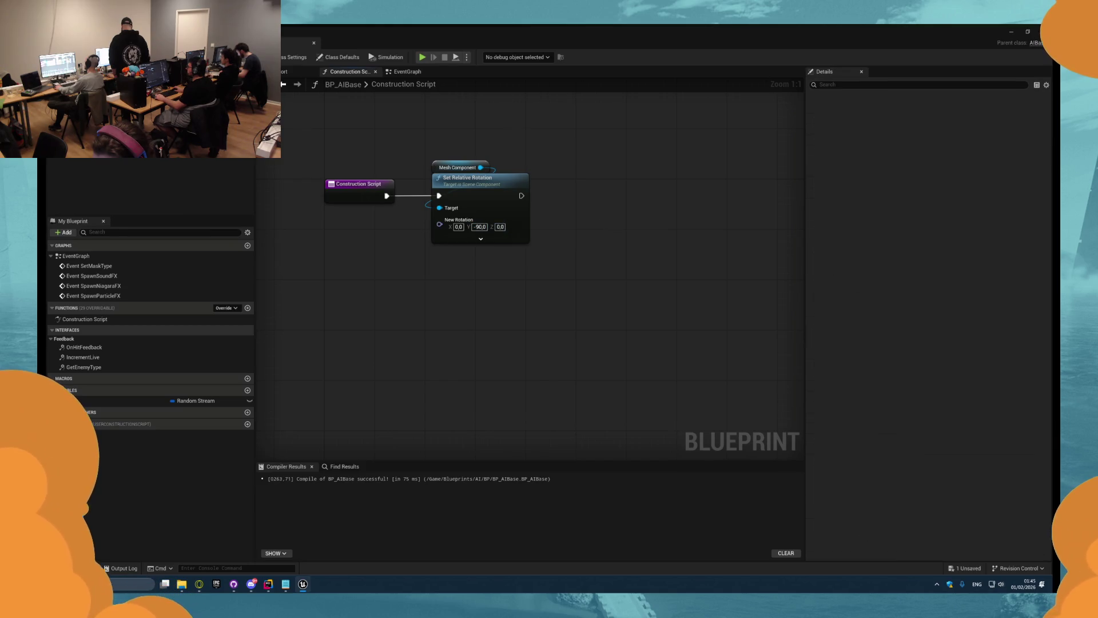
# - Play-test the rotation, then cut the rotation nodes back out of the Construction Script
pyautogui.hotkey('alt', 'p')
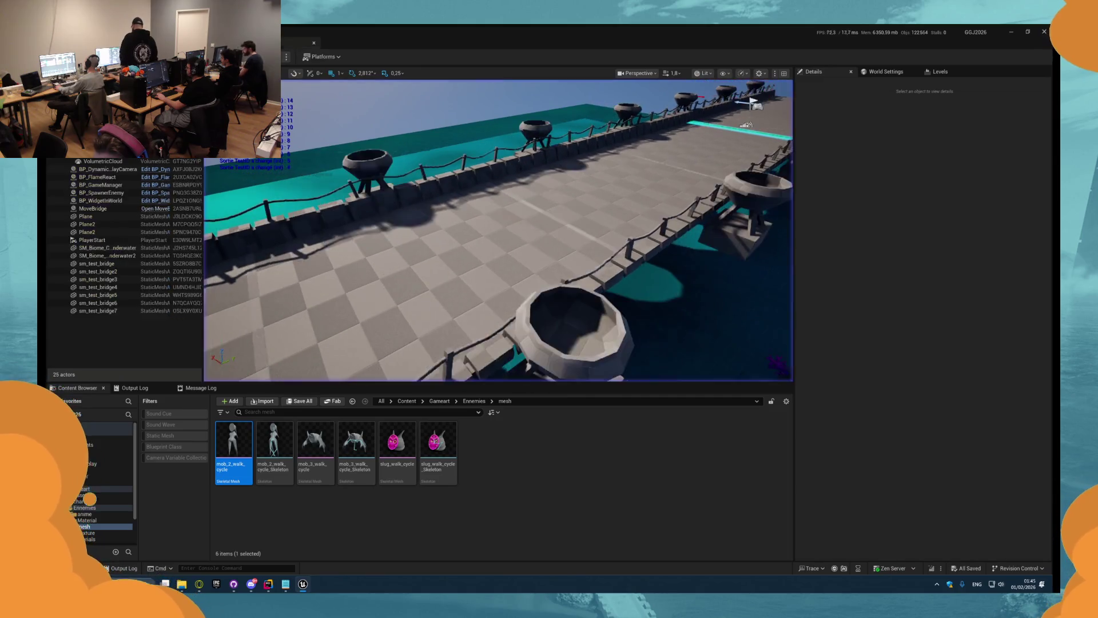
pyautogui.press('Escape')
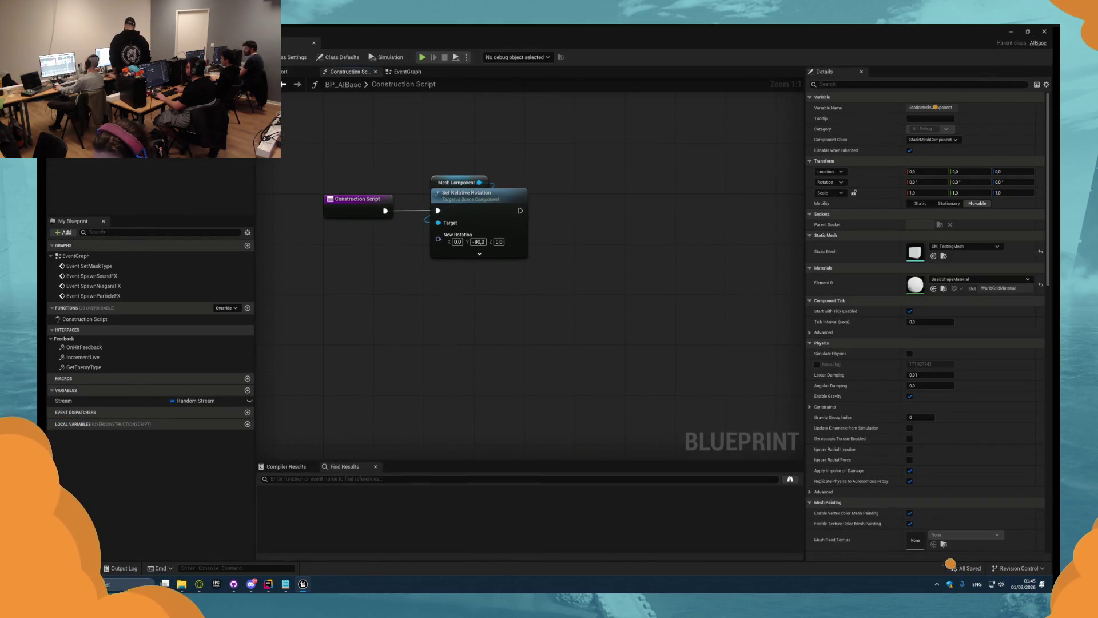
pyautogui.click(94, 94)
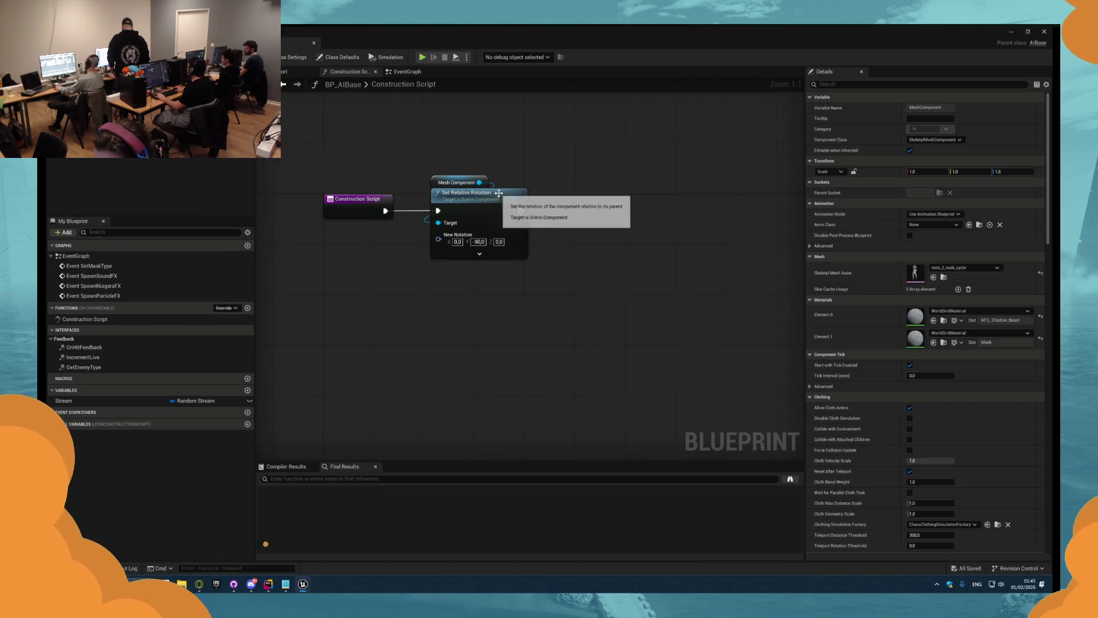
pyautogui.click(476, 219)
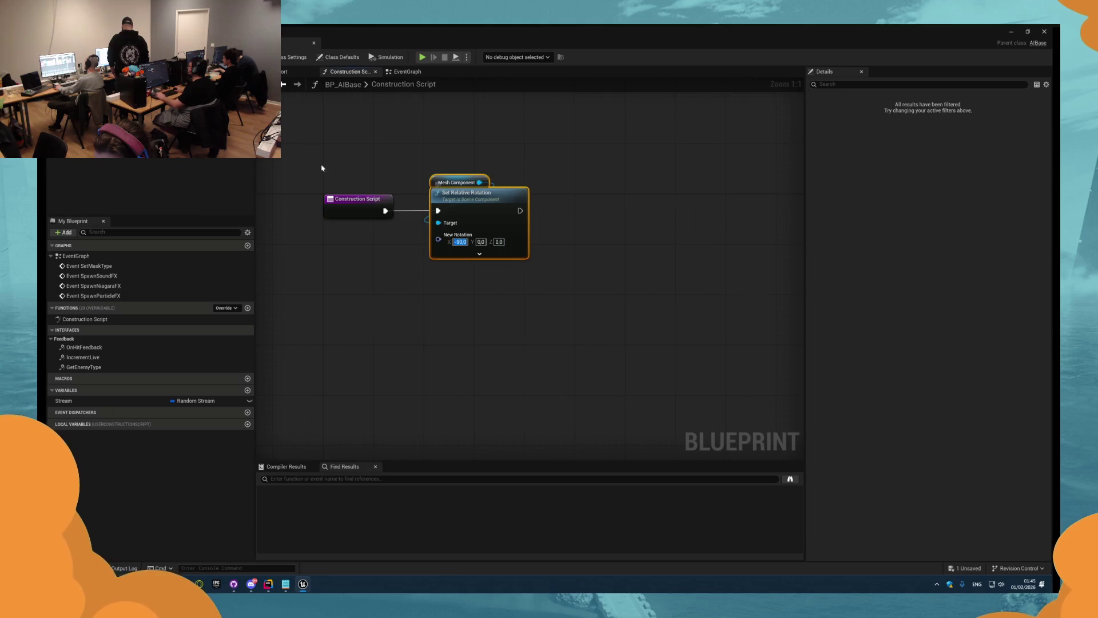
pyautogui.press('Delete')
pyautogui.click(405, 72)
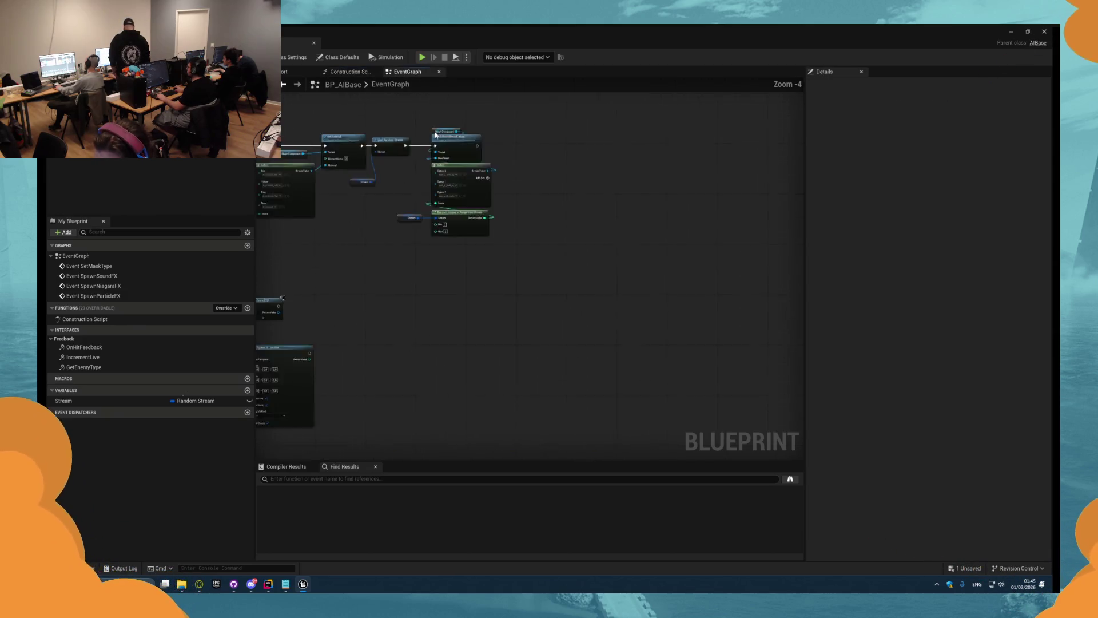
# - Add Event BeginPlay calling Parent: BeginPlay, then paste and wire Set Relative Rotation after it
pyautogui.rightClick(489, 196)
pyautogui.write('beginplay')
pyautogui.press('Return')
pyautogui.scroll(6, 468, 222)
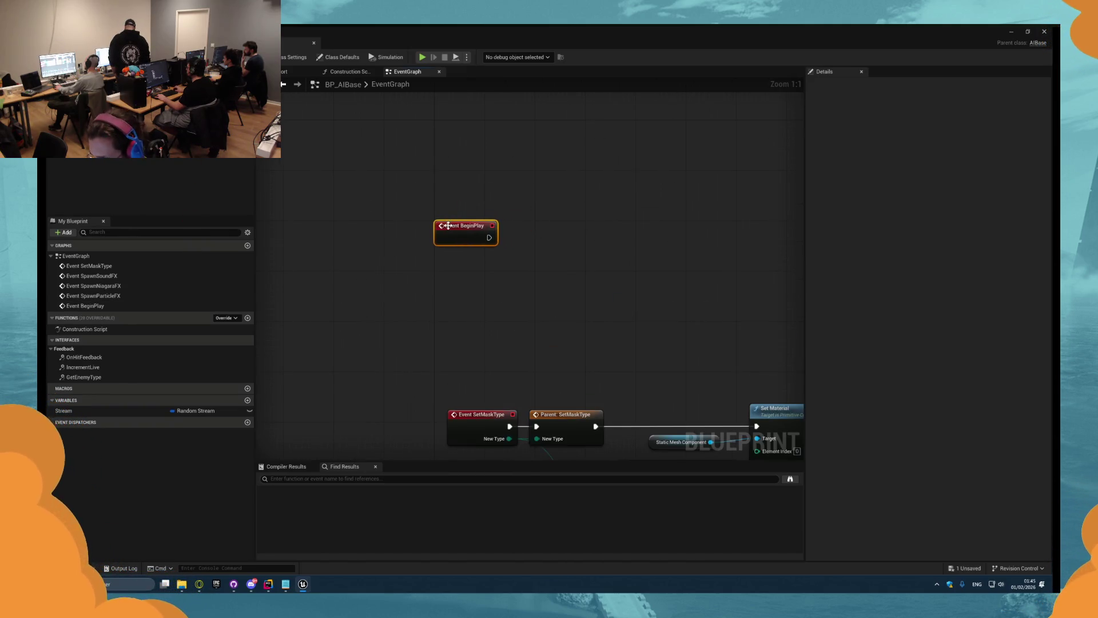
pyautogui.rightClick(449, 225)
pyautogui.click(476, 302)
pyautogui.moveTo(489, 237); pyautogui.dragTo(502, 242)
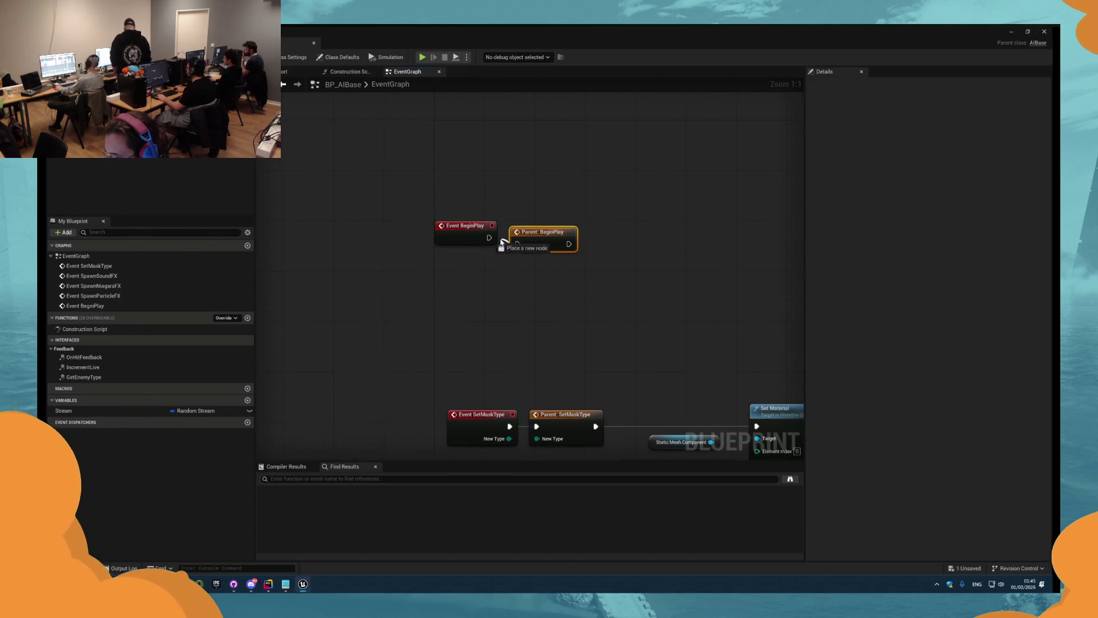
pyautogui.hotkey('ctrl', 'v')
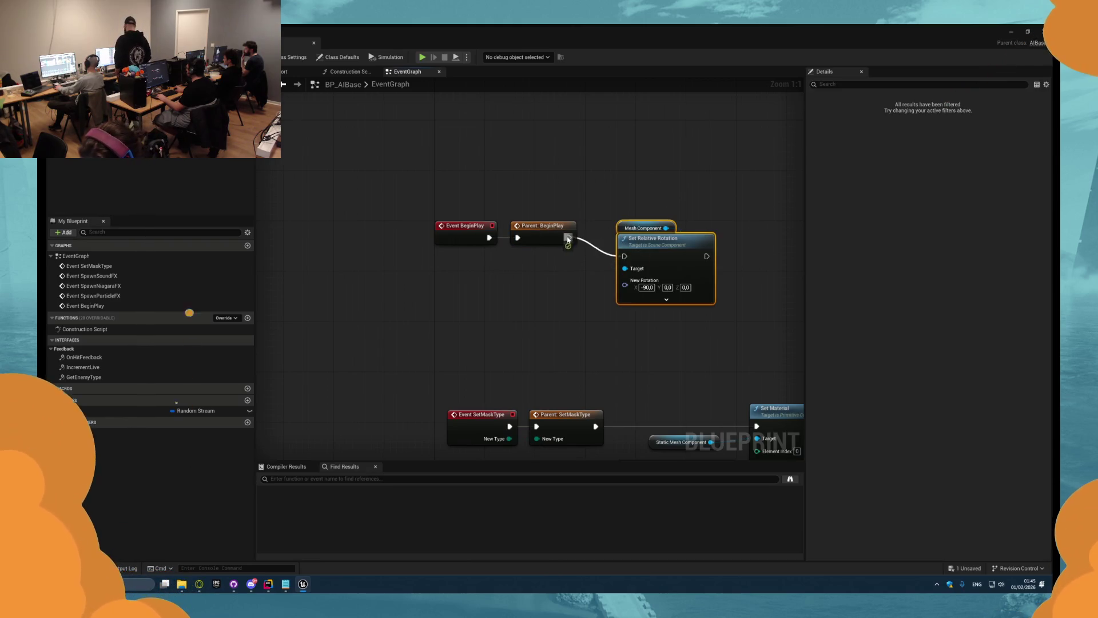
pyautogui.moveTo(640, 249); pyautogui.dragTo(634, 229)
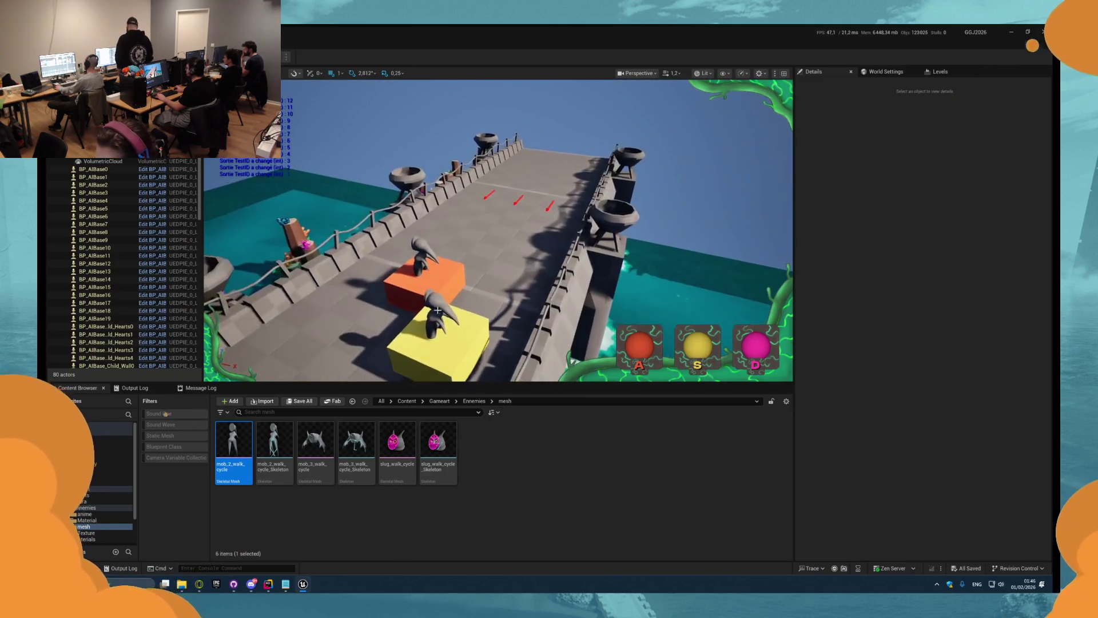
# - Edit BP_AIBase from BP_AIBase0, frame the mask colour nodes, and drag in a Mesh Component getter
pyautogui.click(94, 168)
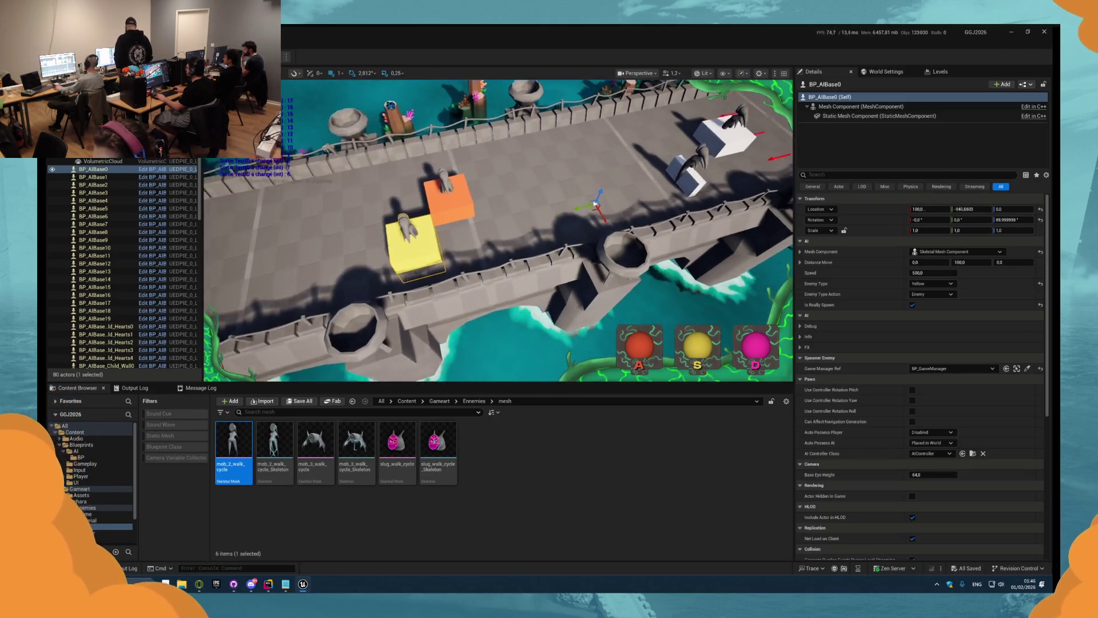
pyautogui.click(152, 169)
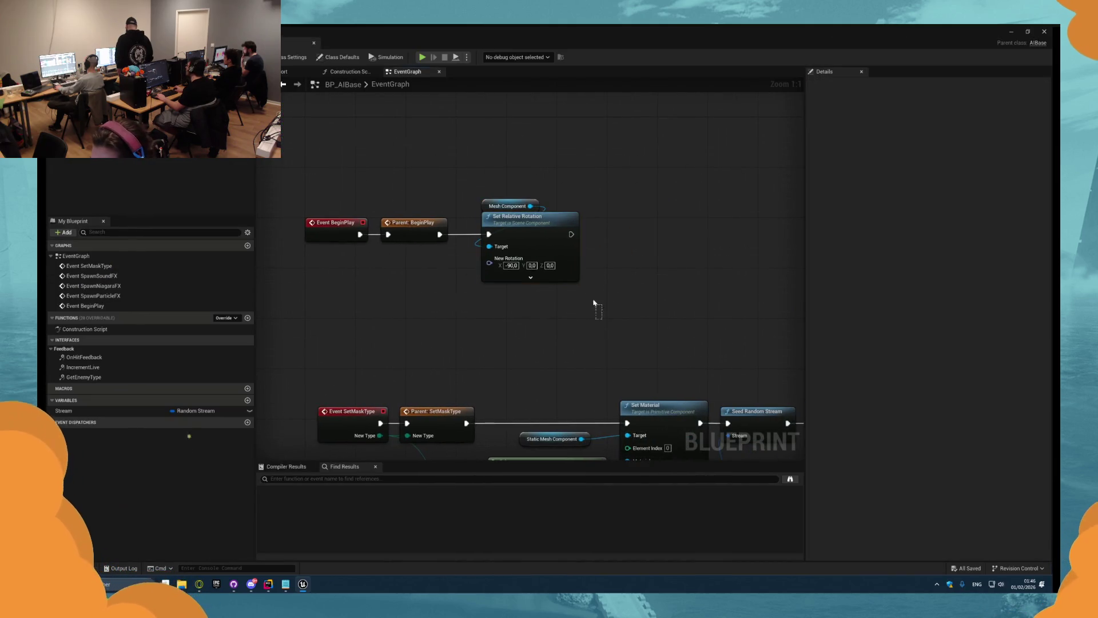
pyautogui.moveTo(667, 263); pyautogui.dragTo(445, 170)
pyautogui.moveTo(532, 186)
pyautogui.mouseDown()
pyautogui.moveTo(568, 247)
pyautogui.moveTo(494, 177)
pyautogui.moveTo(410, 208)
pyautogui.moveTo(584, 289)
pyautogui.mouseUp()
pyautogui.scroll(-2, 409, 208)
pyautogui.scroll(1, 404, 206)
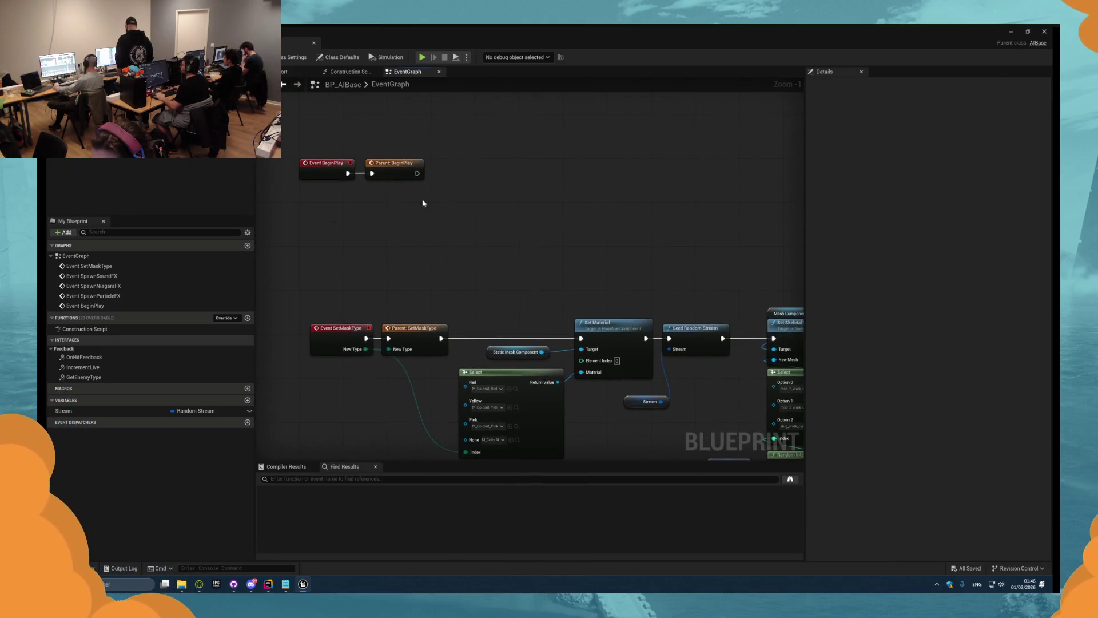
pyautogui.moveTo(114, 105)
pyautogui.mouseDown()
pyautogui.moveTo(286, 172)
pyautogui.moveTo(503, 216)
pyautogui.mouseUp()
# - Add an Add Local Rotation node on Mesh Component and wire Parent: BeginPlay into it
pyautogui.write('q')
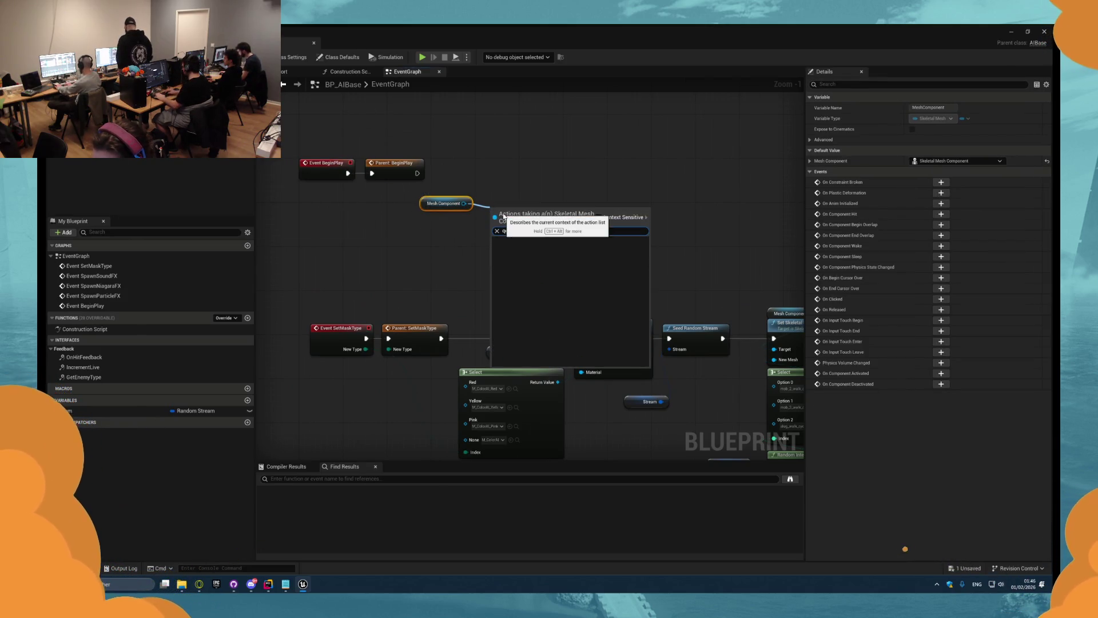
pyautogui.press('BackSpace')
pyautogui.hotkey('alt', 'shift')
pyautogui.write('add l')
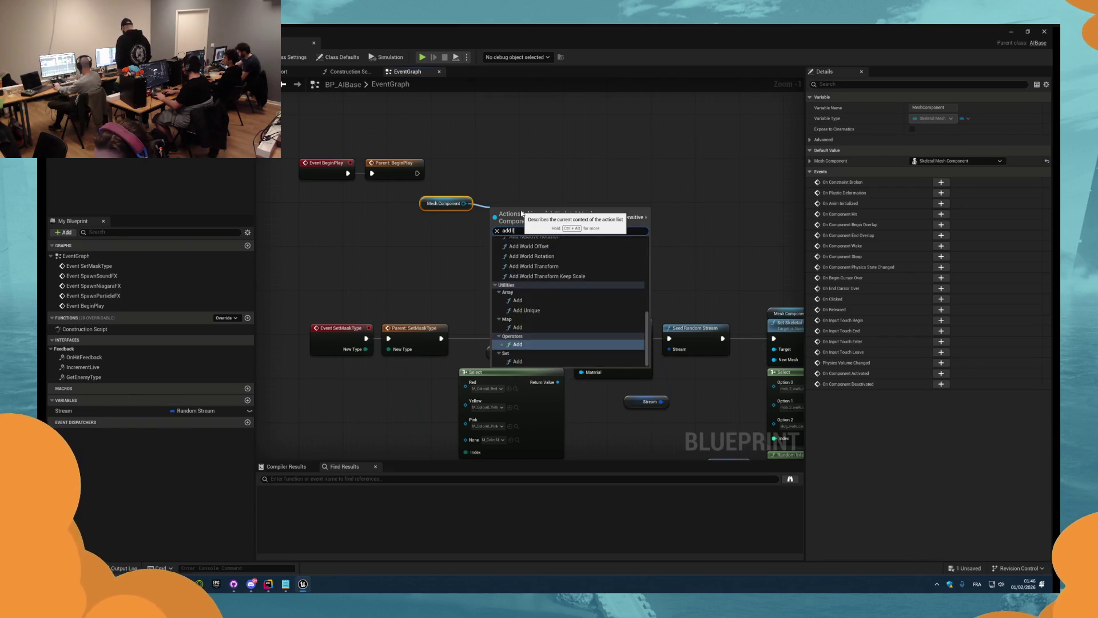
pyautogui.write('ocal')
pyautogui.press('Down')
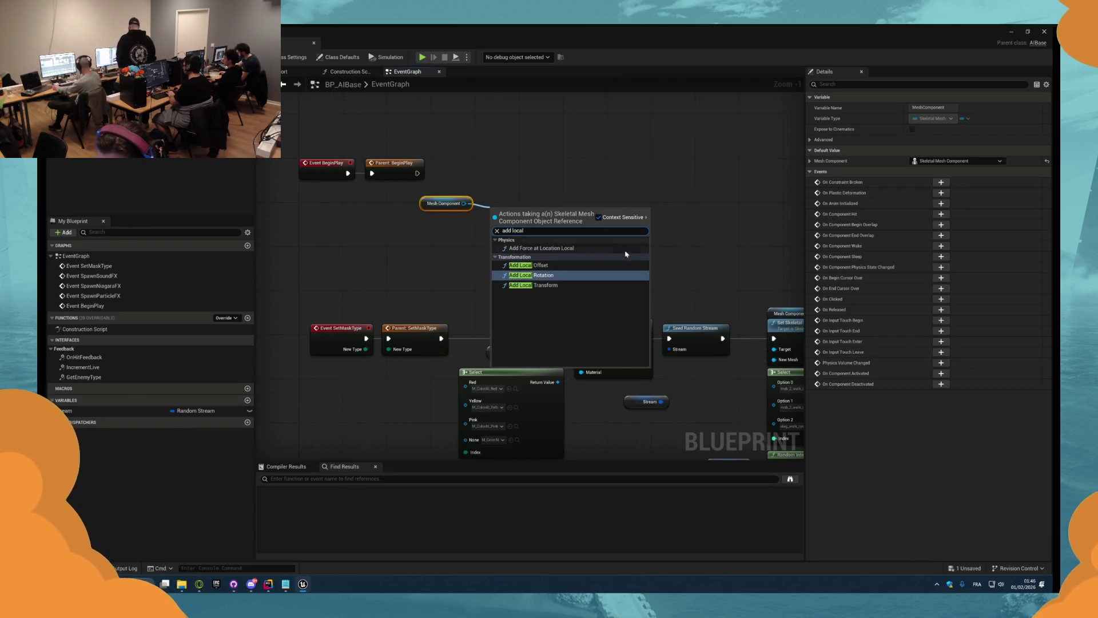
pyautogui.press('Return')
pyautogui.moveTo(419, 177); pyautogui.dragTo(419, 178)
pyautogui.moveTo(557, 206); pyautogui.dragTo(546, 195)
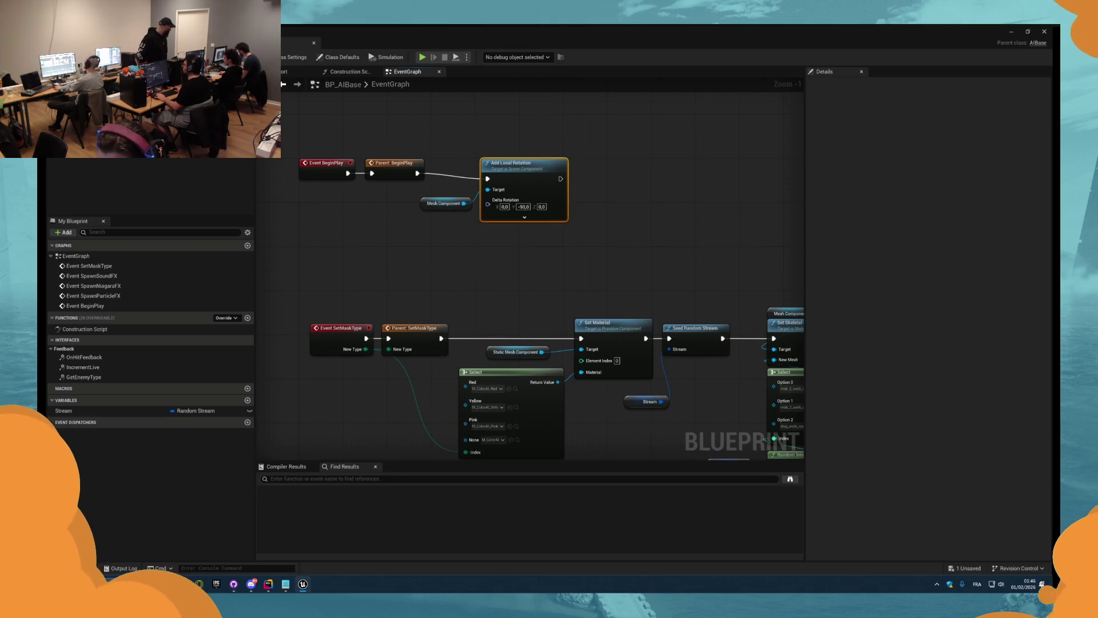
# - Play-test the local rotation, delete it, save, and locate mob_2_walk_cycle in the Content Browser
pyautogui.hotkey('alt', 'Tab')
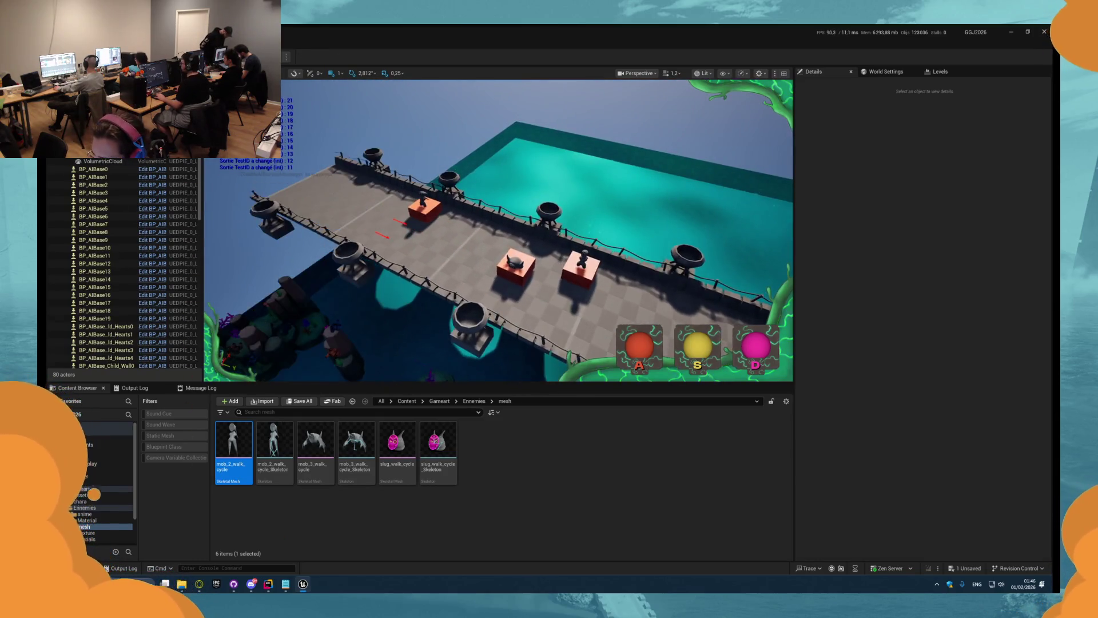
pyautogui.press('Escape')
pyautogui.press('Delete')
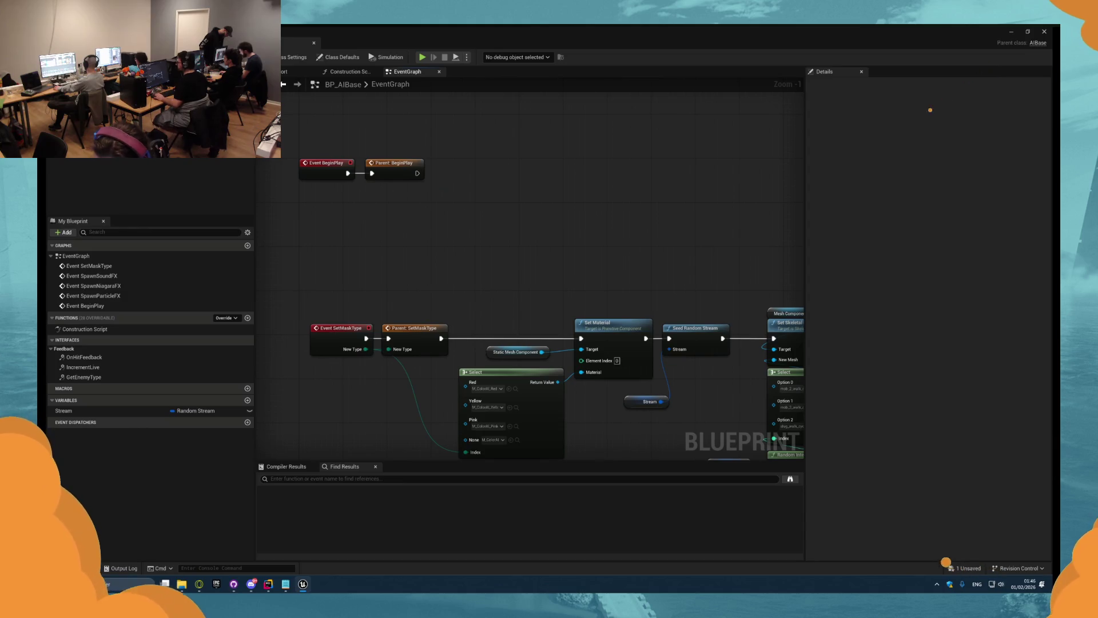
pyautogui.hotkey('ctrl', 's')
pyautogui.moveTo(452, 240)
pyautogui.mouseDown()
pyautogui.moveTo(416, 179)
pyautogui.moveTo(461, 205)
pyautogui.mouseUp()
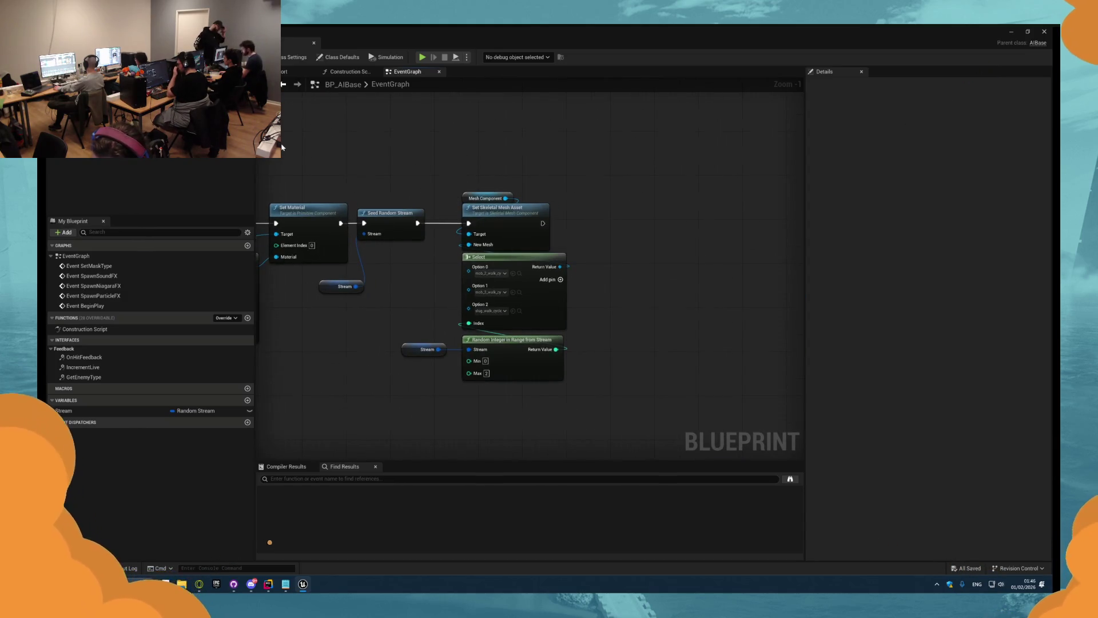
pyautogui.click(520, 273)
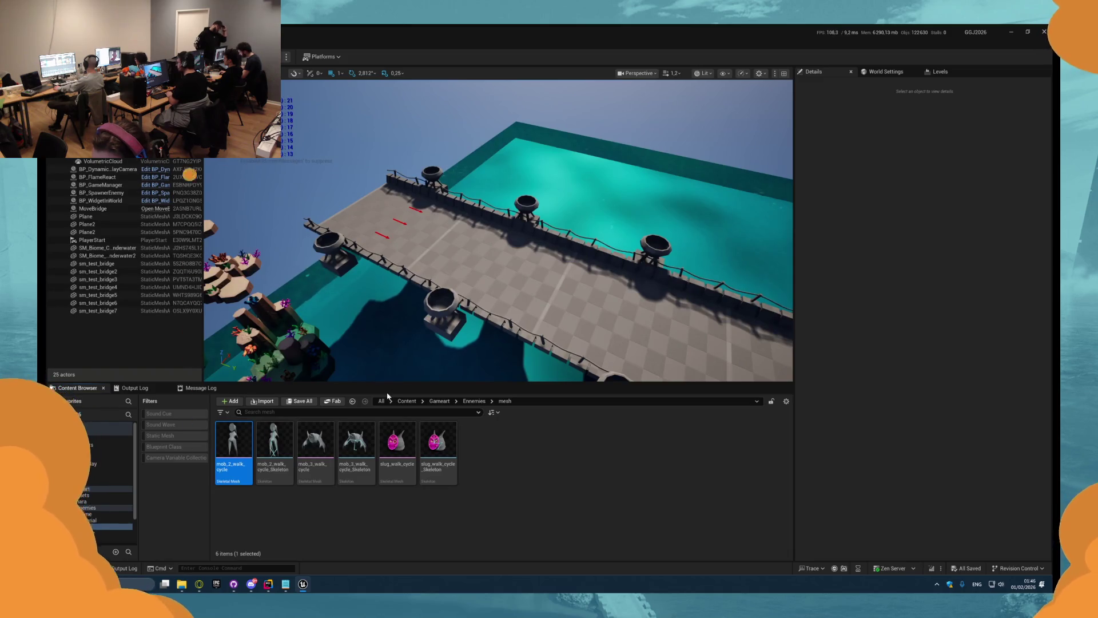
pyautogui.press('Return')
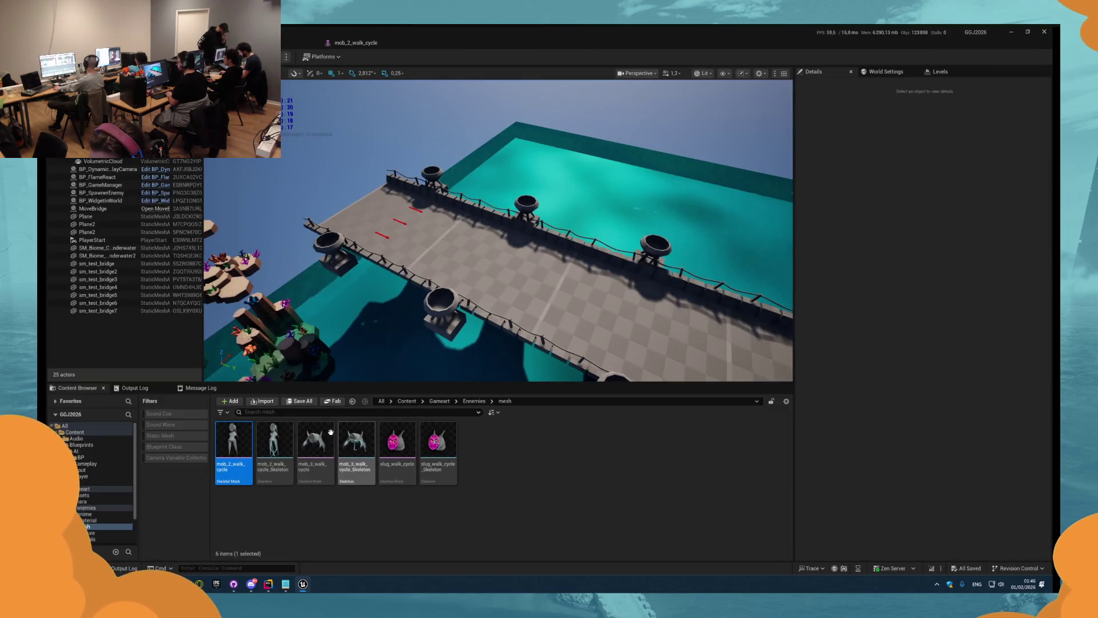
pyautogui.doubleClick(330, 440)
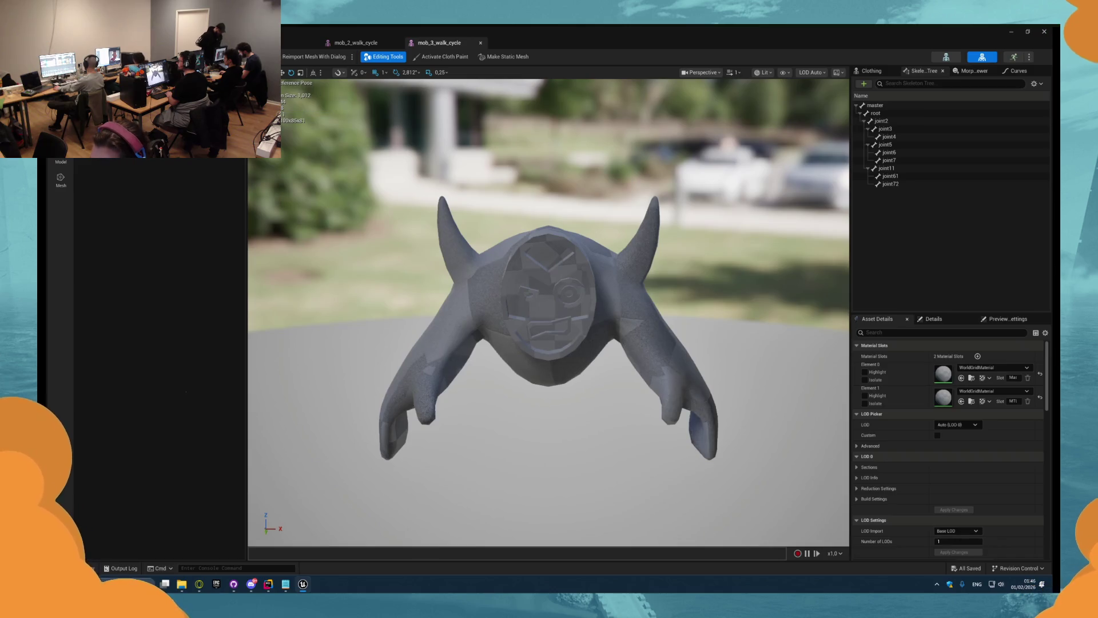
pyautogui.click(115, 42)
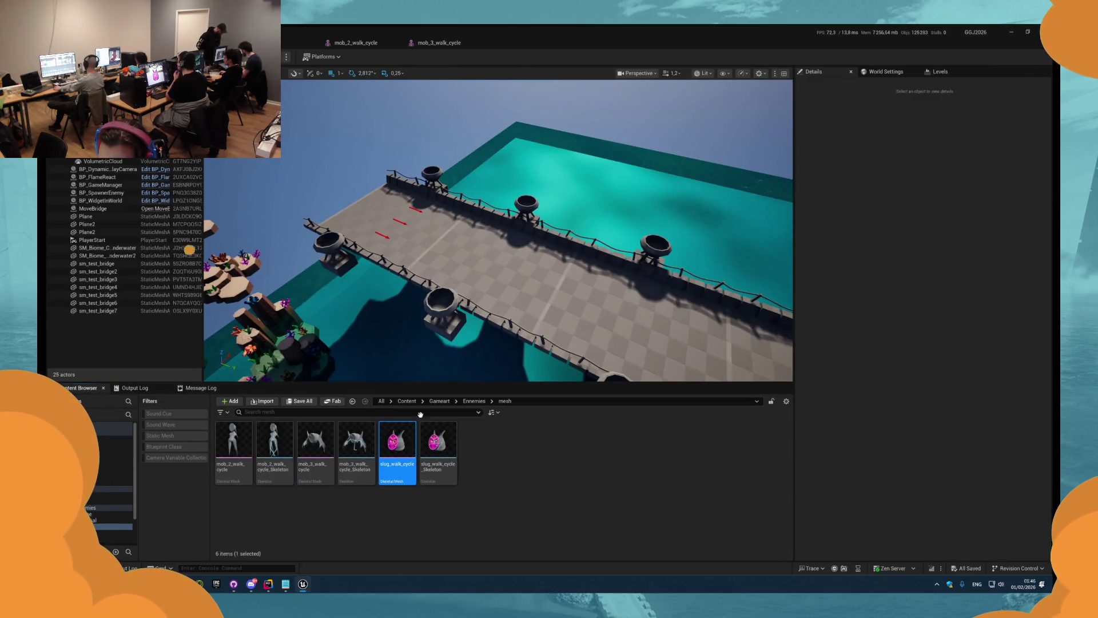
pyautogui.doubleClick(397, 443)
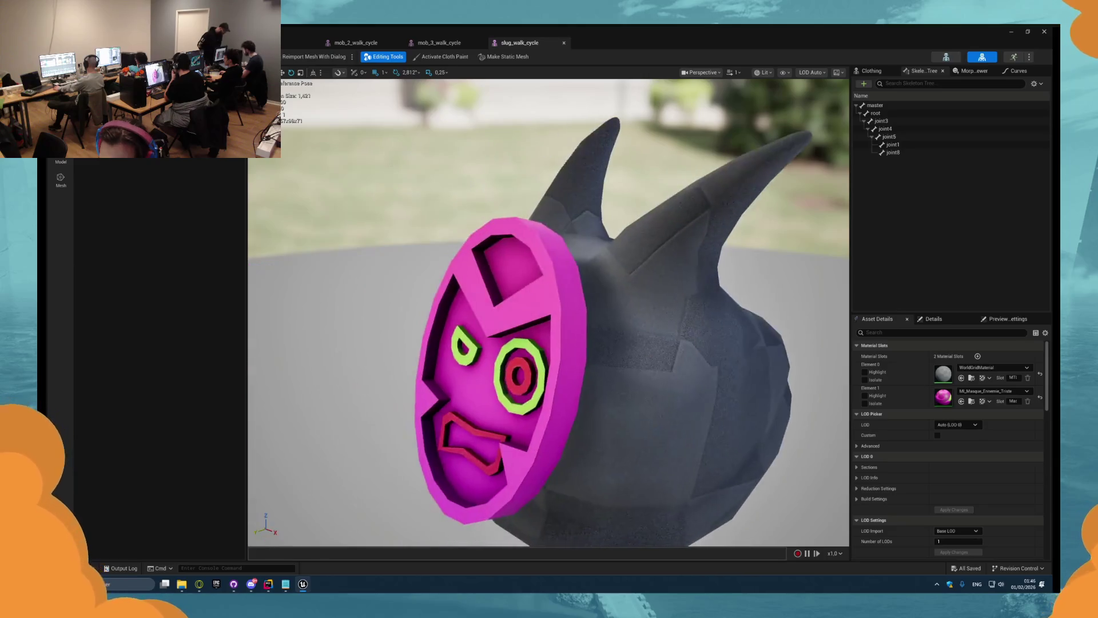
pyautogui.click(972, 402)
pyautogui.click(289, 451)
pyautogui.click(303, 452)
pyautogui.click(275, 452)
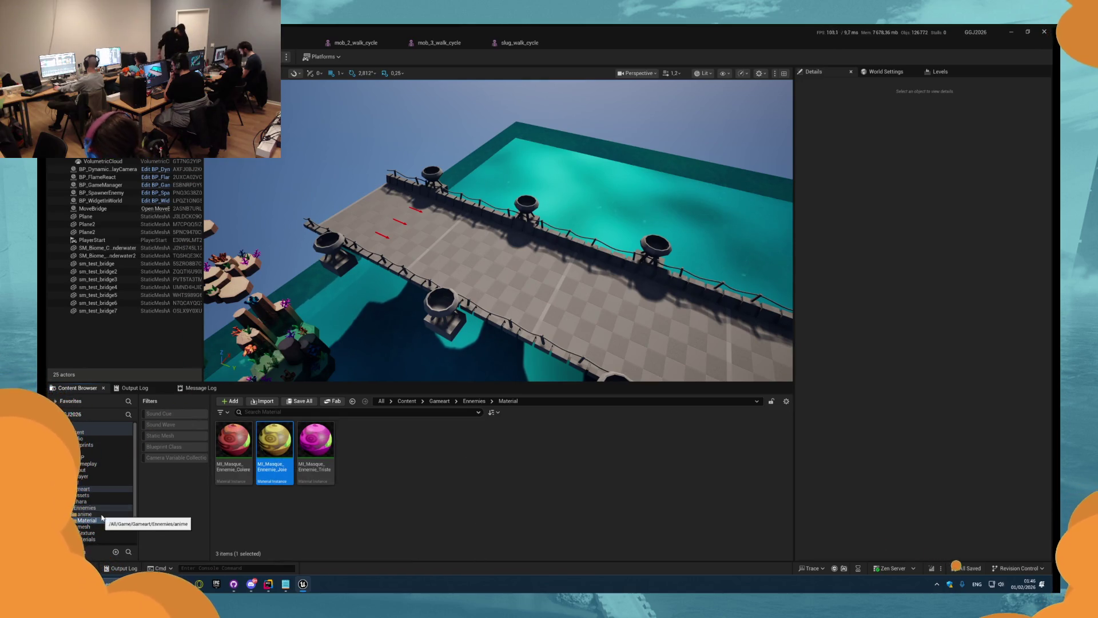
pyautogui.click(86, 526)
pyautogui.click(87, 520)
pyautogui.click(88, 532)
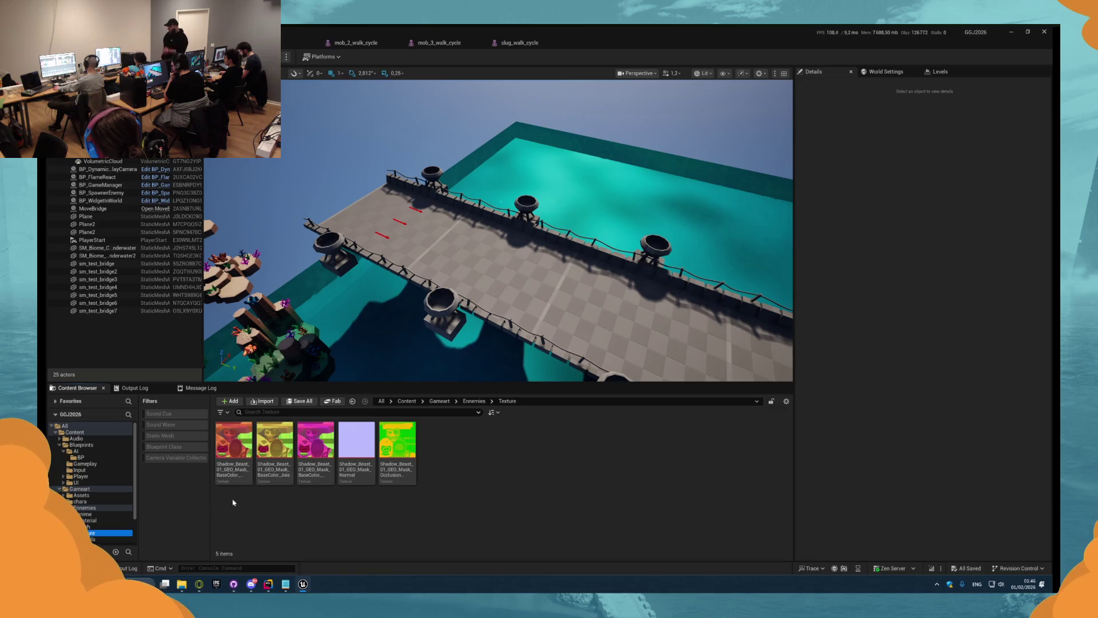
pyautogui.click(104, 526)
pyautogui.click(104, 521)
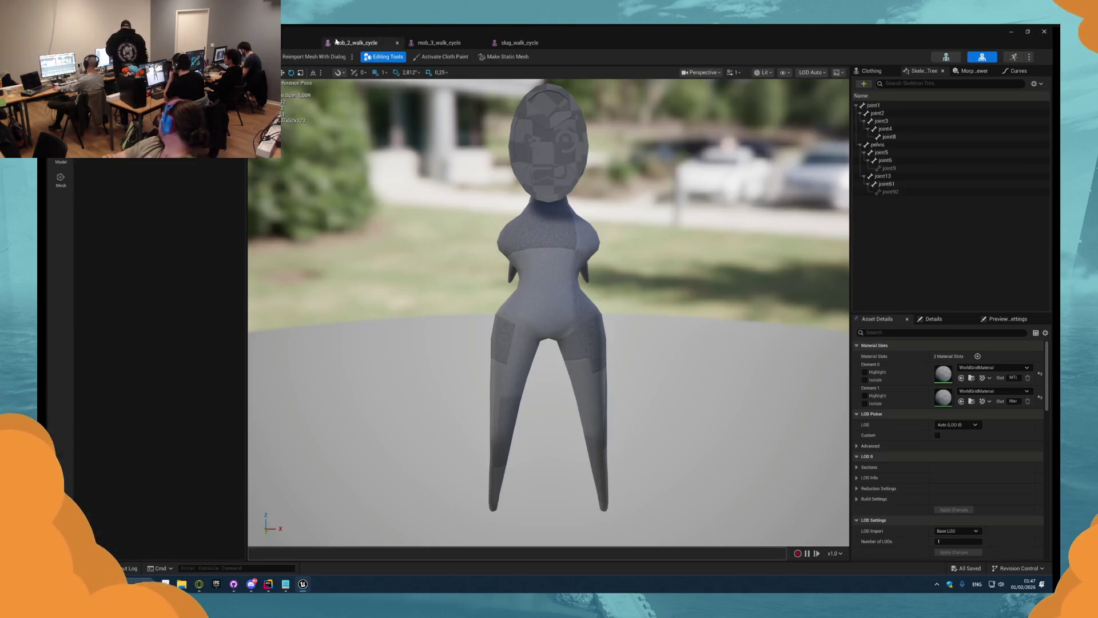
pyautogui.click(356, 42)
pyautogui.moveTo(614, 156)
pyautogui.mouseDown()
pyautogui.moveTo(549, 160)
pyautogui.moveTo(636, 191)
pyautogui.mouseUp()
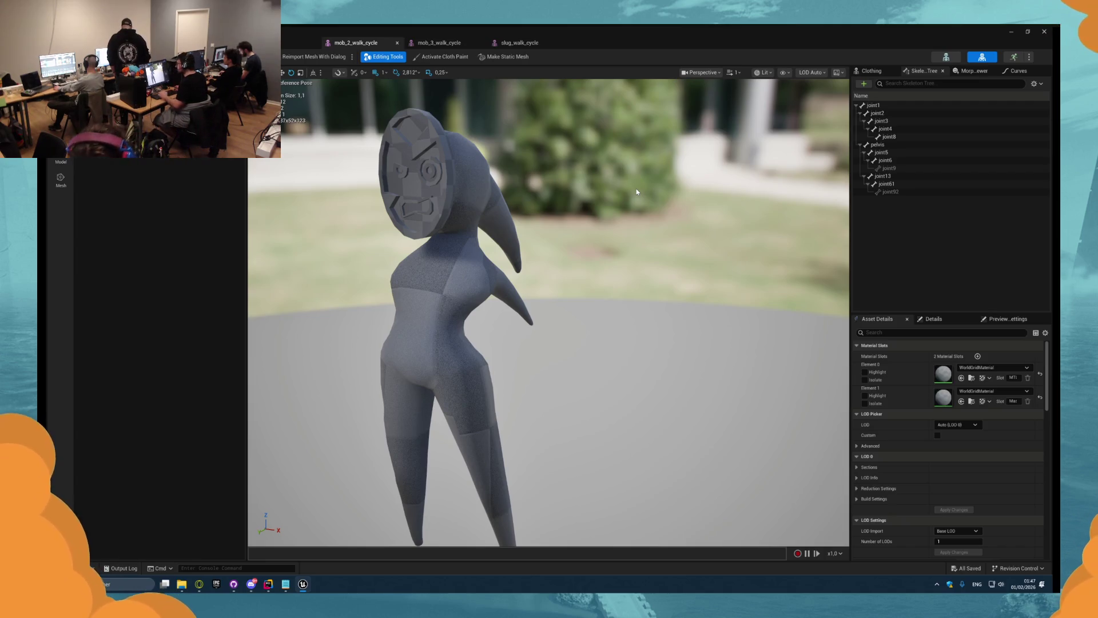
pyautogui.click(183, 395)
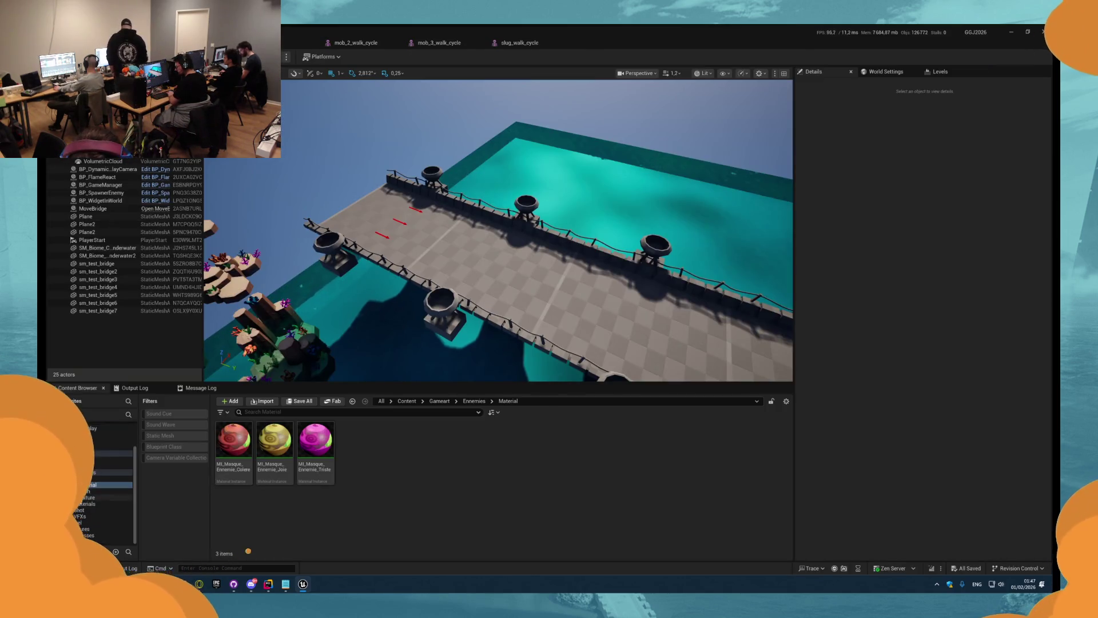
# - Browse through the content folders down to the Ennemies folder
pyautogui.press('Down')
pyautogui.press('Down')
pyautogui.press('Down')
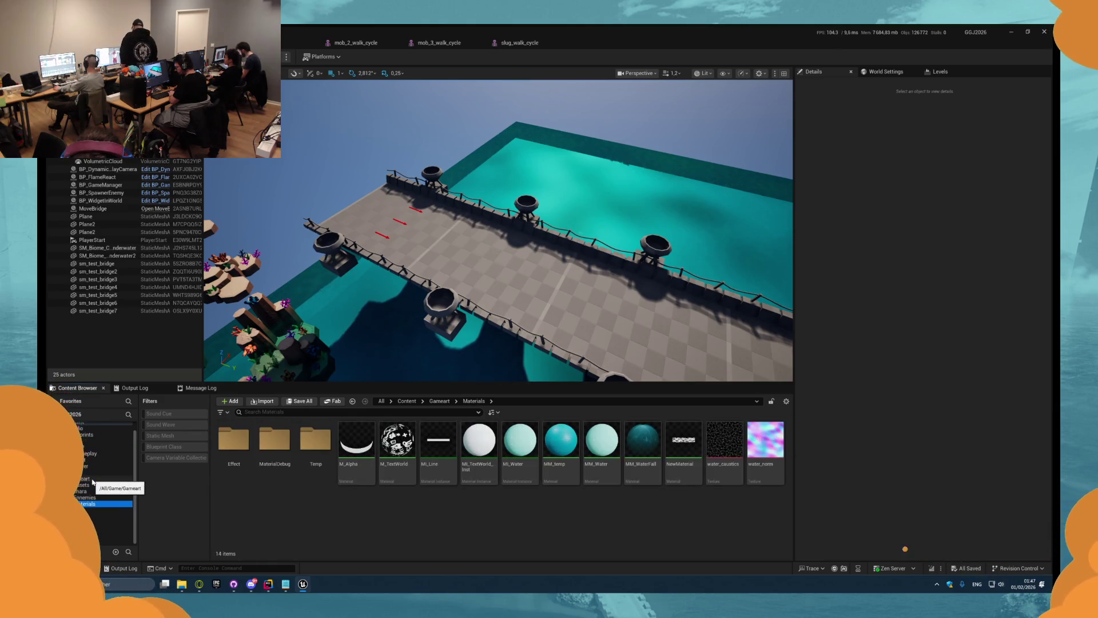
pyautogui.press('Down')
pyautogui.press('Up')
pyautogui.press('Left')
pyautogui.press('Left')
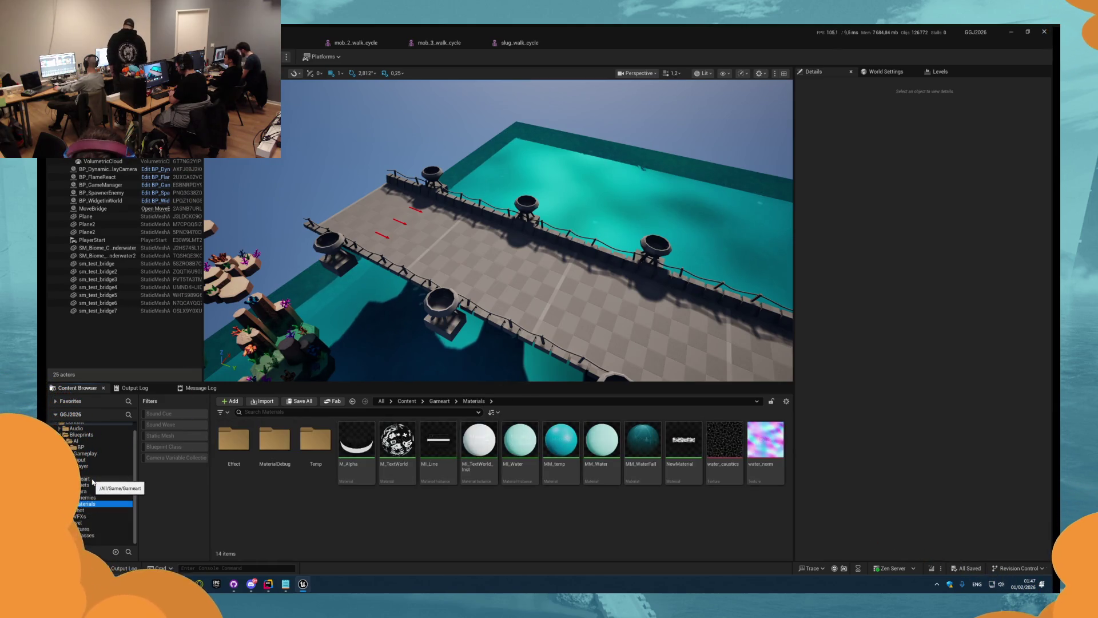
pyautogui.press('Up')
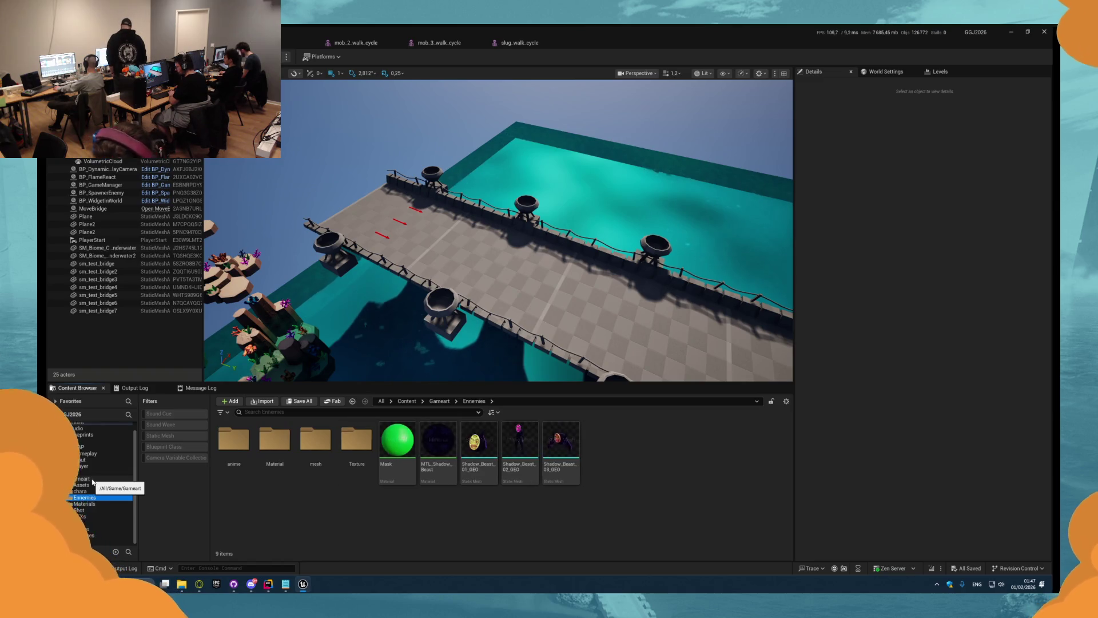
pyautogui.press('Right')
pyautogui.press('Down')
pyautogui.press('Up')
# - Inspect the Shadow_Beast_01_GEO mesh in its editor, then close it
pyautogui.click(479, 463)
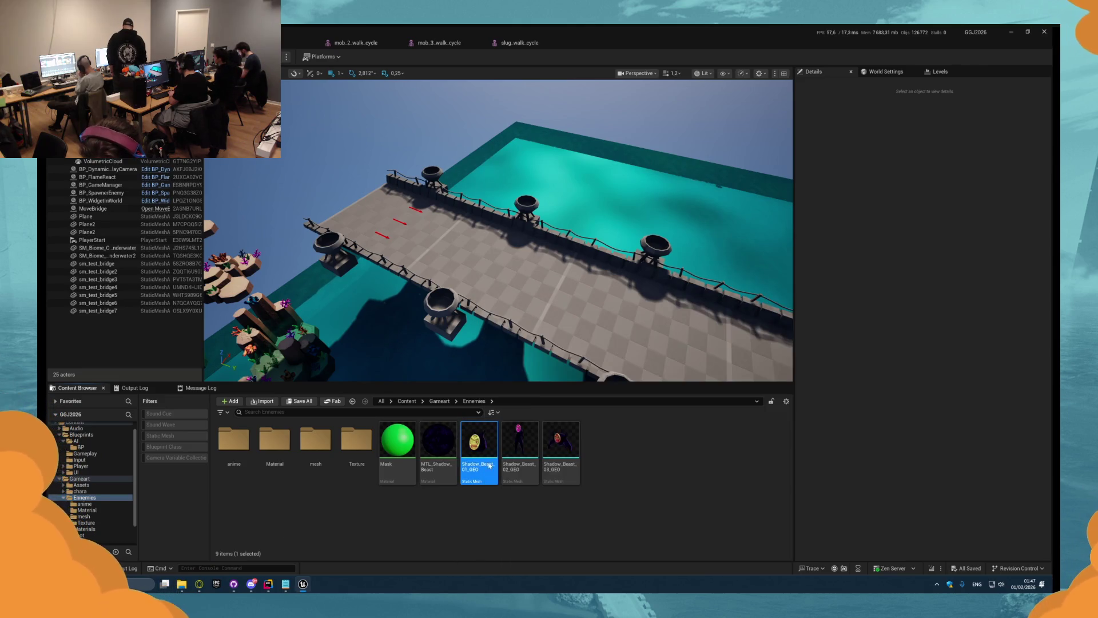
pyautogui.doubleClick(479, 443)
pyautogui.scroll(10, 470, 286)
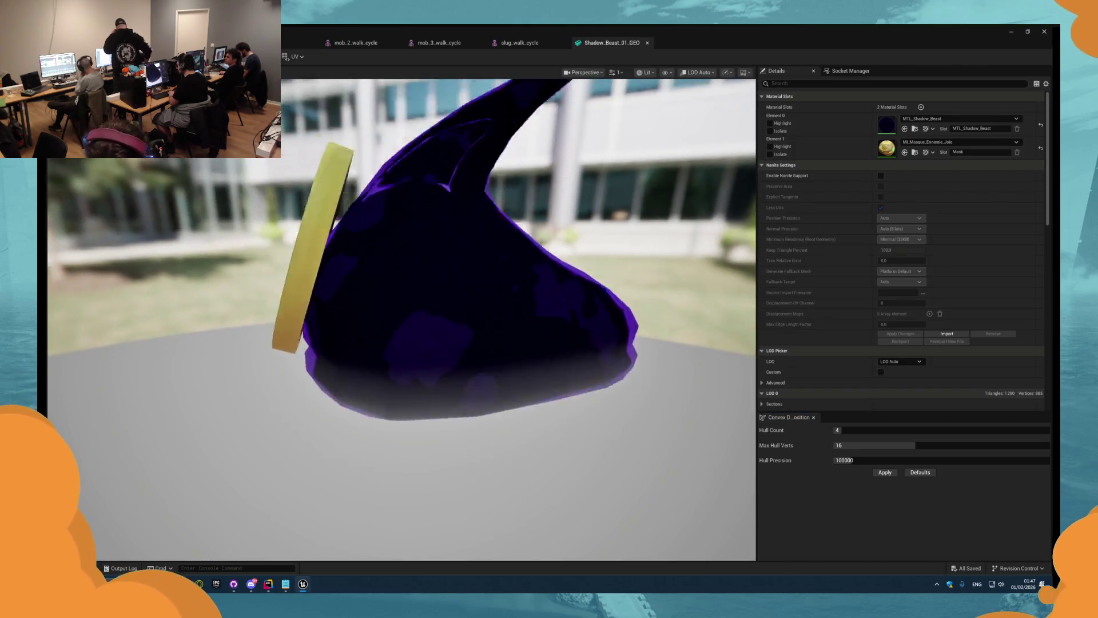
pyautogui.scroll(-10, 471, 286)
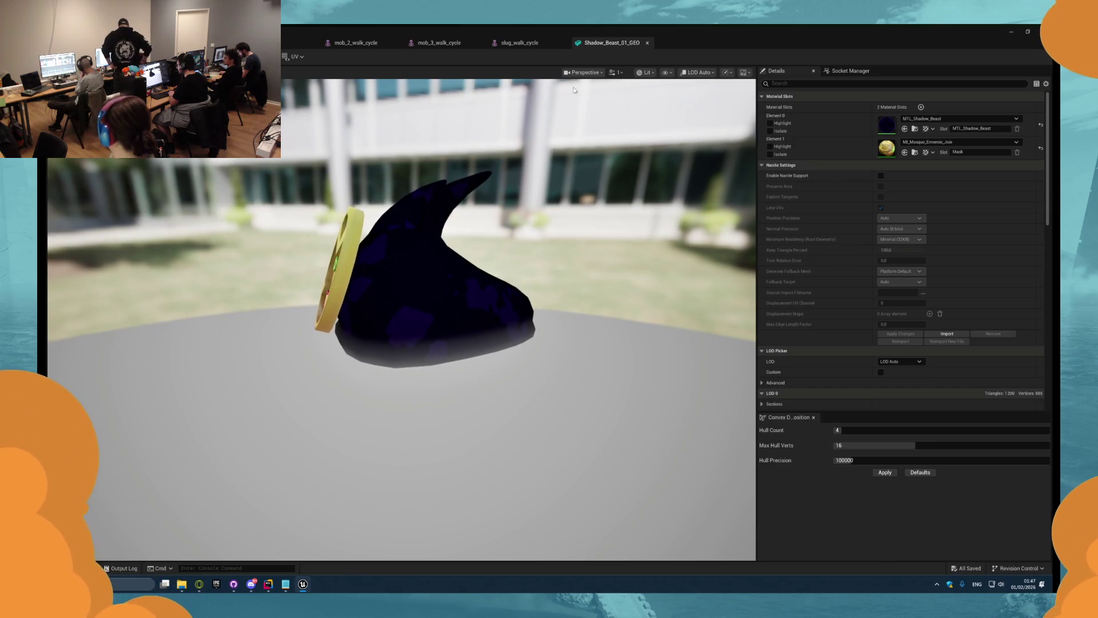
pyautogui.middleClick(601, 49)
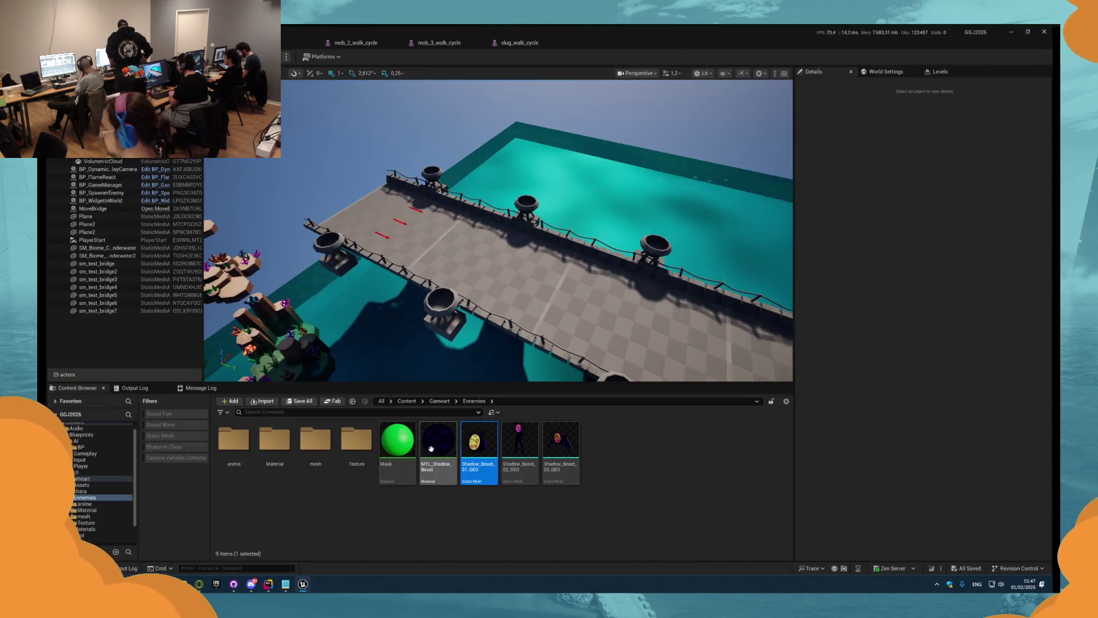
# - Review MTL_Shadow_Beast and assign it to slug_walk_cycle's Element 0 slot
pyautogui.doubleClick(436, 452)
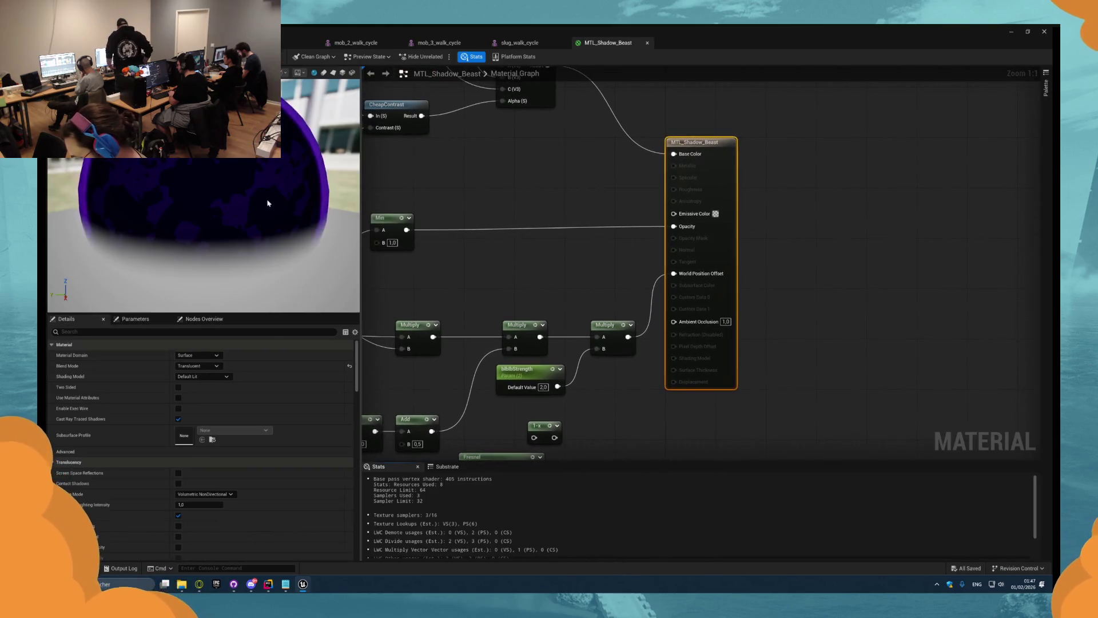
pyautogui.middleClick(607, 44)
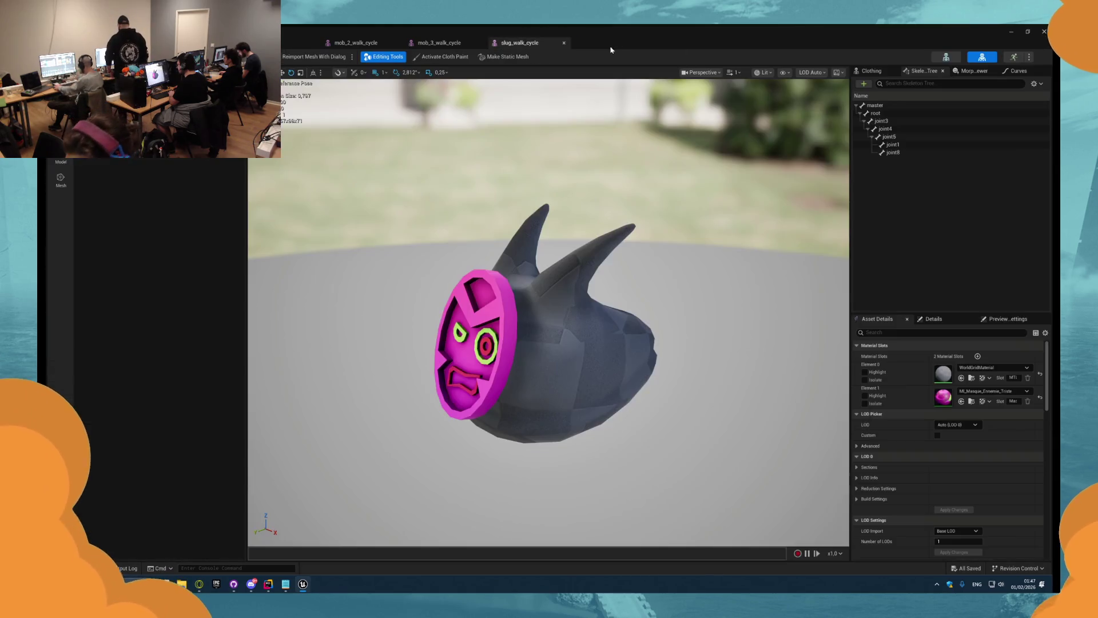
pyautogui.click(961, 377)
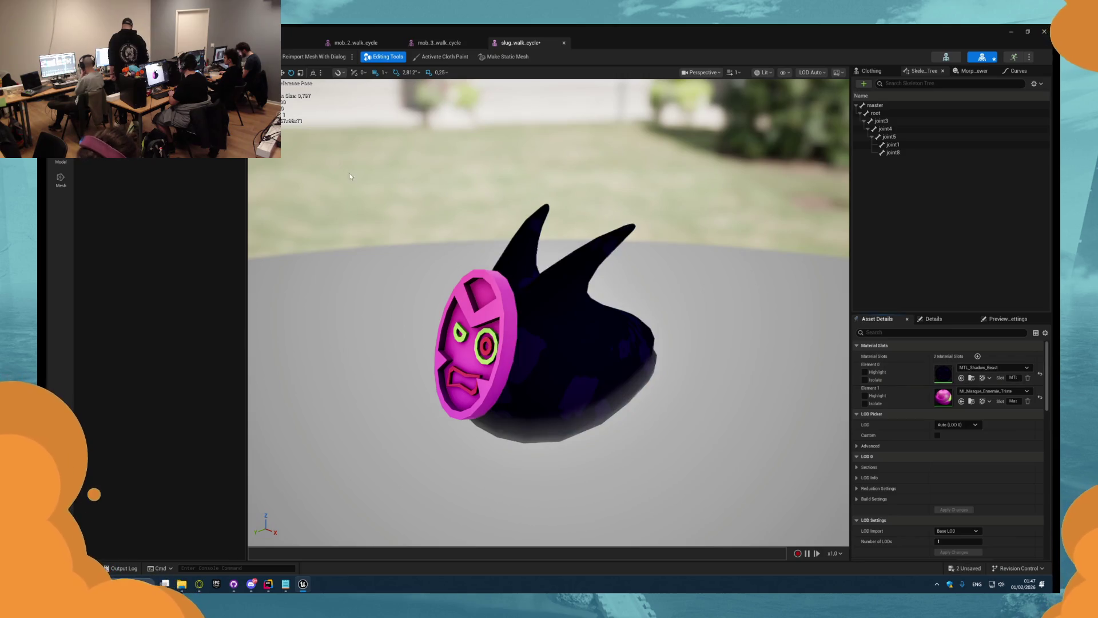
# - Reframe the slug_walk_cycle mesh in the viewport and save it
pyautogui.moveTo(648, 316)
pyautogui.mouseDown()
pyautogui.moveTo(648, 298)
pyautogui.moveTo(648, 321)
pyautogui.moveTo(595, 246)
pyautogui.mouseUp()
pyautogui.press('f')
pyautogui.hotkey('ctrl', 's')
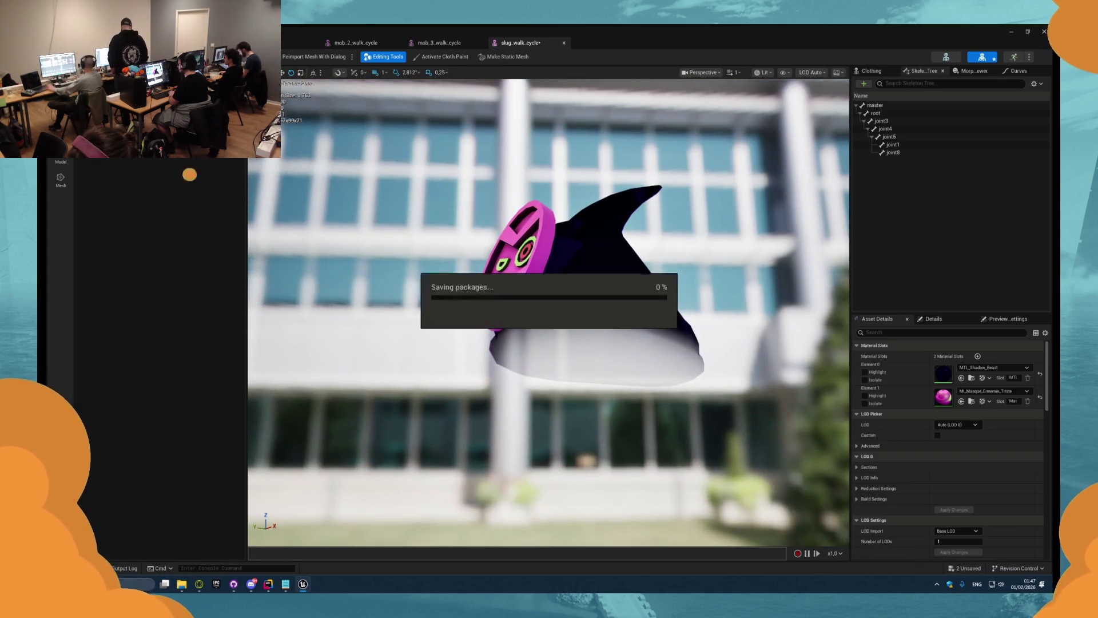
# - Give mob_3_walk_cycle MTL_Shadow_Beast on its body slot, leaving the mask slot empty
pyautogui.click(440, 44)
pyautogui.click(963, 378)
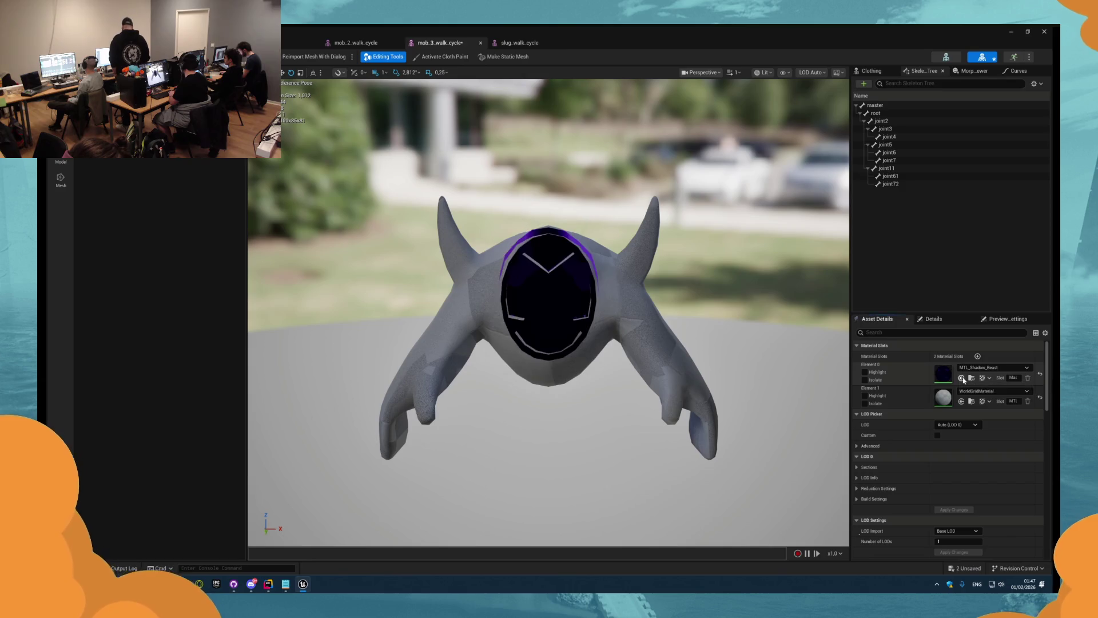
pyautogui.click(962, 401)
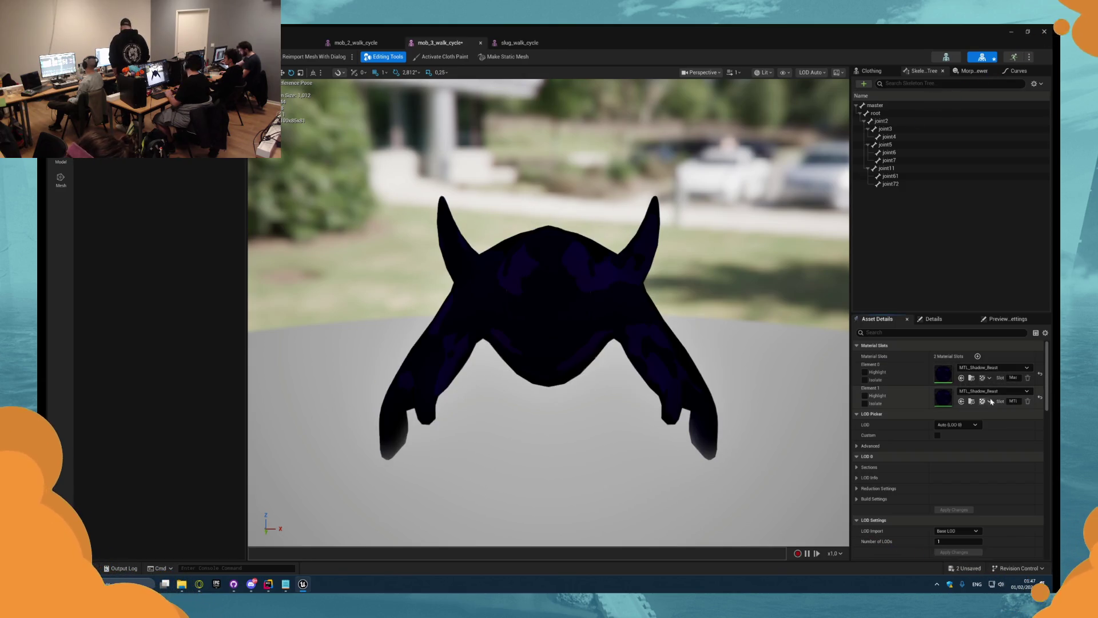
pyautogui.click(1040, 375)
pyautogui.click(1040, 397)
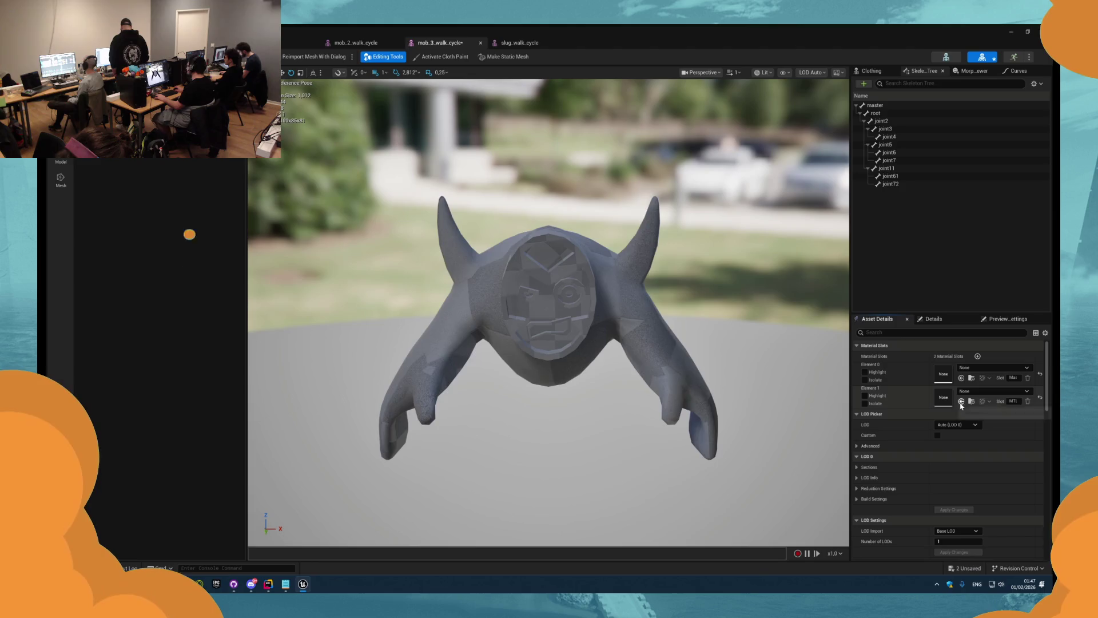
pyautogui.click(962, 402)
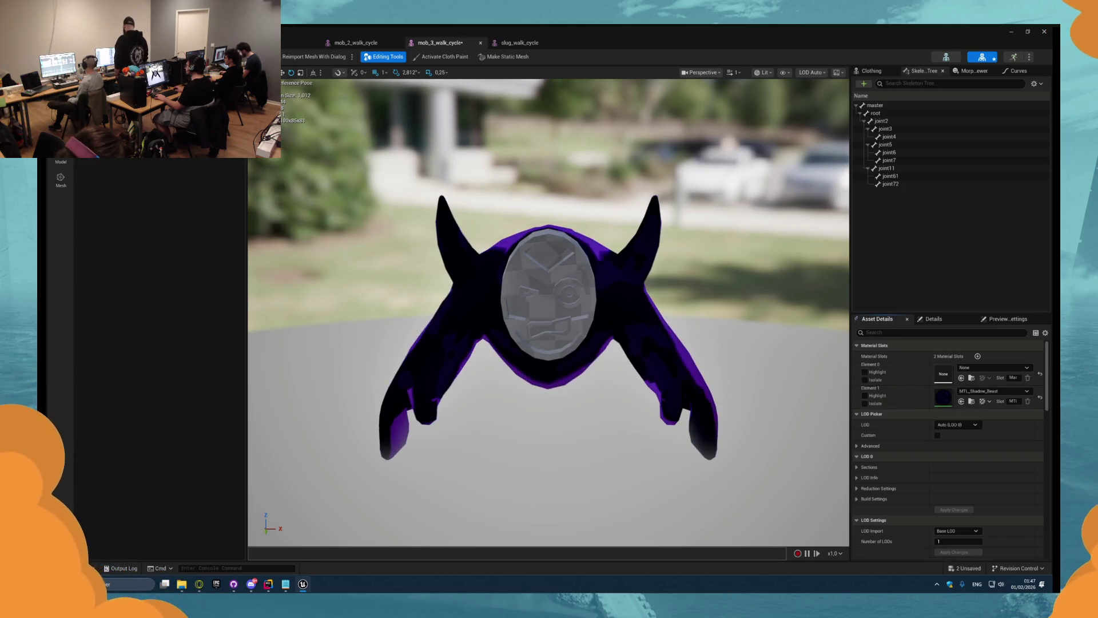
# - Give mob_2_walk_cycle MTL_Shadow_Beast on its body slot and clear its mask slot
pyautogui.click(348, 42)
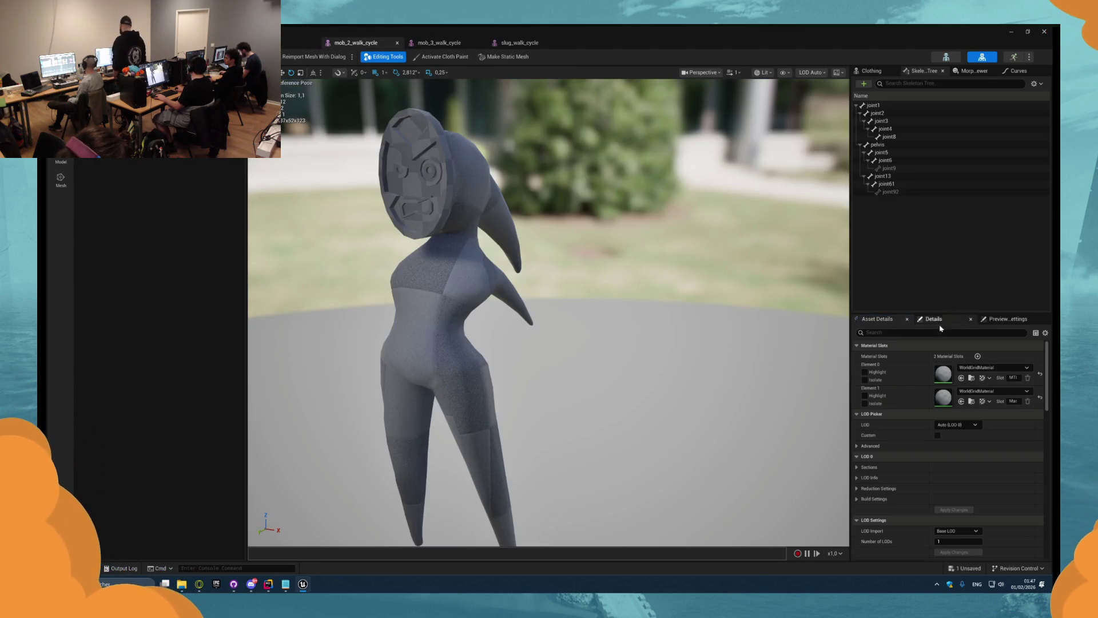
pyautogui.click(961, 379)
pyautogui.click(962, 402)
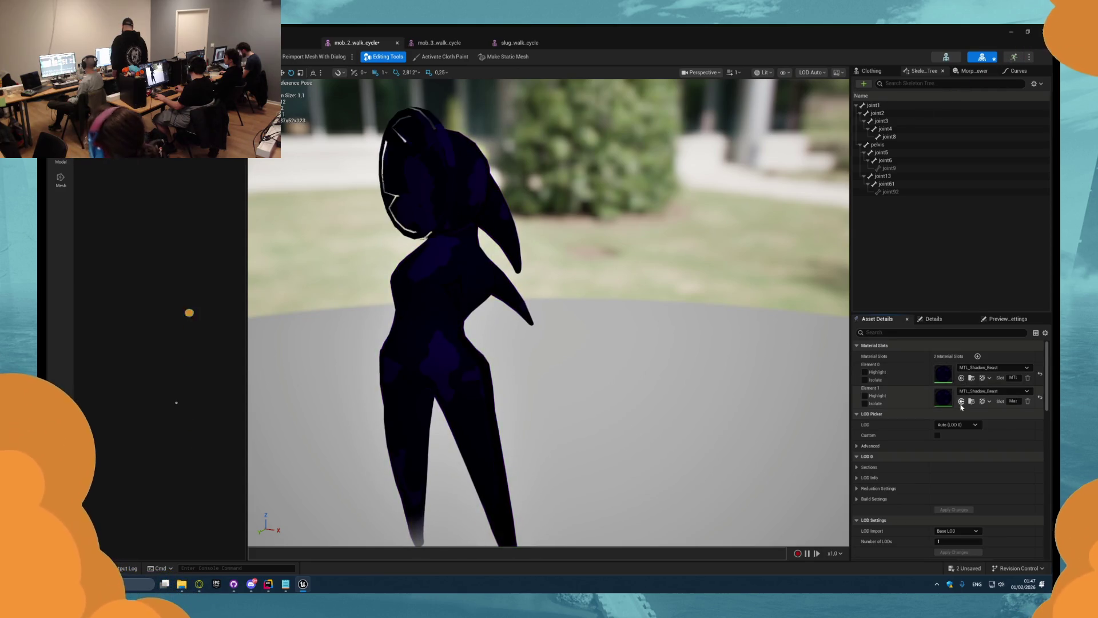
pyautogui.click(1040, 397)
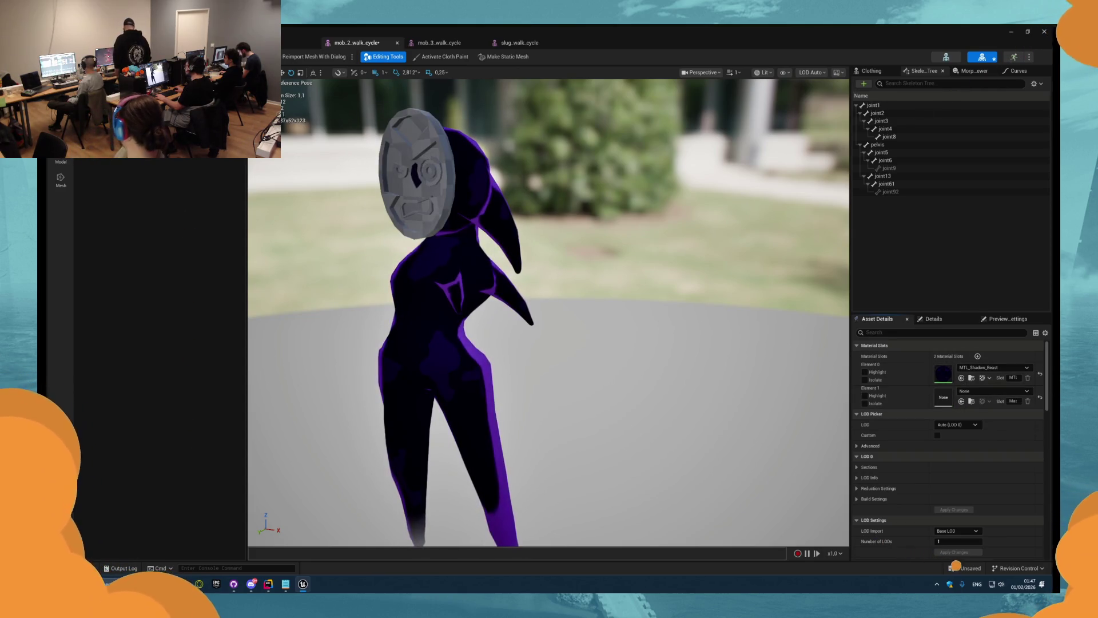
# - Compare the mob_3, slug and mob_2 meshes, then return to BP_AIBase's event graph
pyautogui.click(453, 43)
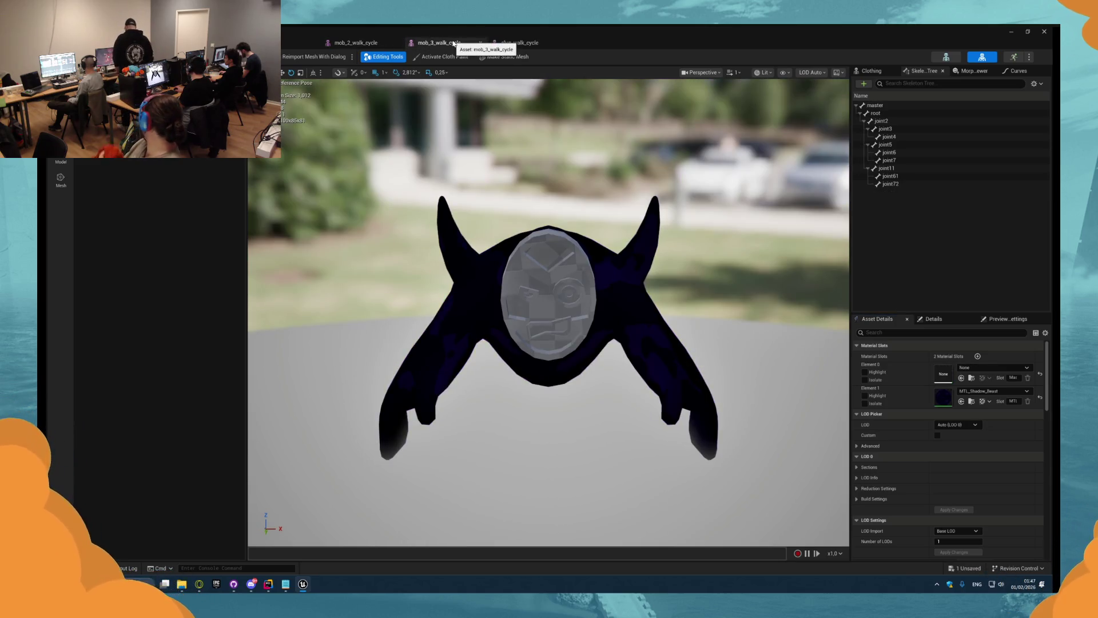
pyautogui.click(519, 44)
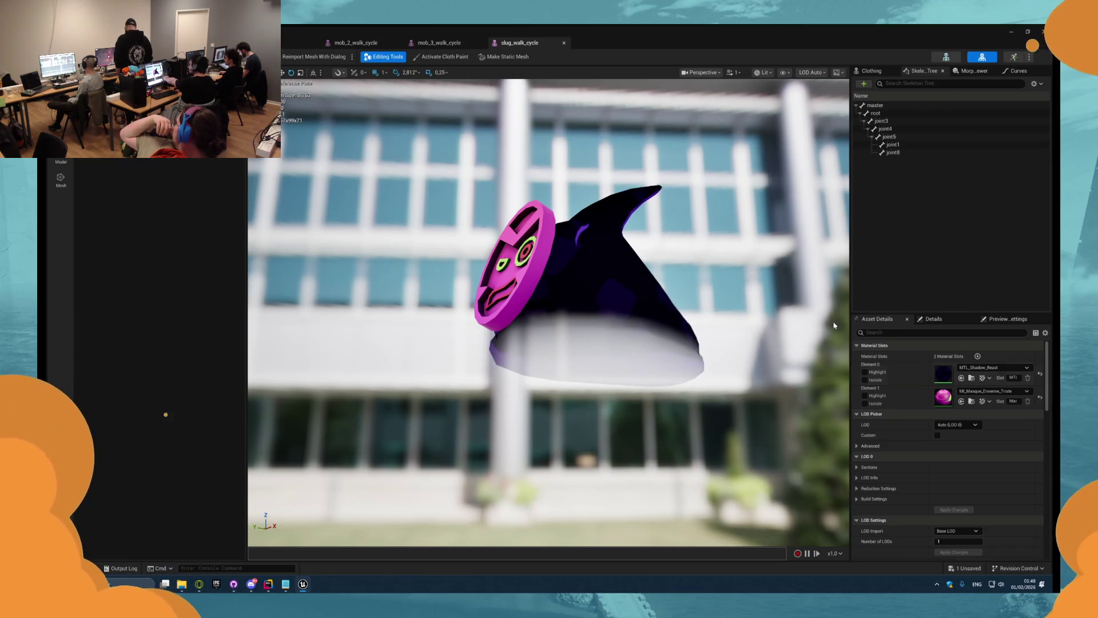
pyautogui.click(441, 44)
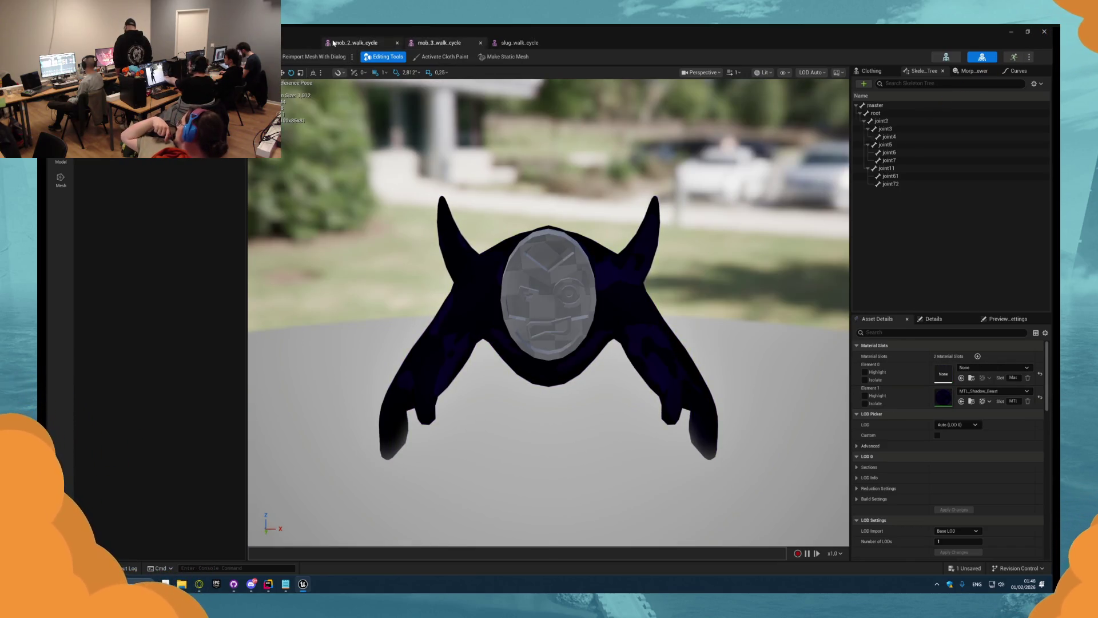
pyautogui.click(333, 43)
pyautogui.click(423, 44)
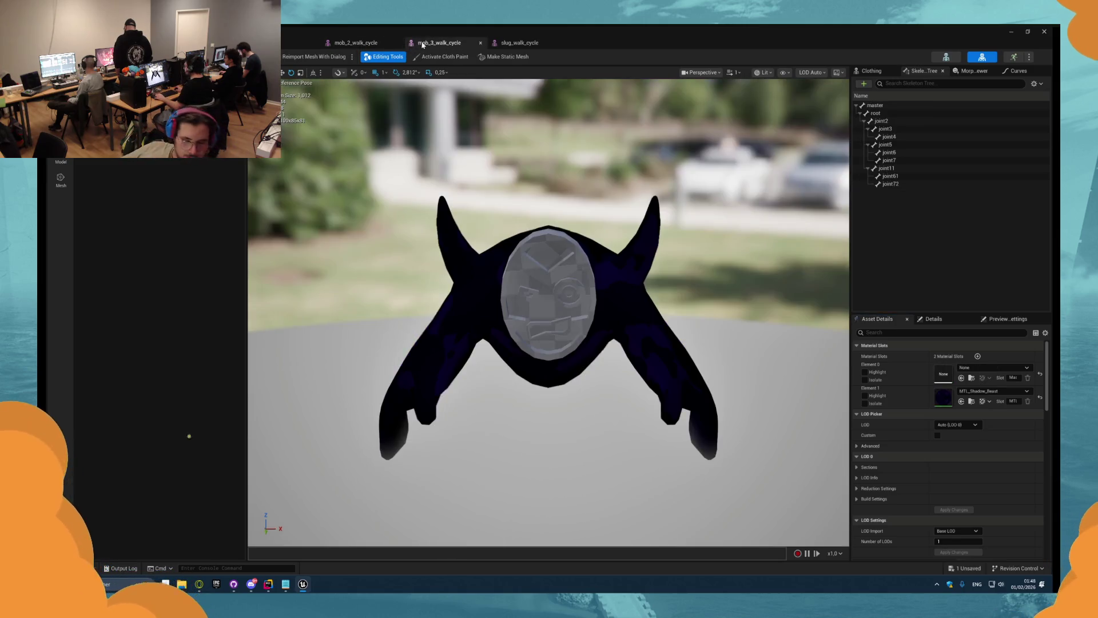
pyautogui.hotkey('ctrl', 'Tab')
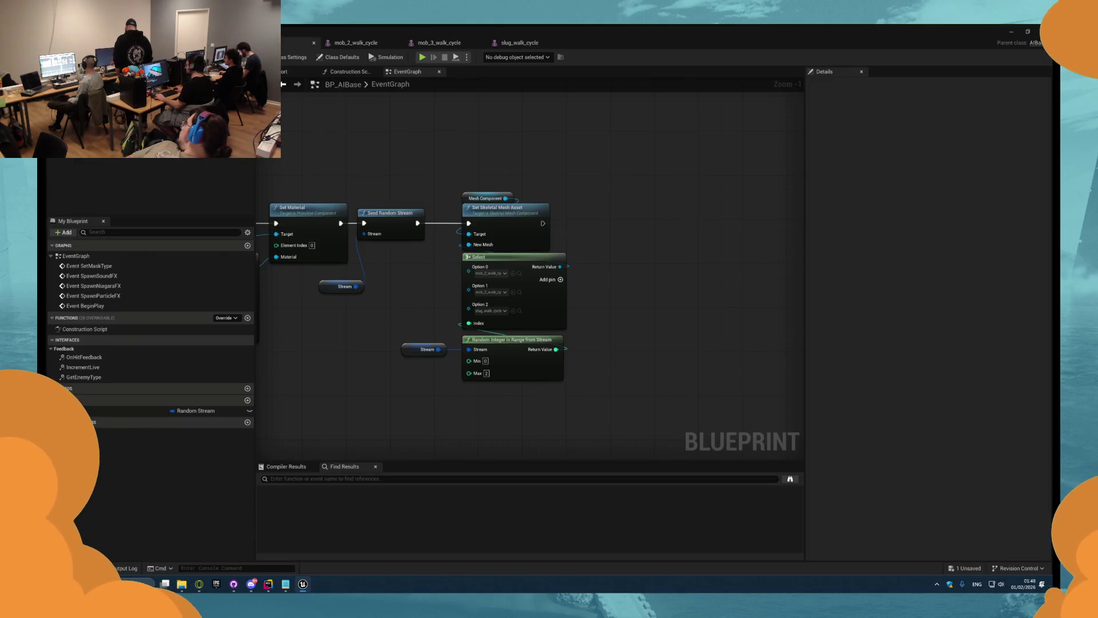
# - Save the MTL_Shadow_Beast material and move the slug_walk_cycle tab to the front
pyautogui.hotkey('ctrl', 'Tab')
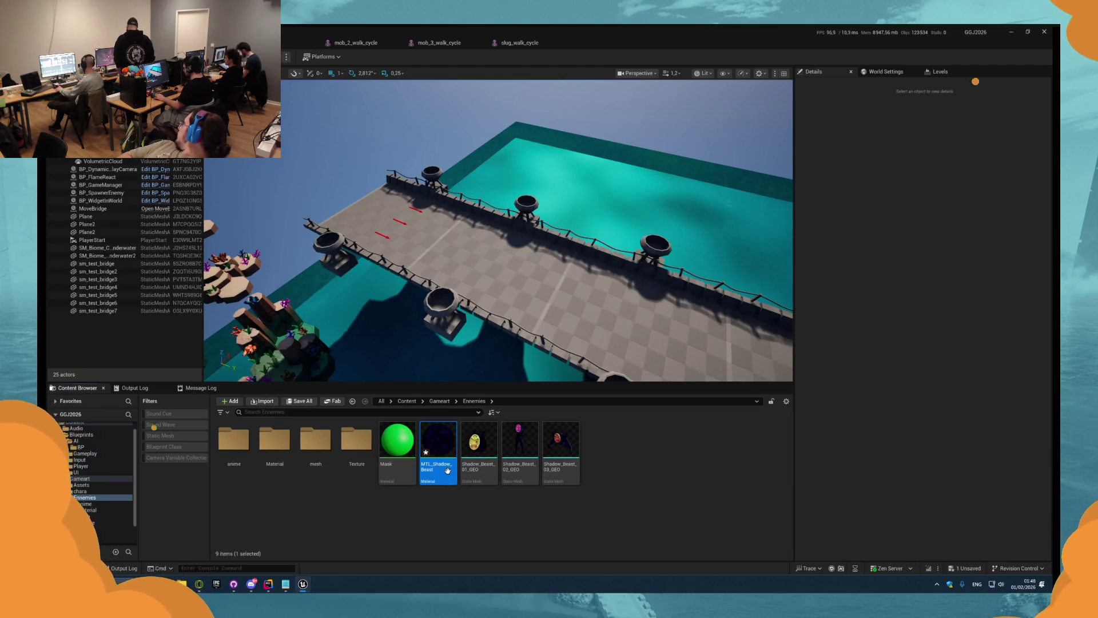
pyautogui.hotkey('ctrl', 'shift', 's')
pyautogui.click(515, 44)
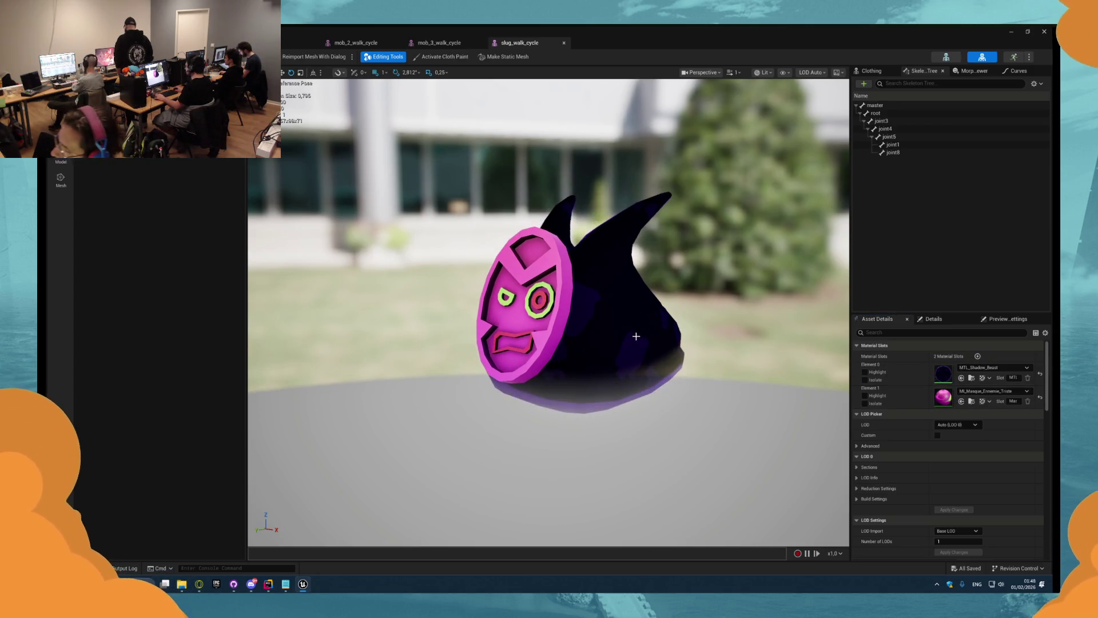
pyautogui.click(465, 45)
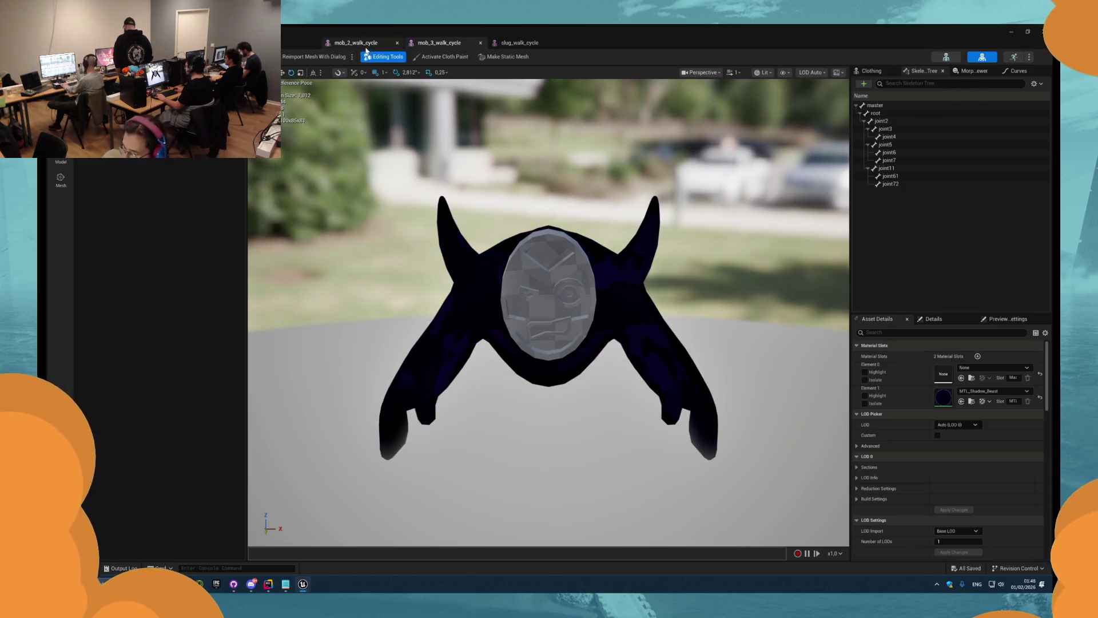
pyautogui.moveTo(518, 43); pyautogui.dragTo(438, 43)
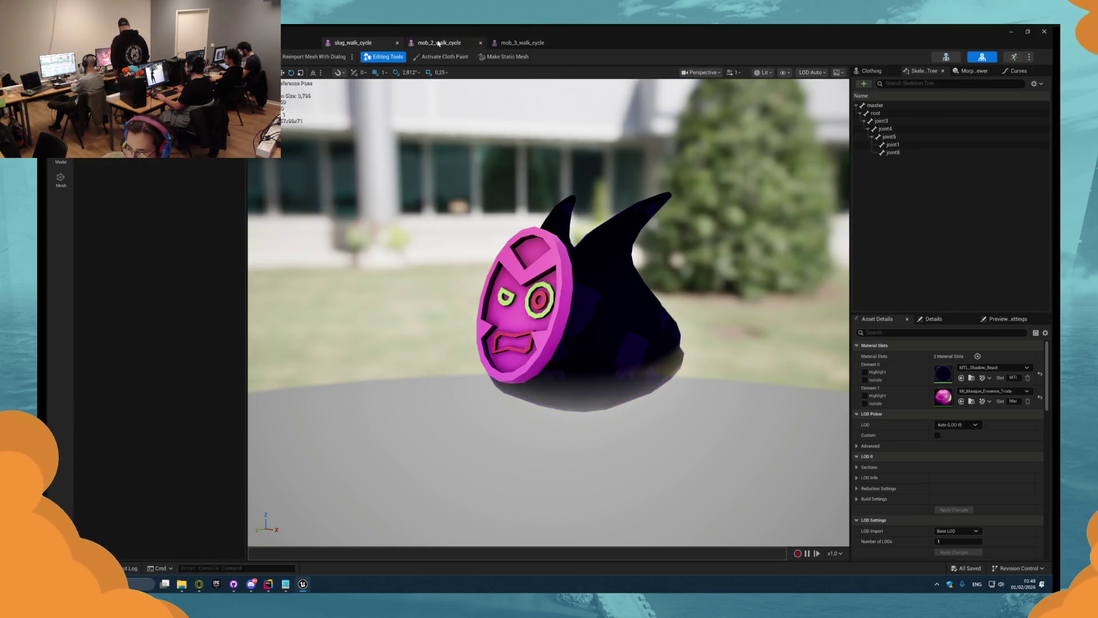
pyautogui.click(438, 42)
pyautogui.click(297, 43)
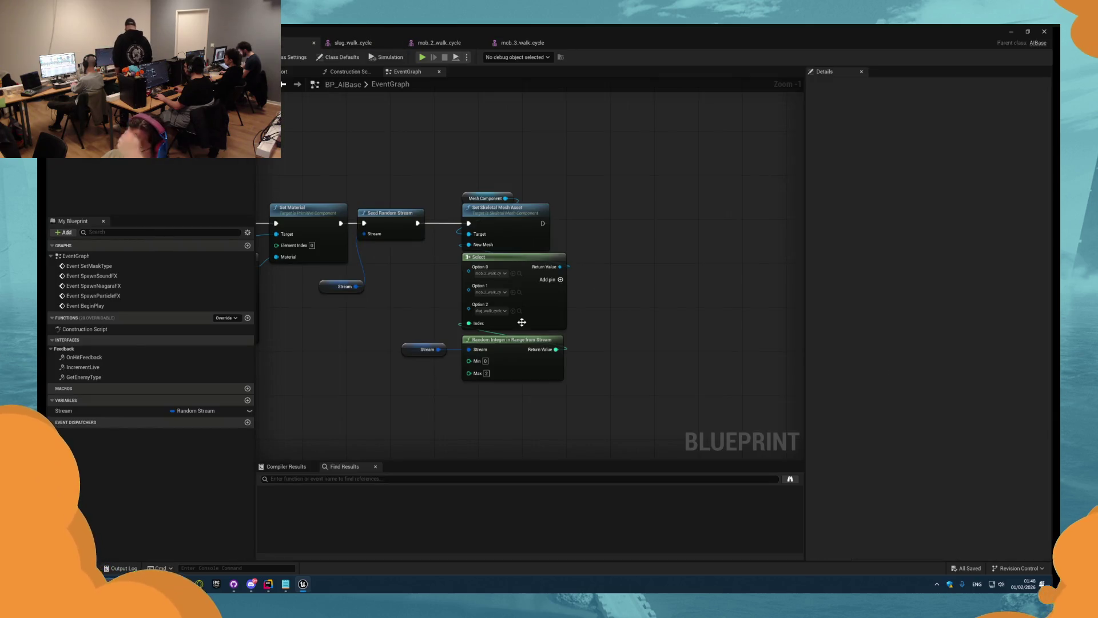
# - Compare the mob_2, slug and mob_3 mesh previews, then return to the level editor
pyautogui.scroll(1, 589, 329)
pyautogui.scroll(2, 604, 283)
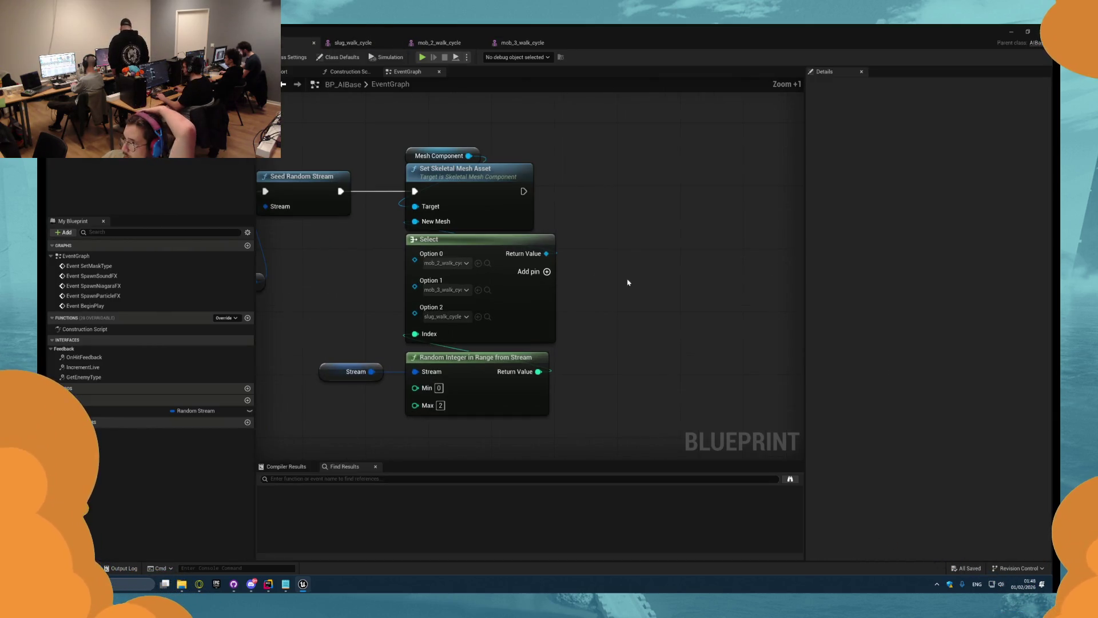
pyautogui.click(438, 43)
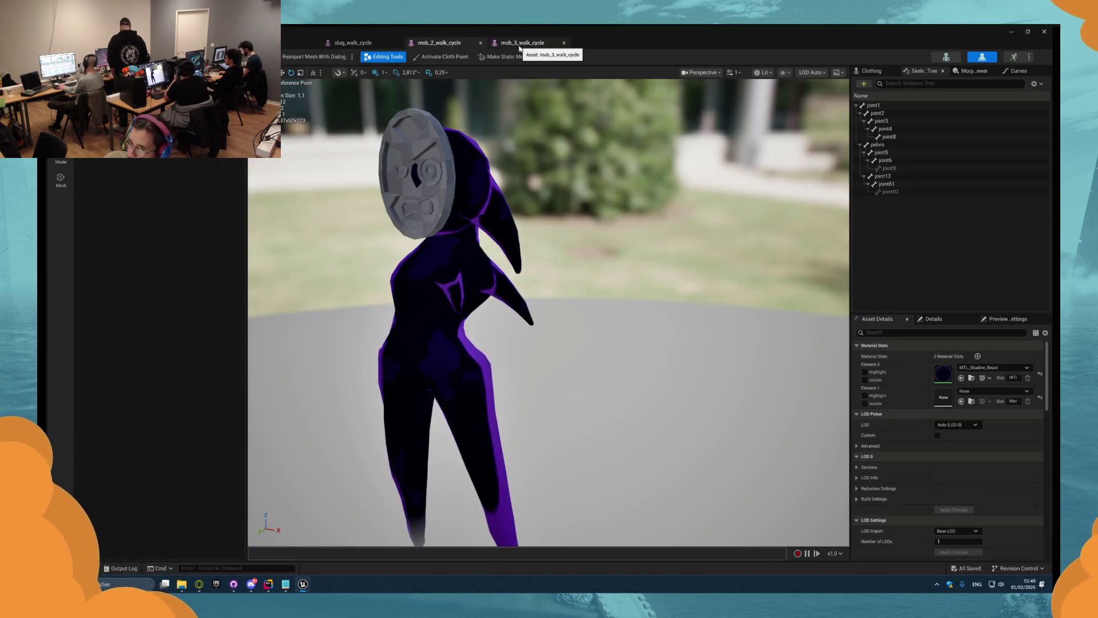
pyautogui.click(297, 46)
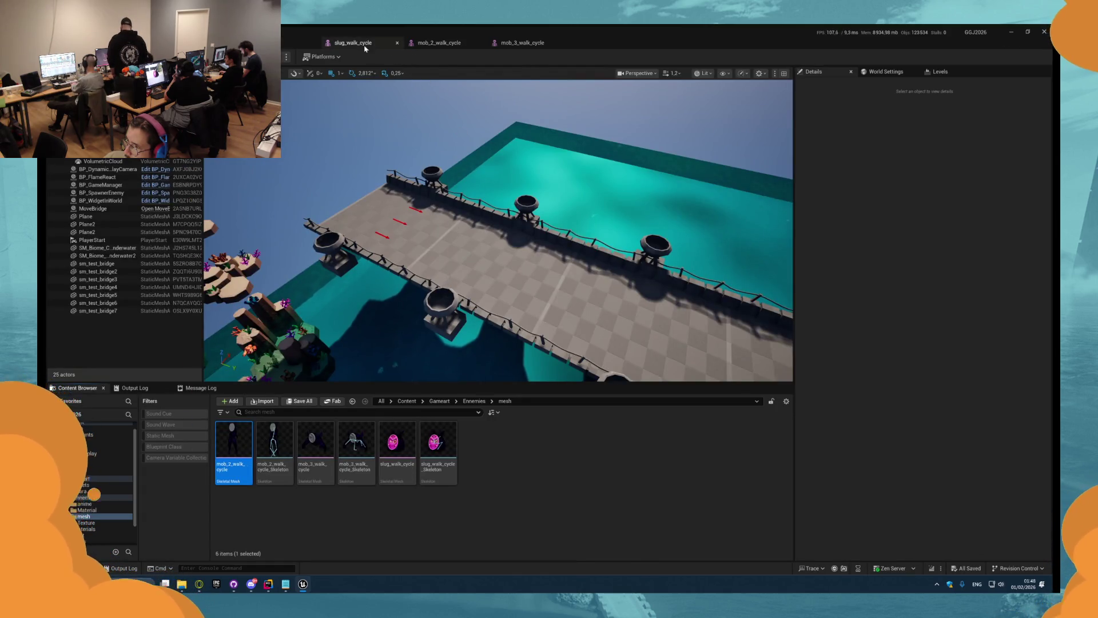
pyautogui.click(364, 46)
pyautogui.click(438, 43)
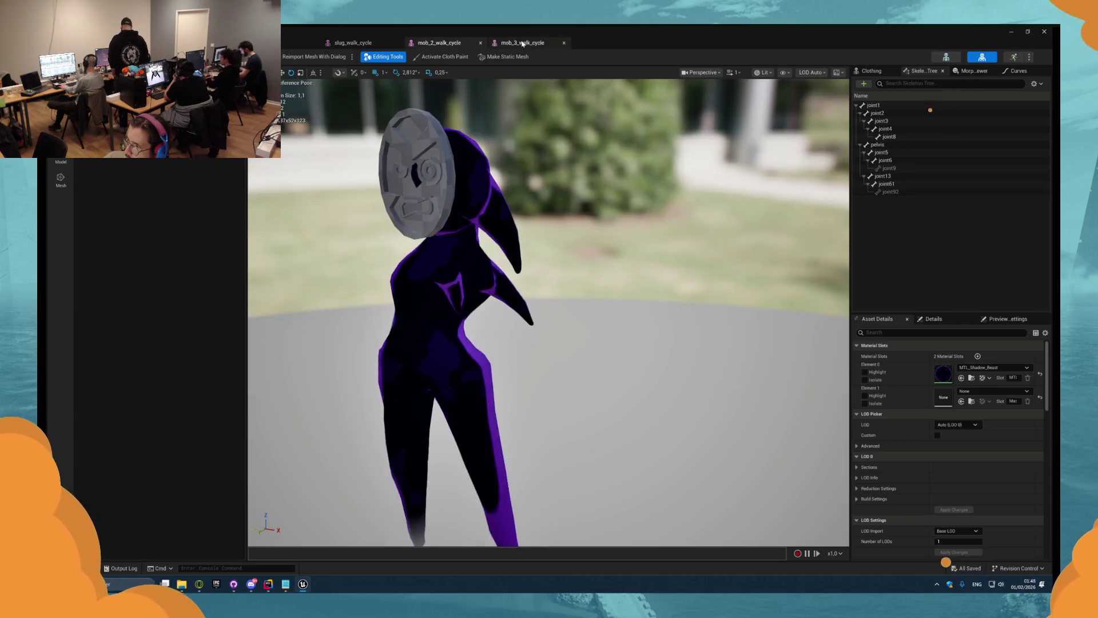
pyautogui.click(522, 44)
pyautogui.click(300, 43)
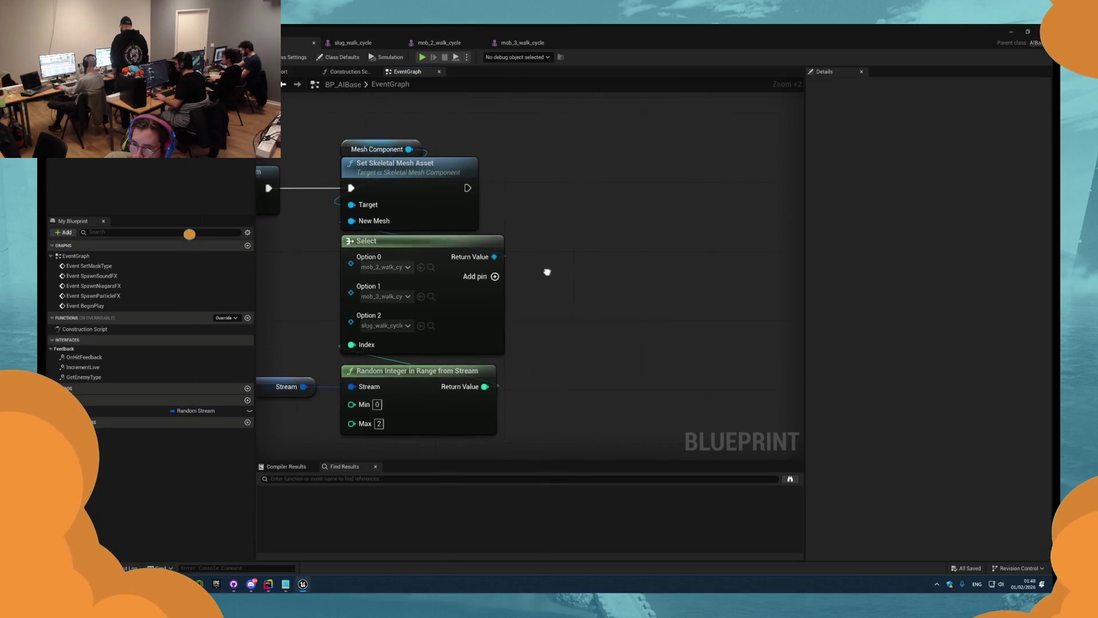
# - Promote Random Integer's Return Value to RandomID and wire its SET into Set Skeletal Mesh Asset
pyautogui.scroll(-2, 479, 394)
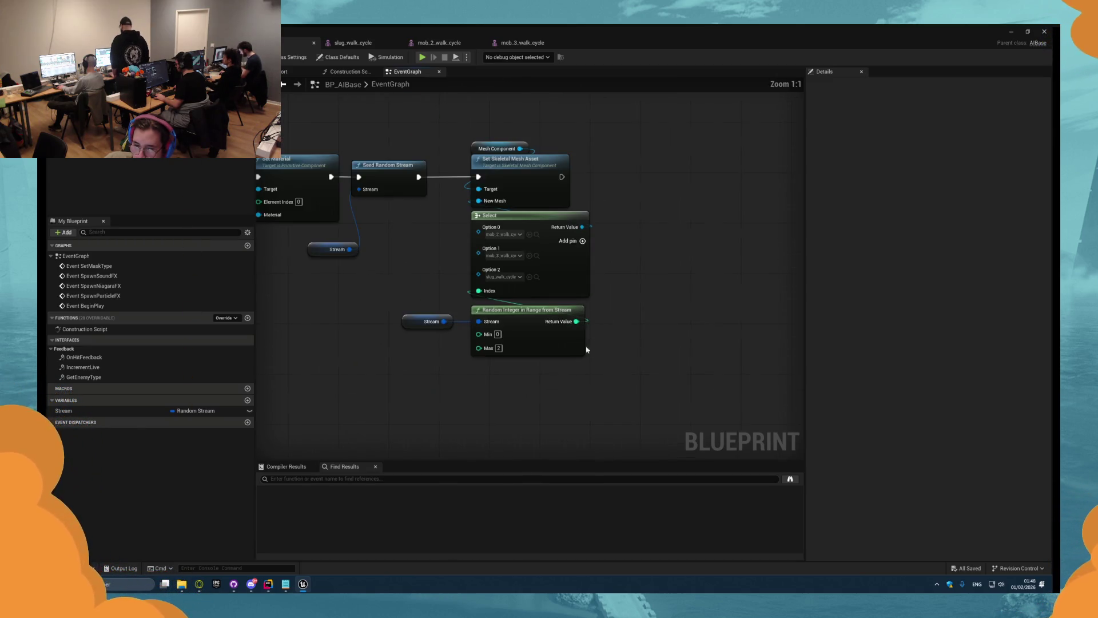
pyautogui.moveTo(577, 331); pyautogui.dragTo(450, 352)
pyautogui.rightClick(450, 350)
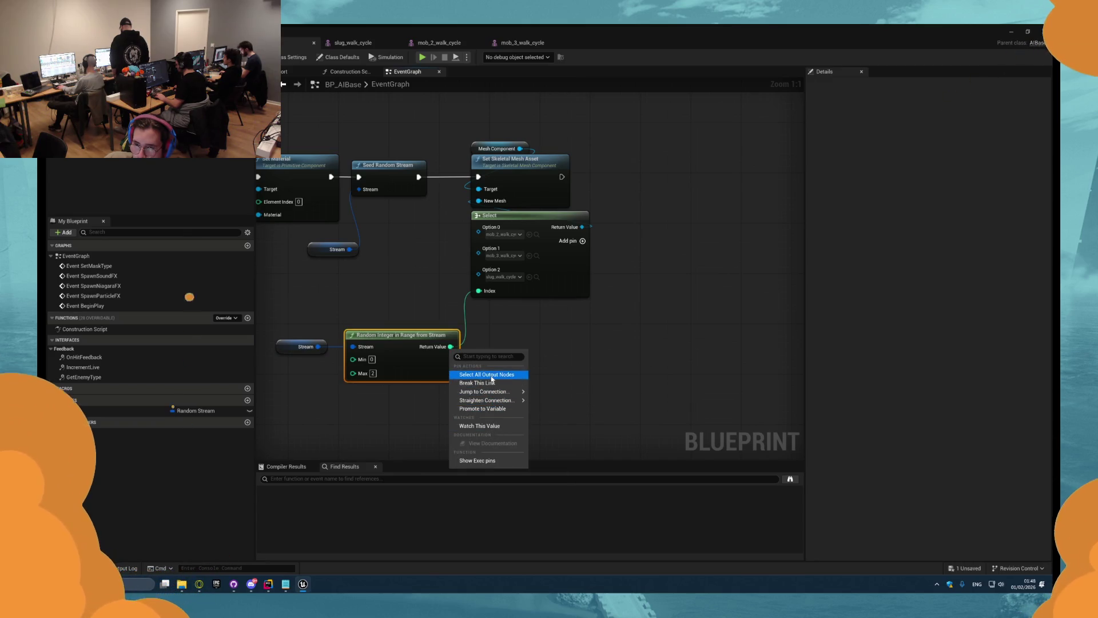
pyautogui.press('Escape')
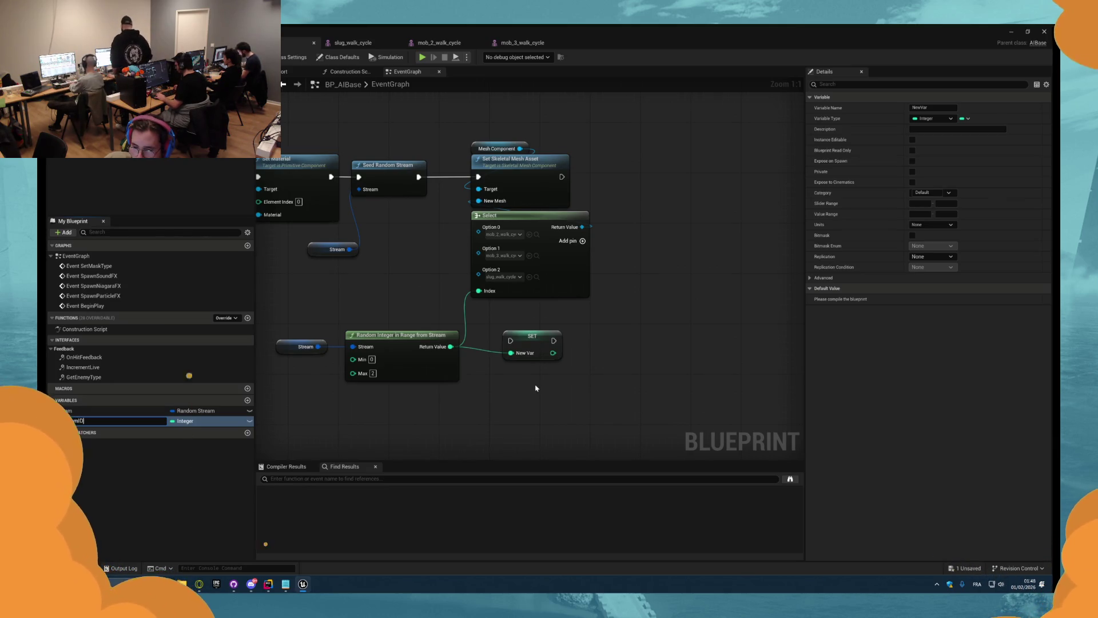
pyautogui.moveTo(606, 308); pyautogui.dragTo(466, 137)
pyautogui.moveTo(532, 215); pyautogui.dragTo(658, 215)
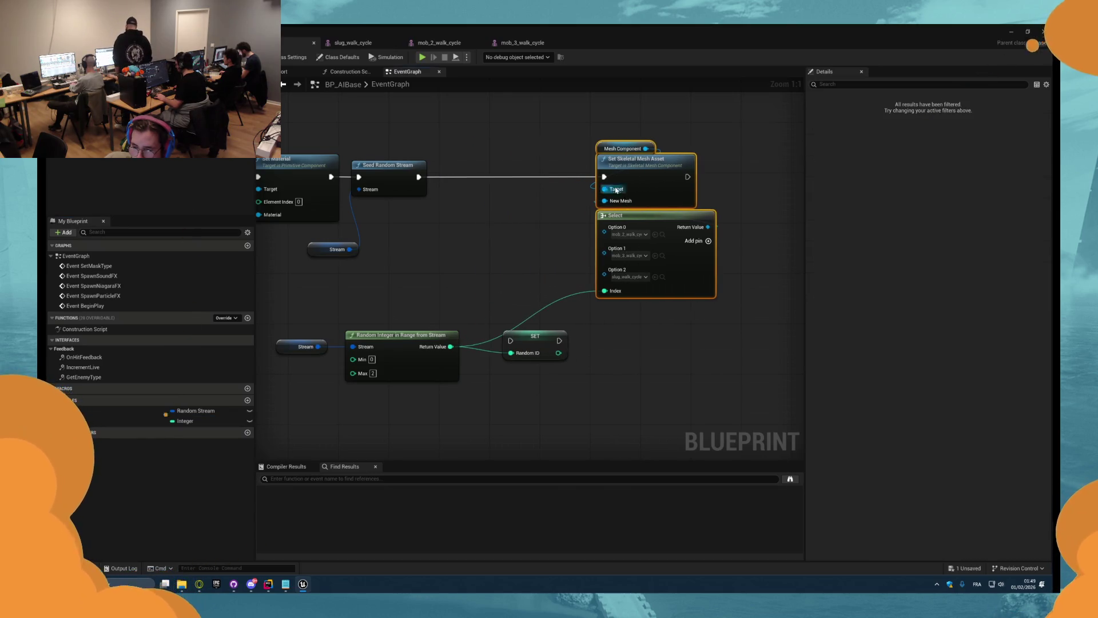
pyautogui.moveTo(526, 342); pyautogui.dragTo(484, 179)
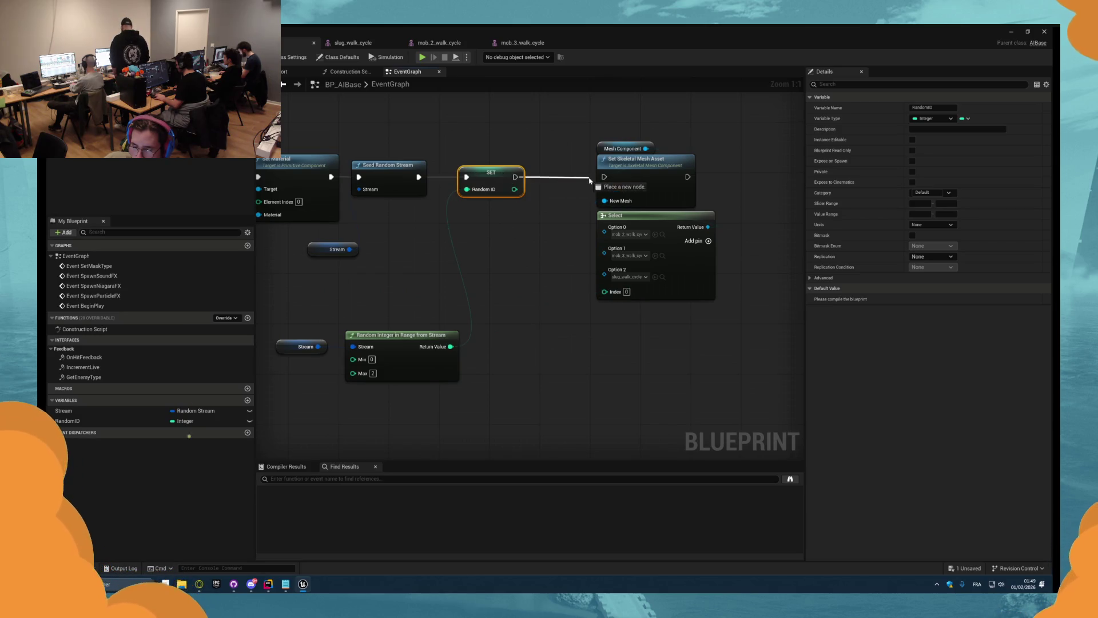
pyautogui.moveTo(605, 180); pyautogui.dragTo(604, 179)
# - Tidy the random and Stream nodes beside SET and place a RandomID getter
pyautogui.moveTo(481, 395); pyautogui.dragTo(269, 326)
pyautogui.moveTo(374, 339); pyautogui.dragTo(487, 207)
pyautogui.click(449, 329)
pyautogui.moveTo(391, 218); pyautogui.dragTo(461, 259)
pyautogui.click(308, 212)
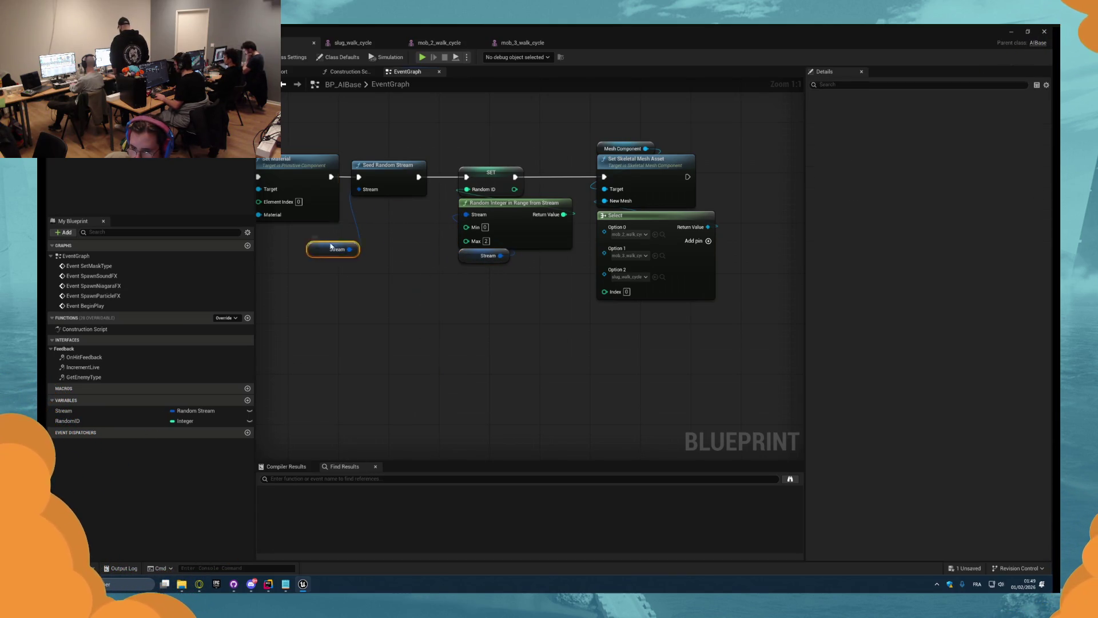
pyautogui.moveTo(338, 249); pyautogui.dragTo(384, 203)
pyautogui.moveTo(440, 326); pyautogui.dragTo(321, 349)
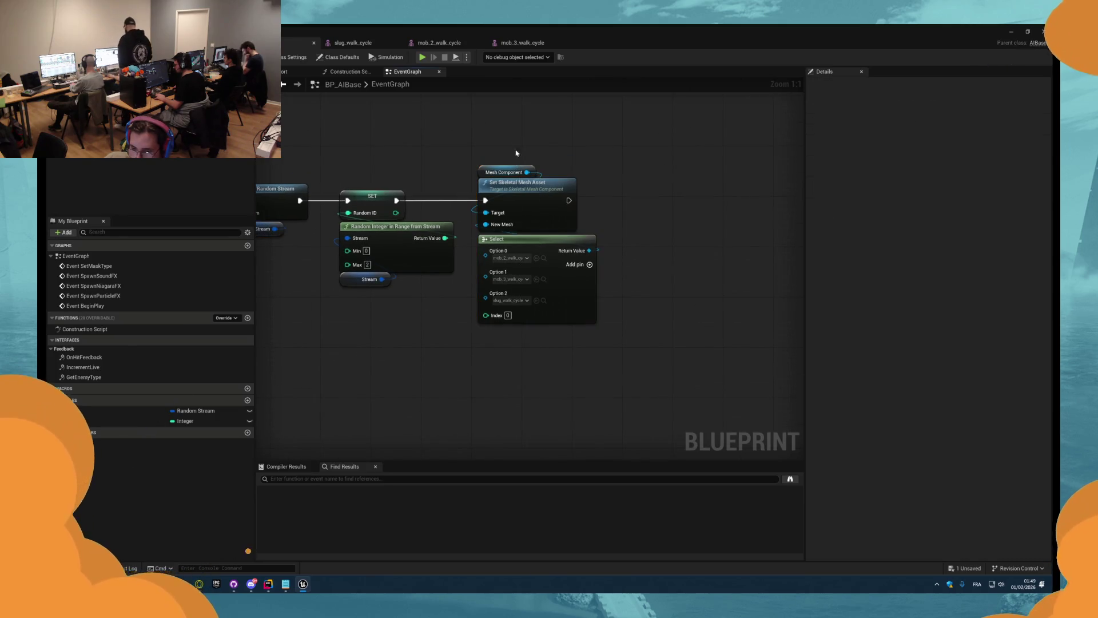
pyautogui.moveTo(71, 421)
pyautogui.mouseDown()
pyautogui.moveTo(468, 306)
pyautogui.moveTo(549, 337)
pyautogui.moveTo(537, 343)
pyautogui.mouseUp()
# - Add a Set Material node targeting the Mesh Component after Set Skeletal Mesh Asset
pyautogui.click(542, 199)
pyautogui.moveTo(549, 213); pyautogui.dragTo(461, 215)
pyautogui.press('Delete')
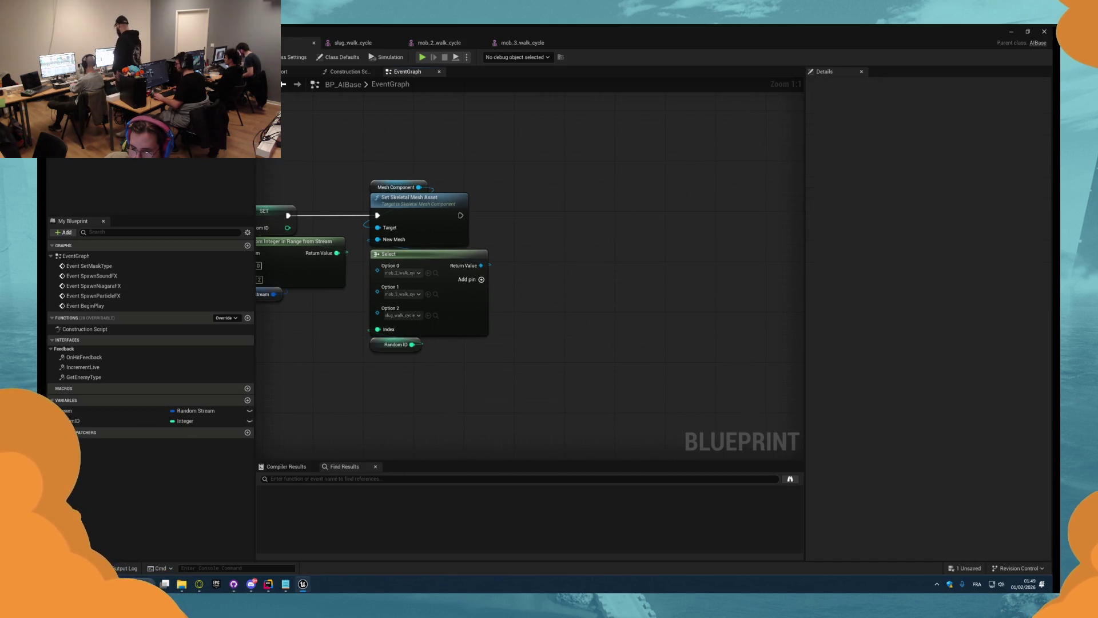
pyautogui.moveTo(171, 189)
pyautogui.mouseDown()
pyautogui.moveTo(430, 279)
pyautogui.moveTo(502, 208)
pyautogui.moveTo(583, 209)
pyautogui.mouseUp()
pyautogui.click(511, 213)
pyautogui.write('set material')
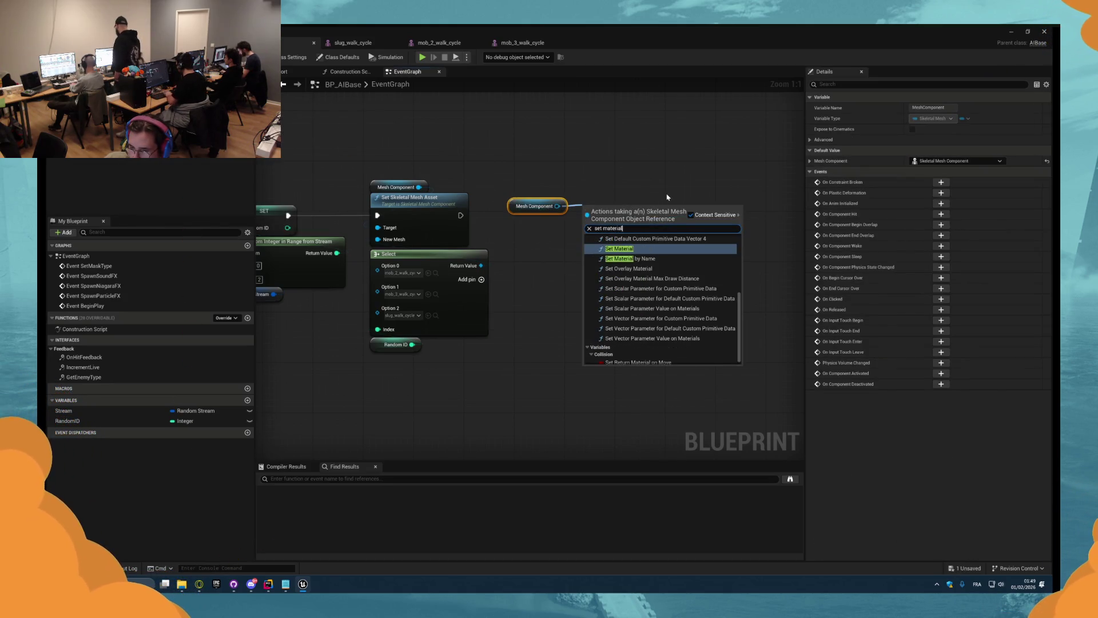
pyautogui.press('Return')
# - Feed Set Material's Element Index from a new Select node
pyautogui.keyDown('ctrl'); pyautogui.click(535, 206); pyautogui.keyUp('ctrl')
pyautogui.moveTo(534, 206)
pyautogui.mouseDown()
pyautogui.moveTo(566, 227)
pyautogui.moveTo(550, 335)
pyautogui.mouseUp()
pyautogui.write('selec')
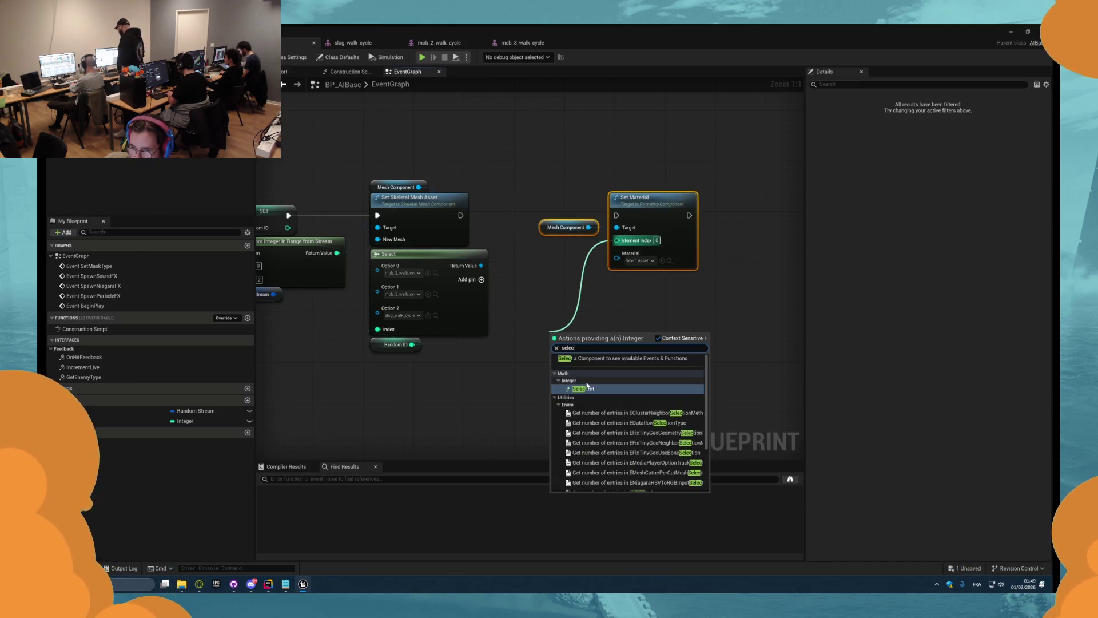
pyautogui.scroll(-5, 582, 431)
pyautogui.click(582, 431)
# - Drive the Select with a Random ID != comparison, entering 0 as its True value
pyautogui.moveTo(135, 420)
pyautogui.mouseDown()
pyautogui.moveTo(446, 399)
pyautogui.moveTo(417, 388)
pyautogui.moveTo(444, 395)
pyautogui.mouseUp()
pyautogui.click(441, 403)
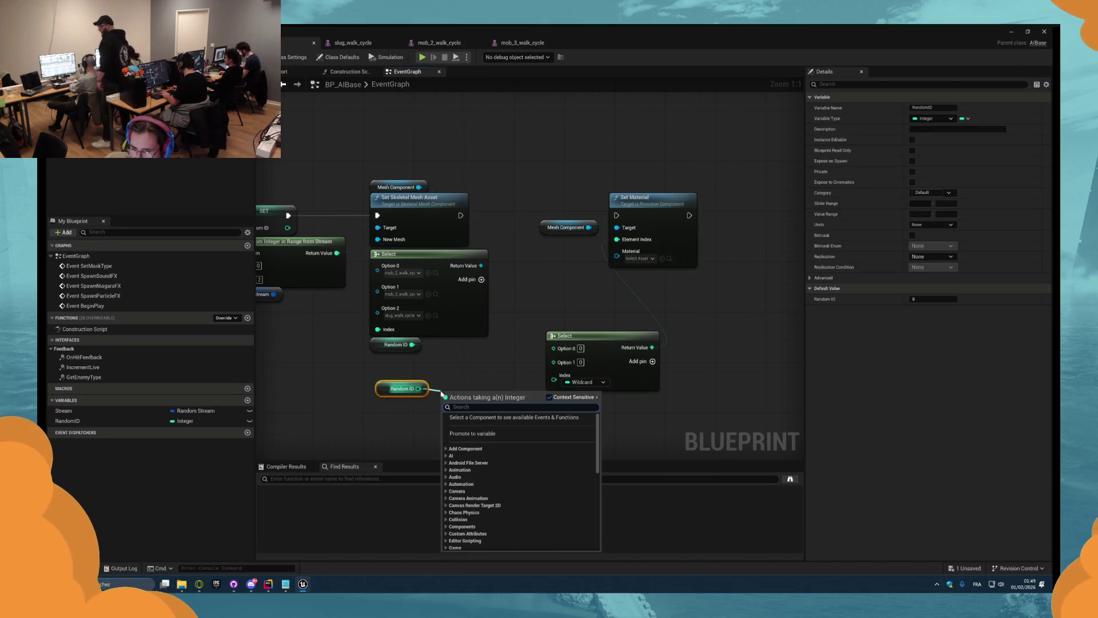
pyautogui.write('!=')
pyautogui.press('Return')
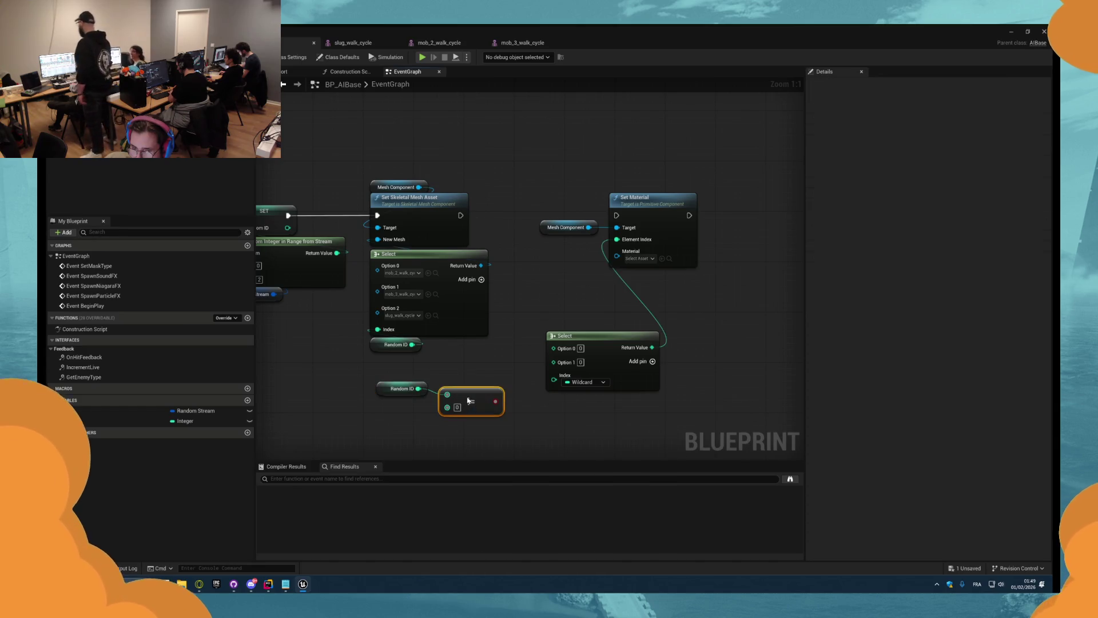
pyautogui.moveTo(371, 375)
pyautogui.mouseDown()
pyautogui.moveTo(502, 407)
pyautogui.moveTo(554, 379)
pyautogui.moveTo(580, 385)
pyautogui.mouseUp()
pyautogui.click(439, 42)
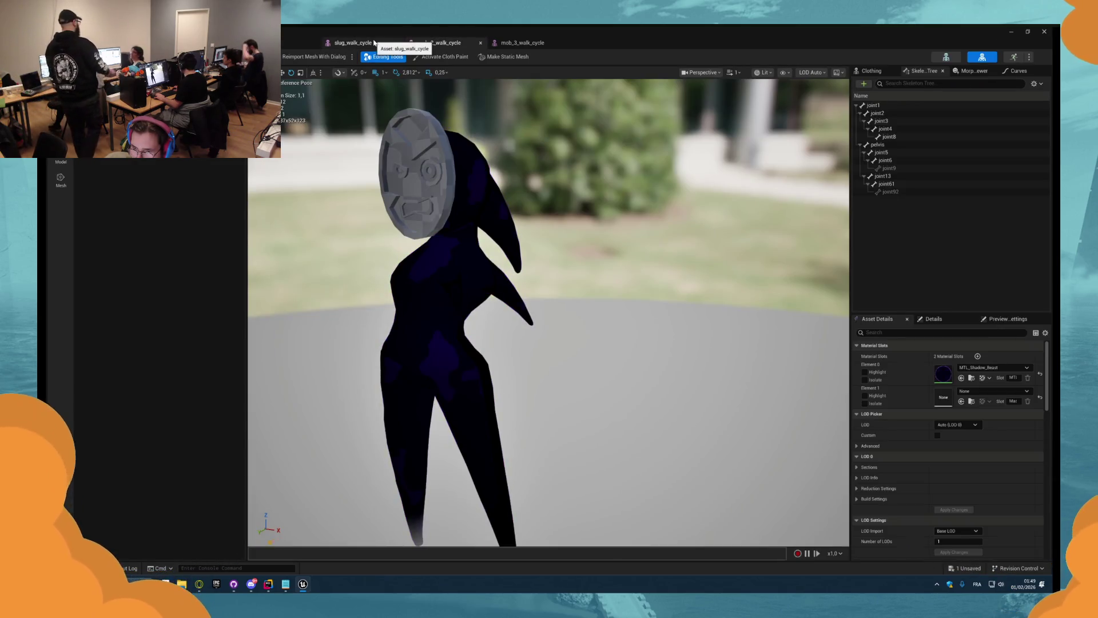
pyautogui.click(292, 44)
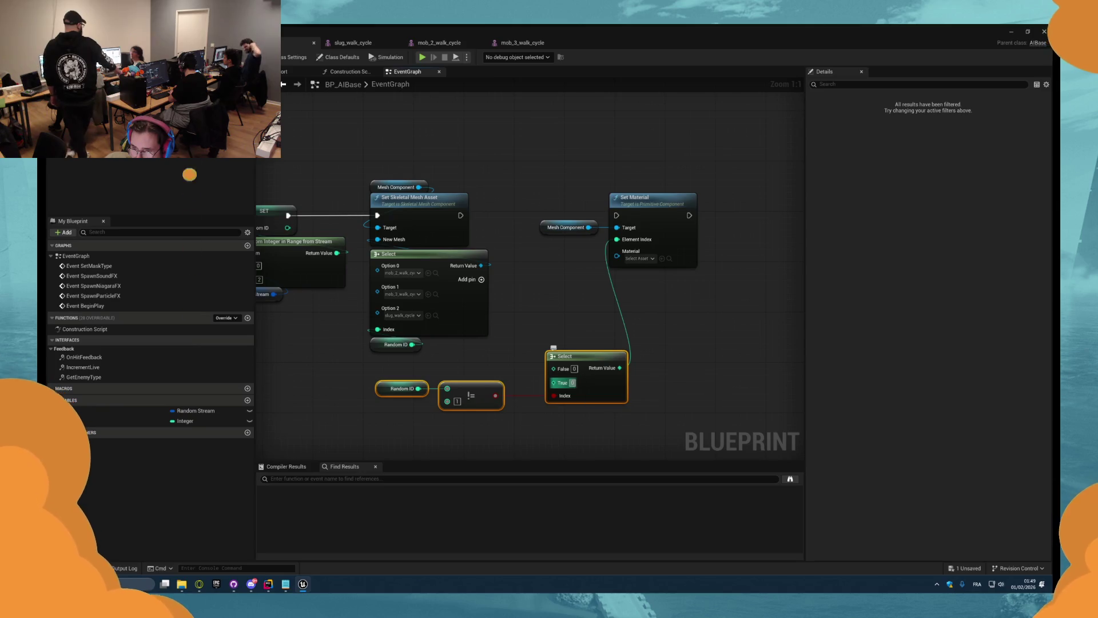
pyautogui.write('0')
pyautogui.click(577, 335)
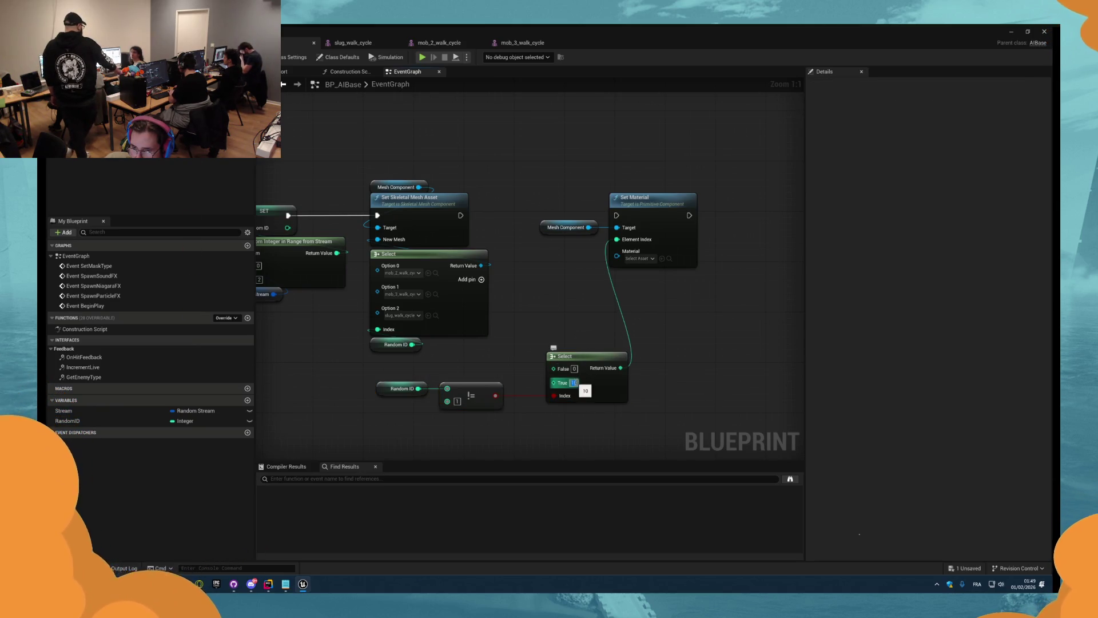
# - Arrange the Select, Random ID and comparison nodes under Set Material
pyautogui.moveTo(620, 394)
pyautogui.mouseDown()
pyautogui.moveTo(683, 323)
pyautogui.moveTo(682, 310)
pyautogui.mouseUp()
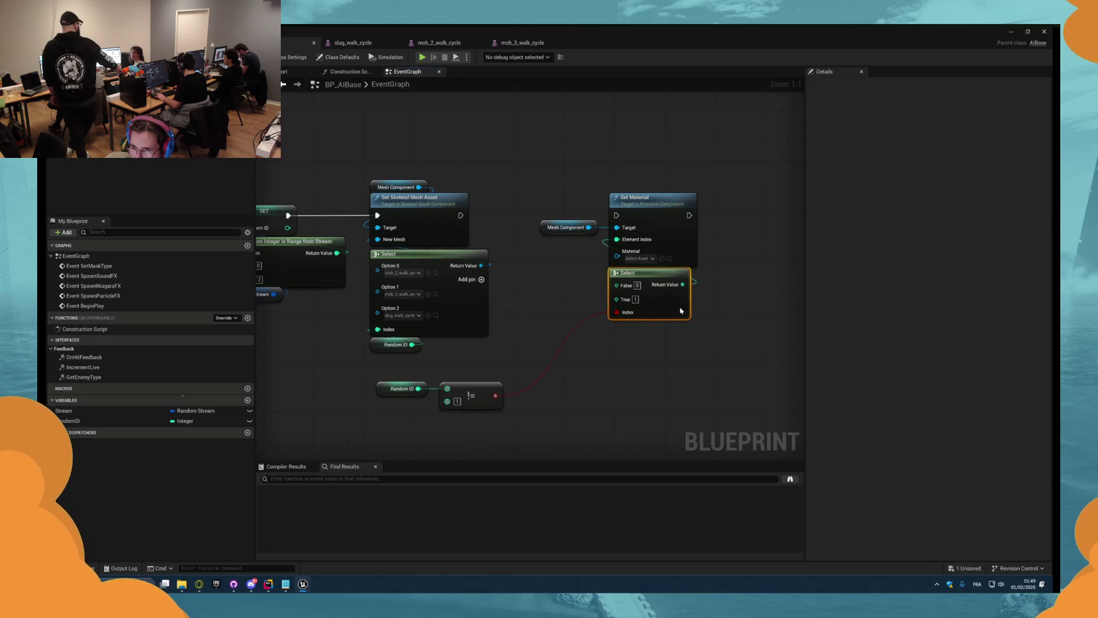
pyautogui.moveTo(371, 366); pyautogui.dragTo(506, 409)
pyautogui.moveTo(402, 389)
pyautogui.mouseDown()
pyautogui.moveTo(483, 375)
pyautogui.moveTo(579, 321)
pyautogui.moveTo(617, 359)
pyautogui.moveTo(603, 363)
pyautogui.mouseUp()
pyautogui.click(560, 327)
pyautogui.click(559, 379)
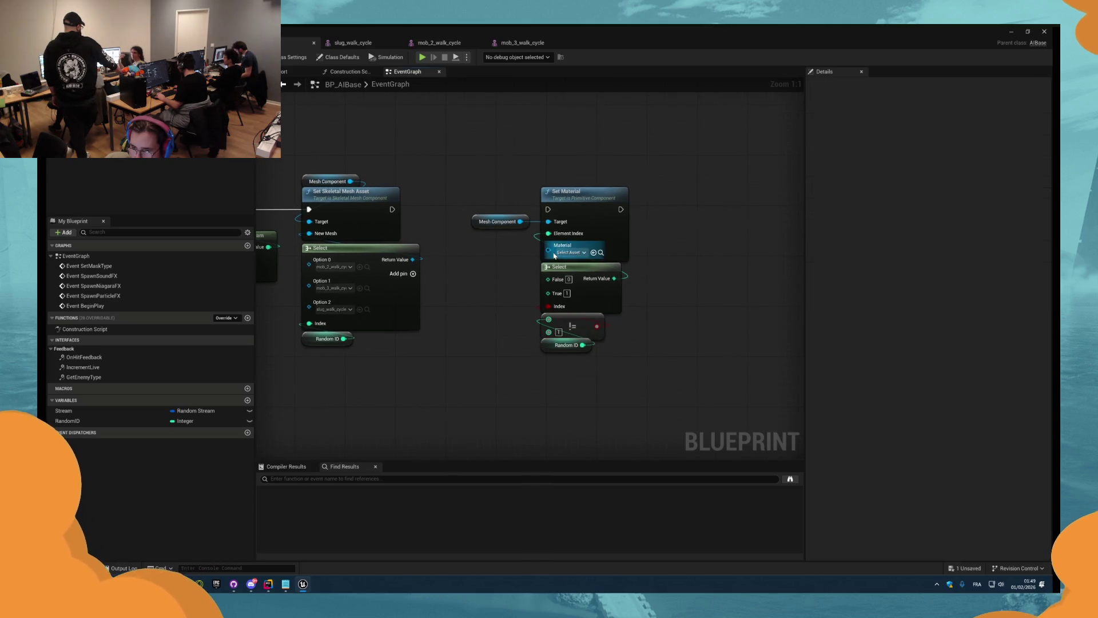
# - Add a Select feeding Material, its Index wired from the mask type through a reroute knot
pyautogui.moveTo(549, 252); pyautogui.dragTo(506, 374)
pyautogui.write('select')
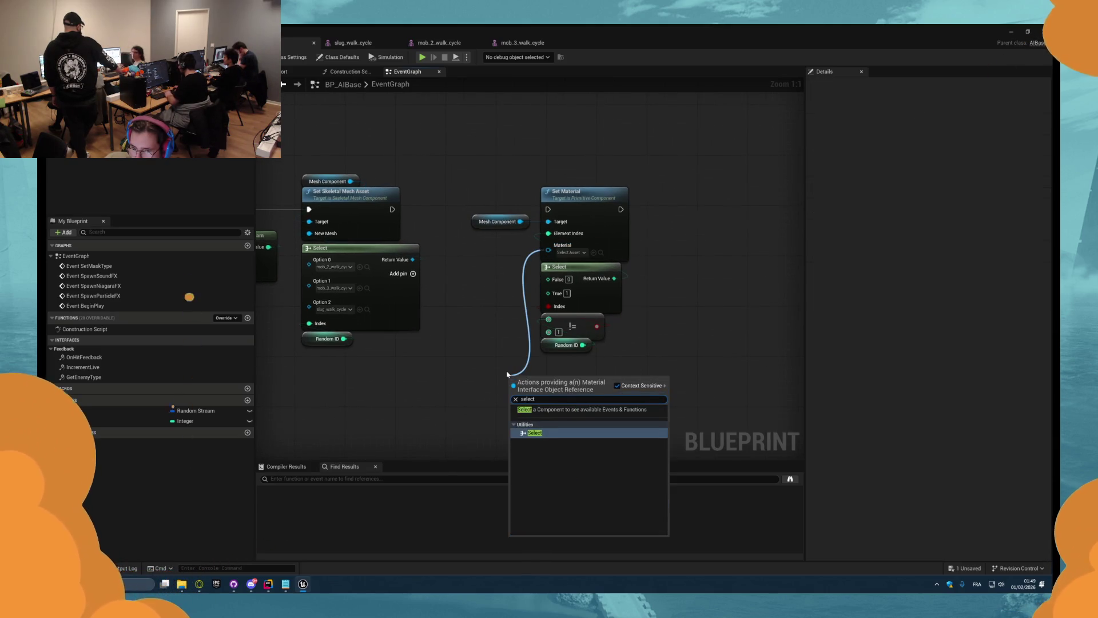
pyautogui.click(535, 433)
pyautogui.scroll(-4, 618, 343)
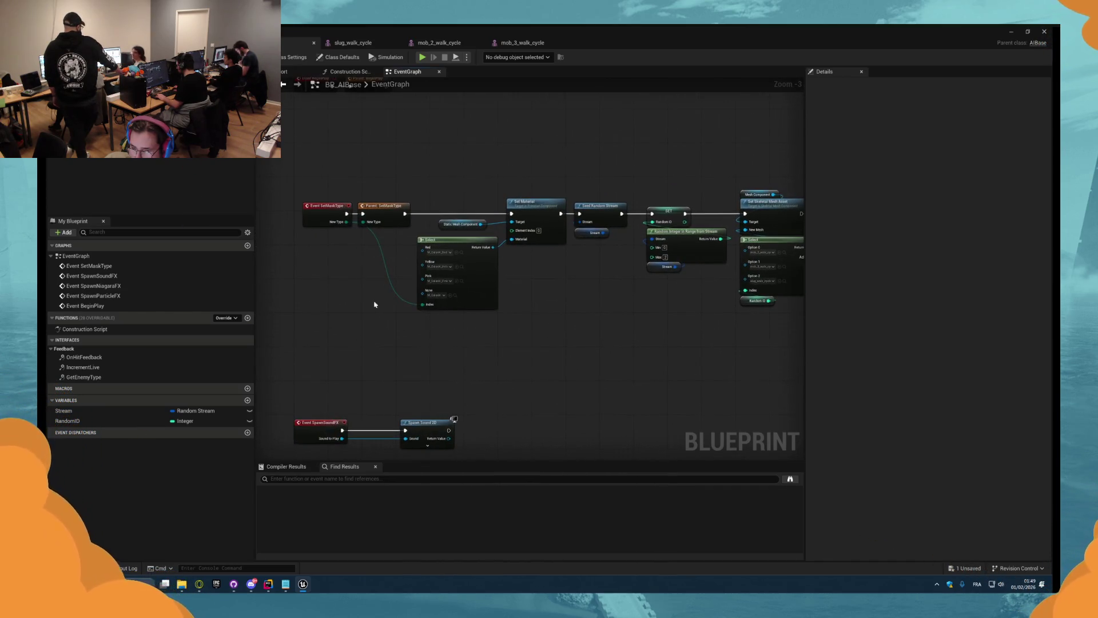
pyautogui.moveTo(455, 213)
pyautogui.mouseDown()
pyautogui.moveTo(760, 343)
pyautogui.moveTo(640, 316)
pyautogui.moveTo(483, 330)
pyautogui.mouseUp()
pyautogui.doubleClick(606, 335)
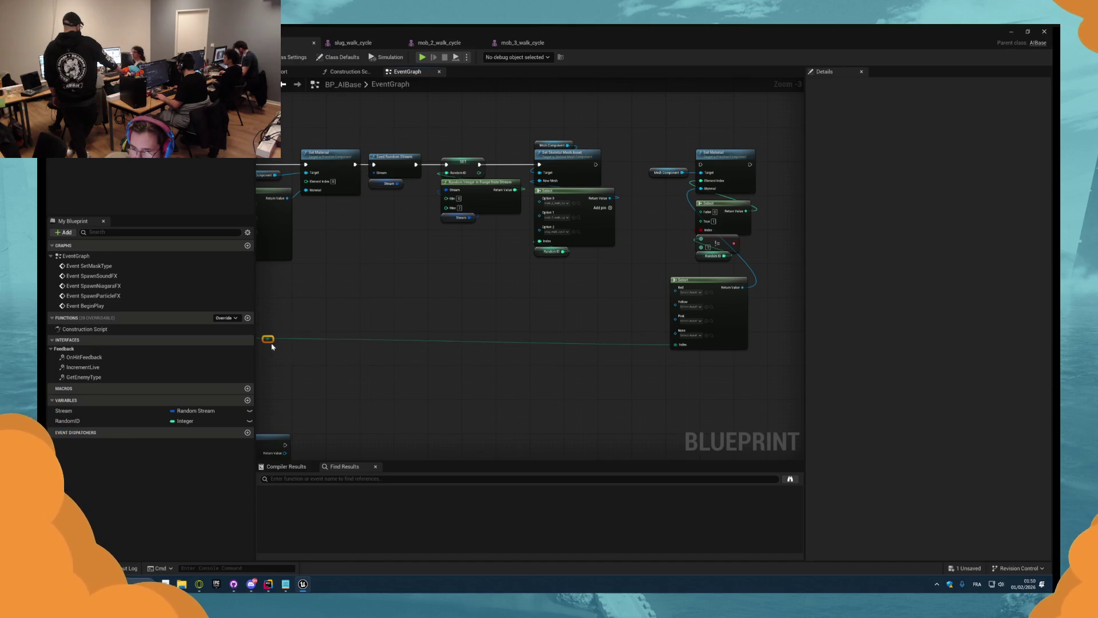
pyautogui.scroll(-2, 272, 346)
pyautogui.moveTo(662, 360); pyautogui.dragTo(369, 326)
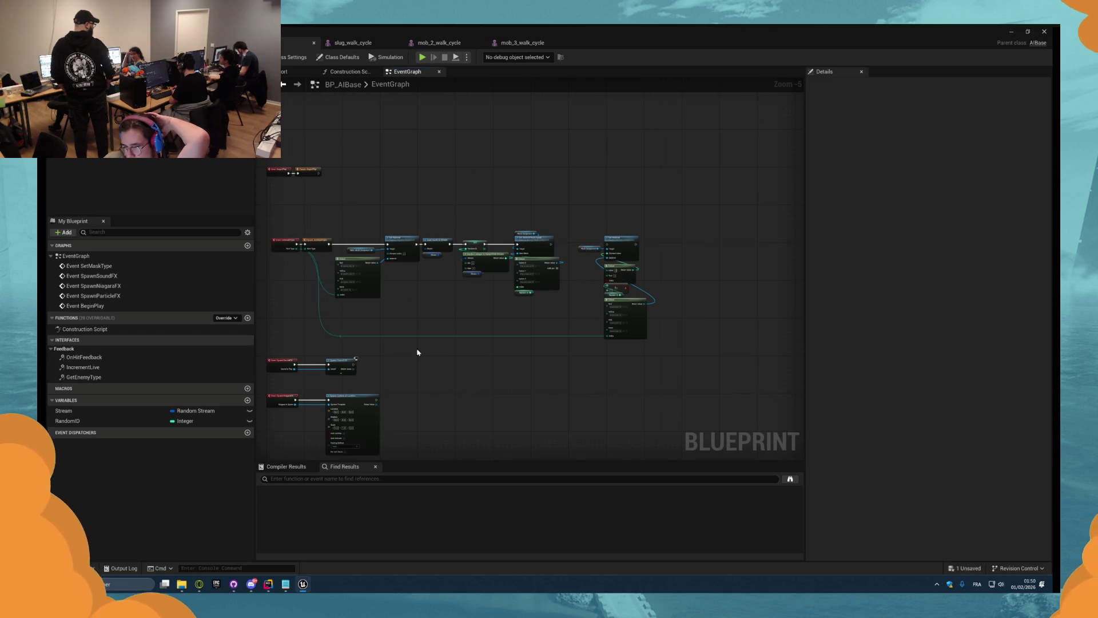
pyautogui.scroll(5, 417, 353)
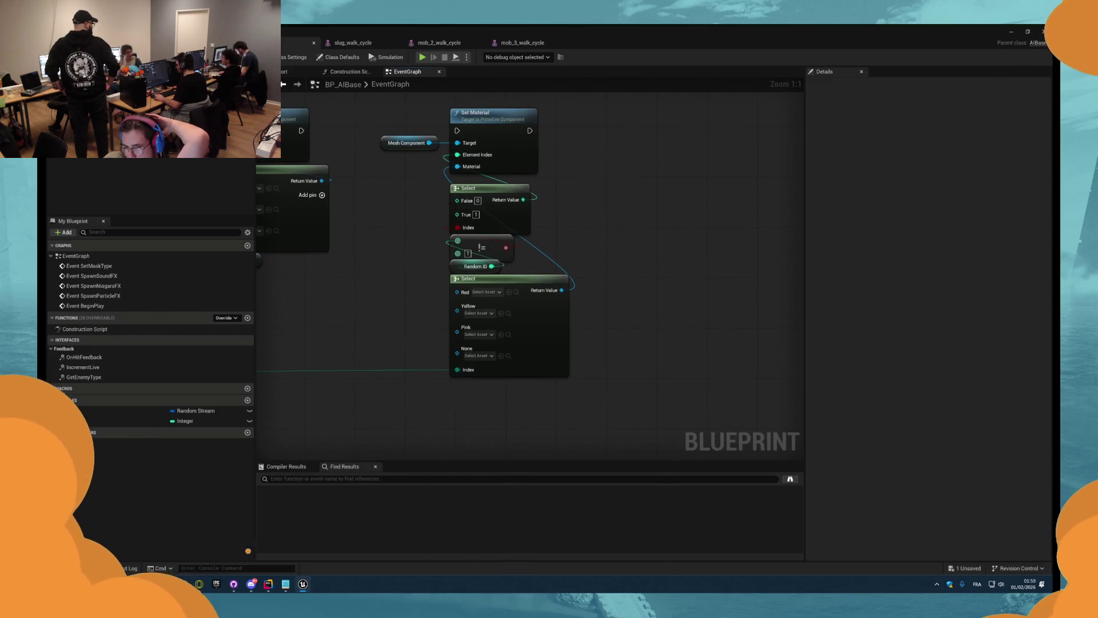
pyautogui.hotkey('ctrl', 'Tab')
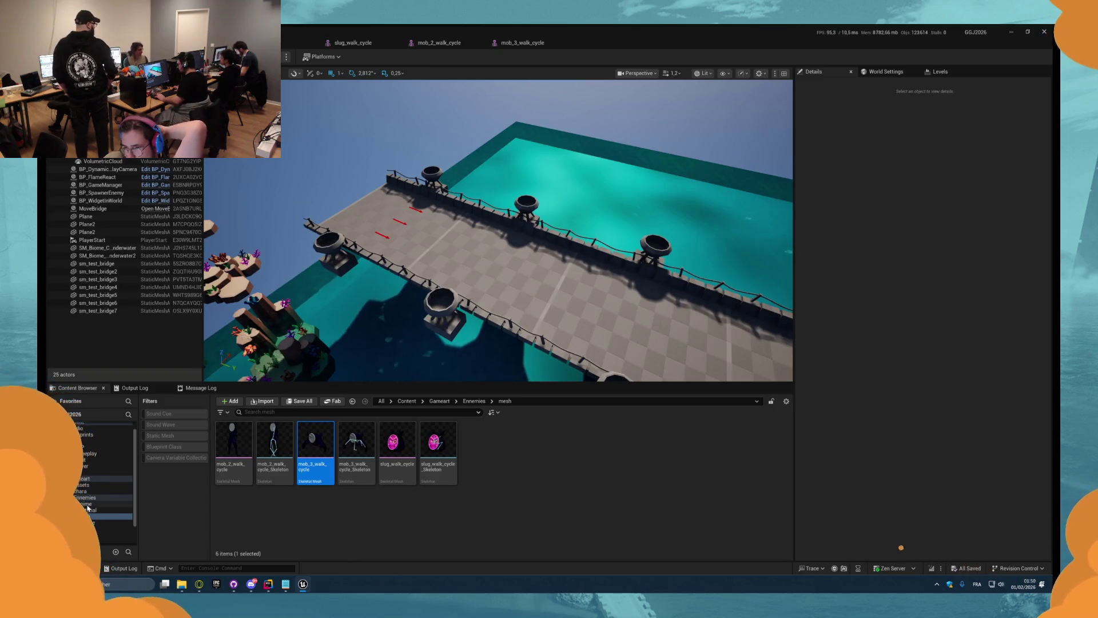
# - Assign the red, yellow and pink MI_Masque instances to the Select options, then play-test
pyautogui.click(87, 510)
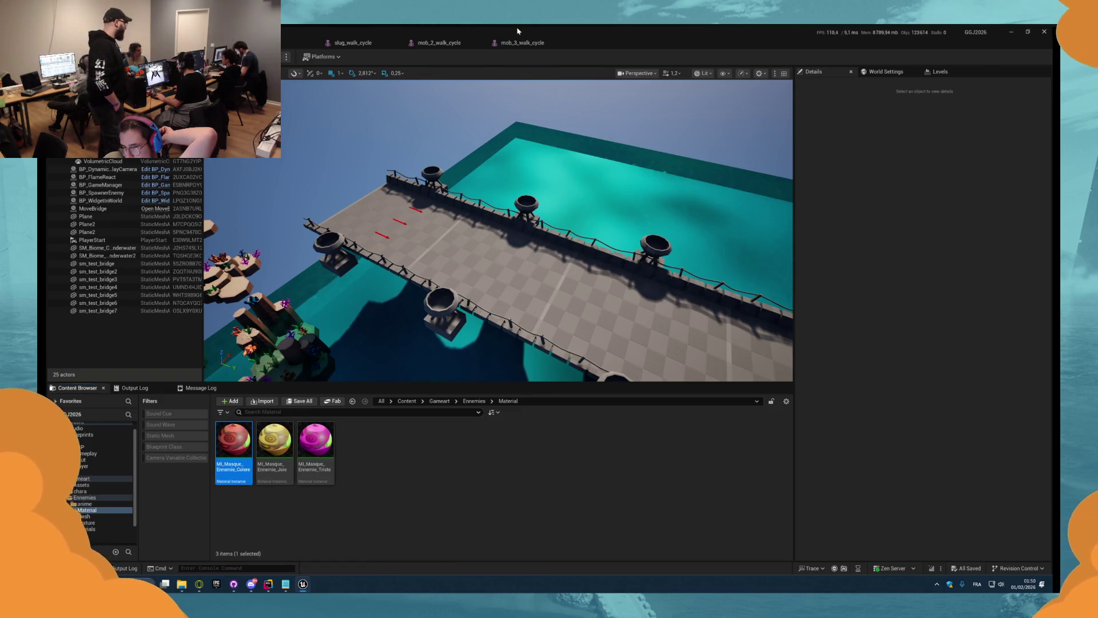
pyautogui.click(437, 42)
pyautogui.click(352, 42)
pyautogui.click(294, 43)
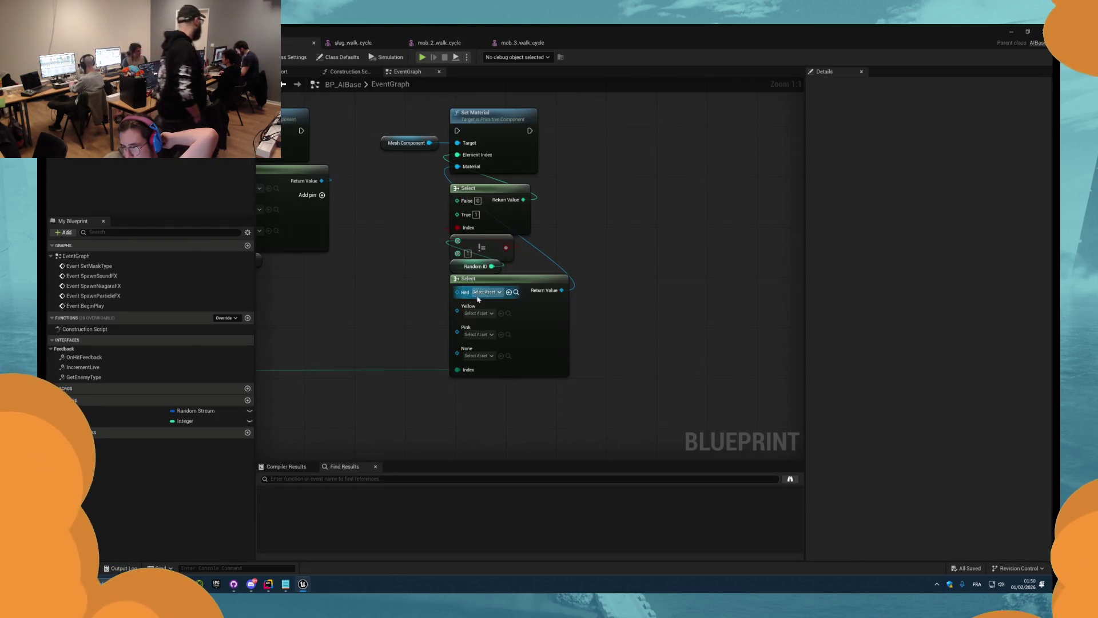
pyautogui.click(508, 292)
pyautogui.click(532, 292)
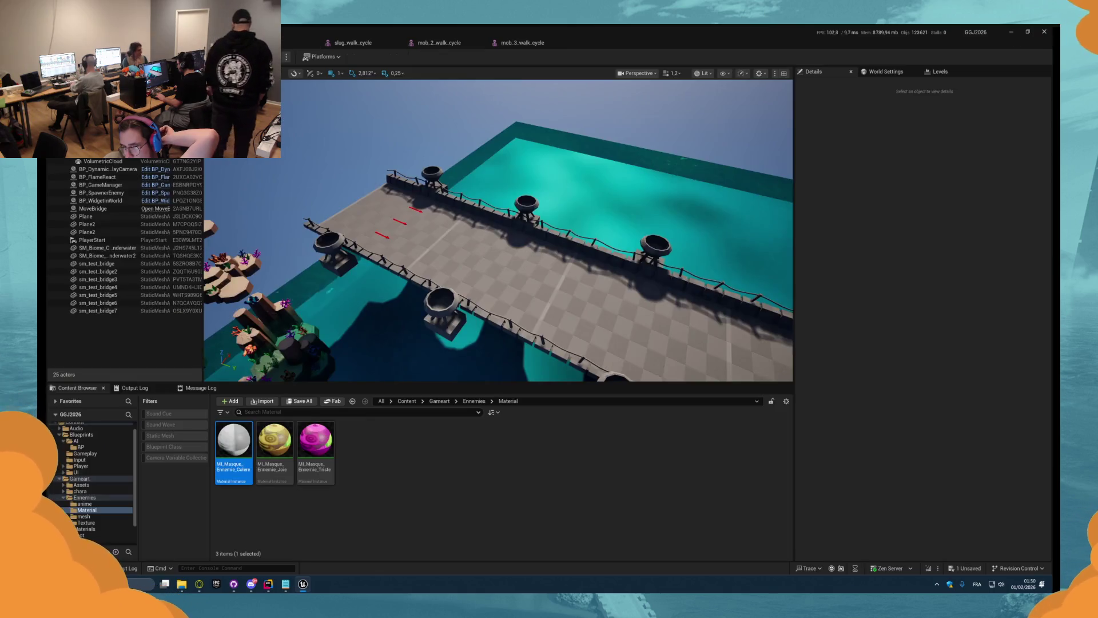
pyautogui.press('Right')
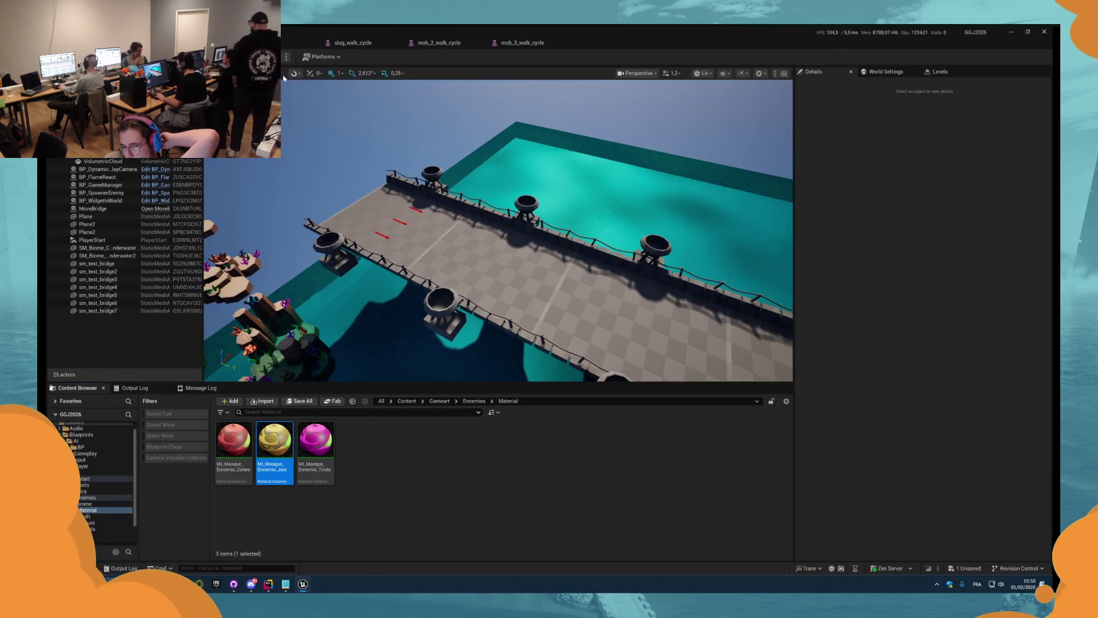
pyautogui.click(294, 42)
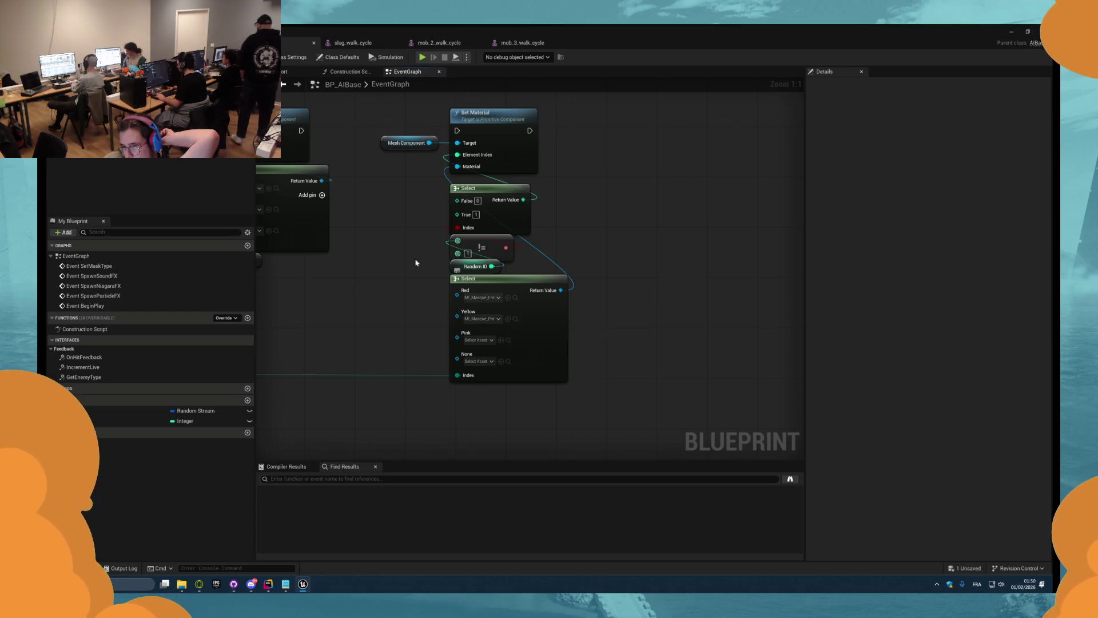
pyautogui.press('Right')
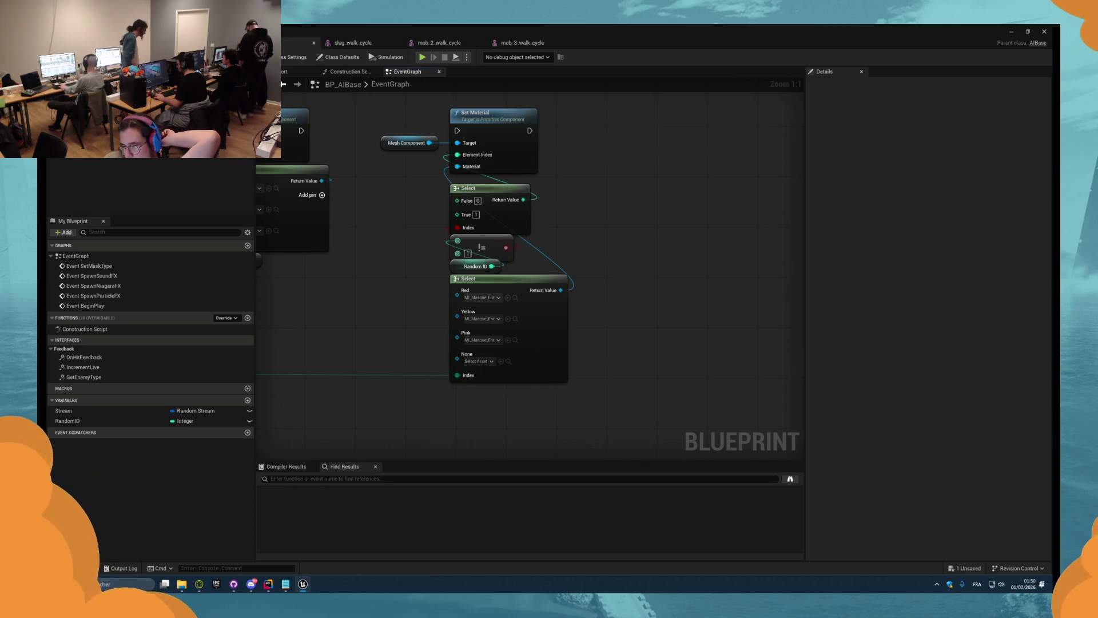
pyautogui.hotkey('ctrl', 'Tab')
pyautogui.hotkey('alt', 'p')
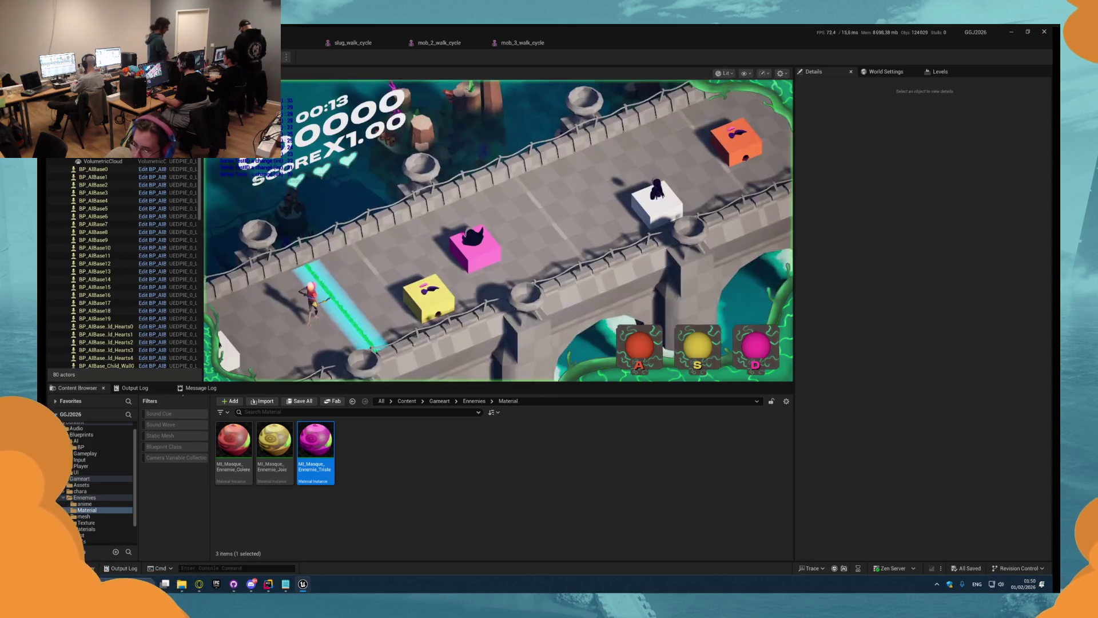
# - Move the material Select beneath Random ID, save, play-test, and stop with Esc
pyautogui.click(280, 48)
pyautogui.moveTo(492, 285); pyautogui.dragTo(664, 297)
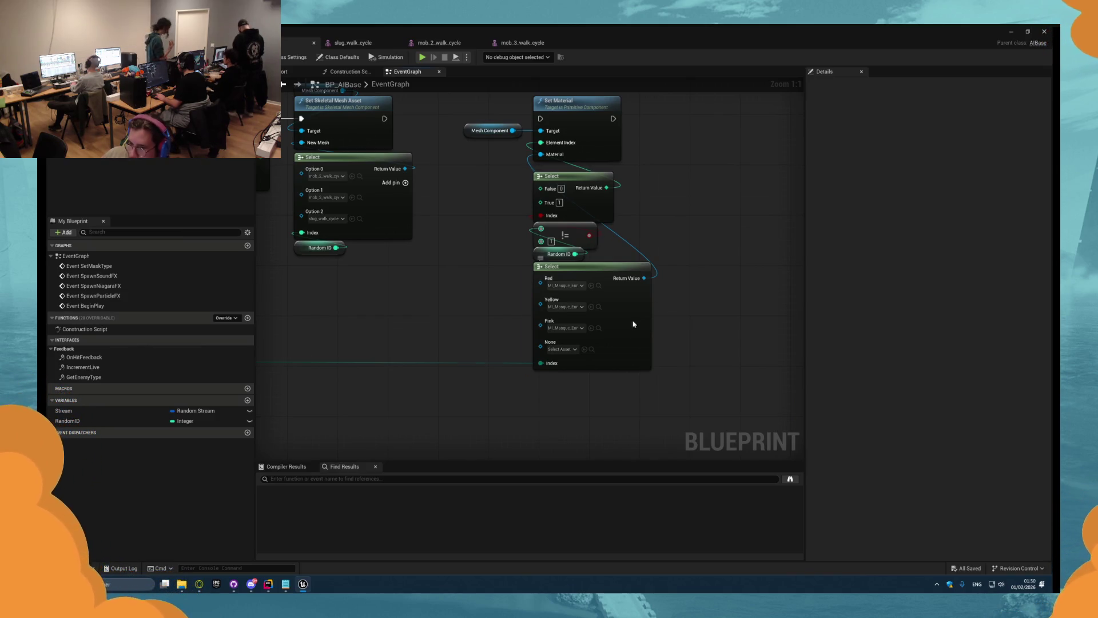
pyautogui.moveTo(524, 330)
pyautogui.mouseDown()
pyautogui.moveTo(526, 387)
pyautogui.moveTo(641, 381)
pyautogui.mouseUp()
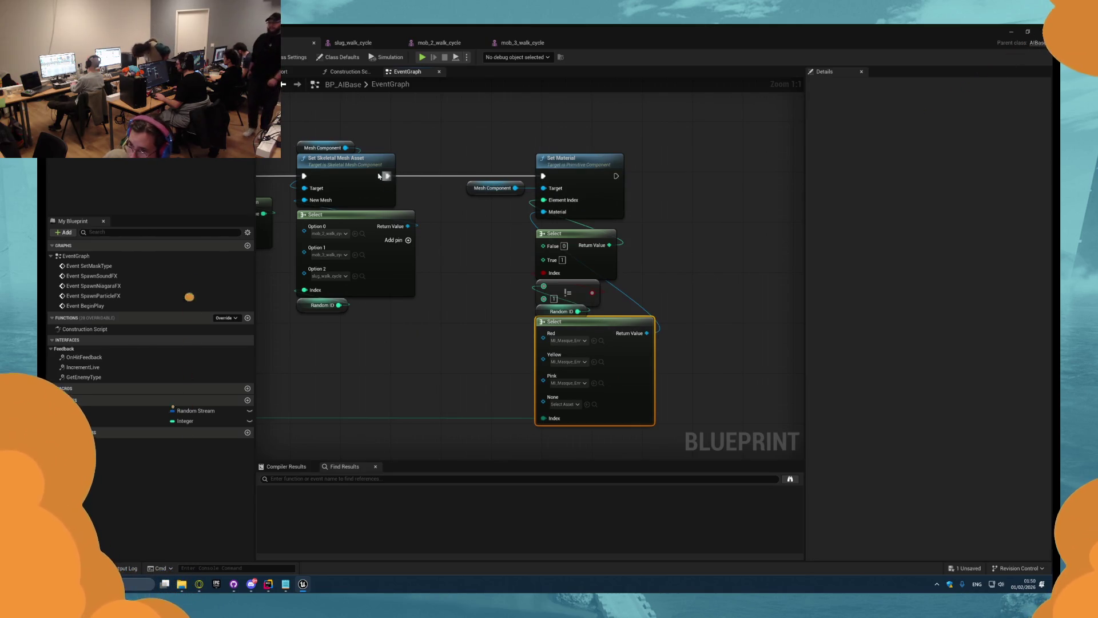
pyautogui.hotkey('ctrl', 's')
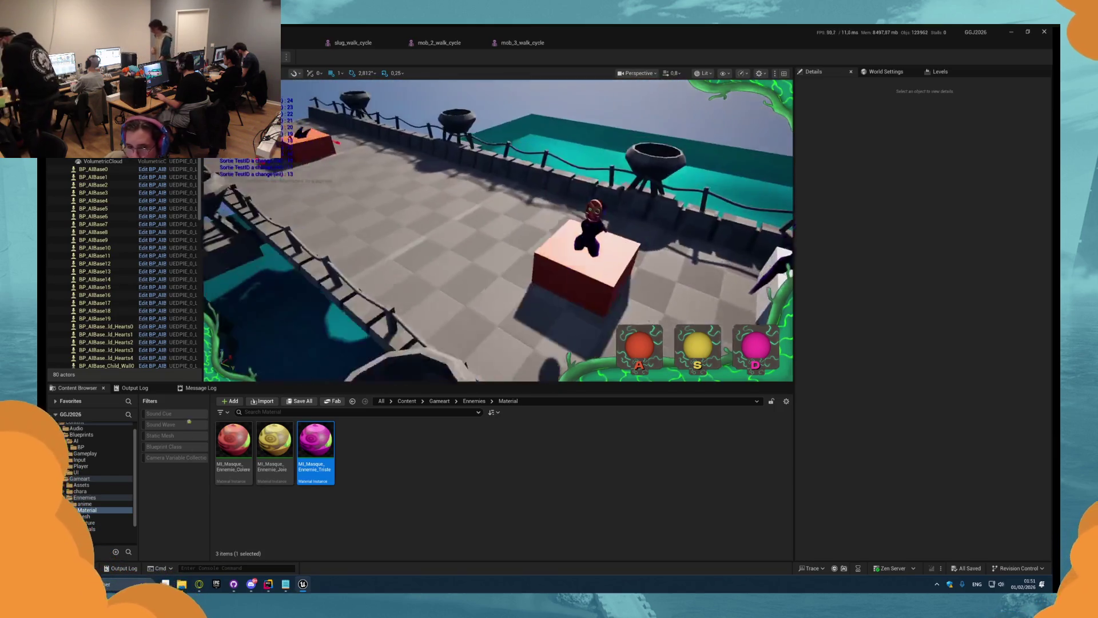
pyautogui.press('Escape')
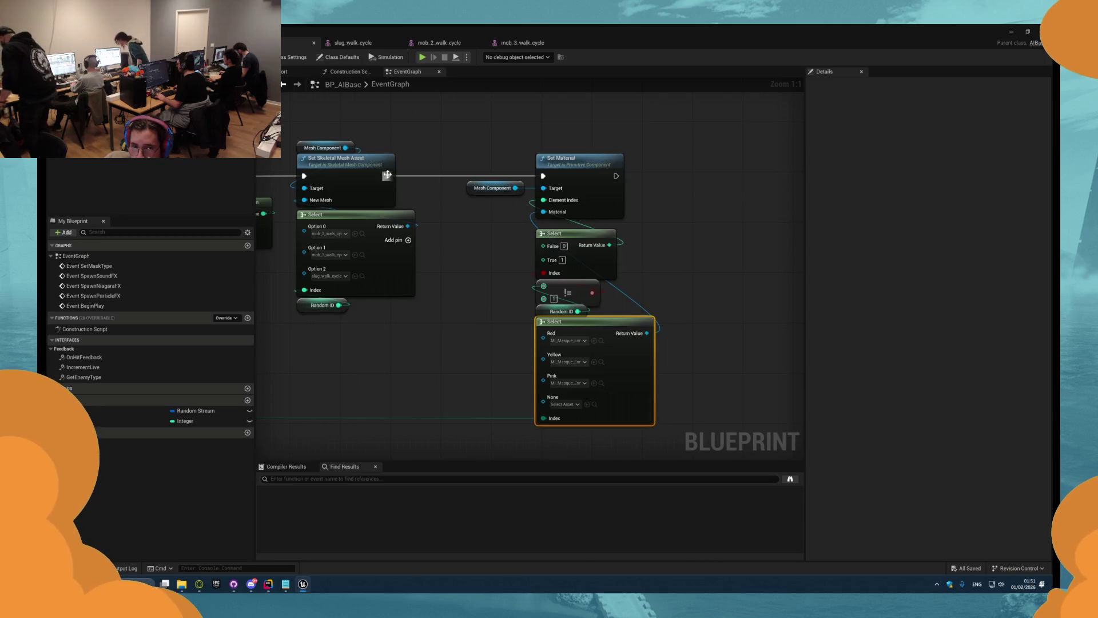
pyautogui.scroll(-5, 387, 174)
pyautogui.scroll(5, 512, 265)
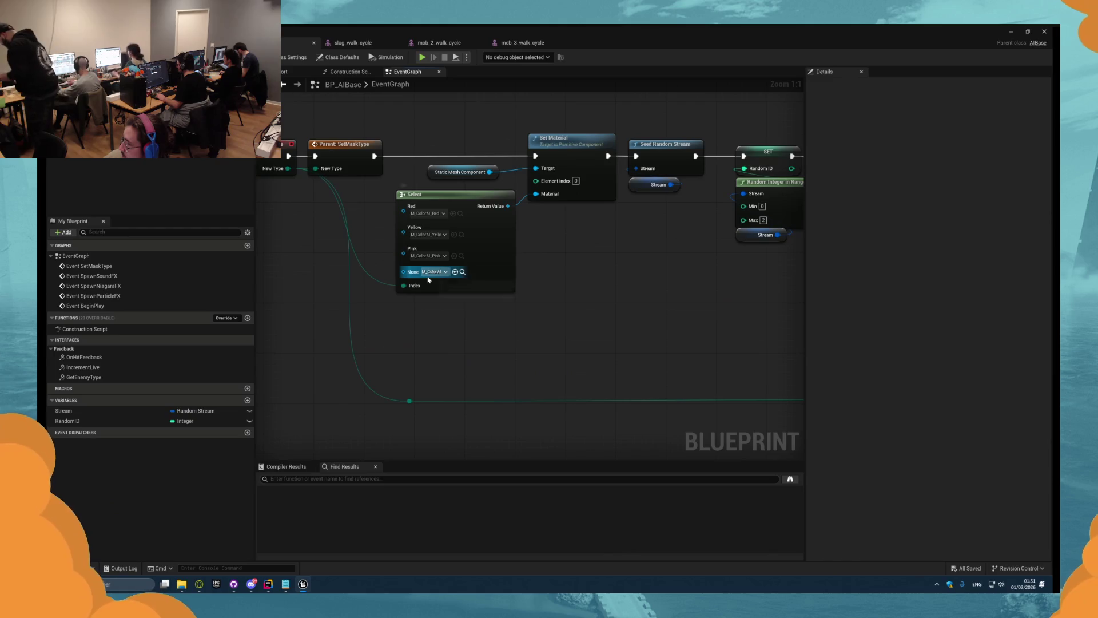
# - Check the debug colour materials, then place a Branch node below the mesh nodes
pyautogui.click(462, 272)
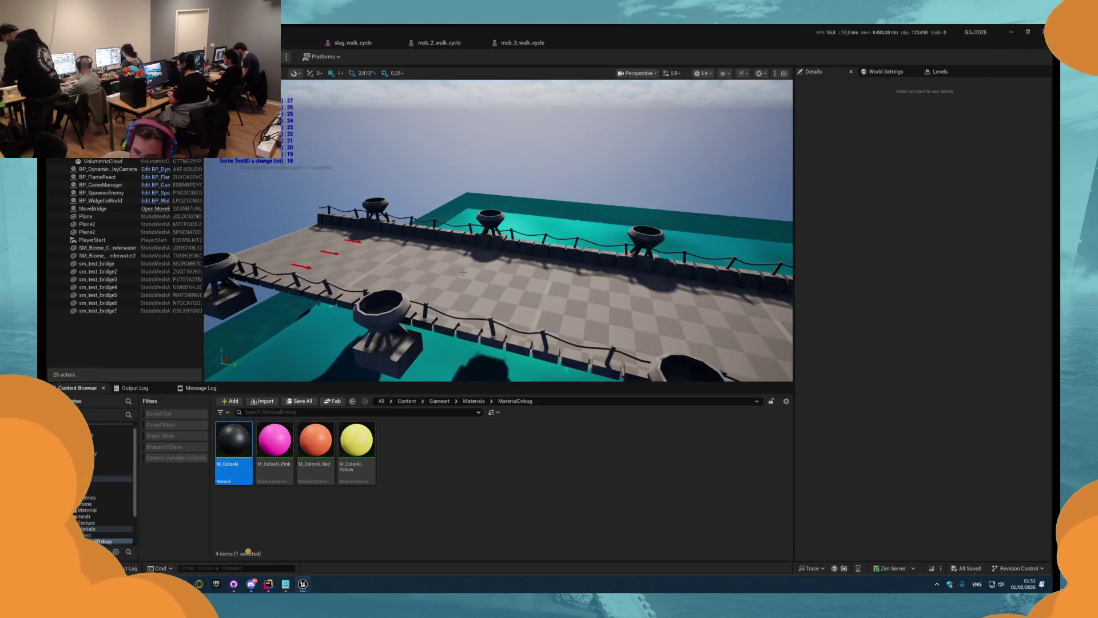
pyautogui.click(282, 41)
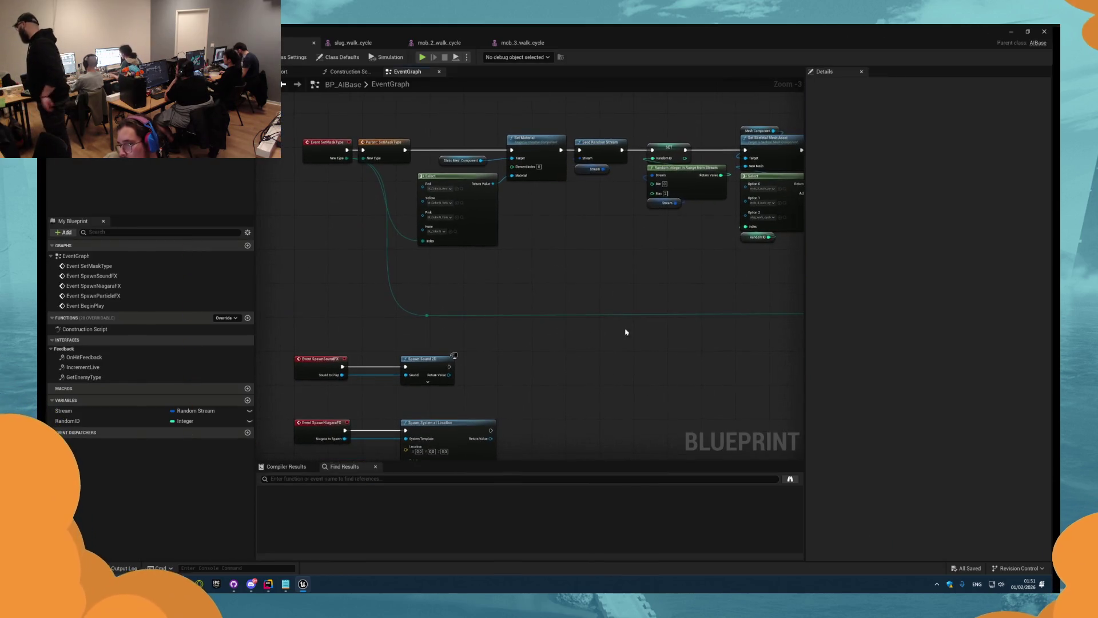
pyautogui.scroll(2, 626, 332)
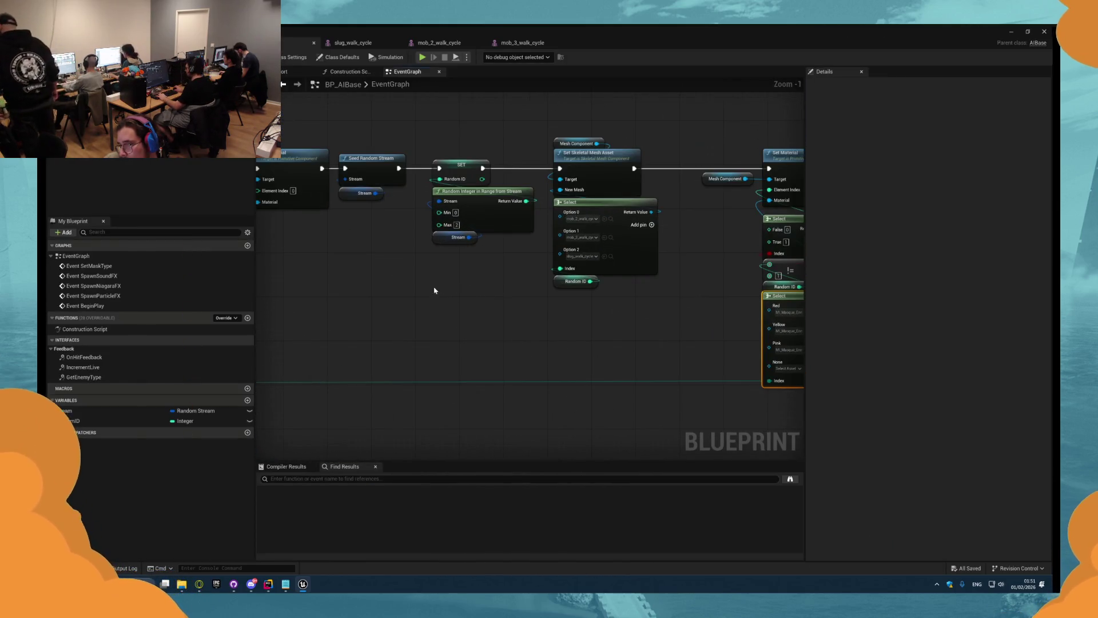
pyautogui.click(457, 287)
# - Search 'get ai' in the actions list and add an Enemy Type Action getter
pyautogui.rightClick(412, 307)
pyautogui.write('ge')
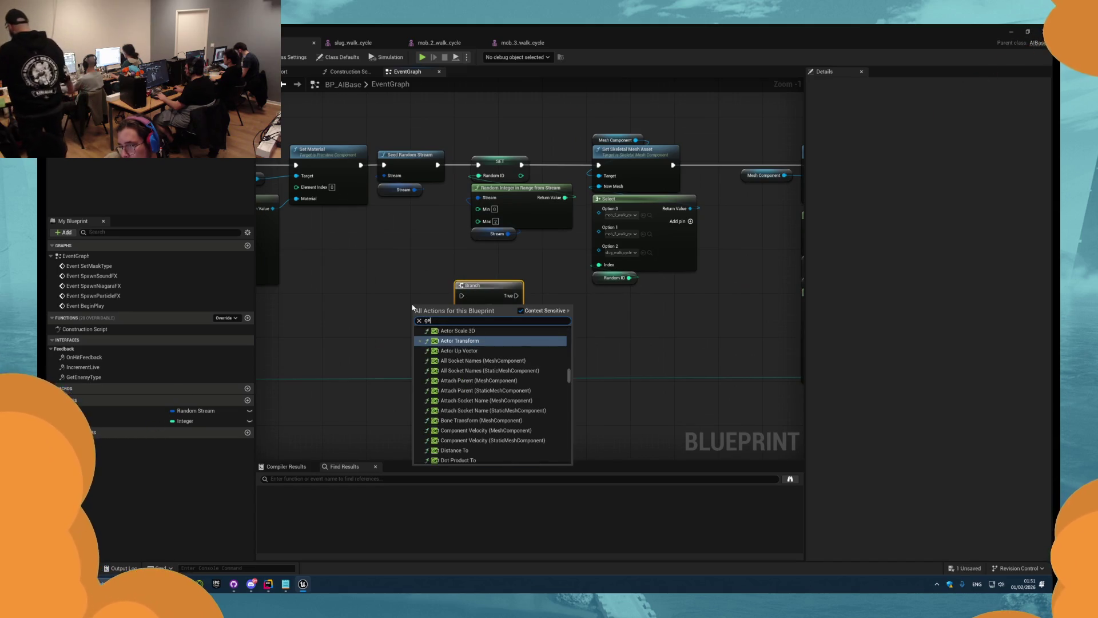
pyautogui.write('t id')
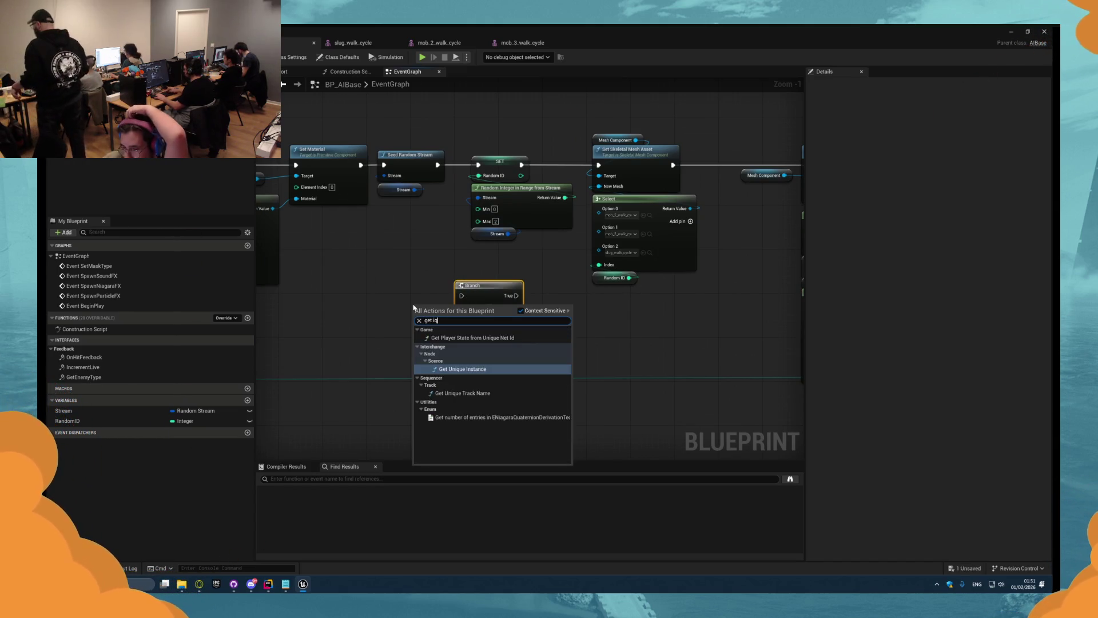
pyautogui.press('BackSpace')
pyautogui.press('BackSpace')
pyautogui.write('ai')
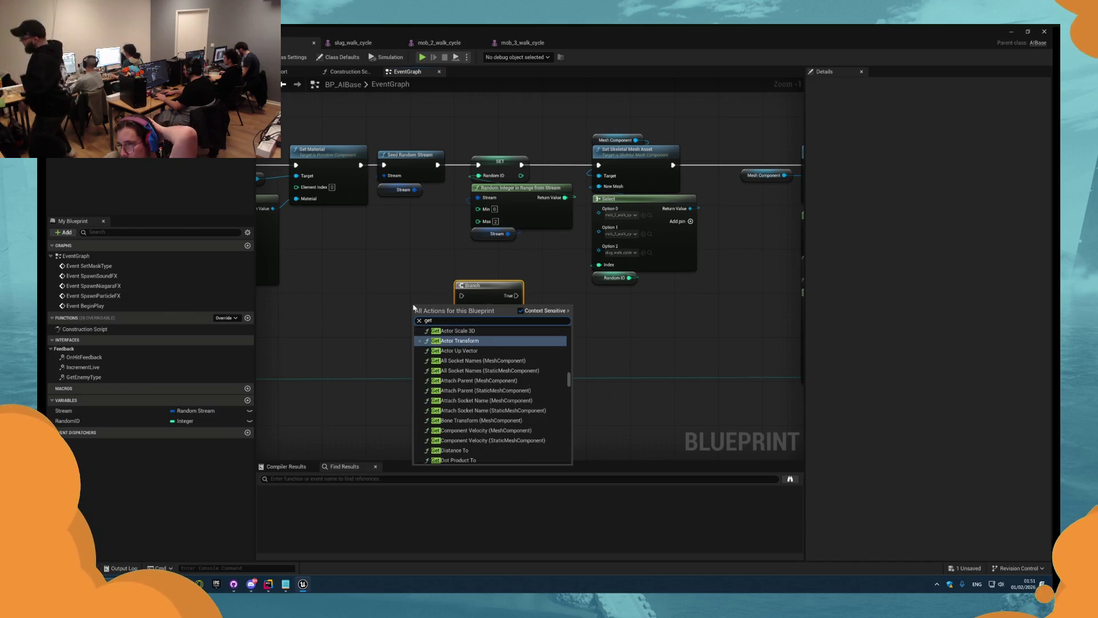
pyautogui.scroll(3, 480, 381)
pyautogui.scroll(-3, 480, 380)
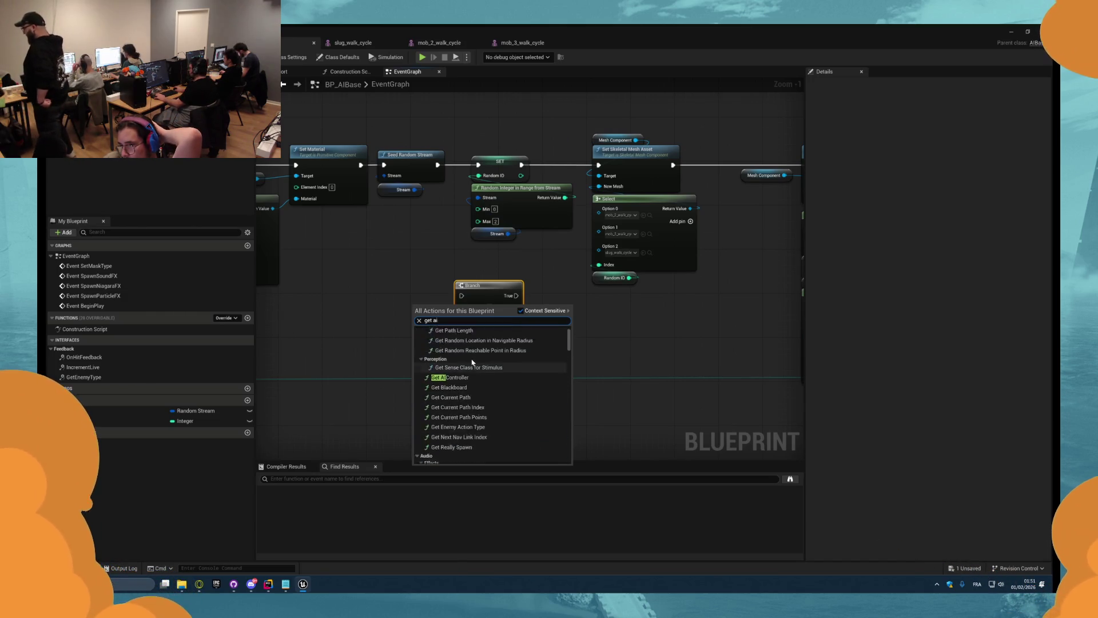
pyautogui.scroll(-10, 480, 380)
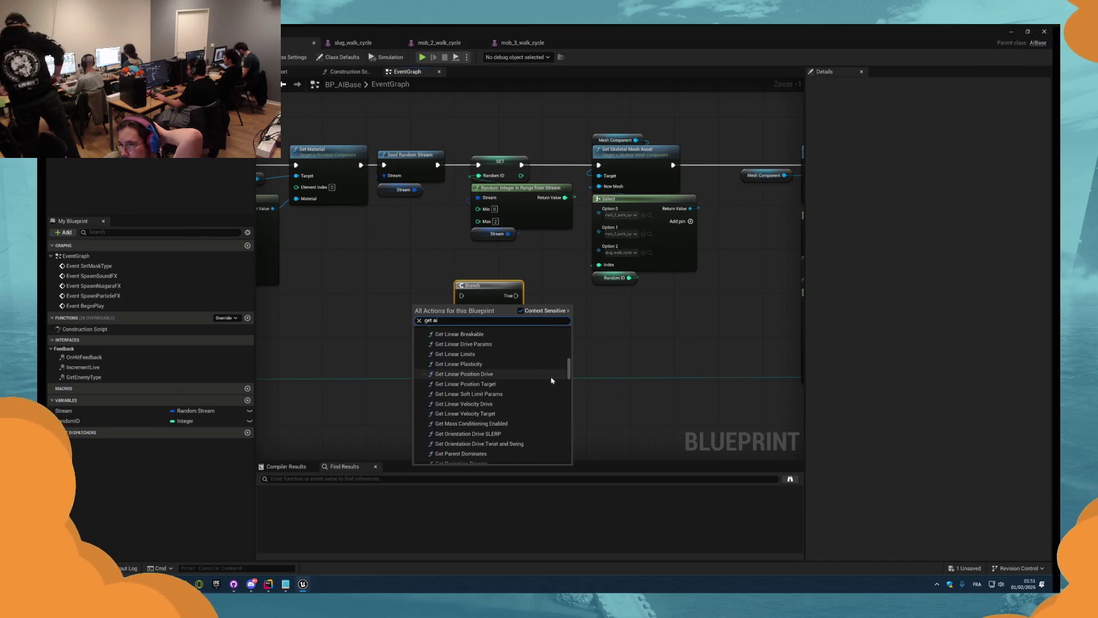
pyautogui.moveTo(568, 380); pyautogui.dragTo(573, 465)
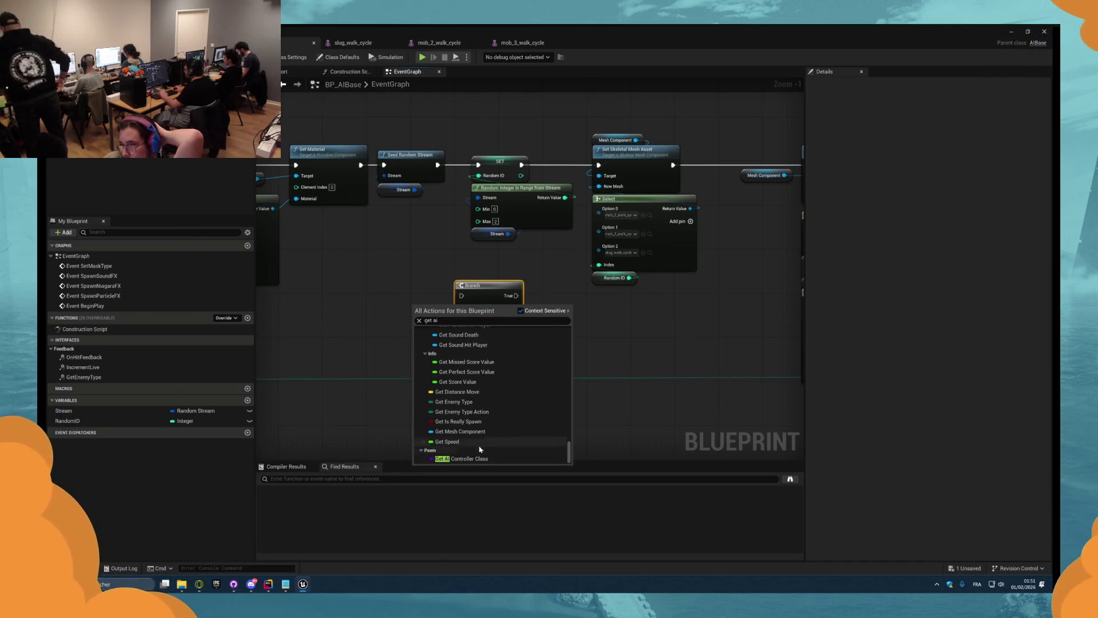
pyautogui.click(480, 412)
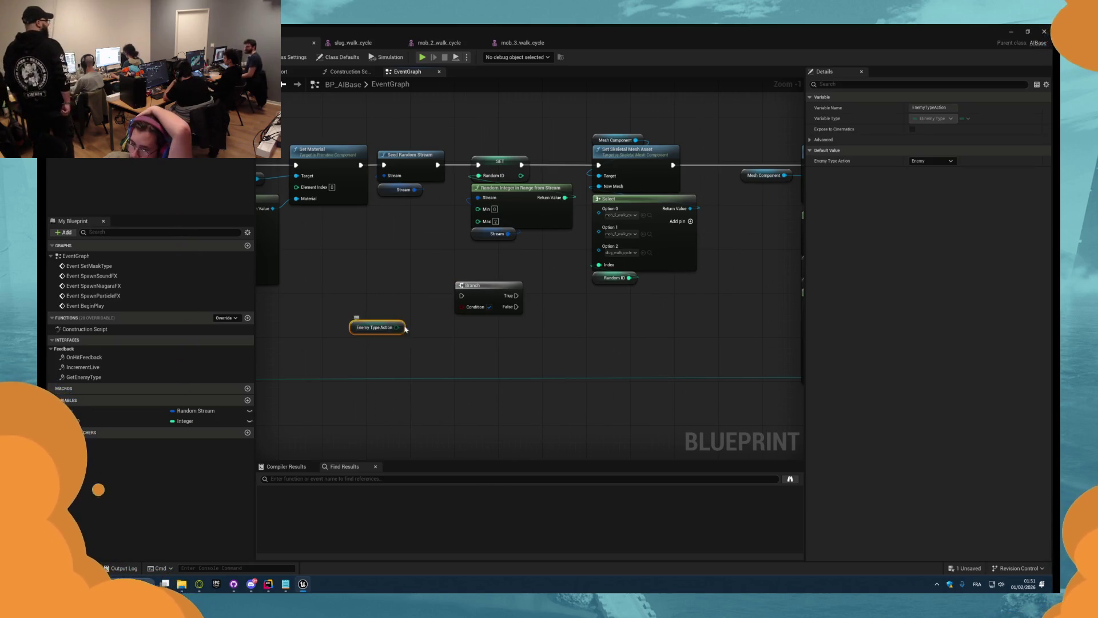
# - Add an Enemy Type Action == Enemy comparison feeding a Branch placed after Set Material
pyautogui.moveTo(425, 339); pyautogui.dragTo(462, 327)
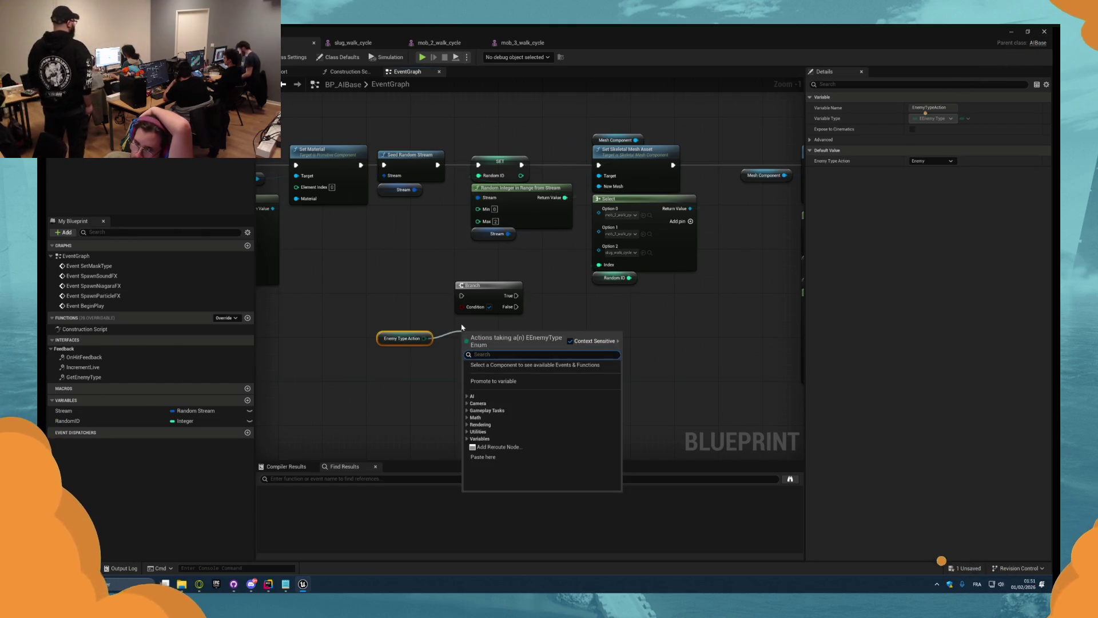
pyautogui.write('==')
pyautogui.press('Return')
pyautogui.moveTo(505, 374); pyautogui.dragTo(399, 335)
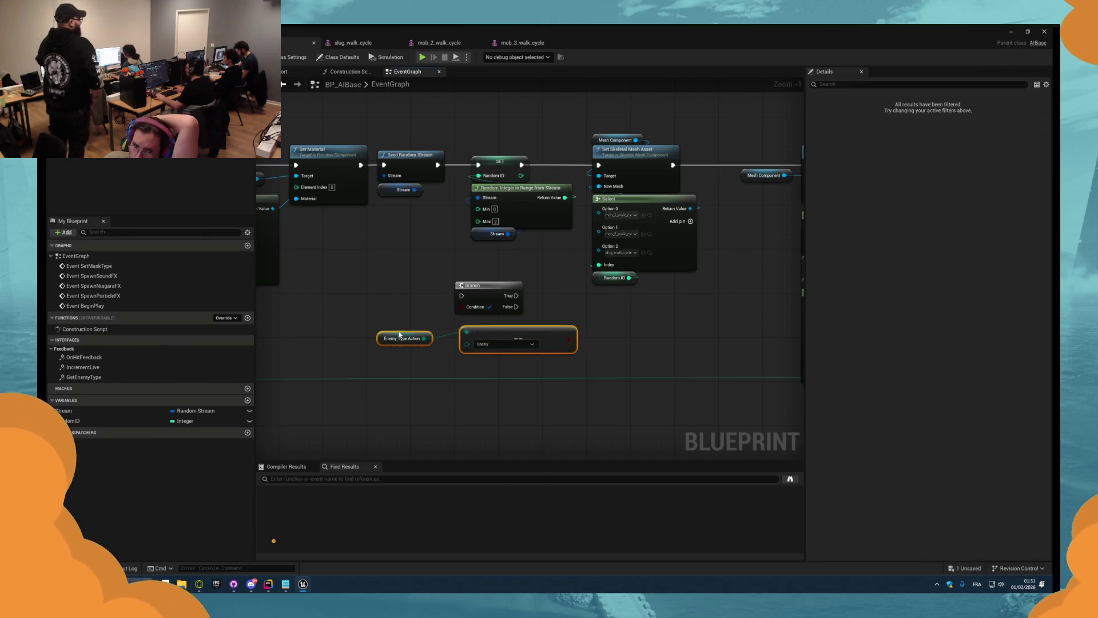
pyautogui.click(484, 354)
pyautogui.moveTo(570, 339)
pyautogui.mouseDown()
pyautogui.moveTo(466, 307)
pyautogui.moveTo(466, 263)
pyautogui.moveTo(361, 165)
pyautogui.mouseUp()
pyautogui.moveTo(486, 256)
pyautogui.mouseDown()
pyautogui.moveTo(408, 261)
pyautogui.moveTo(383, 164)
pyautogui.mouseUp()
# - Line up the Branch and comparison nodes in the execution flow, save the blueprint, and start a play test
pyautogui.scroll(-4, 399, 155)
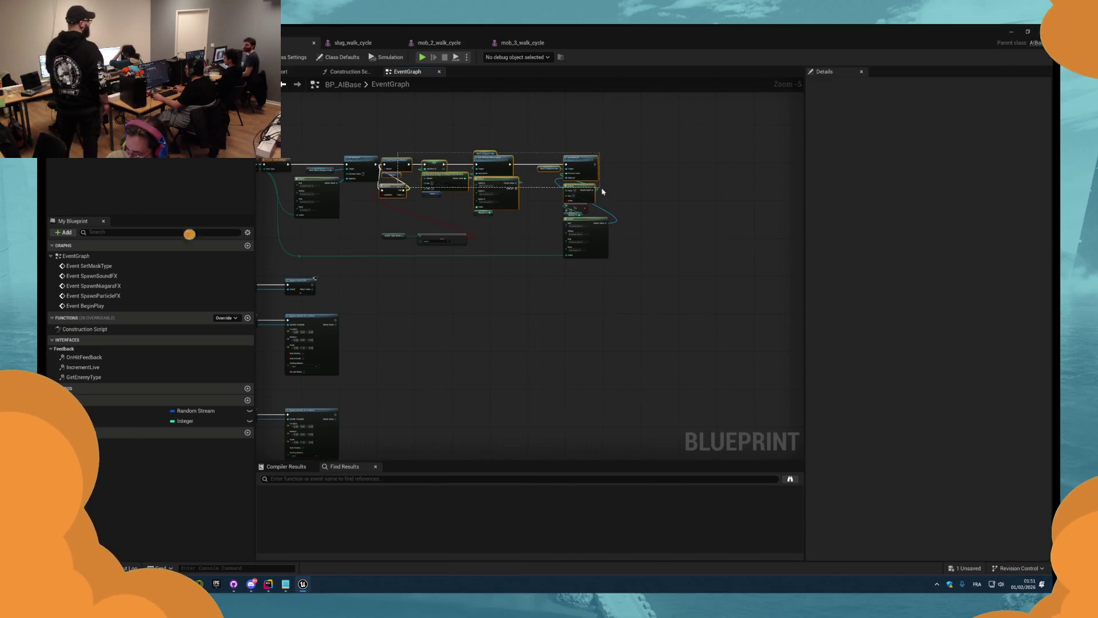
pyautogui.moveTo(619, 268); pyautogui.dragTo(495, 207)
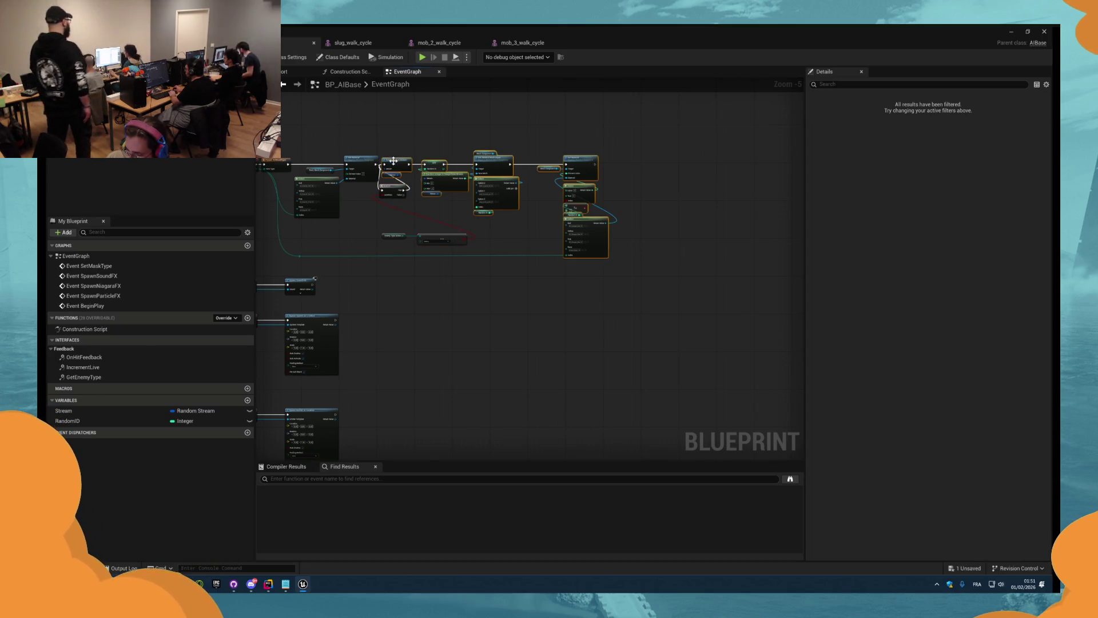
pyautogui.moveTo(394, 162); pyautogui.dragTo(426, 161)
pyautogui.scroll(5, 426, 161)
pyautogui.moveTo(331, 237); pyautogui.dragTo(373, 166)
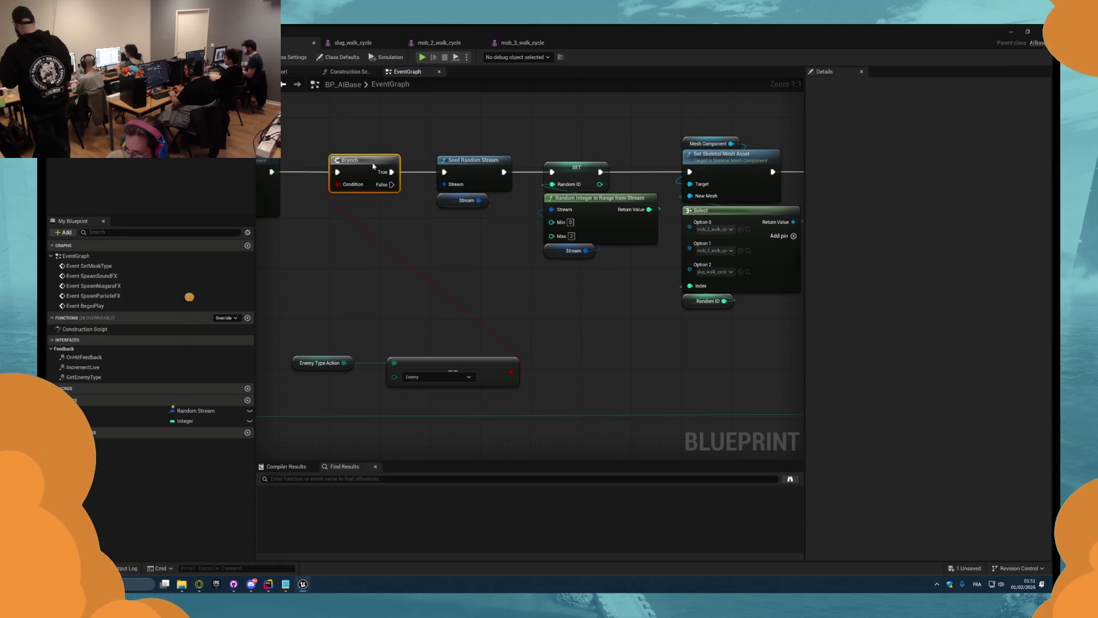
pyautogui.moveTo(425, 361)
pyautogui.mouseDown()
pyautogui.moveTo(350, 198)
pyautogui.moveTo(380, 255)
pyautogui.moveTo(342, 211)
pyautogui.moveTo(353, 225)
pyautogui.mouseUp()
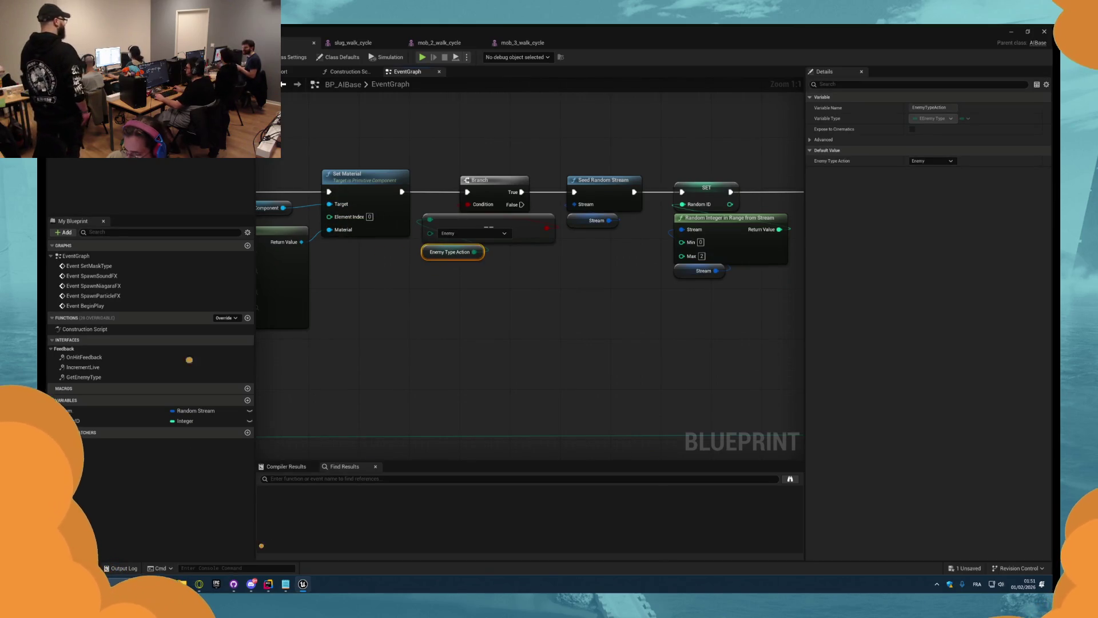
pyautogui.hotkey('ctrl', 's')
pyautogui.hotkey('alt', 'p')
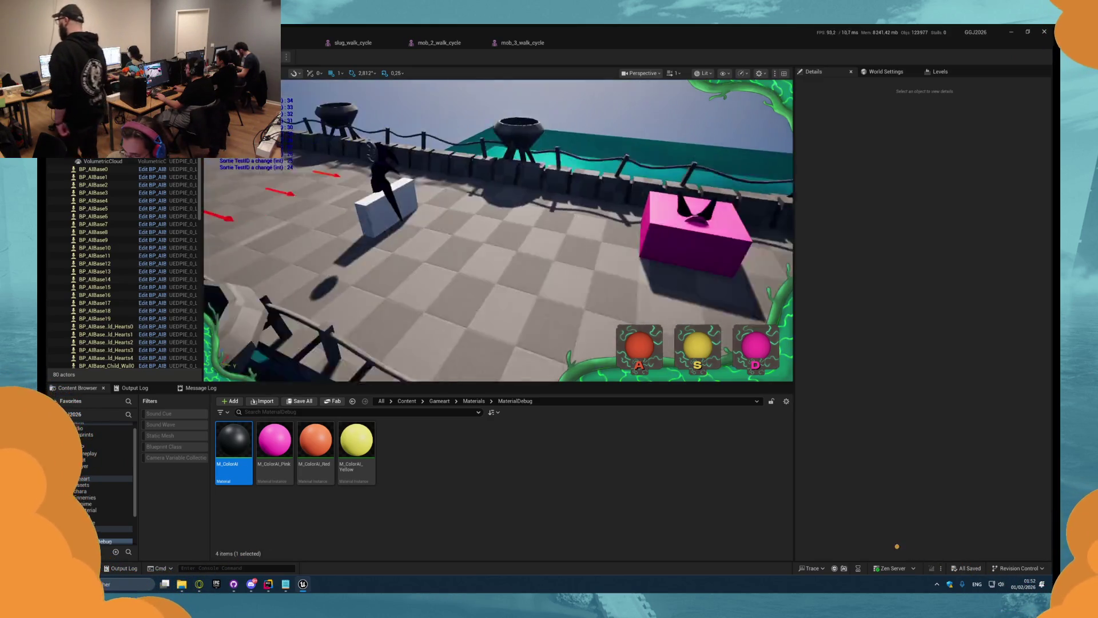
pyautogui.press('Escape')
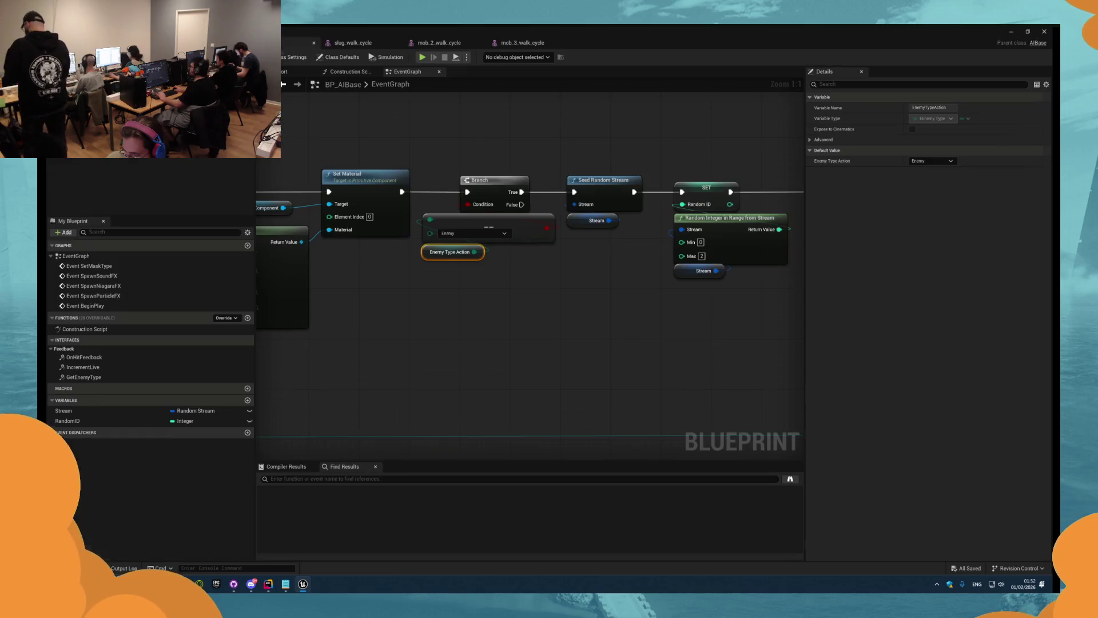
pyautogui.scroll(-4, 458, 348)
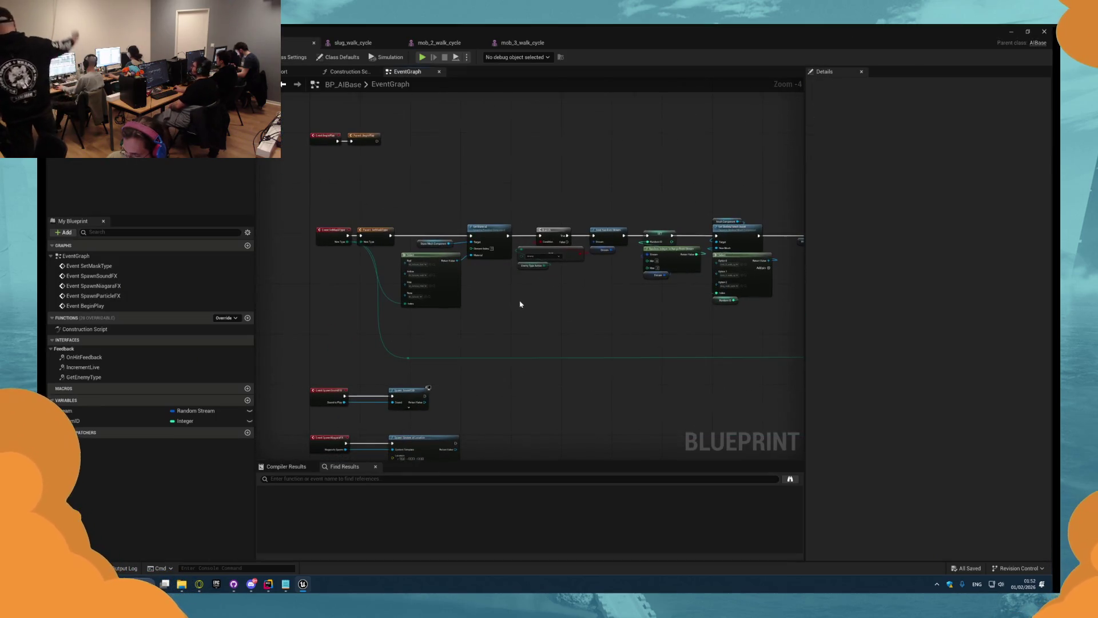
pyautogui.scroll(2, 509, 289)
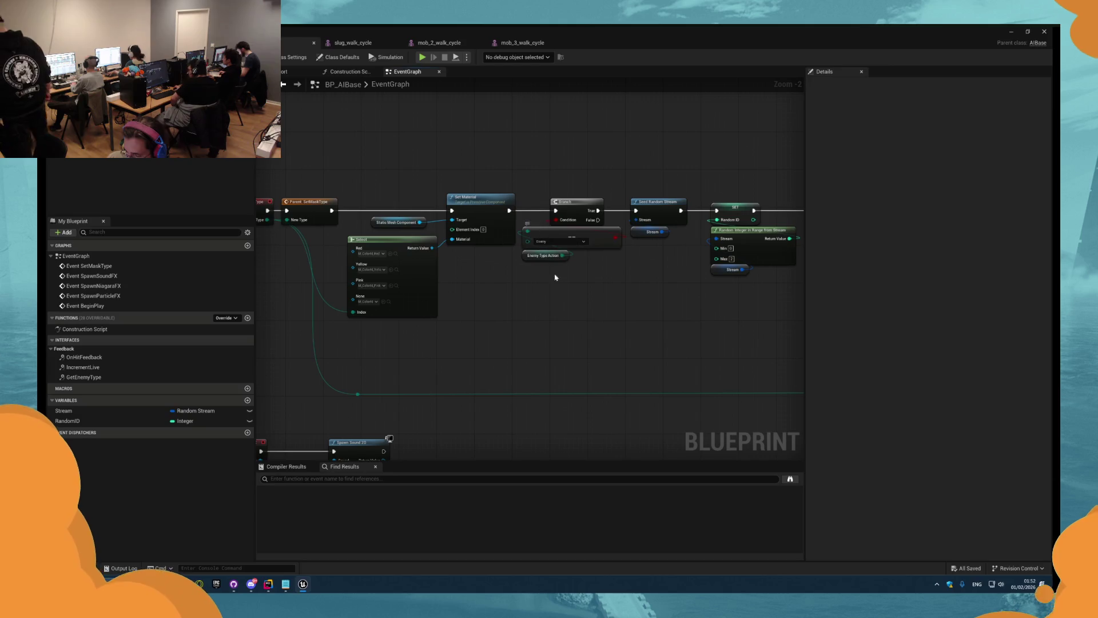
pyautogui.scroll(1, 503, 299)
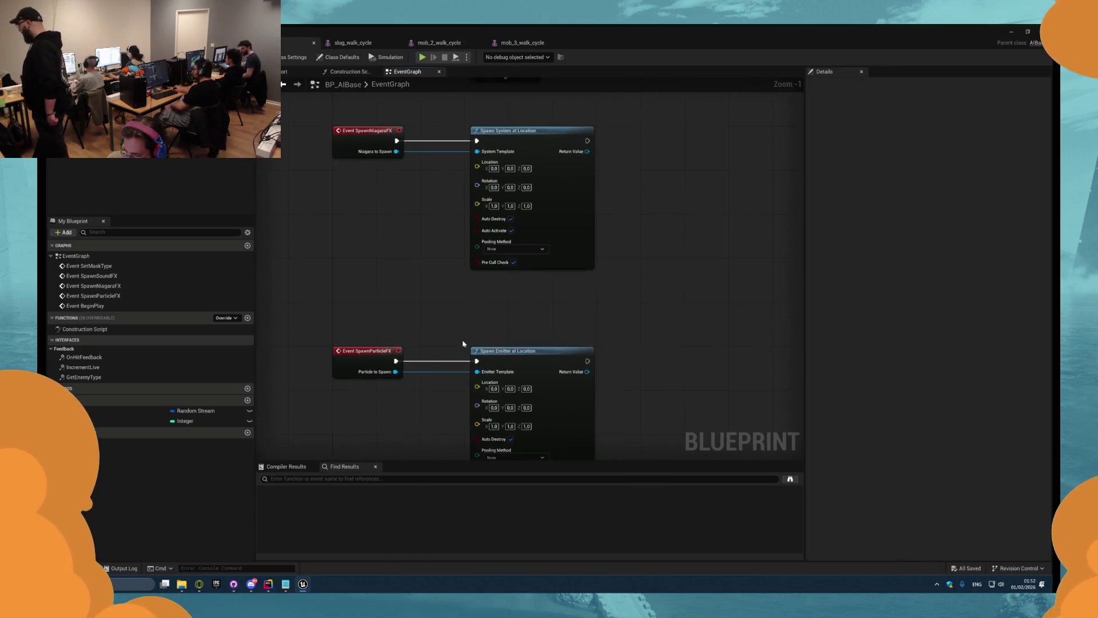
pyautogui.scroll(-2, 564, 373)
pyautogui.scroll(4, 505, 386)
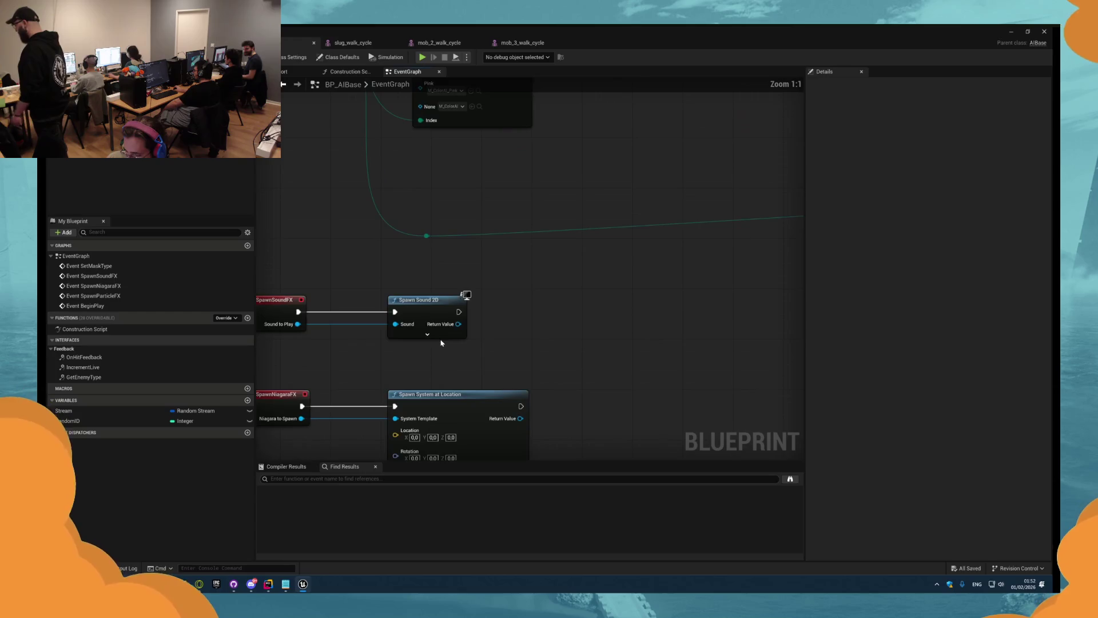
pyautogui.scroll(-5, 505, 386)
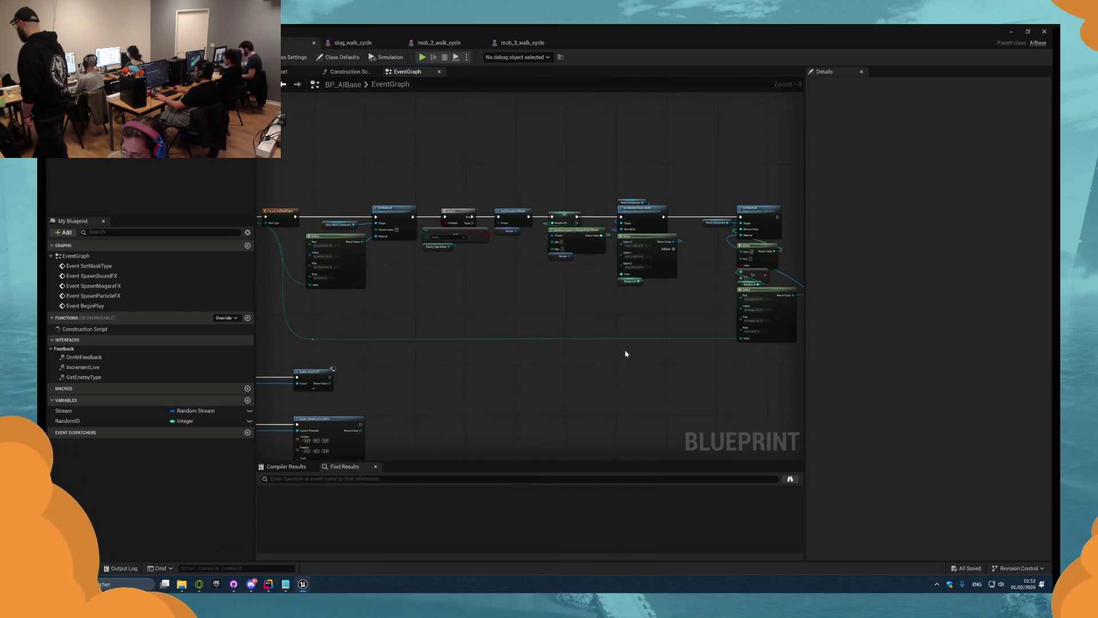
pyautogui.scroll(5, 625, 354)
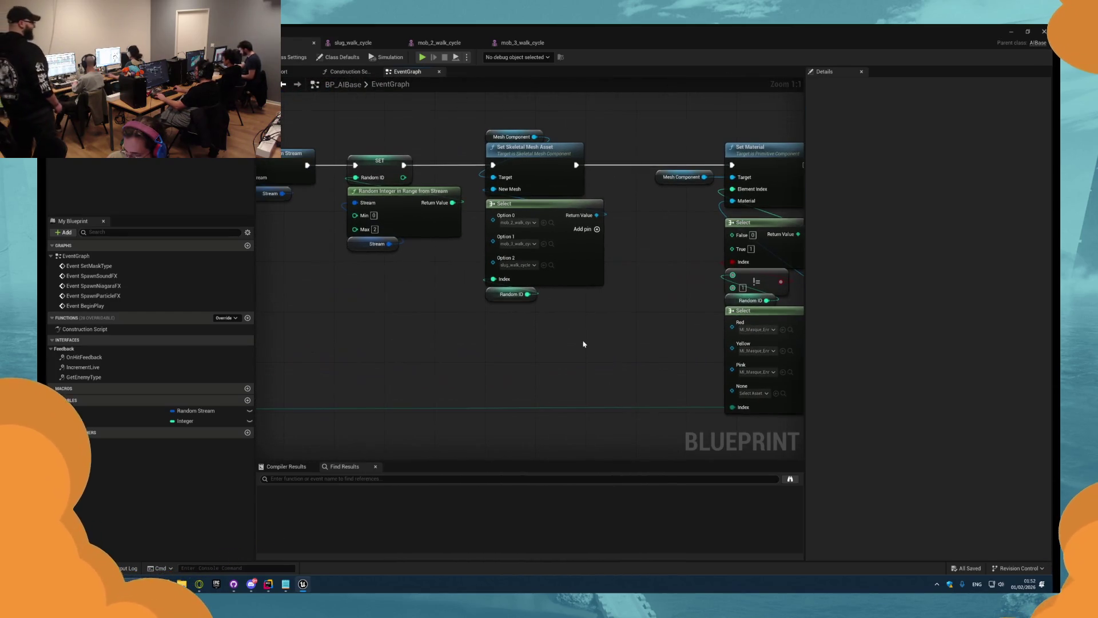
pyautogui.scroll(-3, 593, 356)
pyautogui.scroll(2, 507, 351)
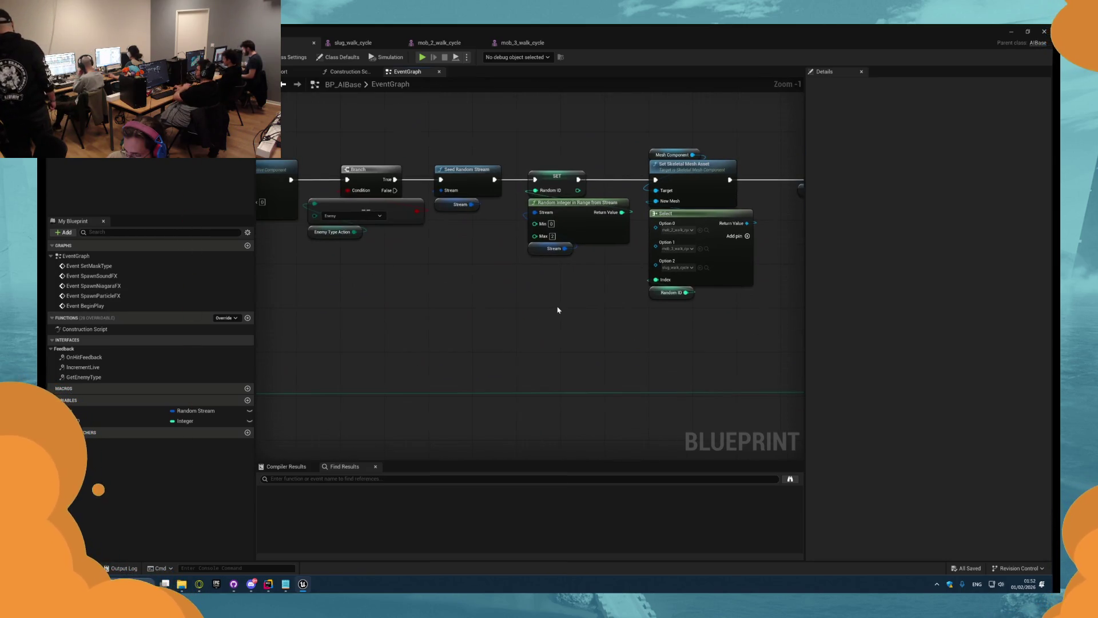
pyautogui.moveTo(355, 309); pyautogui.dragTo(601, 311)
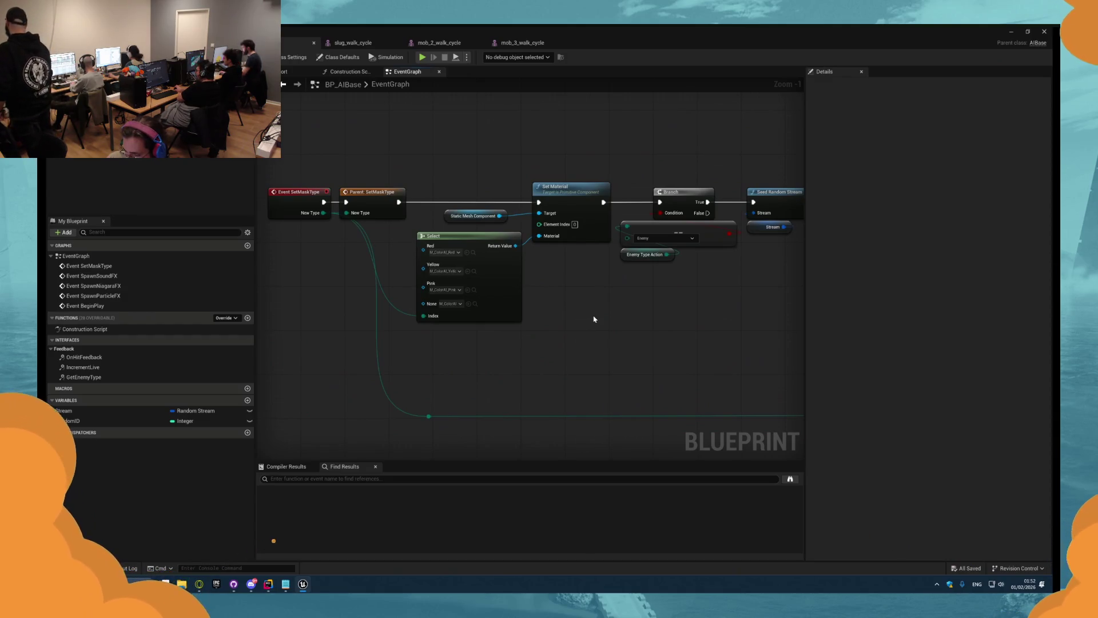
pyautogui.moveTo(594, 316)
pyautogui.mouseDown()
pyautogui.moveTo(605, 321)
pyautogui.moveTo(503, 322)
pyautogui.mouseUp()
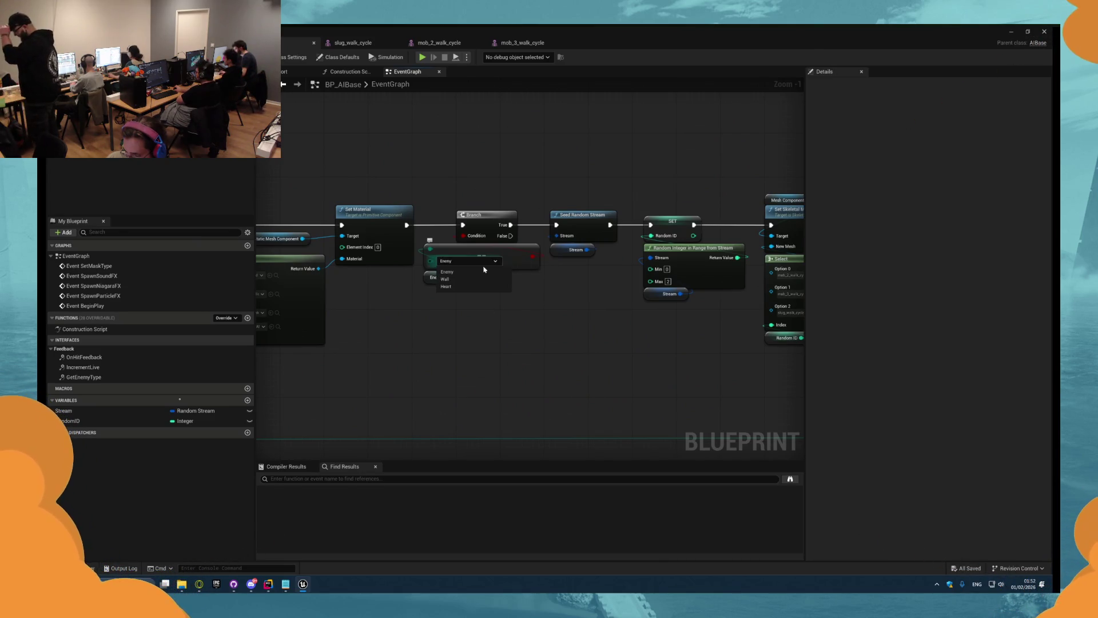
pyautogui.moveTo(689, 379)
pyautogui.mouseDown()
pyautogui.moveTo(493, 351)
pyautogui.moveTo(429, 311)
pyautogui.mouseUp()
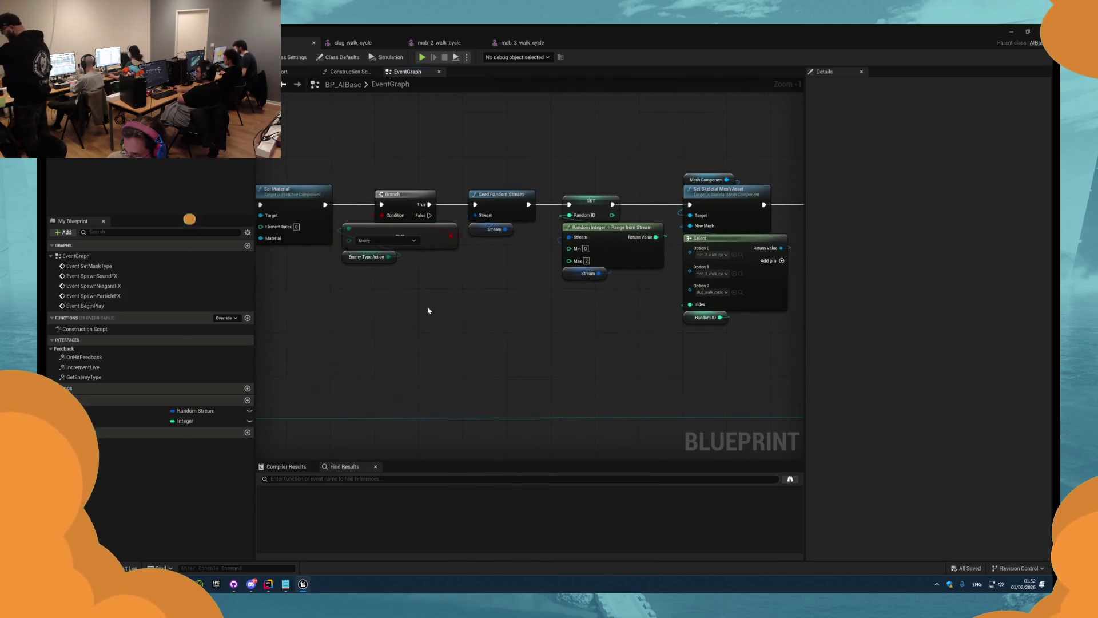
pyautogui.moveTo(369, 179); pyautogui.dragTo(369, 178)
pyautogui.moveTo(728, 378); pyautogui.dragTo(523, 354)
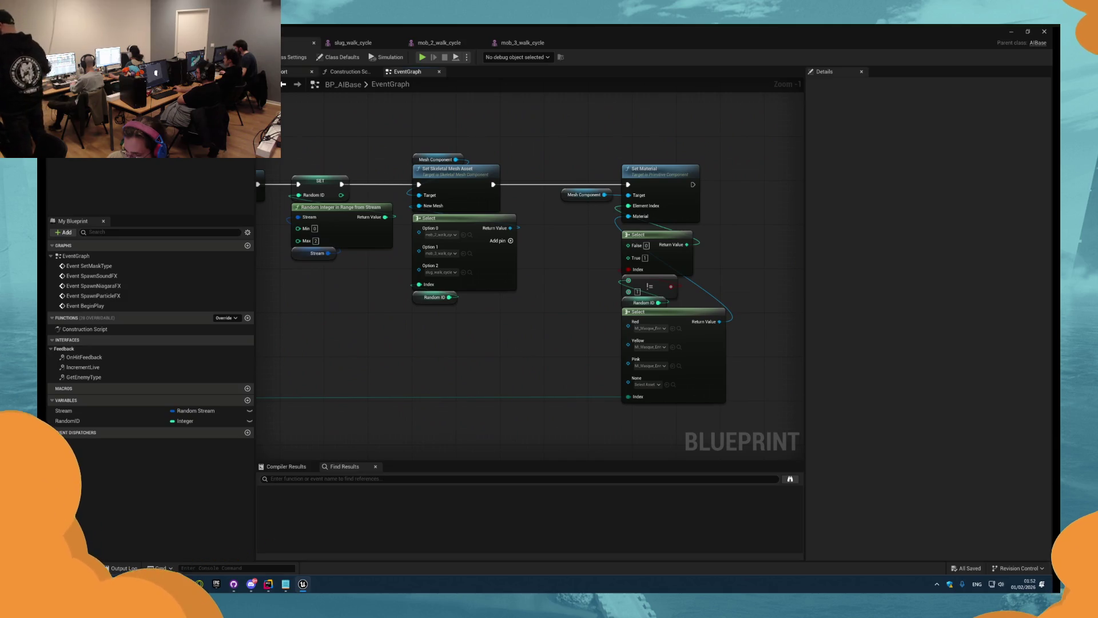
# - Inspect the skeletal mesh in the blueprint Viewport and glance at the Construction Script and Event Graph
pyautogui.click(283, 71)
pyautogui.moveTo(373, 171); pyautogui.dragTo(469, 172)
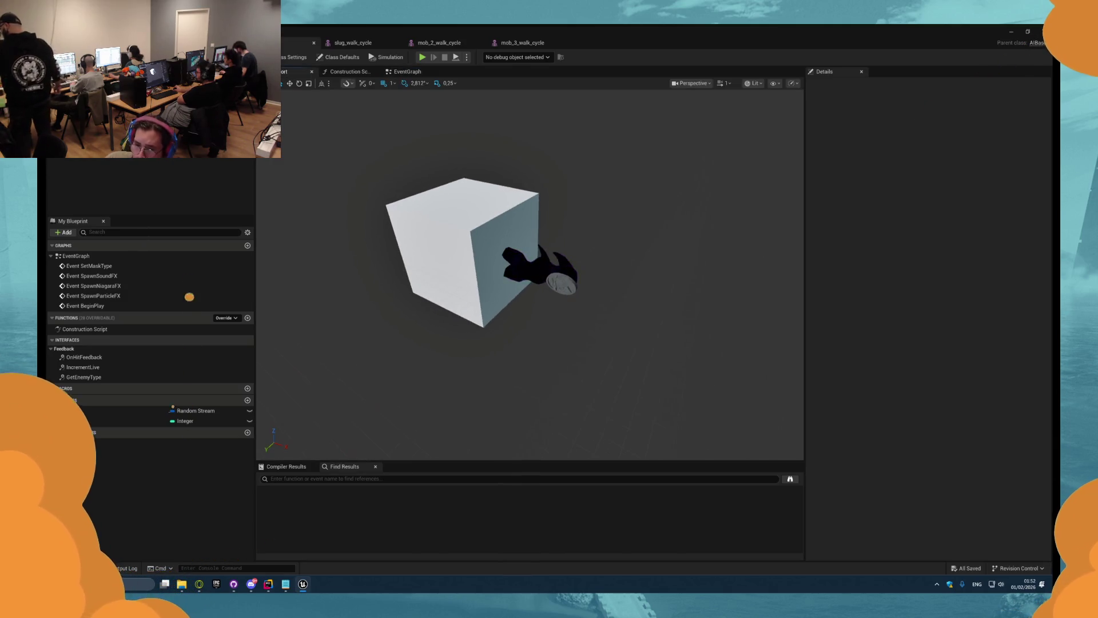
pyautogui.click(549, 264)
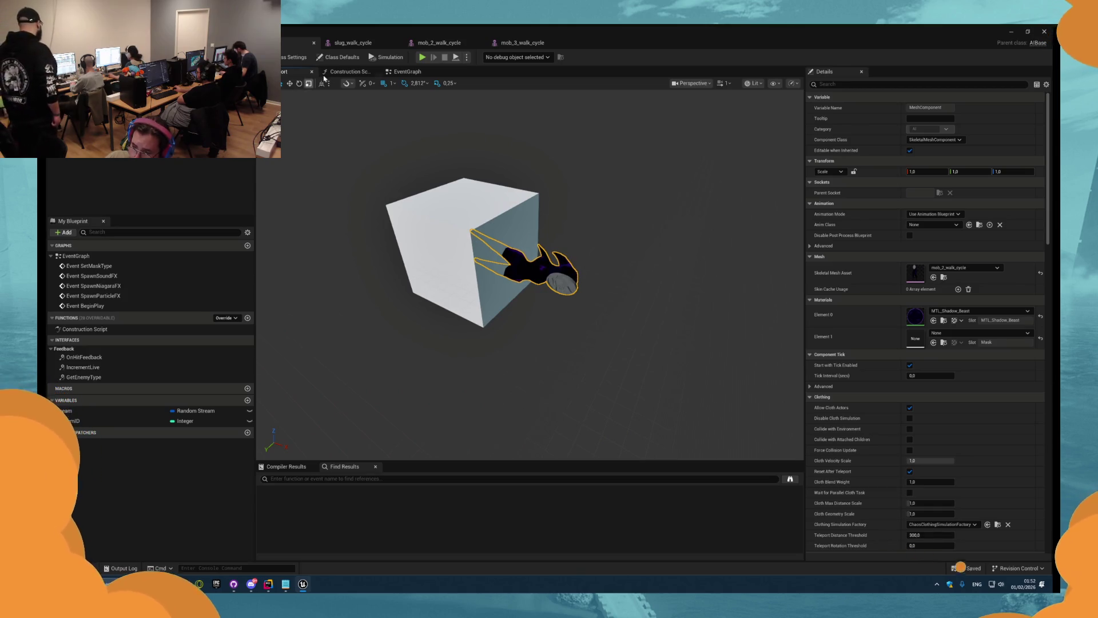
pyautogui.click(345, 71)
pyautogui.click(407, 72)
pyautogui.scroll(-3, 515, 147)
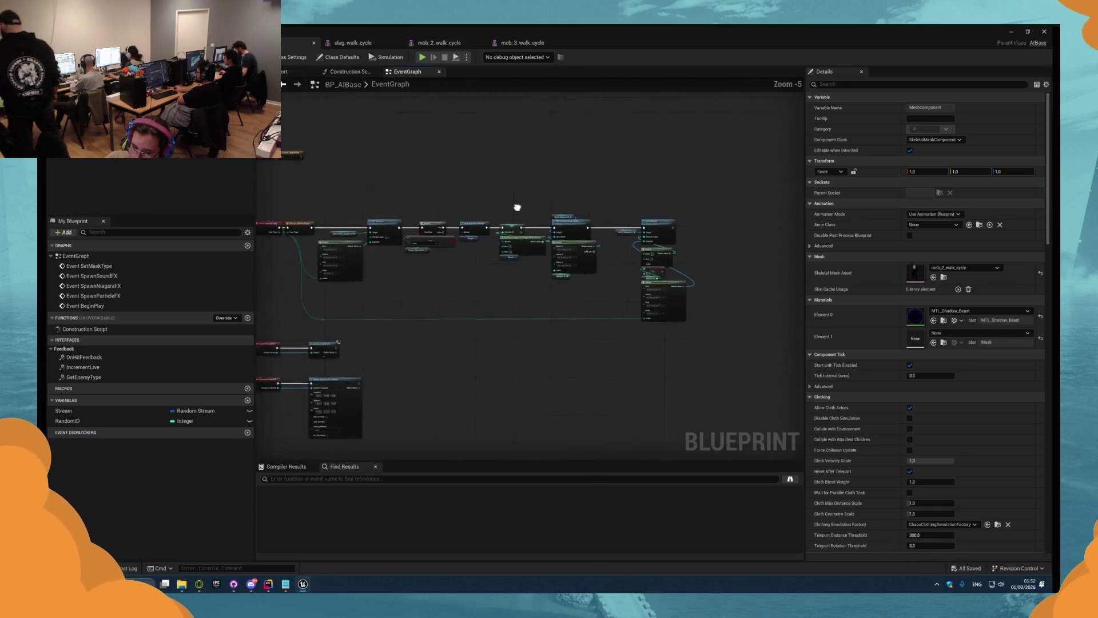
pyautogui.scroll(3, 436, 199)
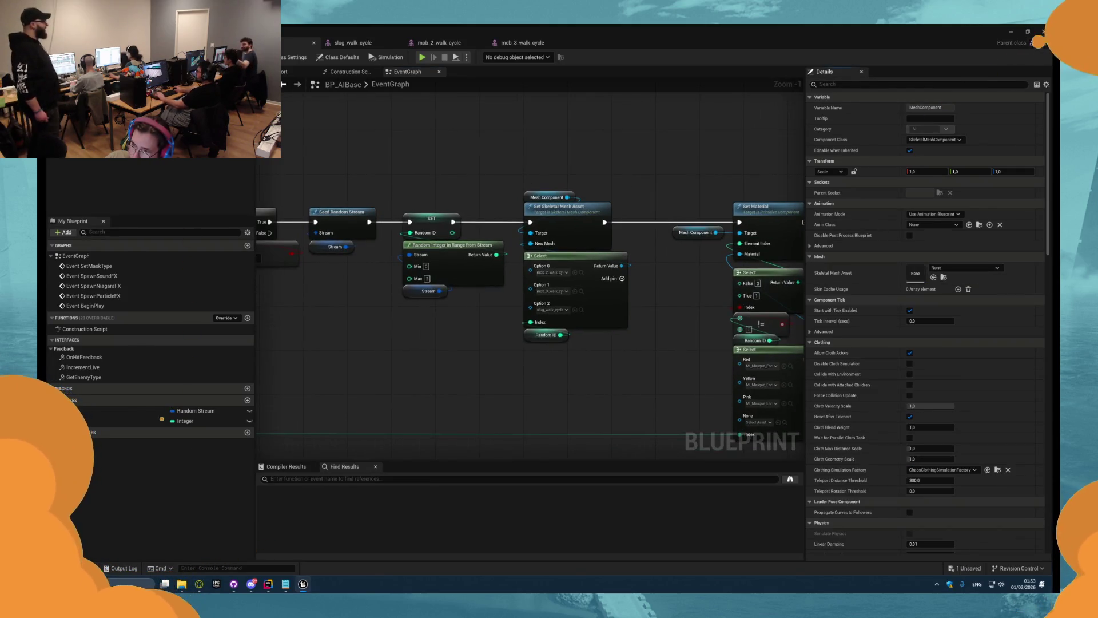
# - Play test the level and check BP_AIBase1's Mesh Component materials before stopping
pyautogui.hotkey('alt', 'p')
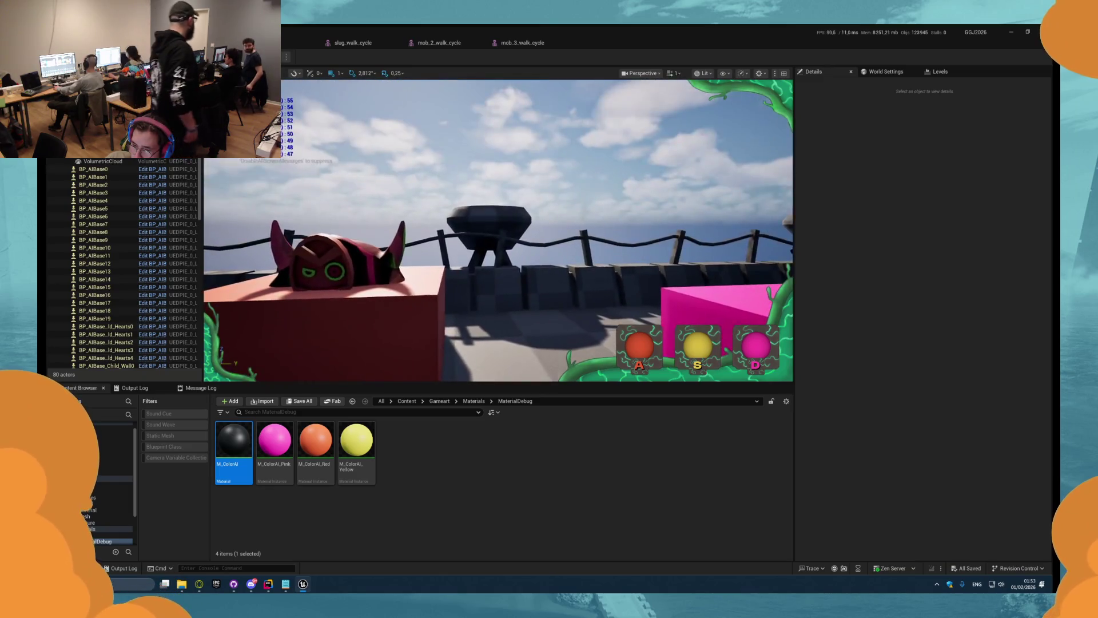
pyautogui.click(505, 218)
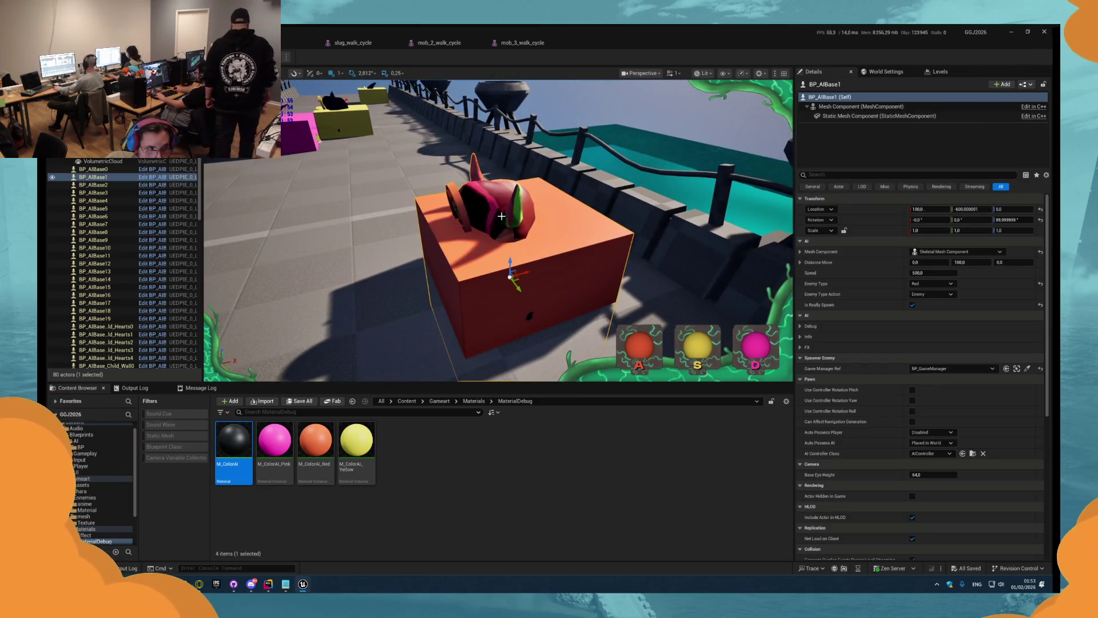
pyautogui.click(831, 107)
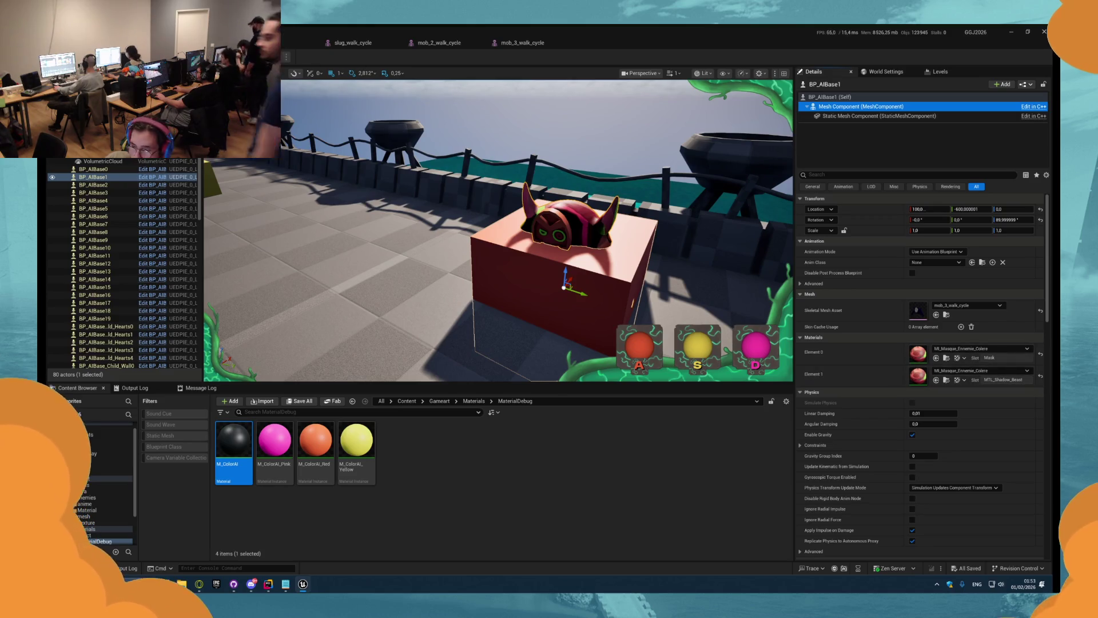
pyautogui.press('Escape')
# - Review the mesh Select and Random ID nodes in the graph, then switch to the browser
pyautogui.moveTo(642, 248)
pyautogui.mouseDown()
pyautogui.moveTo(492, 227)
pyautogui.moveTo(661, 282)
pyautogui.mouseUp()
pyautogui.scroll(1, 618, 319)
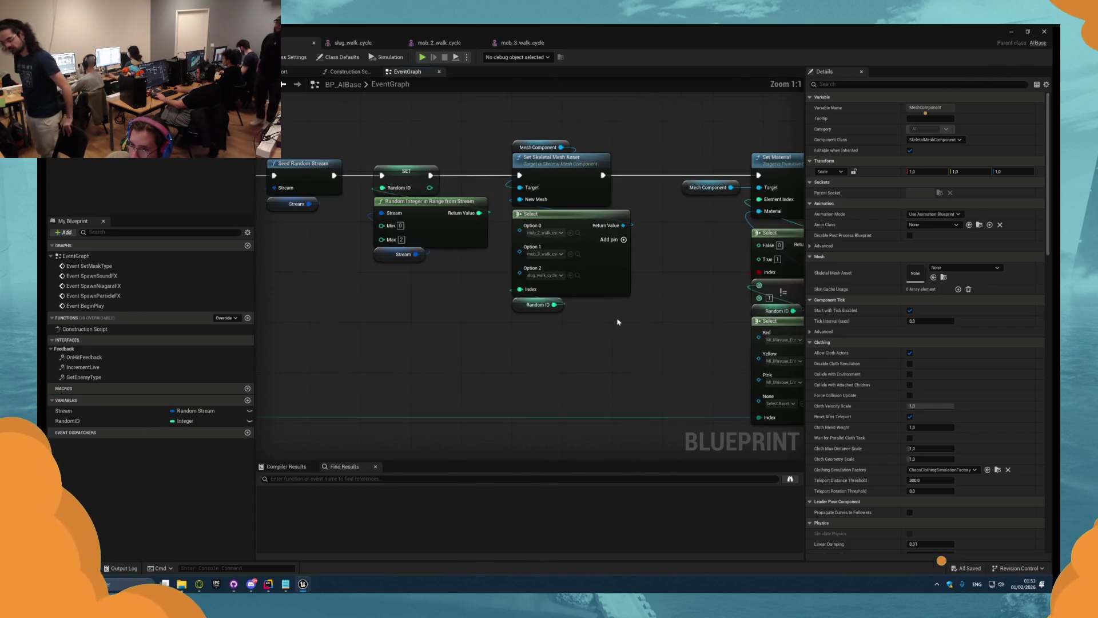
pyautogui.moveTo(615, 321); pyautogui.dragTo(561, 257)
pyautogui.click(578, 255)
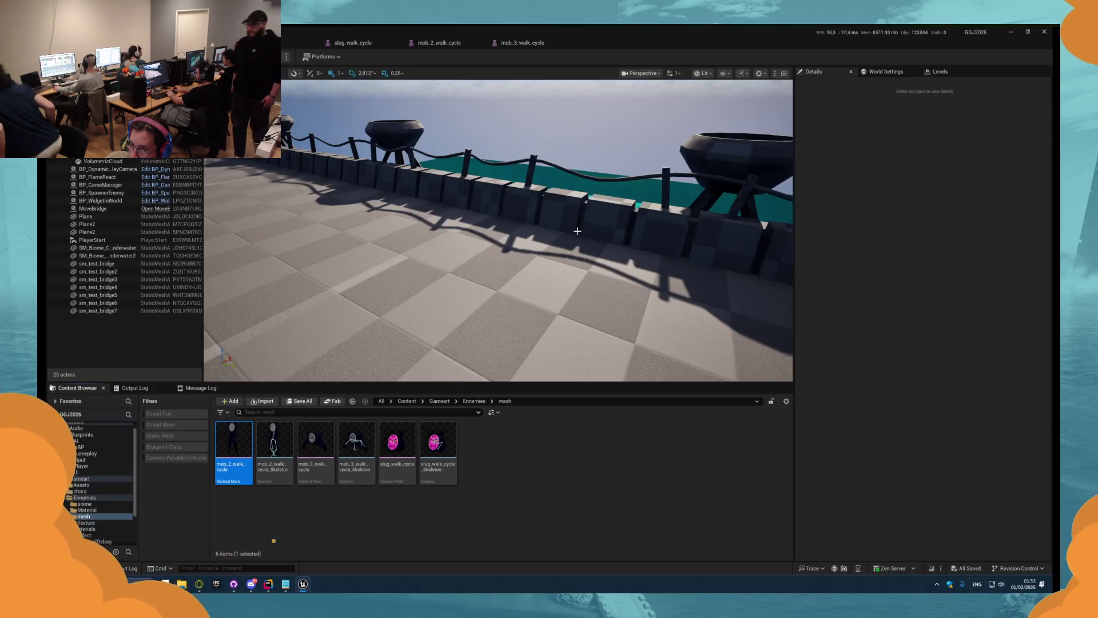
pyautogui.hotkey('alt', 'Tab')
pyautogui.moveTo(662, 317); pyautogui.dragTo(553, 329)
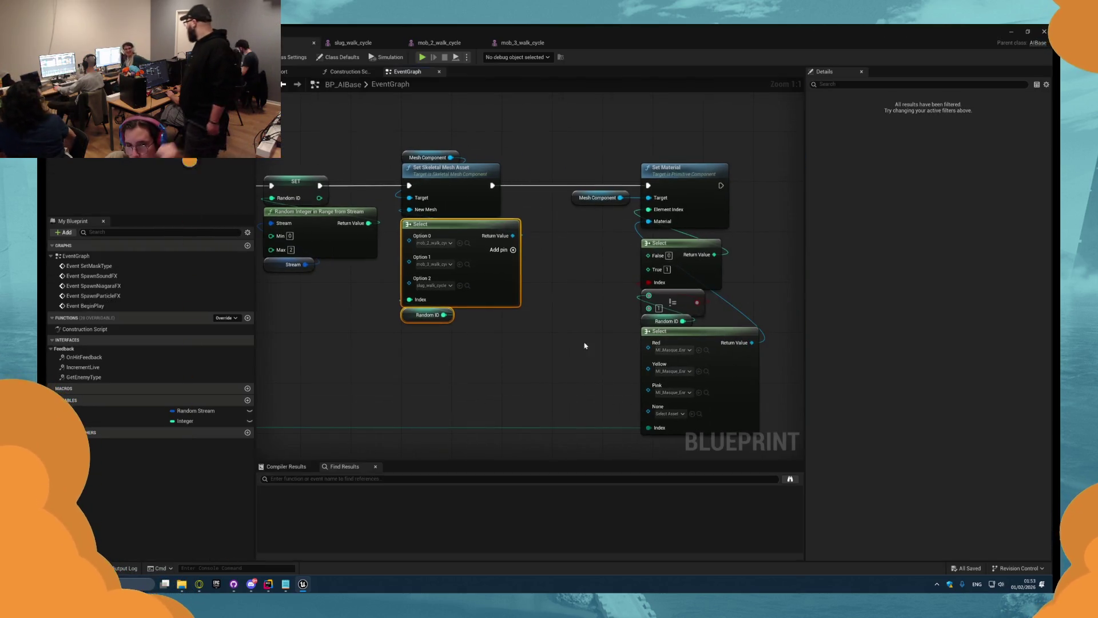
pyautogui.click(553, 329)
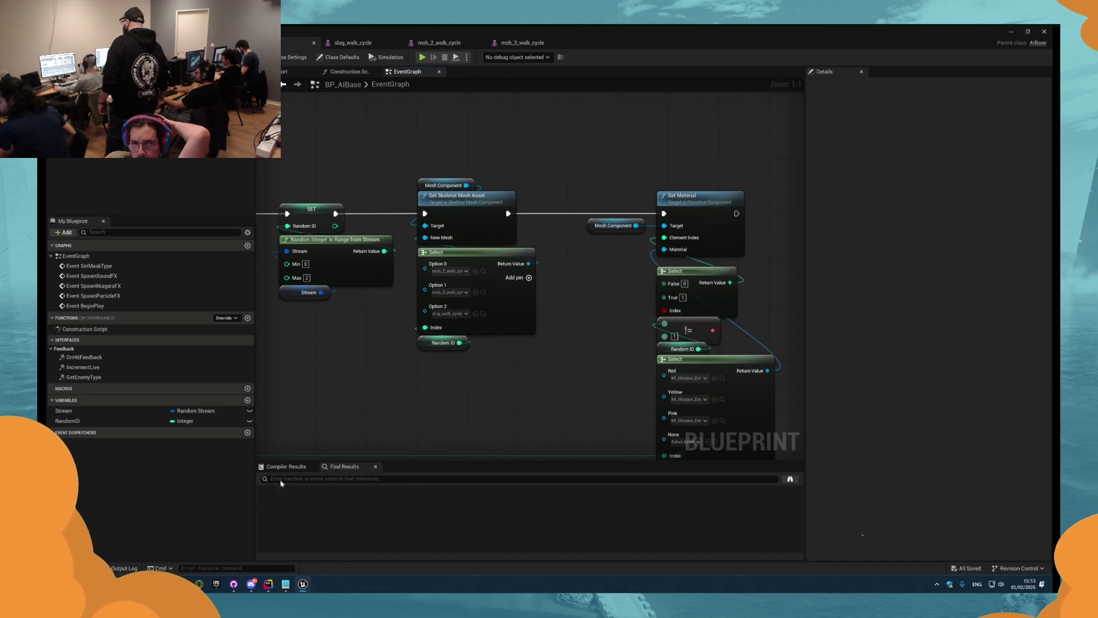
pyautogui.click(199, 584)
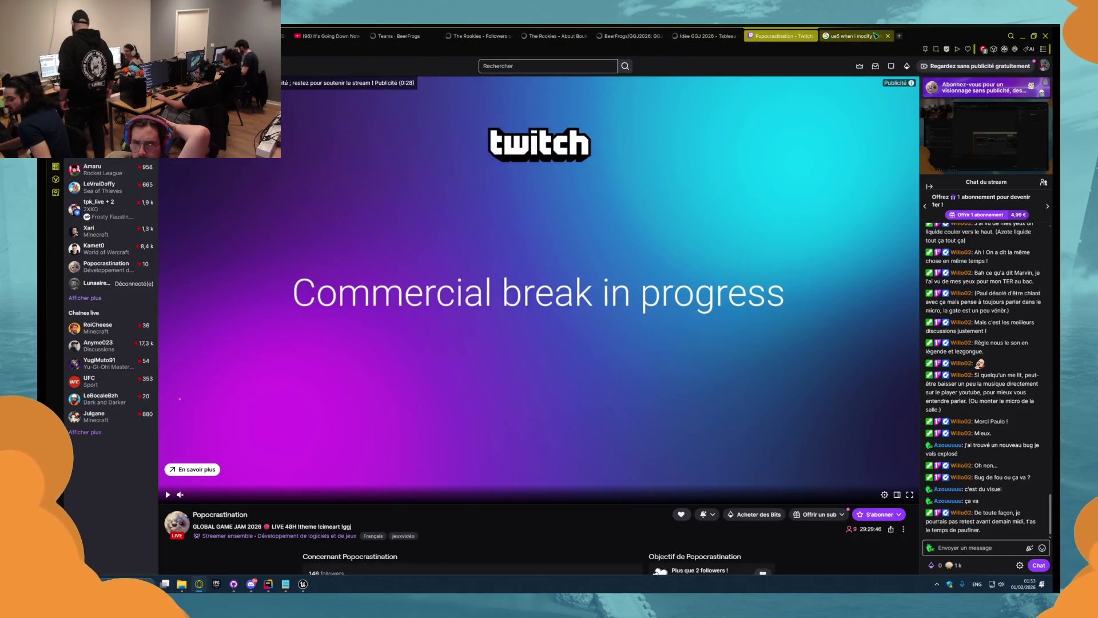
# - Switch between the Twitch stream and Google results tabs, ending on Google
pyautogui.click(858, 36)
pyautogui.click(780, 35)
pyautogui.click(858, 35)
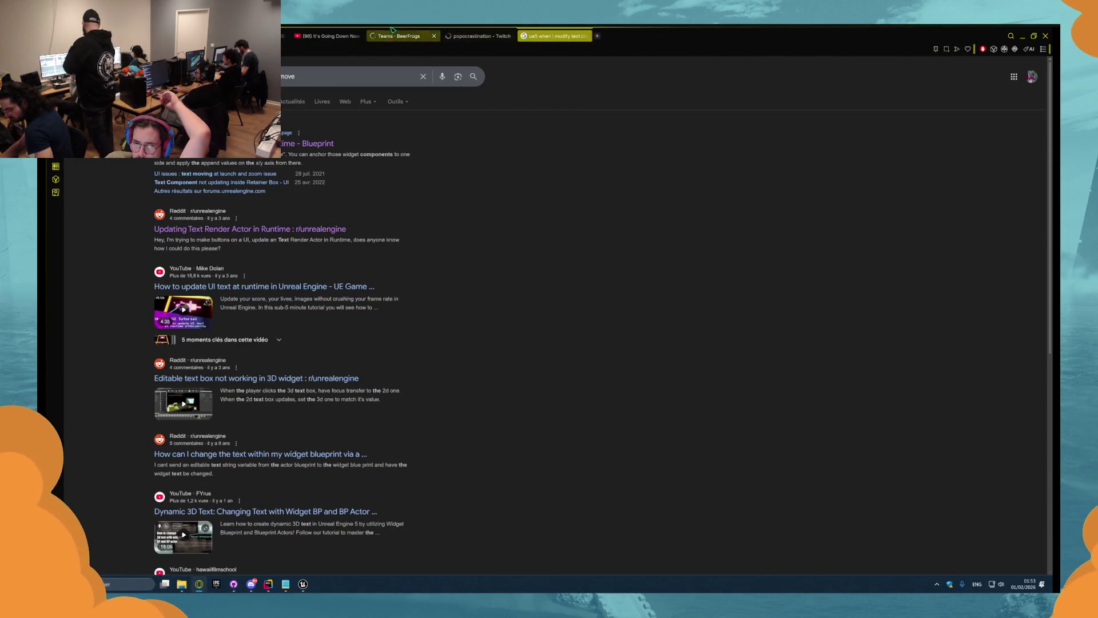
pyautogui.hotkey('ctrl', 'Tab')
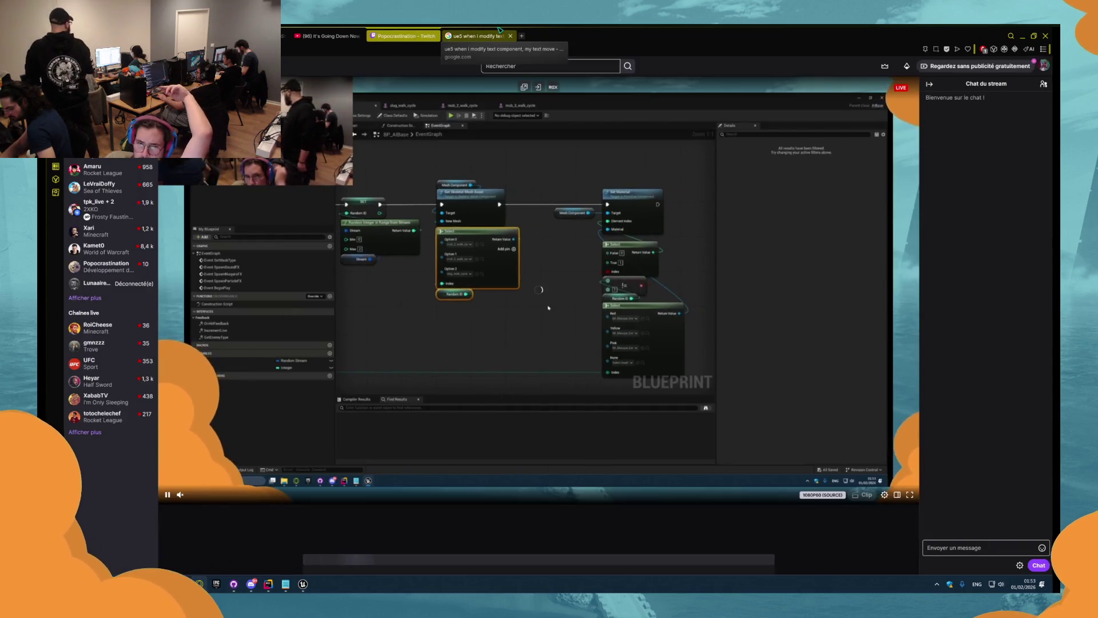
pyautogui.click(498, 34)
# - Search Google about setting a UE5 skeletal mesh and open the forum thread in a new tab
pyautogui.write('/')
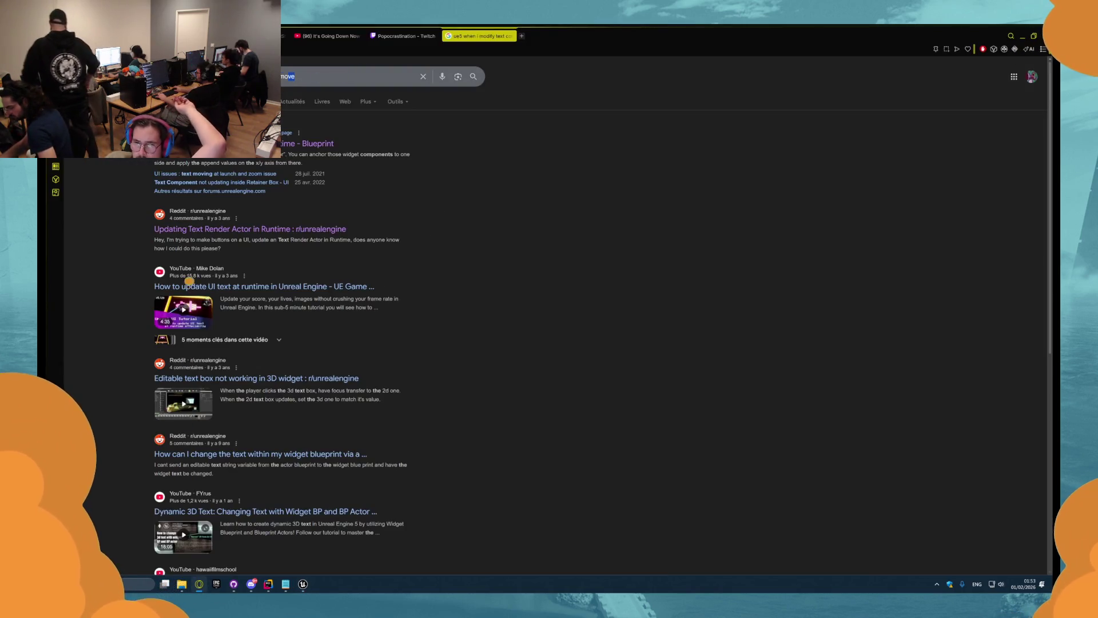
pyautogui.write('ue5 s')
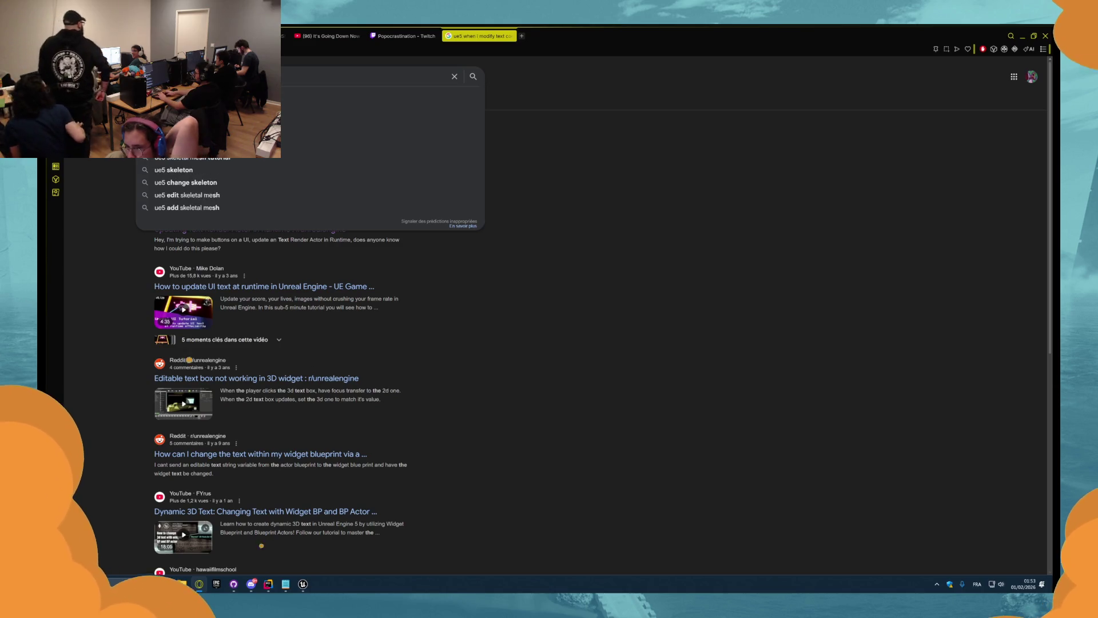
pyautogui.press('Escape')
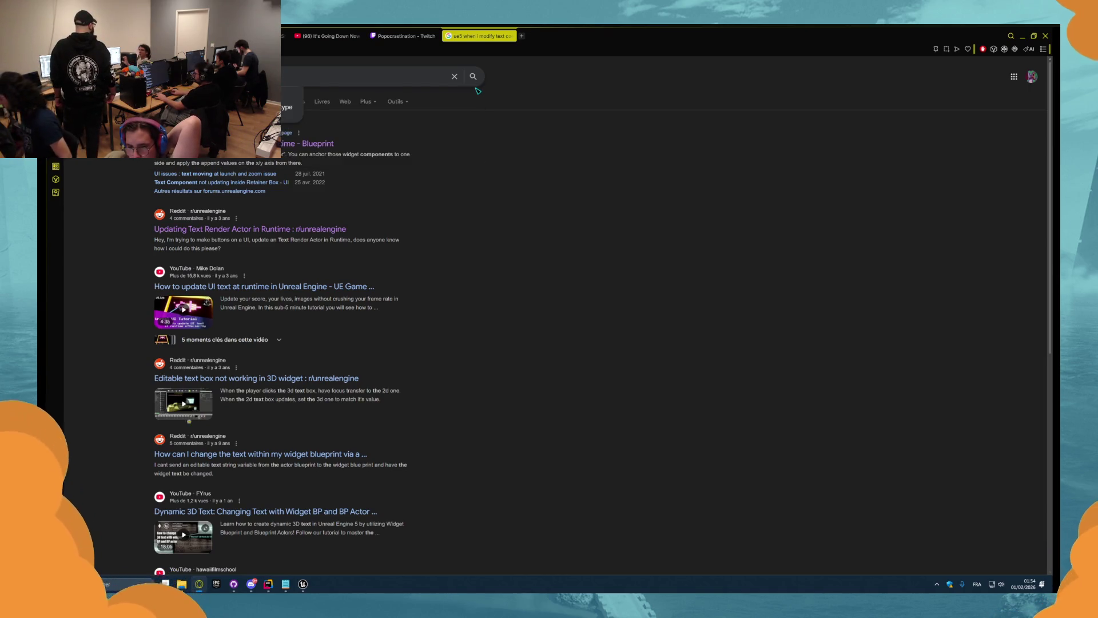
pyautogui.press('Return')
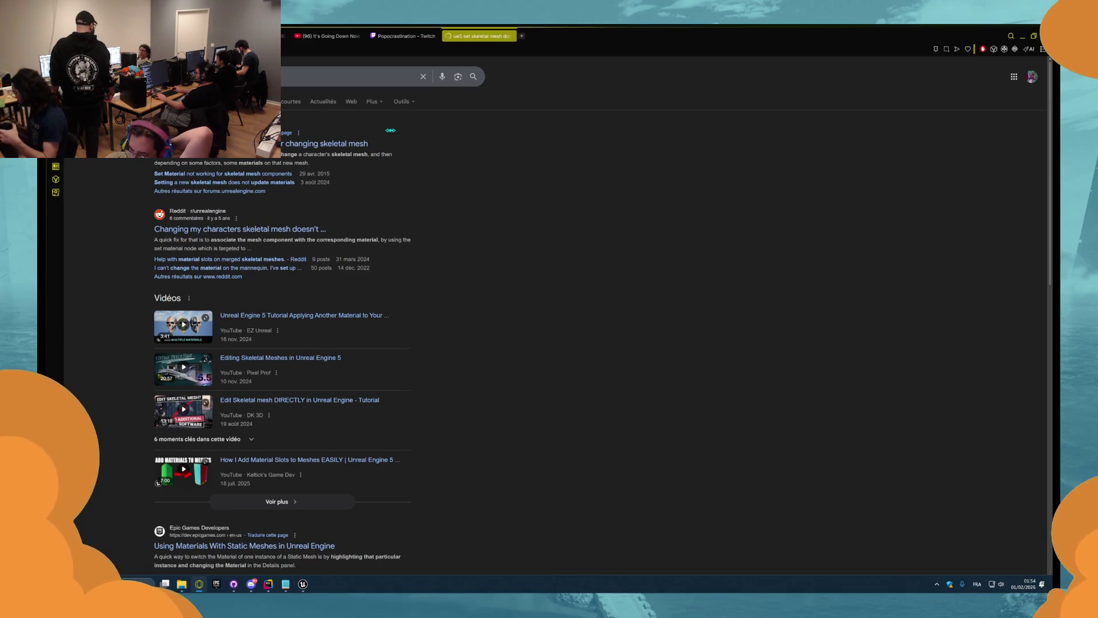
pyautogui.middleClick(355, 144)
# - Scroll the forum thread and view the first posted blueprint screenshot enlarged
pyautogui.click(578, 37)
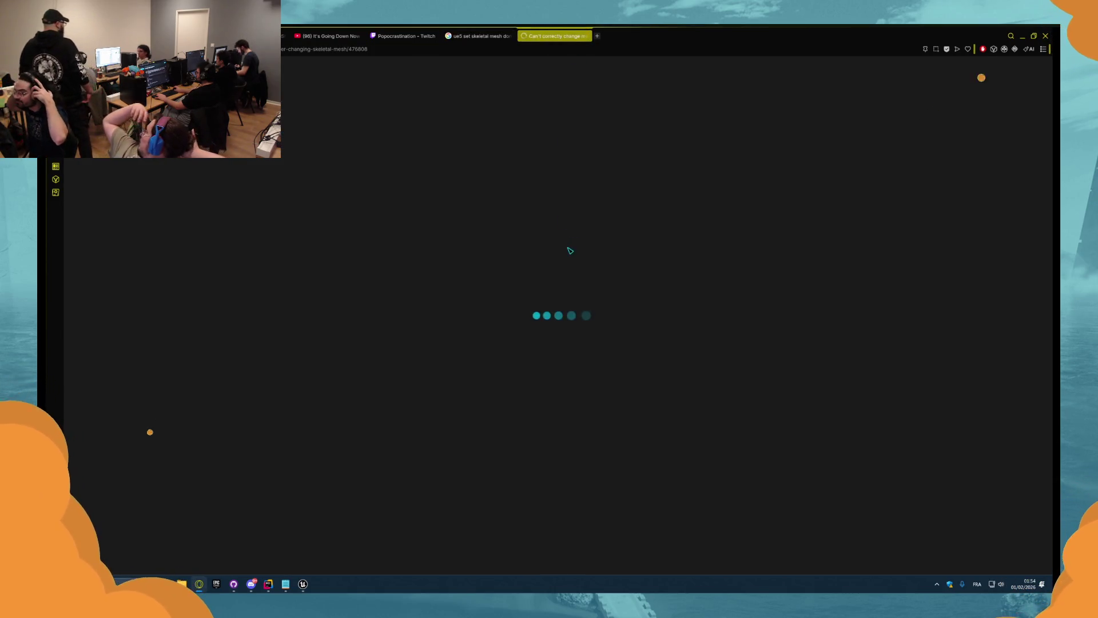
pyautogui.scroll(-3, 460, 345)
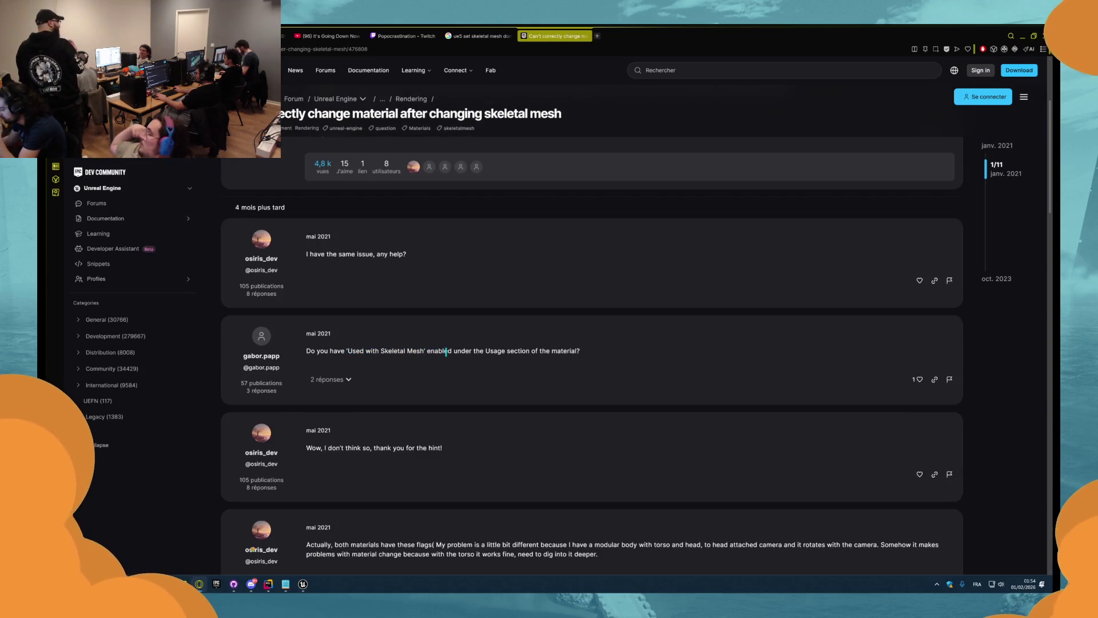
pyautogui.scroll(-10, 548, 362)
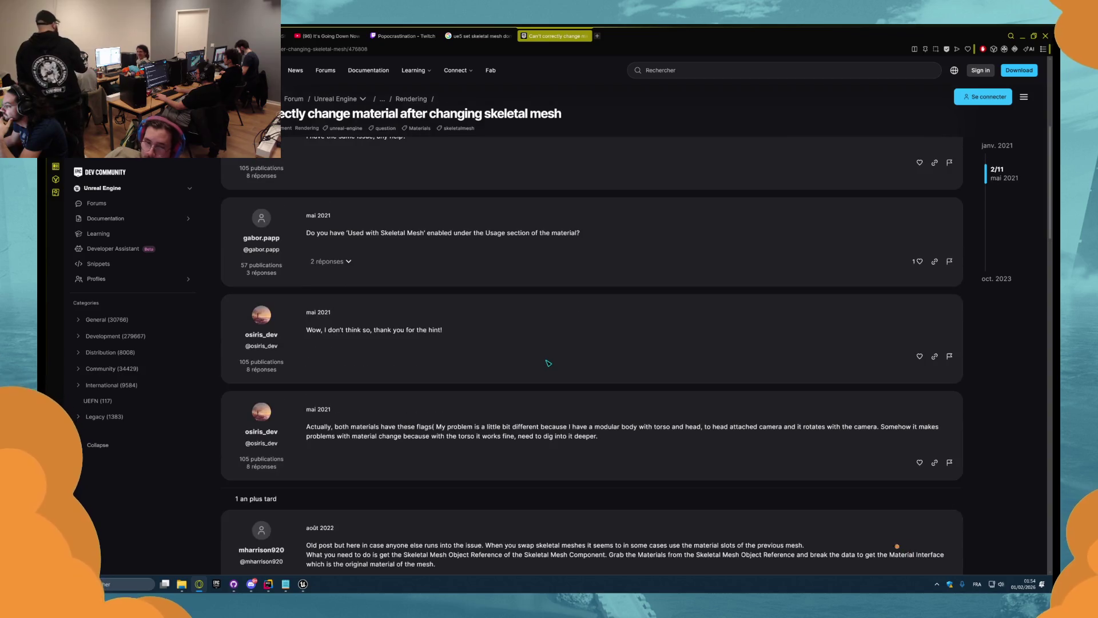
pyautogui.scroll(-2, 543, 370)
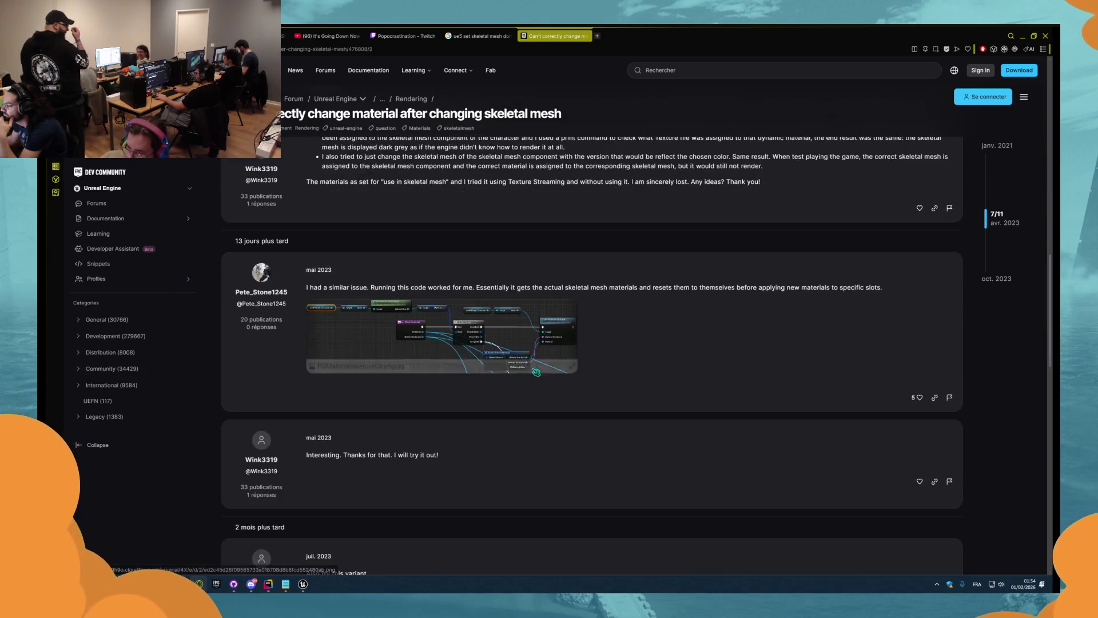
pyautogui.click(465, 341)
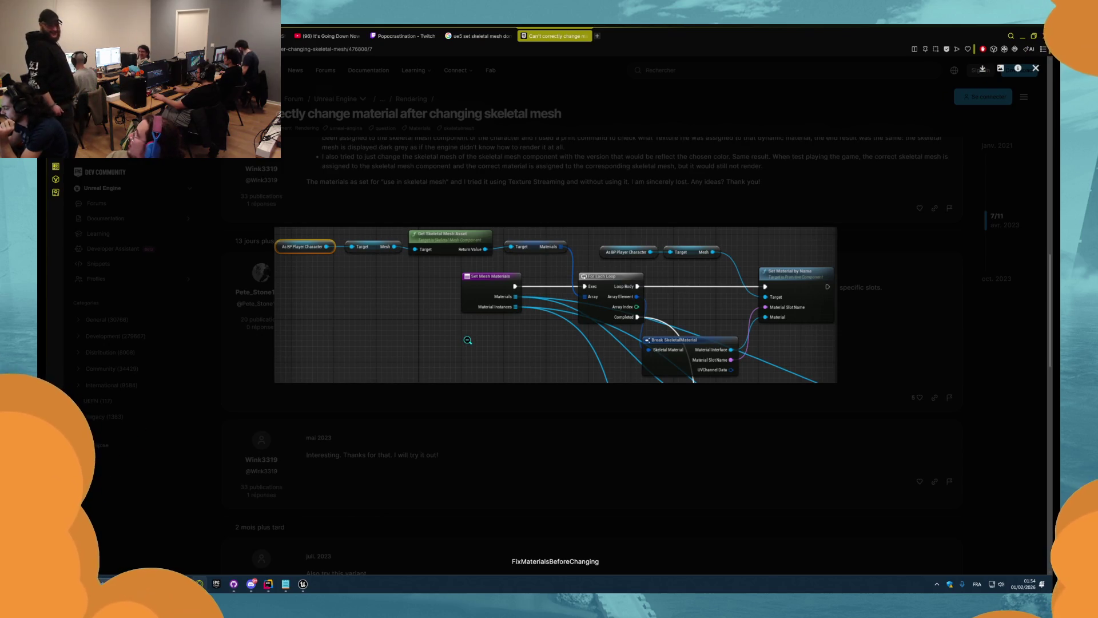
pyautogui.click(467, 340)
# - View the alternative Set Material loop screenshot, then return to the BP_AIBase event graph
pyautogui.scroll(-3, 467, 343)
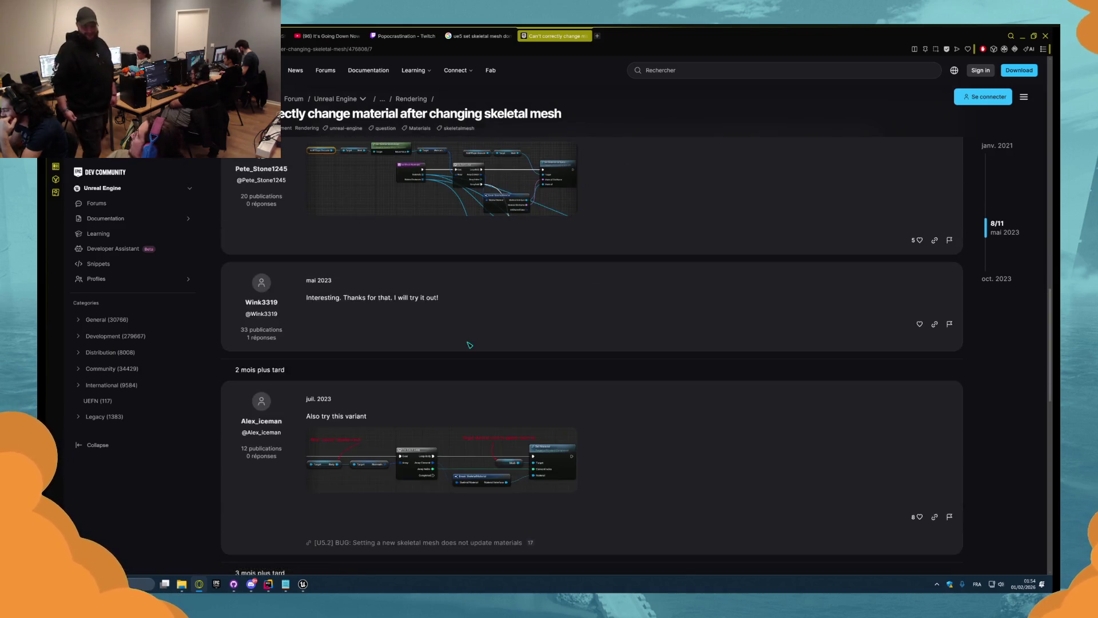
pyautogui.click(438, 475)
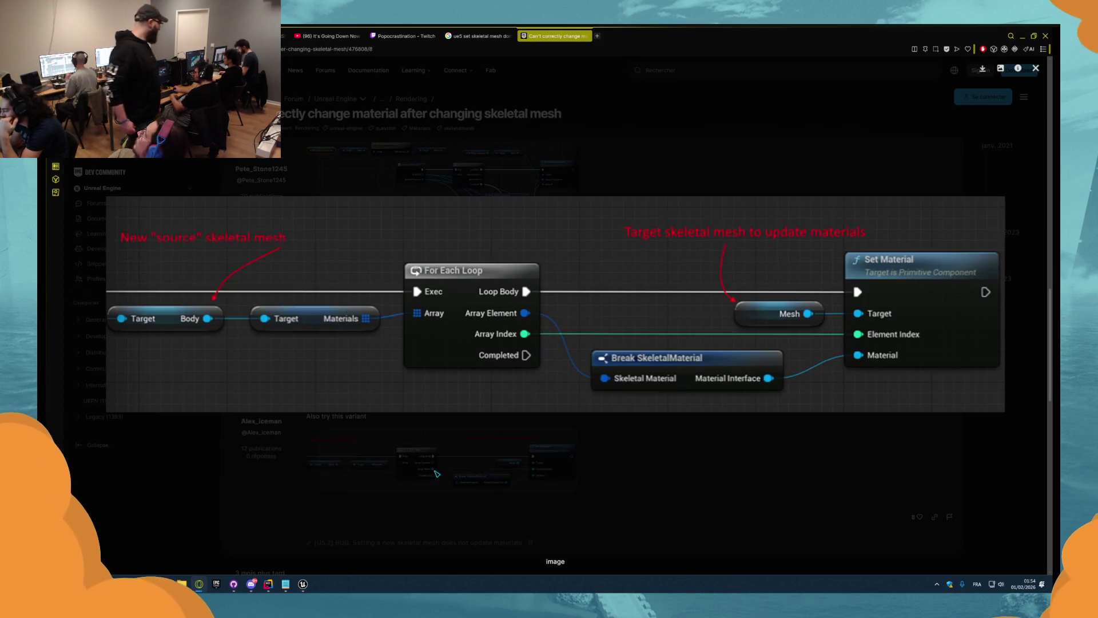
pyautogui.click(399, 457)
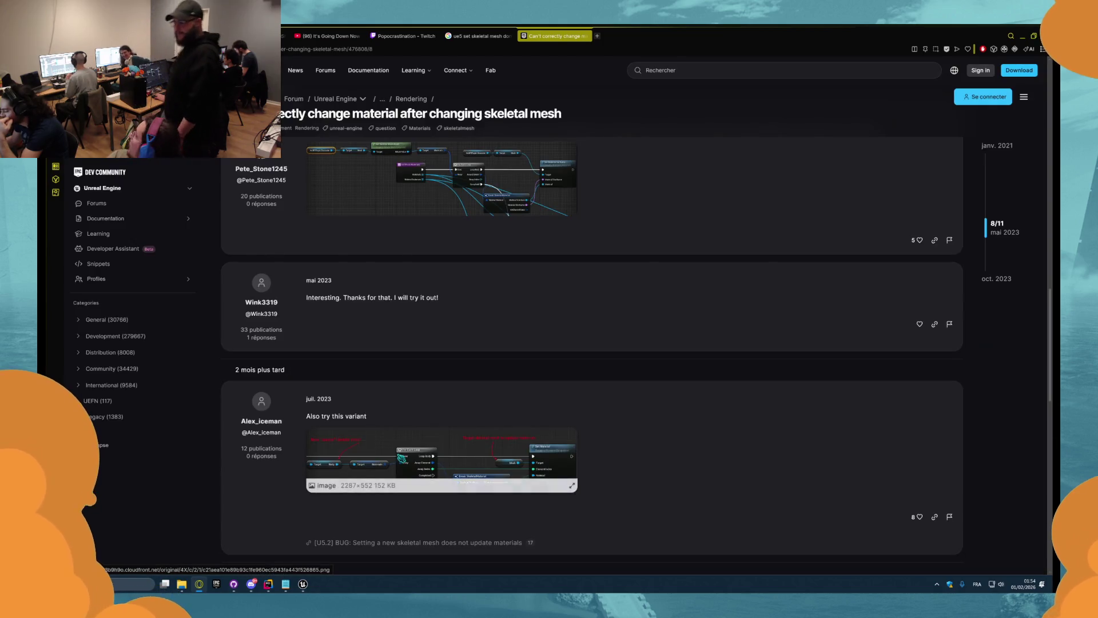
pyautogui.hotkey('alt', 'Tab')
pyautogui.scroll(3, 542, 345)
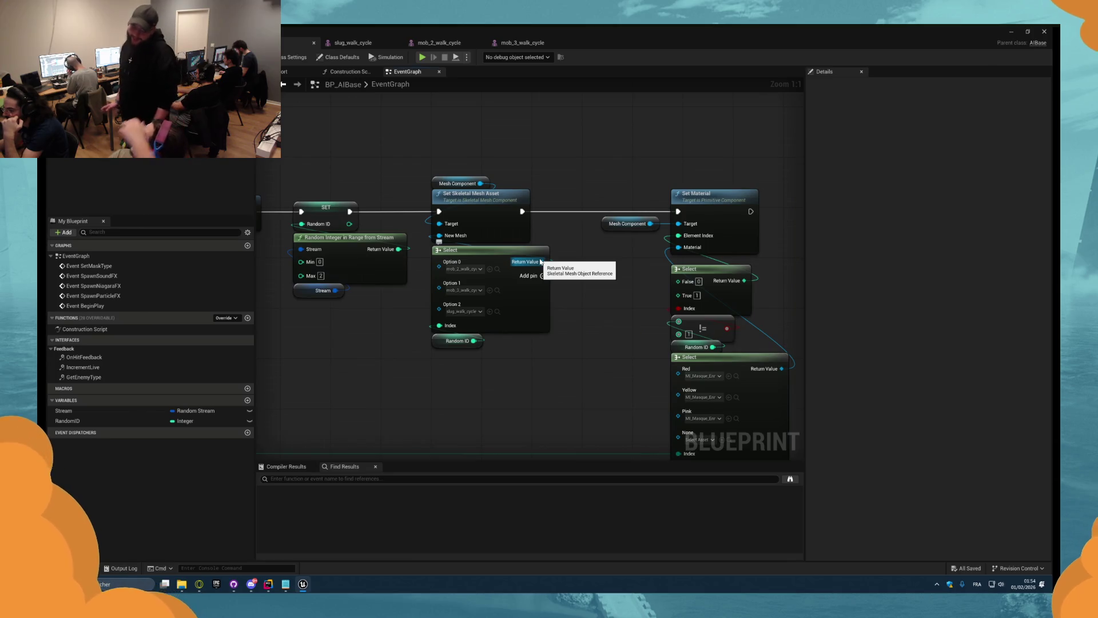
# - Add a Get Materials node on Select's chosen mesh, discarding a mistaken Get Skeleton node
pyautogui.moveTo(541, 262); pyautogui.dragTo(597, 269)
pyautogui.write('get skele')
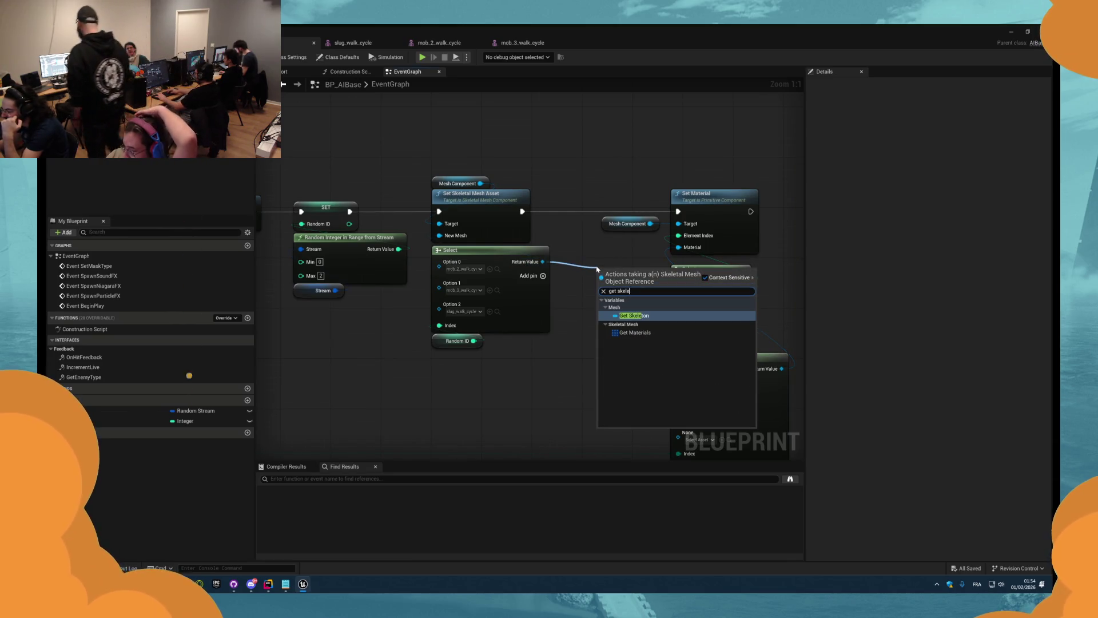
pyautogui.press('Return')
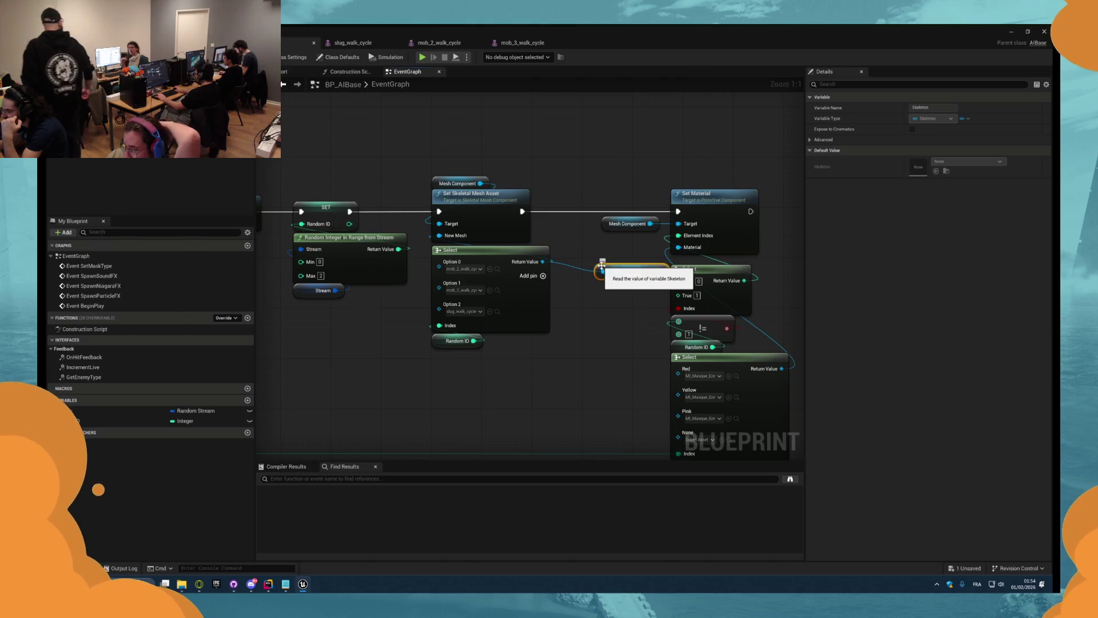
pyautogui.moveTo(604, 271)
pyautogui.mouseDown()
pyautogui.moveTo(575, 305)
pyautogui.moveTo(562, 365)
pyautogui.mouseUp()
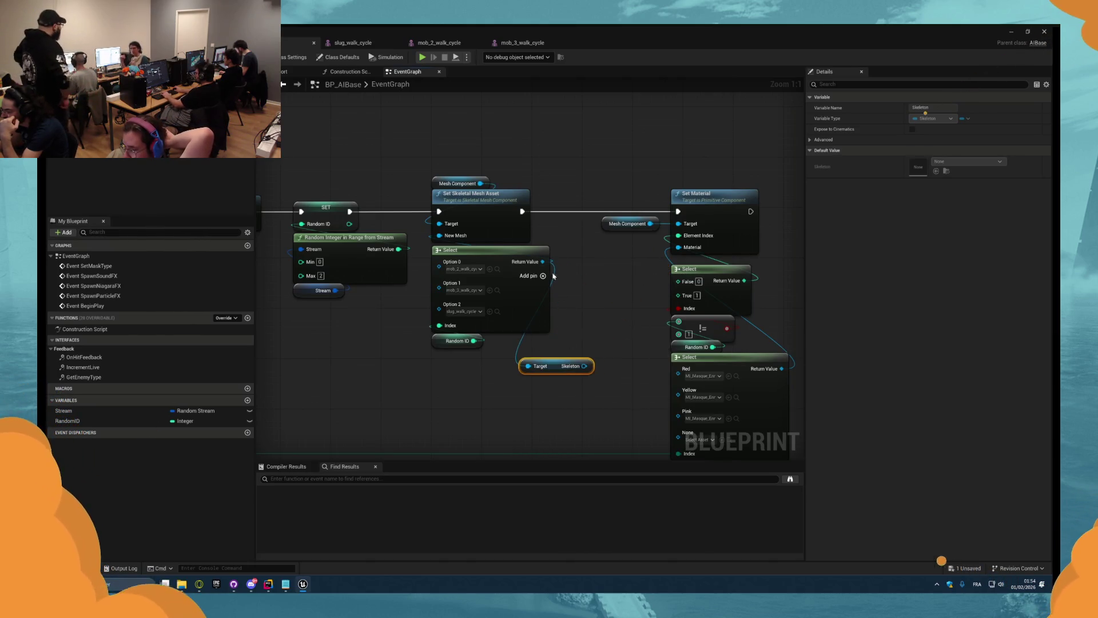
pyautogui.press('Delete')
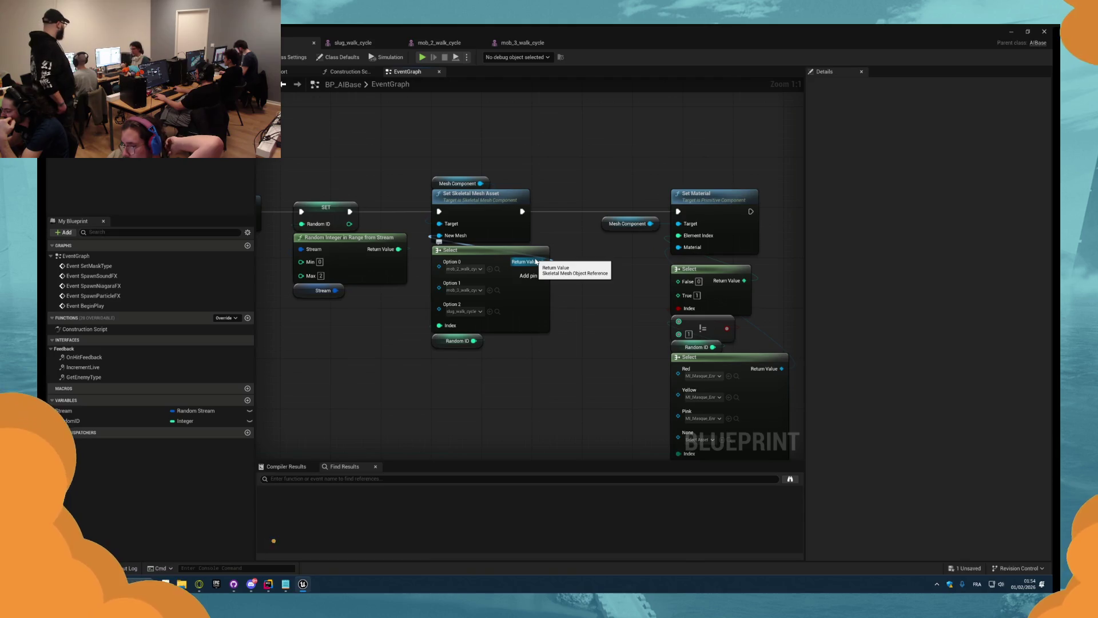
pyautogui.moveTo(536, 261); pyautogui.dragTo(573, 273)
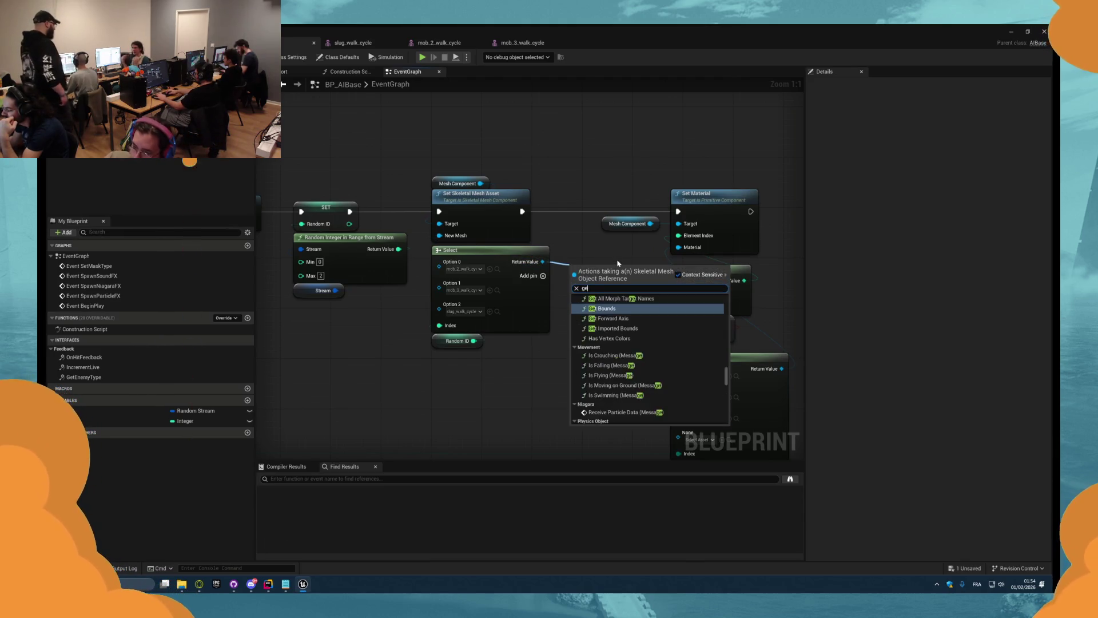
pyautogui.write('get mat')
pyautogui.press('Return')
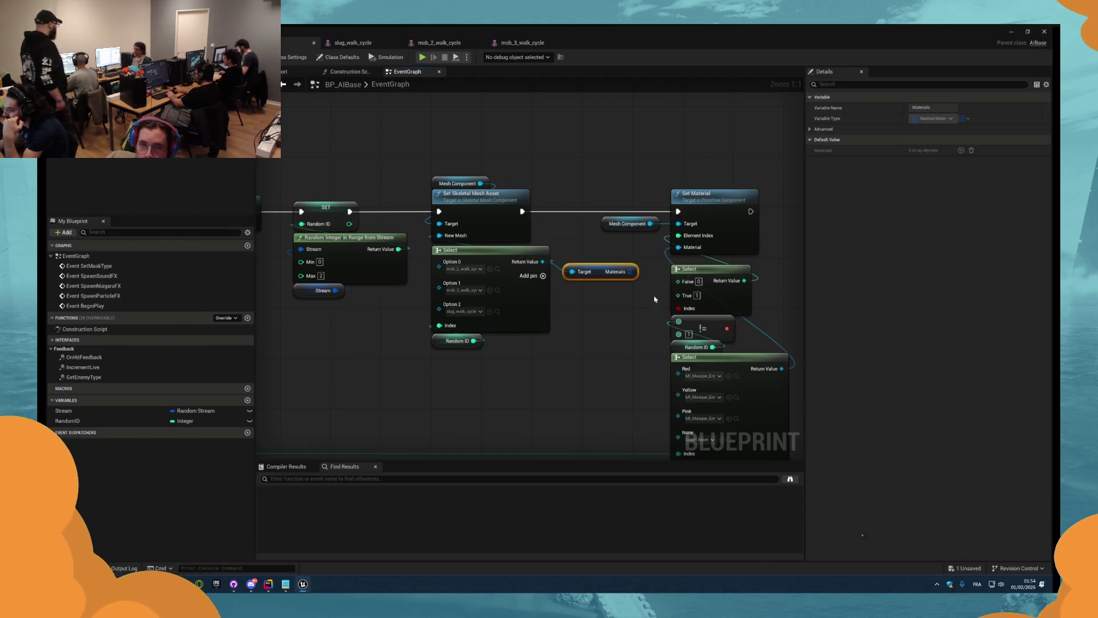
# - Shift the old Set Material chain right, unhook its exec wire, and duplicate the Mesh Component getter
pyautogui.scroll(-4, 601, 275)
pyautogui.moveTo(728, 438)
pyautogui.mouseDown()
pyautogui.moveTo(553, 220)
pyautogui.moveTo(732, 206)
pyautogui.mouseUp()
pyautogui.scroll(3, 520, 217)
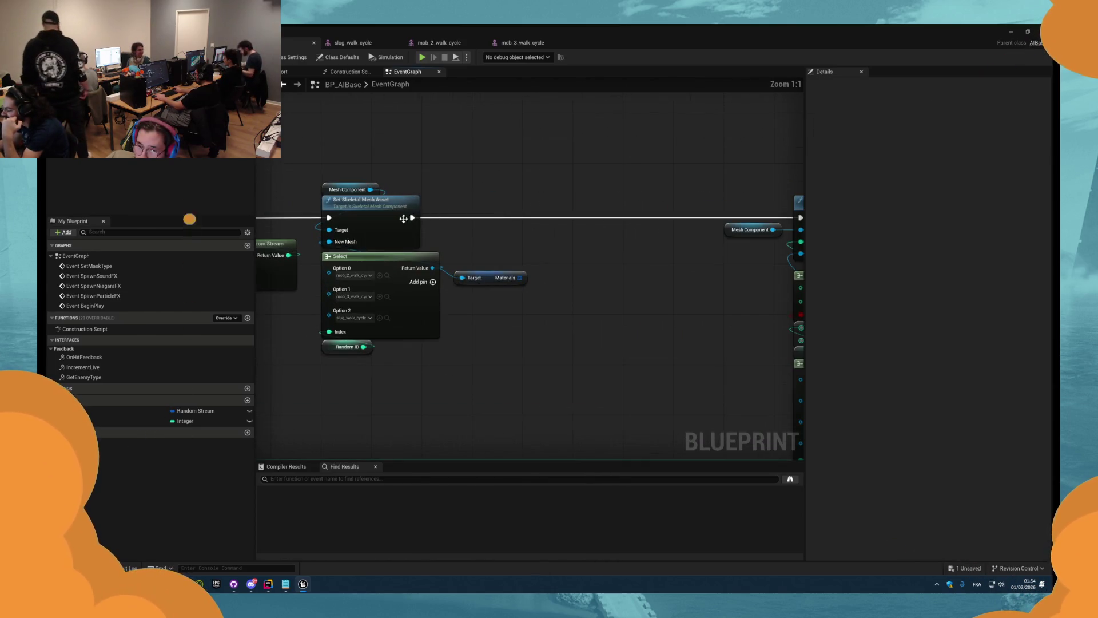
pyautogui.keyDown('alt'); pyautogui.click(412, 218); pyautogui.keyUp('alt')
pyautogui.click(350, 190)
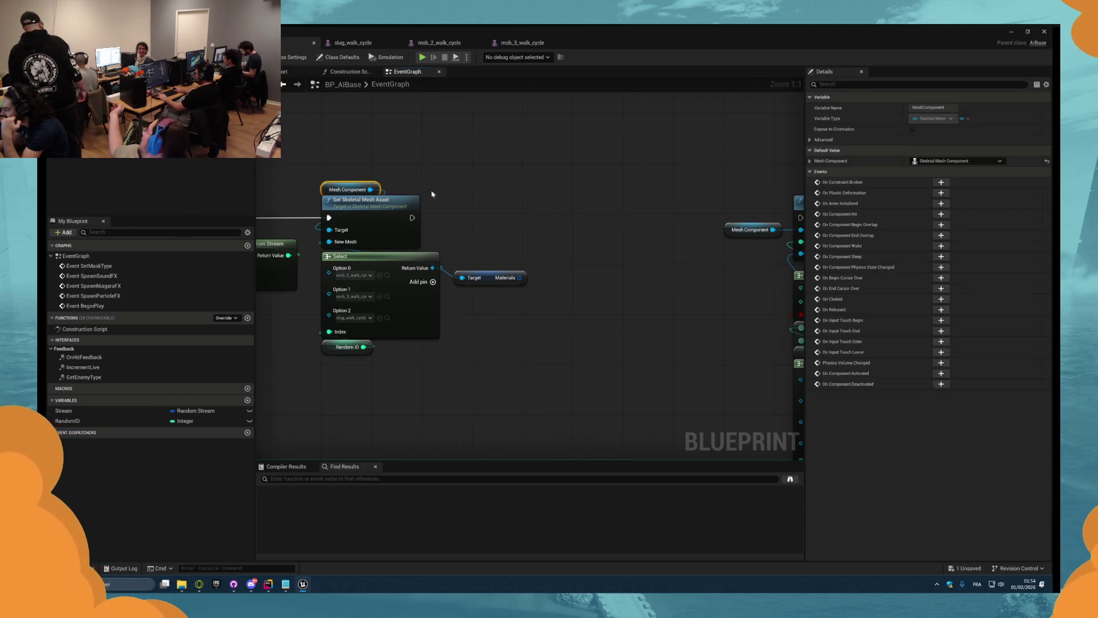
pyautogui.hotkey('ctrl', 'c')
pyautogui.hotkey('ctrl', 'v')
# - Drop a trial Set Material node, then add a For Each Loop over the Materials array
pyautogui.moveTo(568, 200); pyautogui.dragTo(562, 199)
pyautogui.write('set')
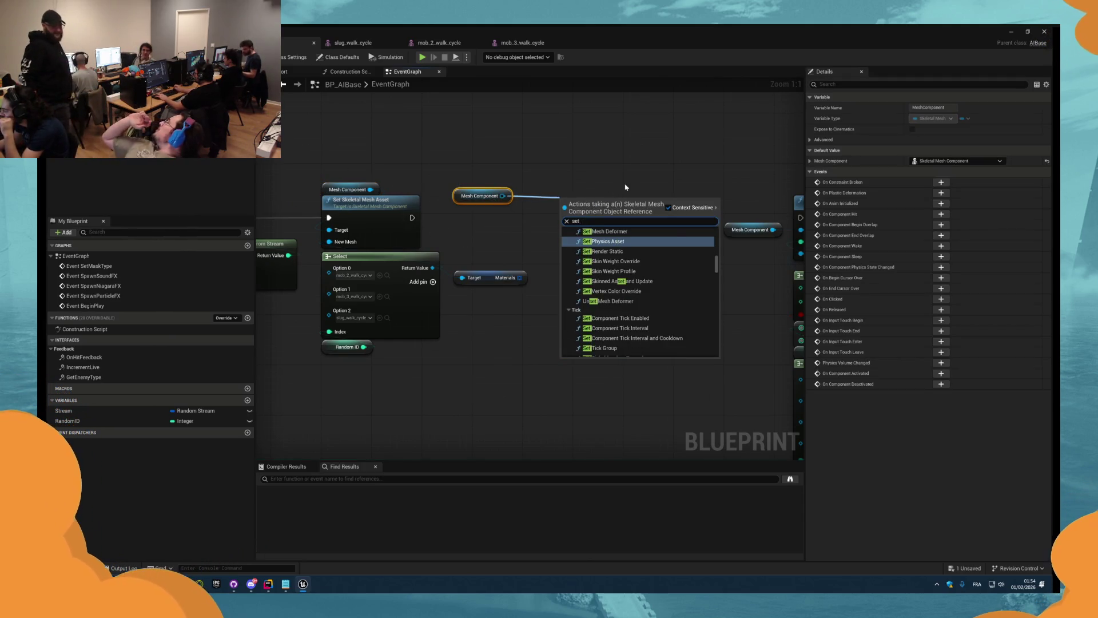
pyautogui.write(' mat')
pyautogui.press('Return')
pyautogui.press('Delete')
pyautogui.moveTo(482, 196); pyautogui.dragTo(586, 197)
pyautogui.write('set mater')
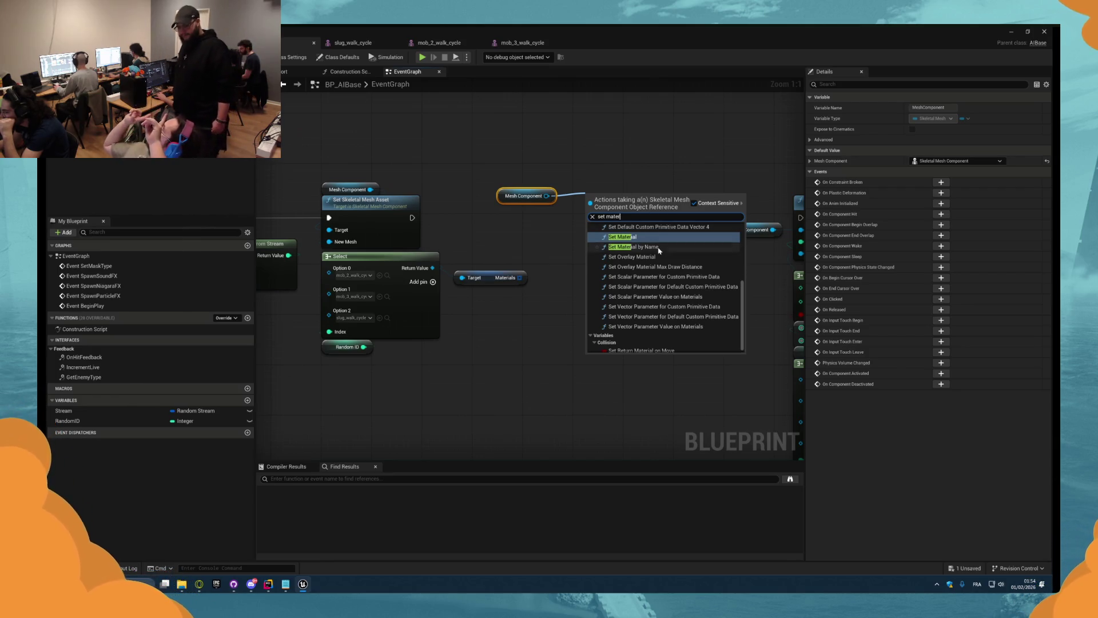
pyautogui.write('ials')
pyautogui.press('BackSpace')
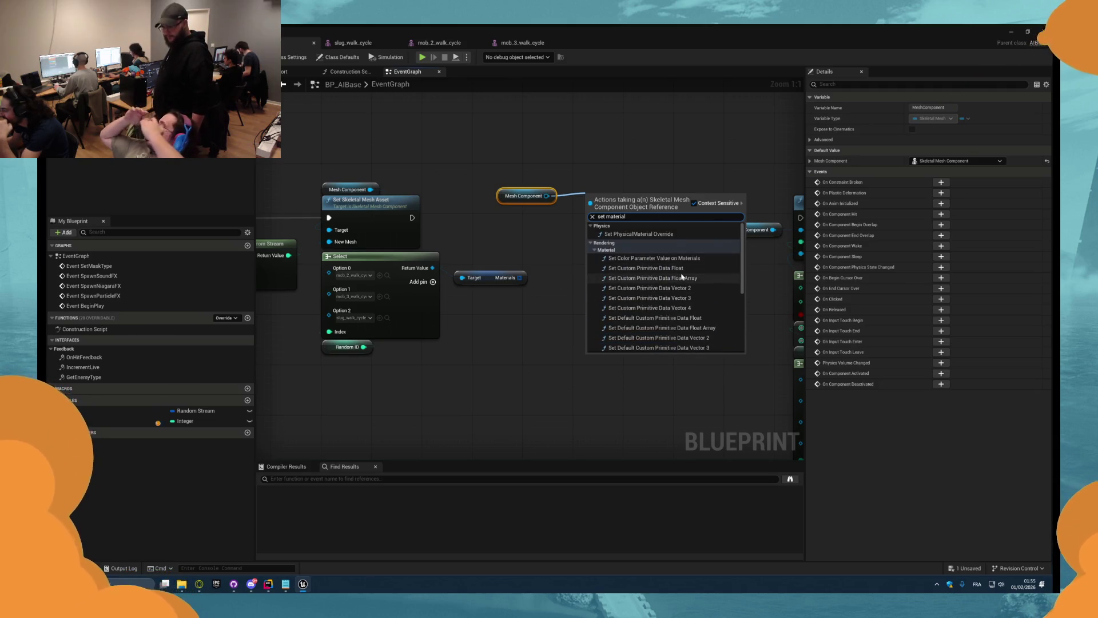
pyautogui.scroll(-5, 678, 283)
pyautogui.click(555, 223)
pyautogui.moveTo(513, 279)
pyautogui.mouseDown()
pyautogui.moveTo(544, 265)
pyautogui.moveTo(571, 225)
pyautogui.mouseUp()
pyautogui.write('for each')
pyautogui.press('Return')
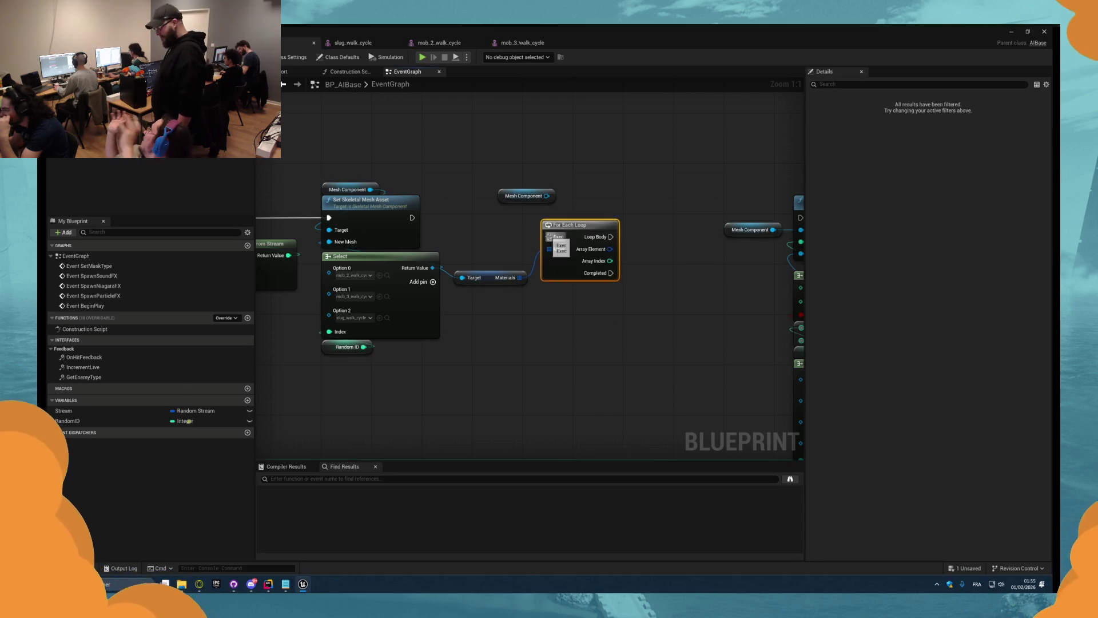
# - Run the For Each Loop after the mesh is set, with a Set Material node on Mesh Component inside
pyautogui.moveTo(416, 222); pyautogui.dragTo(412, 218)
pyautogui.moveTo(572, 225)
pyautogui.mouseDown()
pyautogui.moveTo(566, 206)
pyautogui.moveTo(605, 179)
pyautogui.mouseUp()
pyautogui.write('set mat')
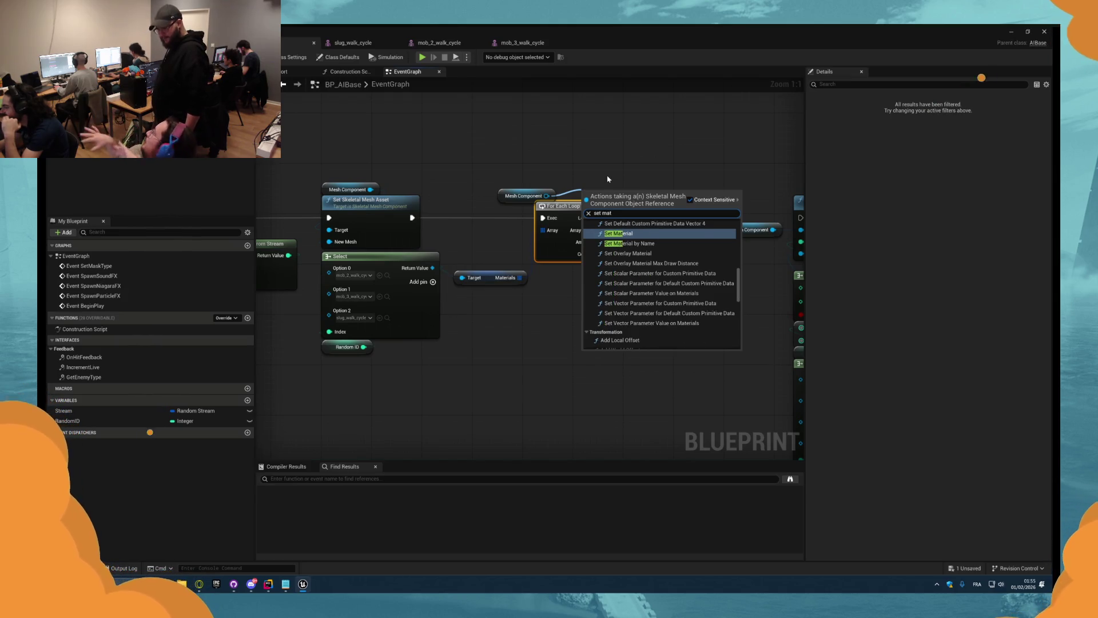
pyautogui.press('Return')
# - Break each Array Element with Break Skeletal Material and feed Material Interface into Set Material
pyautogui.moveTo(603, 242)
pyautogui.mouseDown()
pyautogui.moveTo(650, 242)
pyautogui.moveTo(605, 308)
pyautogui.mouseUp()
pyautogui.scroll(-1, 650, 243)
pyautogui.write('br')
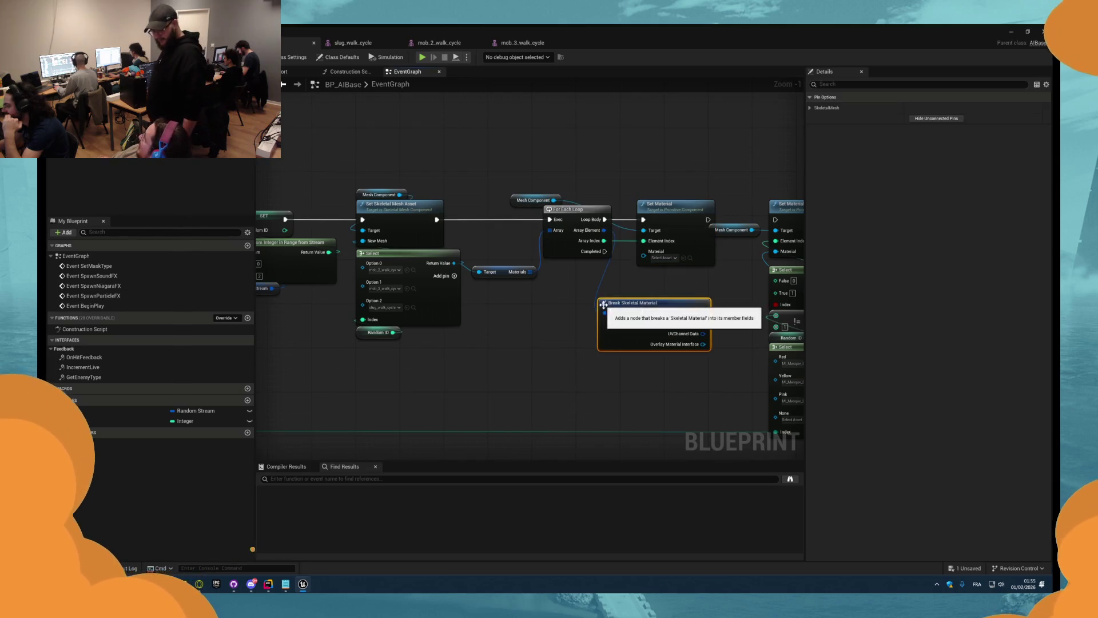
pyautogui.press('Return')
pyautogui.scroll(1, 682, 297)
pyautogui.moveTo(692, 292); pyautogui.dragTo(659, 247)
pyautogui.moveTo(692, 327)
pyautogui.mouseDown()
pyautogui.moveTo(659, 250)
pyautogui.moveTo(713, 342)
pyautogui.mouseUp()
pyautogui.press('Escape')
pyautogui.click(631, 320)
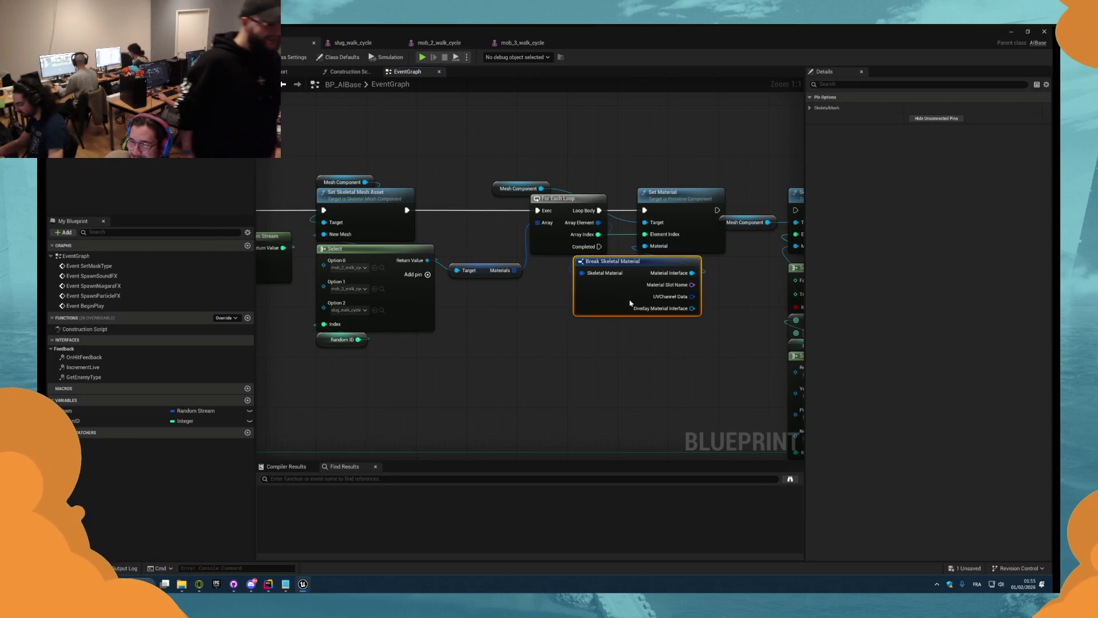
# - Move the old mask-colour nodes lower in the graph and return to the level editor
pyautogui.scroll(-3, 660, 314)
pyautogui.moveTo(706, 287); pyautogui.dragTo(729, 257)
pyautogui.moveTo(681, 207); pyautogui.dragTo(792, 403)
pyautogui.moveTo(708, 217); pyautogui.dragTo(704, 293)
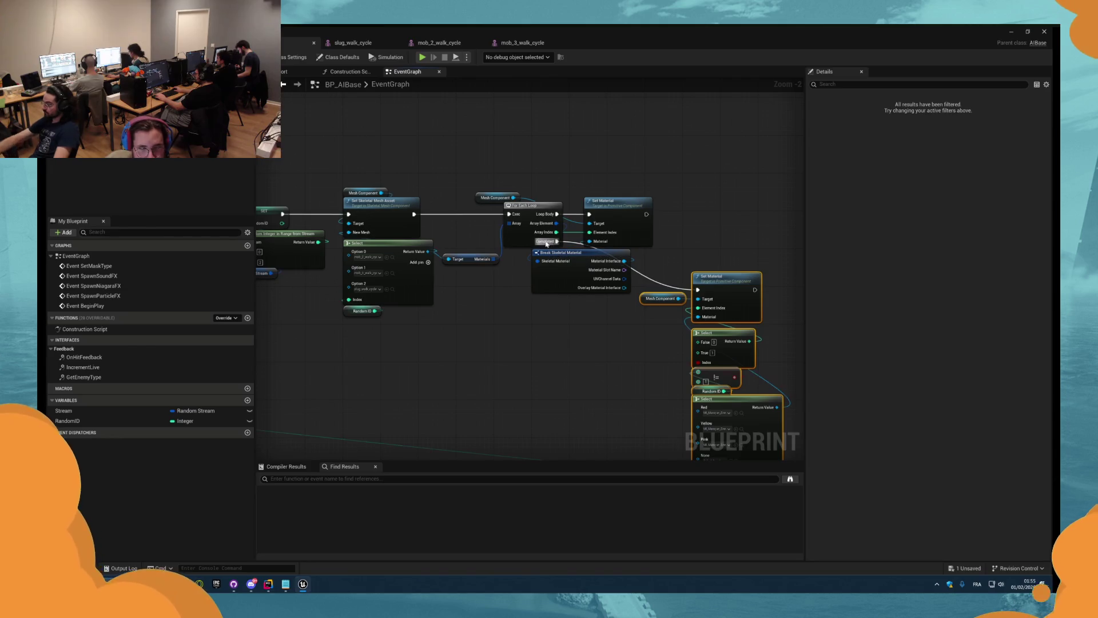
pyautogui.hotkey('ctrl', 'Tab')
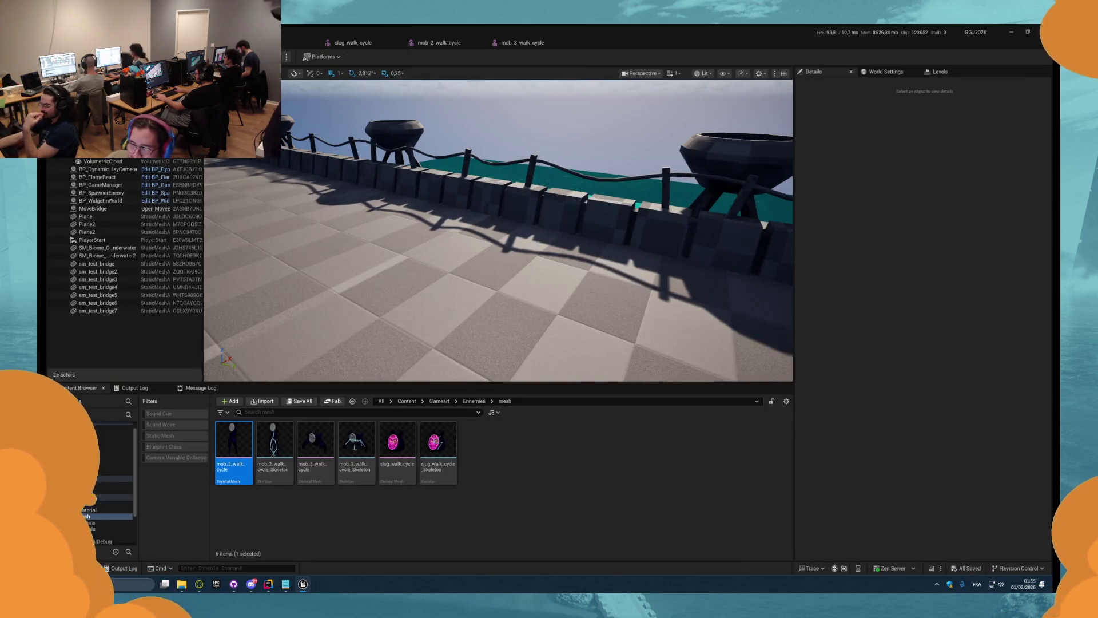
# - Start Play In Editor and show the Message Log's Blueprint Log category
pyautogui.hotkey('alt', 'p')
pyautogui.click(133, 388)
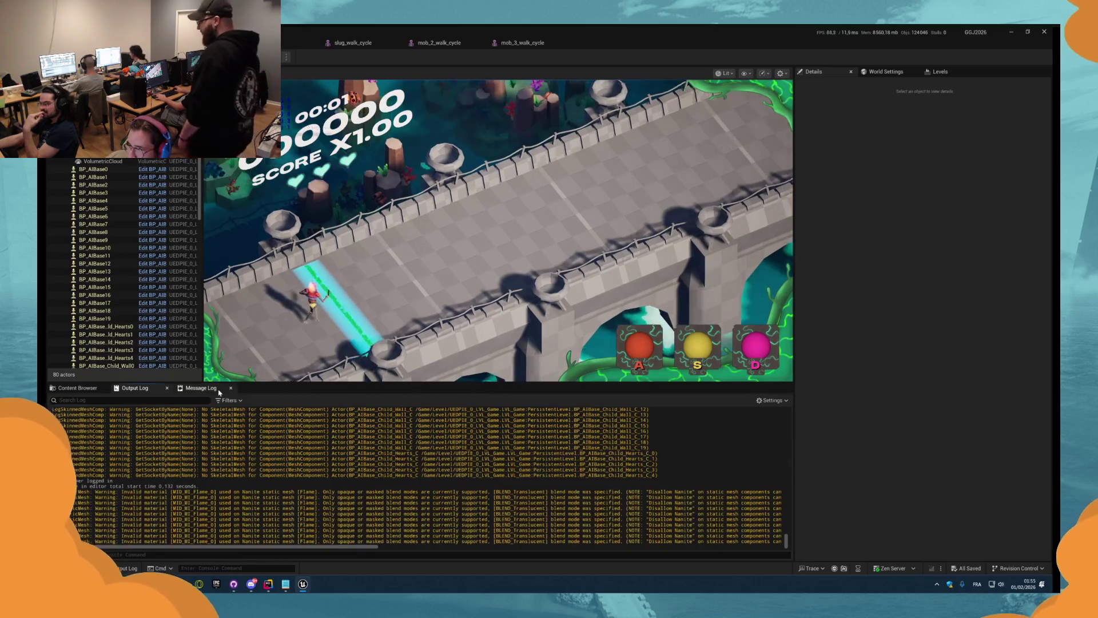
pyautogui.click(219, 391)
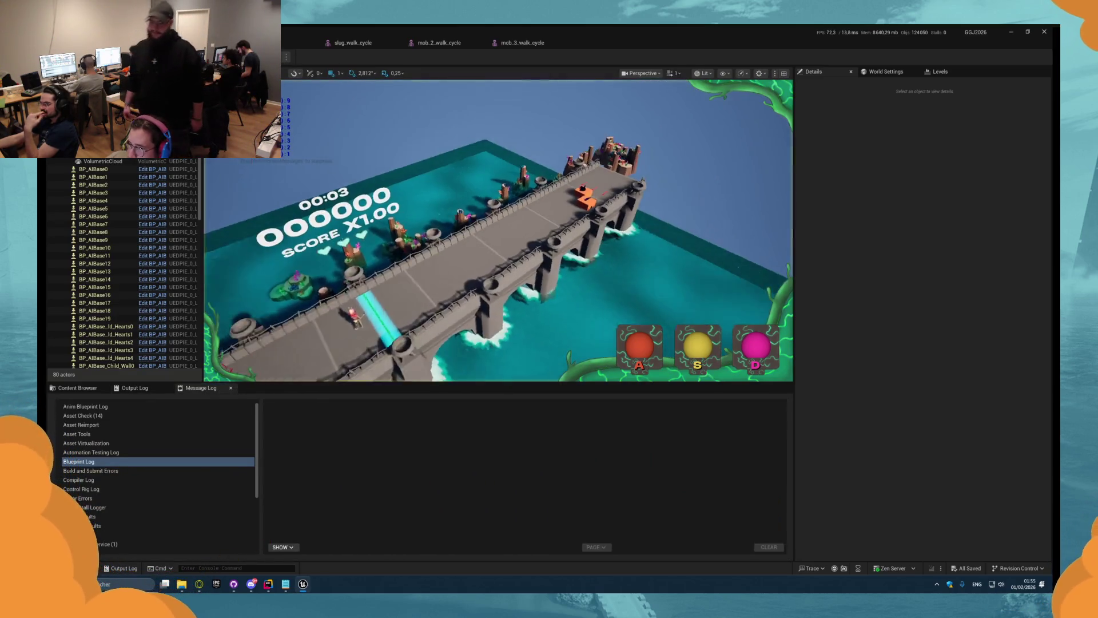
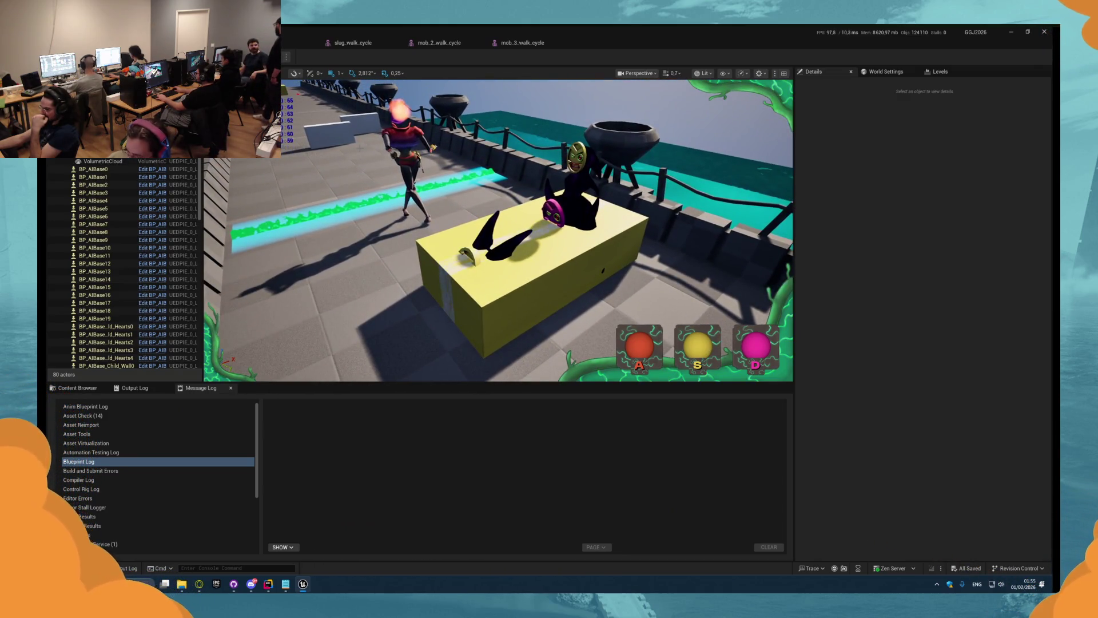
# - Capture a screenshot of the game viewport to the clipboard and bring Discord forward
pyautogui.press('super+shift+s')
pyautogui.moveTo(387, 101)
pyautogui.mouseDown()
pyautogui.moveTo(695, 326)
pyautogui.moveTo(691, 366)
pyautogui.mouseUp()
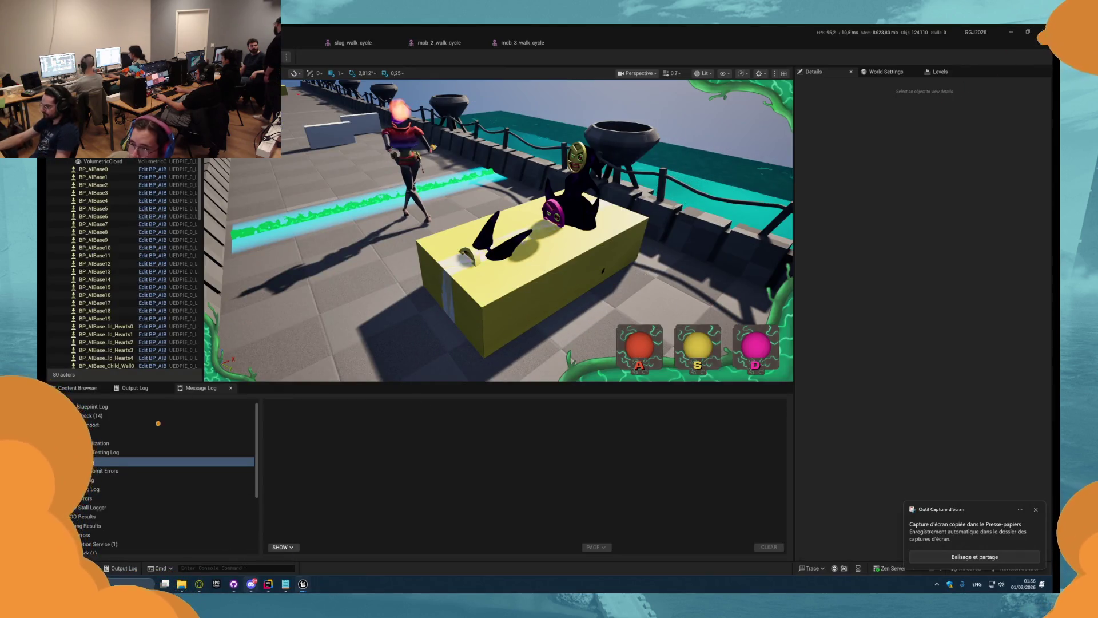
pyautogui.click(251, 585)
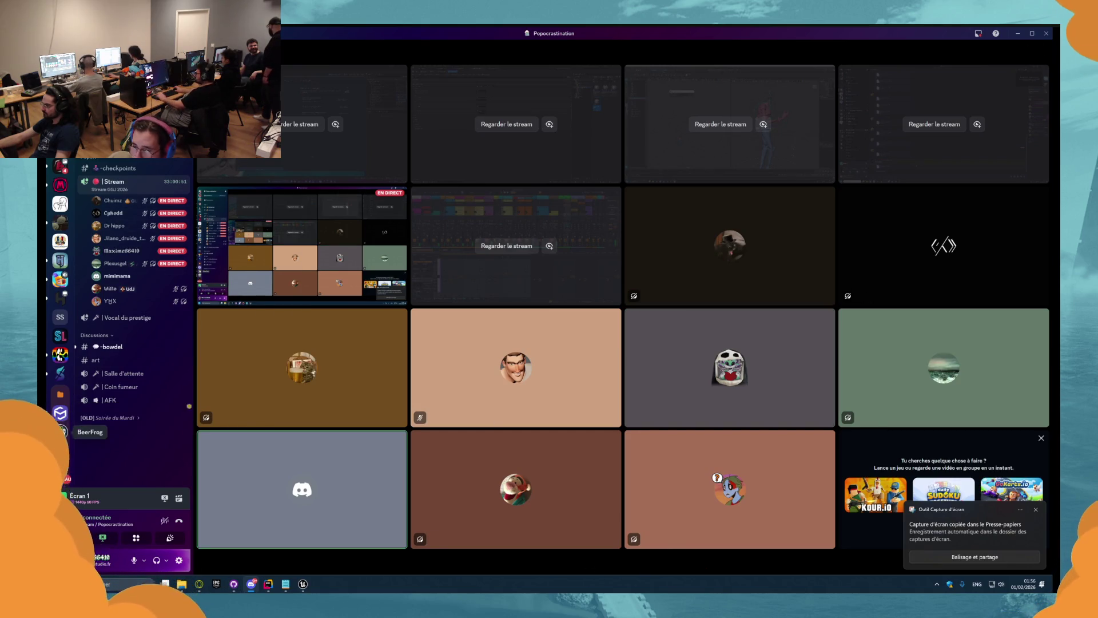
# - Try pasting the screenshot in BeerFrog's #concept and #game-design channels, discarding each attachment
pyautogui.click(60, 432)
pyautogui.hotkey('ctrl', 'v')
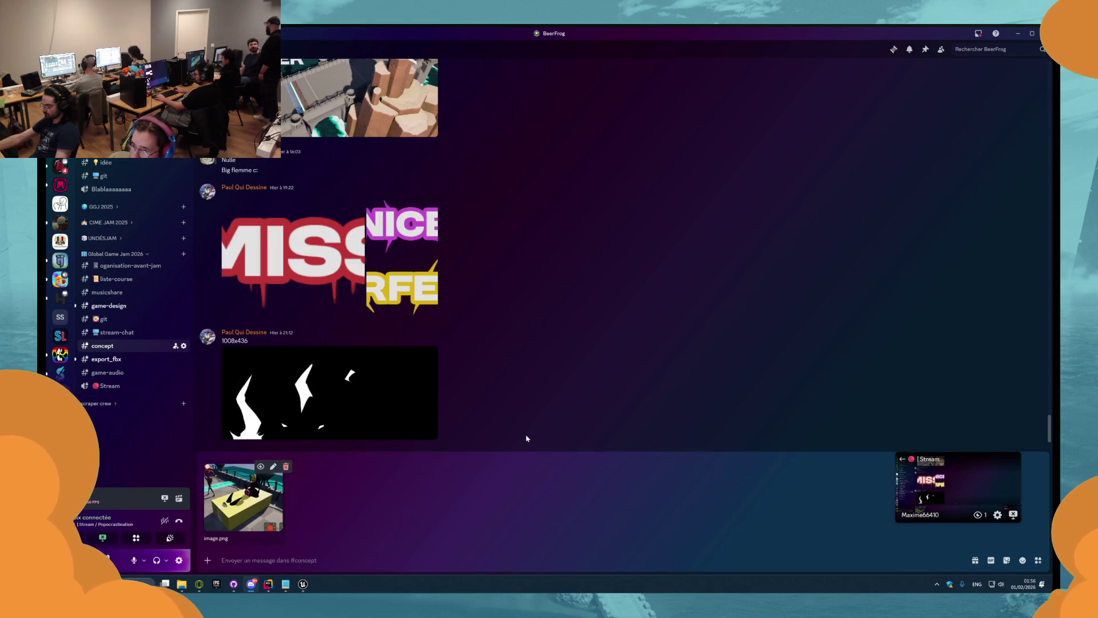
pyautogui.click(285, 467)
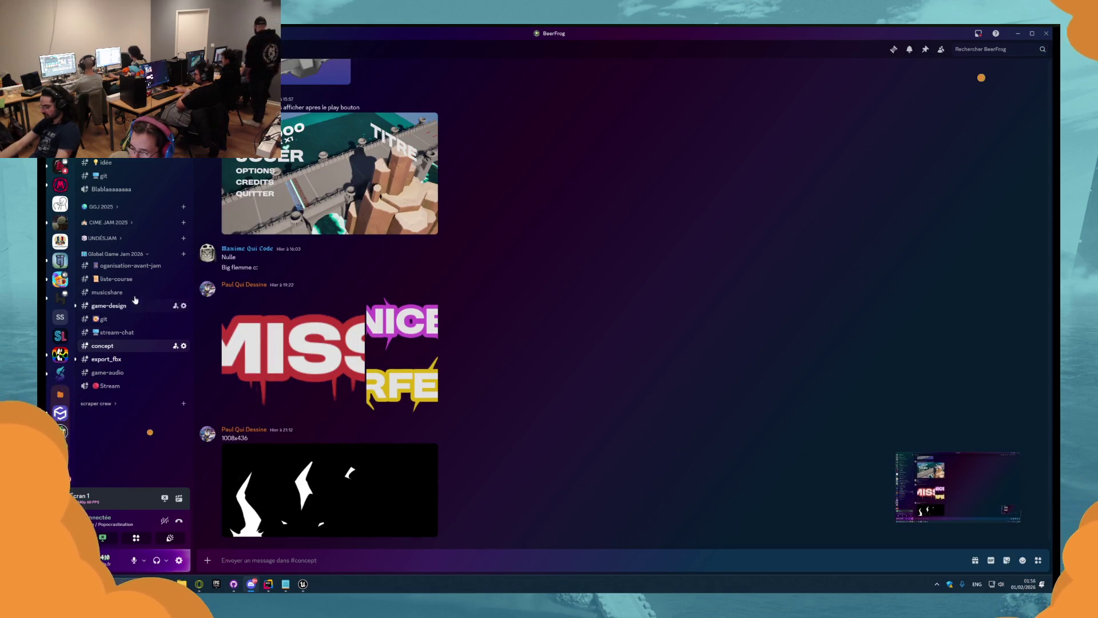
pyautogui.click(120, 305)
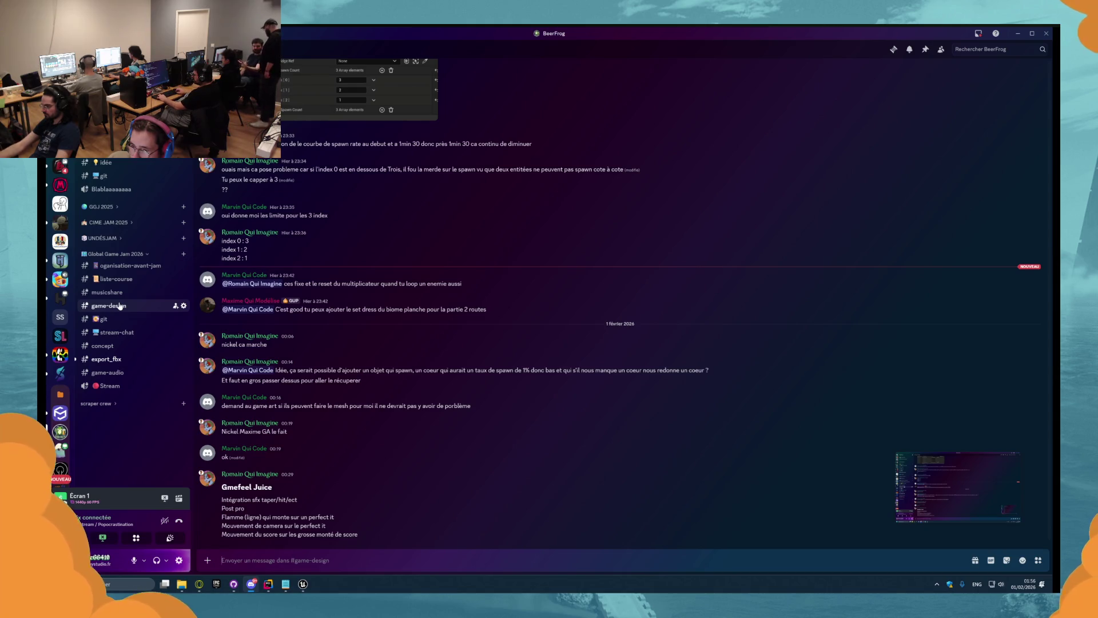
pyautogui.hotkey('ctrl', 'v')
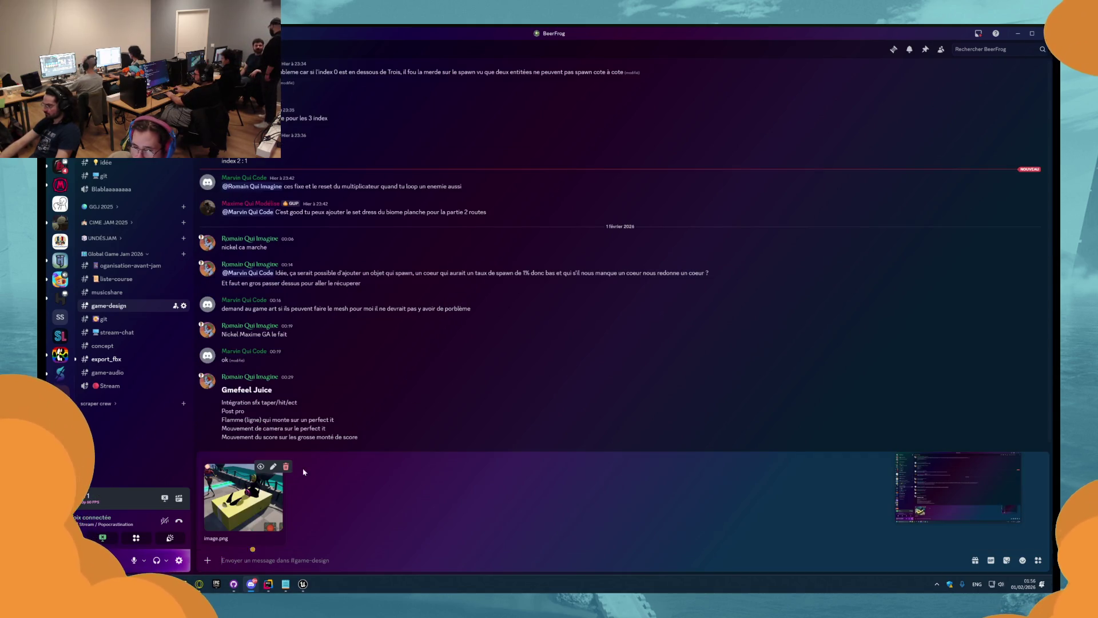
pyautogui.click(286, 467)
# - Post the screenshot in #organisation-avant-jam and return to Unreal
pyautogui.click(120, 266)
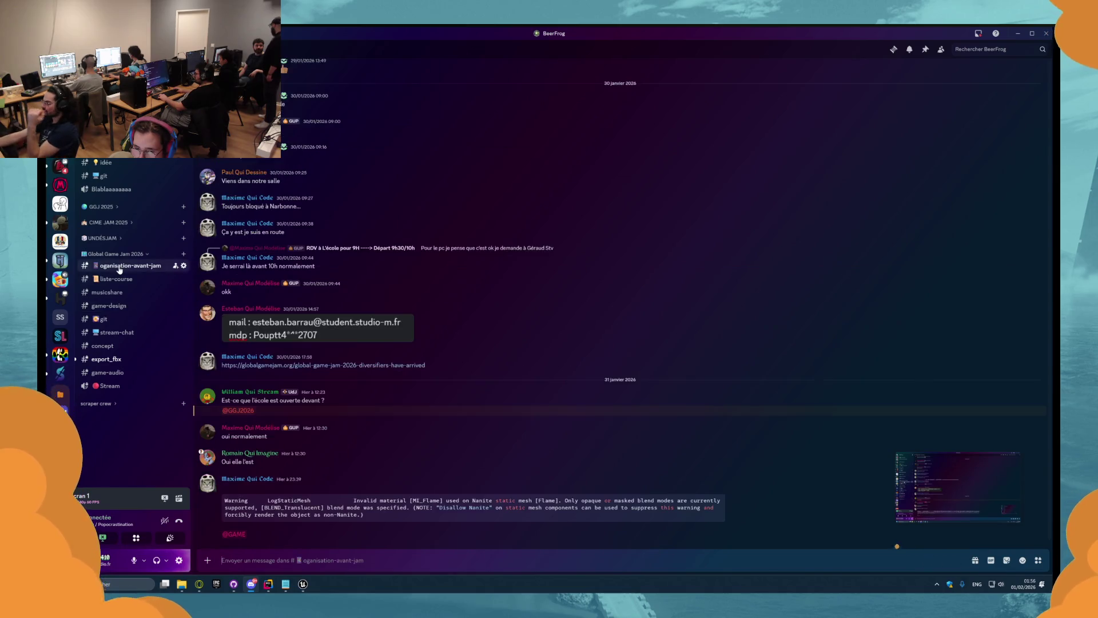
pyautogui.hotkey('ctrl', 'v')
pyautogui.hotkey('alt', 'Tab')
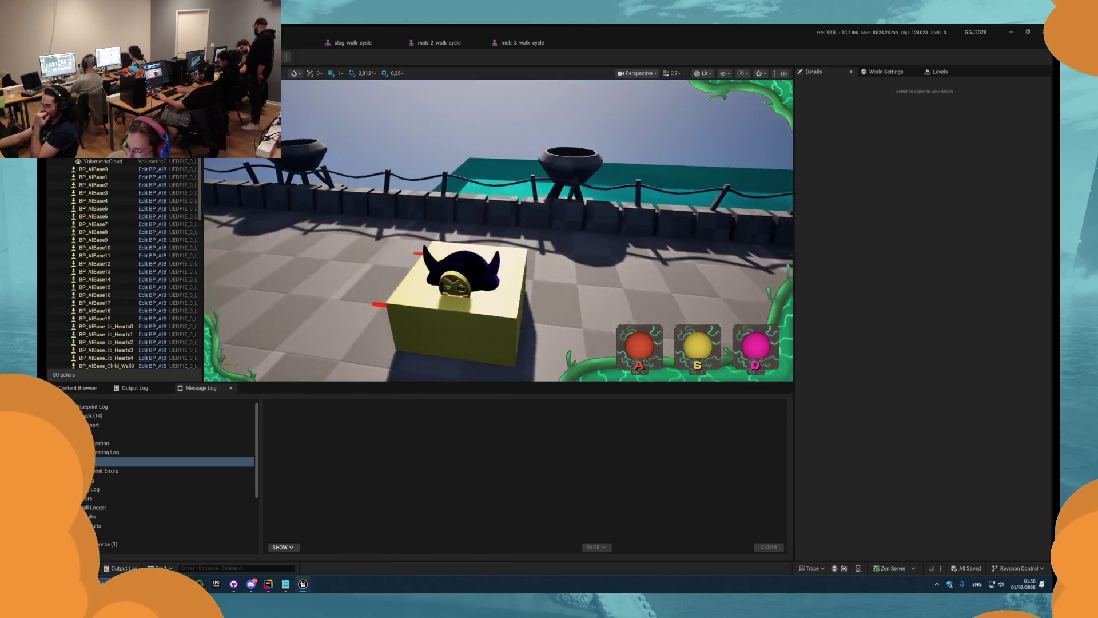
# - Stop the play session, run a fresh play-test with Alt+P, and stop it again
pyautogui.press('Escape')
pyautogui.hotkey('alt', 'p')
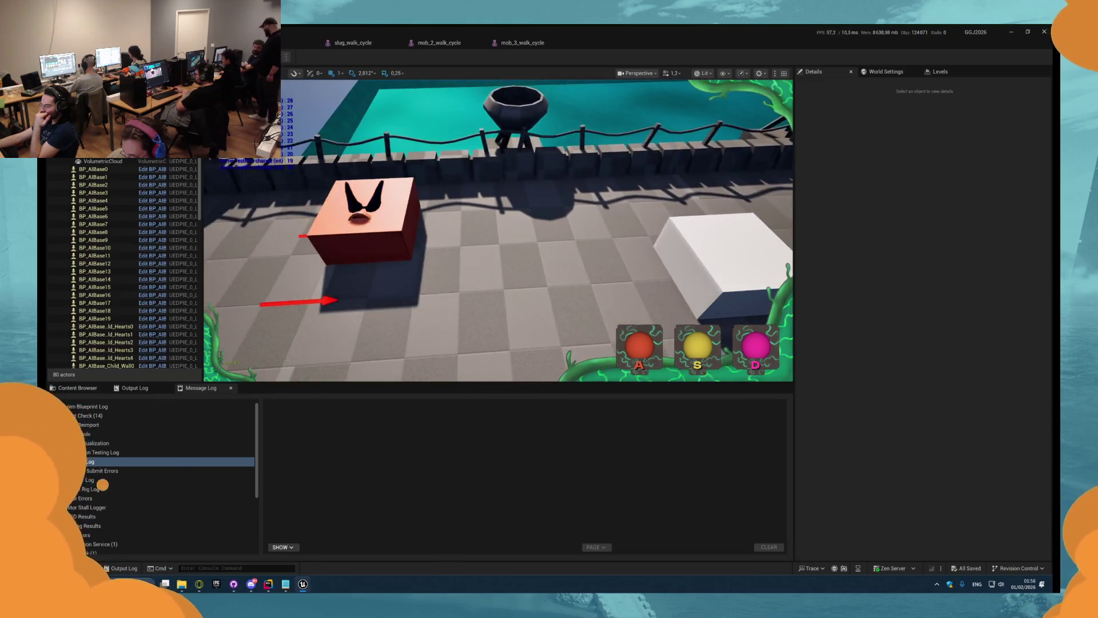
pyautogui.press('Escape')
# - Browse the Content Browser to the enemies' Material folder and open MI_Masque_Ennemie_Colere
pyautogui.click(81, 390)
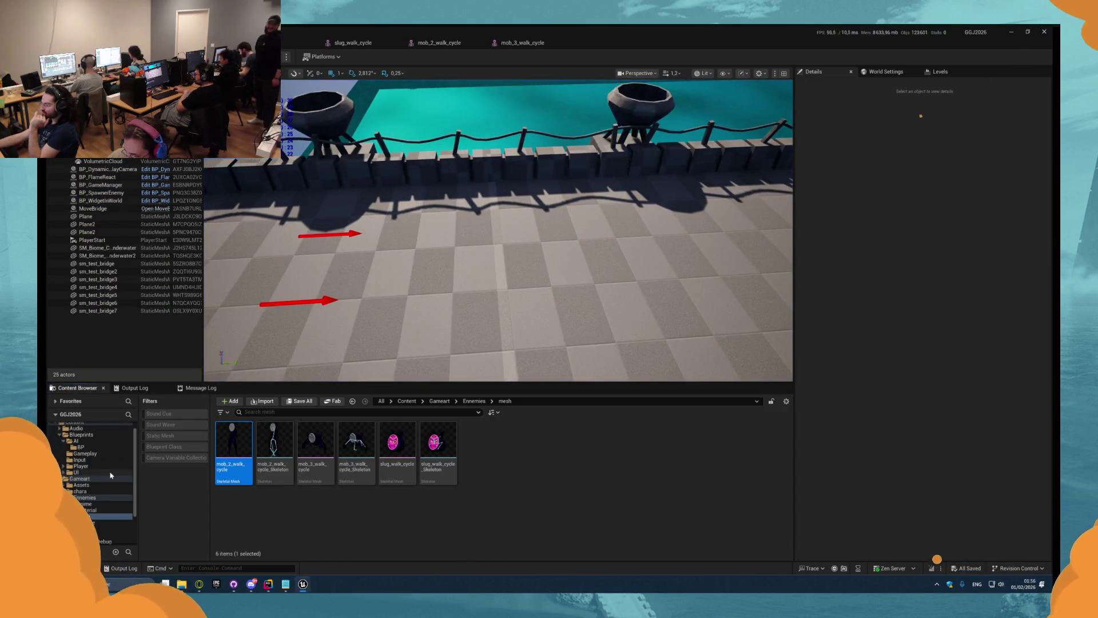
pyautogui.click(98, 492)
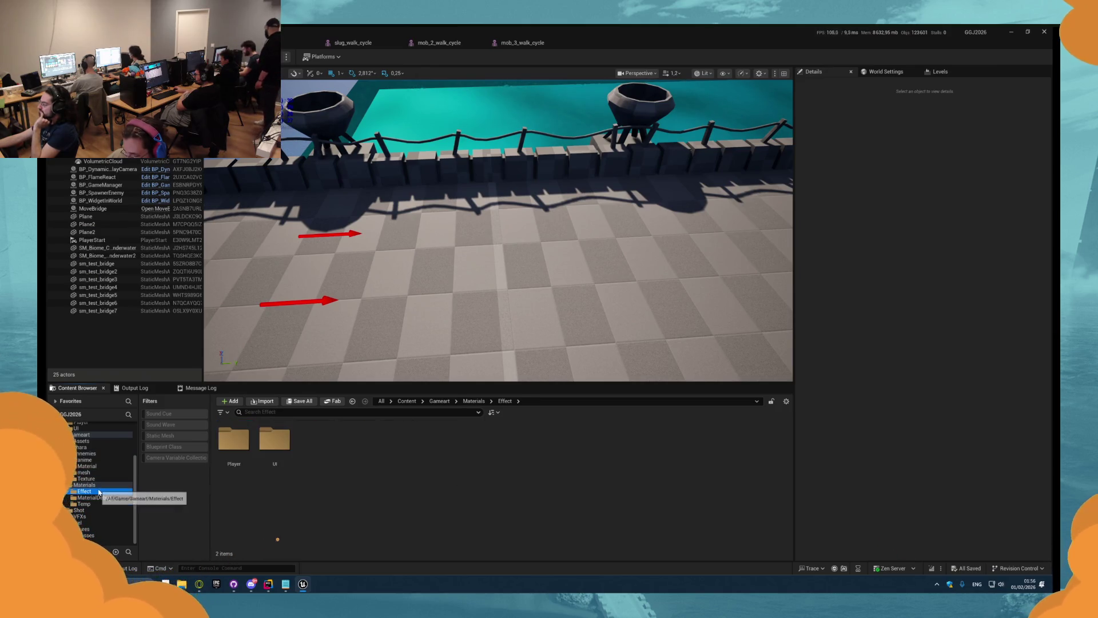
pyautogui.scroll(1, 102, 505)
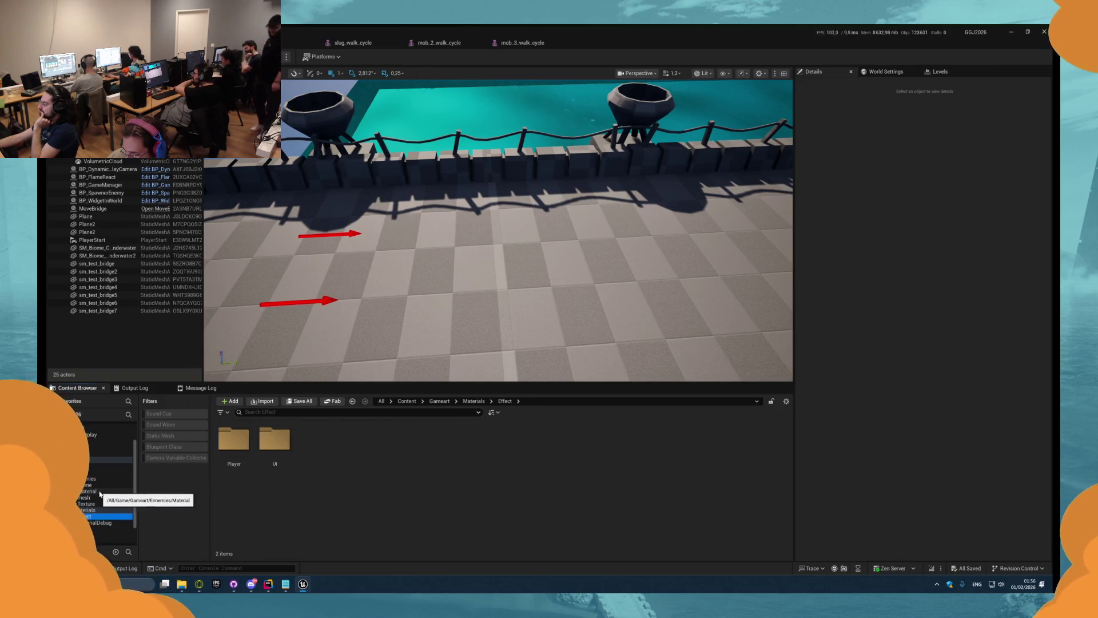
pyautogui.click(100, 493)
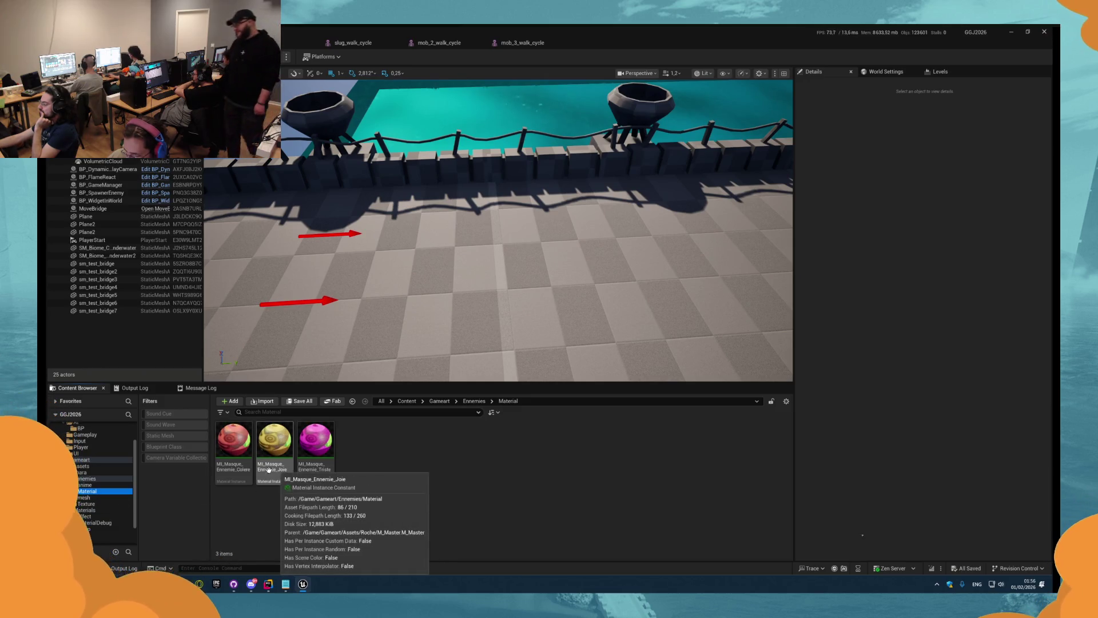
pyautogui.doubleClick(233, 444)
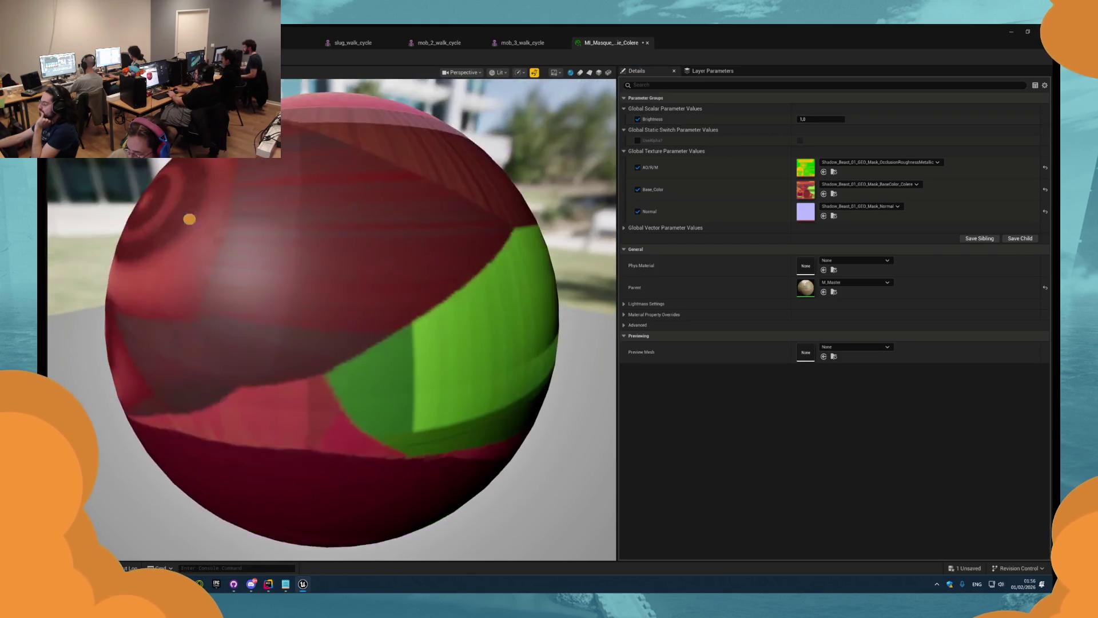
# - Try Brightness 2 and 10, reset it to 1, uncheck the override, and save
pyautogui.scroll(-5, 188, 450)
pyautogui.click(824, 118)
pyautogui.write('2')
pyautogui.press('Return')
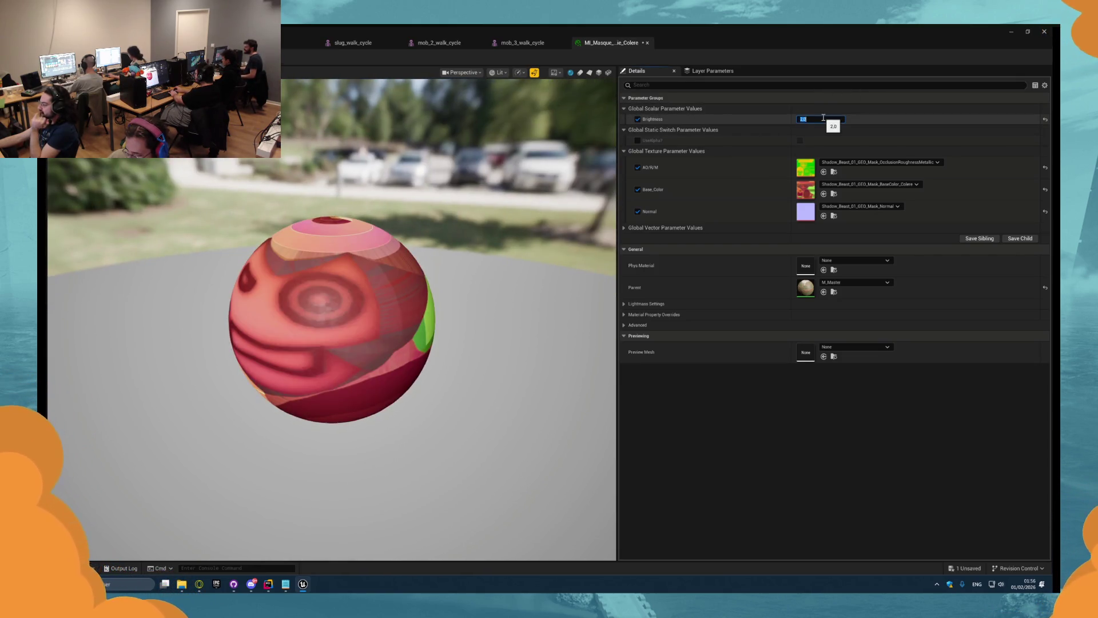
pyautogui.write('10')
pyautogui.press('Return')
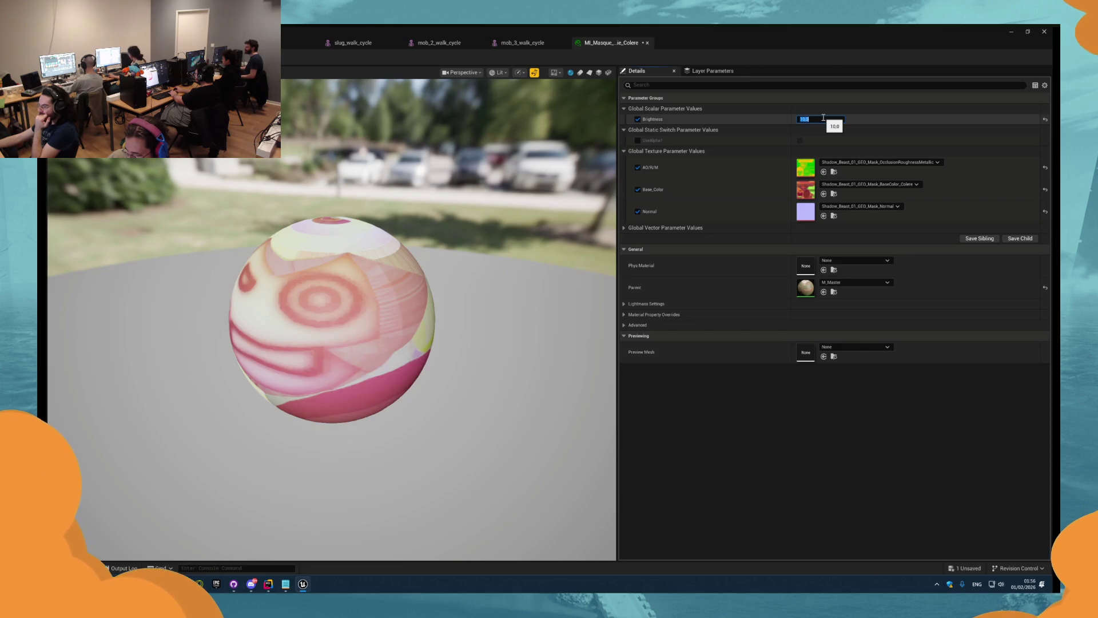
pyautogui.press('Return')
pyautogui.click(638, 119)
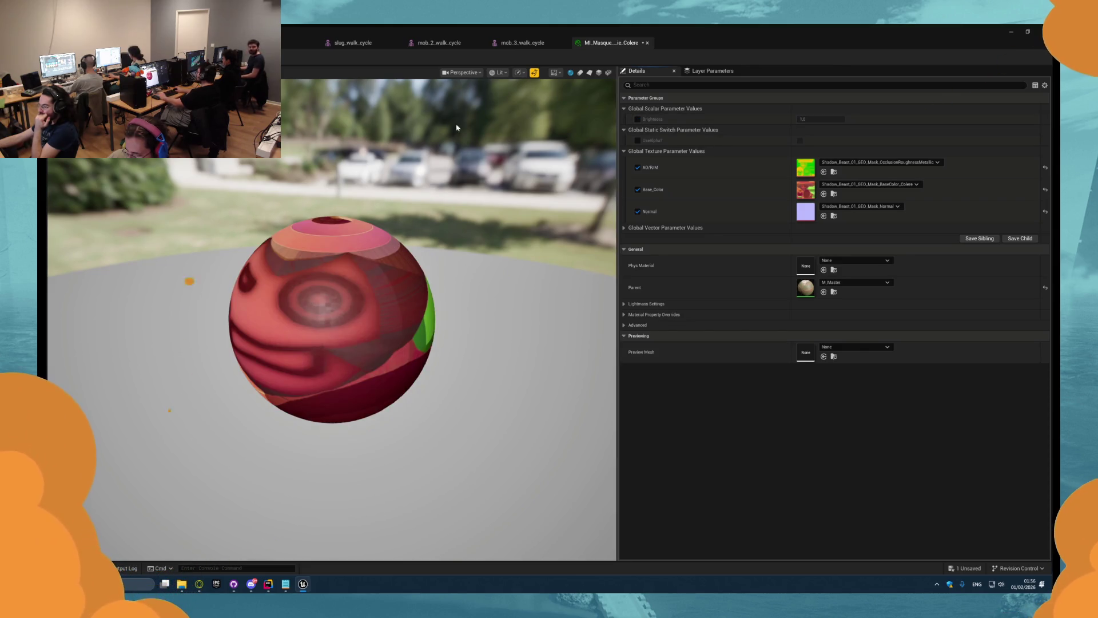
pyautogui.hotkey('ctrl', 's')
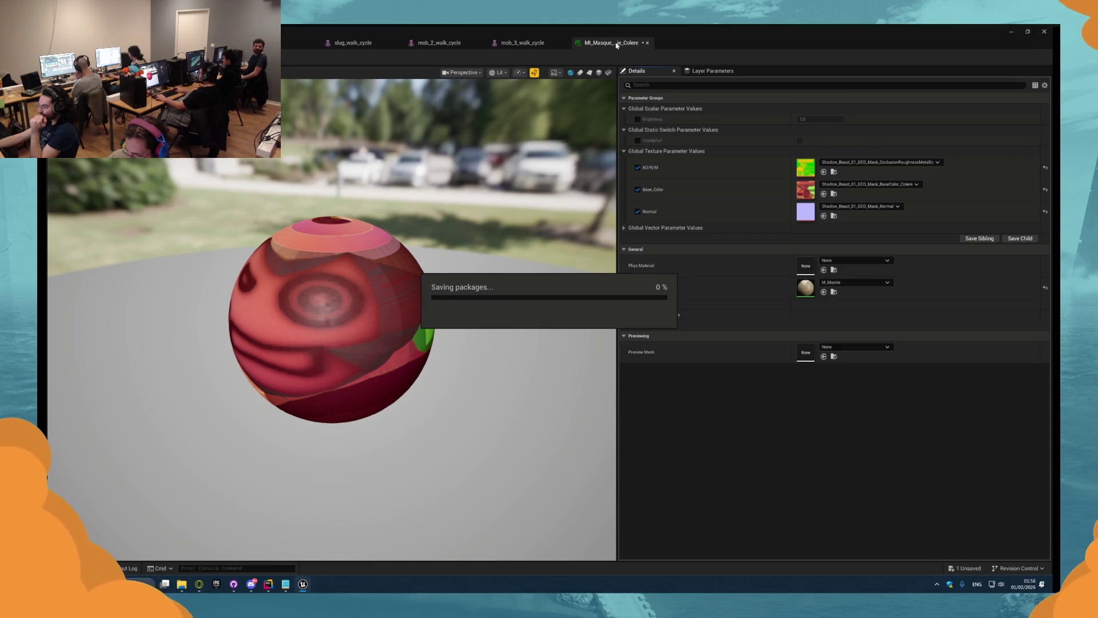
# - Check the save result in Rider's Unreal Editor Log and close the material instance editor
pyautogui.hotkey('alt', 'Tab')
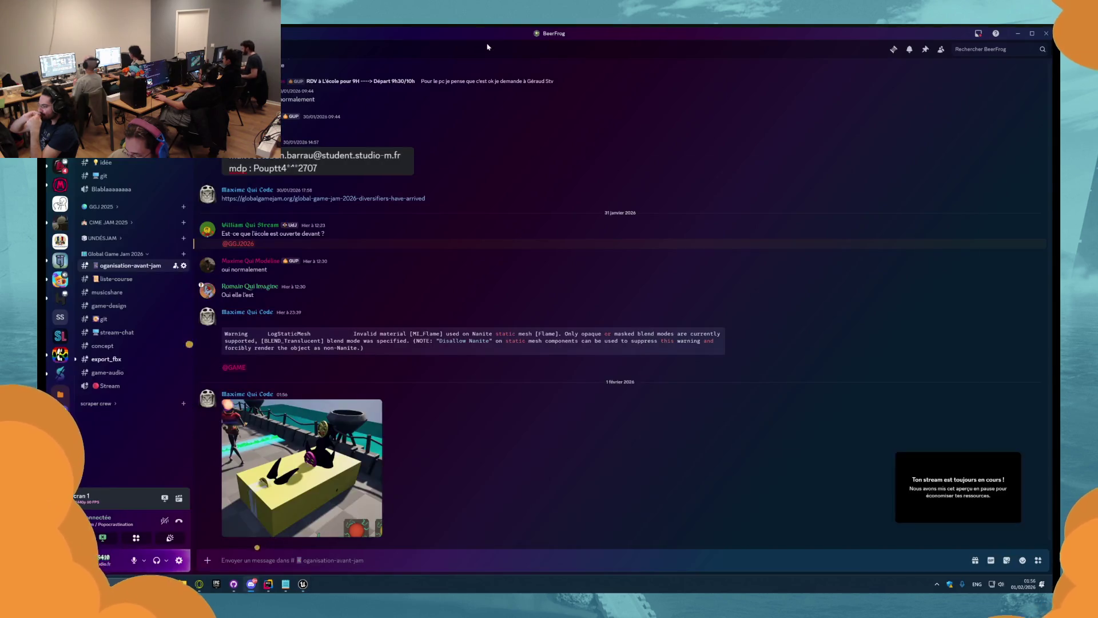
pyautogui.hotkey('alt', 'Tab')
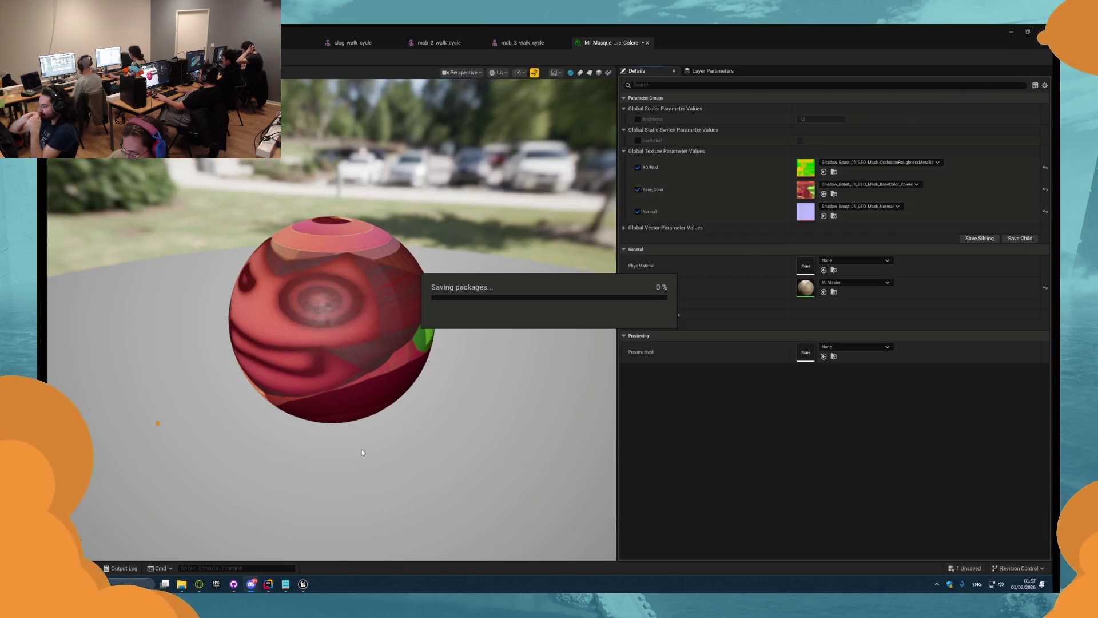
pyautogui.click(258, 587)
pyautogui.click(268, 584)
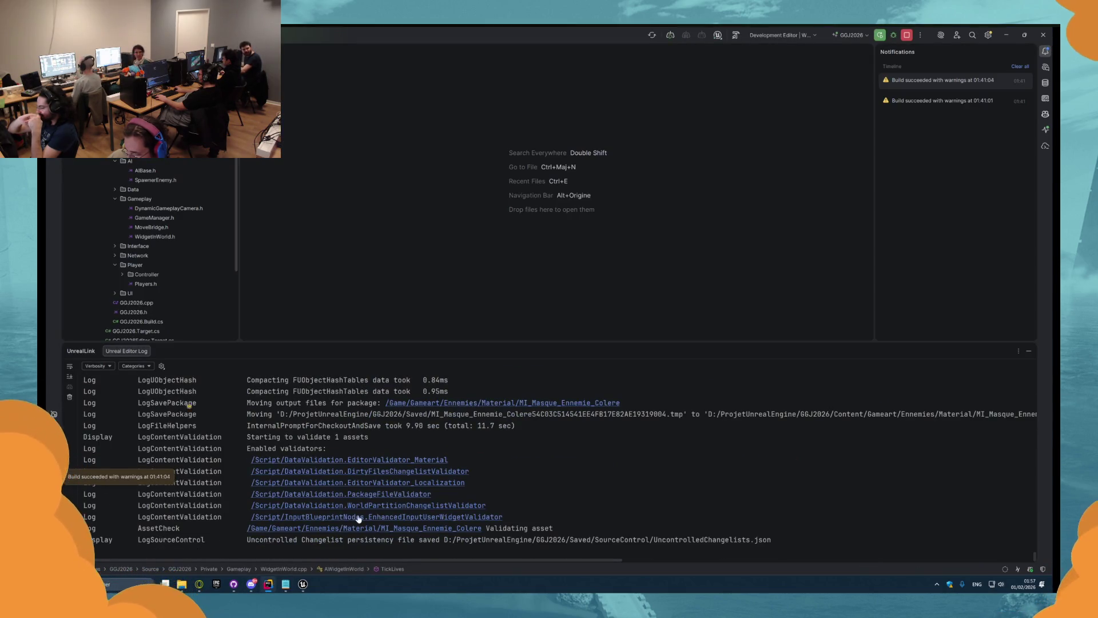
pyautogui.hotkey('alt', 'Tab')
pyautogui.middleClick(607, 43)
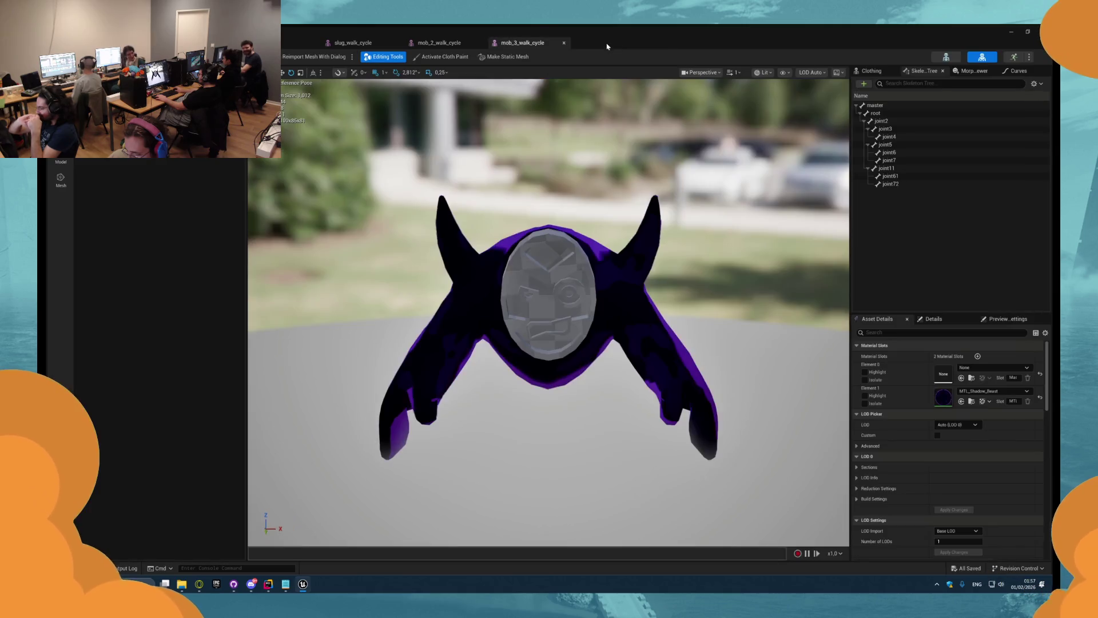
# - Close the mob_3_walk_cycle, mob_2_walk_cycle and slug_walk_cycle editor tabs
pyautogui.middleClick(543, 43)
pyautogui.middleClick(435, 43)
pyautogui.middleClick(368, 46)
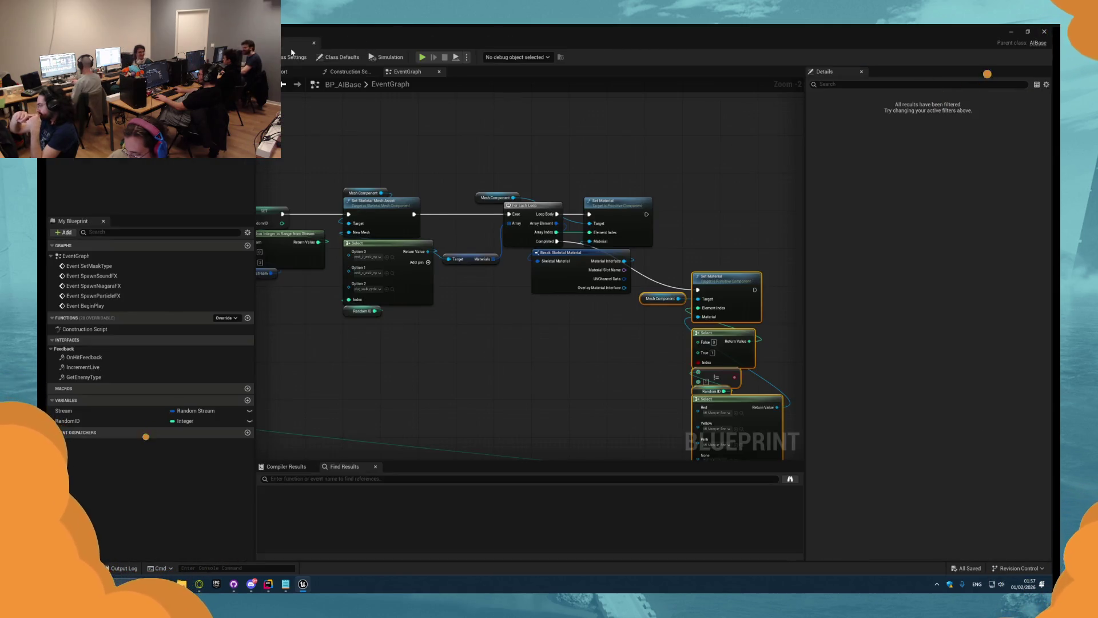
# - Add a reroute point on the white wire and reposition it to tidy the wire
pyautogui.scroll(-3, 417, 189)
pyautogui.scroll(3, 486, 169)
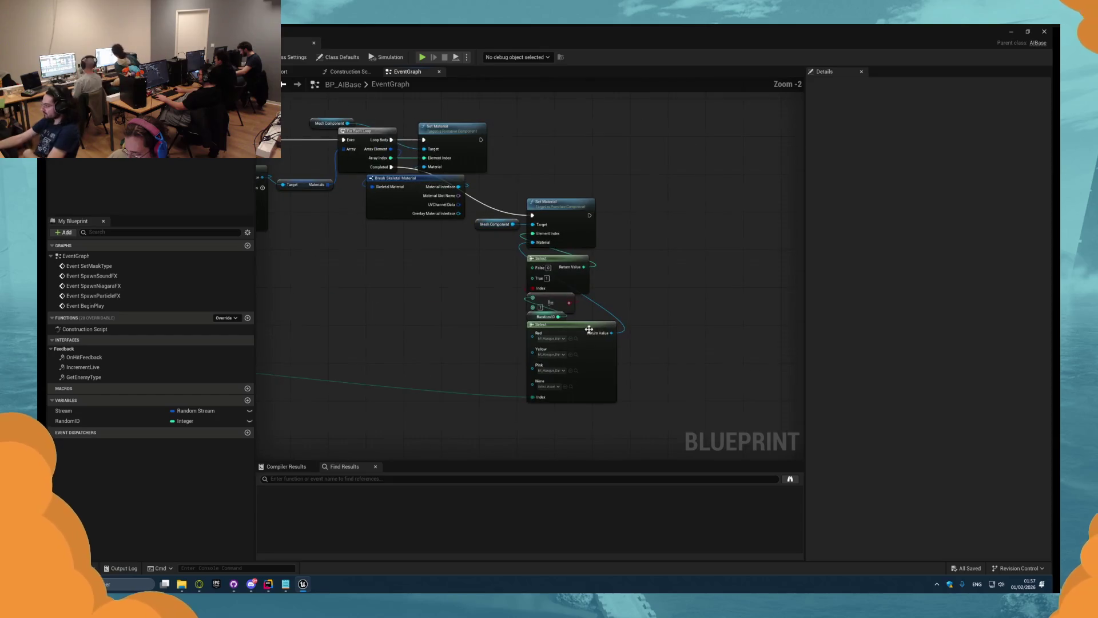
pyautogui.scroll(1, 531, 261)
pyautogui.doubleClick(574, 174)
pyautogui.moveTo(575, 173)
pyautogui.mouseDown()
pyautogui.moveTo(466, 211)
pyautogui.moveTo(445, 192)
pyautogui.moveTo(479, 257)
pyautogui.mouseUp()
# - Rearrange the right-hand nodes, Mesh Component getter, Break Skeletal Material and reroute point for a straighter layout
pyautogui.scroll(-2, 499, 257)
pyautogui.moveTo(684, 412)
pyautogui.mouseDown()
pyautogui.moveTo(458, 289)
pyautogui.moveTo(454, 255)
pyautogui.mouseUp()
pyautogui.moveTo(583, 255)
pyautogui.mouseDown()
pyautogui.moveTo(622, 315)
pyautogui.moveTo(514, 178)
pyautogui.moveTo(587, 177)
pyautogui.mouseUp()
pyautogui.click(527, 162)
pyautogui.moveTo(392, 162); pyautogui.dragTo(566, 160)
pyautogui.moveTo(540, 214); pyautogui.dragTo(565, 215)
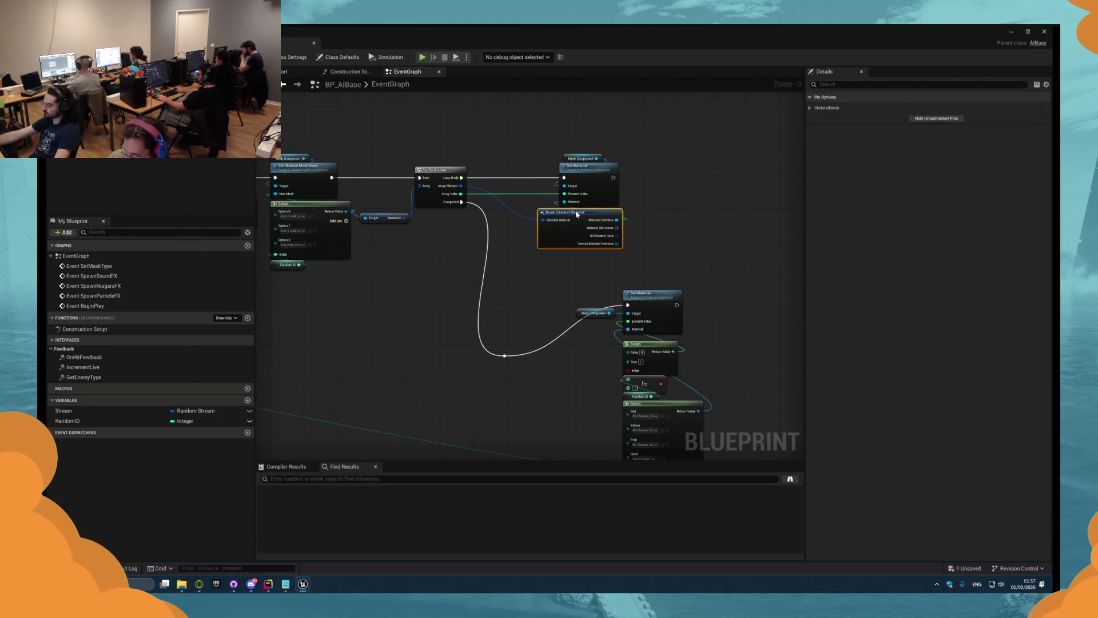
pyautogui.click(463, 331)
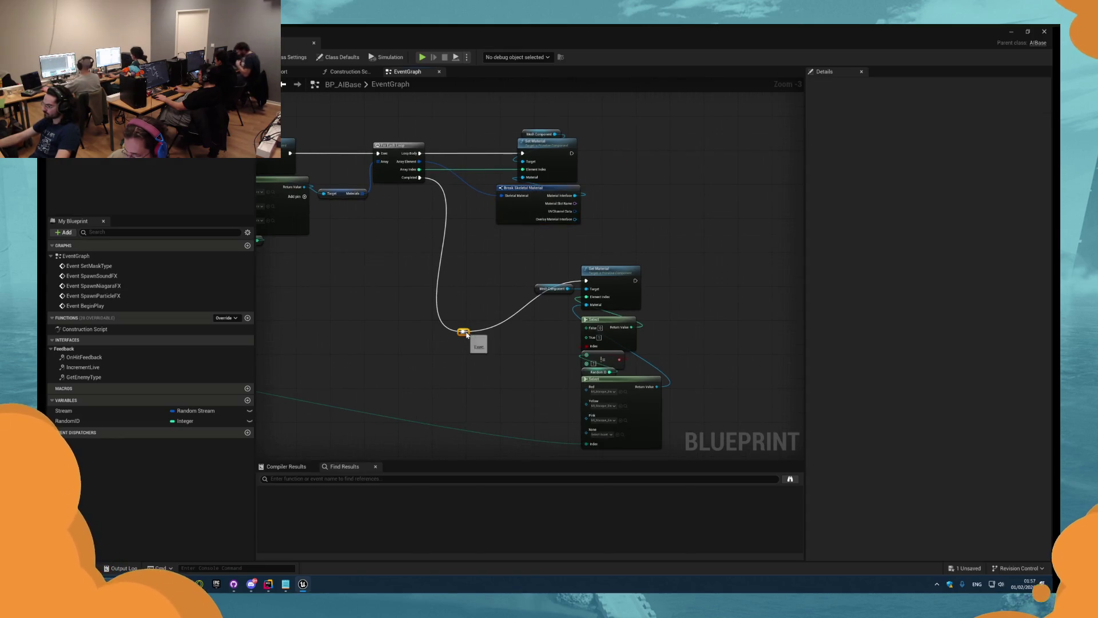
pyautogui.moveTo(467, 333)
pyautogui.mouseDown()
pyautogui.moveTo(486, 280)
pyautogui.moveTo(642, 314)
pyautogui.moveTo(686, 305)
pyautogui.mouseUp()
# - Move the three lower node pairs further down in the graph
pyautogui.scroll(-5, 436, 335)
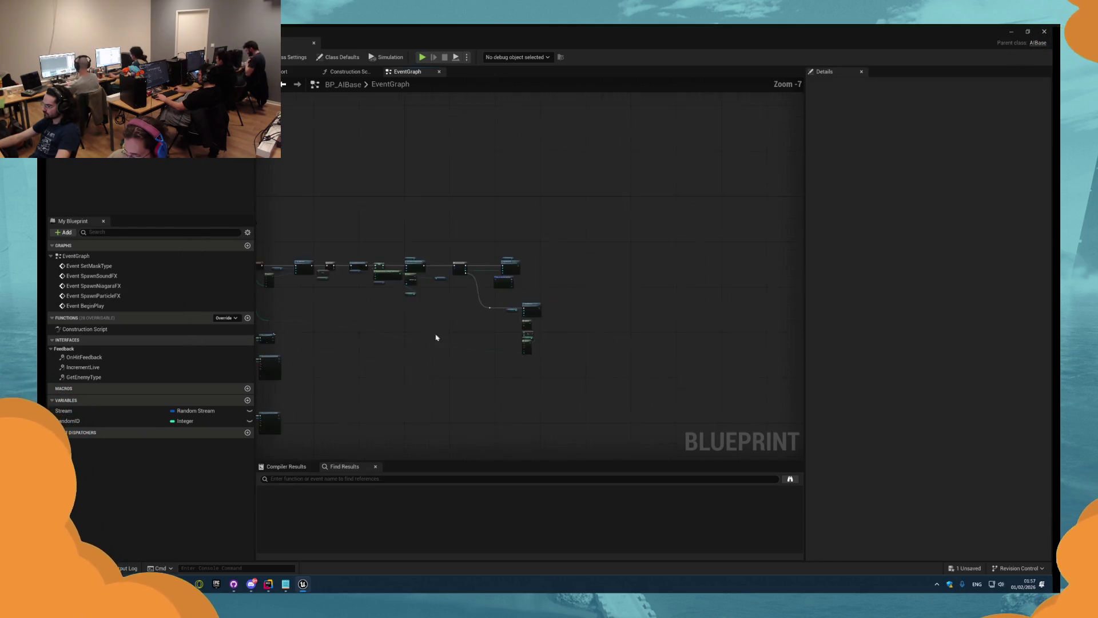
pyautogui.scroll(3, 544, 309)
pyautogui.scroll(-2, 488, 378)
pyautogui.moveTo(488, 378); pyautogui.dragTo(376, 218)
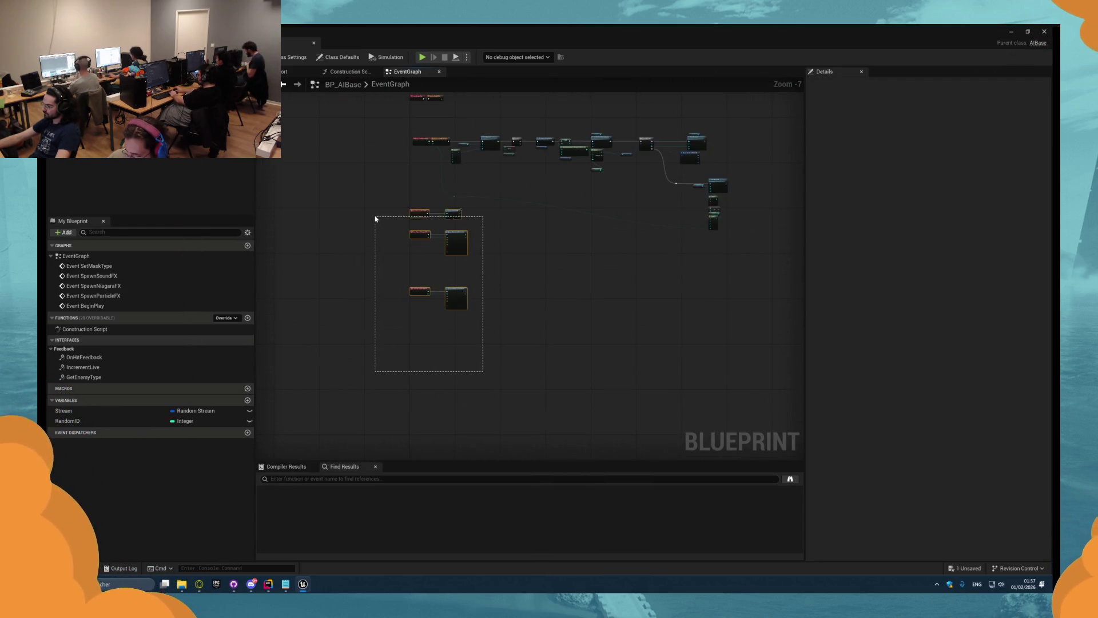
pyautogui.moveTo(476, 204); pyautogui.dragTo(486, 228)
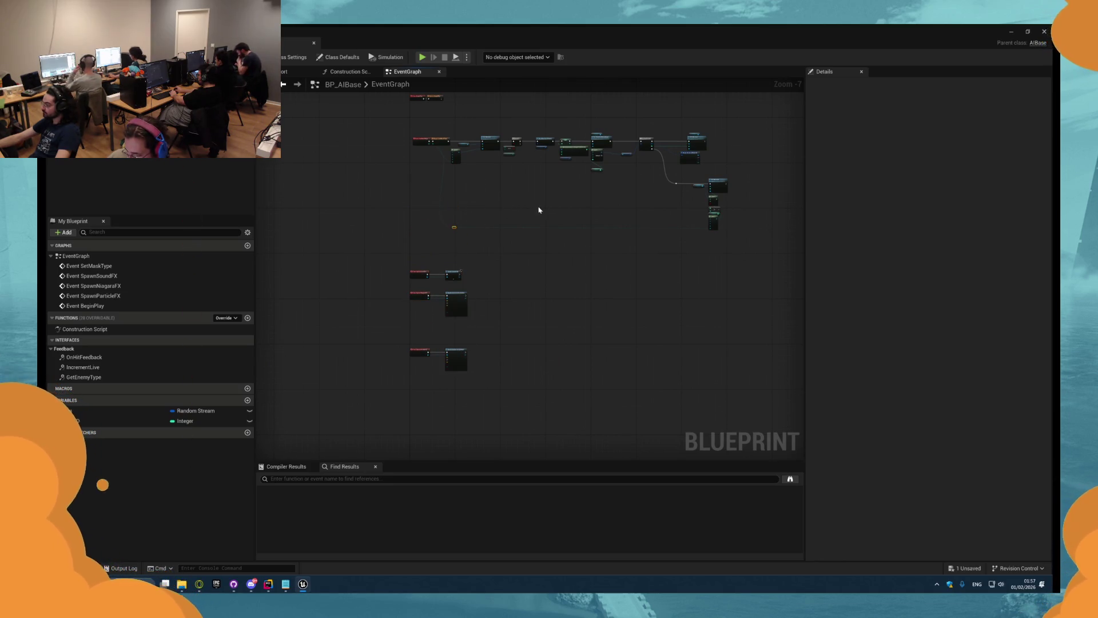
# - Marquee-select the row of mesh-setup nodes from Set Material to Seed Random Stream
pyautogui.scroll(7, 498, 220)
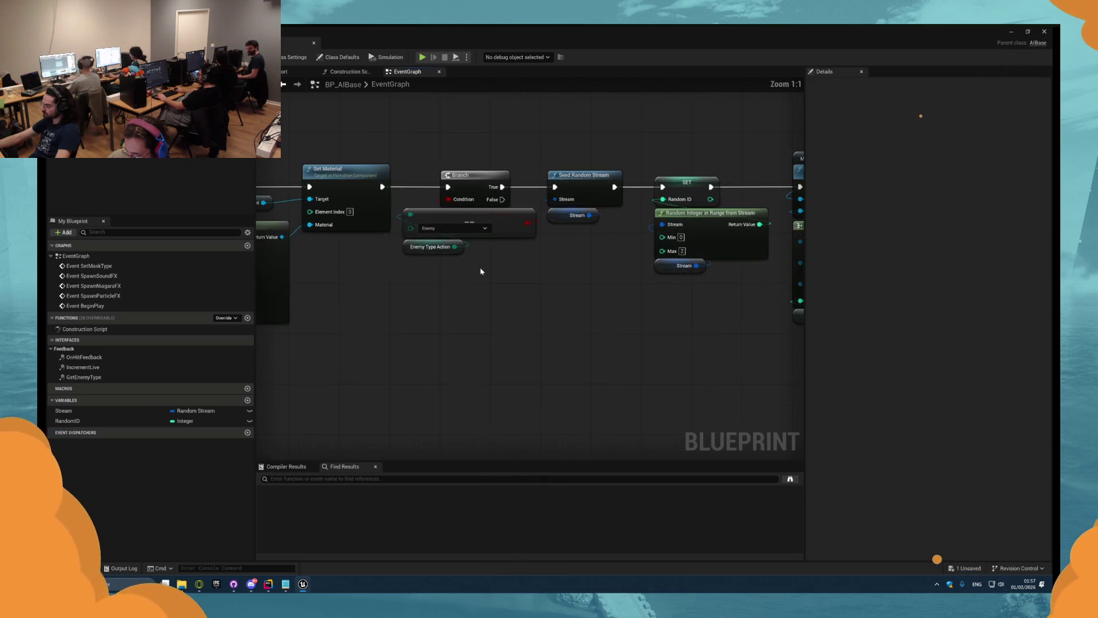
pyautogui.scroll(-4, 515, 281)
pyautogui.moveTo(391, 183)
pyautogui.mouseDown()
pyautogui.moveTo(623, 294)
pyautogui.moveTo(645, 287)
pyautogui.moveTo(621, 291)
pyautogui.mouseUp()
# - Wrap the selected nodes in a comment titled 'Udapte Mesh Logic'
pyautogui.press('c')
pyautogui.scroll(2, 378, 154)
pyautogui.write('Ud')
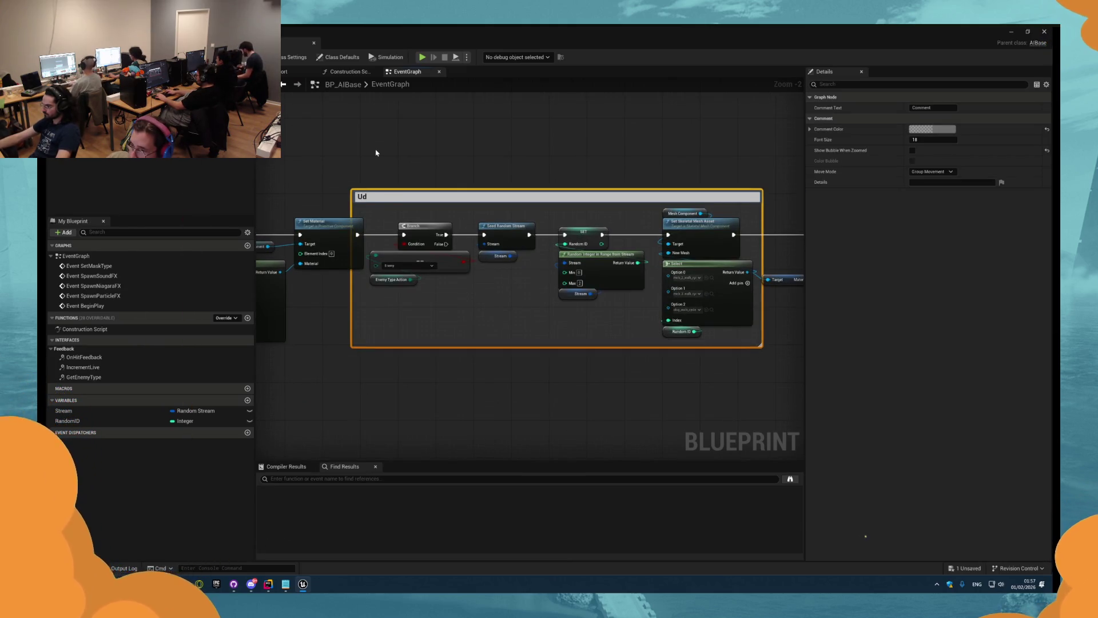
pyautogui.press('BackSpace')
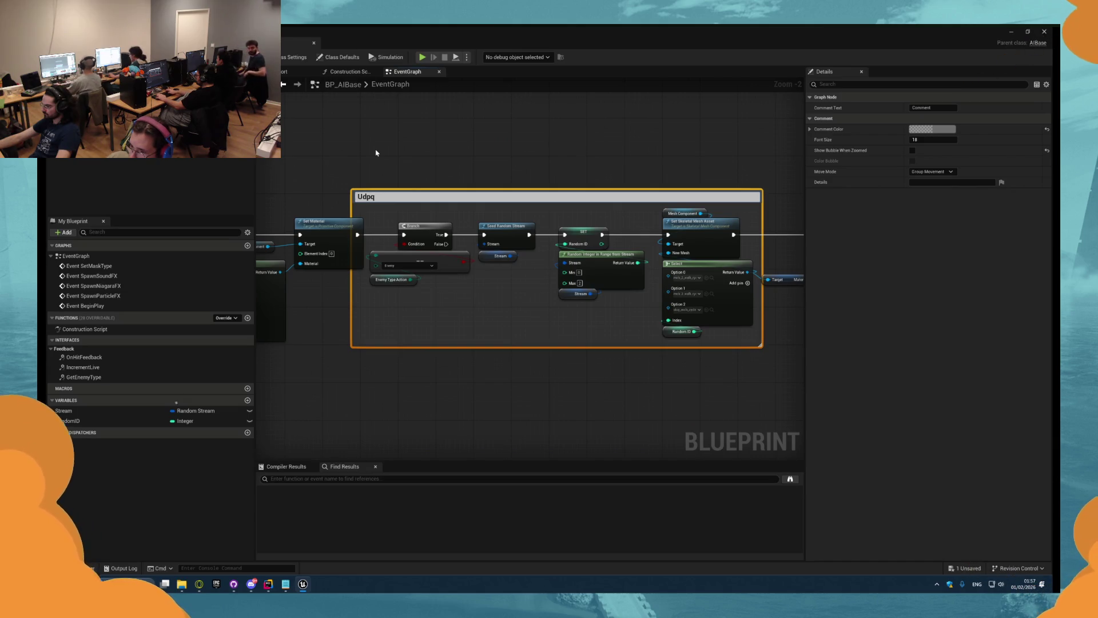
pyautogui.press('BackSpace')
pyautogui.press('BackSpace')
pyautogui.hotkey('alt', 'shift')
pyautogui.write('d')
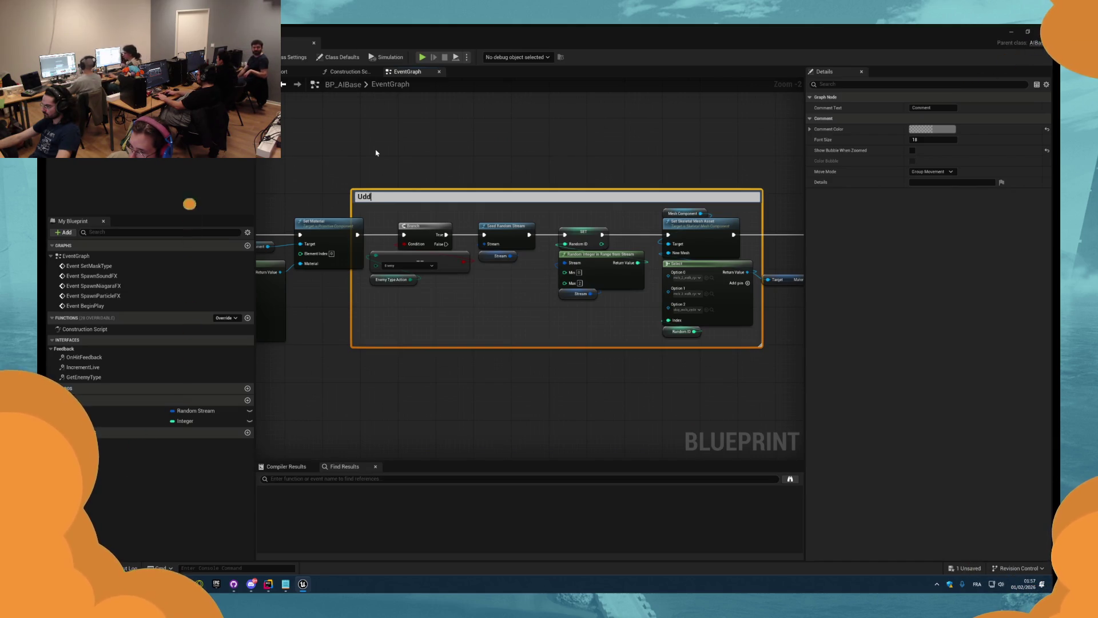
pyautogui.write('apte Mesh Logic')
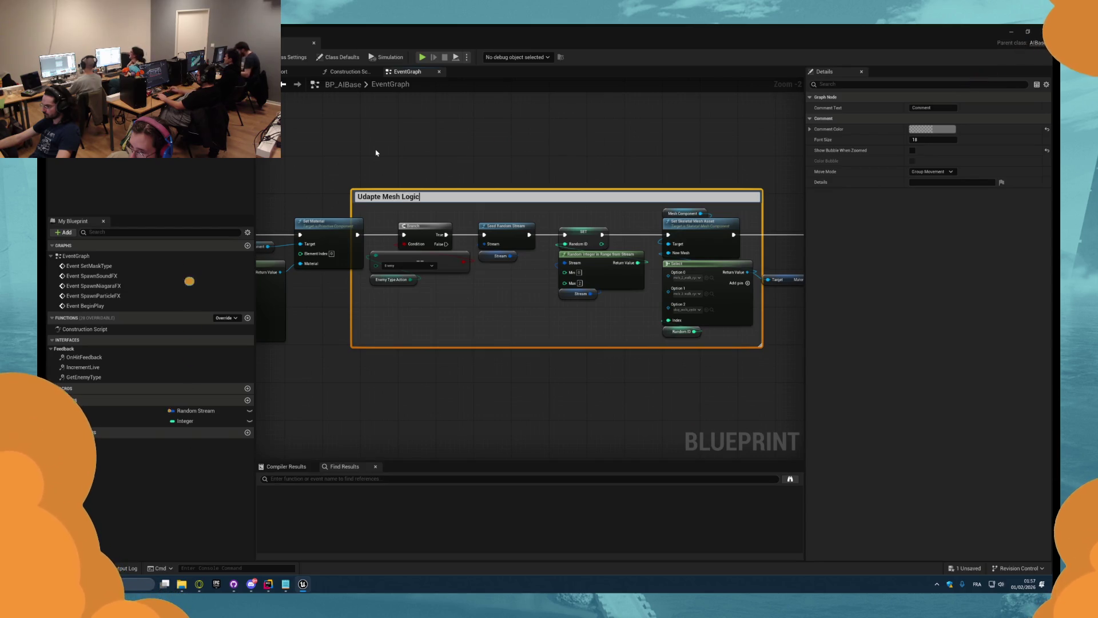
pyautogui.press('Return')
# - Pan over to the material nodes and close the stray Calculator window
pyautogui.moveTo(811, 204)
pyautogui.mouseDown()
pyautogui.moveTo(481, 202)
pyautogui.moveTo(566, 264)
pyautogui.moveTo(727, 308)
pyautogui.mouseUp()
pyautogui.write('cRew')
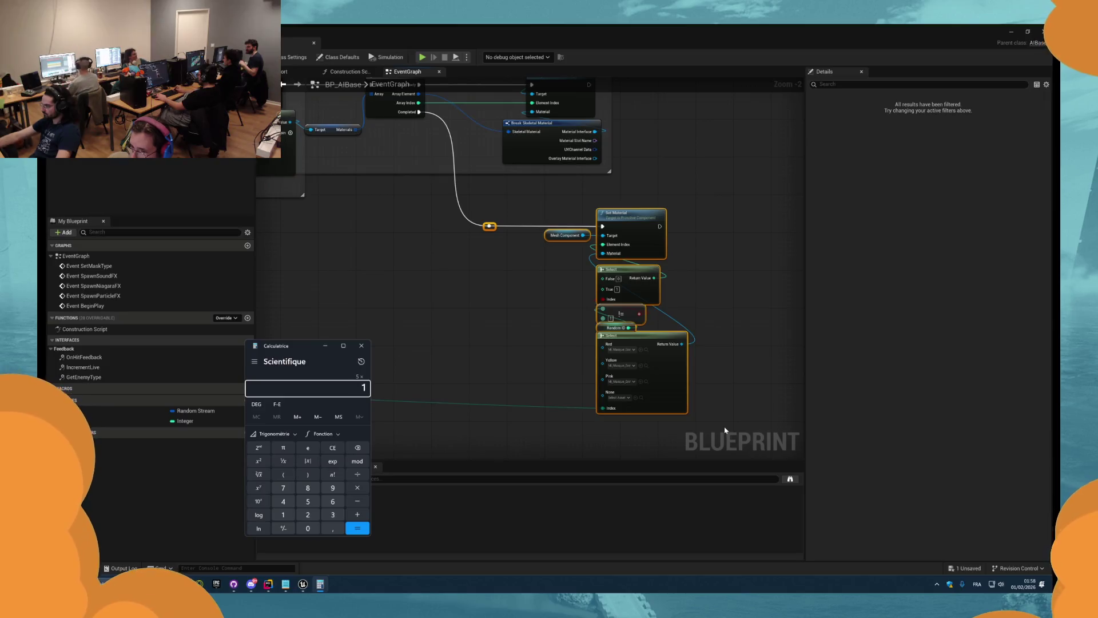
pyautogui.click(356, 347)
pyautogui.scroll(-2, 435, 338)
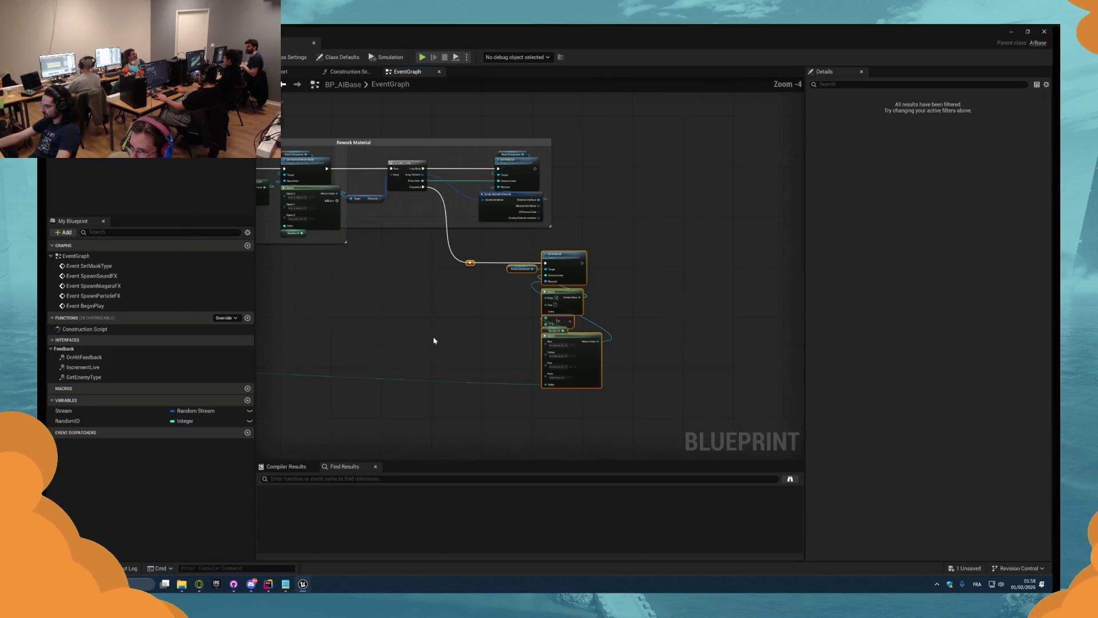
# - Wrap the Set Material and Select nodes in a comment titled 'Set Good Material for Mask'
pyautogui.moveTo(606, 435); pyautogui.dragTo(445, 247)
pyautogui.press('c')
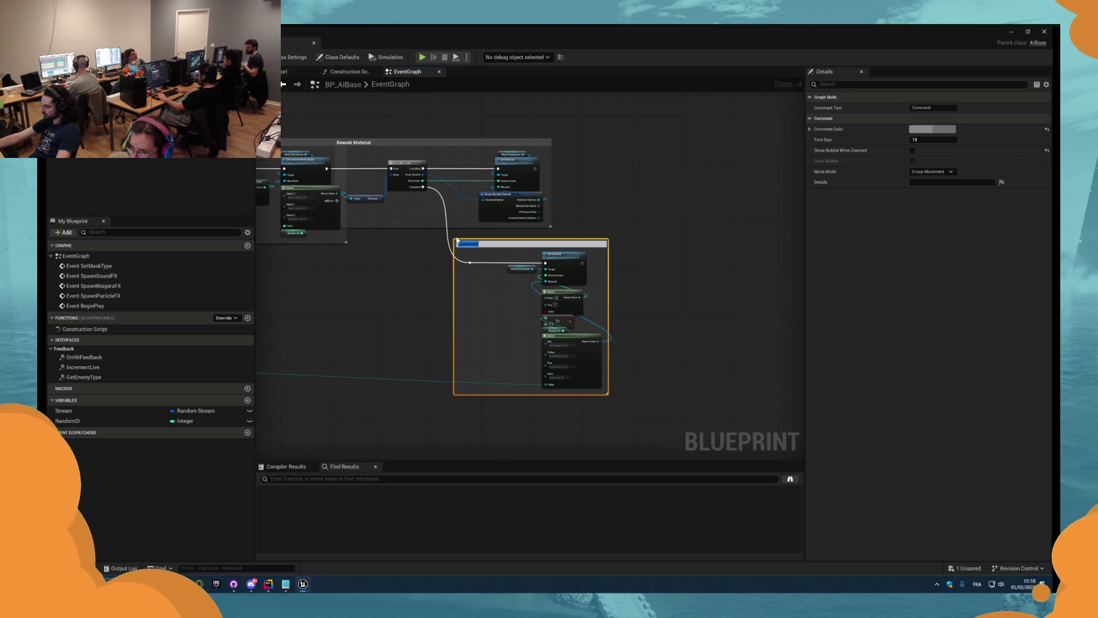
pyautogui.scroll(2, 457, 236)
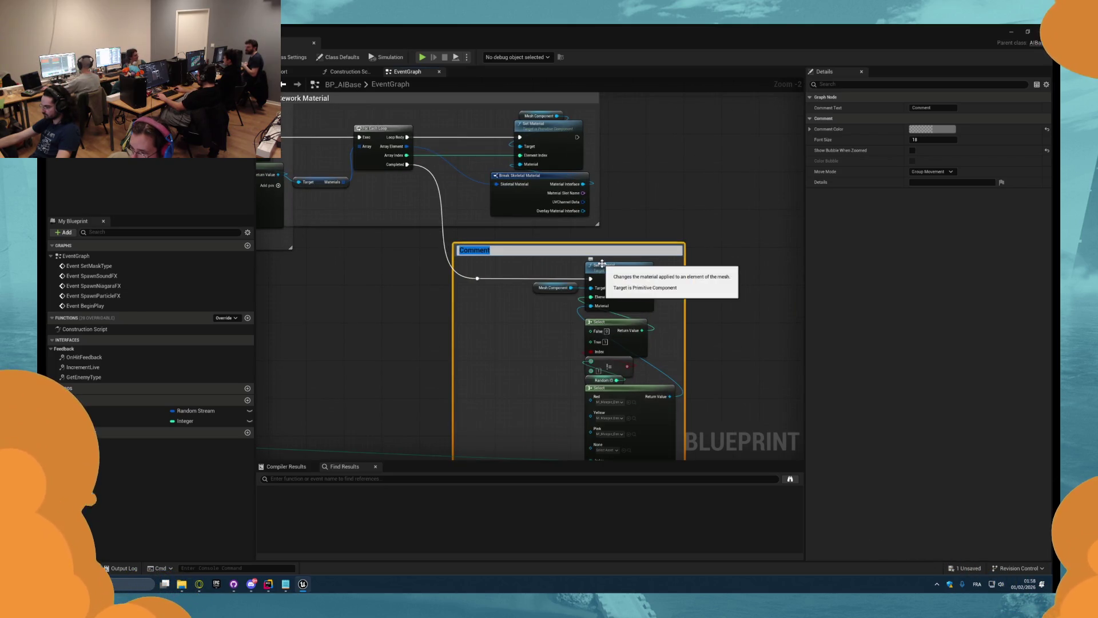
pyautogui.write('Set Good Material')
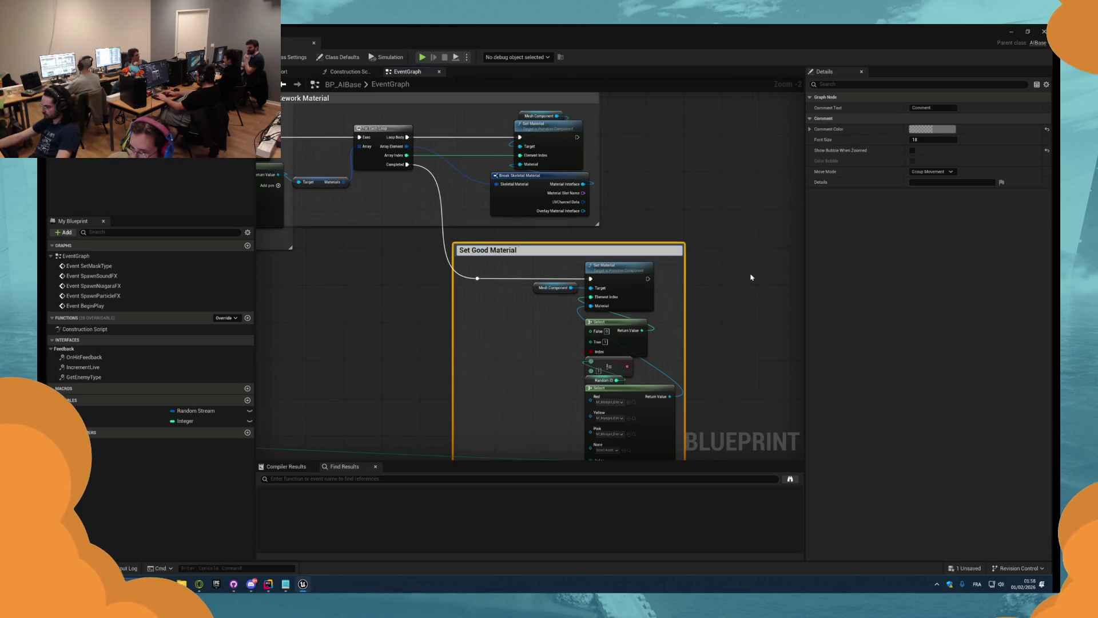
pyautogui.write(' for Mask')
pyautogui.press('Return')
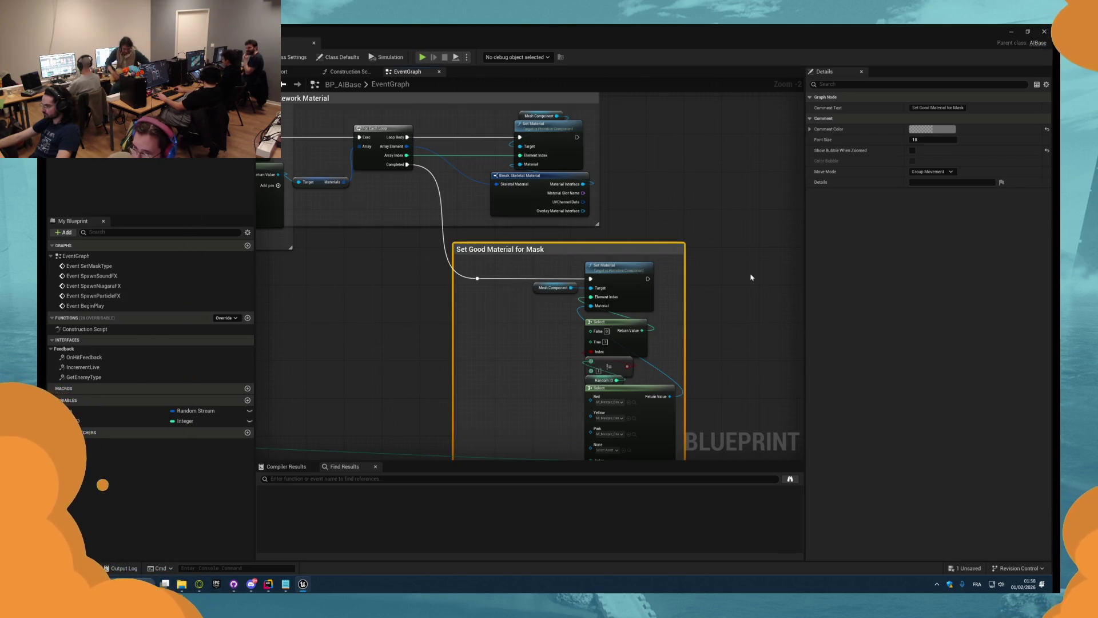
# - Deselect the comment and reroute node, then switch over to Rider
pyautogui.click(750, 276)
pyautogui.scroll(-2, 723, 277)
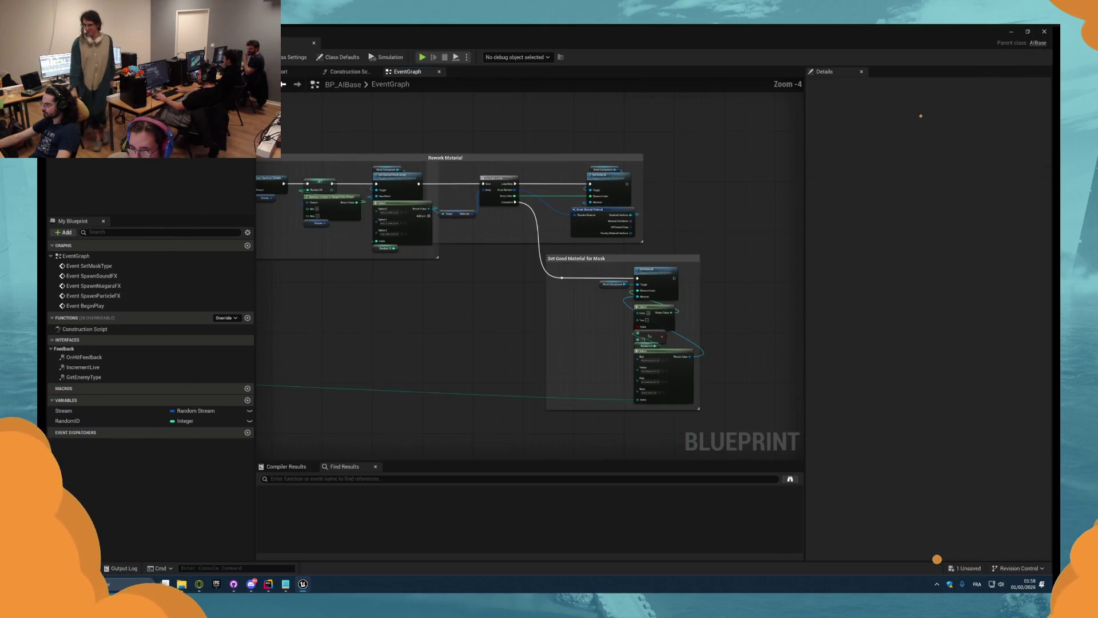
pyautogui.scroll(-3, 338, 270)
pyautogui.scroll(4, 416, 305)
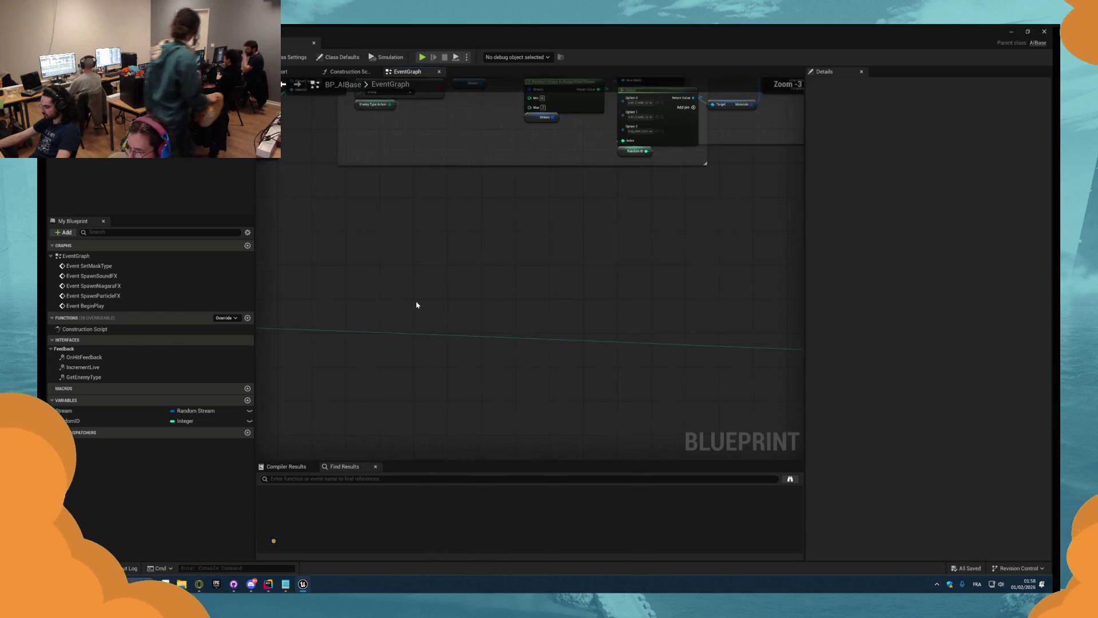
pyautogui.scroll(-2, 416, 304)
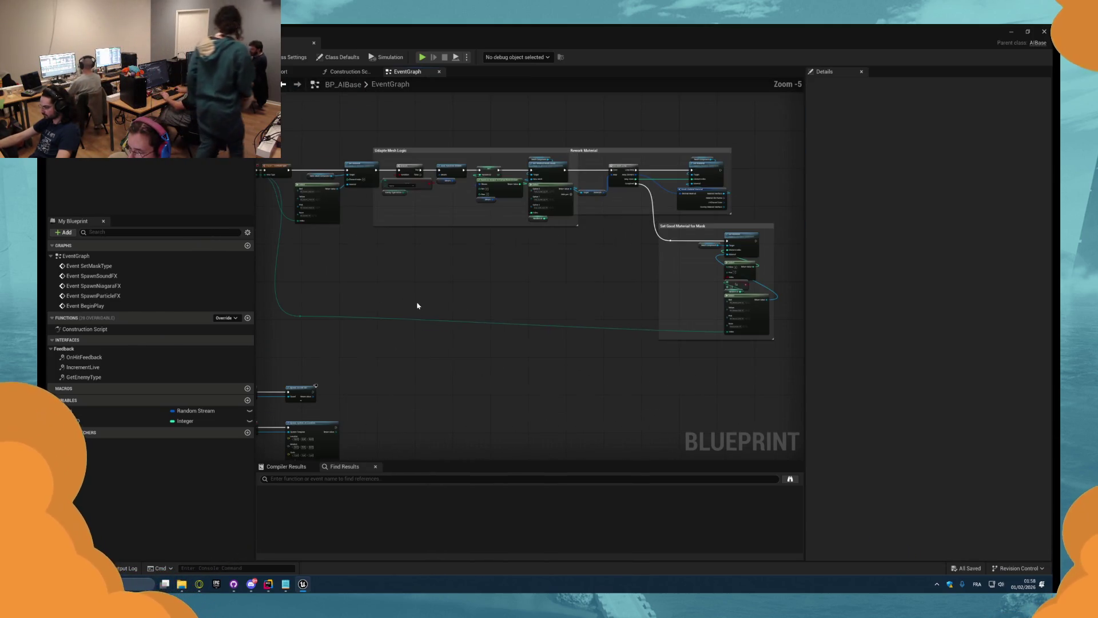
pyautogui.click(343, 363)
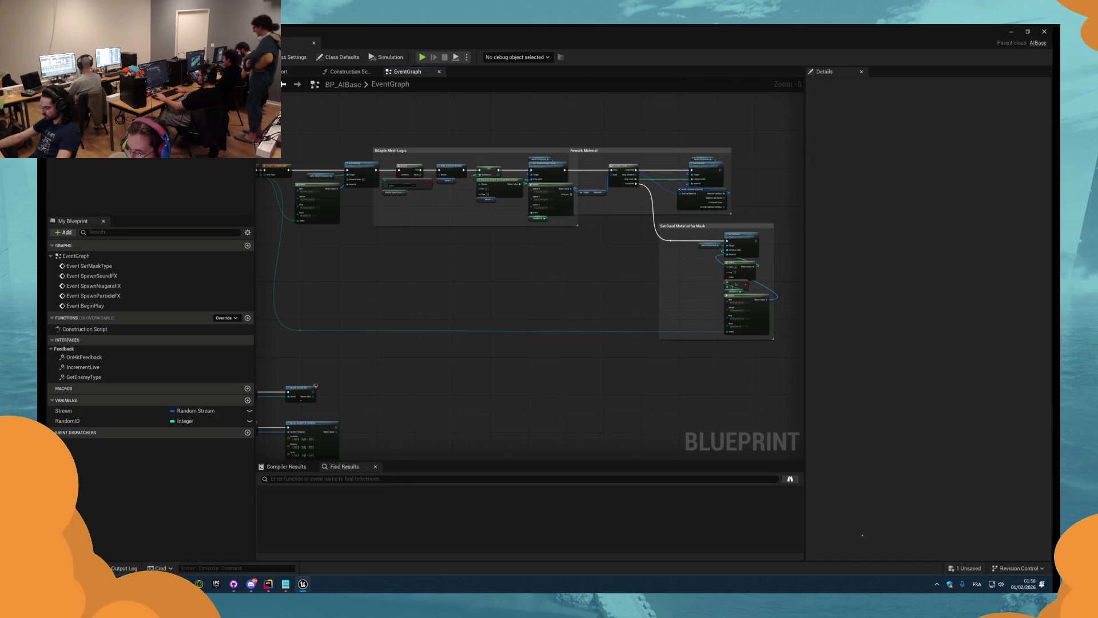
pyautogui.hotkey('alt', 'Tab')
pyautogui.hotkey('alt', 'Tab')
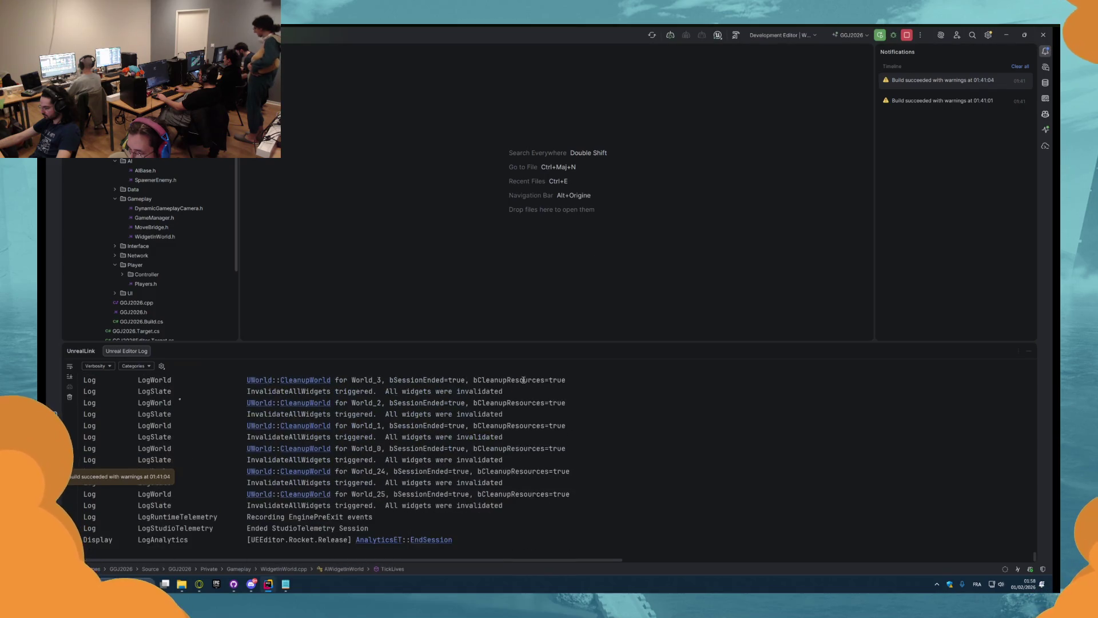
pyautogui.hotkey('alt', 'Tab')
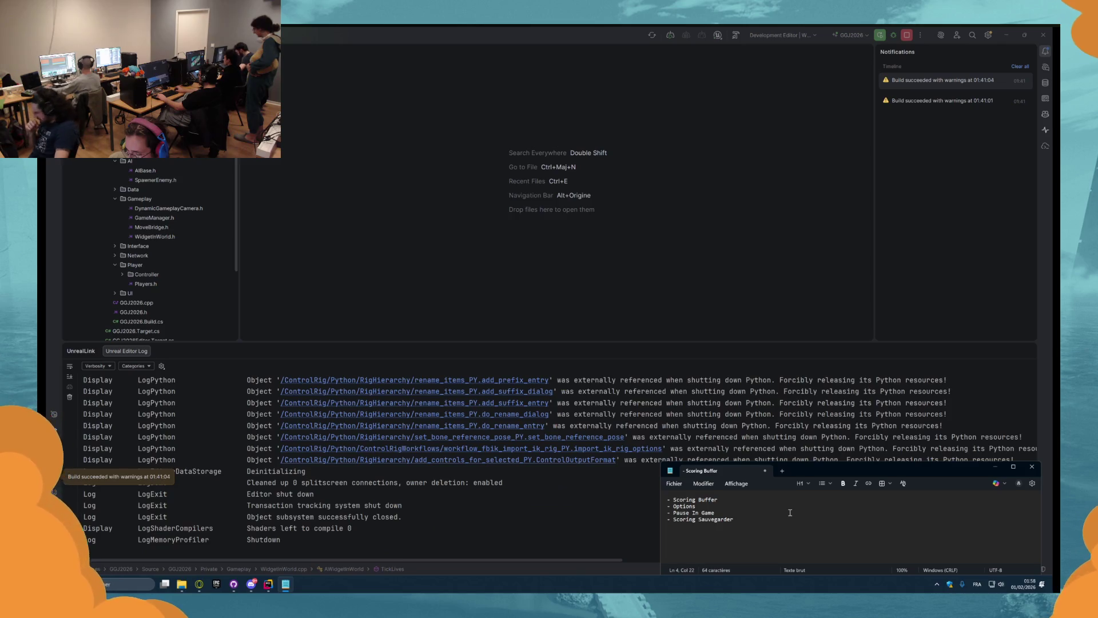
# - Bring Rider in front of the notes, then open GitHub Desktop showing the 6 changed files
pyautogui.click(696, 148)
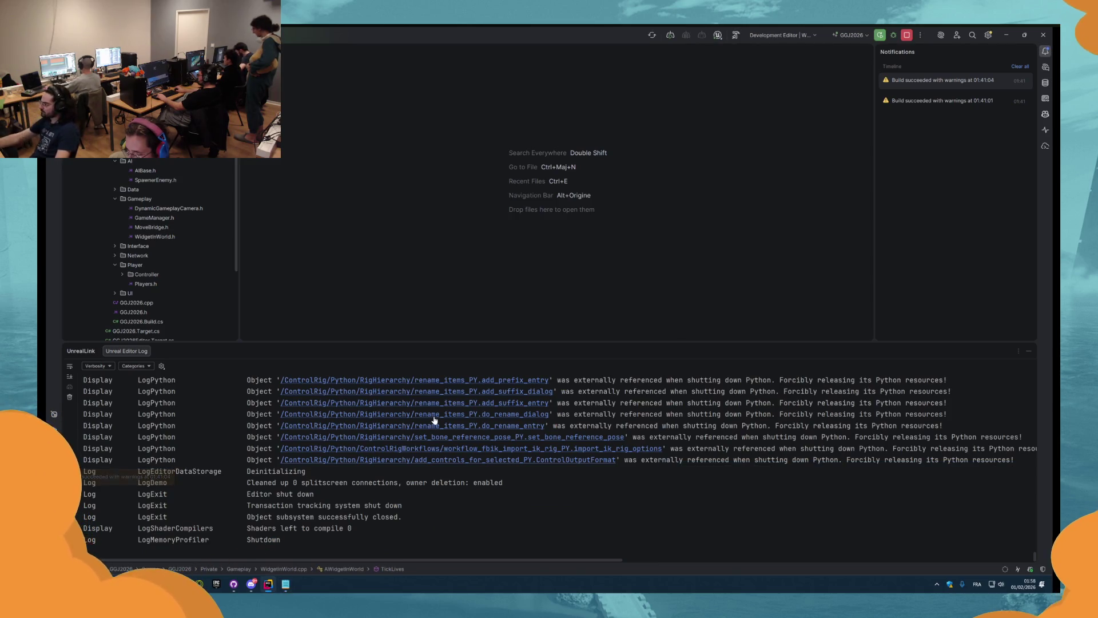
pyautogui.click(235, 584)
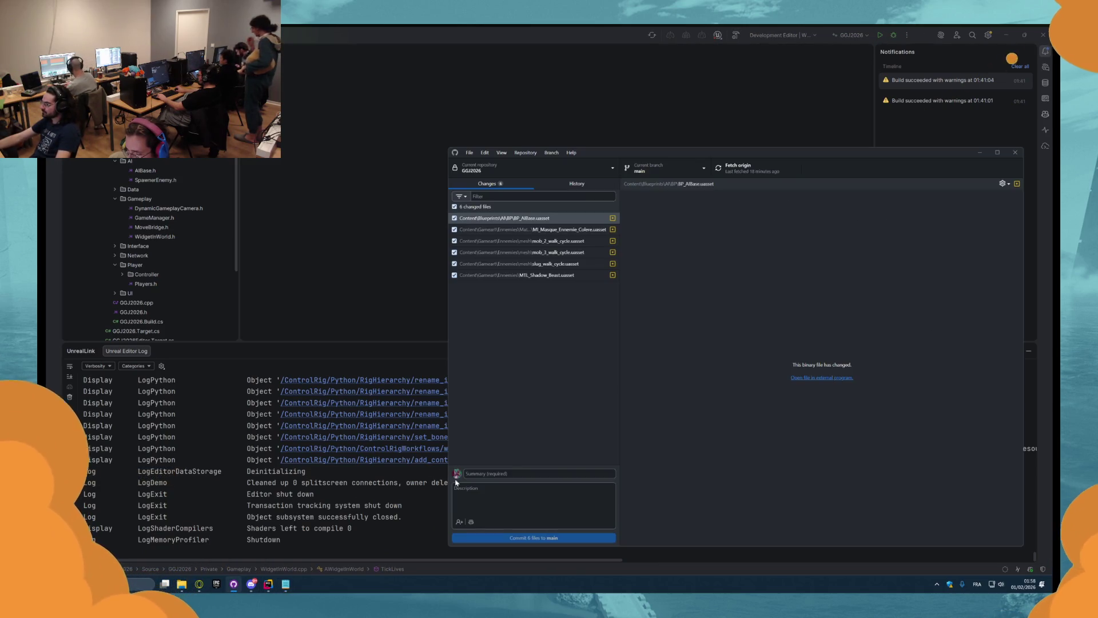
# - Enter the commit summary 'Implement AI Mesh' and review each changed file, including BP_AIBase.uasset
pyautogui.click(485, 473)
pyautogui.write('Implement AI M')
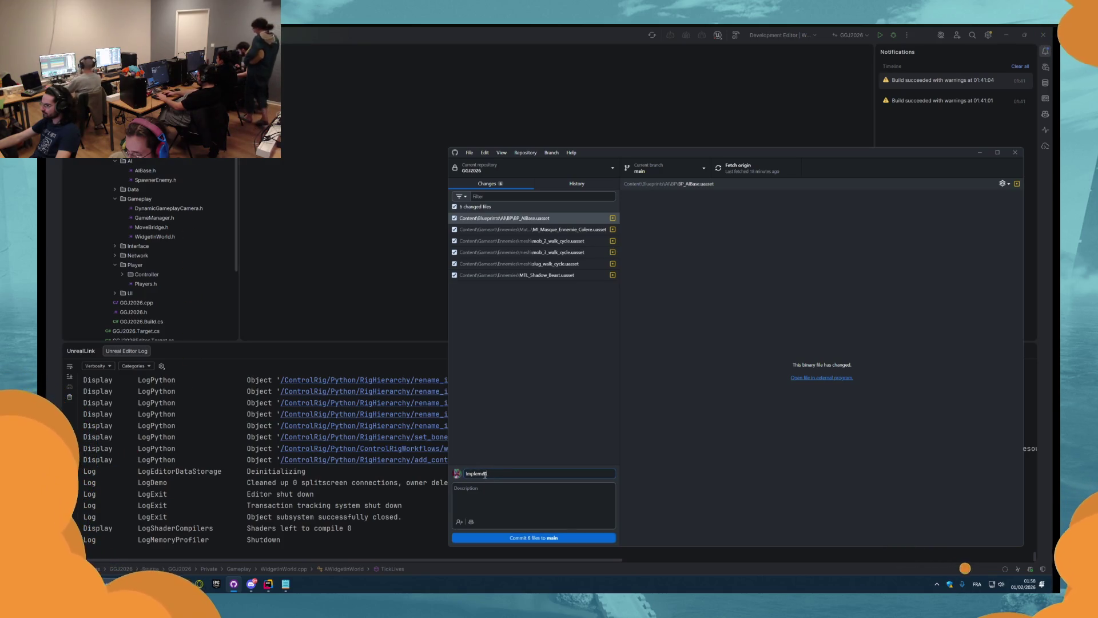
pyautogui.write('esh')
pyautogui.click(515, 275)
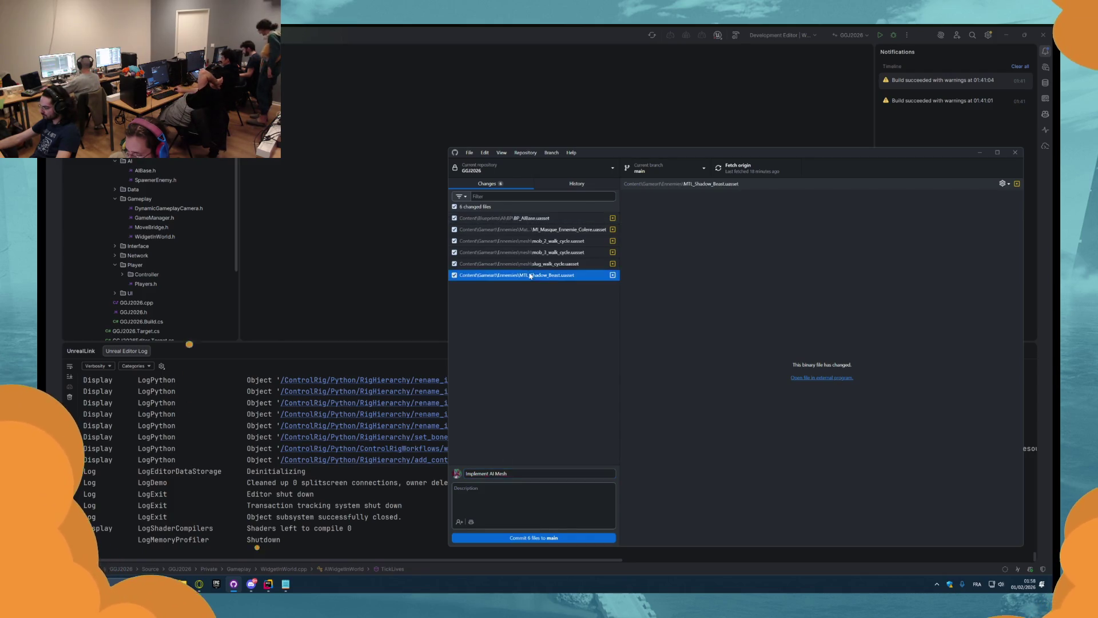
pyautogui.click(515, 263)
pyautogui.click(515, 252)
pyautogui.click(514, 241)
pyautogui.click(515, 229)
pyautogui.click(516, 220)
pyautogui.press('End')
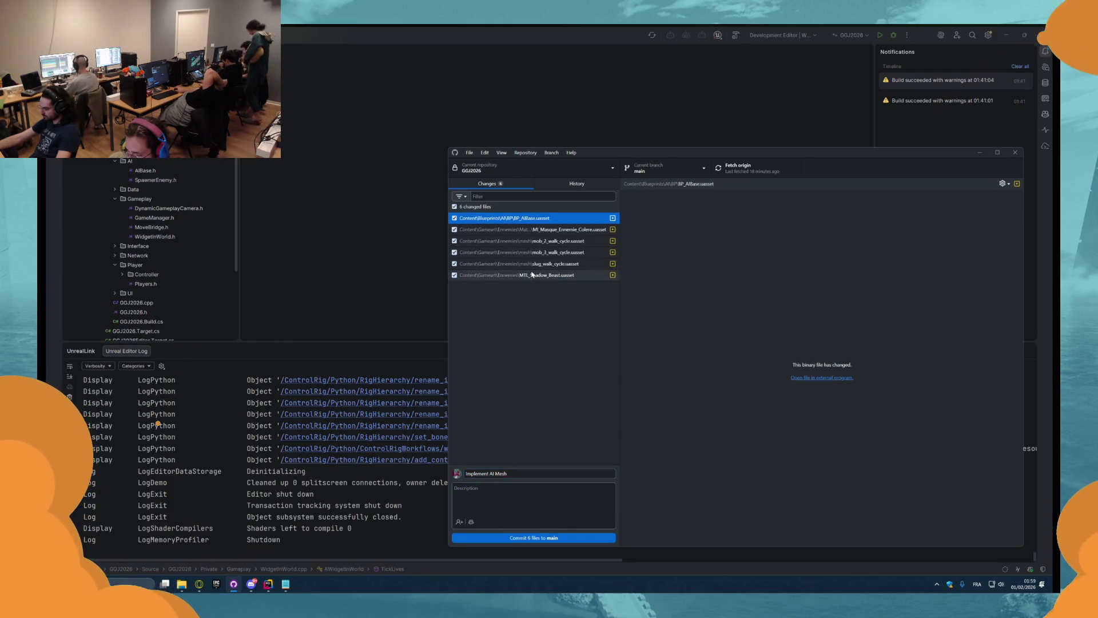
# - Fetch and pull new commits from origin, checking the add Coeur commit in History
pyautogui.click(738, 167)
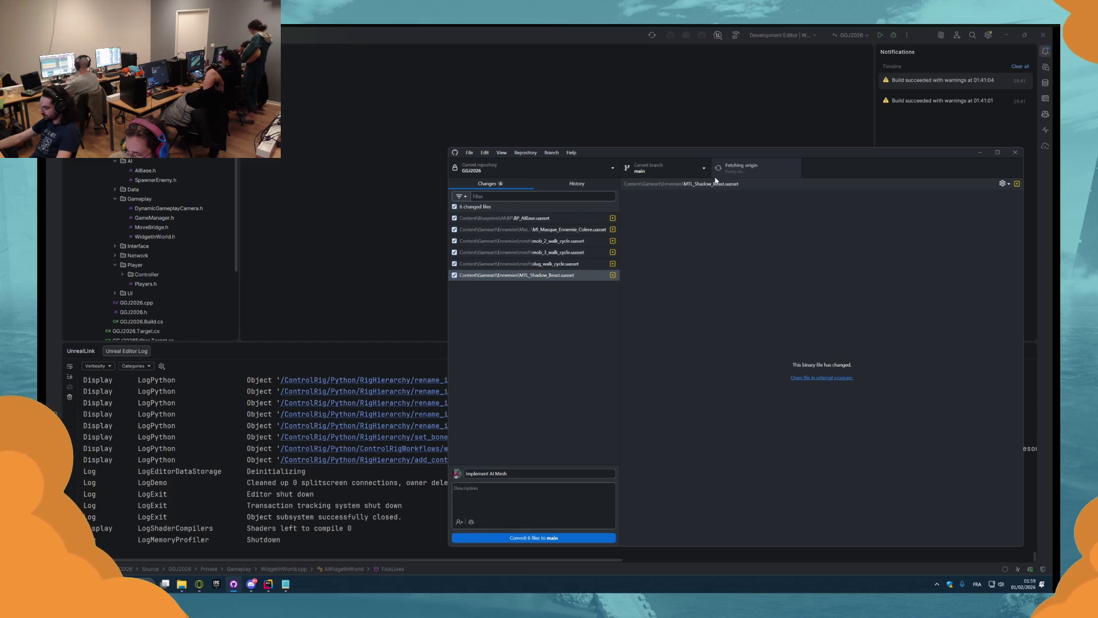
pyautogui.click(575, 183)
pyautogui.click(513, 184)
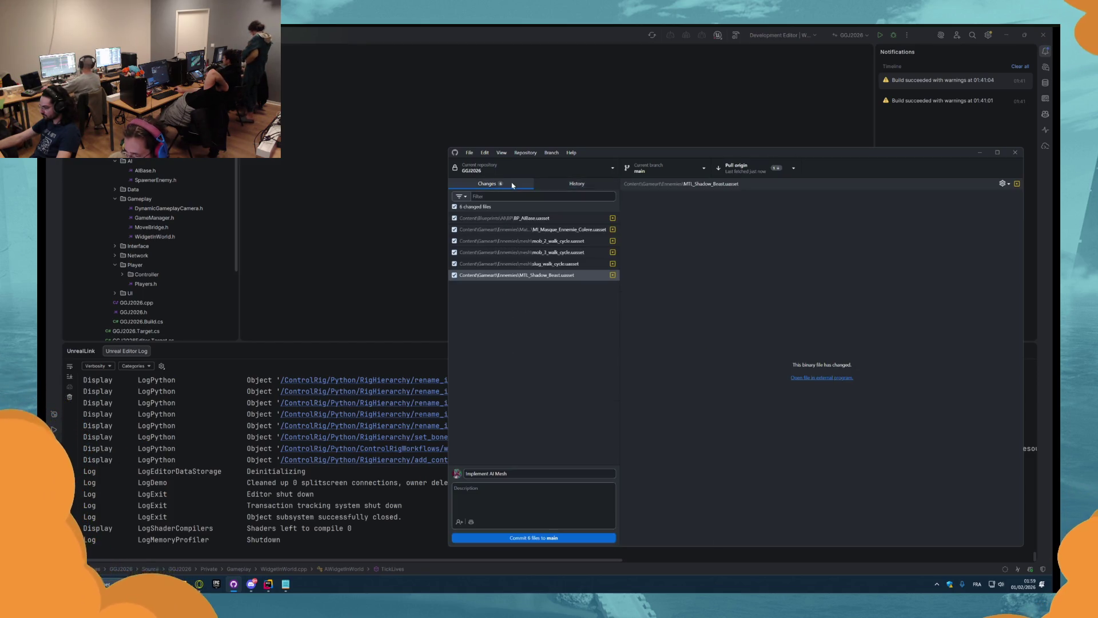
pyautogui.click(741, 175)
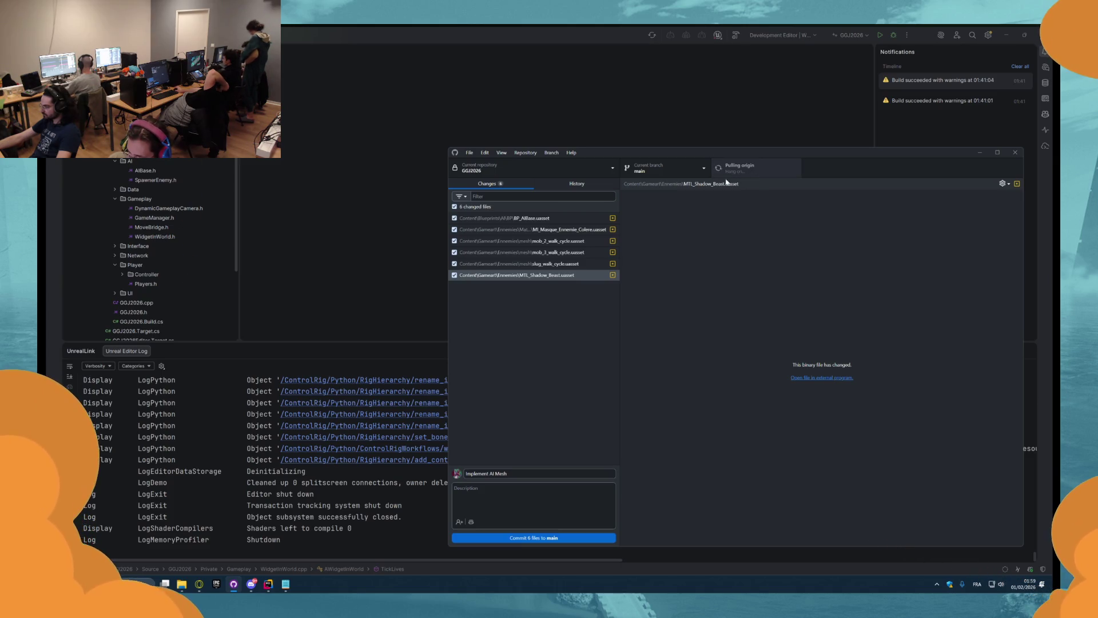
pyautogui.click(577, 183)
pyautogui.click(509, 208)
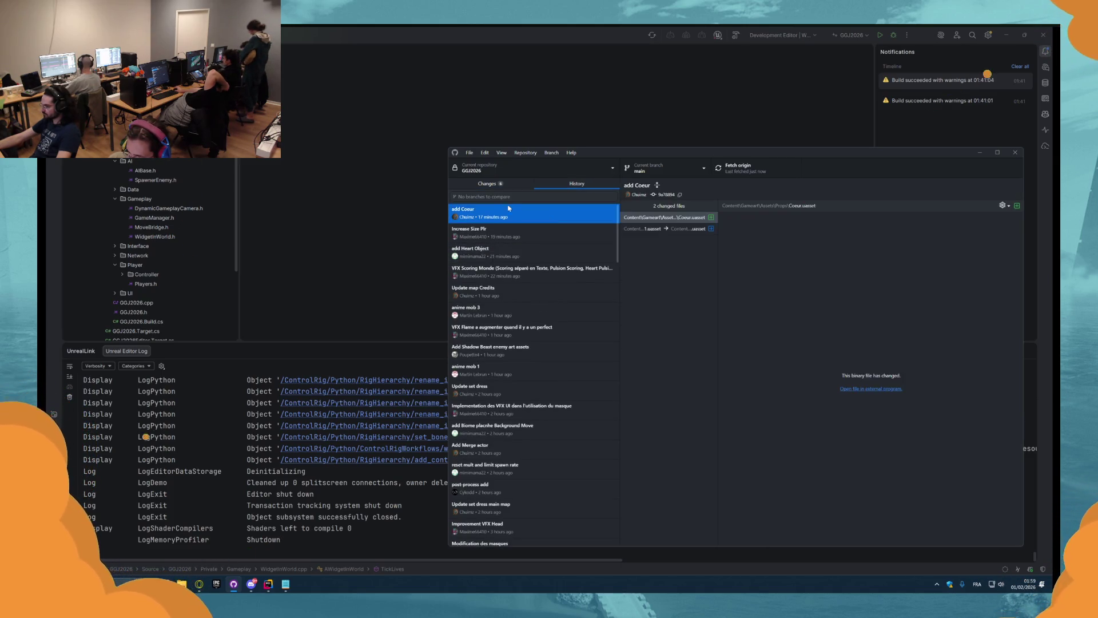
pyautogui.click(485, 183)
# - Commit the 6 files to main, push to origin, and close GitHub Desktop
pyautogui.click(605, 537)
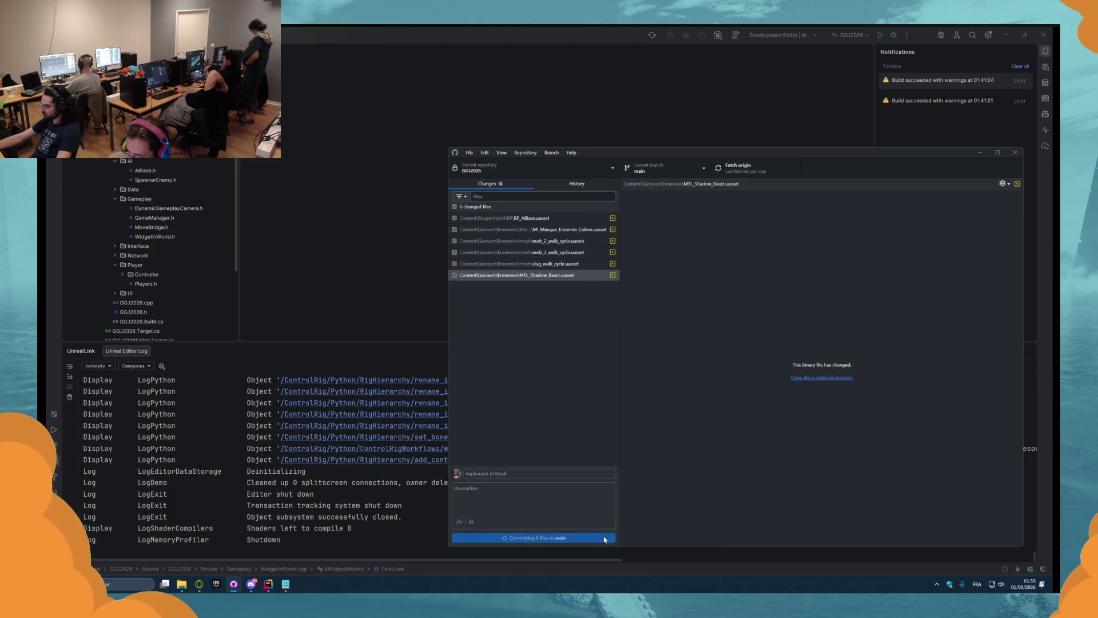
pyautogui.click(741, 168)
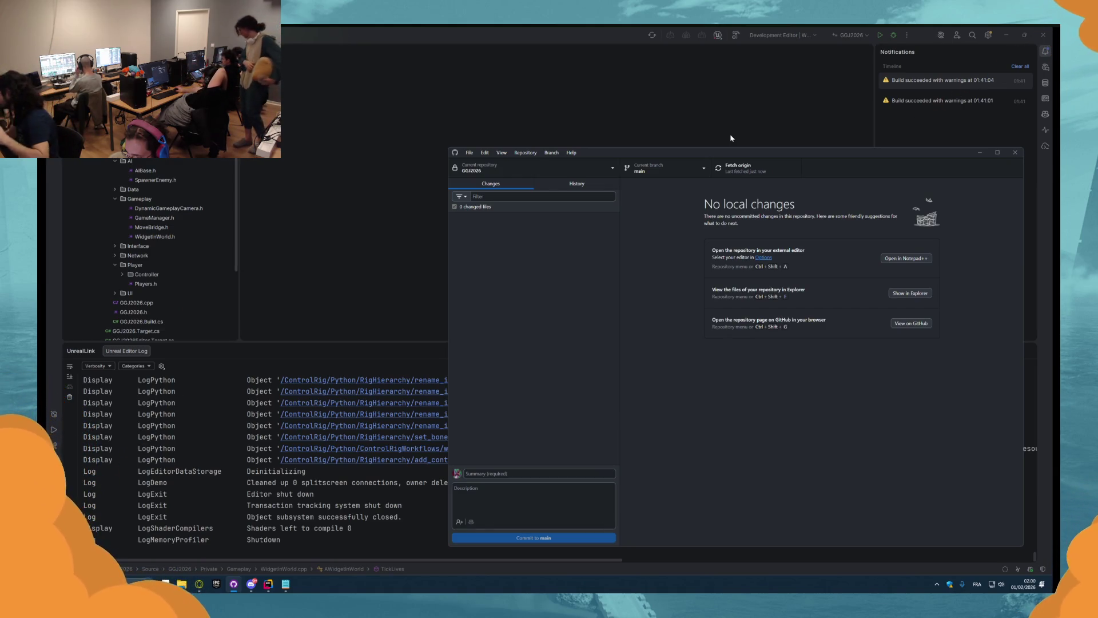
pyautogui.click(875, 43)
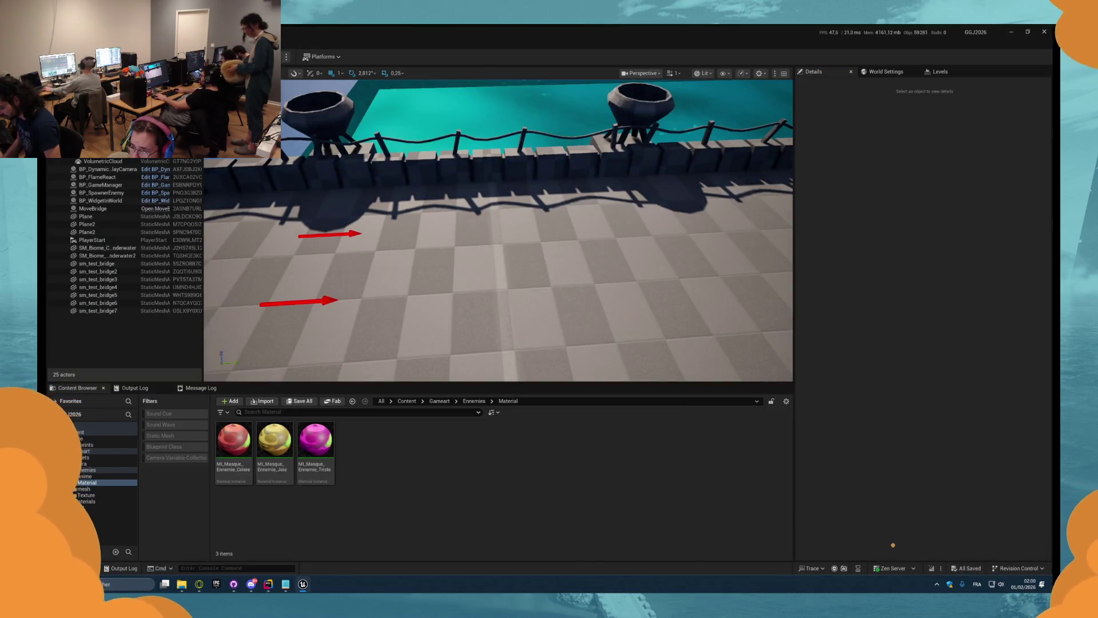
# - Play-test the level with Alt+P, stop it, and look over the enemies' Material folder
pyautogui.hotkey('alt', 'p')
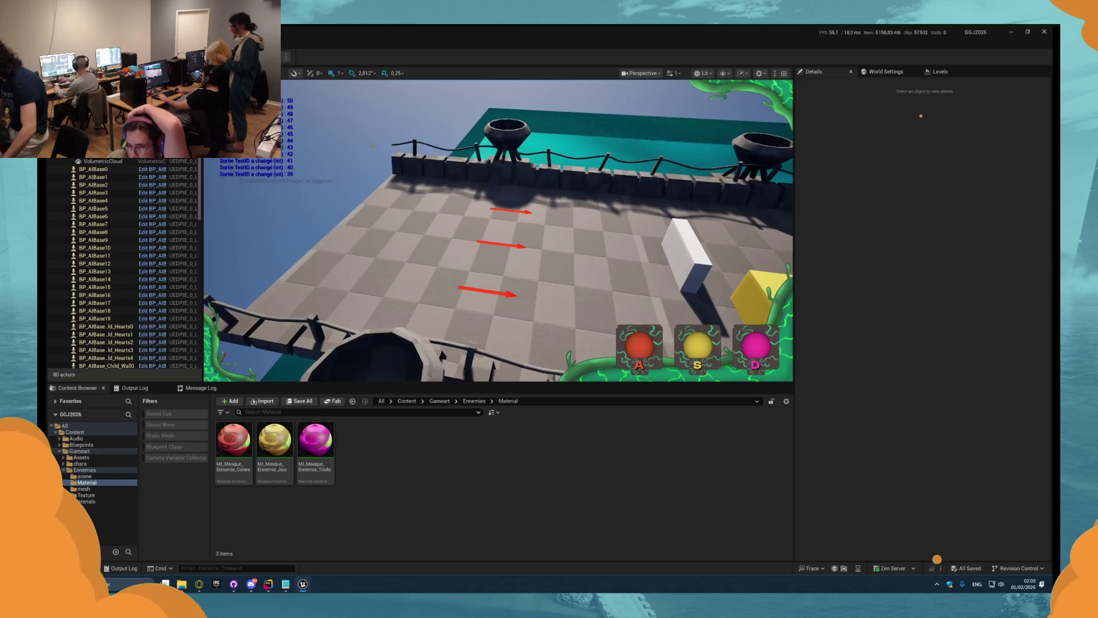
pyautogui.press('Escape')
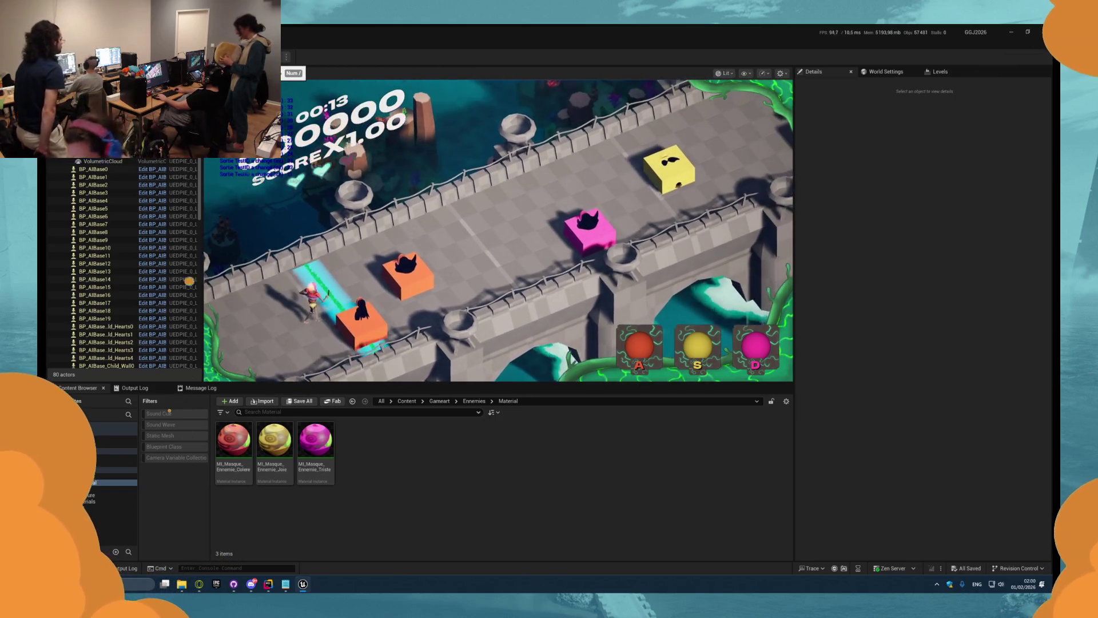
pyautogui.press('Escape')
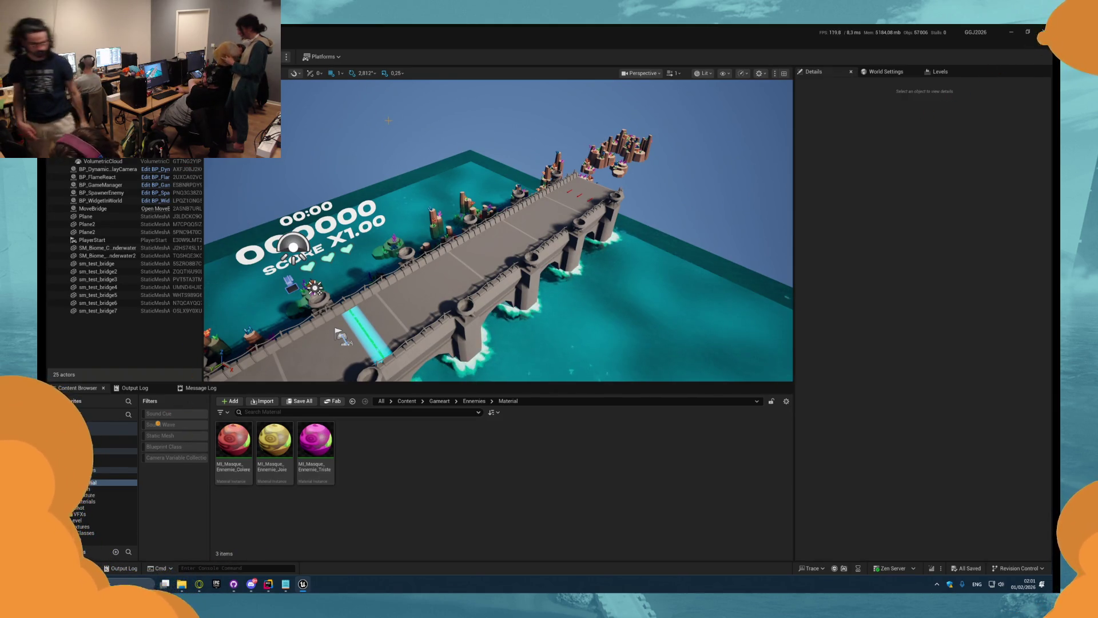
pyautogui.moveTo(233, 434)
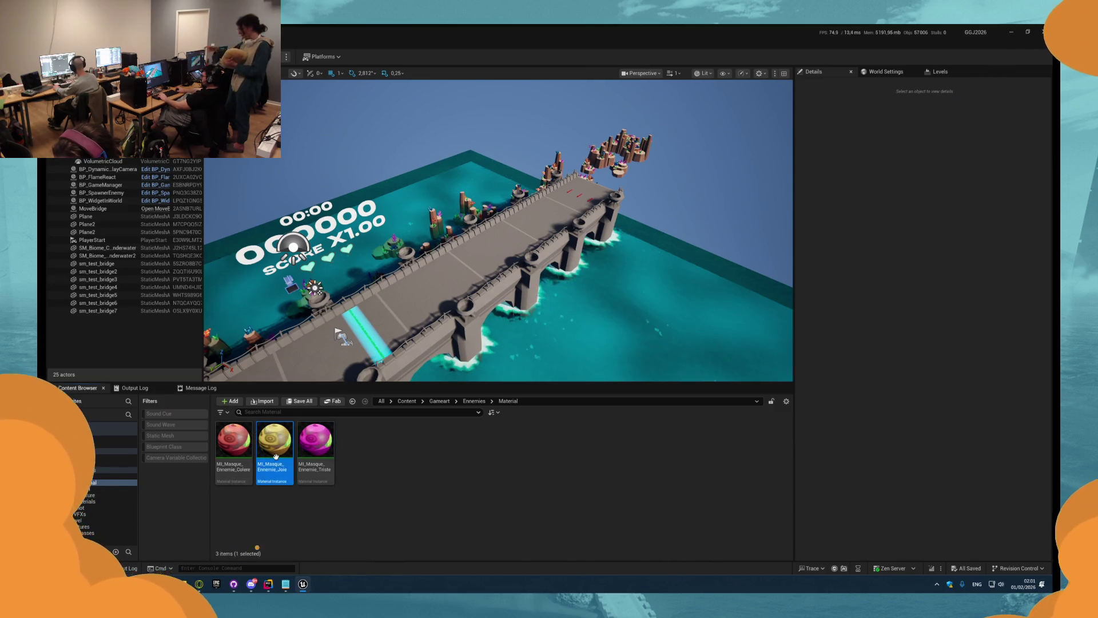
# - Open MI_Masque_Ennemie_Colere, return to the level editor, and bring up an asset's context menu
pyautogui.click(234, 458)
pyautogui.click(109, 476)
pyautogui.click(109, 482)
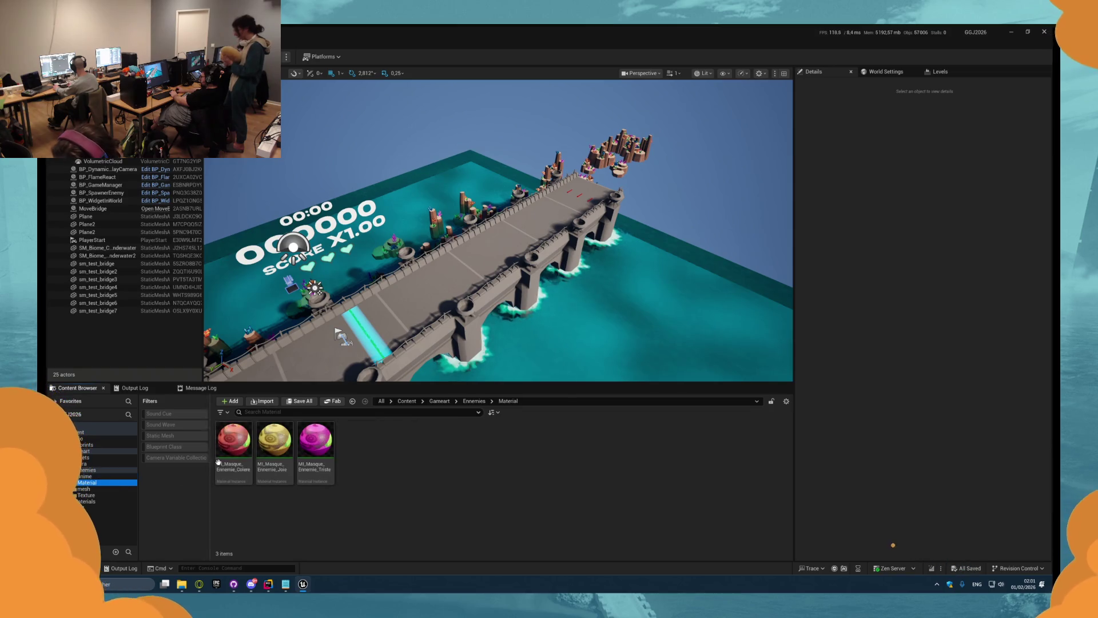
pyautogui.doubleClick(234, 441)
pyautogui.click(281, 50)
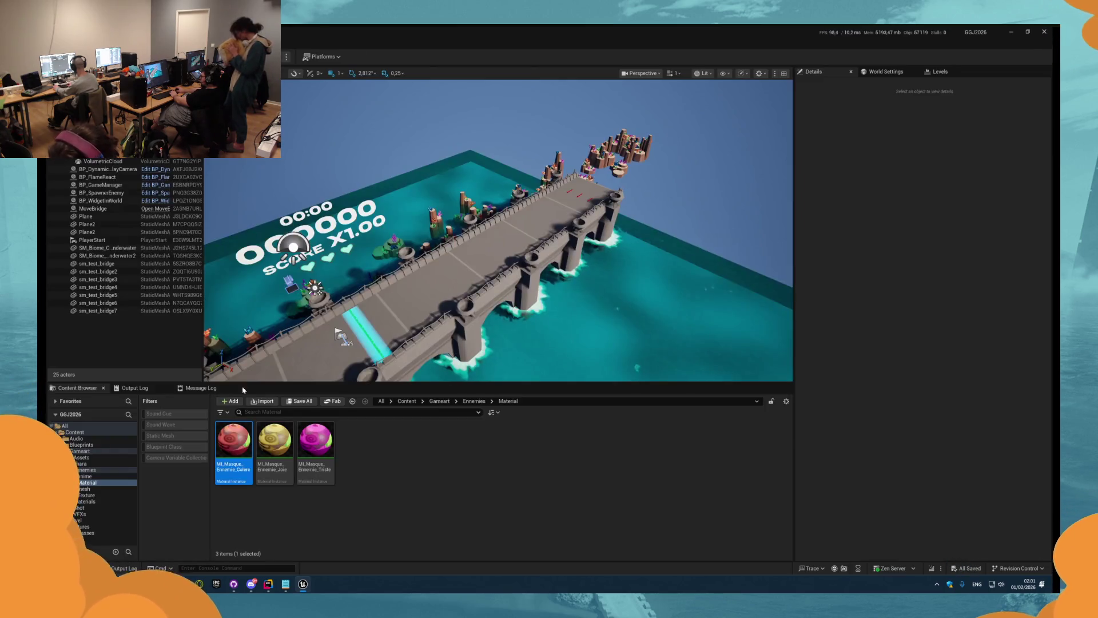
pyautogui.rightClick(233, 441)
# - Browse through the Roche, Props, Gameart and Blueprints folders in the Content Browser
pyautogui.click(284, 201)
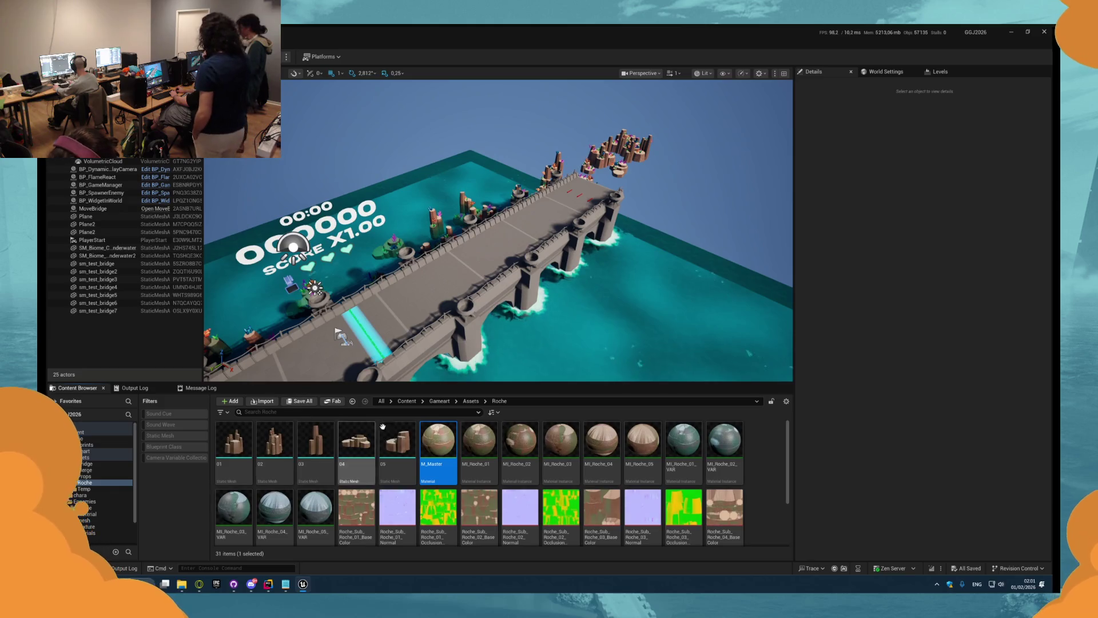
pyautogui.click(84, 475)
pyautogui.click(80, 450)
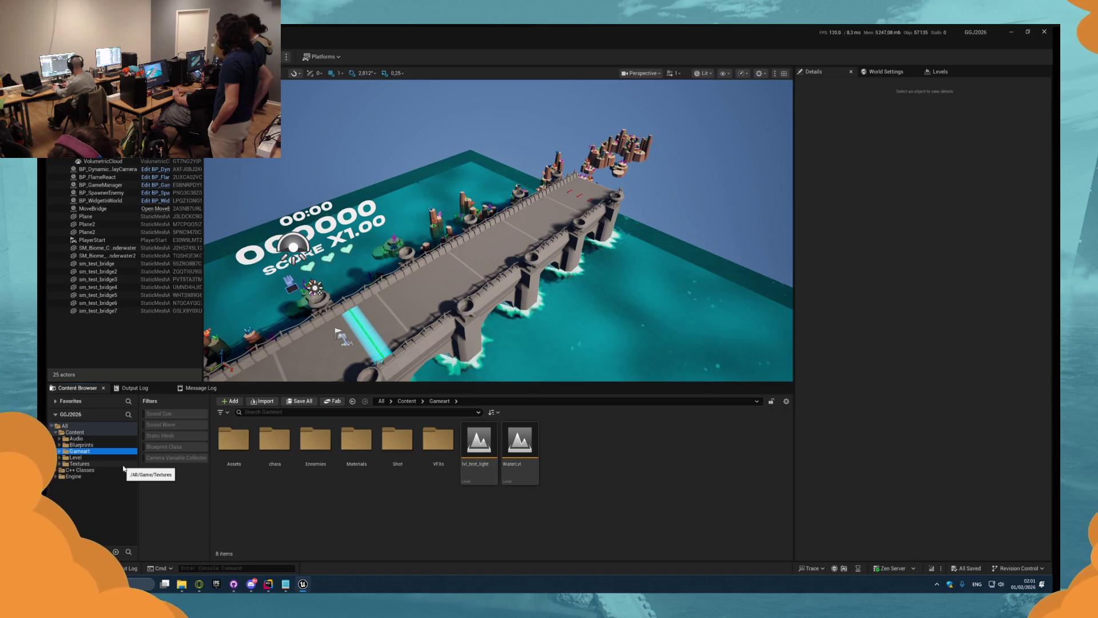
pyautogui.click(103, 444)
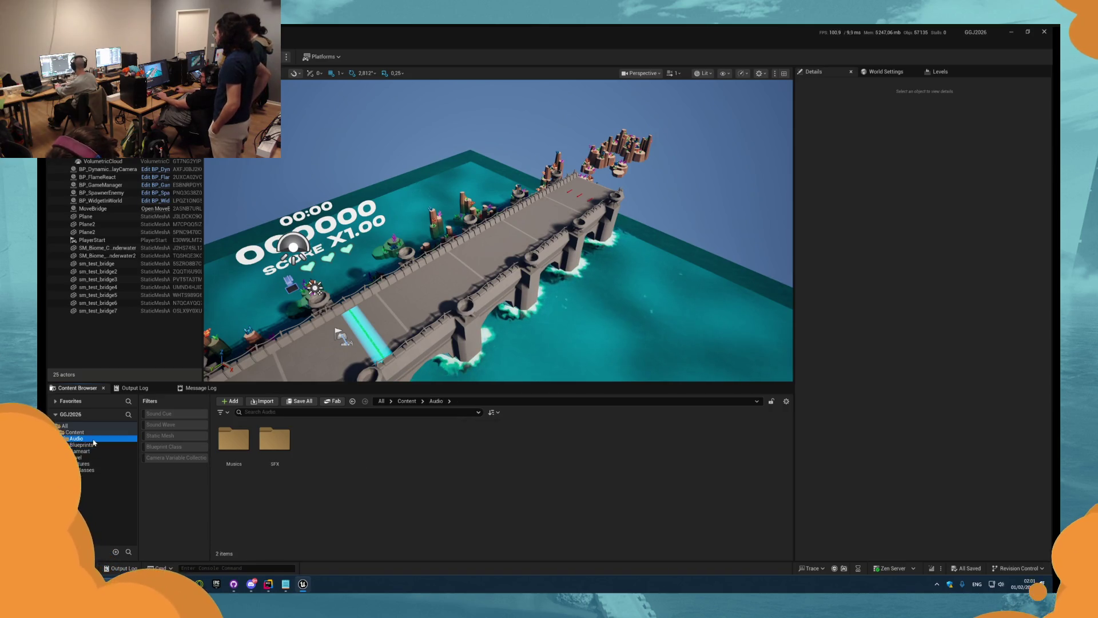
# - Run a short play-test, then open the Gameplay Blueprints folder and its new-asset menu
pyautogui.hotkey('alt', 'p')
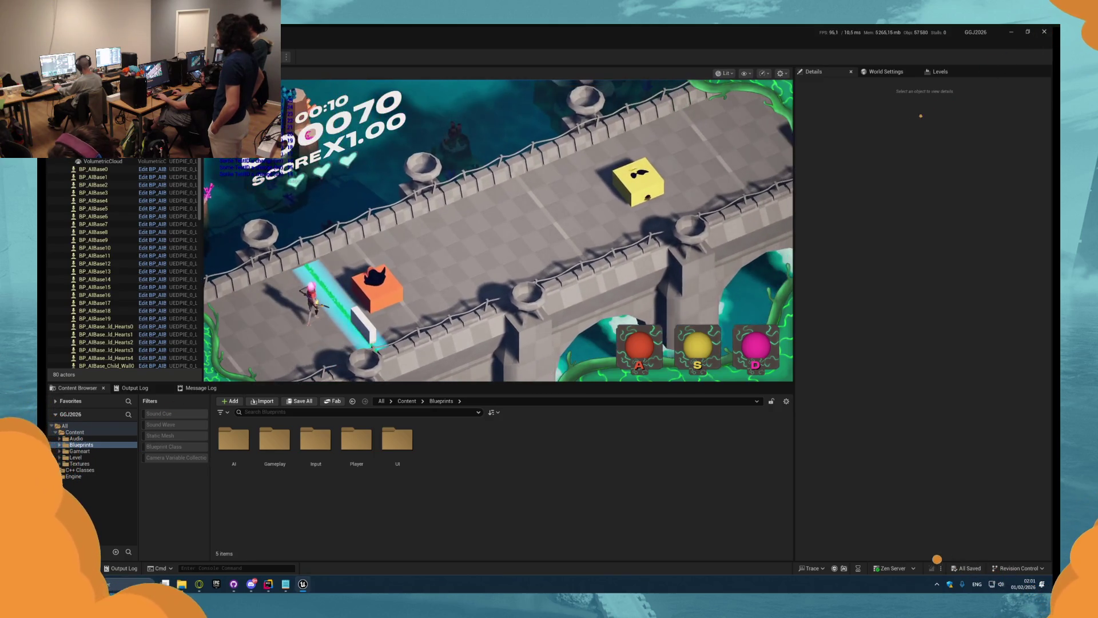
pyautogui.press('Escape')
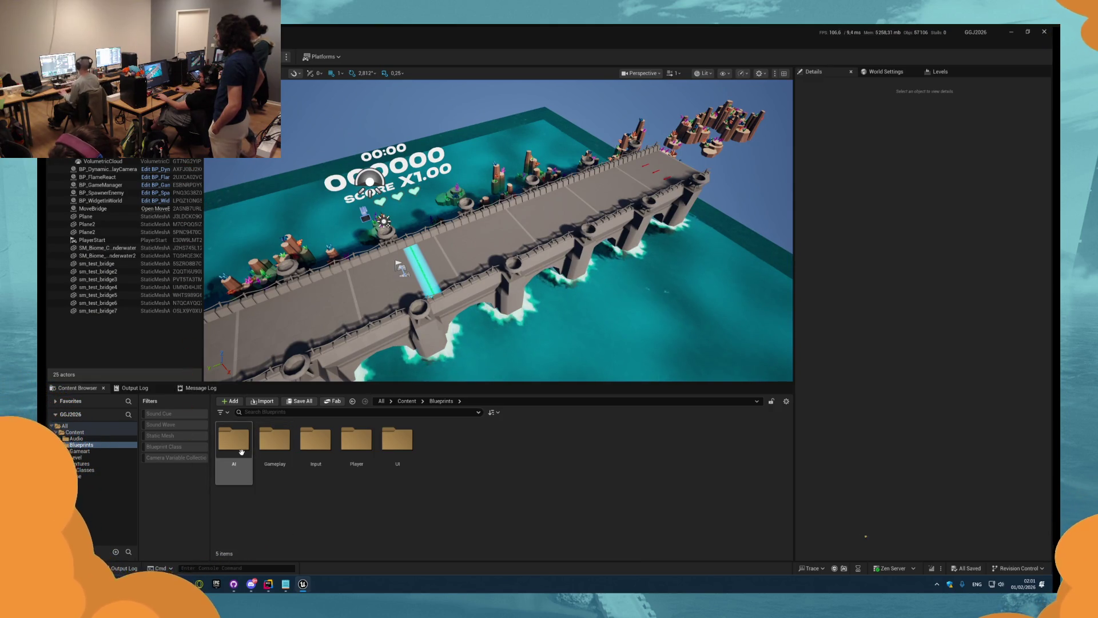
pyautogui.doubleClick(274, 438)
pyautogui.rightClick(399, 455)
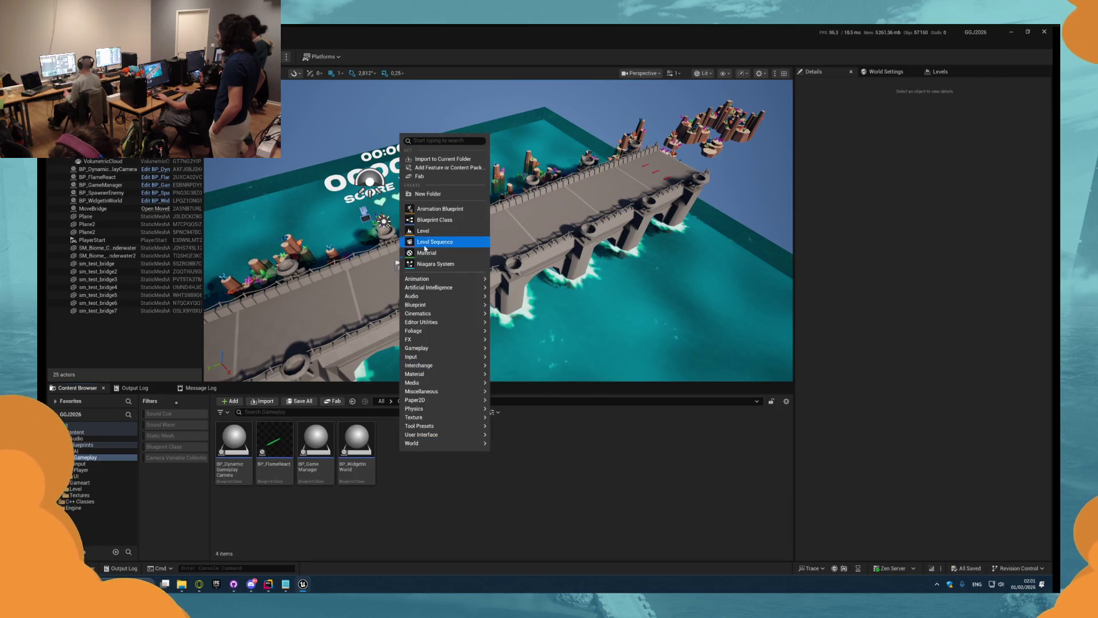
# - Create an Actor Blueprint named BP_SpawnWorldTimeBeat in Gameplay and open it for editing
pyautogui.click(431, 225)
pyautogui.click(463, 249)
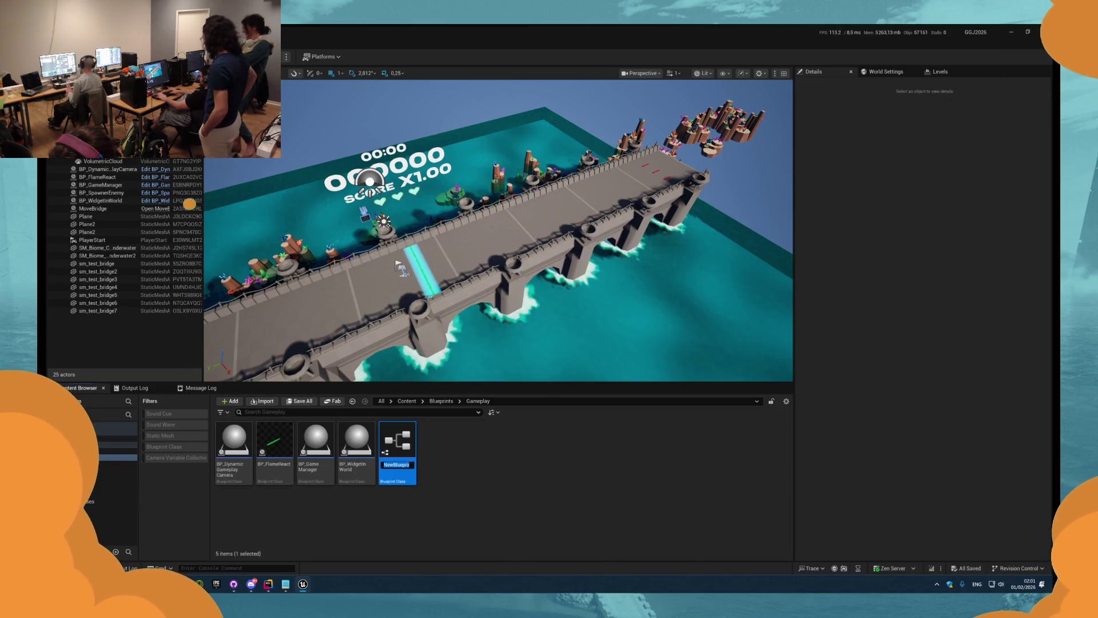
pyautogui.write('BP_')
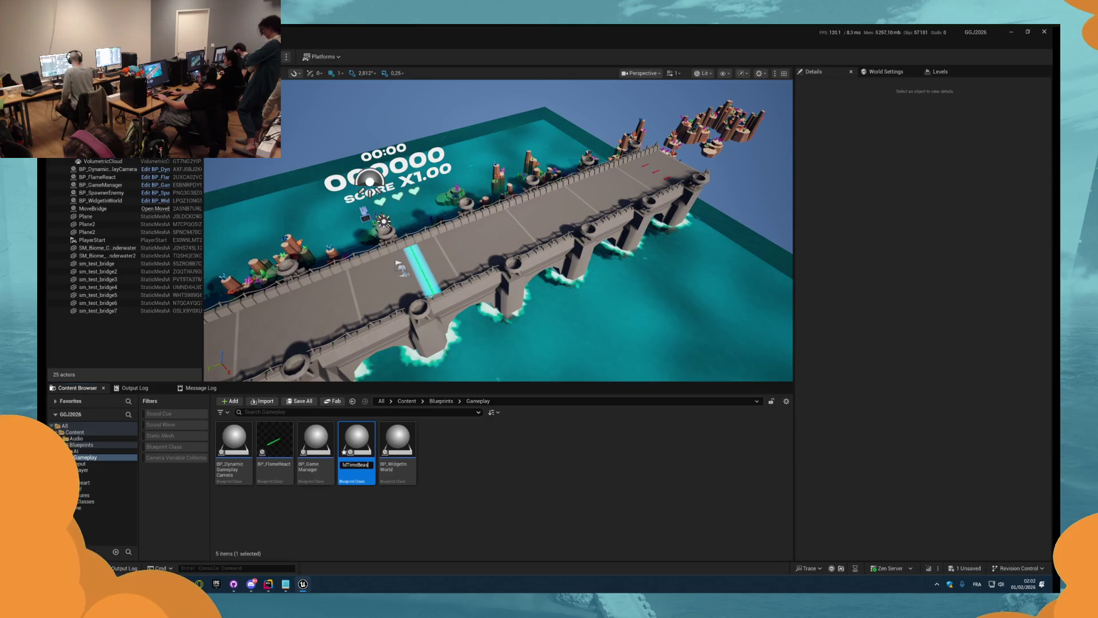
pyautogui.press('Return')
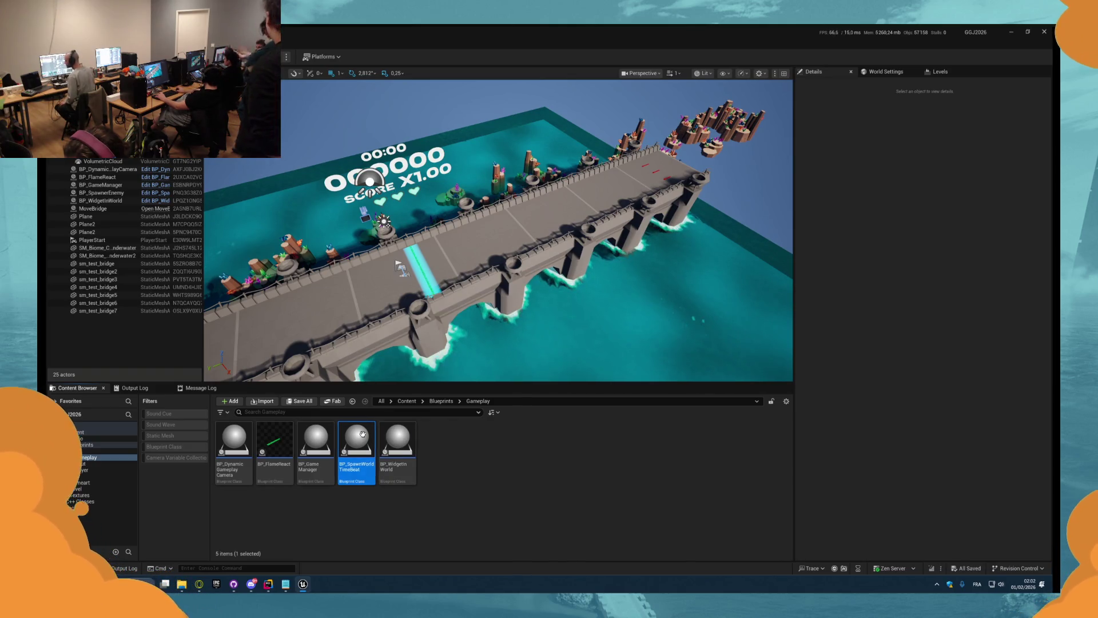
pyautogui.doubleClick(356, 440)
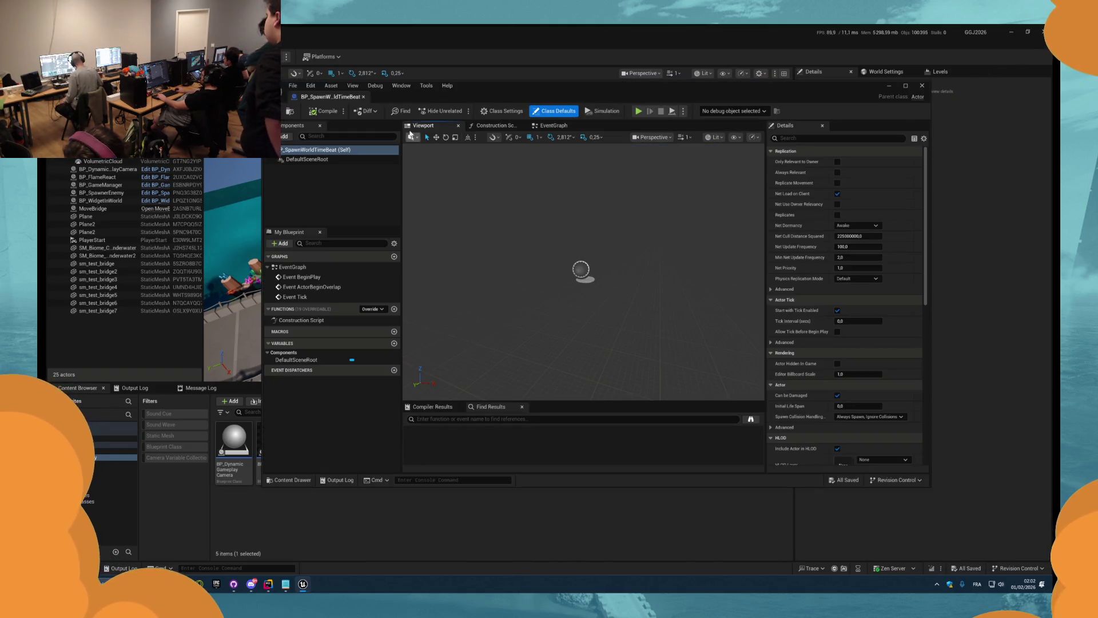
# - Drop a BP_SpawnWorldTimeBeat actor into the level, reset its location to 0,0,0, and save
pyautogui.doubleClick(345, 103)
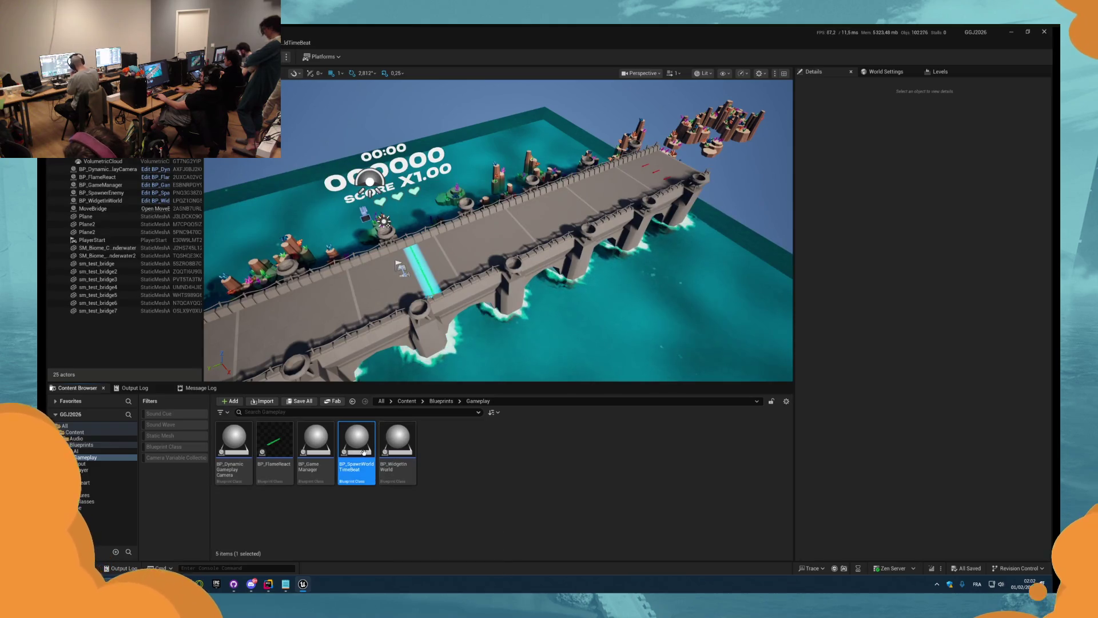
pyautogui.moveTo(355, 443)
pyautogui.mouseDown()
pyautogui.moveTo(423, 321)
pyautogui.moveTo(409, 274)
pyautogui.mouseUp()
pyautogui.press('f')
pyautogui.click(1041, 209)
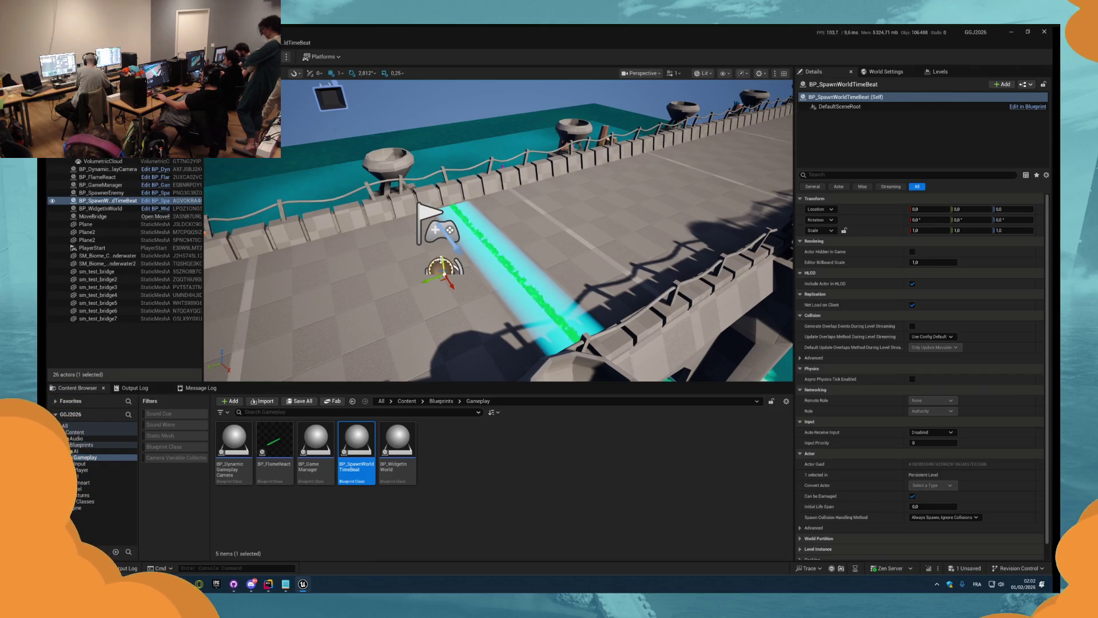
pyautogui.press('End')
pyautogui.press('f')
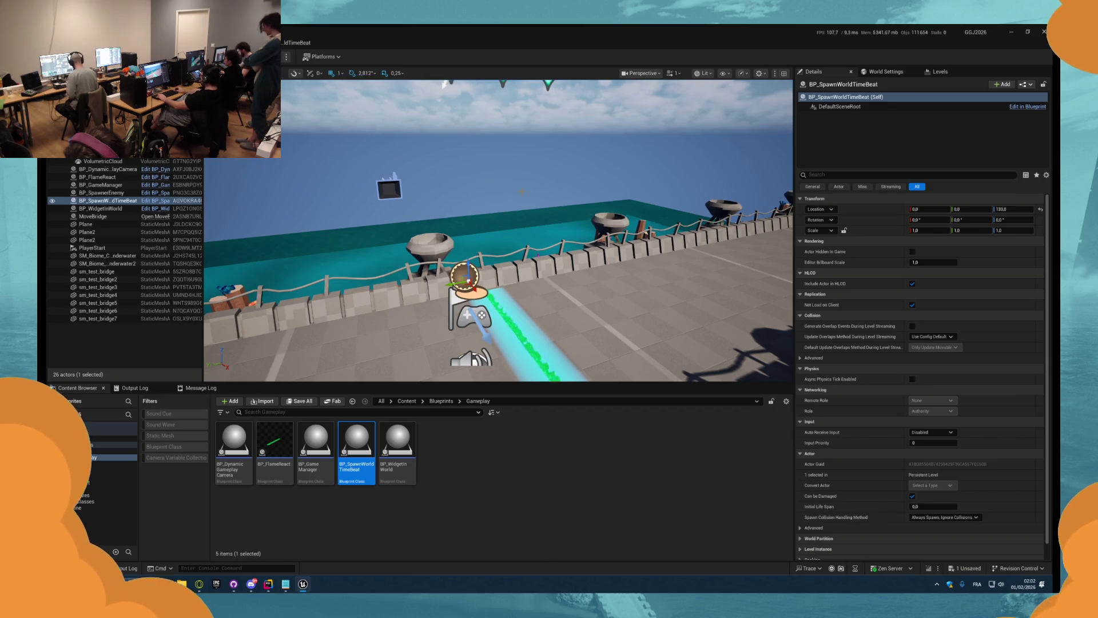
pyautogui.click(1040, 210)
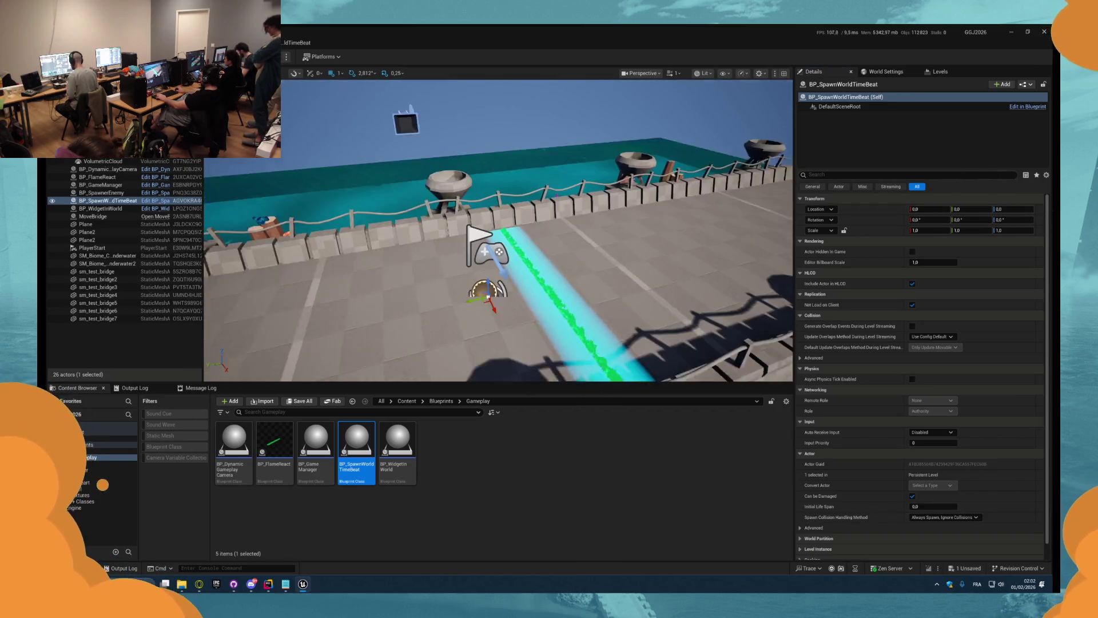
pyautogui.moveTo(440, 283)
pyautogui.mouseDown()
pyautogui.moveTo(518, 264)
pyautogui.moveTo(484, 278)
pyautogui.mouseUp()
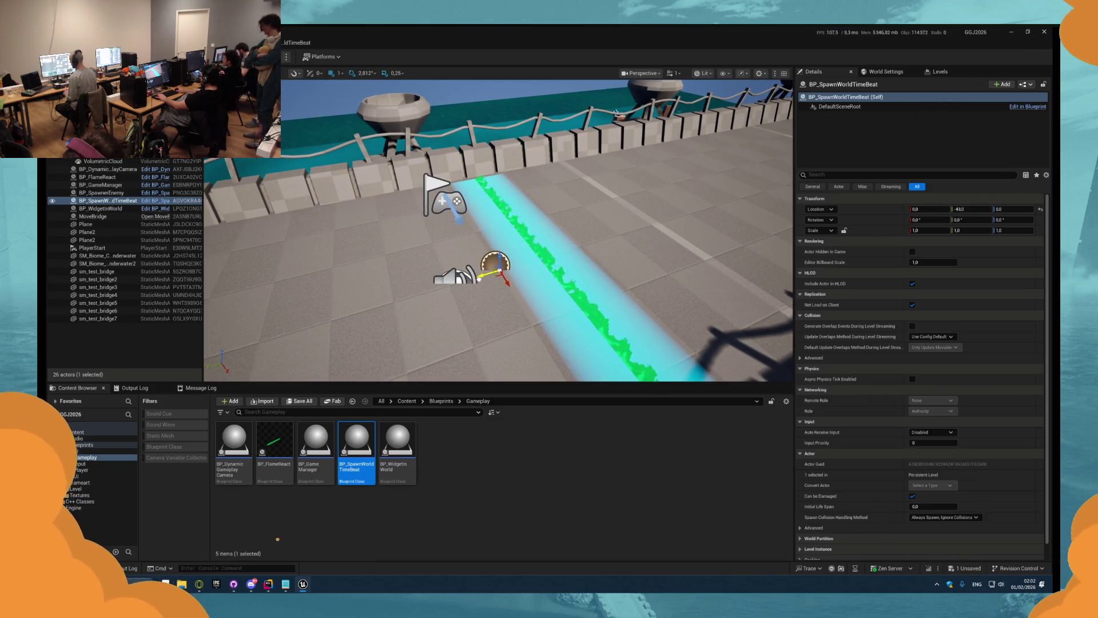
pyautogui.click(1041, 209)
pyautogui.hotkey('ctrl', 's')
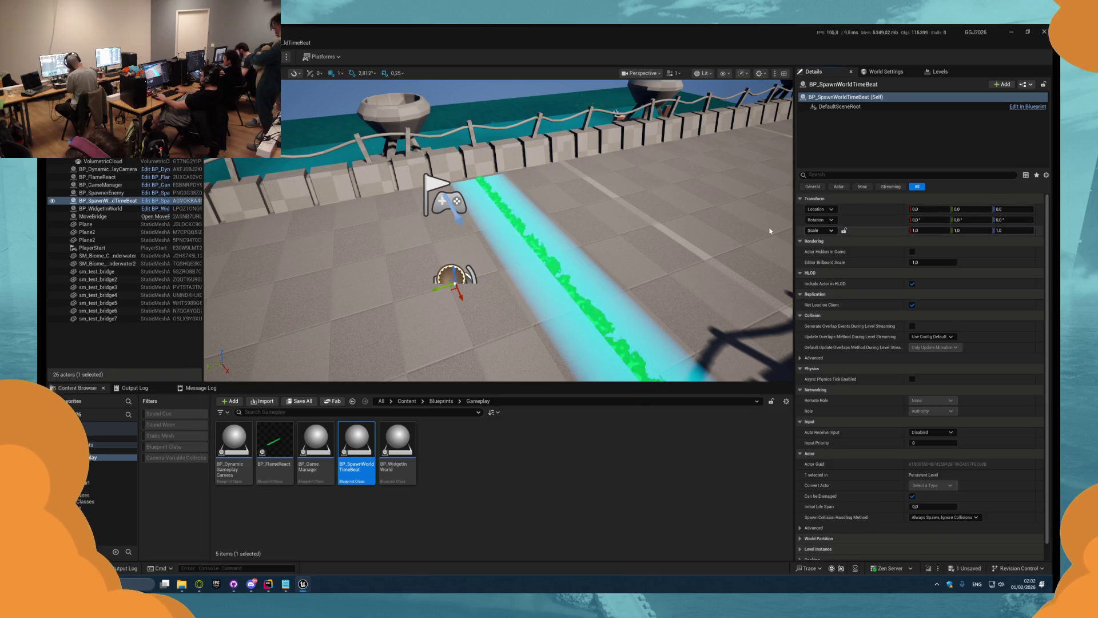
pyautogui.click(302, 41)
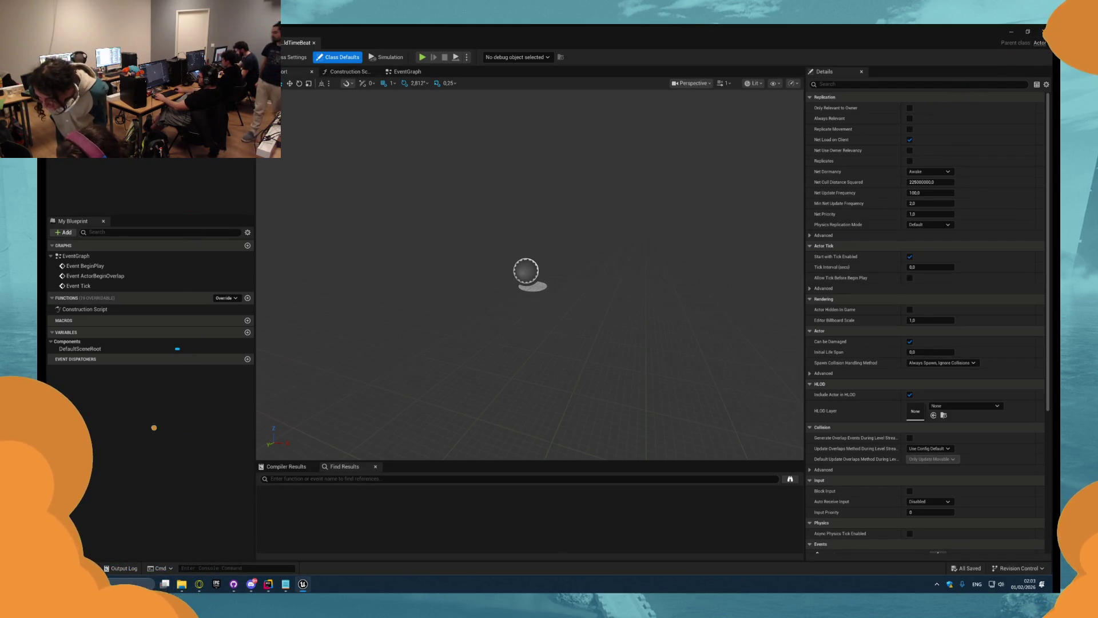
# - Add a Delay node to the event graph, wired from BeginPlay
pyautogui.click(407, 72)
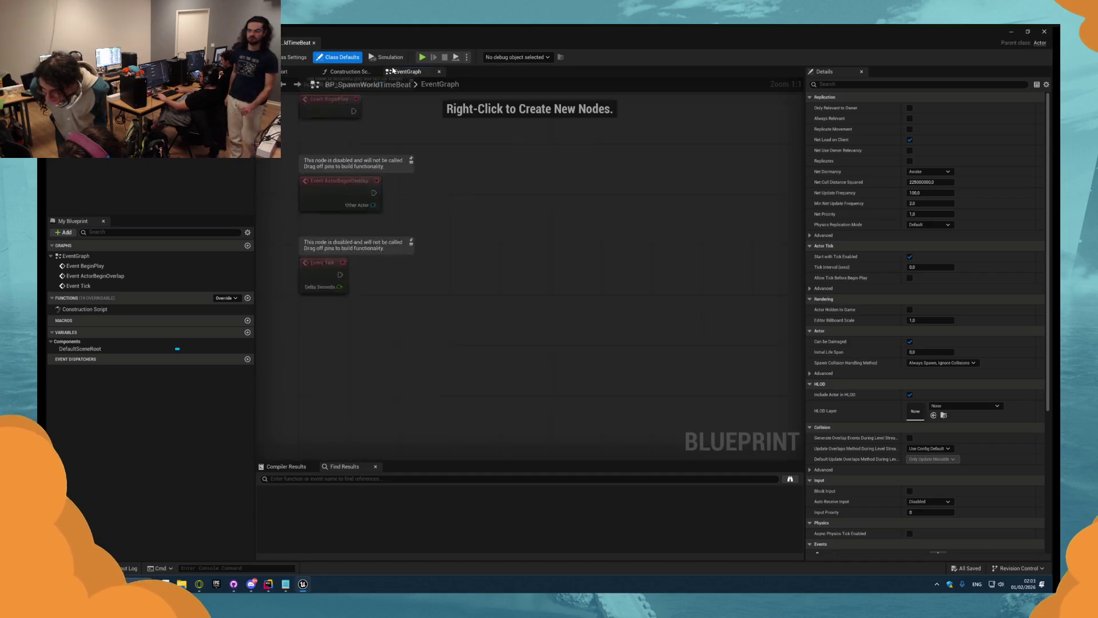
pyautogui.press('Delete')
pyautogui.moveTo(538, 257); pyautogui.dragTo(508, 273)
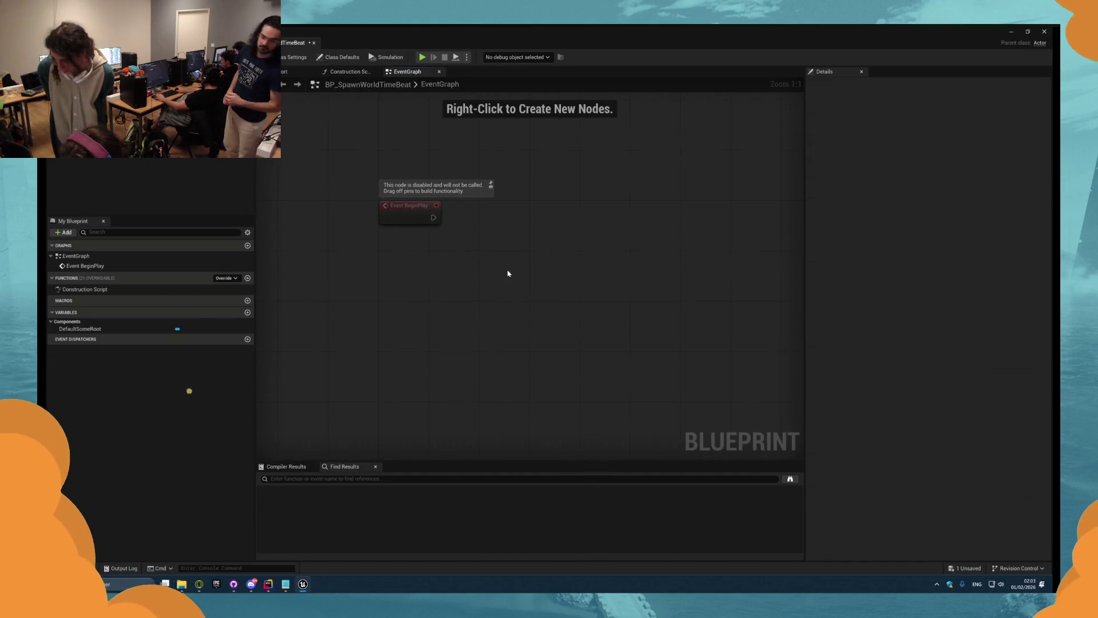
pyautogui.hotkey('ctrl', 'z')
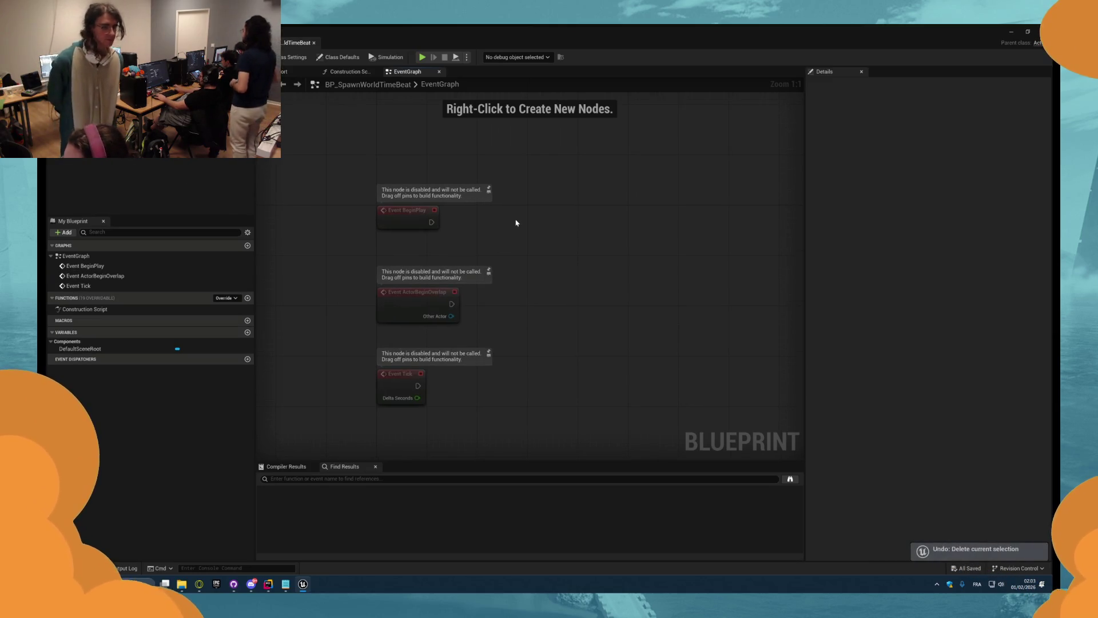
pyautogui.rightClick(516, 223)
pyautogui.write('delay')
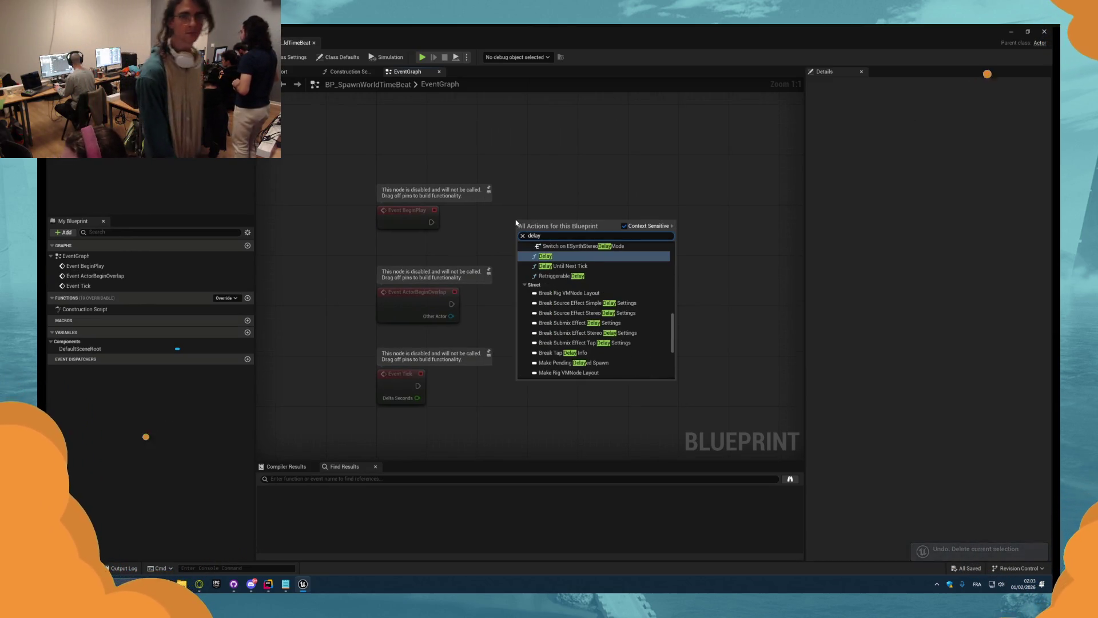
pyautogui.press('Return')
pyautogui.moveTo(522, 235)
pyautogui.mouseDown()
pyautogui.moveTo(405, 216)
pyautogui.moveTo(514, 216)
pyautogui.moveTo(494, 210)
pyautogui.mouseUp()
pyautogui.moveTo(411, 189); pyautogui.dragTo(402, 190)
# - After the Delay, get the BP Game Manager actor and store it in a GameManager variable
pyautogui.rightClick(511, 213)
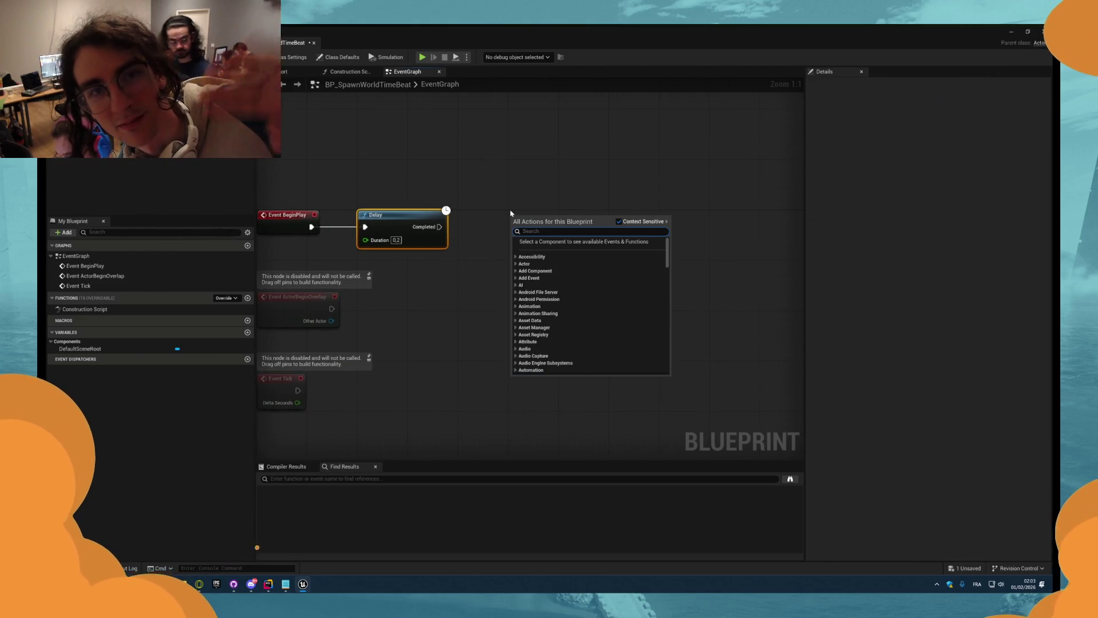
pyautogui.write('get actor')
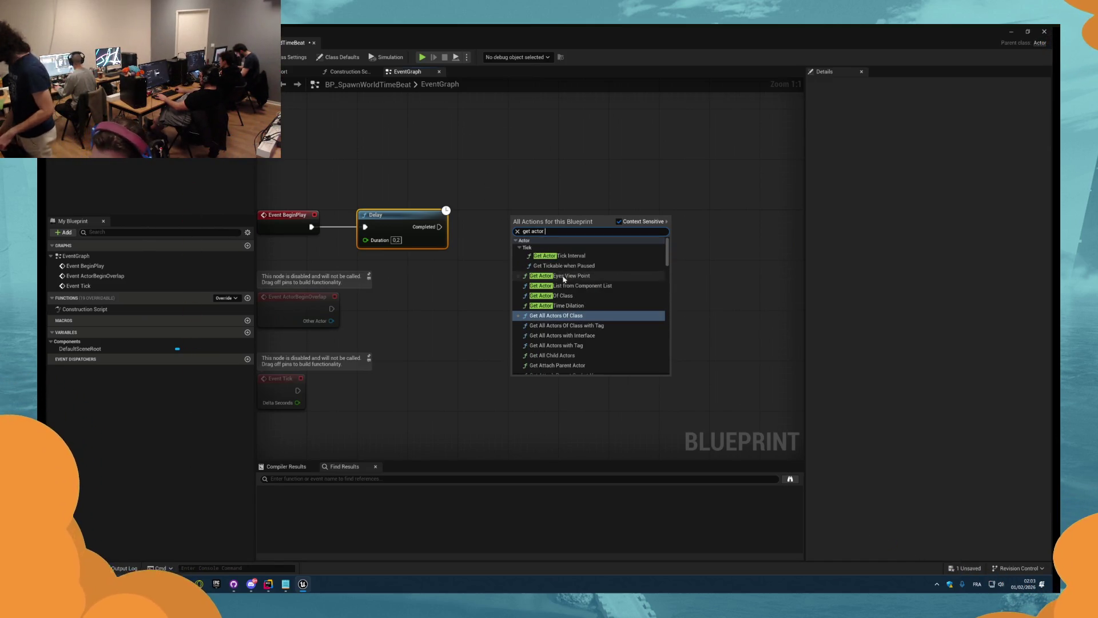
pyautogui.click(552, 295)
pyautogui.moveTo(516, 226); pyautogui.dragTo(440, 226)
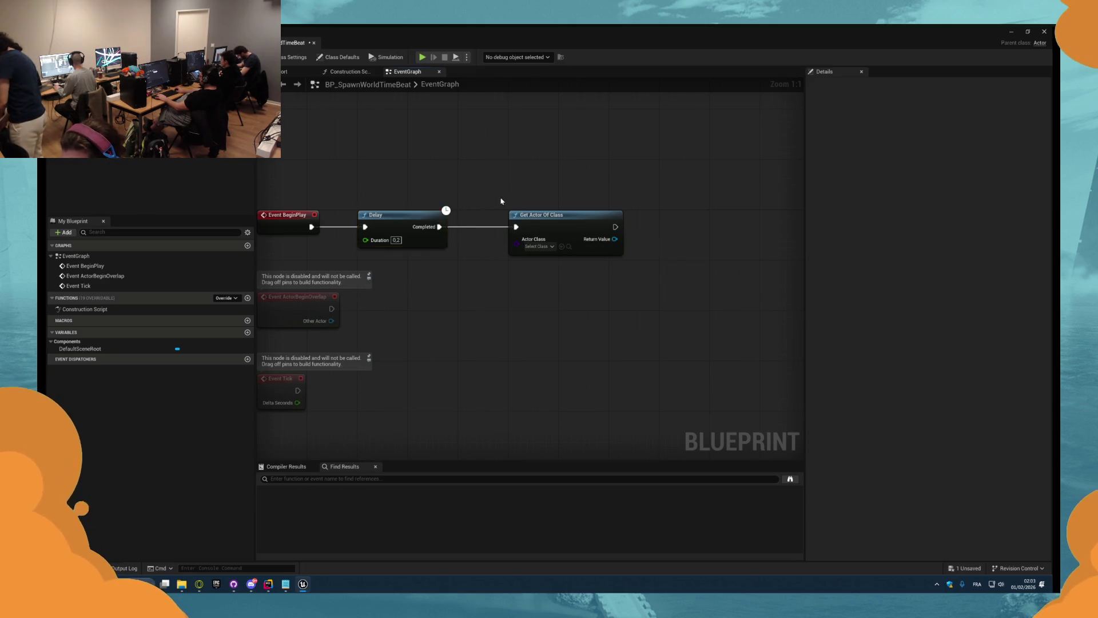
pyautogui.click(496, 246)
pyautogui.write('ga')
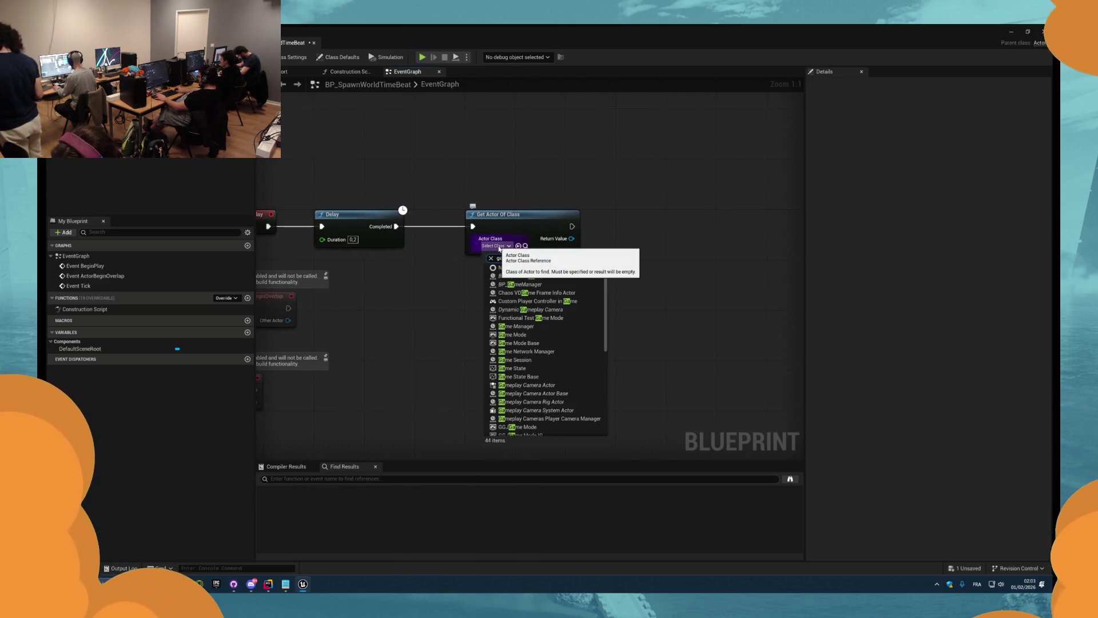
pyautogui.write('mem')
pyautogui.click(517, 276)
pyautogui.rightClick(534, 234)
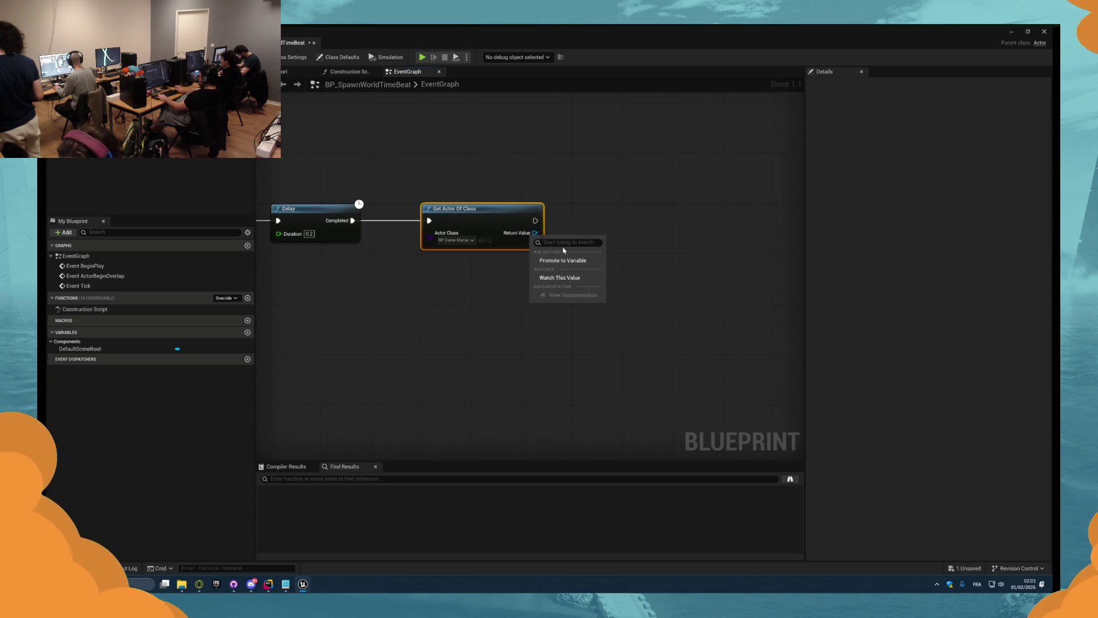
pyautogui.click(569, 260)
pyautogui.write('meManager')
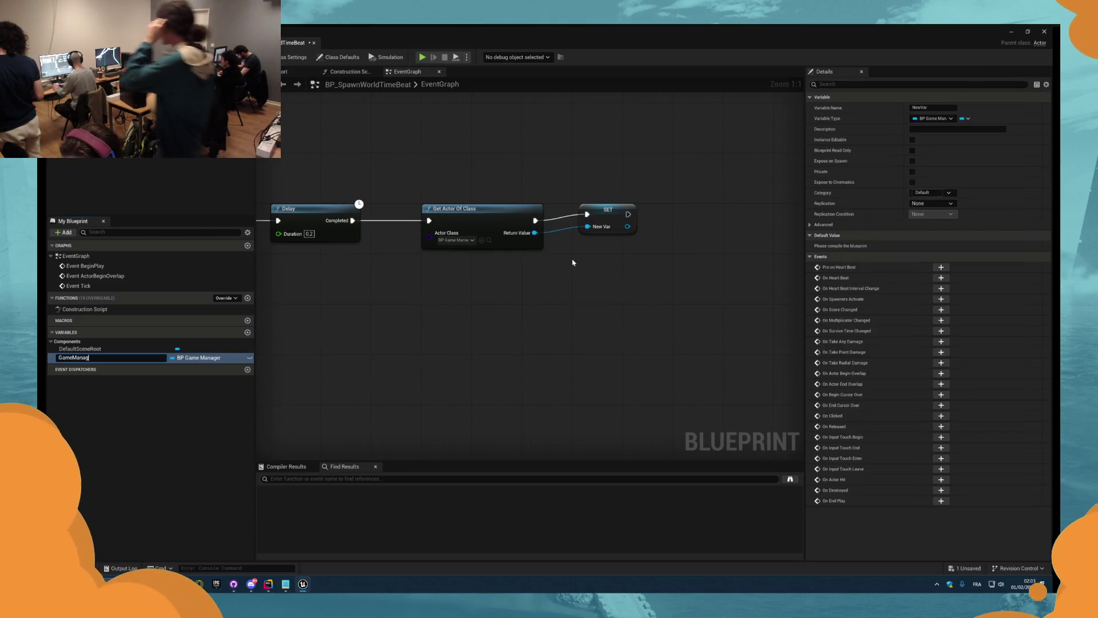
pyautogui.press('Return')
# - Chain a validated get of Player One Ref from GameManager and promote it to a variable
pyautogui.click(629, 228)
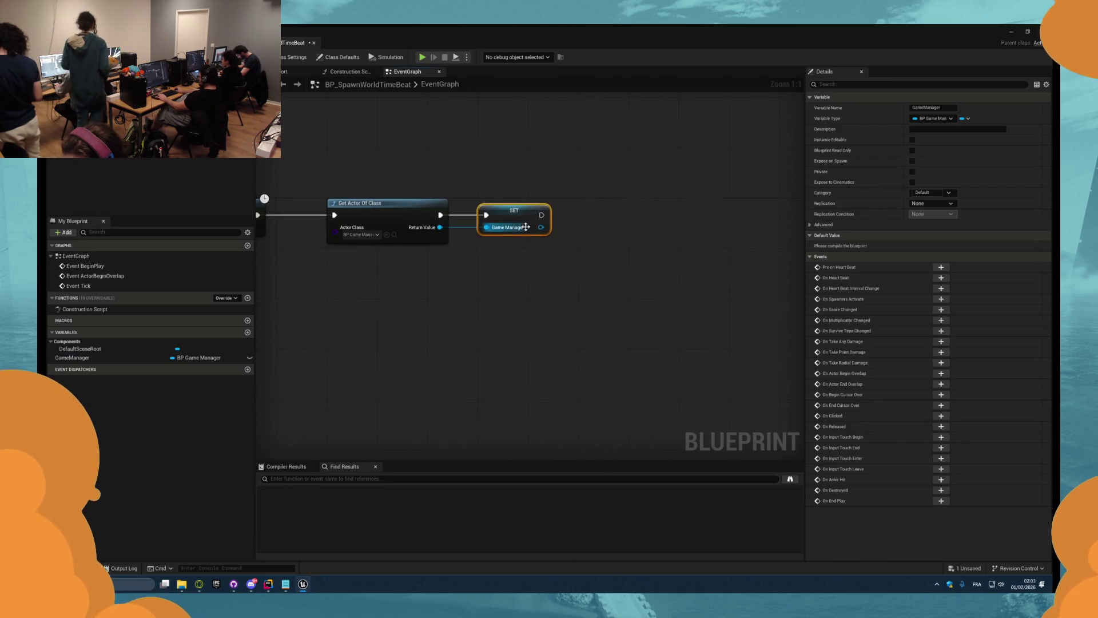
pyautogui.moveTo(541, 227); pyautogui.dragTo(584, 230)
pyautogui.write('get player')
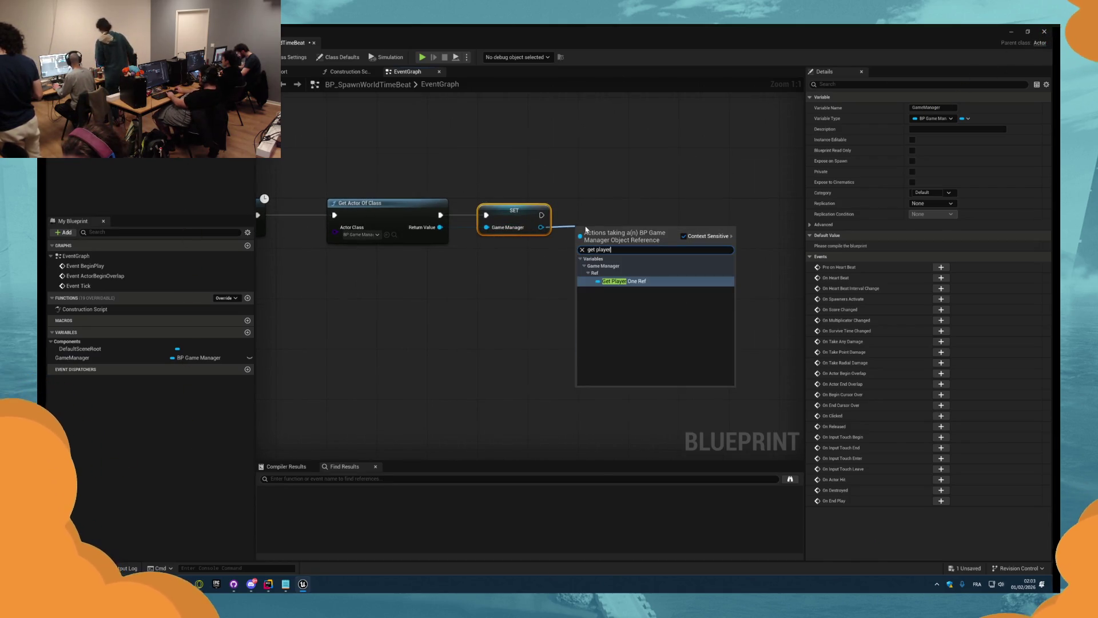
pyautogui.press('Return')
pyautogui.rightClick(601, 228)
pyautogui.click(629, 356)
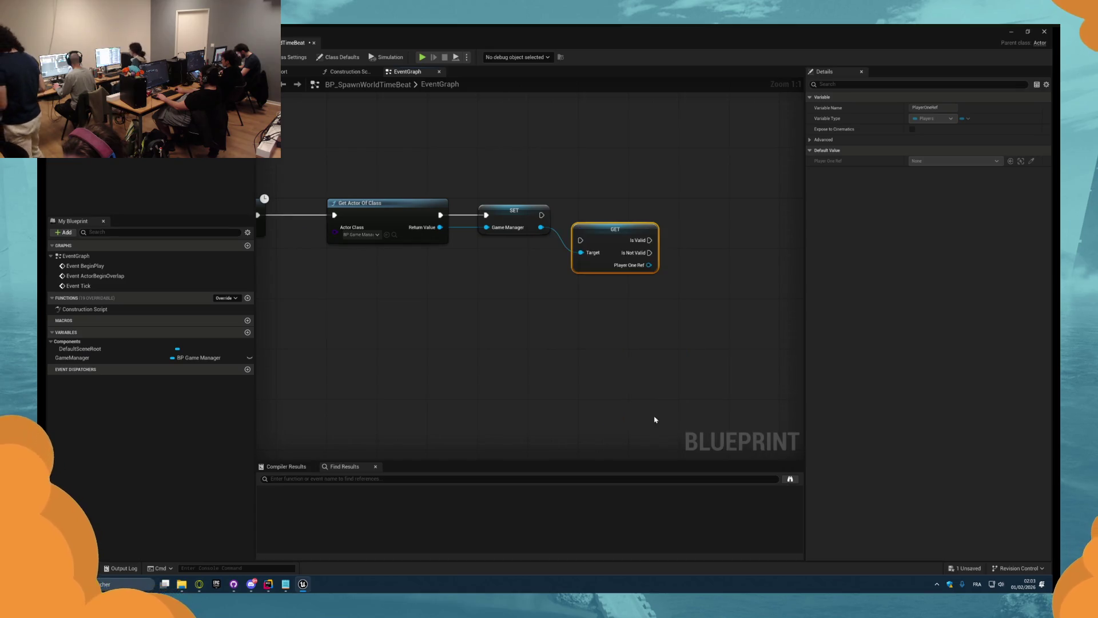
pyautogui.moveTo(602, 230); pyautogui.dragTo(609, 208)
pyautogui.moveTo(541, 215)
pyautogui.mouseDown()
pyautogui.moveTo(587, 216)
pyautogui.moveTo(489, 202)
pyautogui.mouseUp()
pyautogui.rightClick(536, 229)
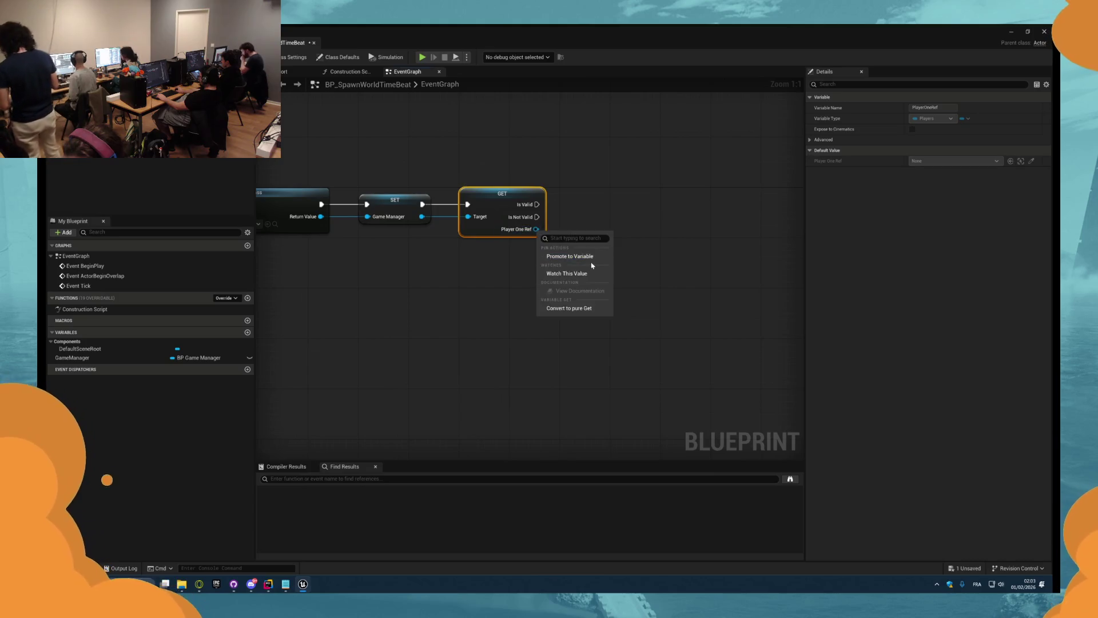
pyautogui.click(578, 261)
pyautogui.moveTo(640, 198); pyautogui.dragTo(583, 204)
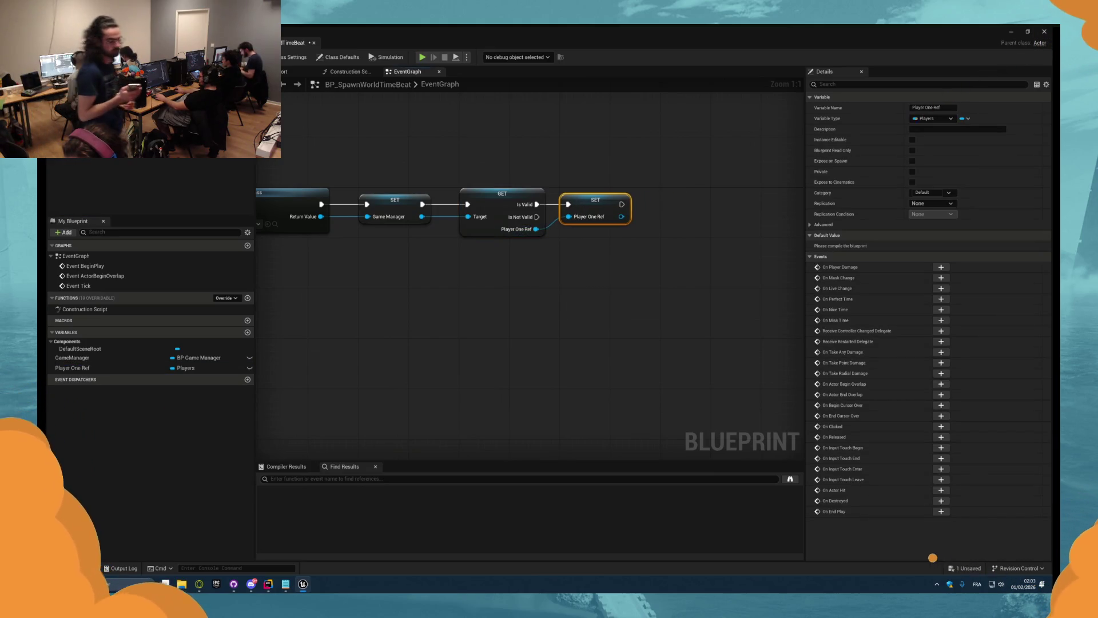
pyautogui.moveTo(654, 201)
pyautogui.mouseDown()
pyautogui.moveTo(547, 204)
pyautogui.moveTo(556, 221)
pyautogui.mouseUp()
# - Search the Player One Ref actions for 'bind on m', then cancel without adding a node
pyautogui.write('bin')
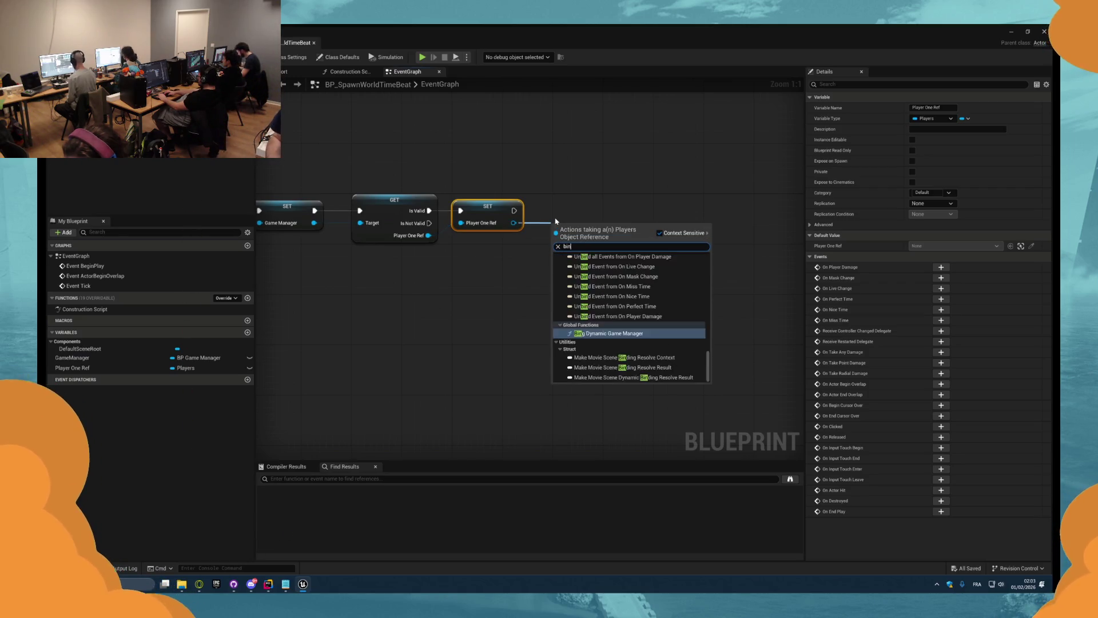
pyautogui.write('d on m')
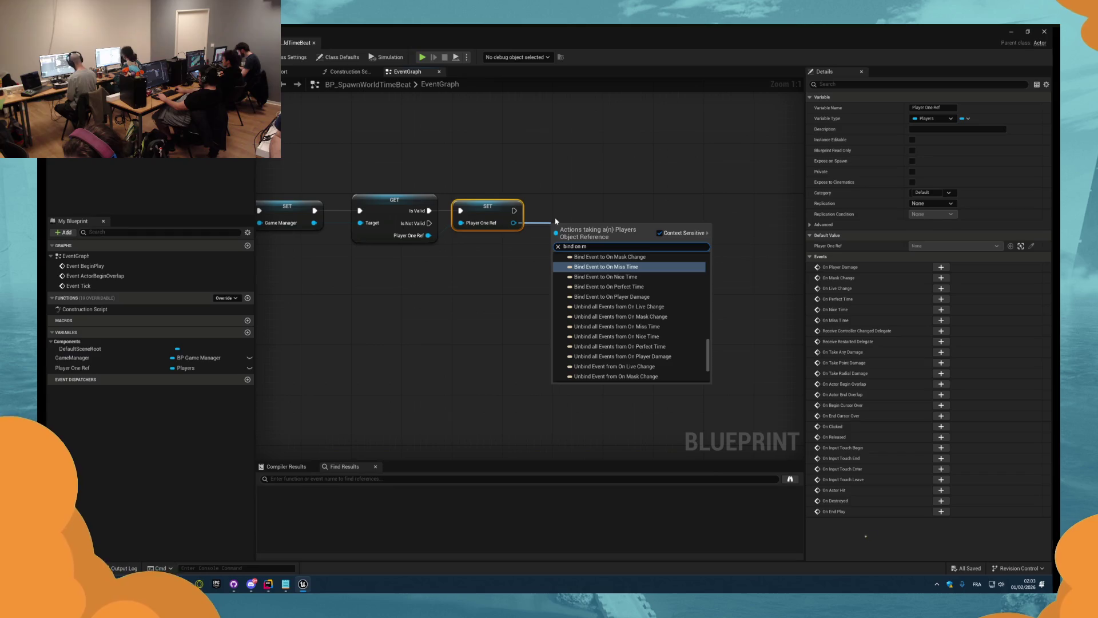
pyautogui.scroll(1, 664, 314)
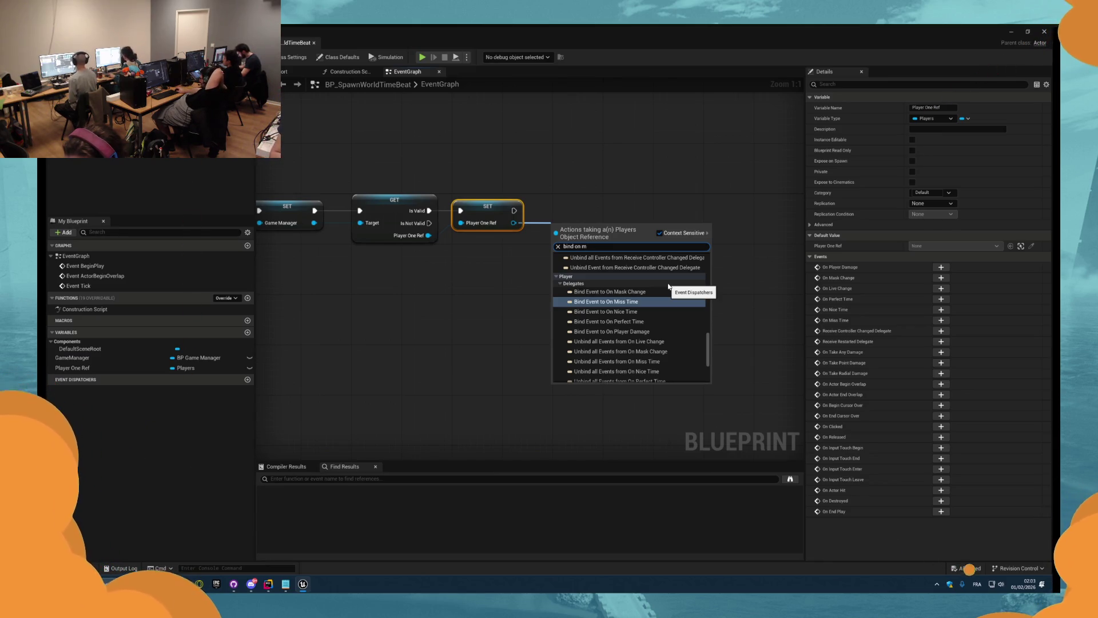
pyautogui.scroll(-2, 650, 312)
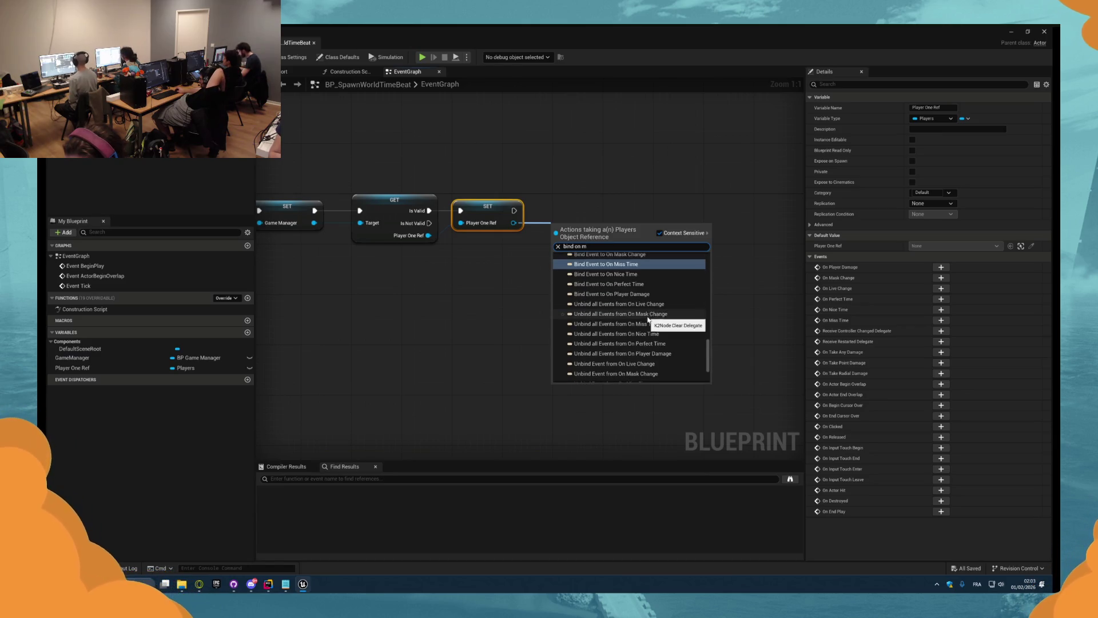
pyautogui.scroll(-3, 652, 317)
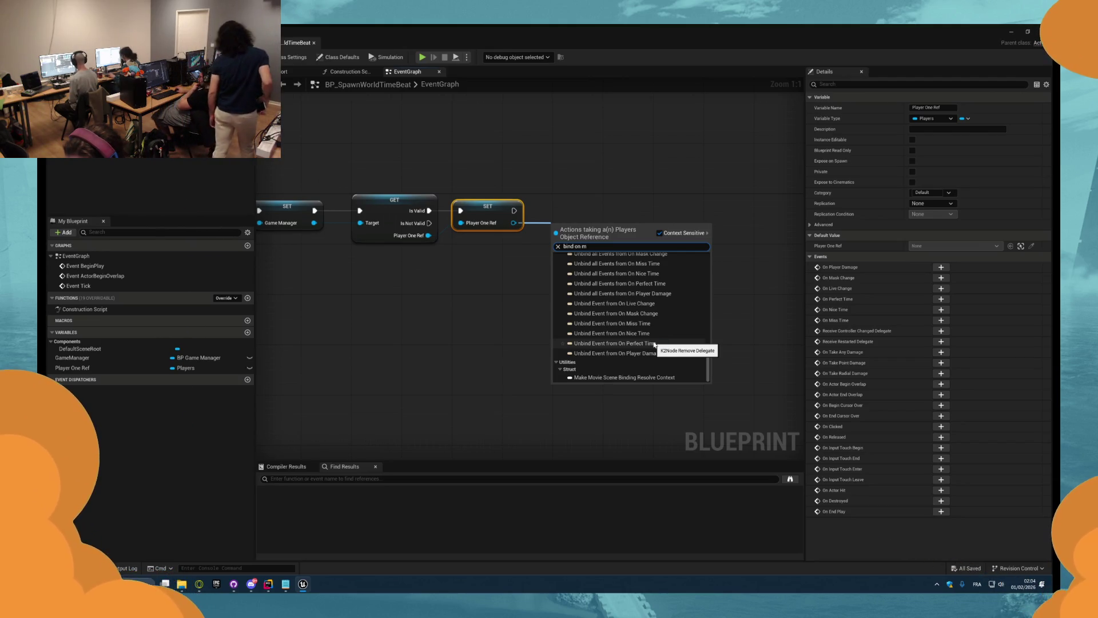
pyautogui.click(474, 294)
pyautogui.click(514, 248)
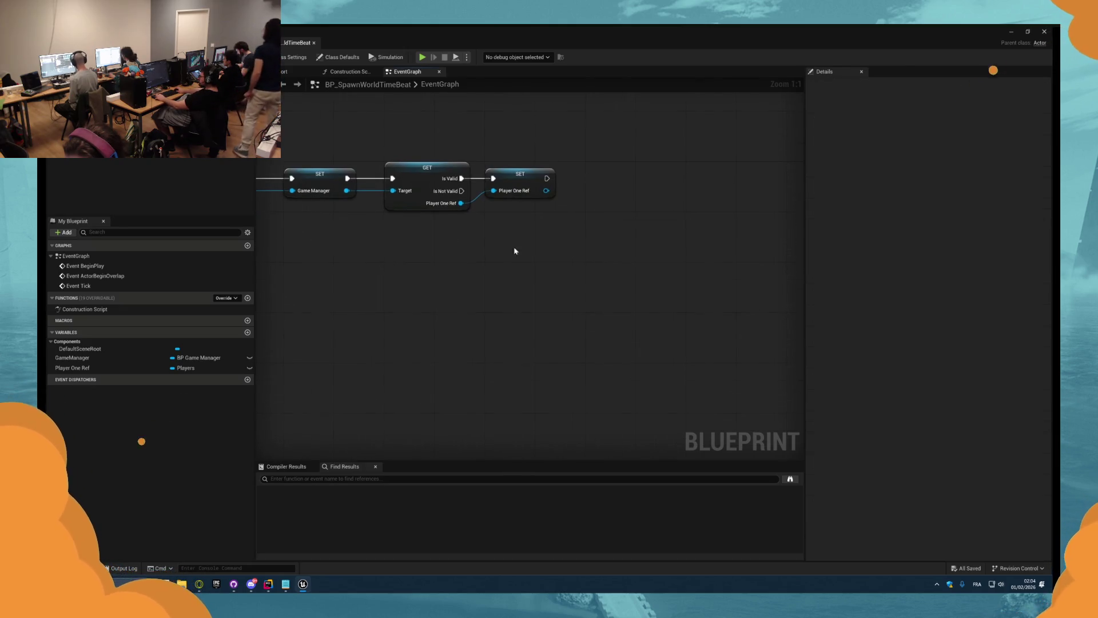
pyautogui.click(317, 39)
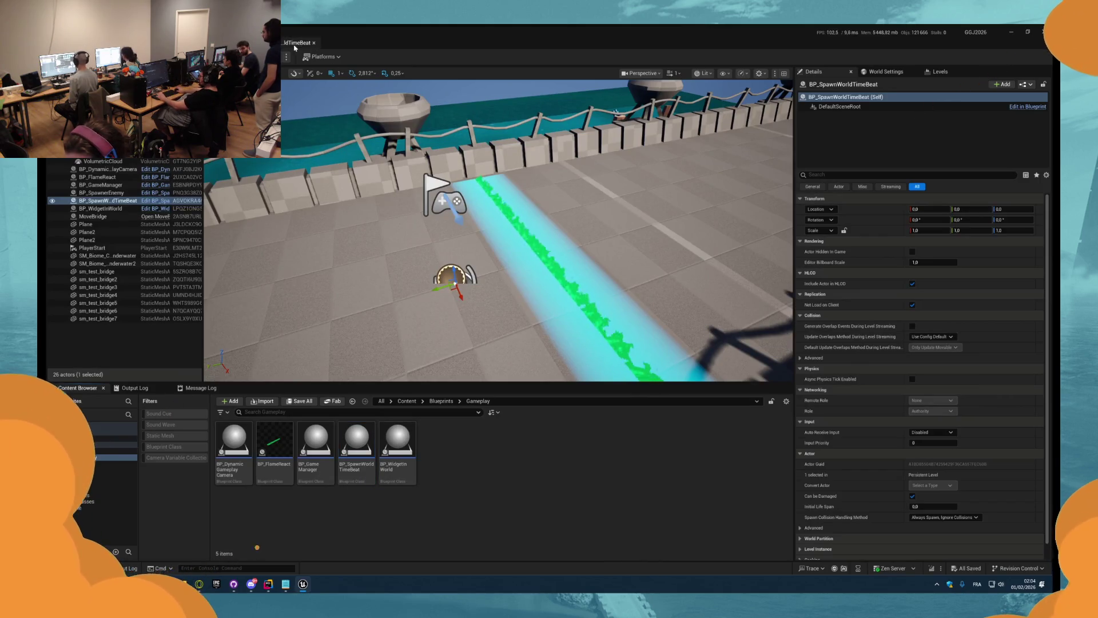
# - Add a Custom Event node and delete it again, leaving the graph unchanged
pyautogui.hotkey('ctrl', 'Tab')
pyautogui.scroll(-4, 565, 310)
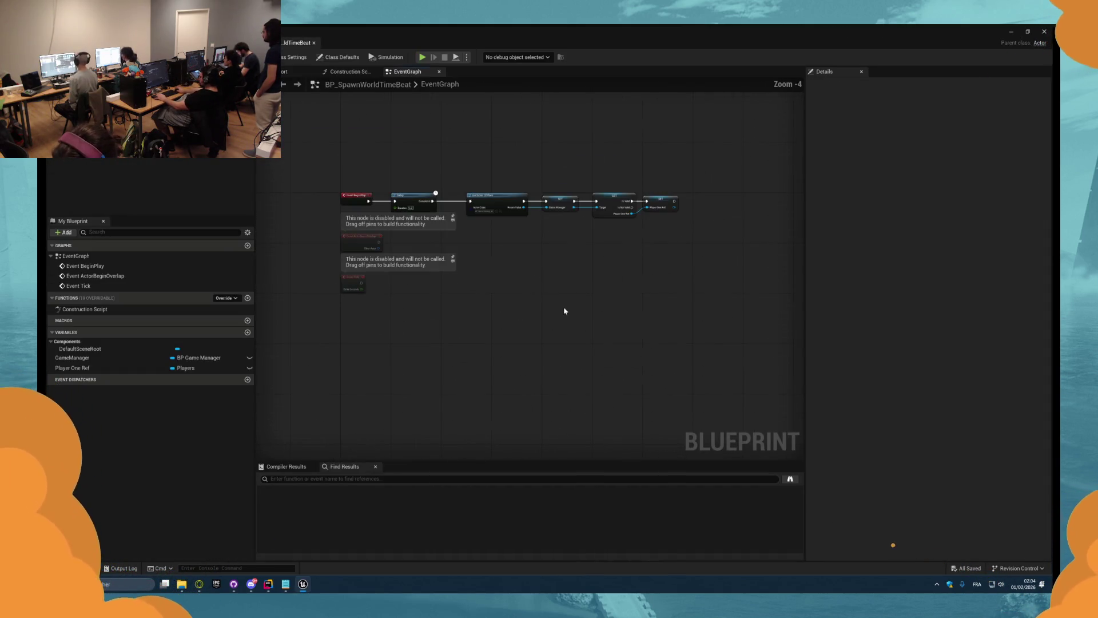
pyautogui.rightClick(587, 329)
pyautogui.write('cus')
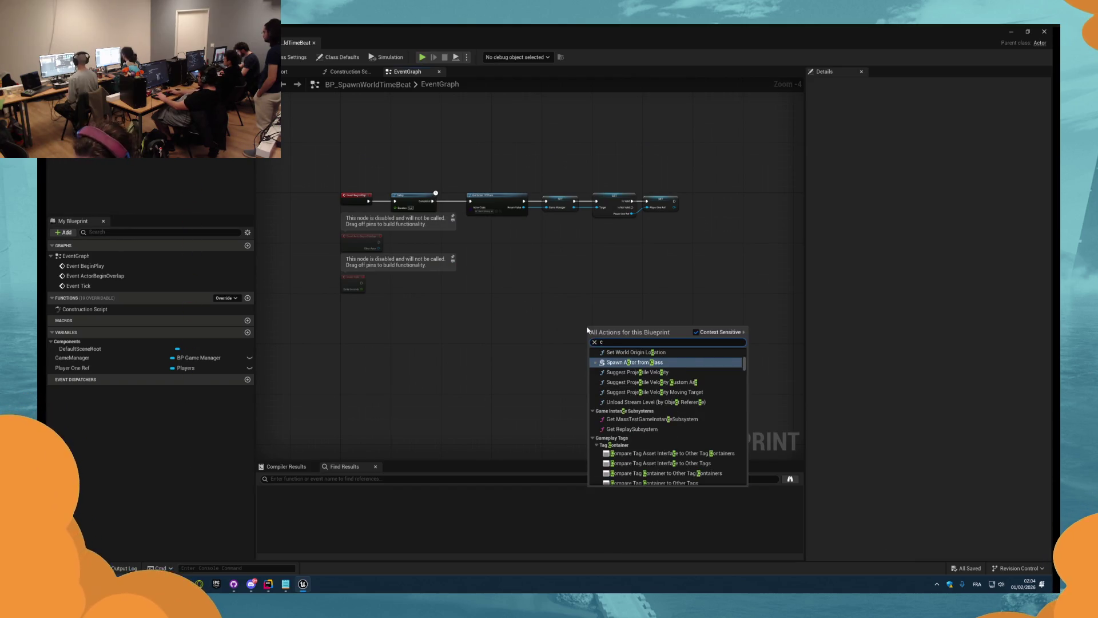
pyautogui.press('Return')
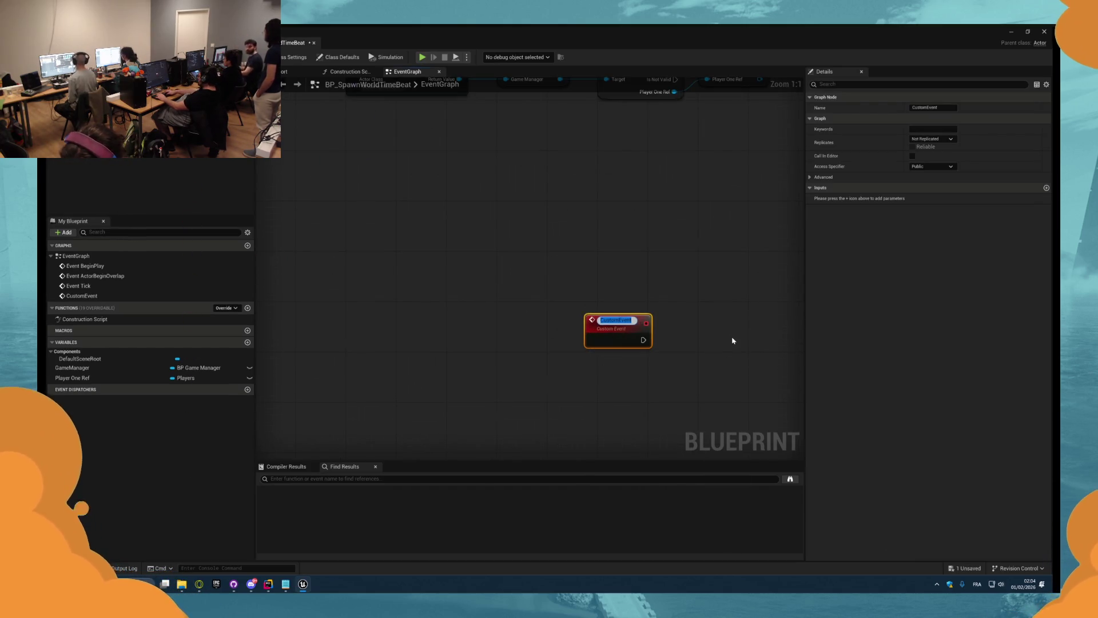
pyautogui.write('Fol')
pyautogui.moveTo(695, 372); pyautogui.dragTo(581, 308)
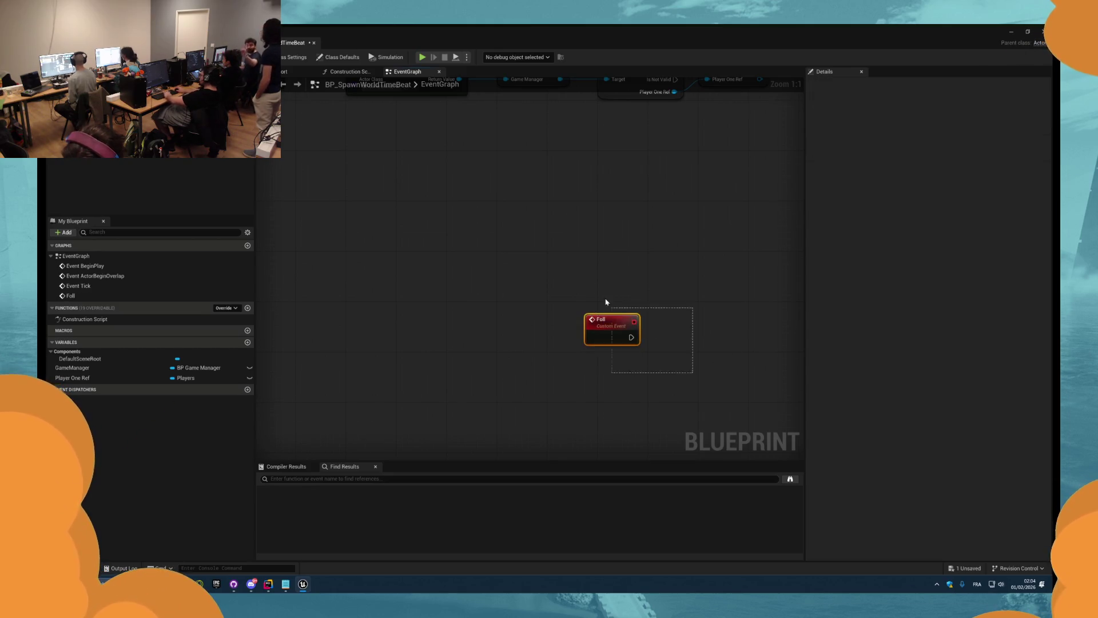
pyautogui.press('Delete')
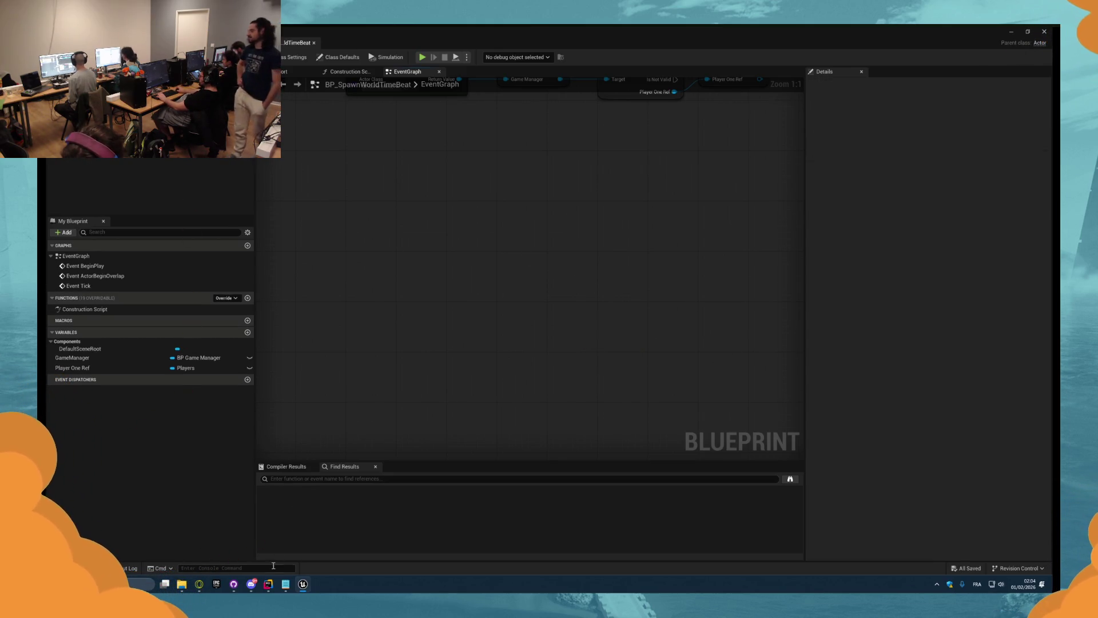
pyautogui.click(269, 583)
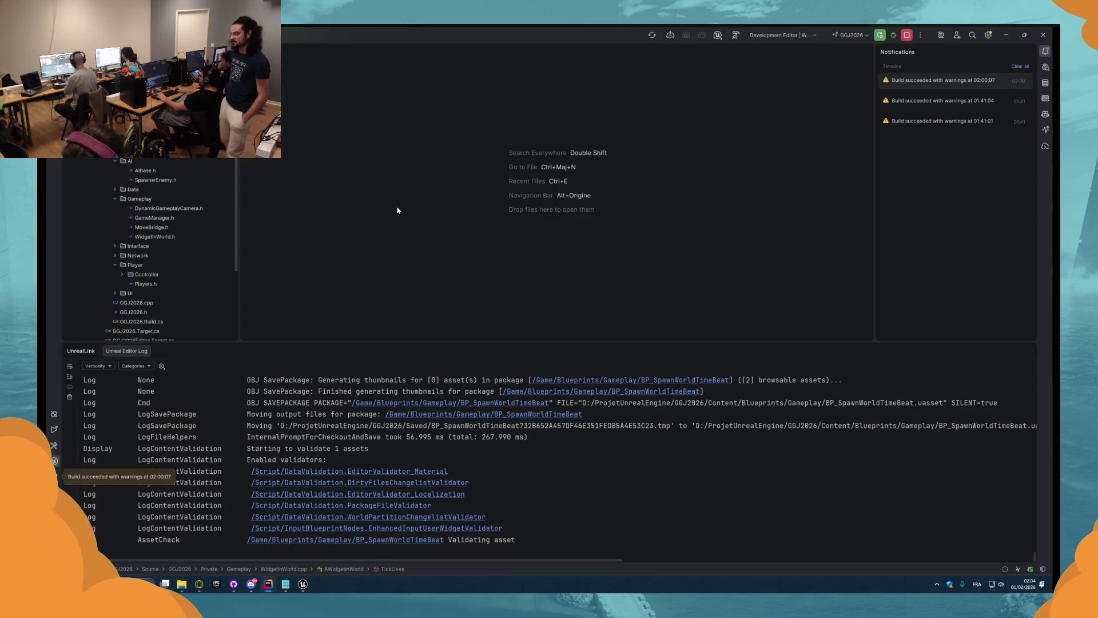
# - In Players.h, declare a OneParam dynamic multicast delegate FOnMoveOnly with FVector NewPosition
pyautogui.doubleClick(145, 284)
pyautogui.scroll(20, 419, 267)
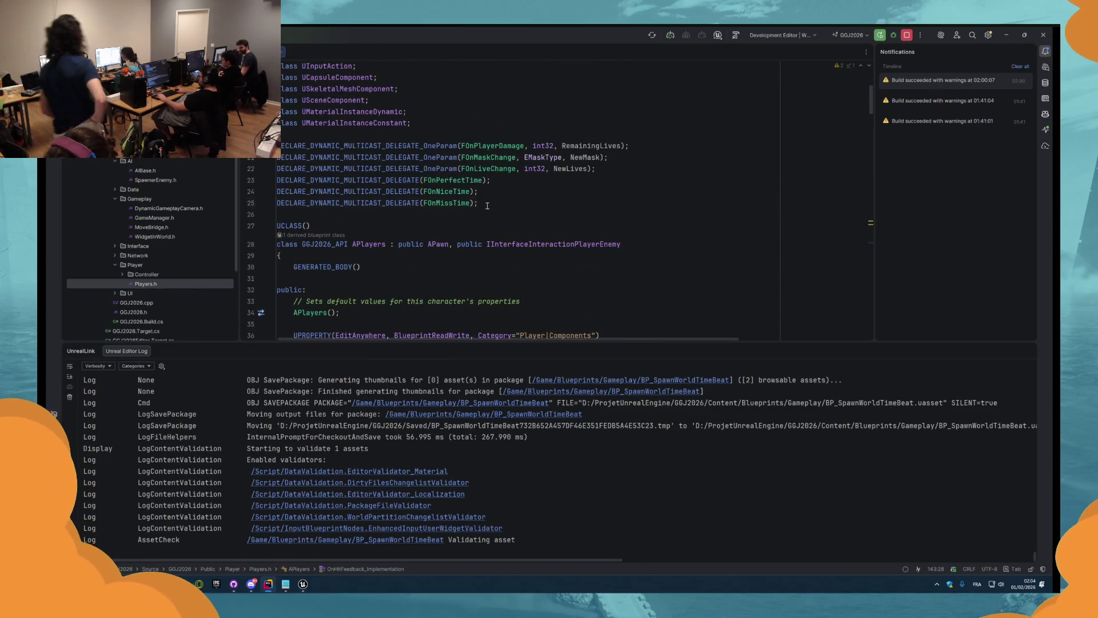
pyautogui.click(492, 203)
pyautogui.press('Return')
pyautogui.write('DECLARE_DYN')
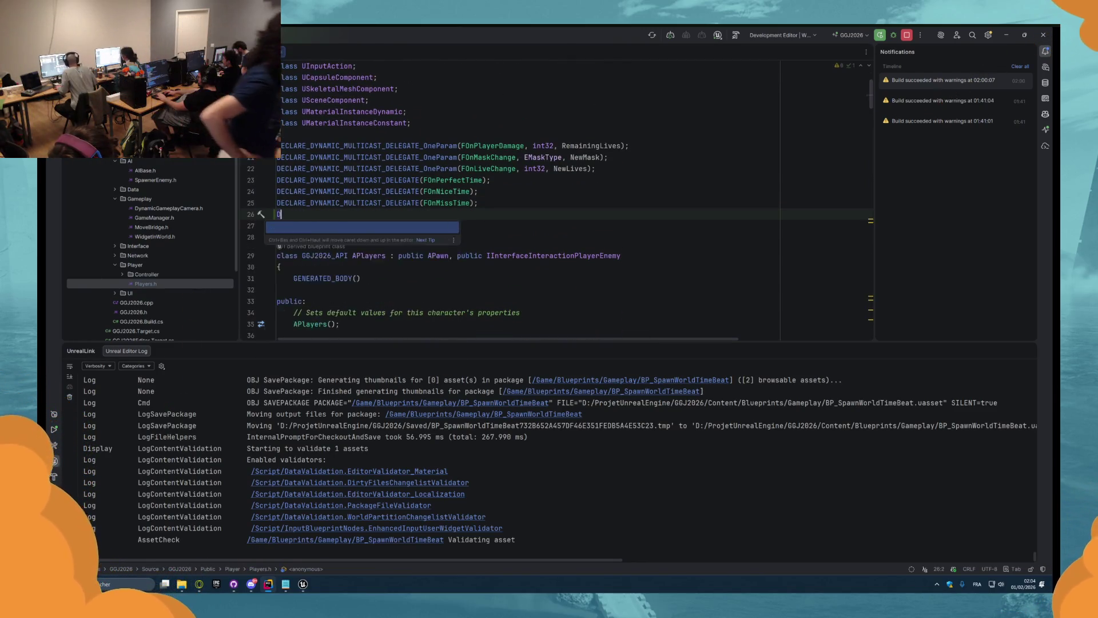
pyautogui.press('Return')
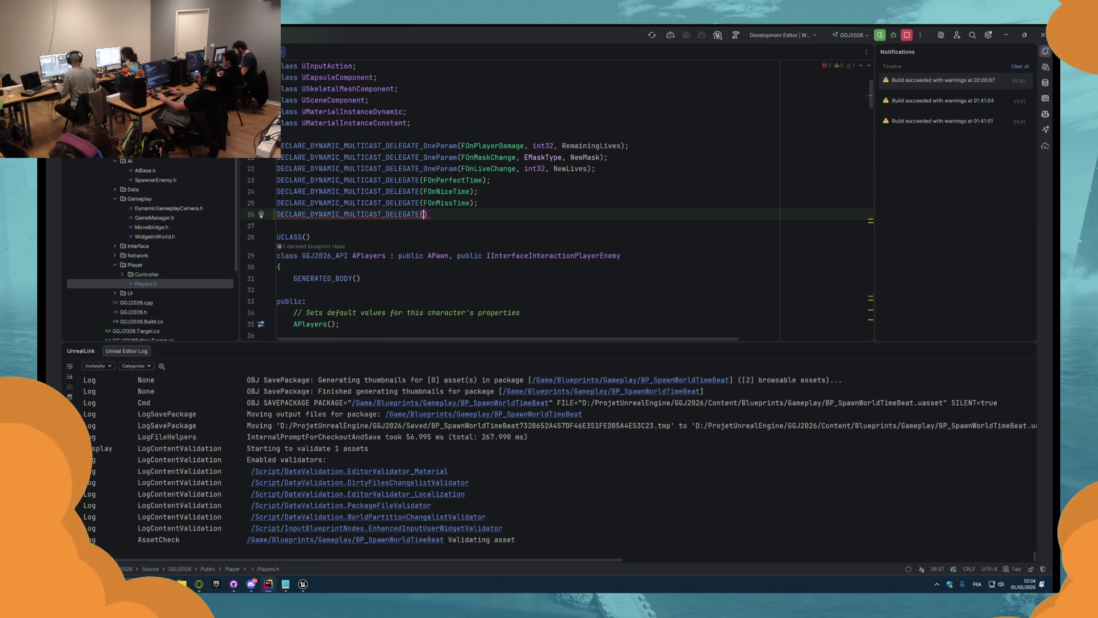
pyautogui.press('Left')
pyautogui.write('_O')
pyautogui.press('Return')
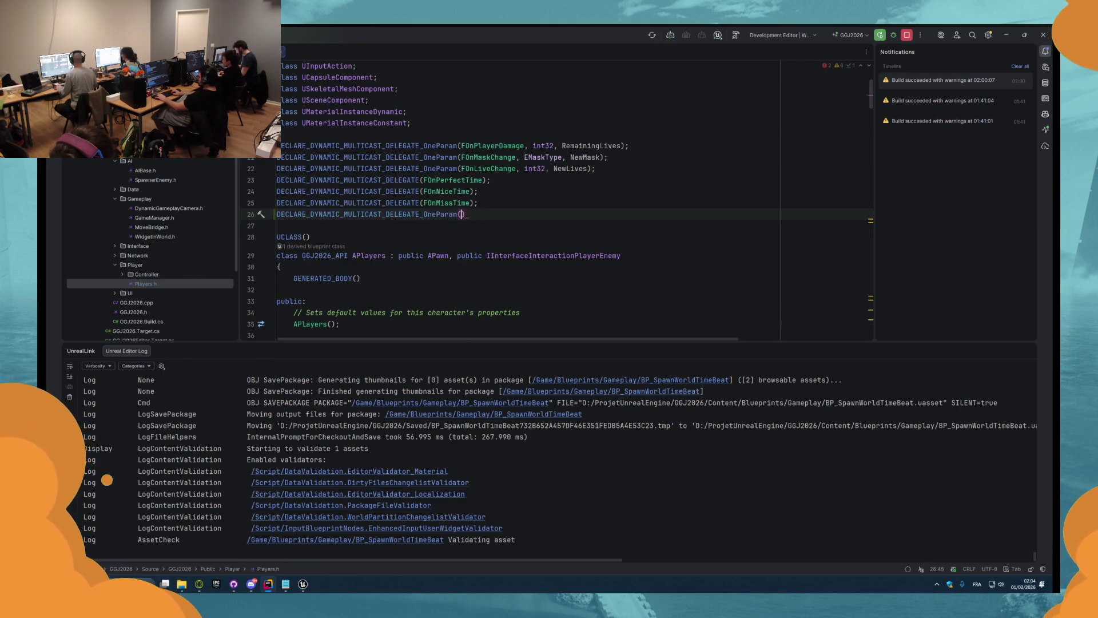
pyautogui.write('F')
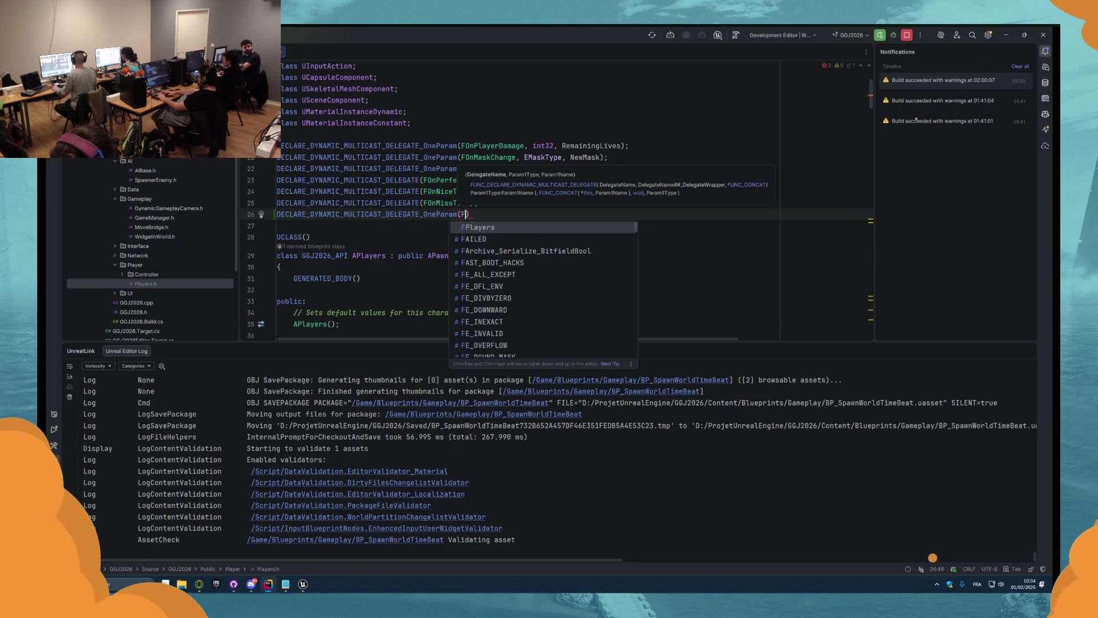
pyautogui.write('On')
pyautogui.write('Move')
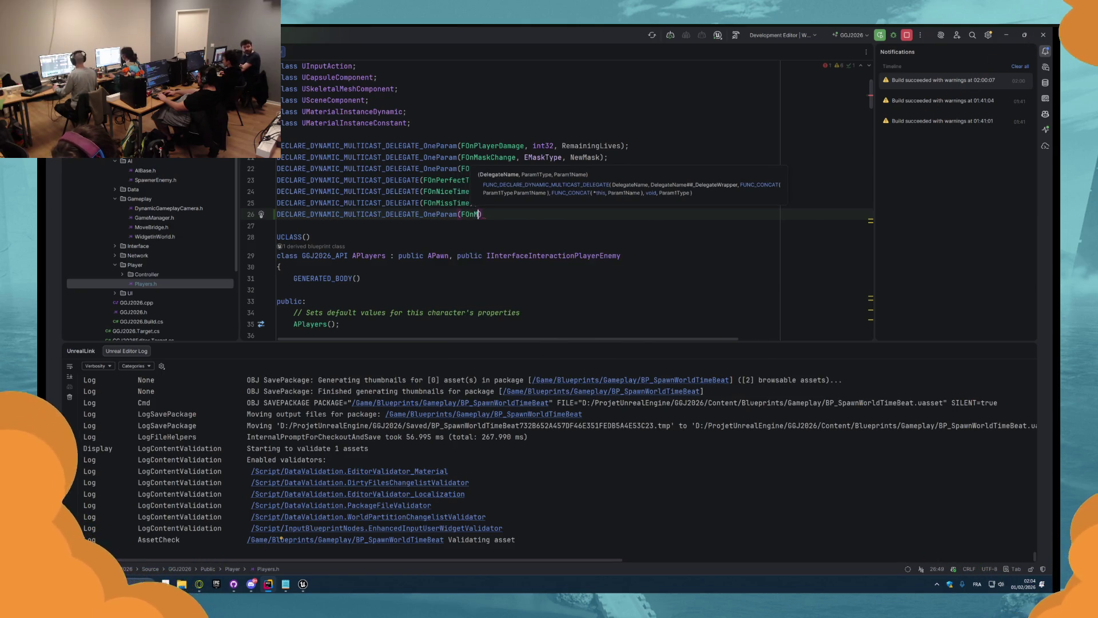
pyautogui.write('O')
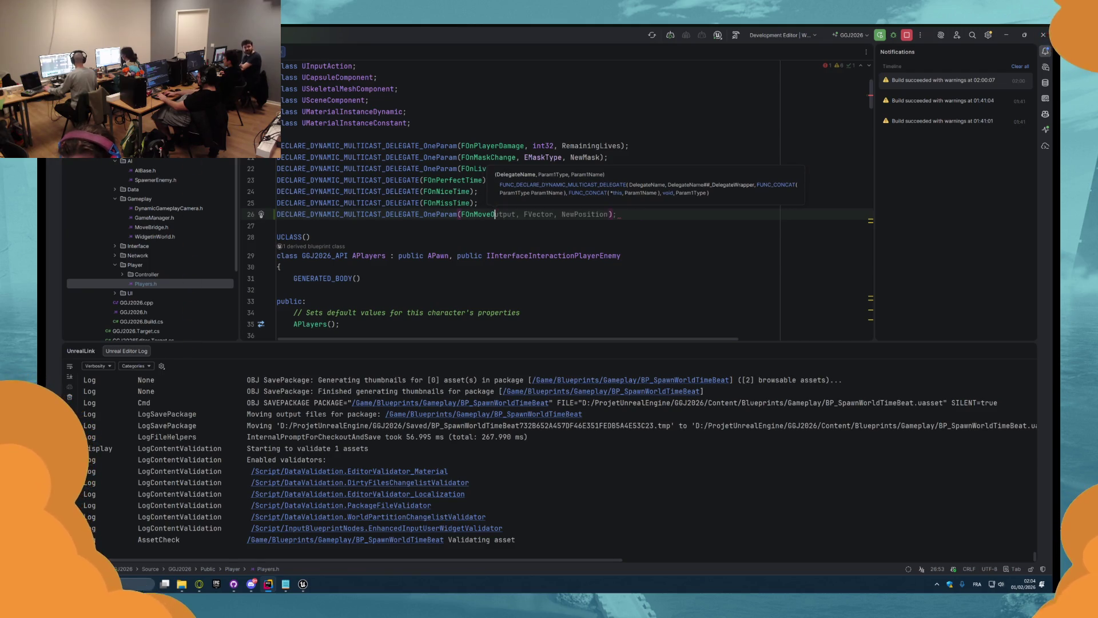
pyautogui.write('nly,')
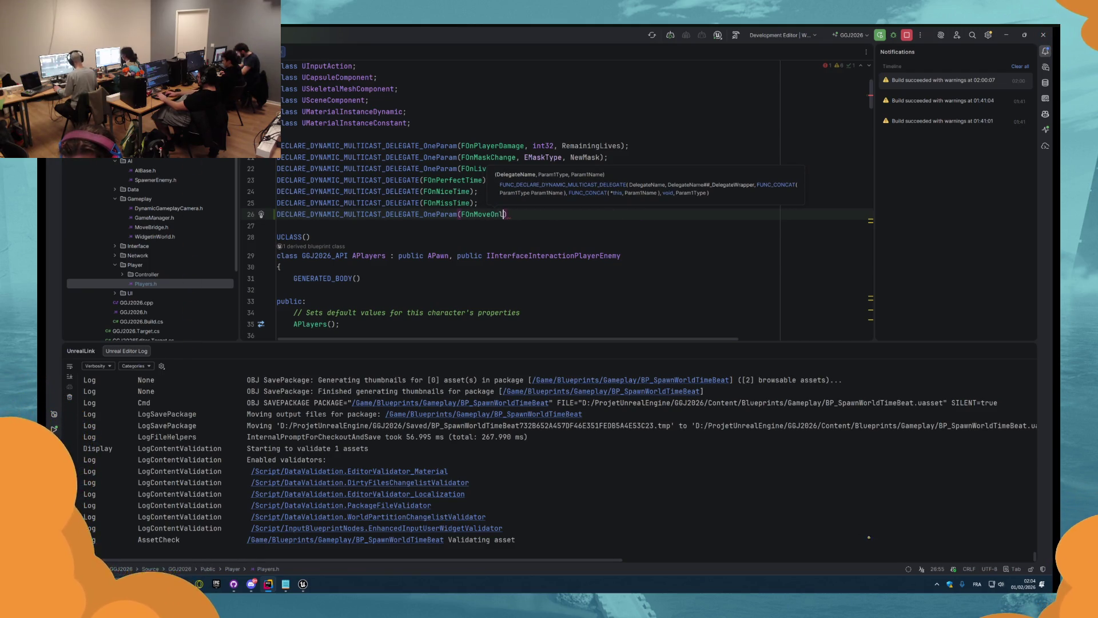
pyautogui.press('Tab')
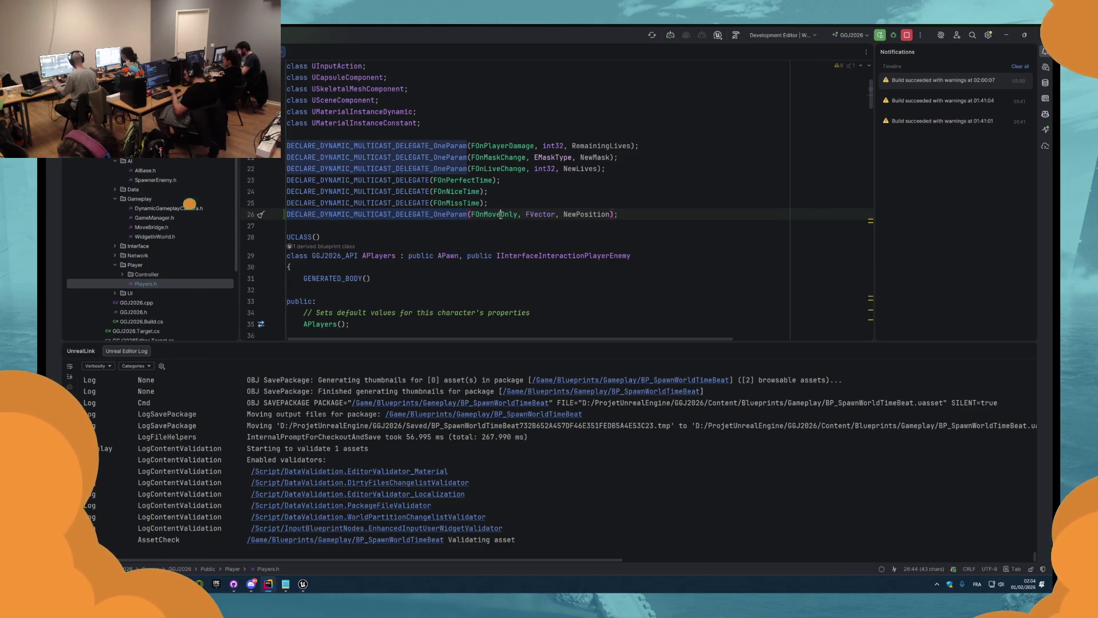
# - Revise the FOnMoveOnly declaration on line 26, keeping its _OneParam suffix
pyautogui.click(501, 214)
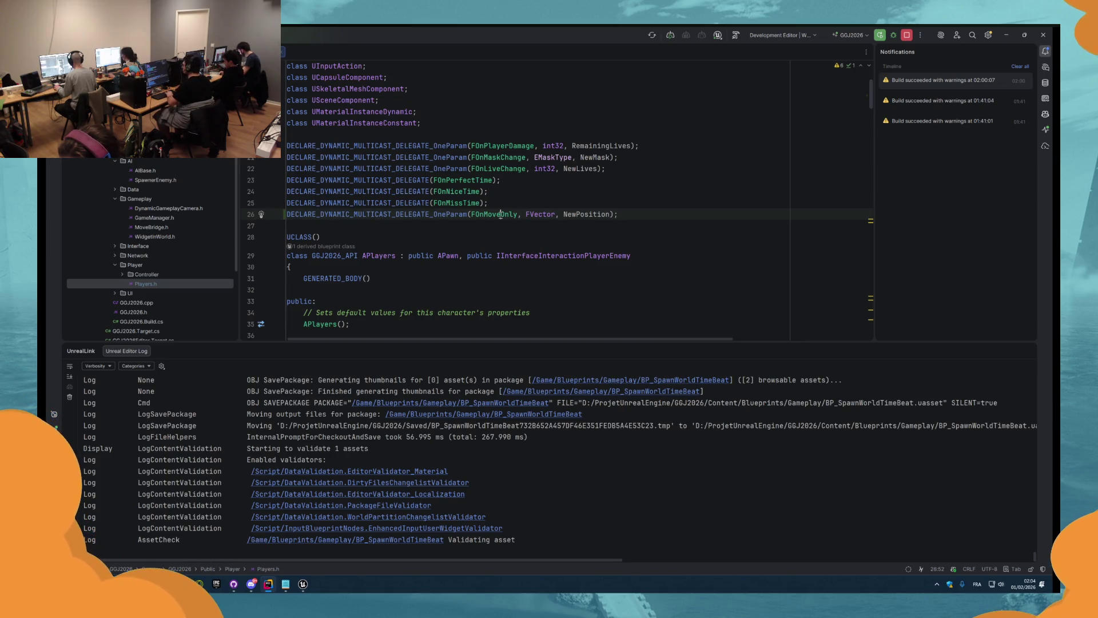
pyautogui.moveTo(431, 215); pyautogui.dragTo(466, 215)
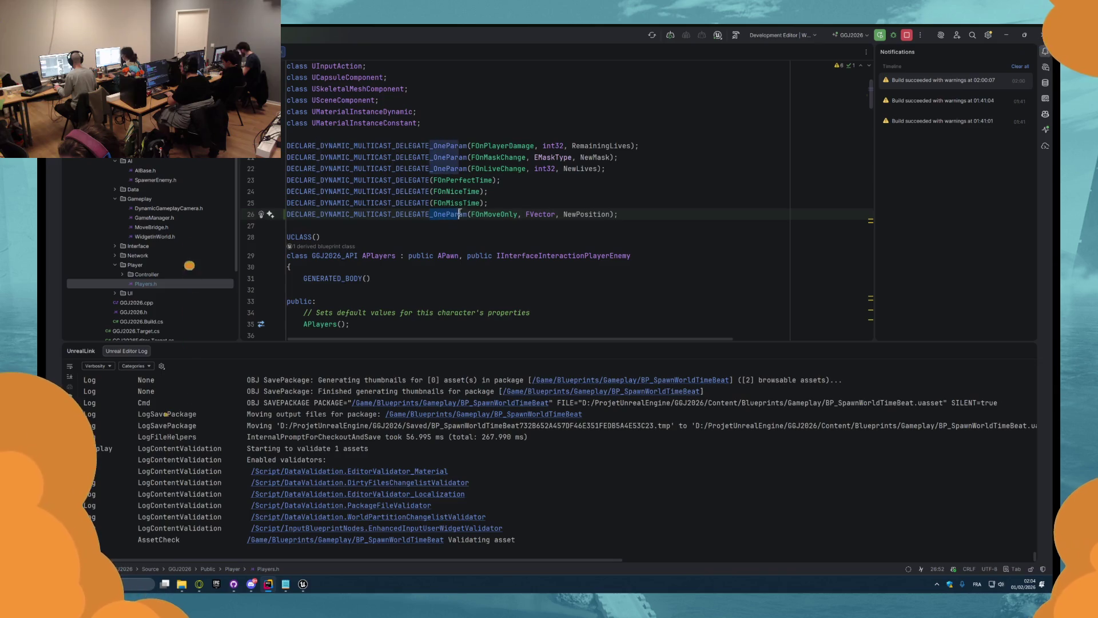
pyautogui.press('BackSpace')
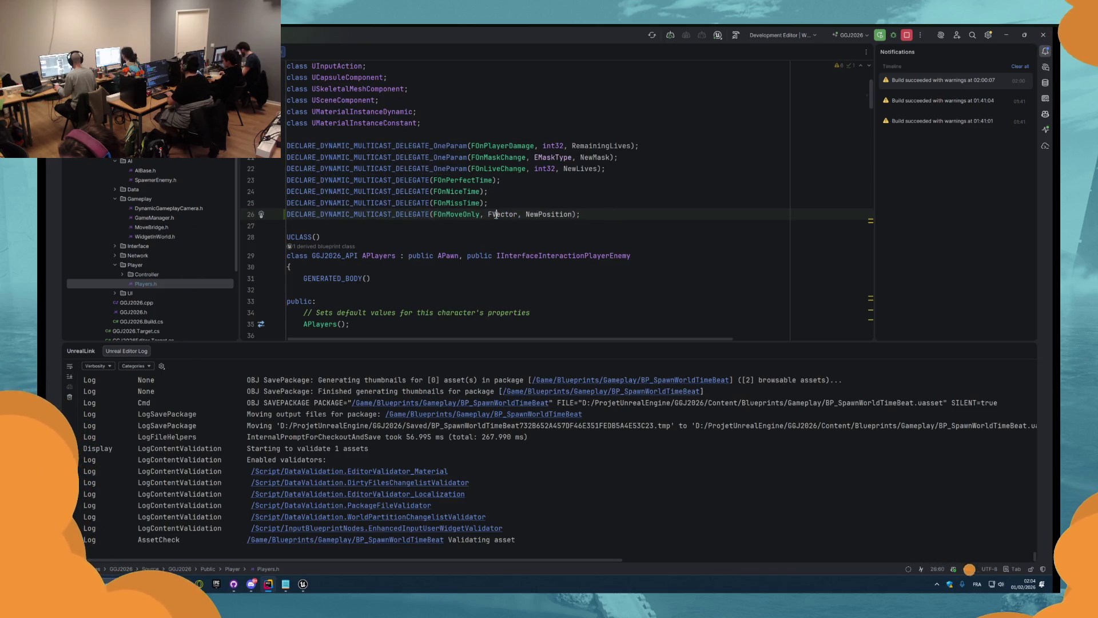
pyautogui.doubleClick(496, 214)
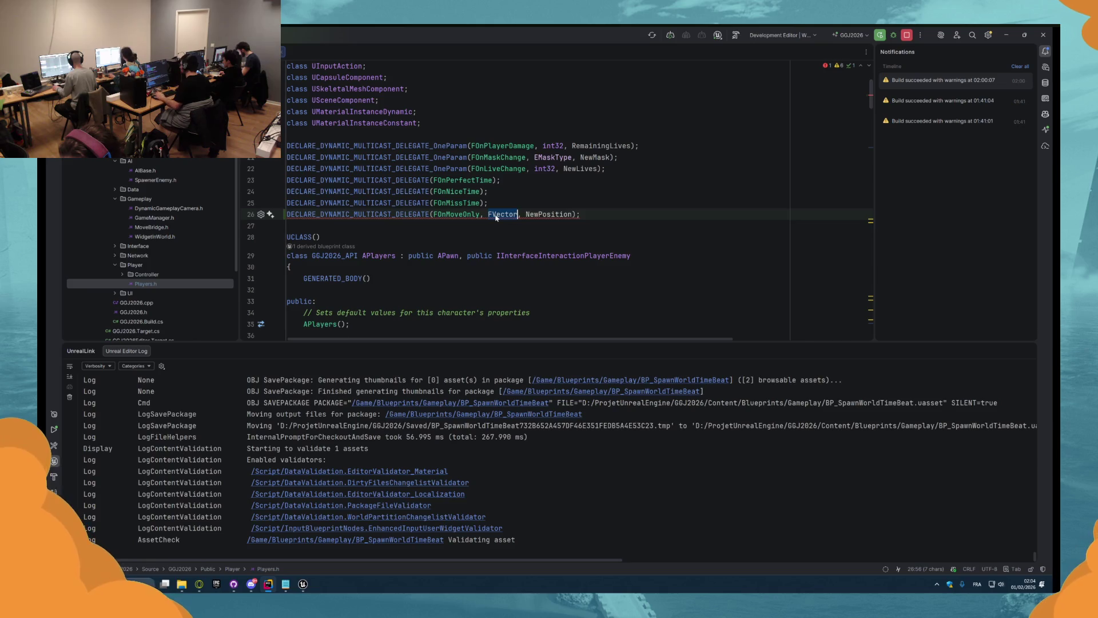
pyautogui.hotkey('ctrl', 'z')
pyautogui.hotkey('ctrl', 'z')
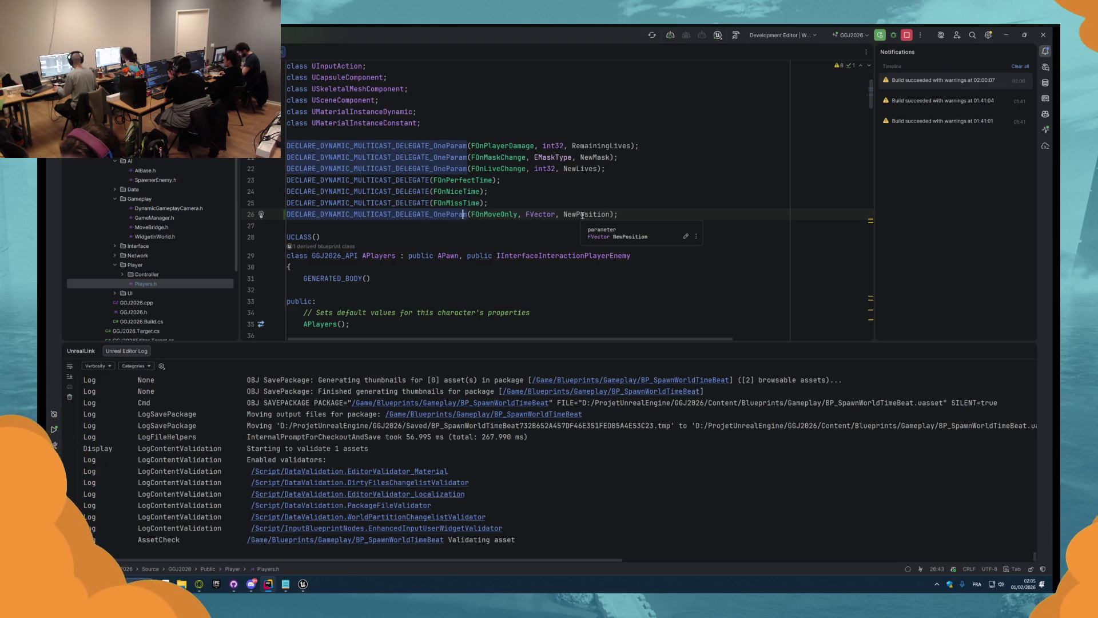
pyautogui.press('End')
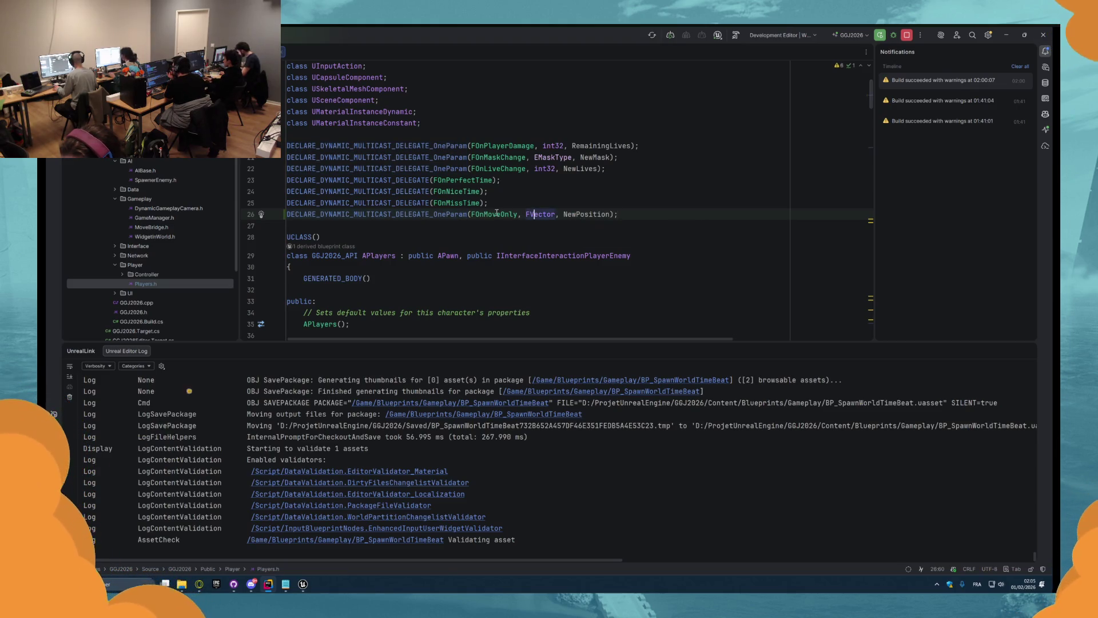
pyautogui.press('Right')
pyautogui.press('Right')
pyautogui.press('Right')
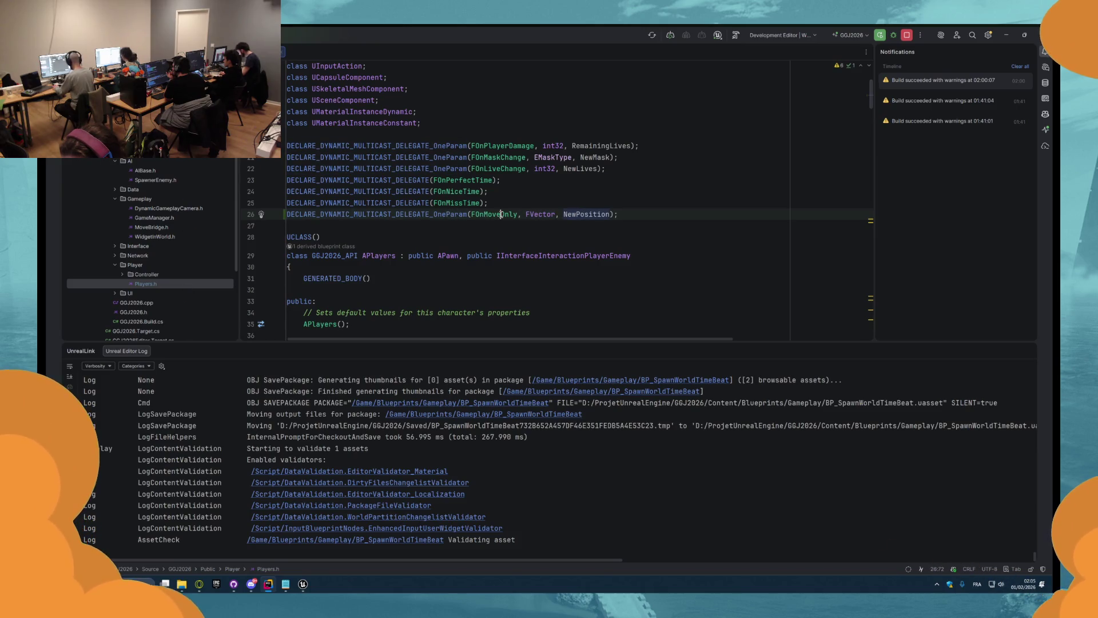
pyautogui.scroll(-15, 501, 214)
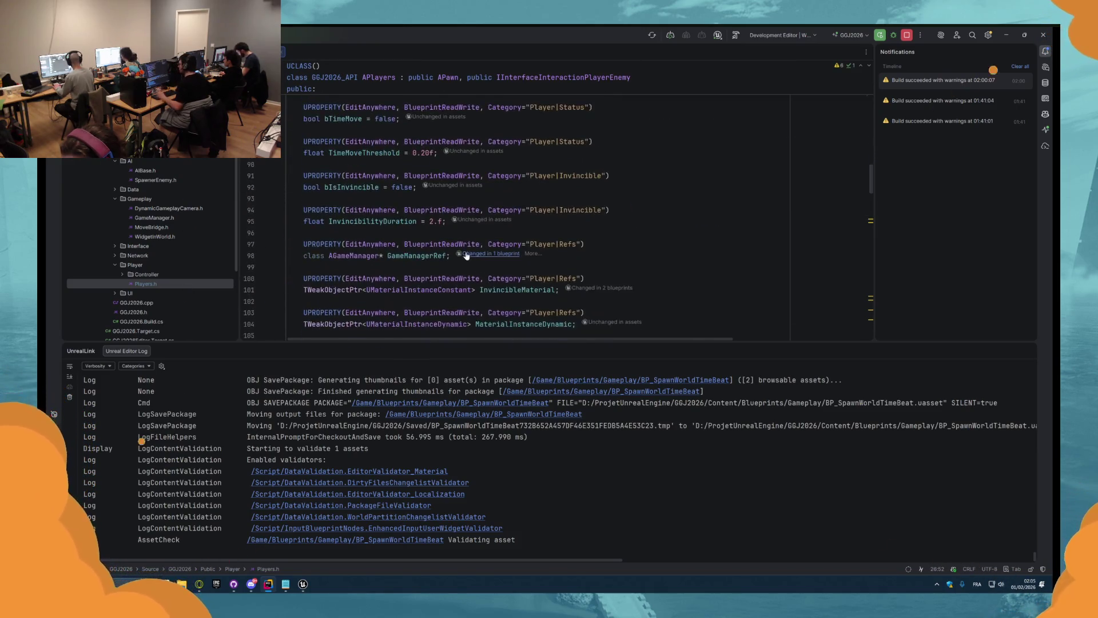
pyautogui.scroll(-5, 466, 255)
pyautogui.scroll(-10, 406, 224)
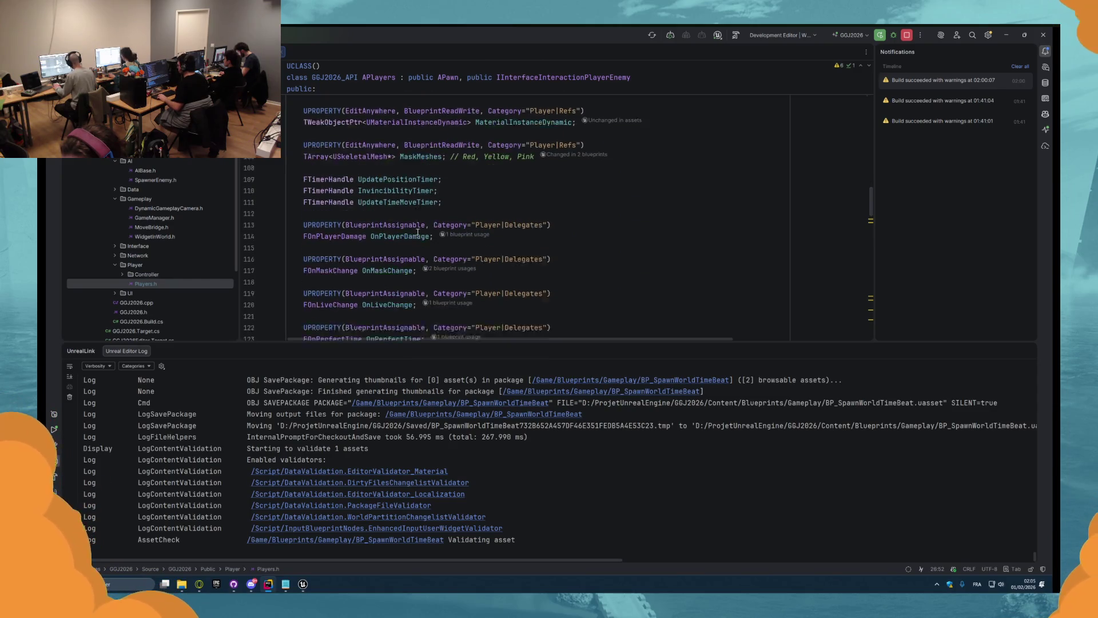
pyautogui.scroll(2, 416, 235)
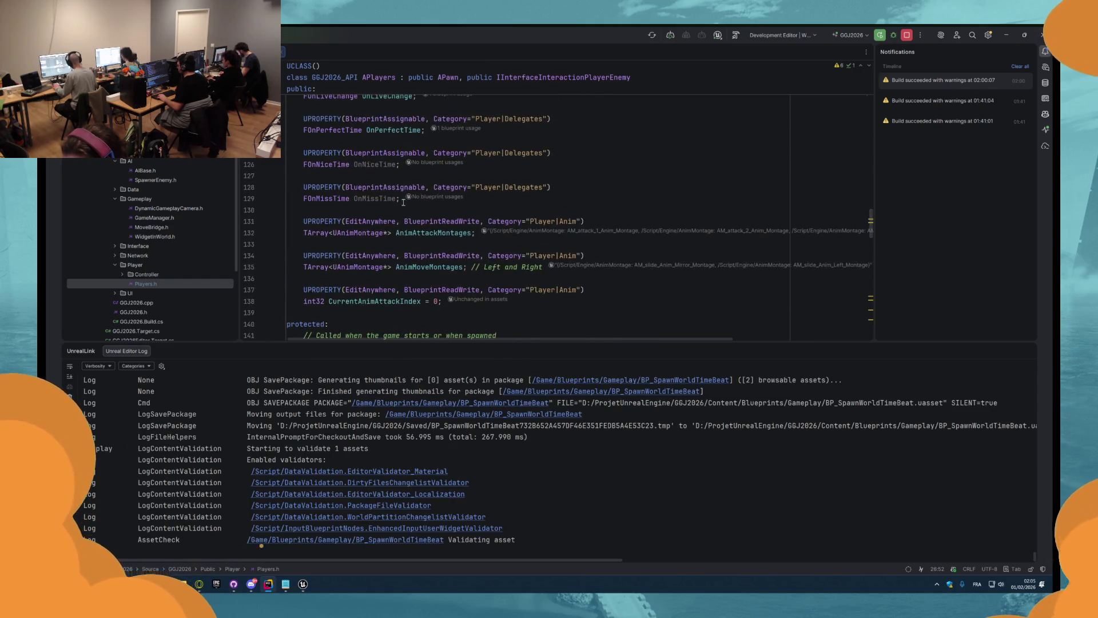
# - Add a pasted Player|Delegates UPROPERTY with 'FOnBeatTime OnBeatTime;' after OnMissTime
pyautogui.click(512, 196)
pyautogui.press('Return')
pyautogui.press('Return')
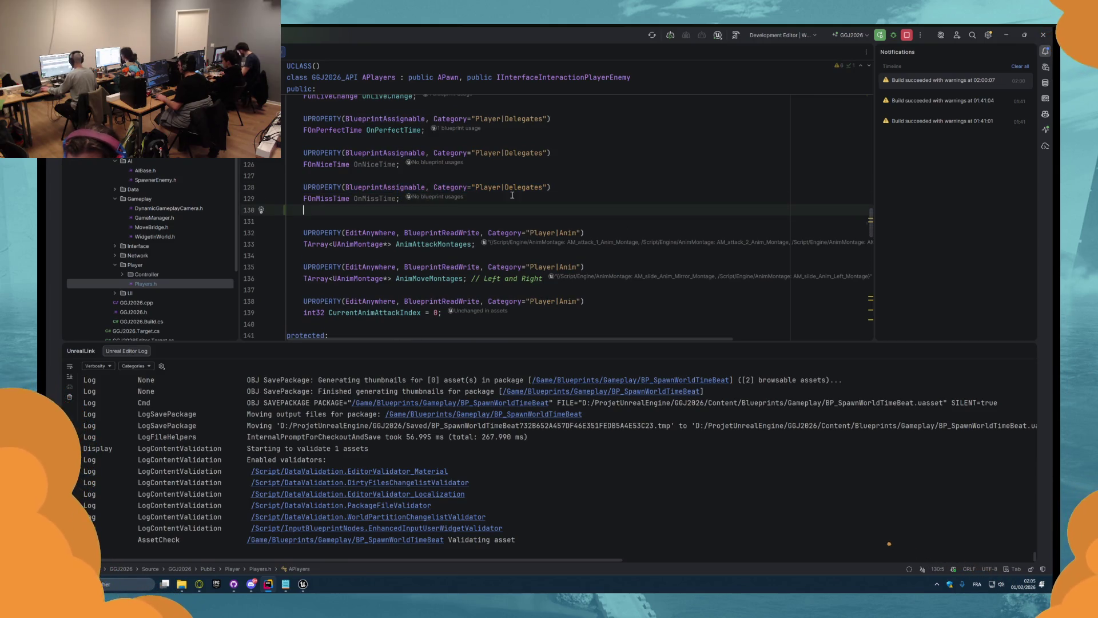
pyautogui.write('UPROPERTY(BlueprintAssignable, Category="Player|Delegates")')
pyautogui.press('Return')
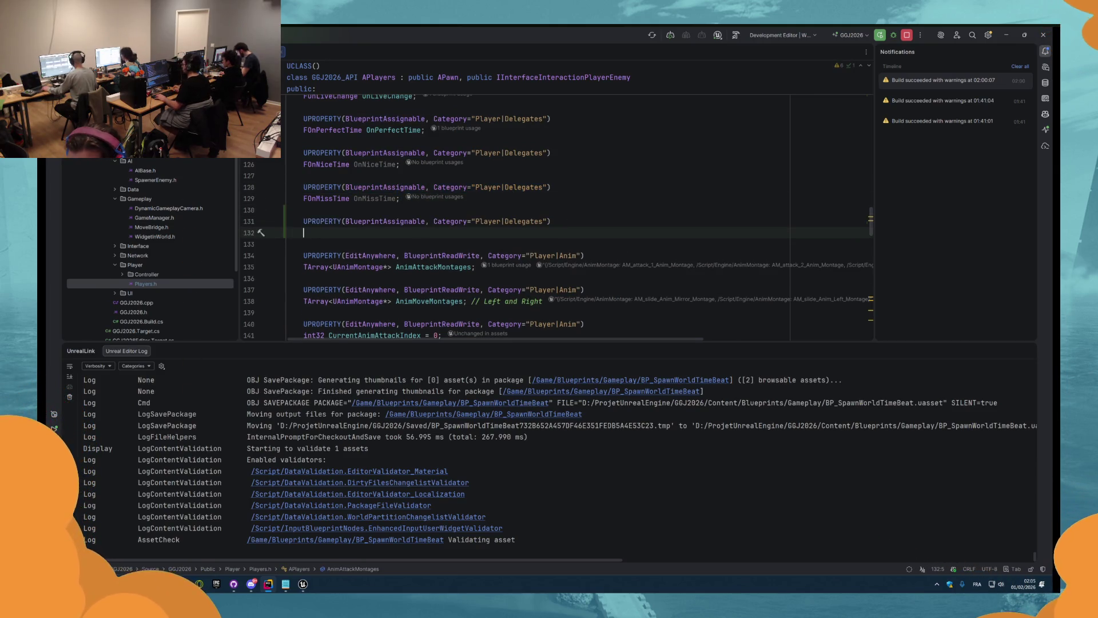
pyautogui.write('FOnBeatTime OnBeatTime;')
pyautogui.scroll(-8, 416, 236)
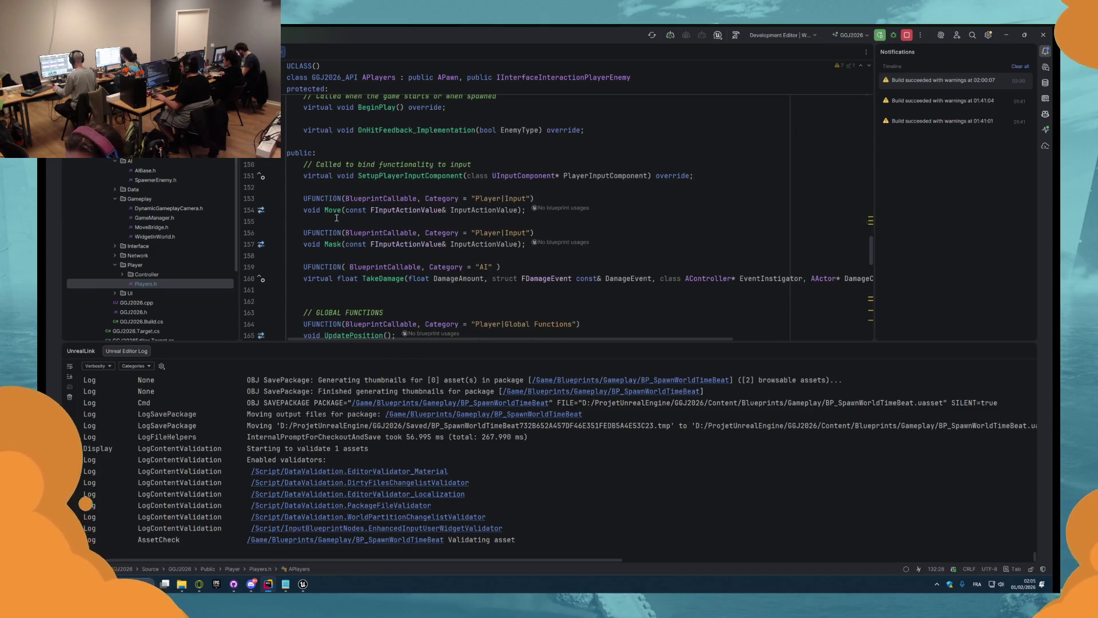
# - Jump to the APlayers::Move definition in Players.cpp, at the end of the SetTimer call
pyautogui.keyDown('ctrl'); pyautogui.click(332, 210); pyautogui.keyUp('ctrl')
pyautogui.scroll(-7, 412, 197)
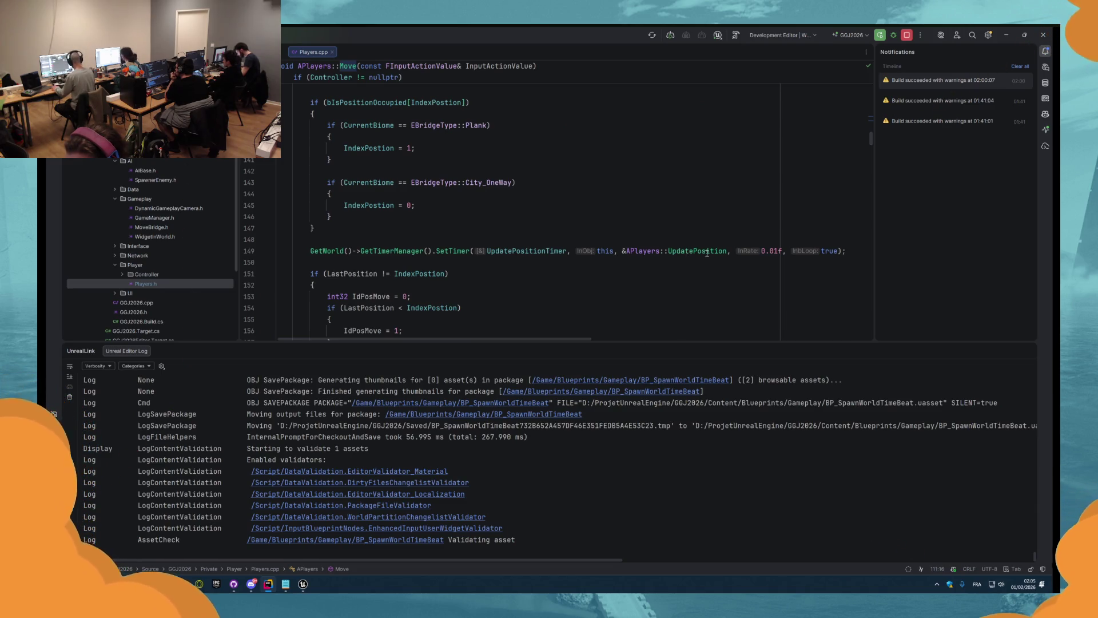
pyautogui.click(855, 253)
# - Insert a blank line 150 after the SetTimer call in APlayers::Move
pyautogui.press('Return')
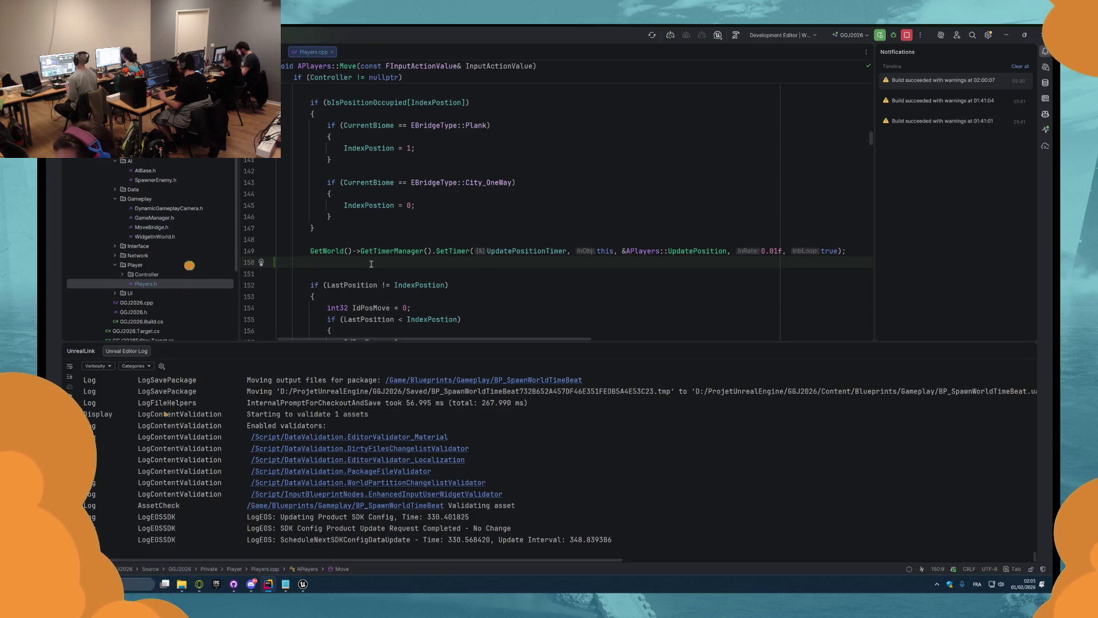
pyautogui.scroll(-2, 371, 263)
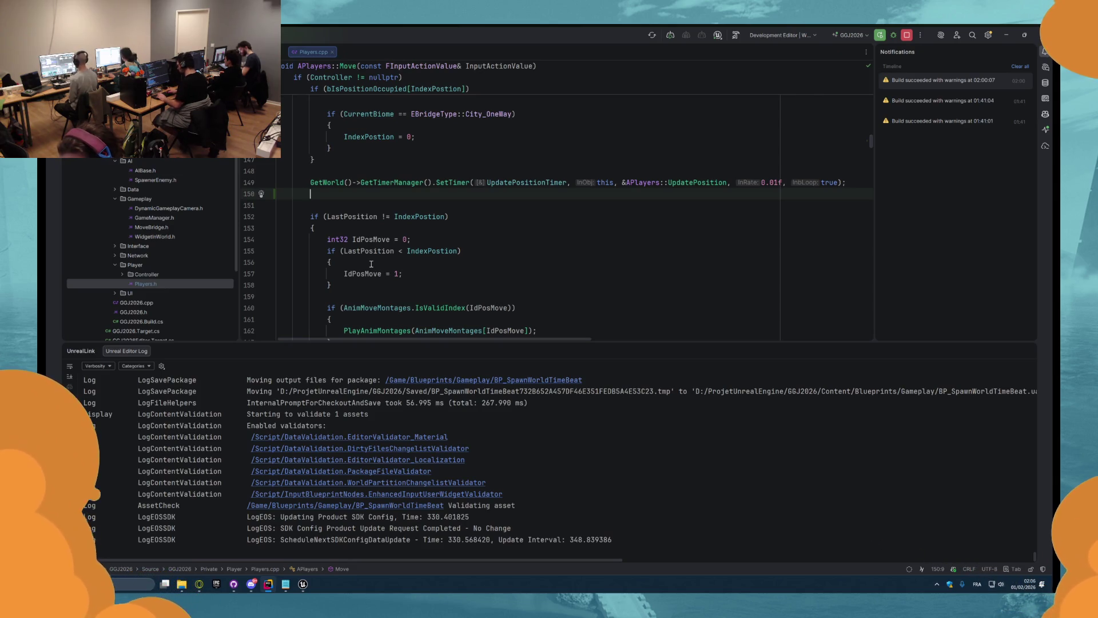
pyautogui.hotkey('ctrl', 'space')
pyautogui.press('Escape')
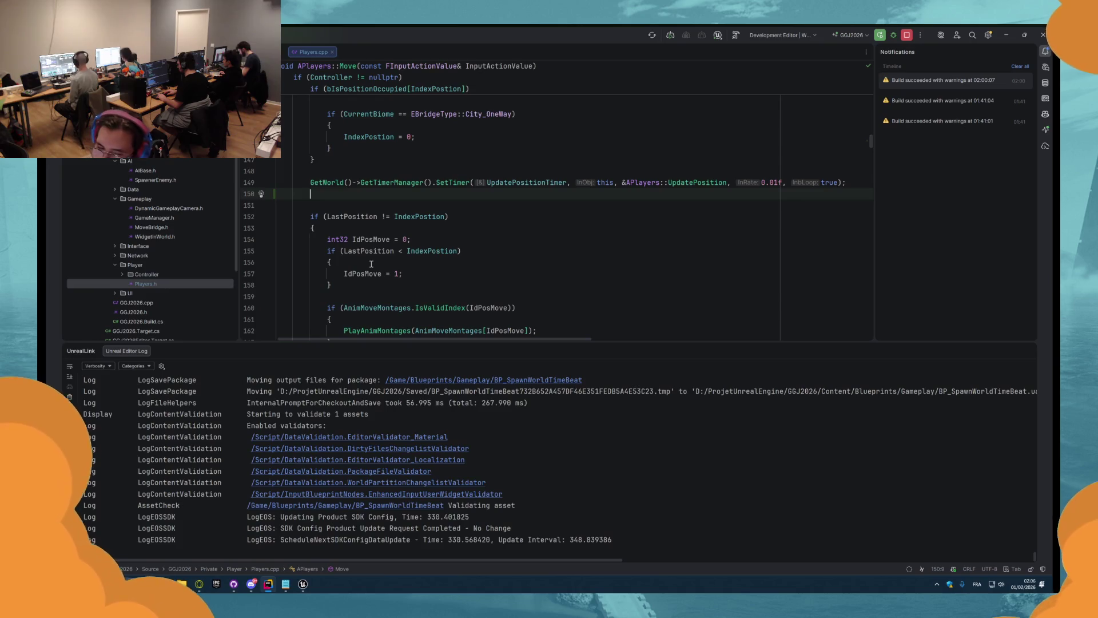
# - Write OnMoveOnly.Broadcast(FVector()) on the new line using autocompletion
pyautogui.write('OnM')
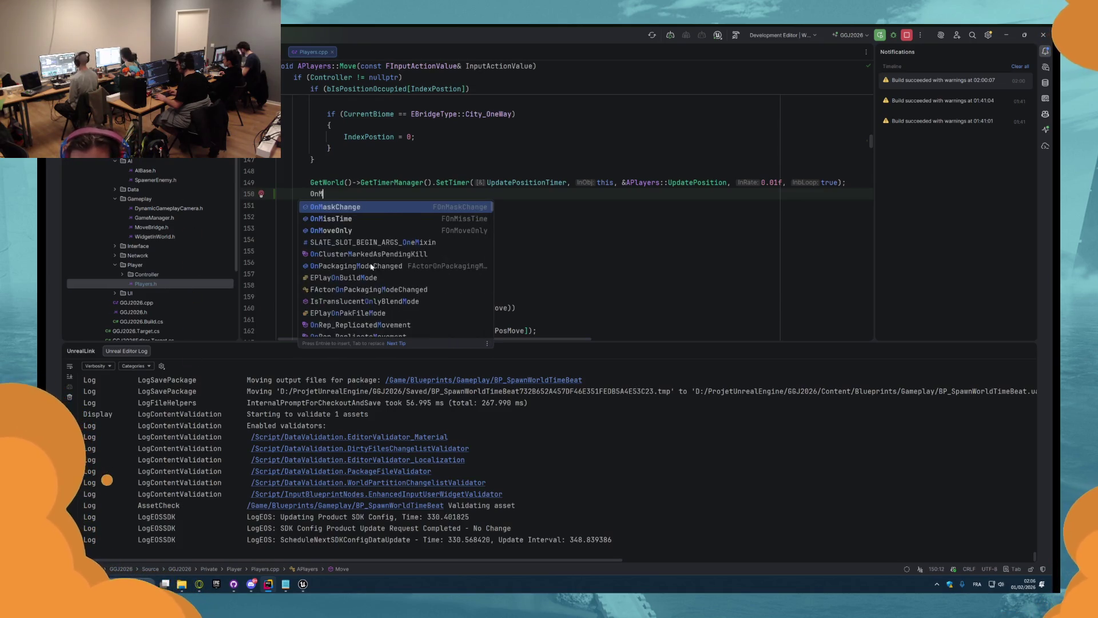
pyautogui.write('o')
pyautogui.press('Return')
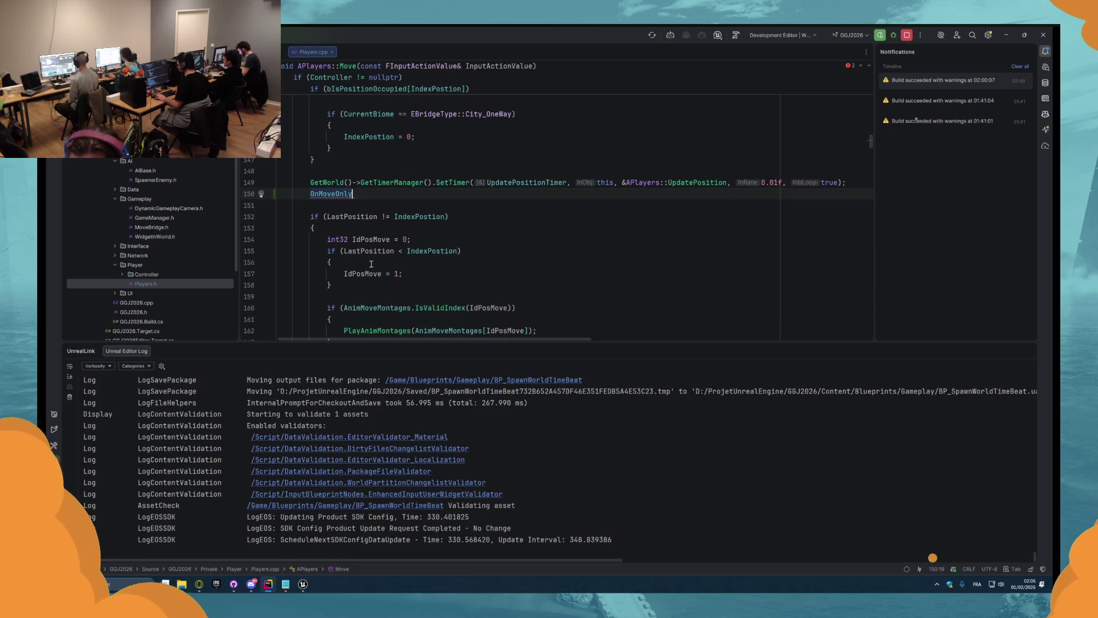
pyautogui.write('.B')
pyautogui.press('Return')
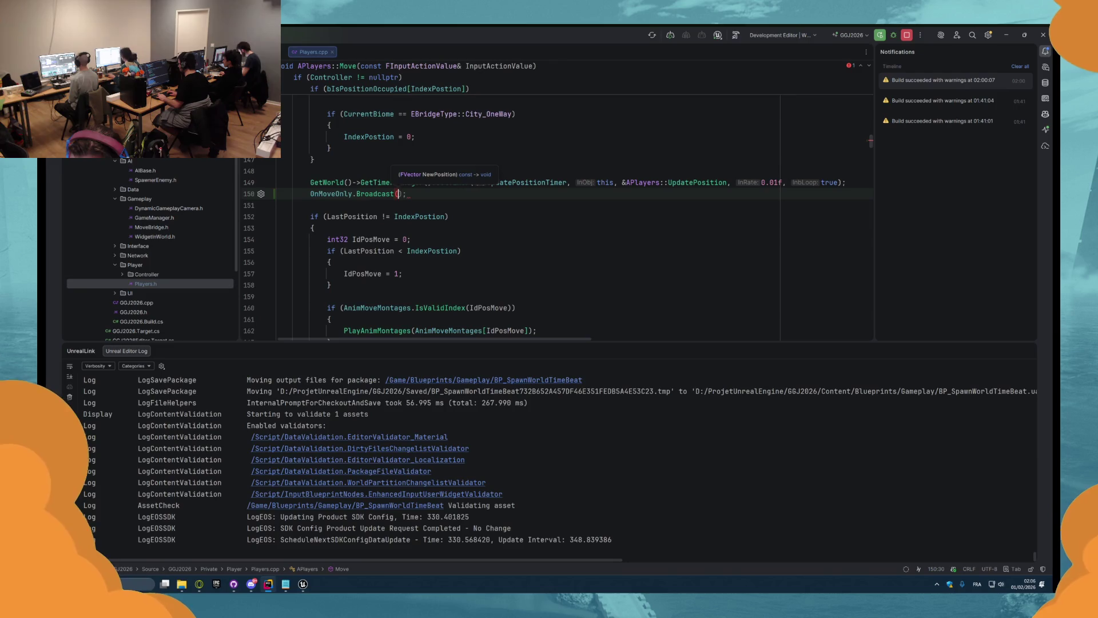
pyautogui.press('BackSpace')
pyautogui.press('BackSpace')
pyautogui.write('FVector')
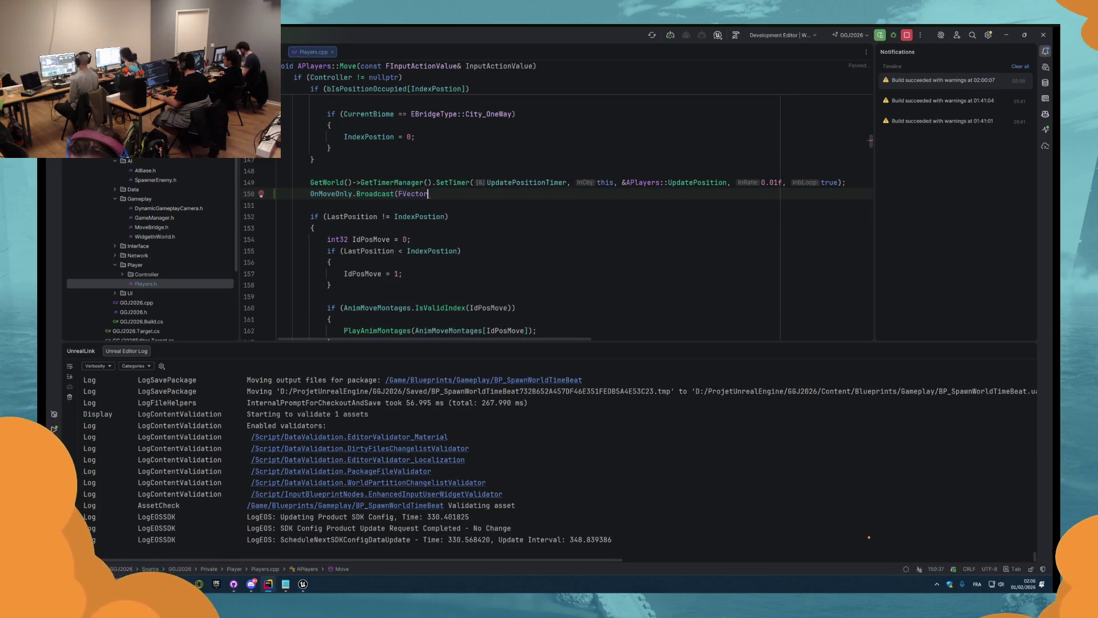
pyautogui.press('Return')
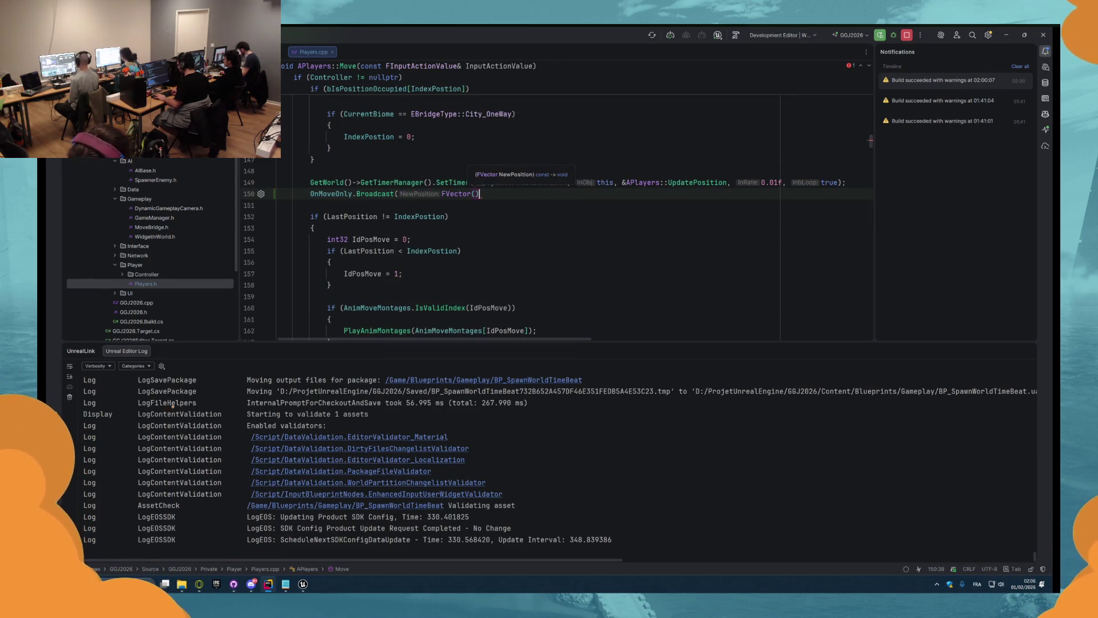
pyautogui.press('Left')
pyautogui.press('Left')
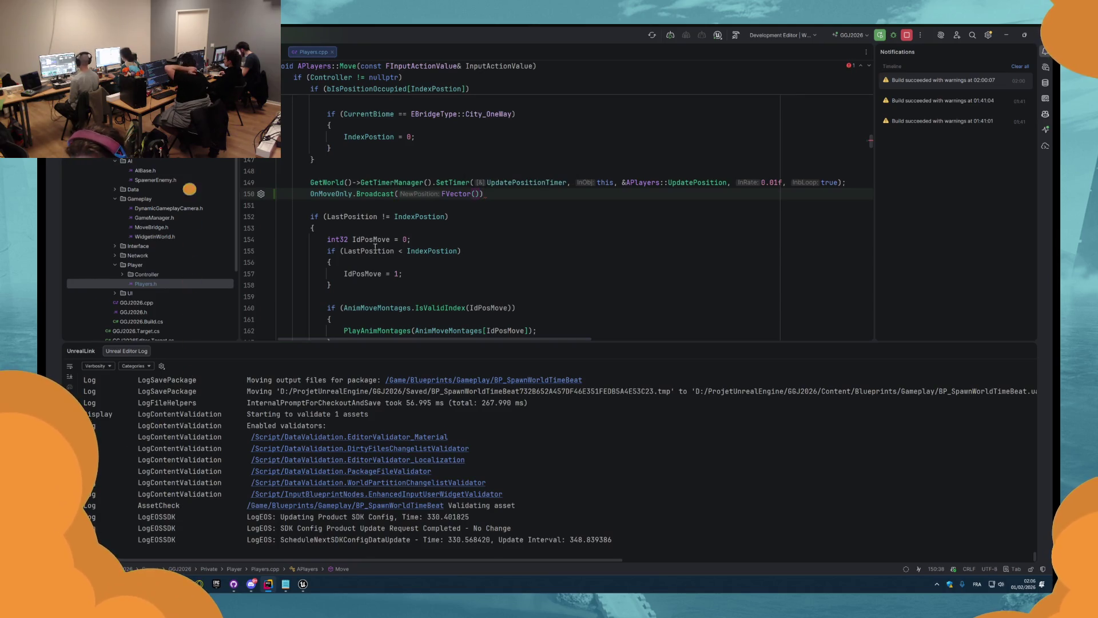
# - Go to the UpdatePosition definition
pyautogui.scroll(-2, 403, 245)
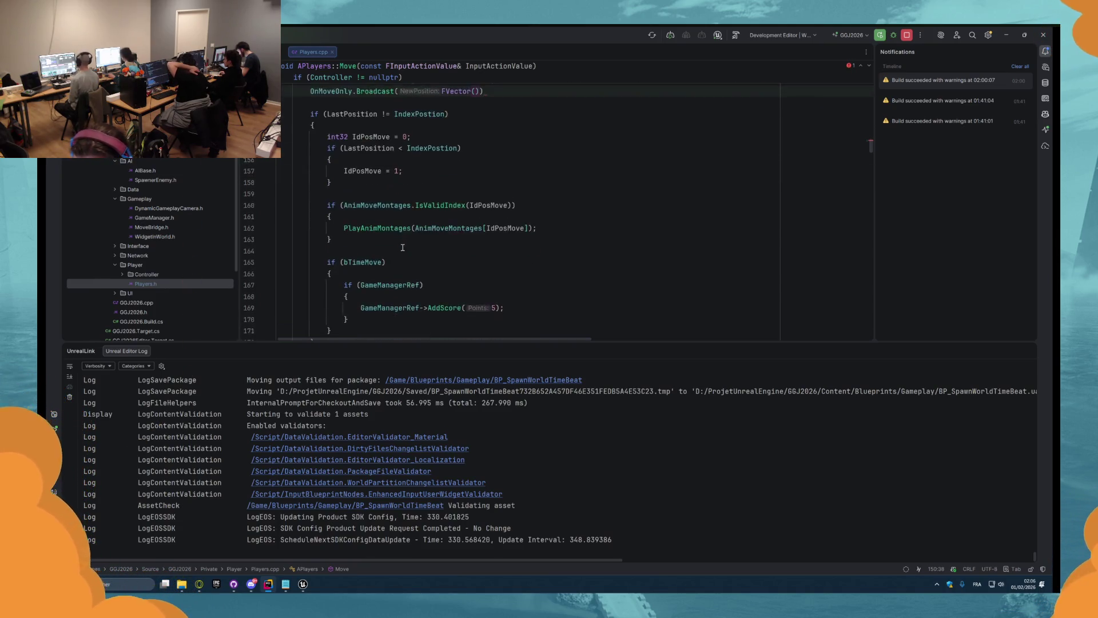
pyautogui.scroll(3, 402, 246)
pyautogui.scroll(-7, 401, 247)
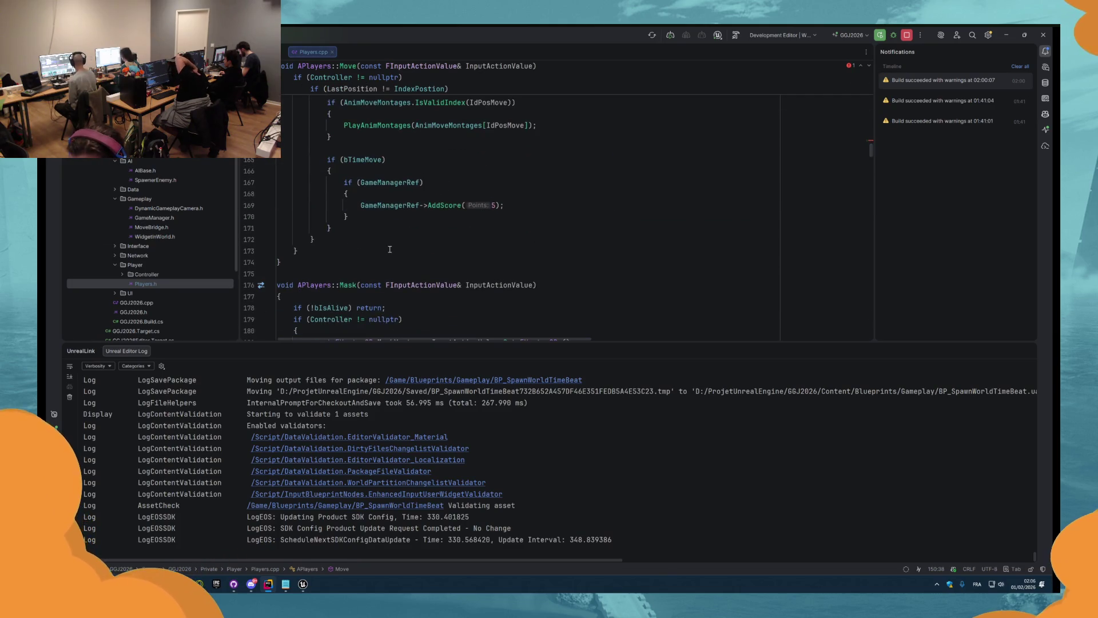
pyautogui.scroll(4, 389, 250)
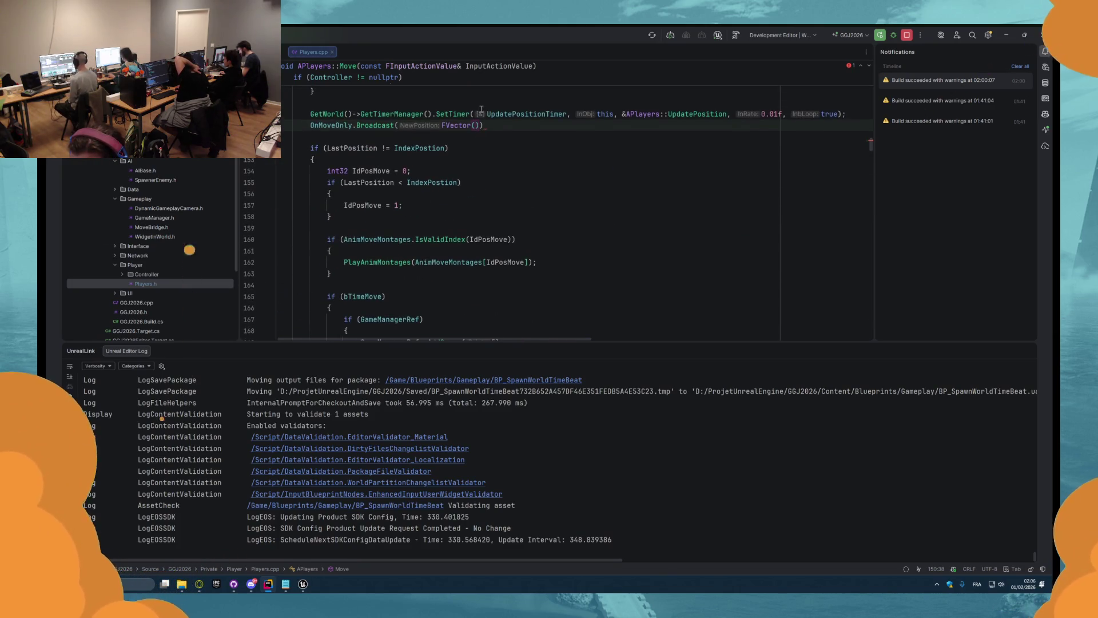
pyautogui.keyDown('ctrl'); pyautogui.click(697, 115); pyautogui.keyUp('ctrl')
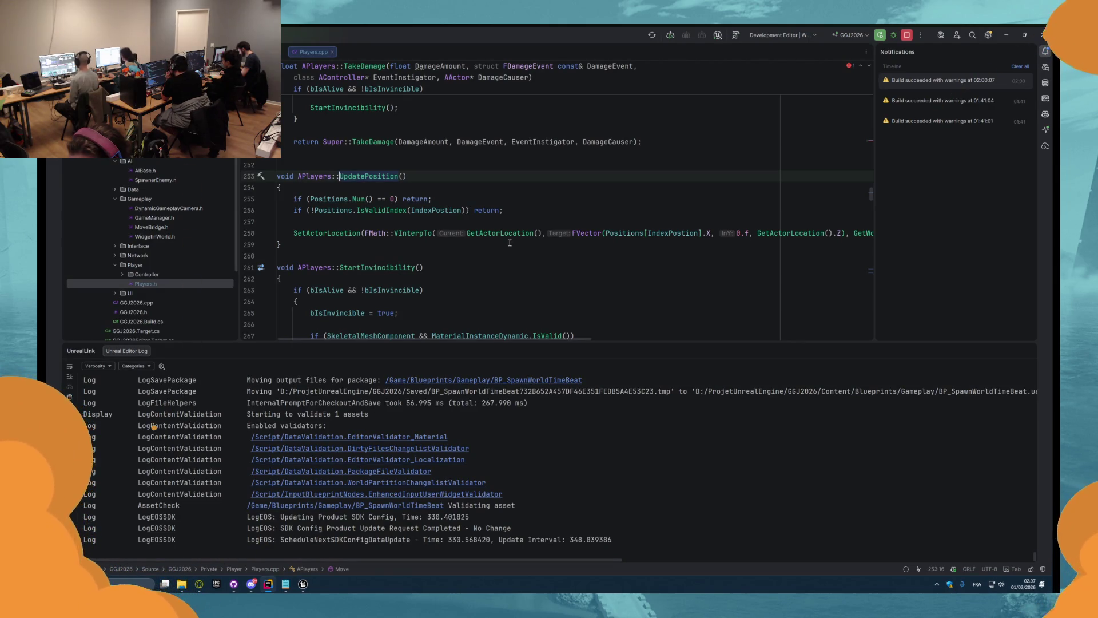
# - Select the VInterpTo arguments on line 258, then scroll back to the OnMoveOnly.Broadcast call
pyautogui.moveTo(516, 339)
pyautogui.mouseDown()
pyautogui.moveTo(652, 342)
pyautogui.moveTo(552, 339)
pyautogui.mouseUp()
pyautogui.moveTo(404, 233)
pyautogui.mouseDown()
pyautogui.moveTo(744, 235)
pyautogui.moveTo(731, 243)
pyautogui.mouseUp()
pyautogui.moveTo(738, 234); pyautogui.dragTo(790, 233)
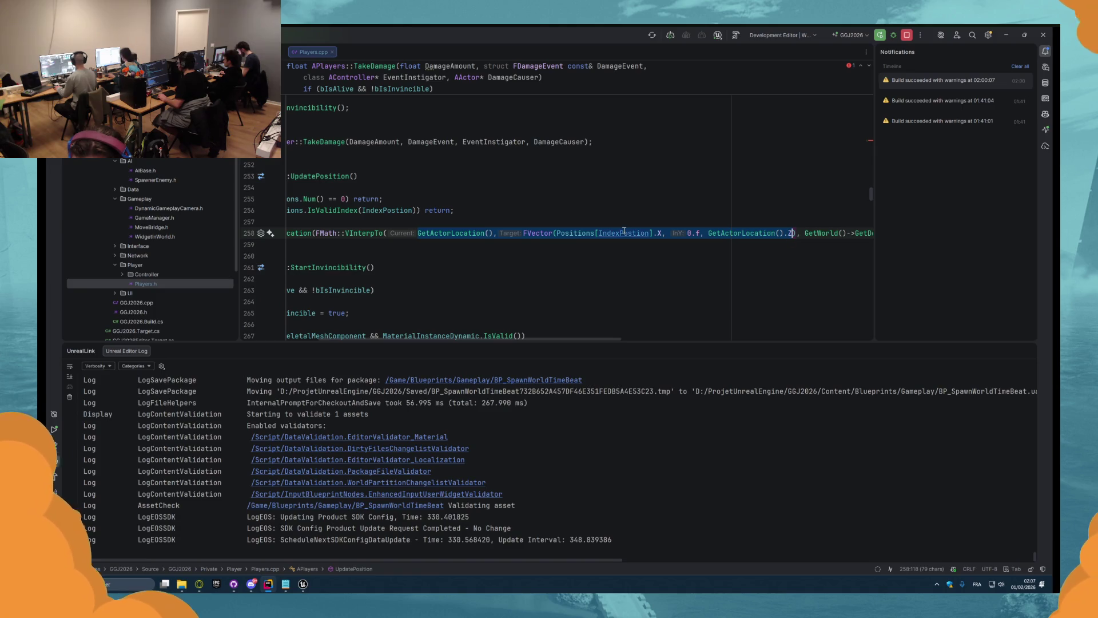
pyautogui.scroll(8, 515, 258)
pyautogui.hscroll(-3, 332, 318)
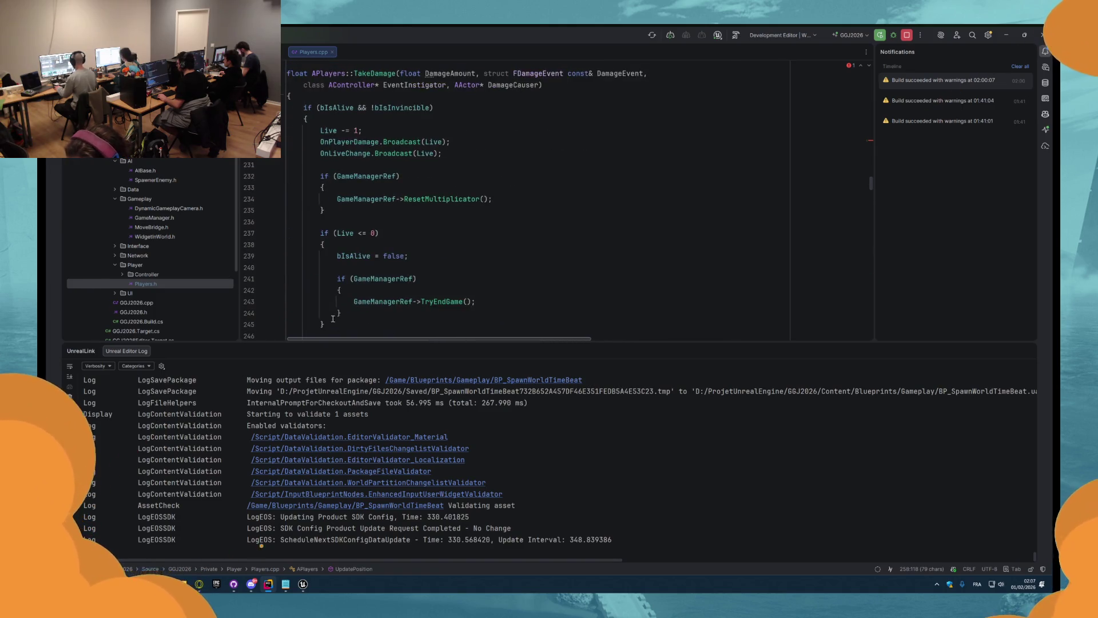
pyautogui.scroll(10, 333, 319)
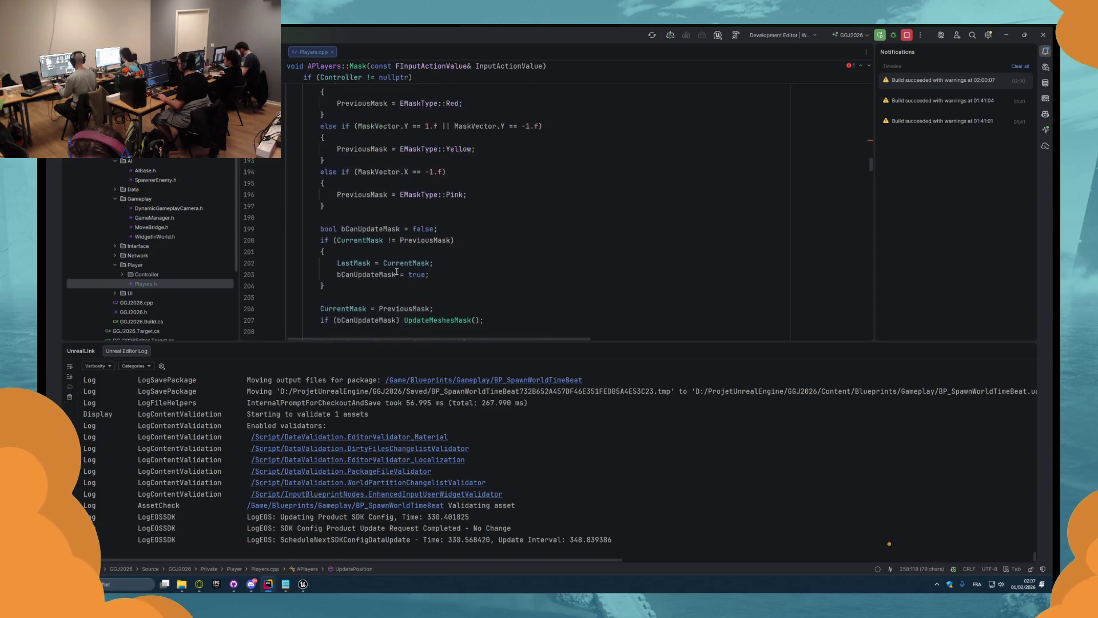
pyautogui.scroll(-3, 396, 271)
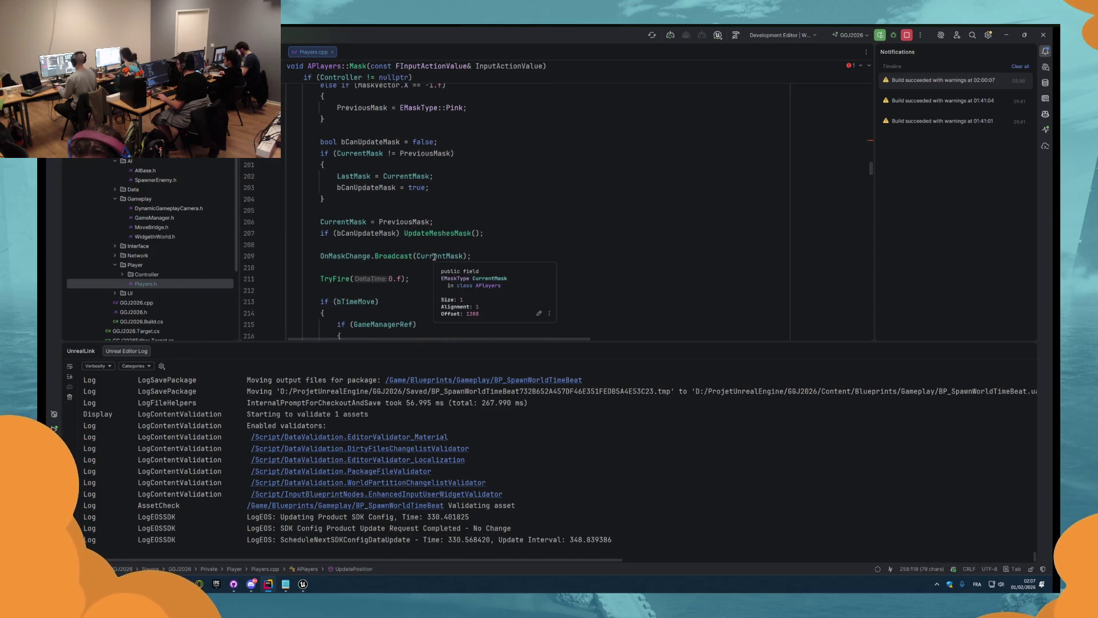
pyautogui.scroll(-1, 427, 262)
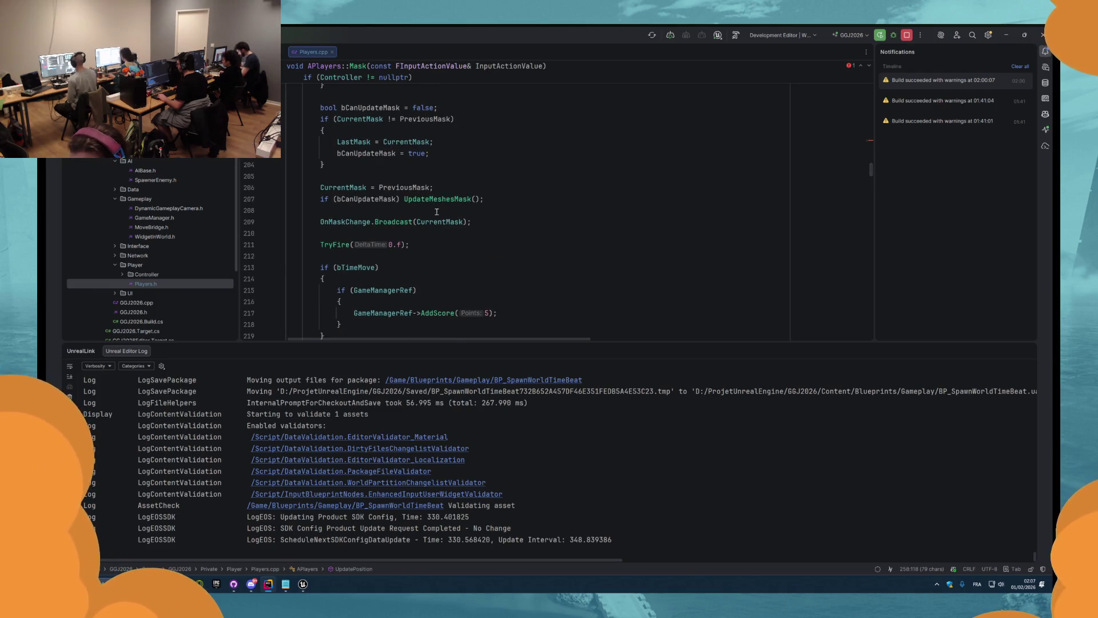
pyautogui.scroll(4, 443, 229)
pyautogui.scroll(15, 439, 218)
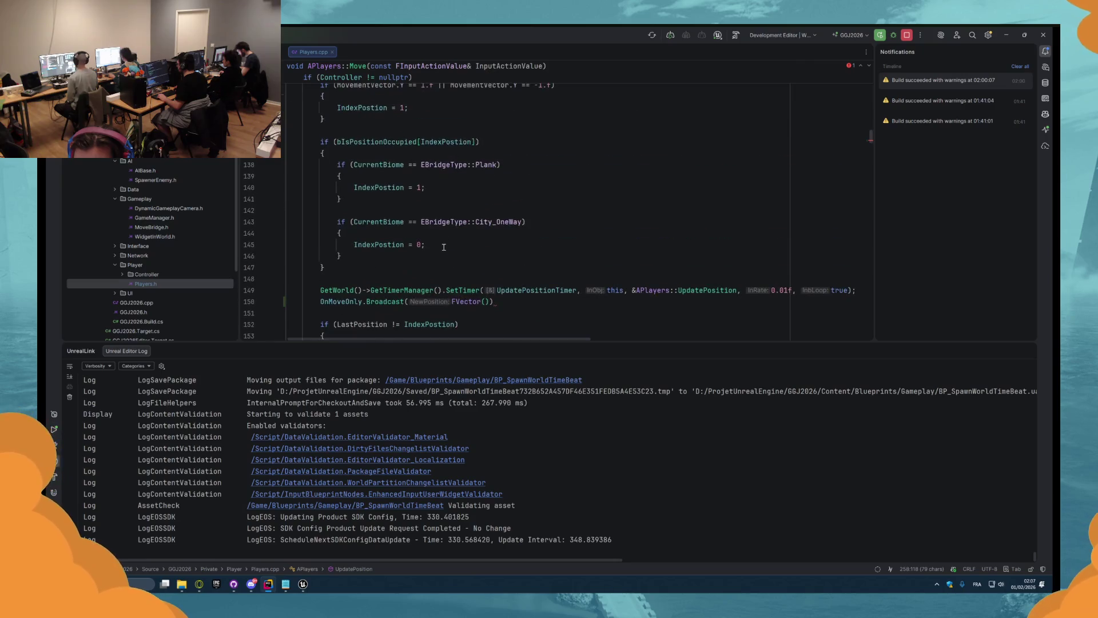
# - Paste the position expression into FVector(), dropping the nested FVector and 0.f, and add the semicolon
pyautogui.click(486, 233)
pyautogui.write('GetActorLocation(),FVector(Positions[IndexPostion].X, 0.f, GetActorLocation().Z)')
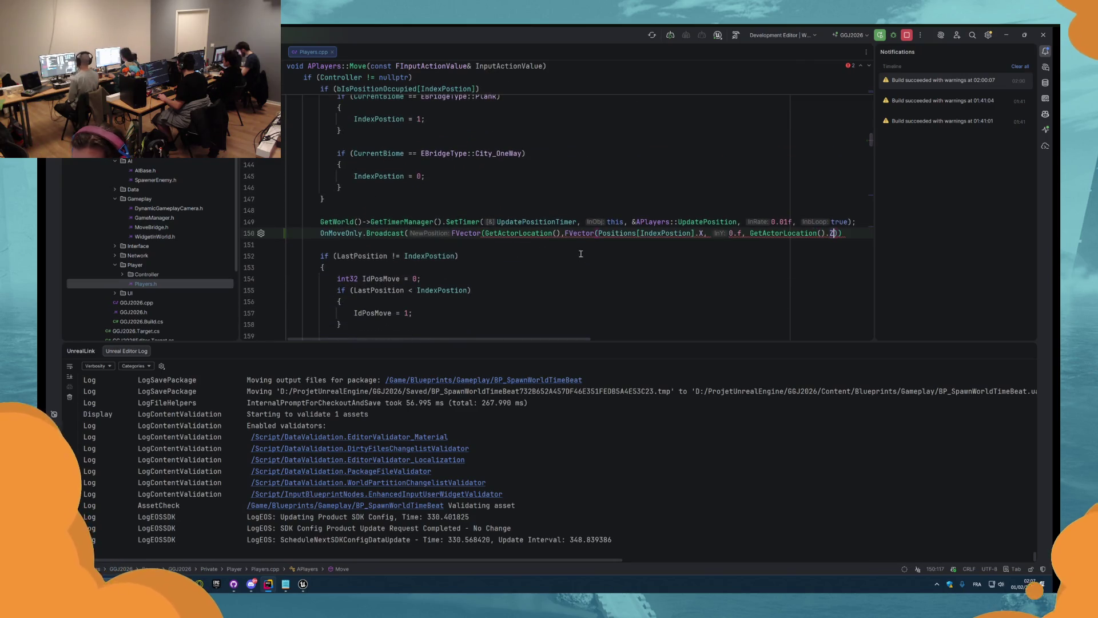
pyautogui.write('.X')
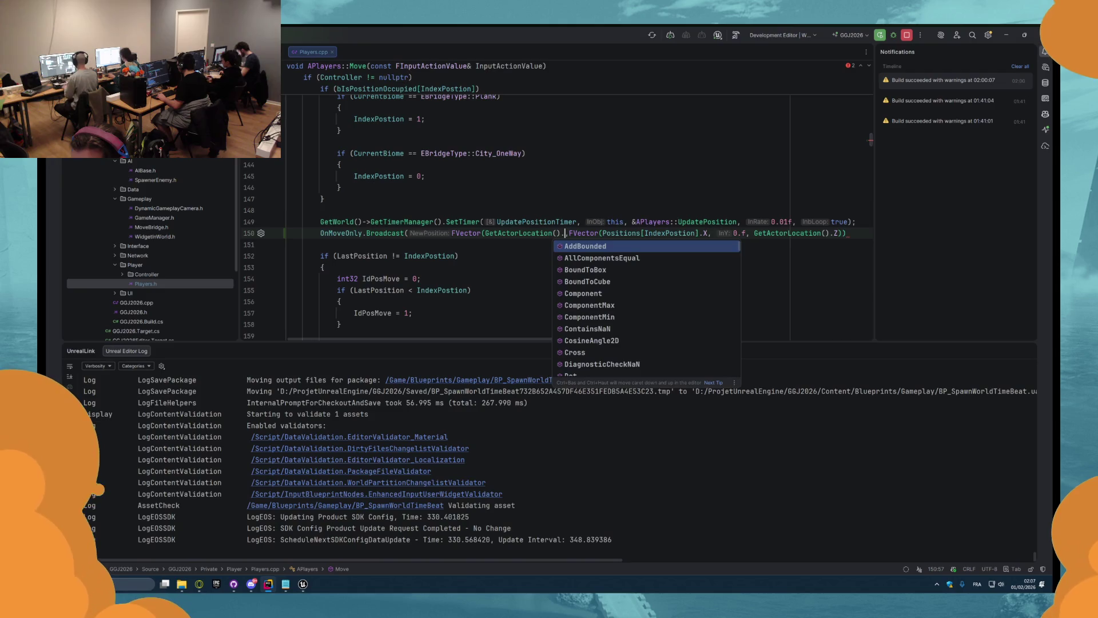
pyautogui.click(577, 233)
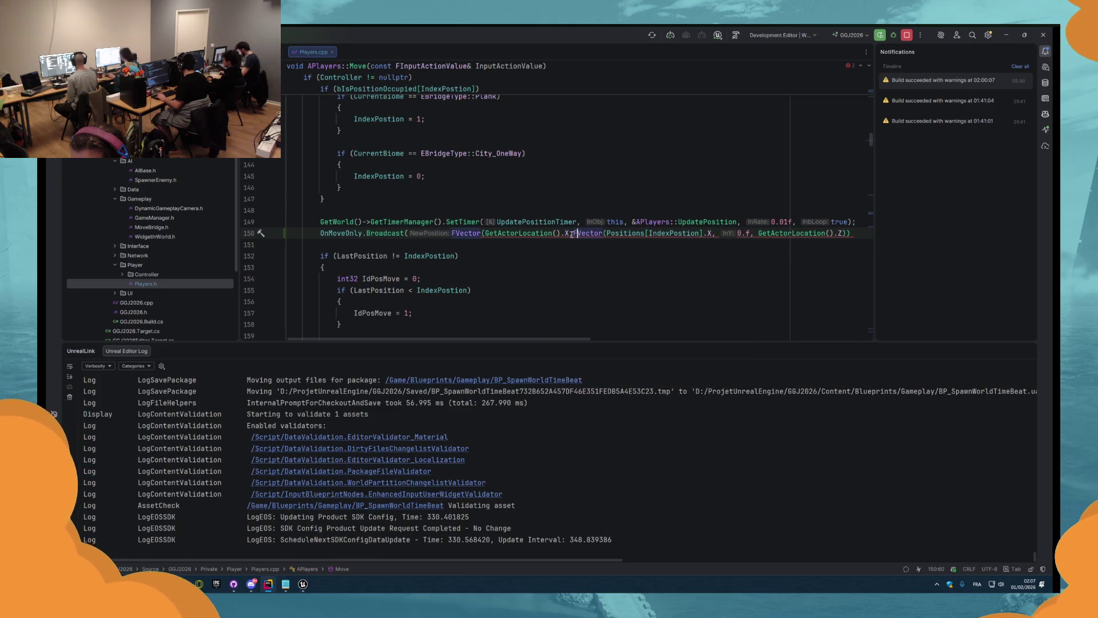
pyautogui.click(679, 225)
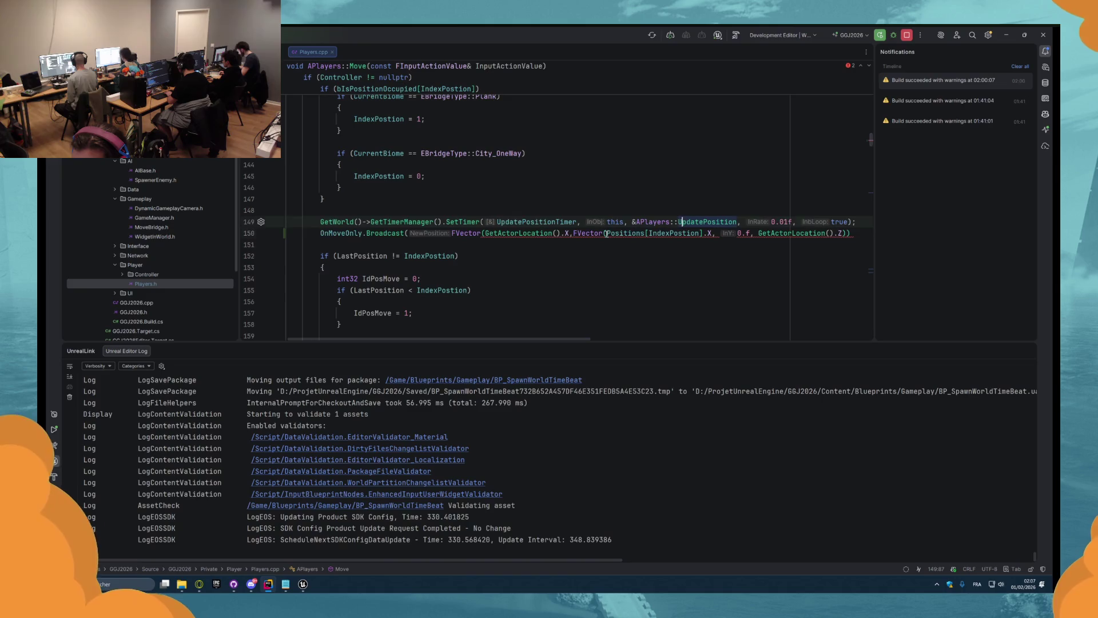
pyautogui.click(576, 233)
pyautogui.press('BackSpace')
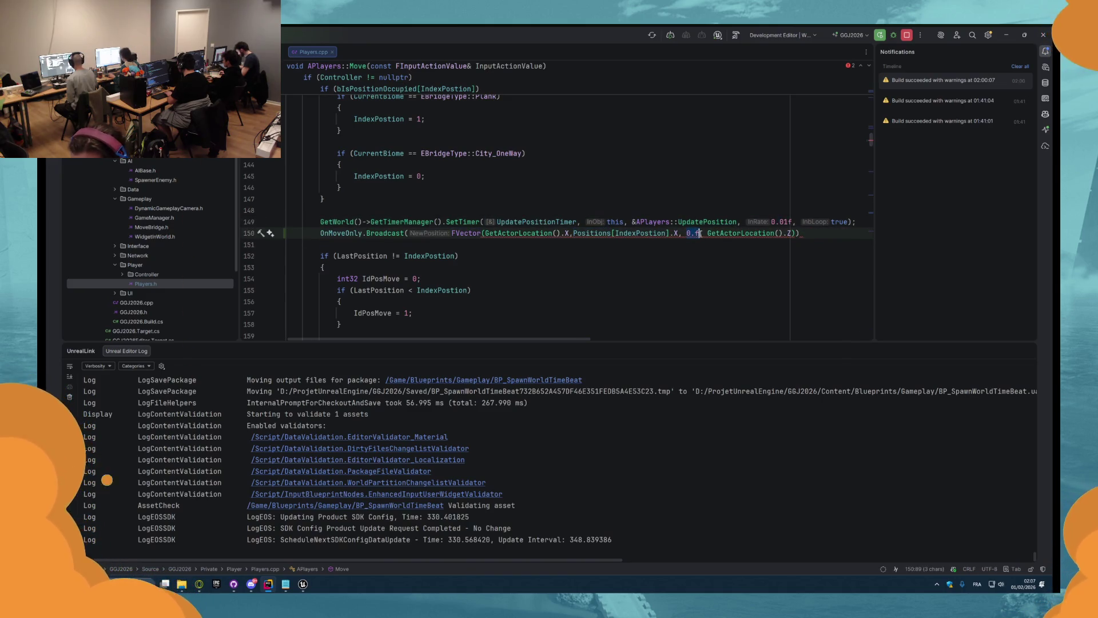
pyautogui.click(700, 233)
pyautogui.press('BackSpace')
pyautogui.press('BackSpace')
pyautogui.press('BackSpace')
pyautogui.press('End')
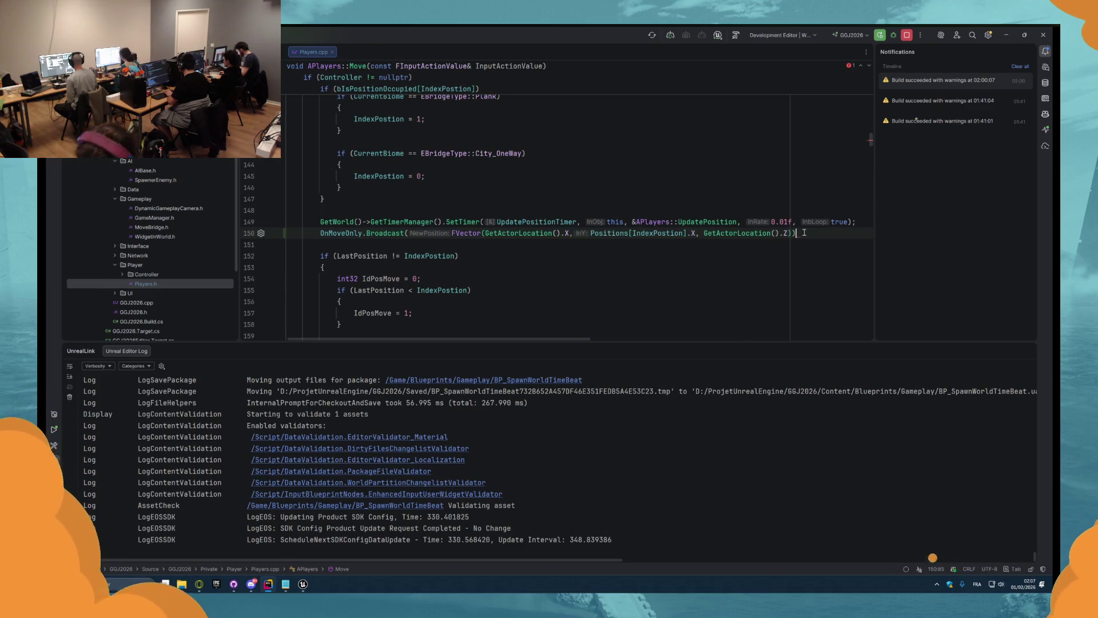
pyautogui.write(';')
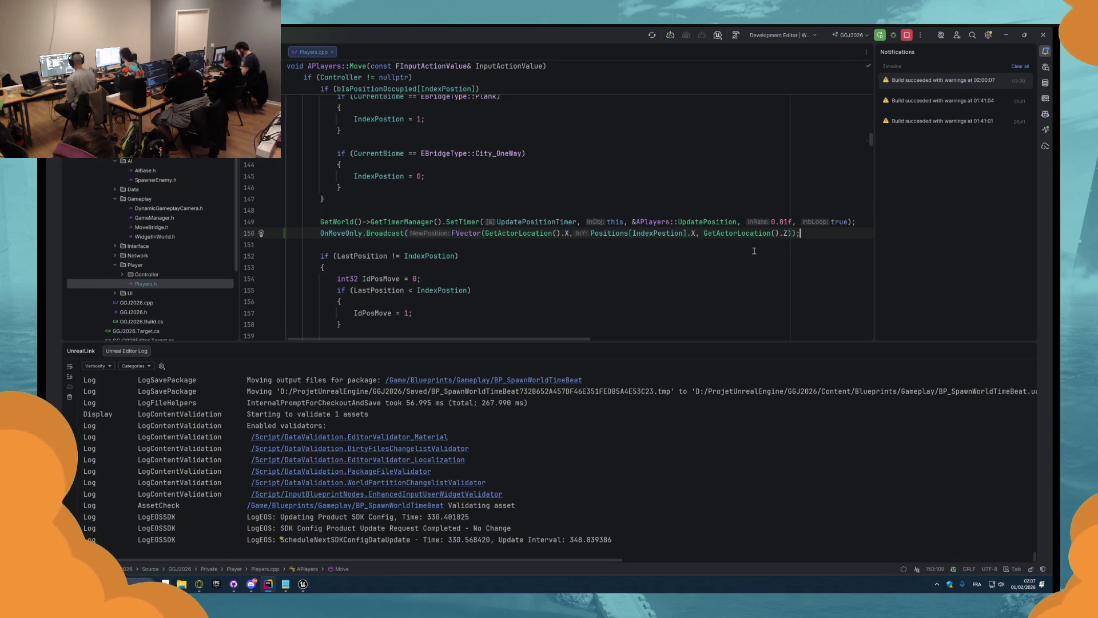
# - Add a parenthesized + 50.f offset to the Z component and start a hot reload
pyautogui.click(758, 233)
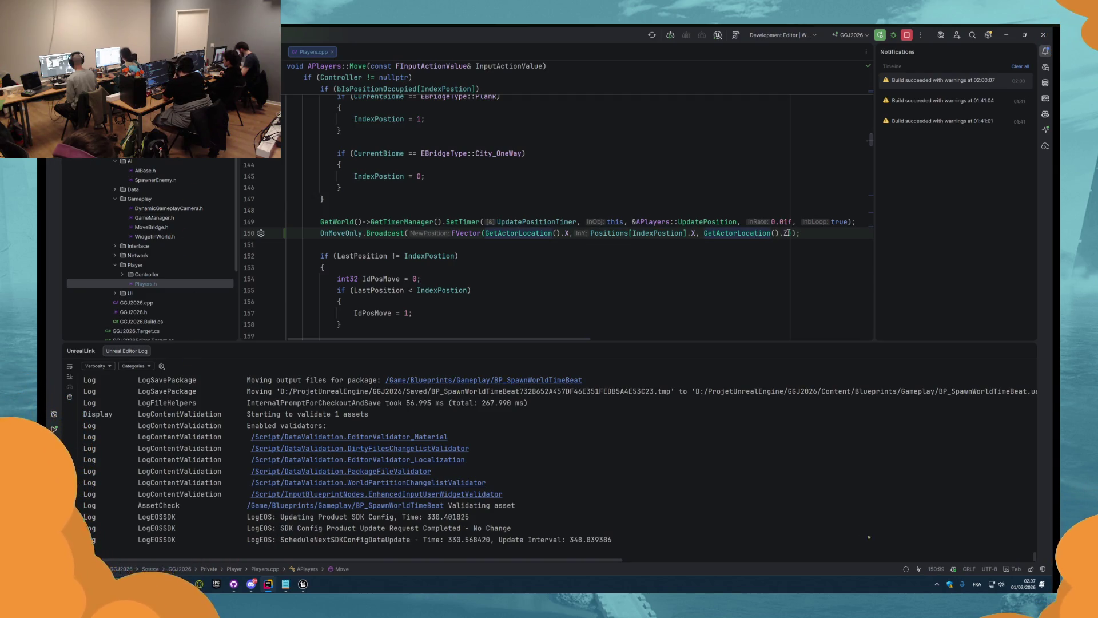
pyautogui.click(809, 232)
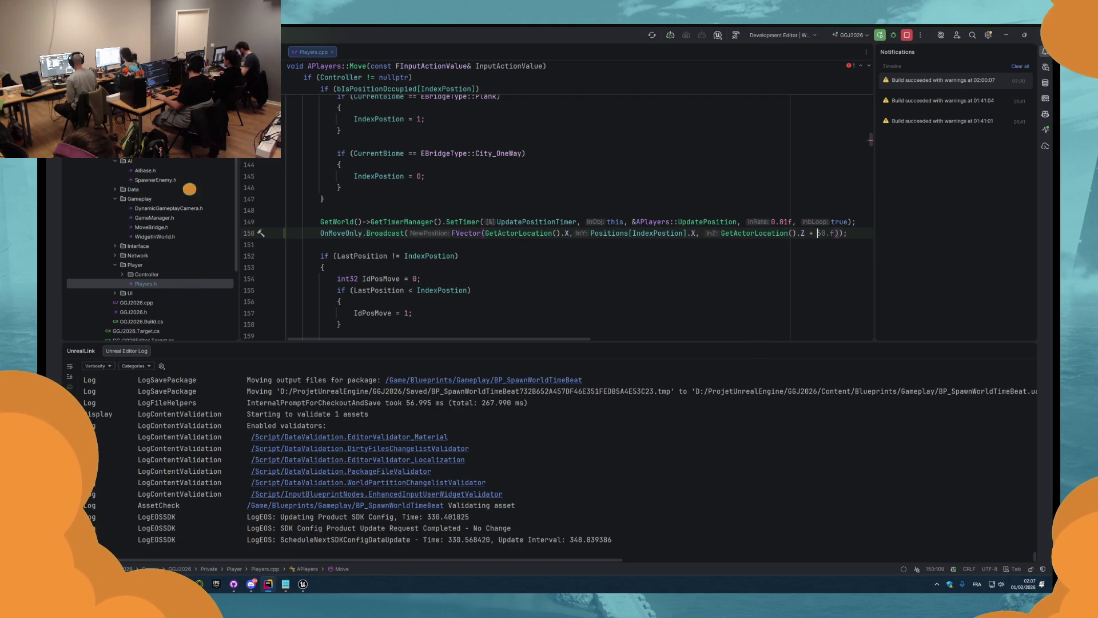
pyautogui.press('Tab')
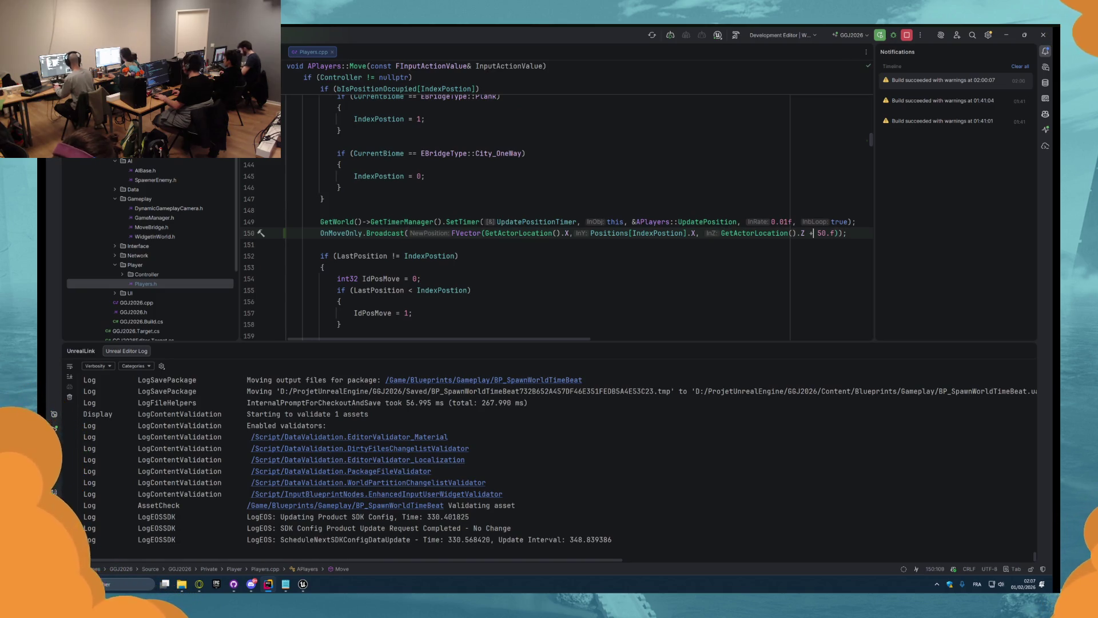
pyautogui.click(704, 233)
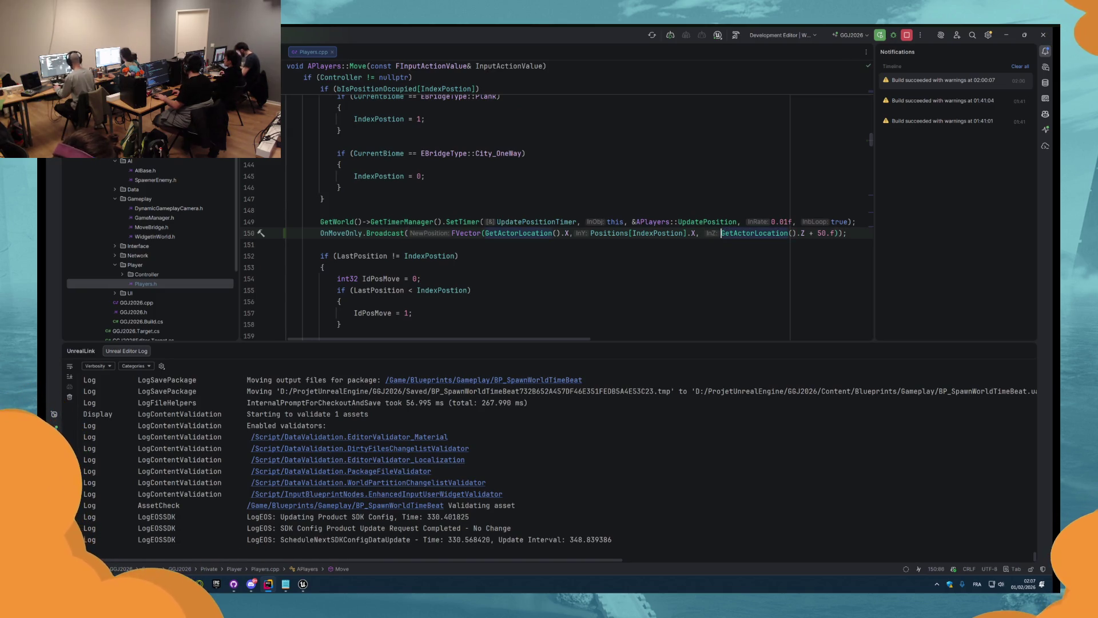
pyautogui.write('(')
pyautogui.click(838, 233)
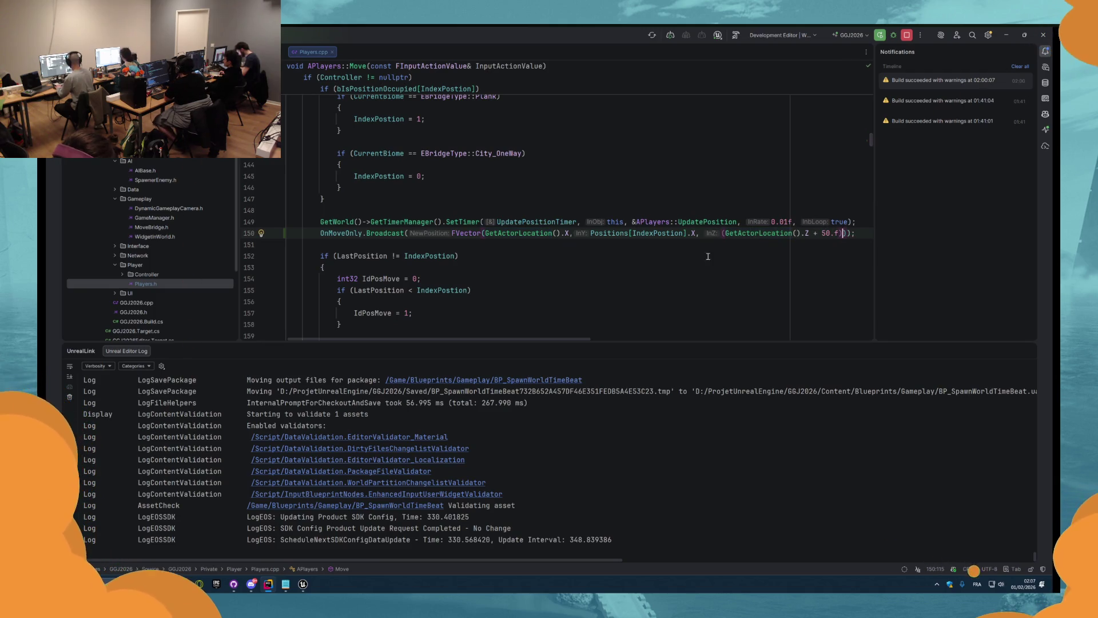
pyautogui.click(736, 36)
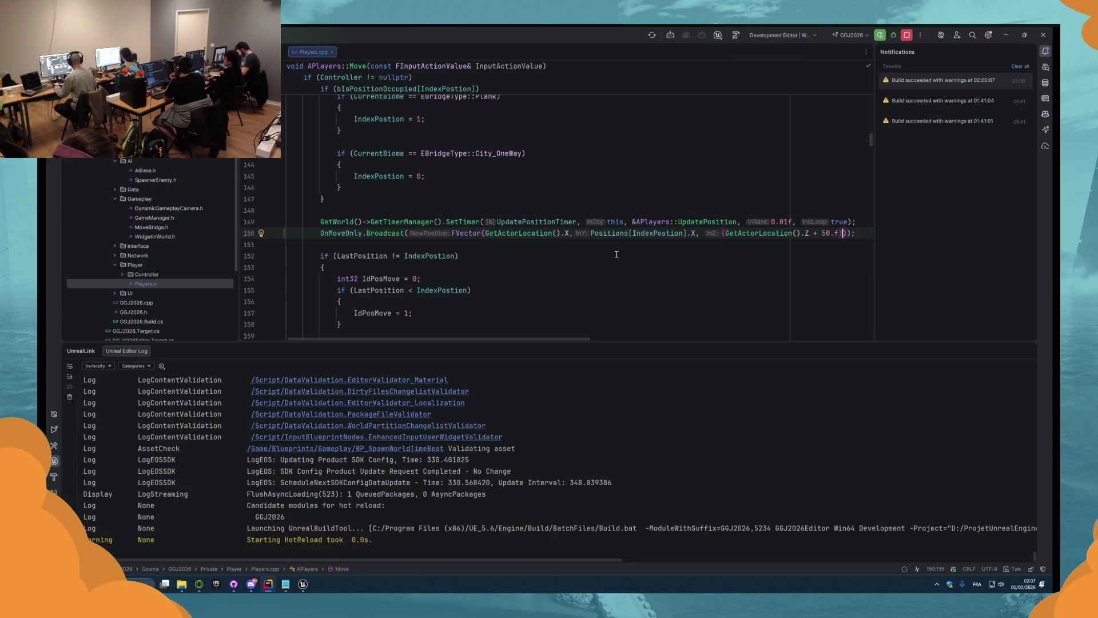
# - Wrap the OnMoveOnly broadcast on line 150 in if (Positions.IsValidIndex(IndexPostion))
pyautogui.scroll(1, 635, 269)
pyautogui.click(634, 268)
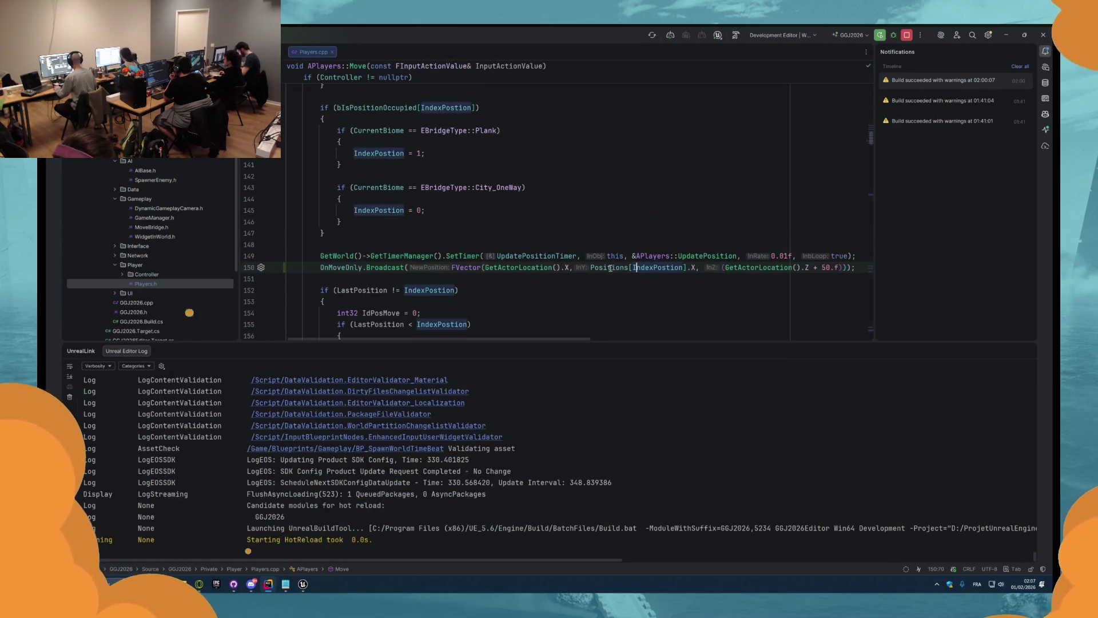
pyautogui.click(321, 267)
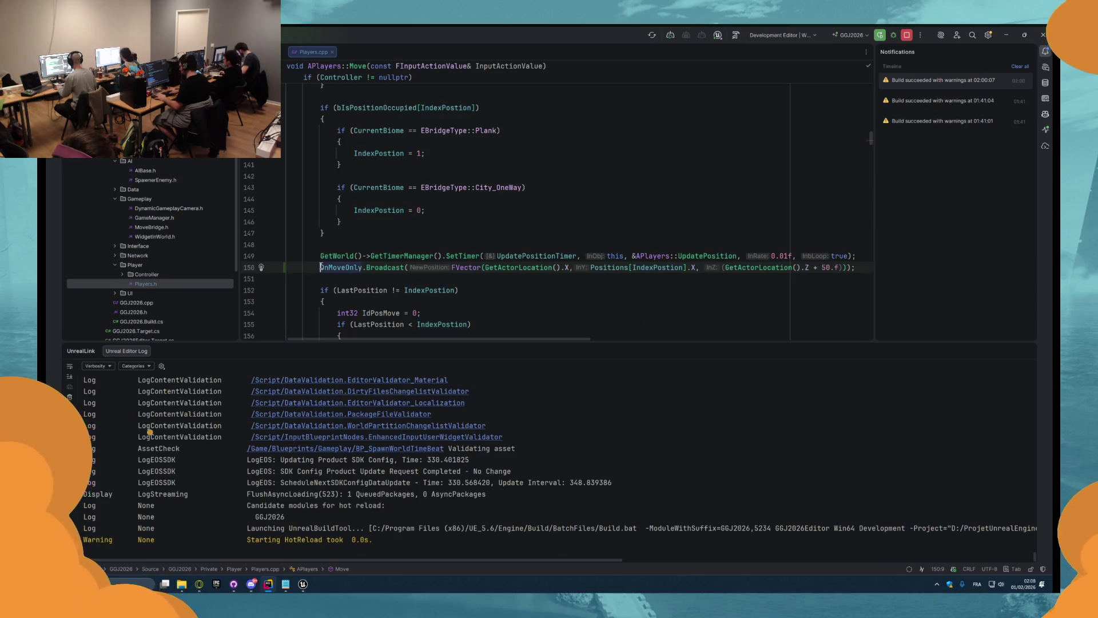
pyautogui.write('if (')
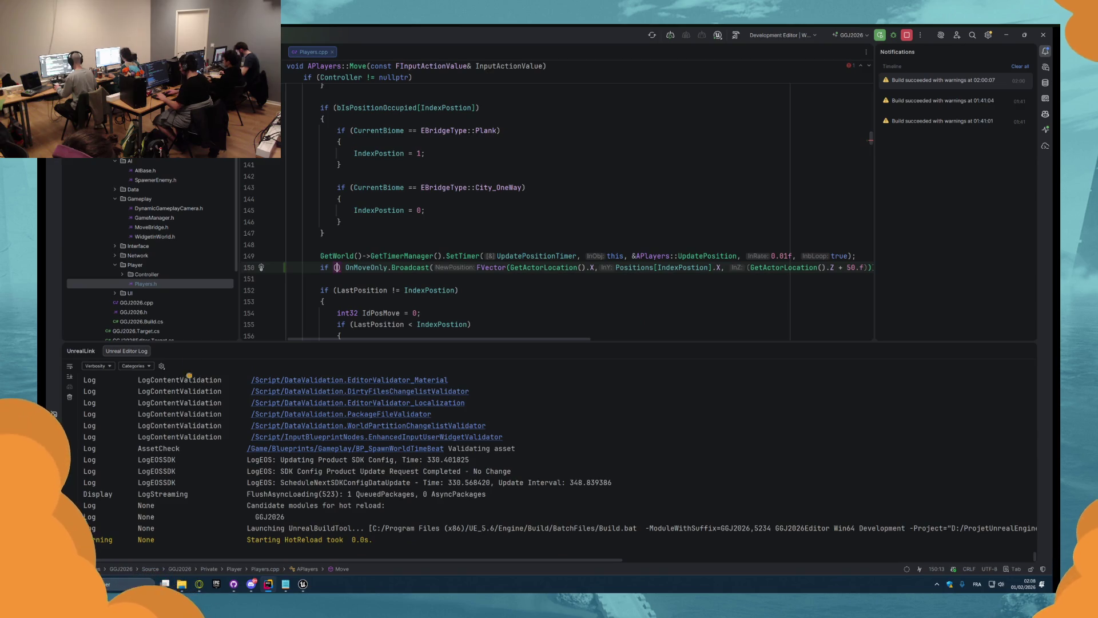
pyautogui.write(' Positions')
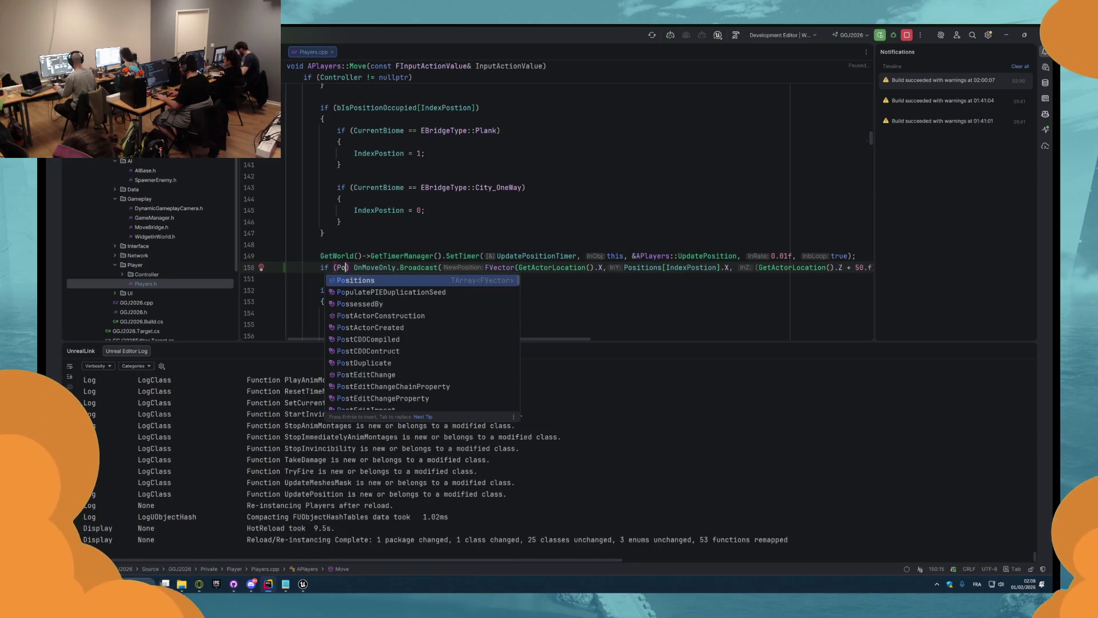
pyautogui.write('[IndexPostion')
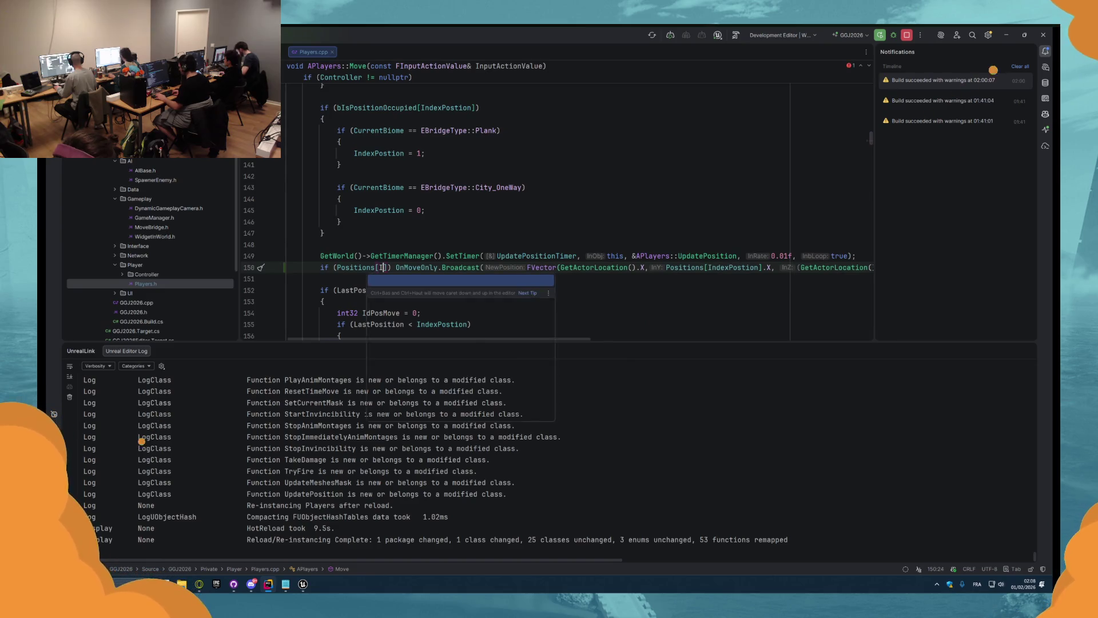
pyautogui.write('].IsV')
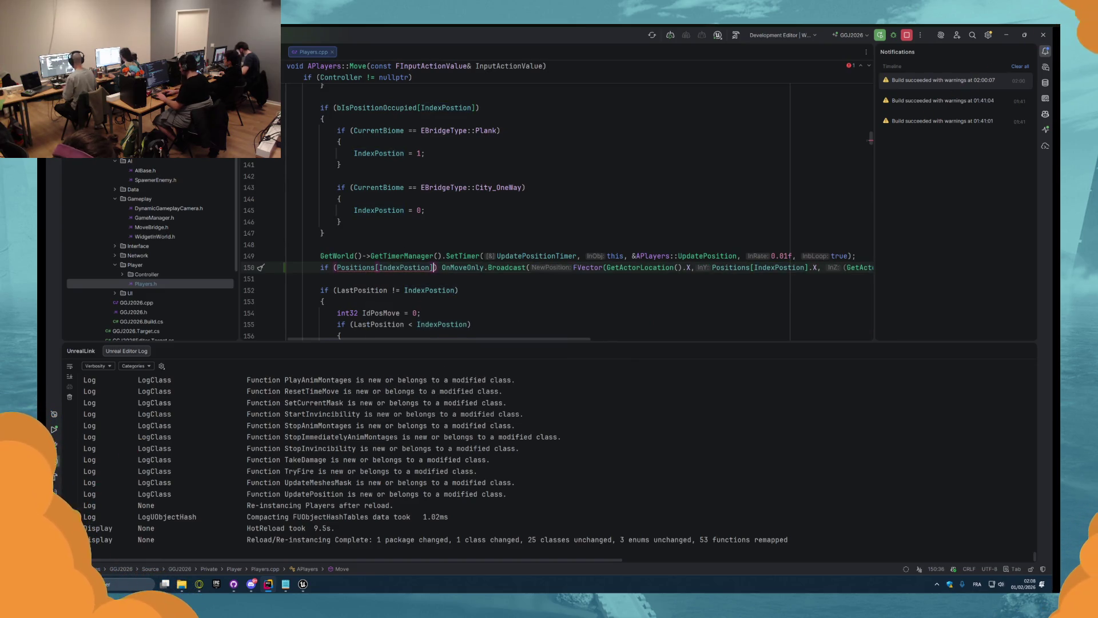
pyautogui.press('Return')
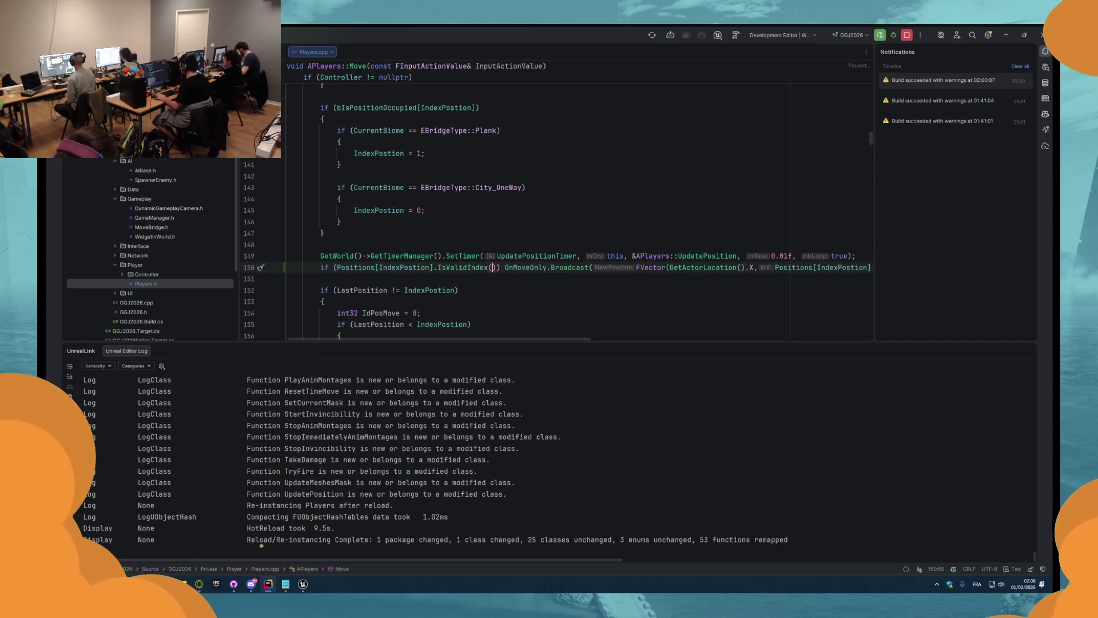
pyautogui.doubleClick(398, 267)
pyautogui.hotkey('ctrl', 'x')
pyautogui.press('BackSpace')
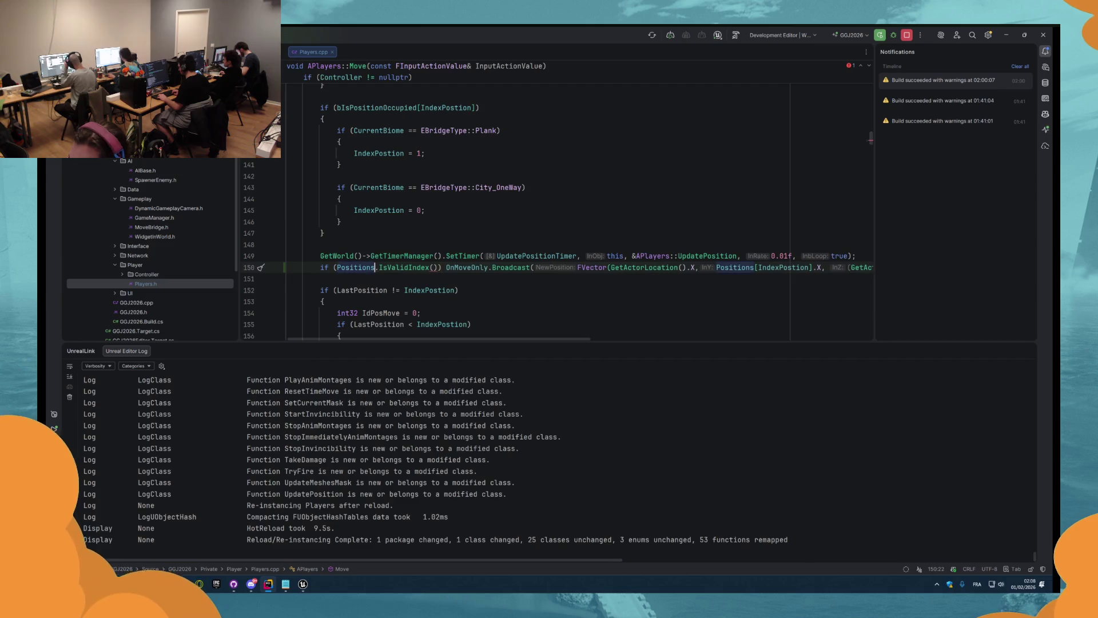
pyautogui.press('Left')
pyautogui.hotkey('ctrl', 'v')
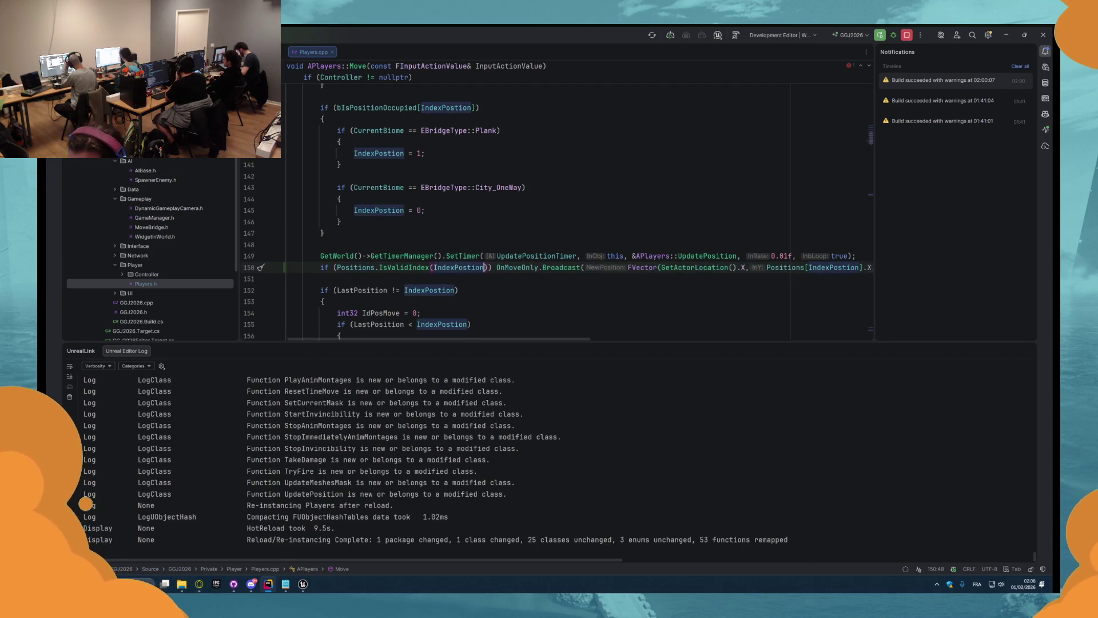
pyautogui.press('Down')
# - Hot reload the C++ code, watch it compile in Unreal Editor, then return to Rider's Players.h
pyautogui.click(735, 36)
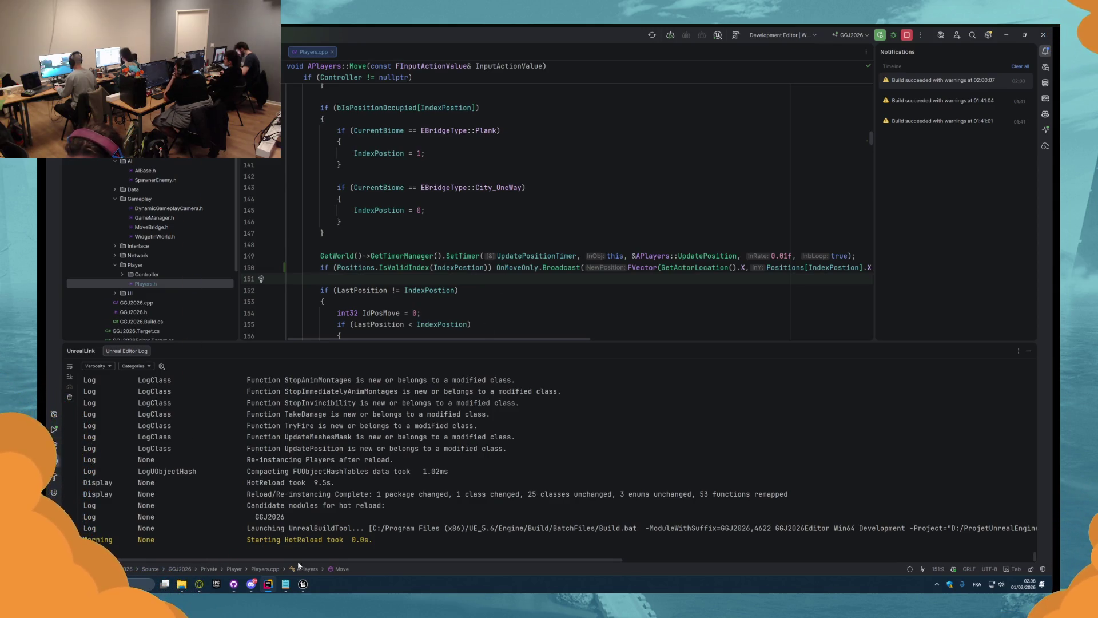
pyautogui.click(304, 584)
pyautogui.click(269, 584)
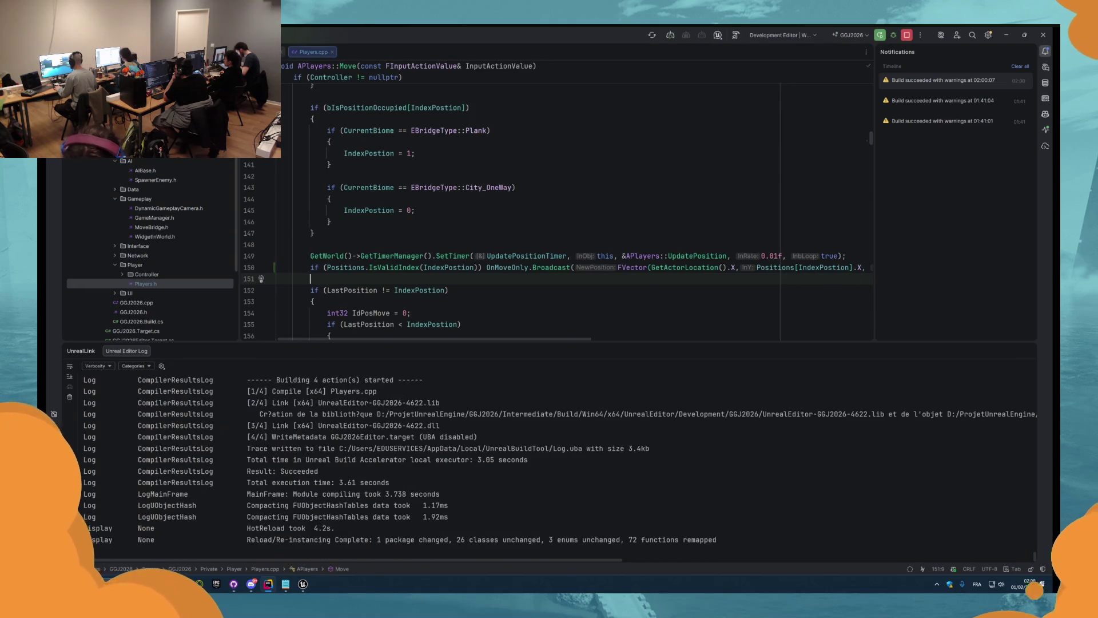
pyautogui.scroll(20, 451, 182)
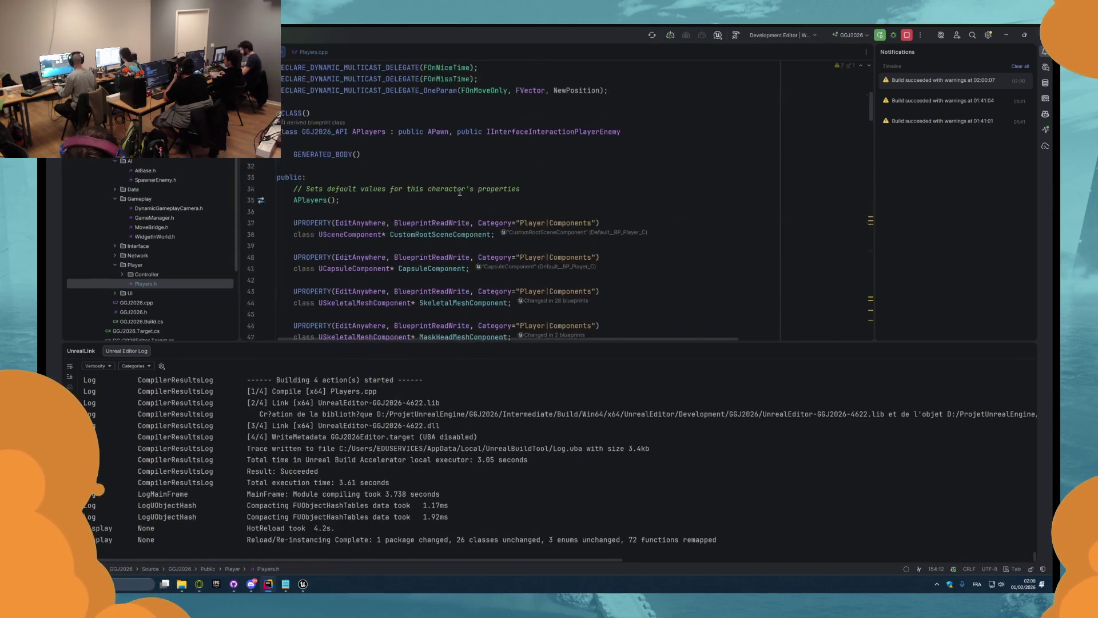
# - Add AI-suggested French comments to the OnMaskChange, OnLiveChange and perfect-time delegate declarations
pyautogui.click(641, 214)
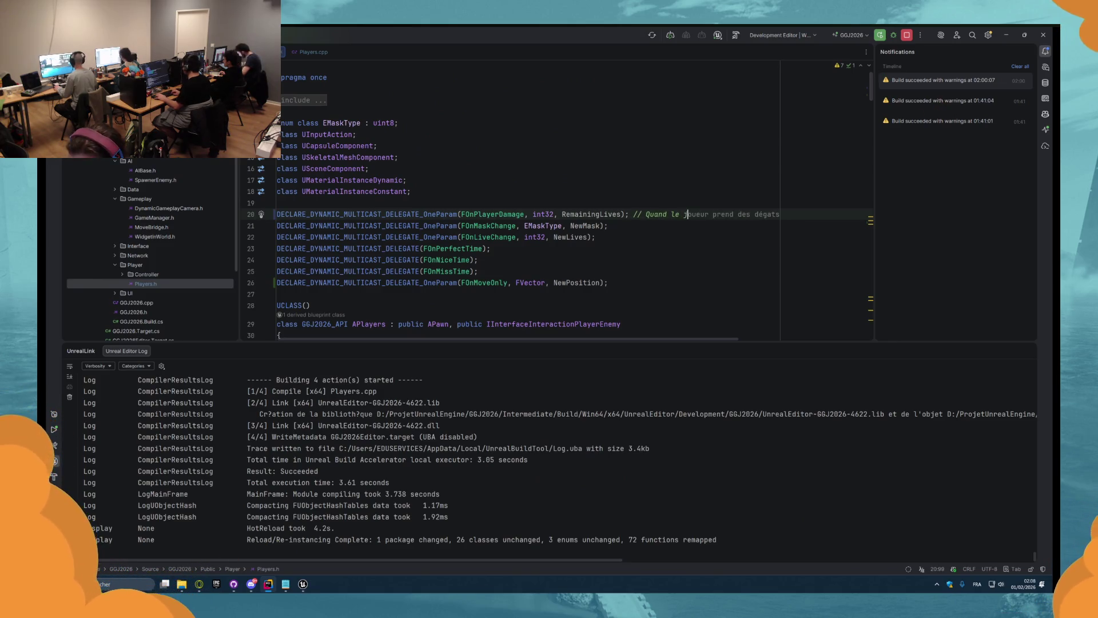
pyautogui.click(608, 225)
pyautogui.write('//')
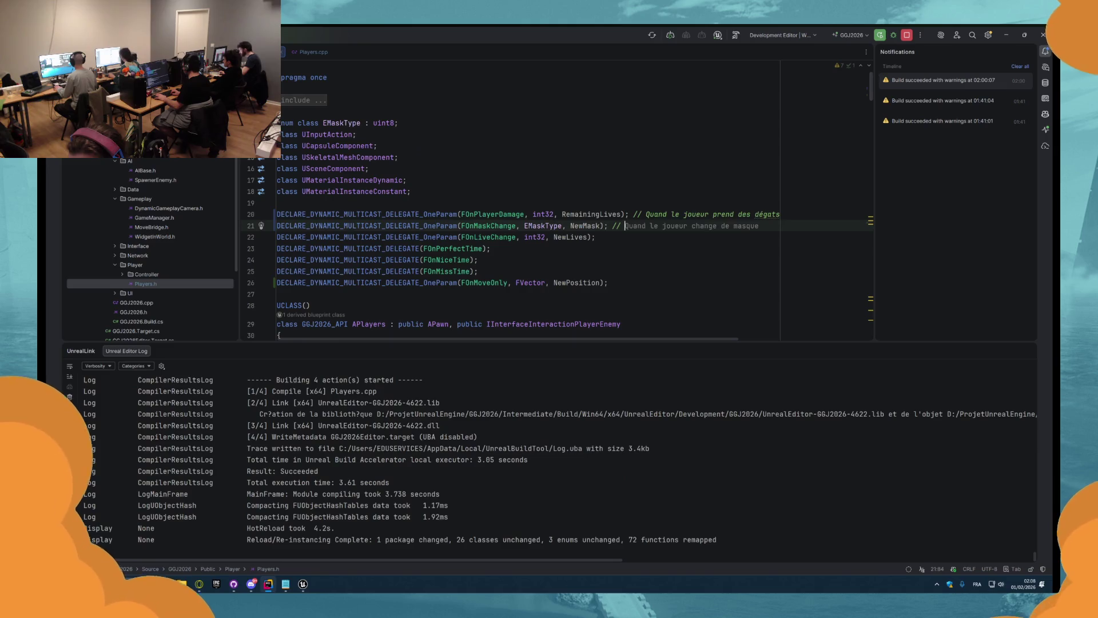
pyautogui.press('Tab')
pyautogui.press('Down')
pyautogui.write('// Quand le nombre de vie du joueur change')
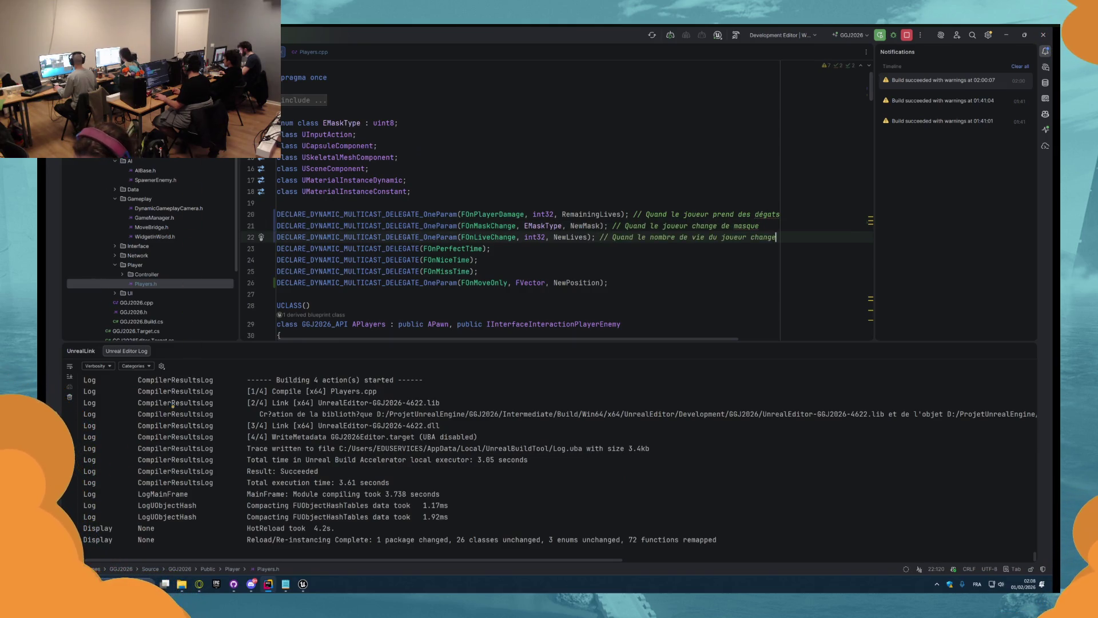
pyautogui.press('Tab')
pyautogui.press('Down')
pyautogui.write('/')
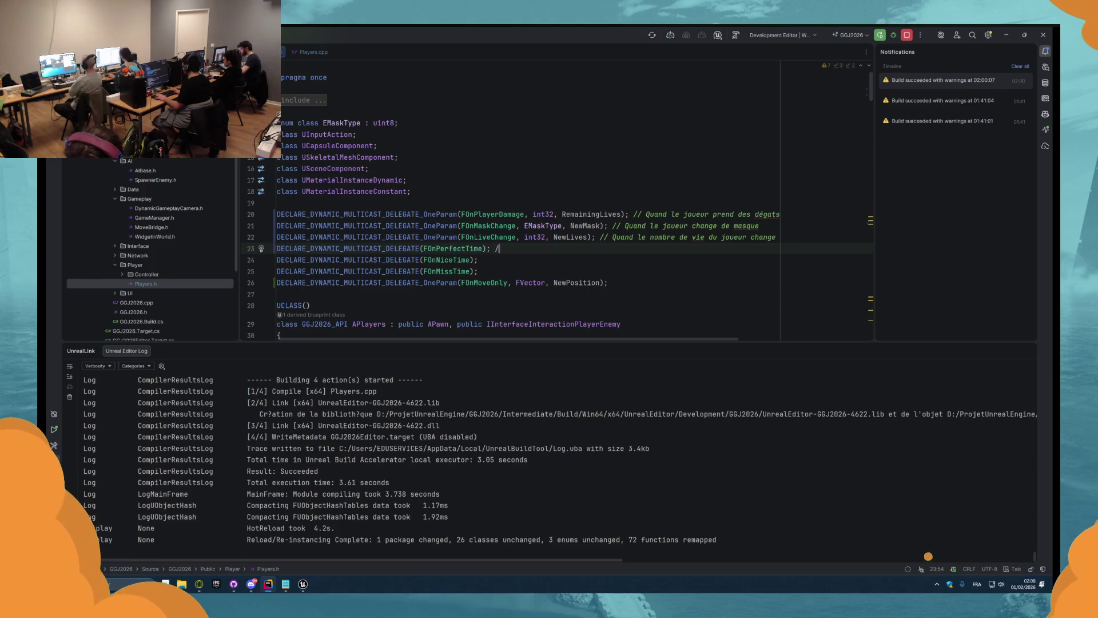
pyautogui.press('Tab')
# - Comment the nice-time, miss-time and move-only delegates the same way, then return to Players.cpp
pyautogui.press('Down')
pyautogui.write('//')
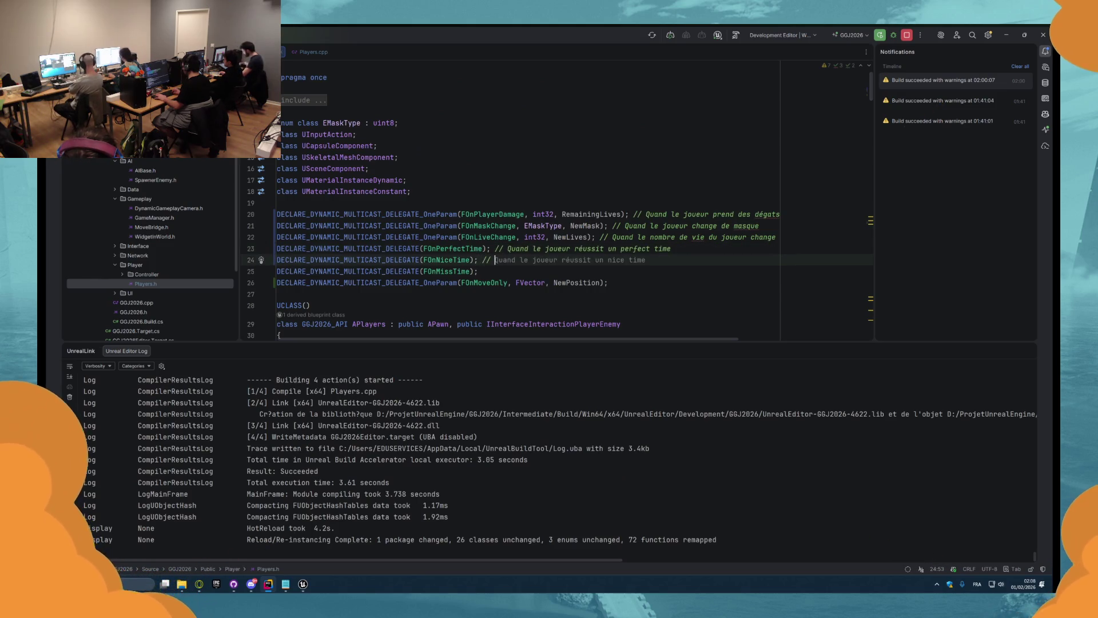
pyautogui.press('Tab')
pyautogui.press('Down')
pyautogui.write('//')
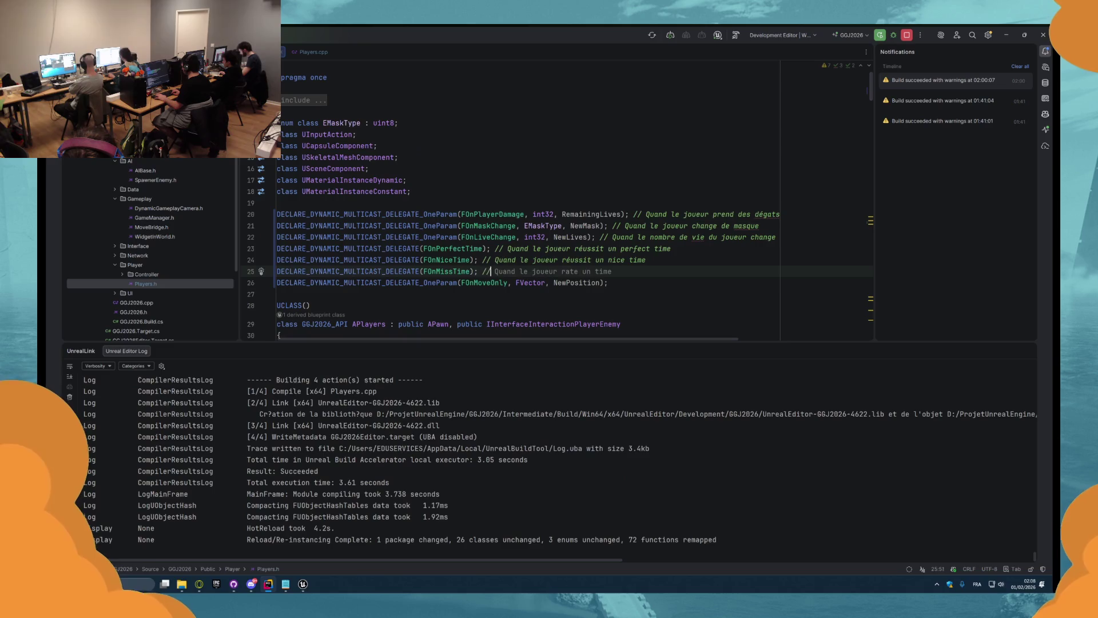
pyautogui.press('Down')
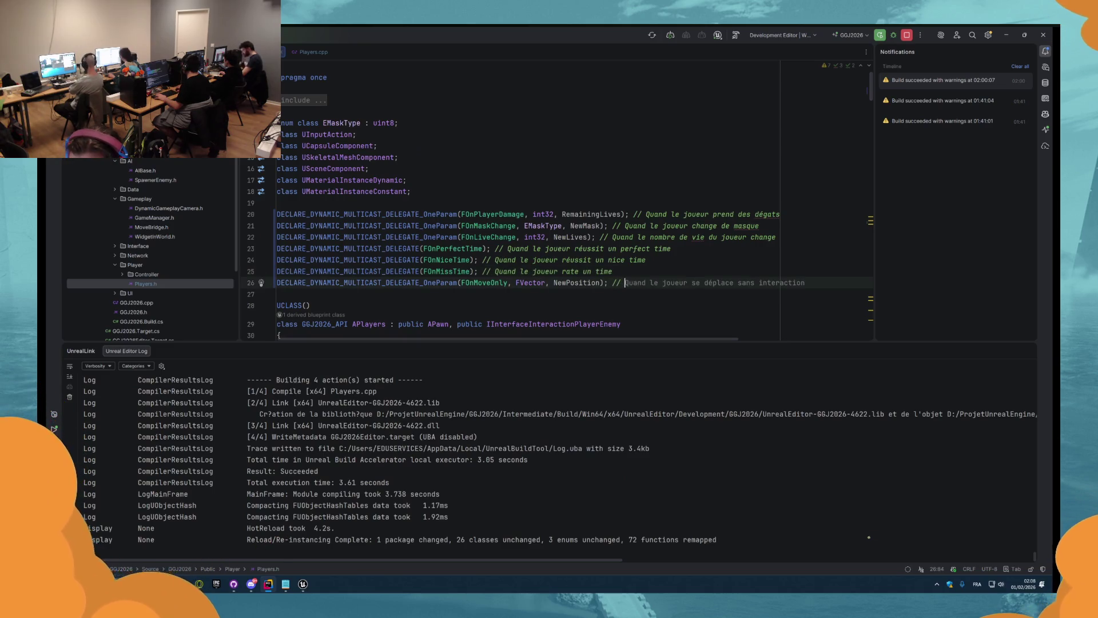
pyautogui.press('Tab')
pyautogui.click(310, 52)
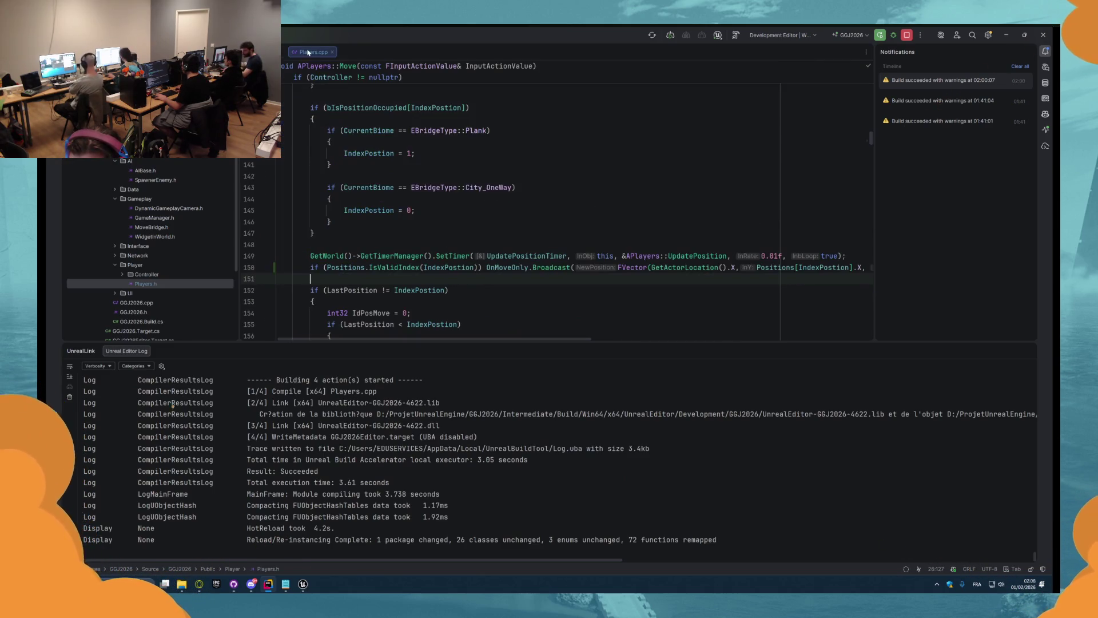
# - Rebuild, then bind Player One Ref's On Move Only to a new custom event named OnTP
pyautogui.click(736, 36)
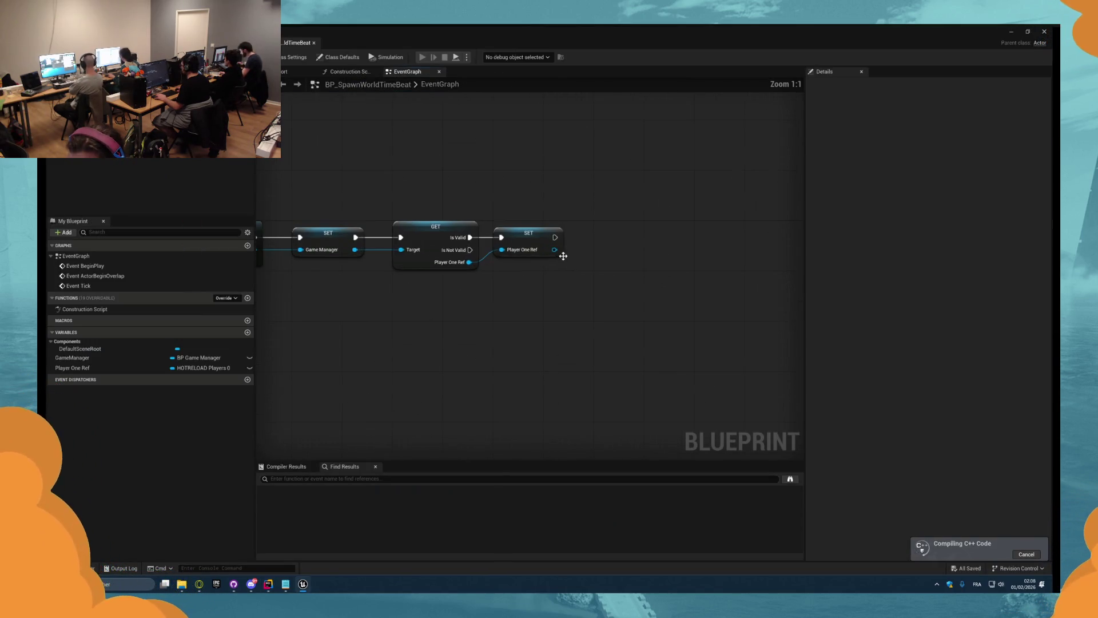
pyautogui.moveTo(555, 252); pyautogui.dragTo(602, 255)
pyautogui.write('bi')
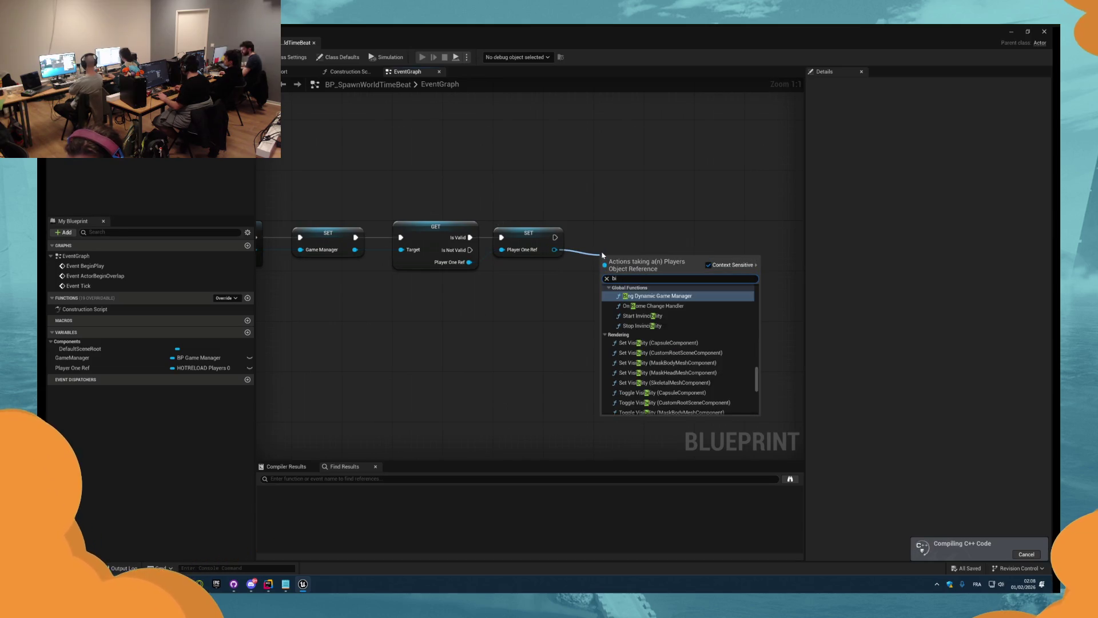
pyautogui.write('nd on m')
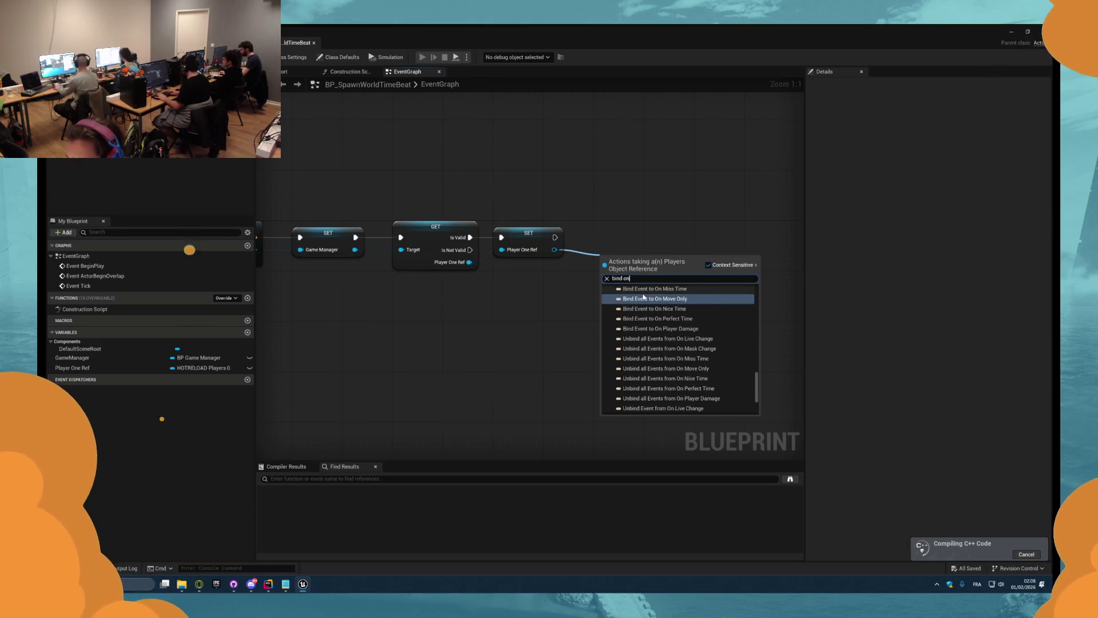
pyautogui.click(652, 308)
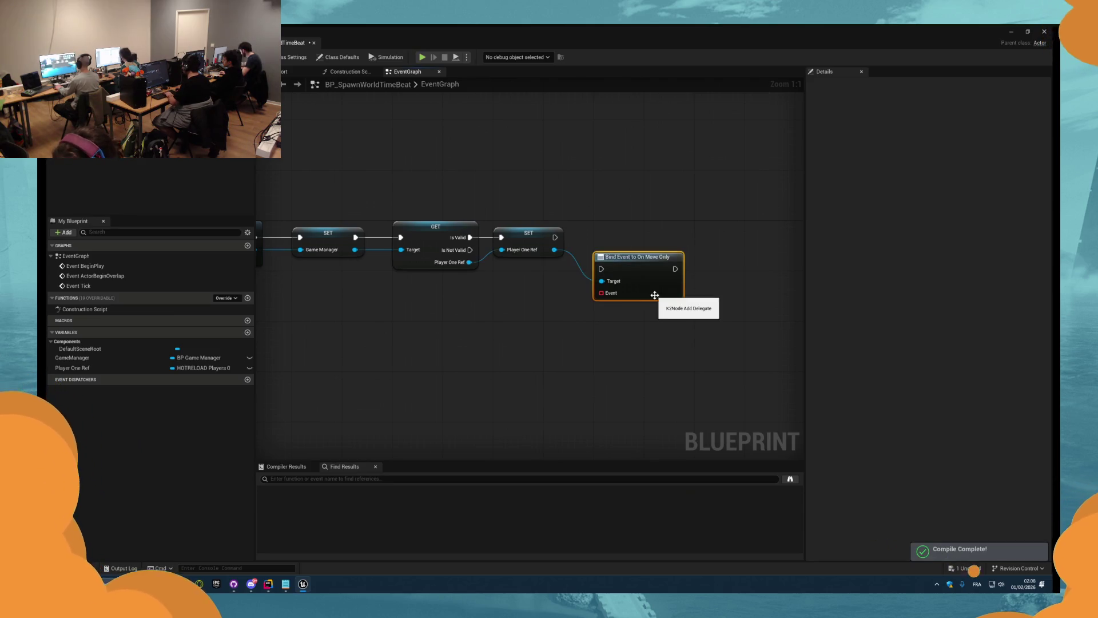
pyautogui.moveTo(608, 268); pyautogui.dragTo(540, 349)
pyautogui.click(603, 362)
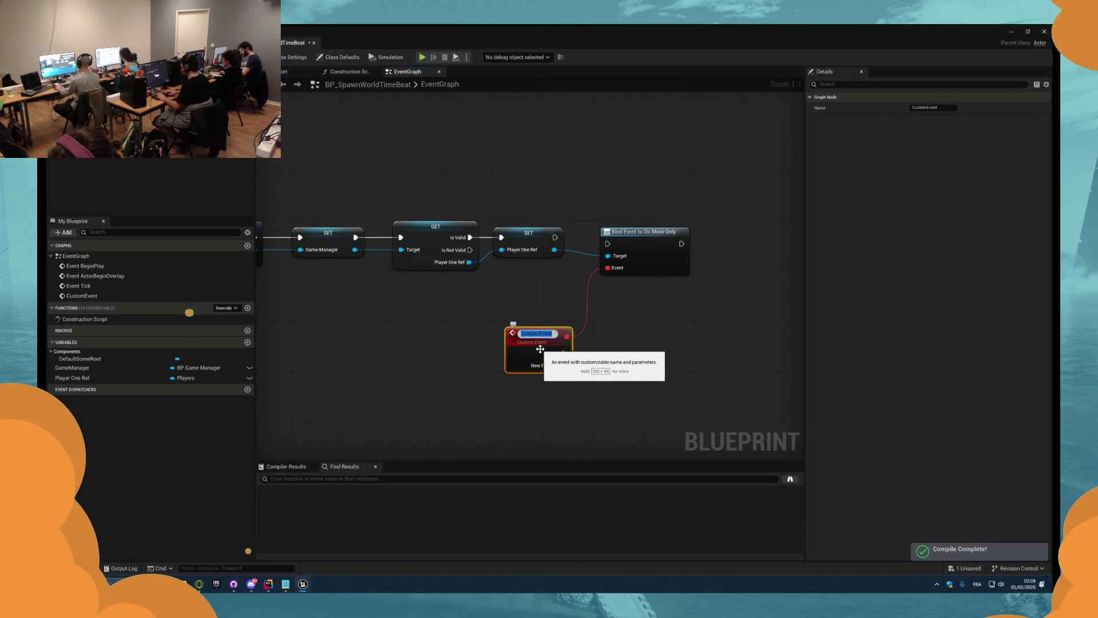
pyautogui.write('O')
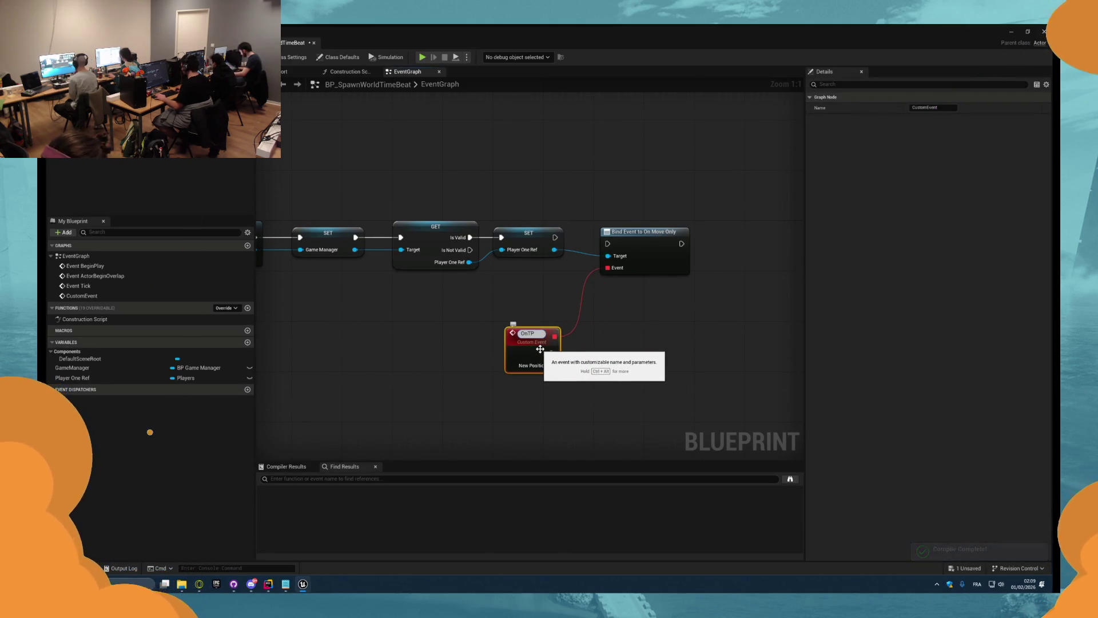
pyautogui.write('nTP')
pyautogui.press('Return')
# - Add a Create Event node calling OnTP and wire the SET node's execution into the binding
pyautogui.moveTo(559, 333)
pyautogui.mouseDown()
pyautogui.moveTo(607, 275)
pyautogui.moveTo(599, 314)
pyautogui.moveTo(630, 295)
pyautogui.moveTo(629, 282)
pyautogui.mouseUp()
pyautogui.write('cre')
pyautogui.press('Return')
pyautogui.moveTo(555, 237)
pyautogui.mouseDown()
pyautogui.moveTo(608, 244)
pyautogui.moveTo(641, 226)
pyautogui.mouseUp()
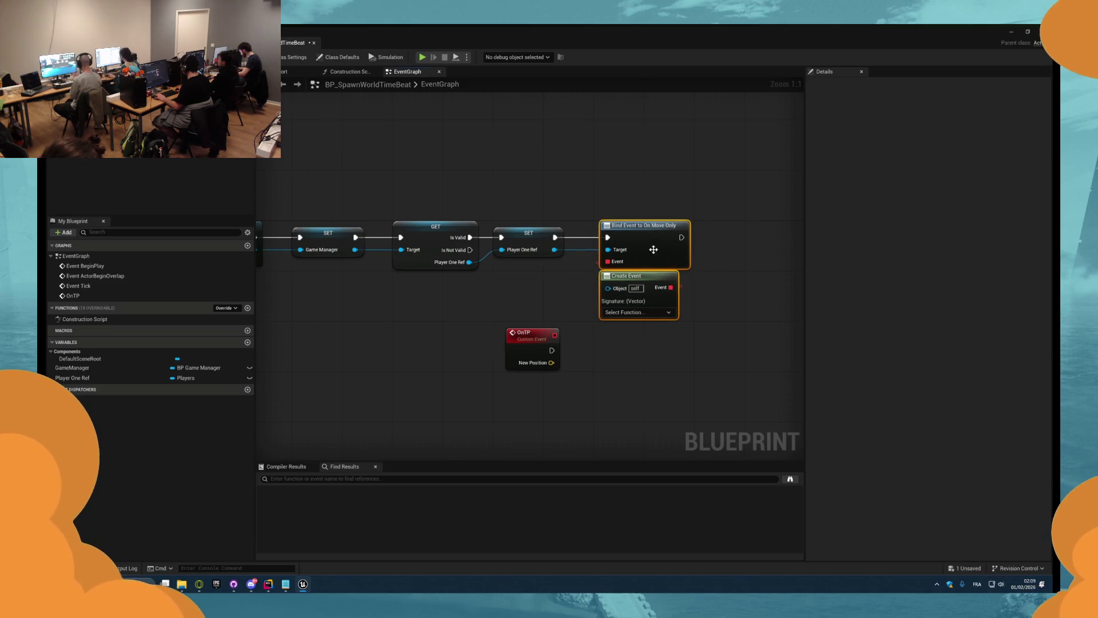
pyautogui.click(637, 312)
pyautogui.click(634, 355)
pyautogui.scroll(-5, 755, 269)
pyautogui.scroll(4, 708, 270)
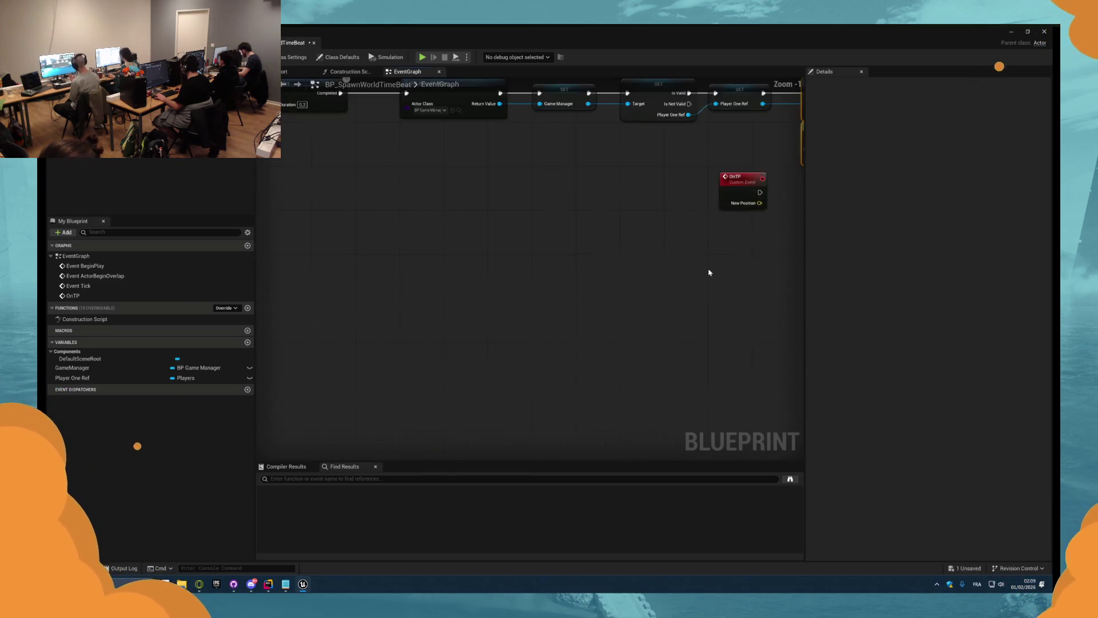
# - Make OnTP call Set Actor Location with Teleport on, using New Position as New Location
pyautogui.moveTo(722, 218); pyautogui.dragTo(400, 264)
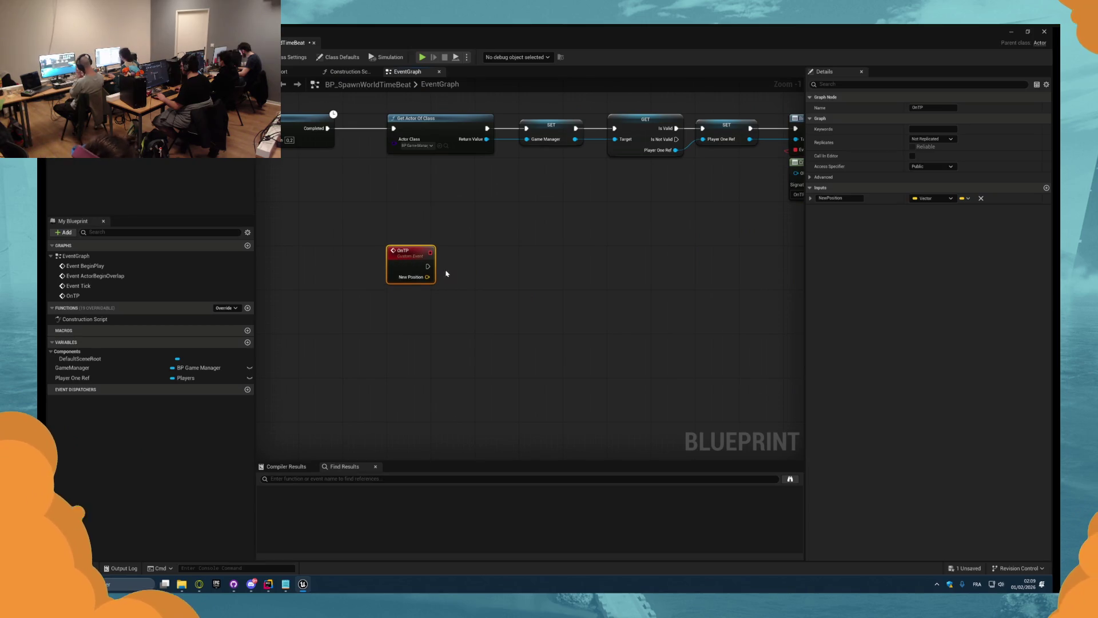
pyautogui.rightClick(500, 281)
pyautogui.write('set actor loc')
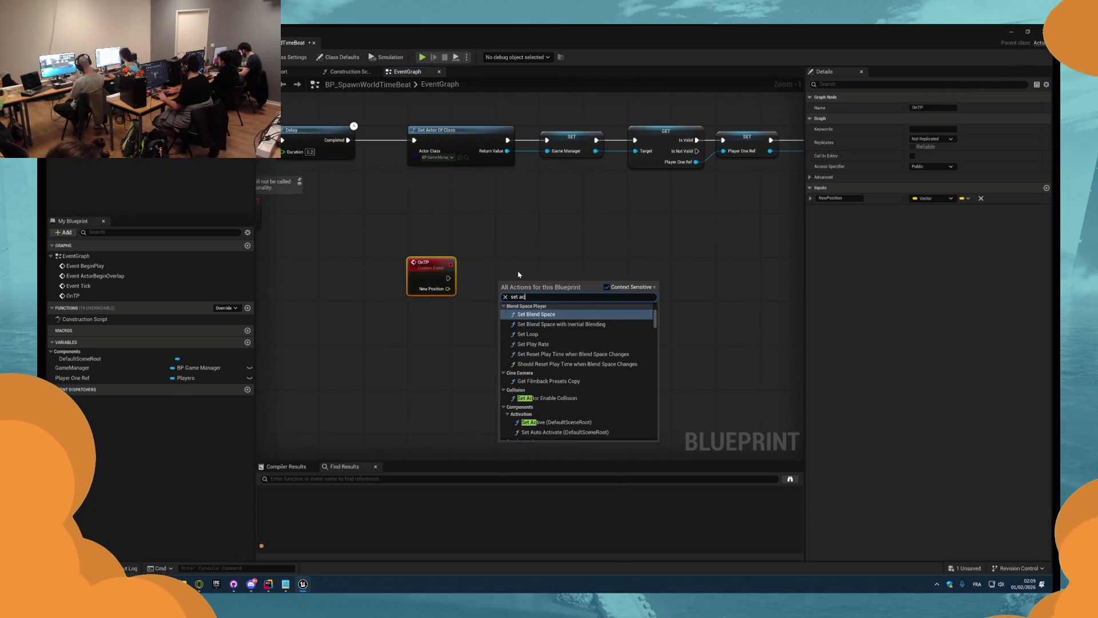
pyautogui.press('Down')
pyautogui.press('Down')
pyautogui.press('Return')
pyautogui.moveTo(448, 278)
pyautogui.mouseDown()
pyautogui.moveTo(496, 298)
pyautogui.moveTo(542, 267)
pyautogui.mouseUp()
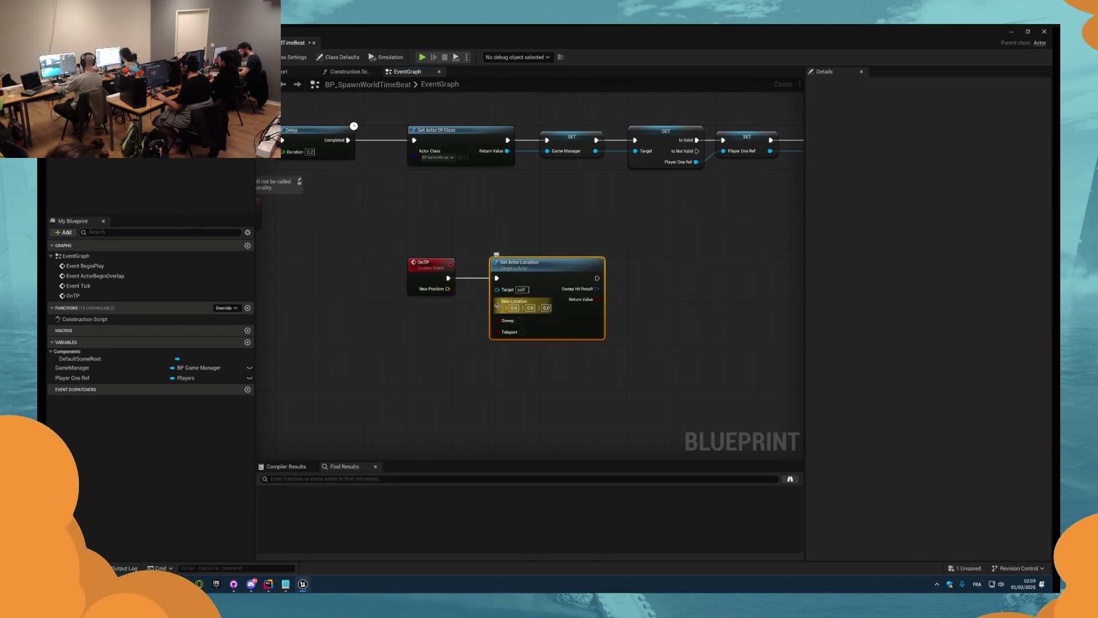
pyautogui.moveTo(497, 305); pyautogui.dragTo(435, 293)
pyautogui.click(521, 324)
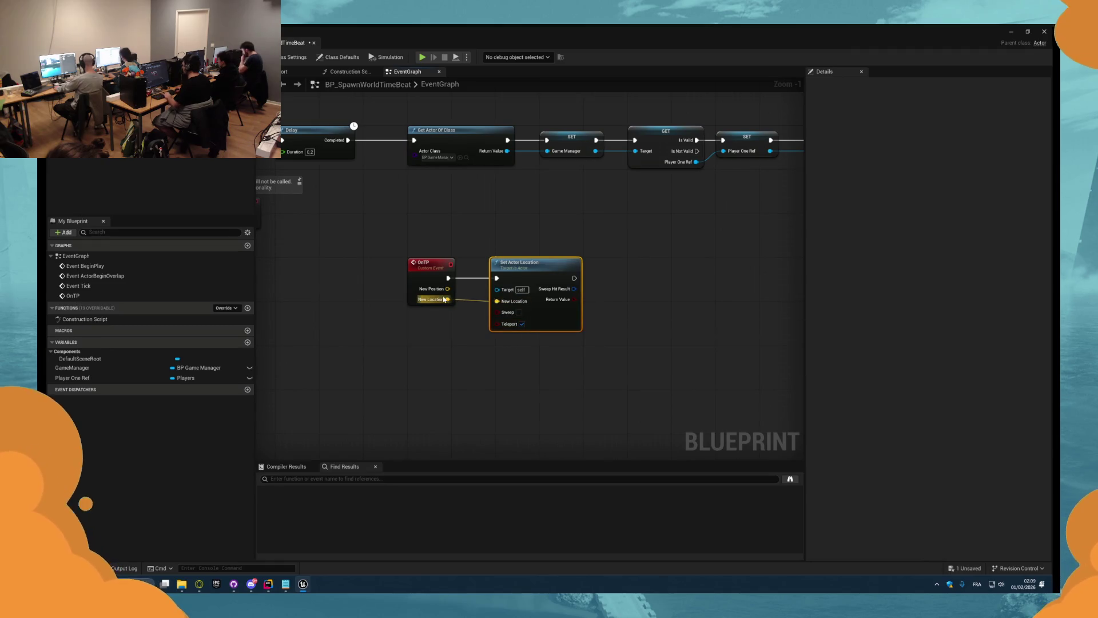
pyautogui.keyDown('alt'); pyautogui.click(448, 299); pyautogui.keyUp('alt')
pyautogui.click(451, 280)
pyautogui.click(981, 209)
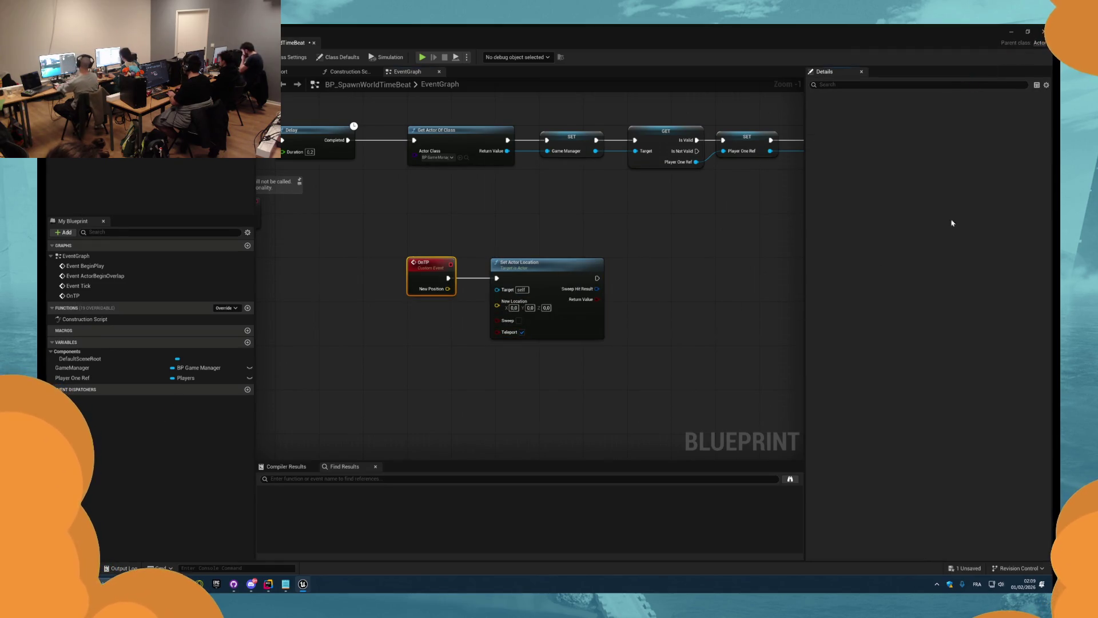
pyautogui.moveTo(448, 289); pyautogui.dragTo(511, 301)
# - Compile and save the blueprint, which reports 2 fatal errors about Player One Ref
pyautogui.scroll(-1, 504, 241)
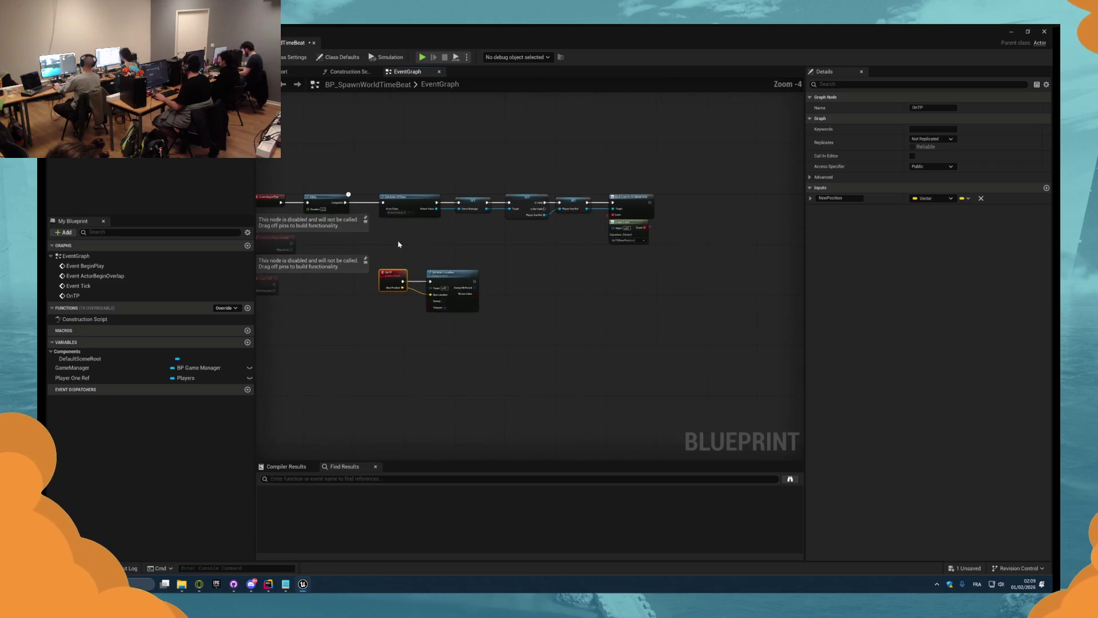
pyautogui.press('F7')
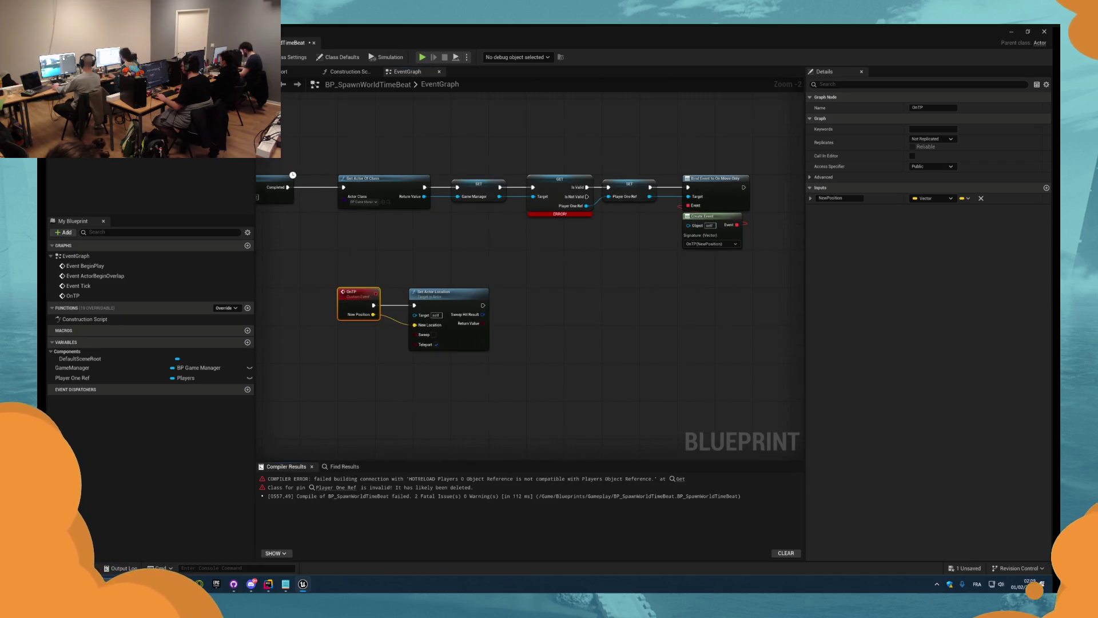
pyautogui.hotkey('ctrl', 's')
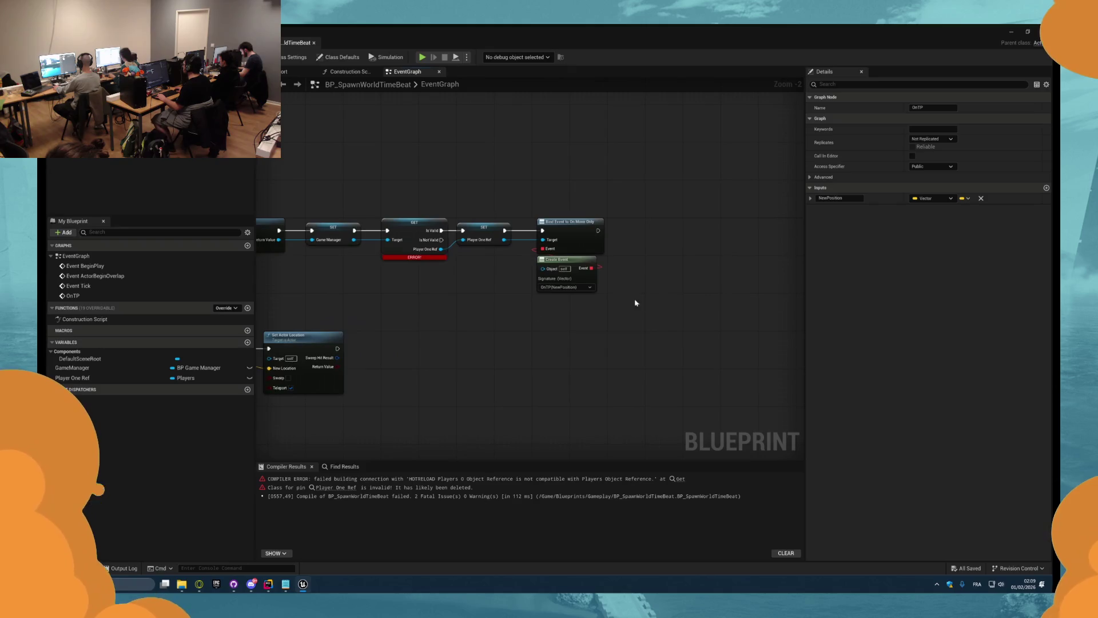
# - Add a Bind Event to On Miss Time from Player One Ref, chained after On Move Only
pyautogui.scroll(2, 401, 229)
pyautogui.moveTo(380, 219)
pyautogui.mouseDown()
pyautogui.moveTo(458, 240)
pyautogui.moveTo(585, 247)
pyautogui.mouseUp()
pyautogui.write('bind')
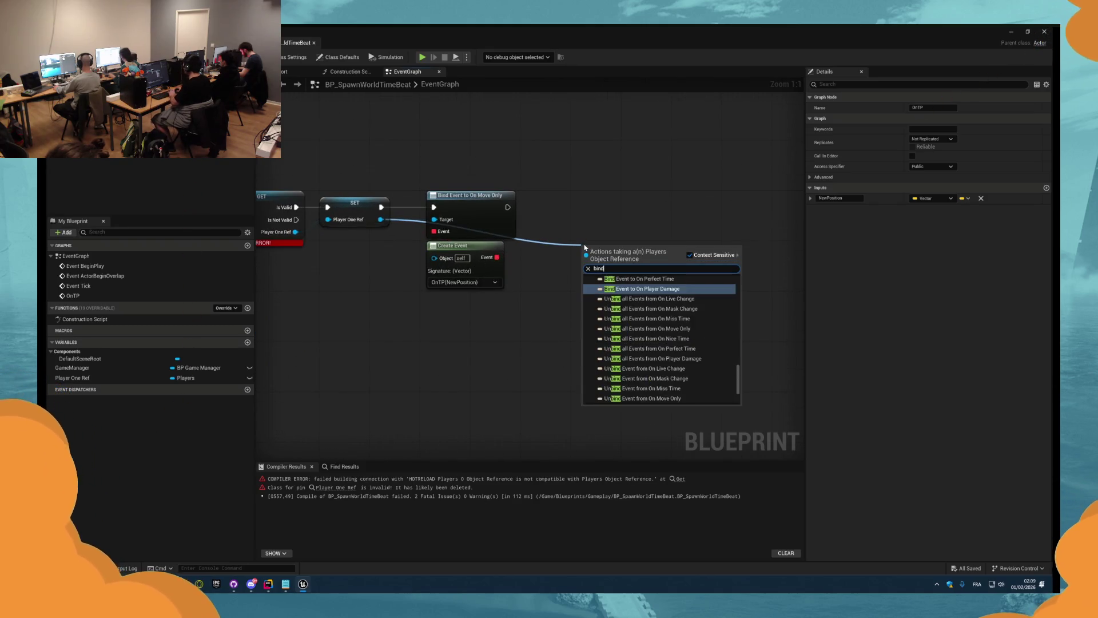
pyautogui.scroll(2, 658, 312)
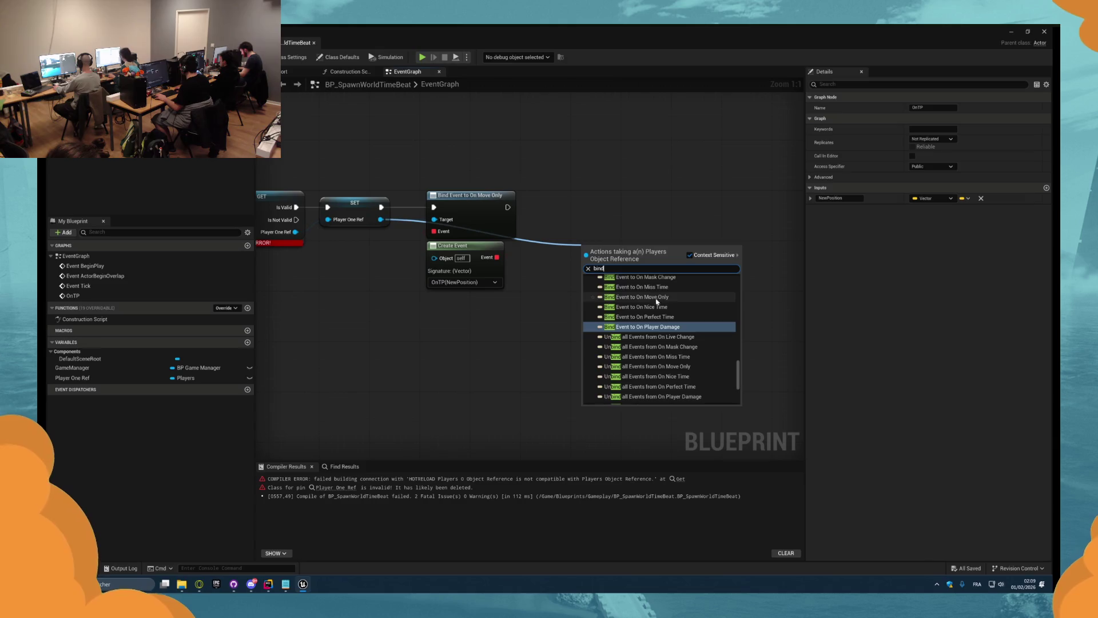
pyautogui.click(629, 289)
pyautogui.rightClick(592, 270)
pyautogui.press('Escape')
pyautogui.moveTo(508, 207)
pyautogui.mouseDown()
pyautogui.moveTo(584, 258)
pyautogui.moveTo(617, 212)
pyautogui.mouseUp()
pyautogui.scroll(-1, 608, 229)
pyautogui.click(527, 275)
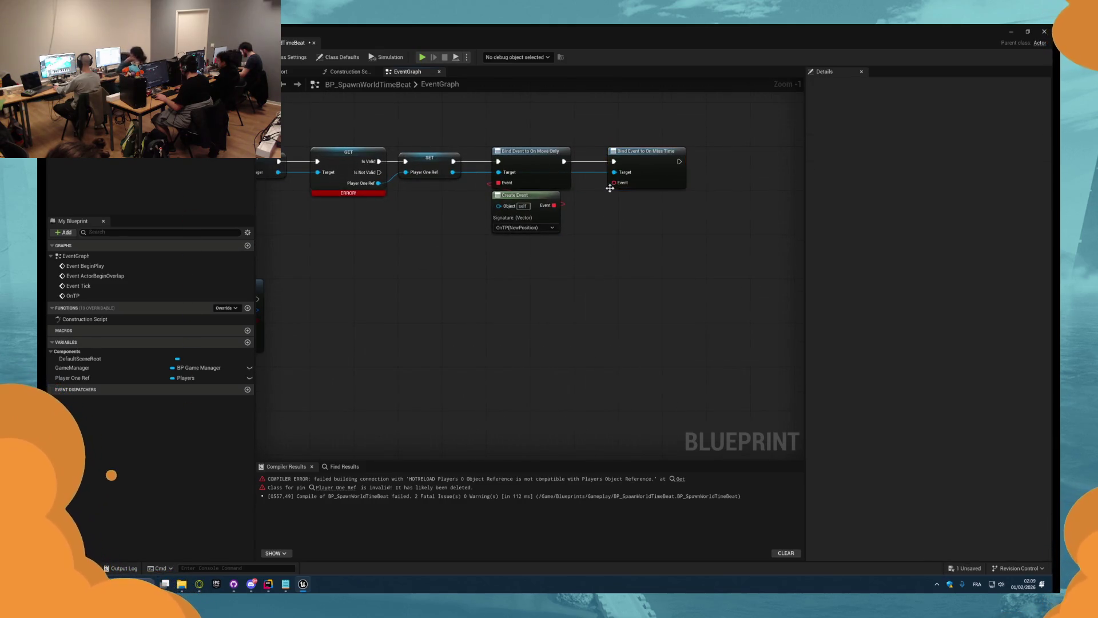
# - Create an OnMiss custom event and a Create Event calling OnMiss for the miss binding
pyautogui.rightClick(517, 311)
pyautogui.write('custom event')
pyautogui.press('Return')
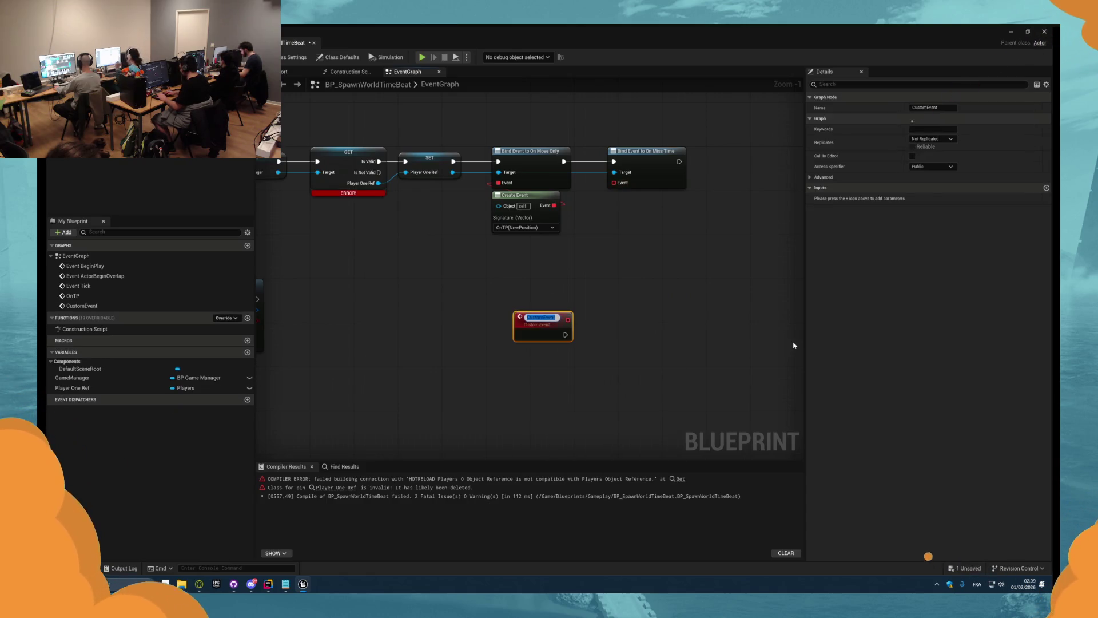
pyautogui.write('OnMiss')
pyautogui.press('Return')
pyautogui.moveTo(538, 321); pyautogui.dragTo(510, 331)
pyautogui.moveTo(614, 182); pyautogui.dragTo(609, 220)
pyautogui.write('cr')
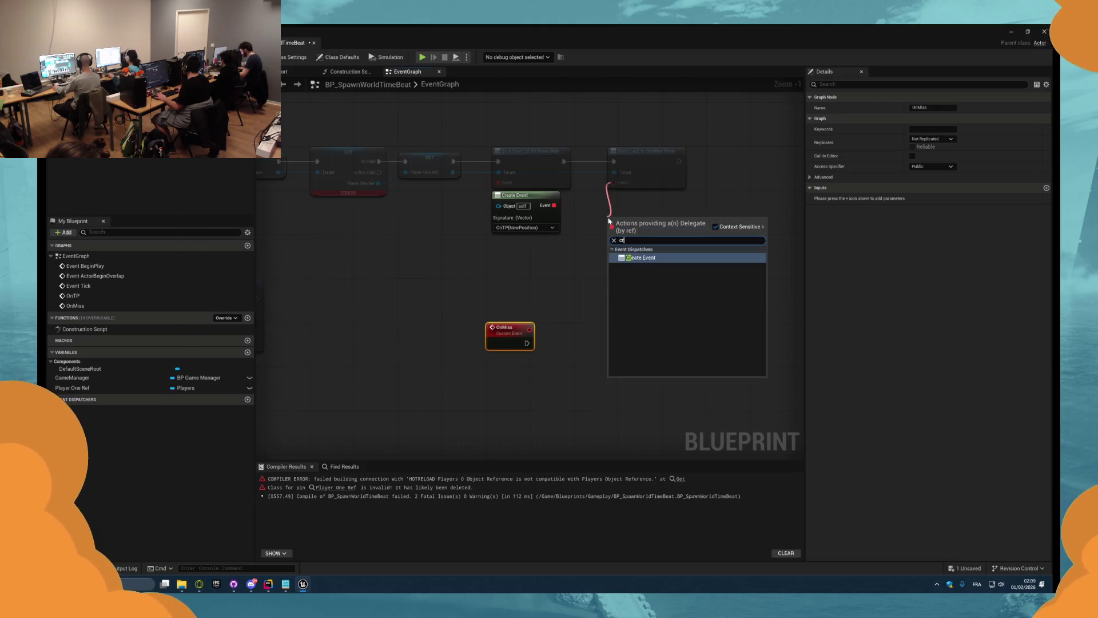
pyautogui.press('Return')
pyautogui.click(599, 249)
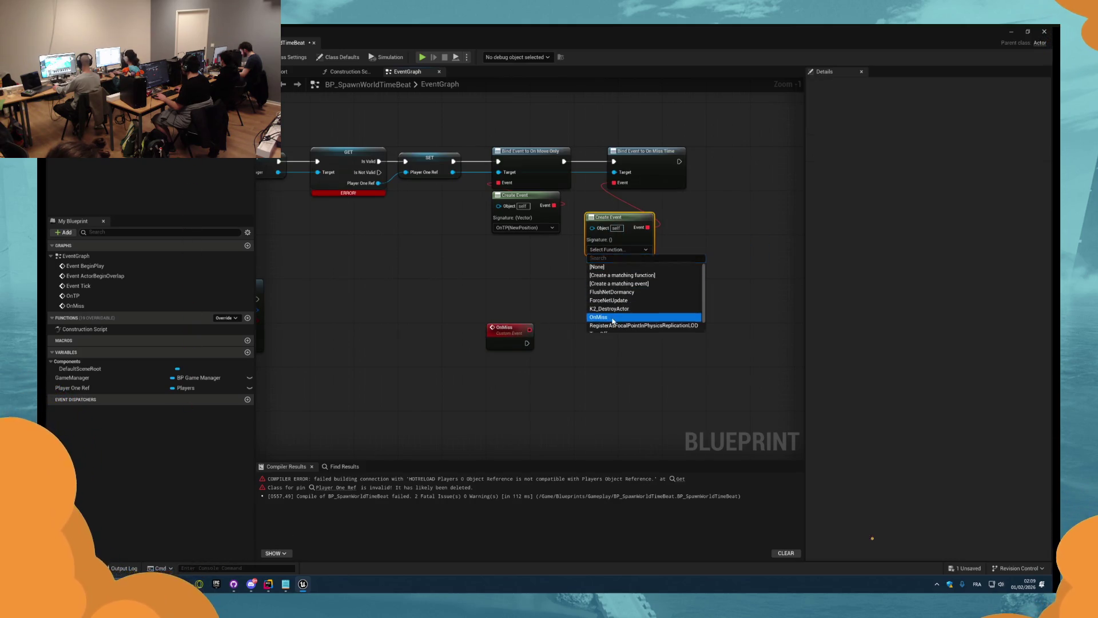
pyautogui.click(613, 321)
# - Add a Bind Event to On Nice Time, chained and aligned after On Miss Time
pyautogui.moveTo(444, 169)
pyautogui.mouseDown()
pyautogui.moveTo(393, 189)
pyautogui.moveTo(466, 263)
pyautogui.moveTo(545, 312)
pyautogui.mouseUp()
pyautogui.write('bind on')
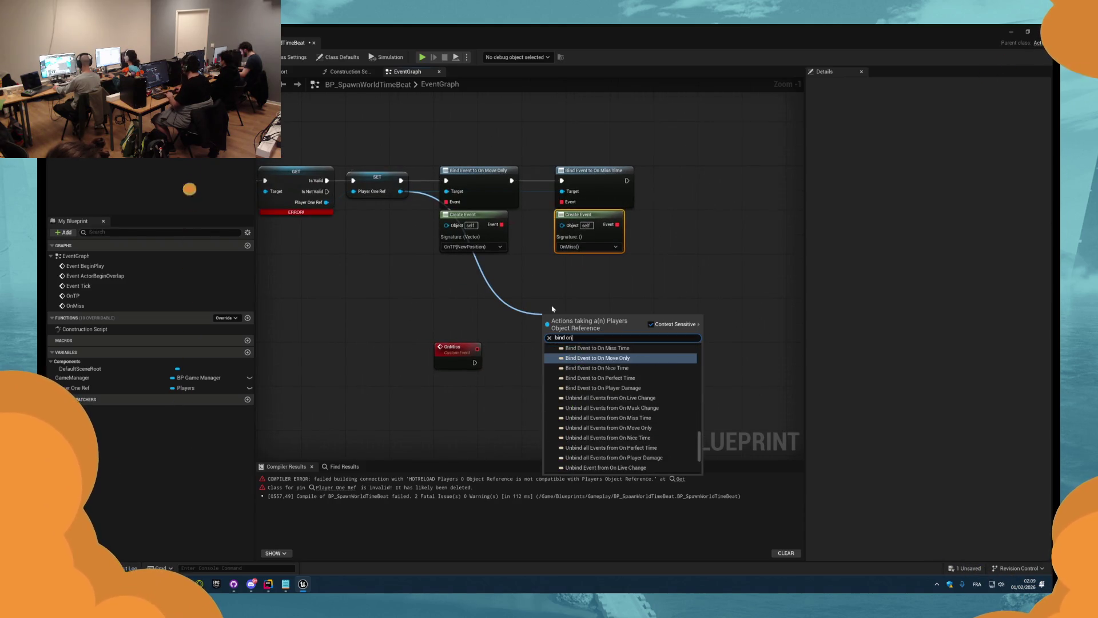
pyautogui.scroll(2, 640, 398)
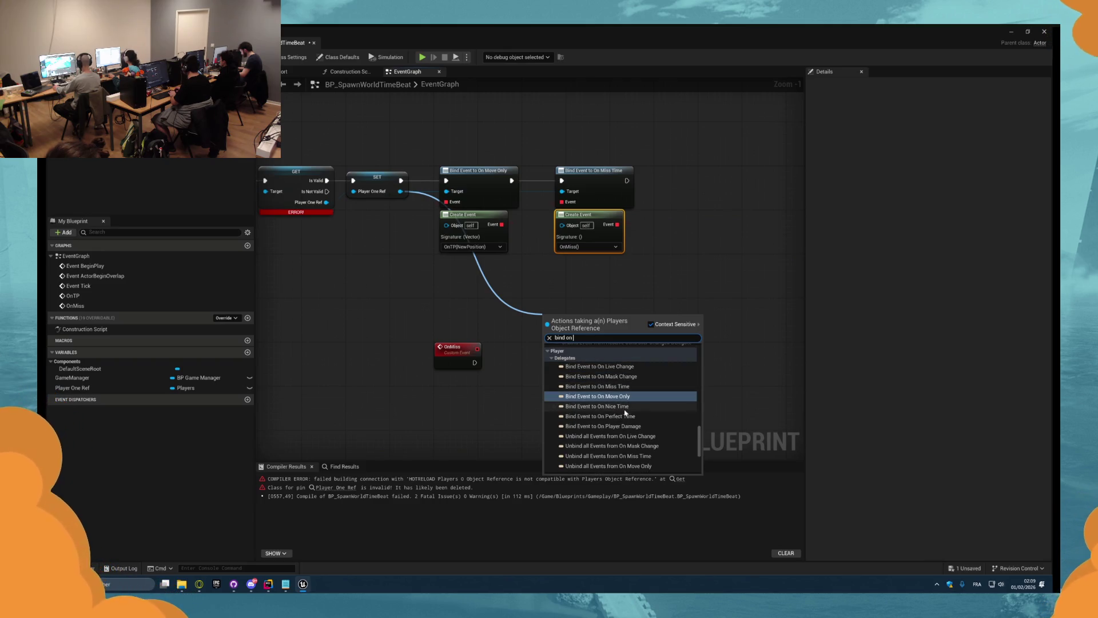
pyautogui.click(625, 407)
pyautogui.moveTo(607, 281); pyautogui.dragTo(643, 236)
pyautogui.moveTo(627, 181)
pyautogui.mouseDown()
pyautogui.moveTo(632, 248)
pyautogui.moveTo(693, 195)
pyautogui.moveTo(665, 246)
pyautogui.mouseUp()
# - Create an OnNice custom event and a Create Event calling OnNice beneath the nice binding
pyautogui.write('create event')
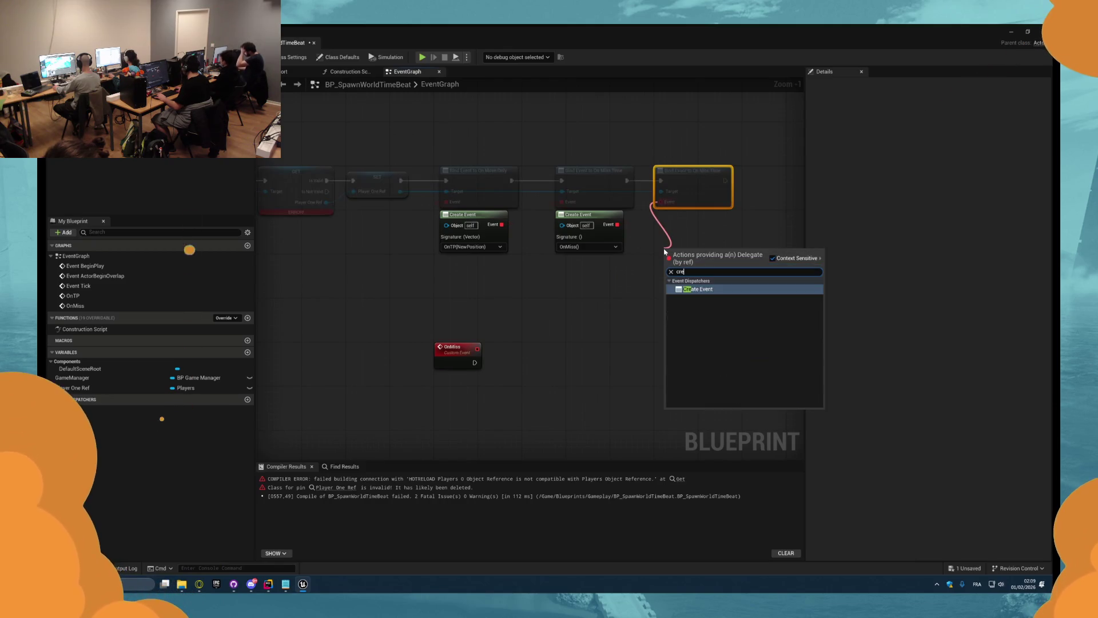
pyautogui.press('Return')
pyautogui.rightClick(565, 379)
pyautogui.write('custom')
pyautogui.press('Return')
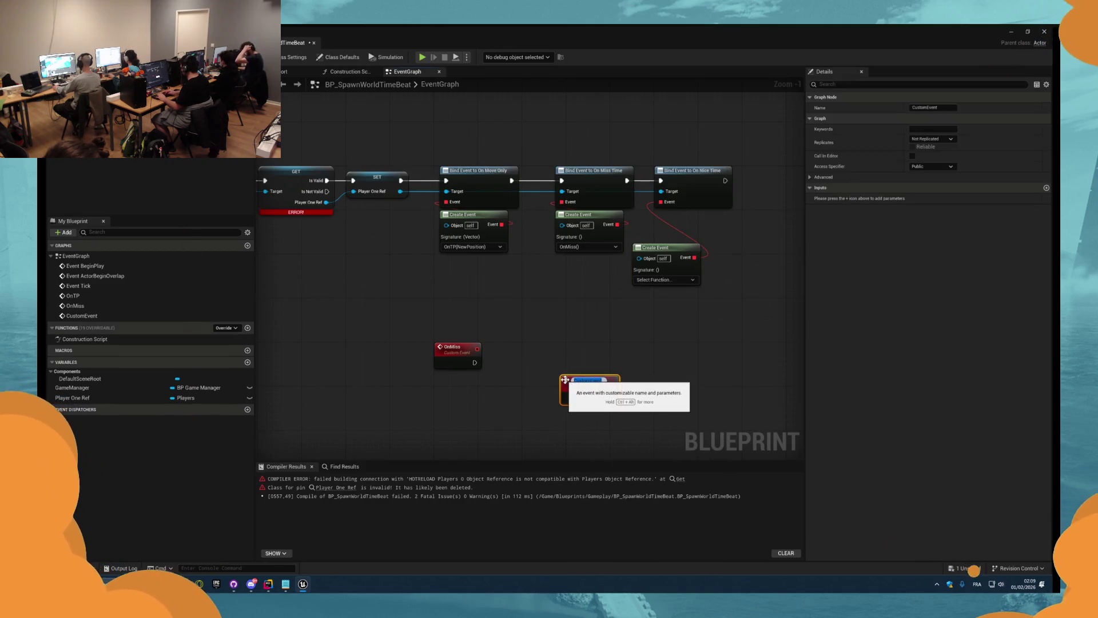
pyautogui.write('OnNice')
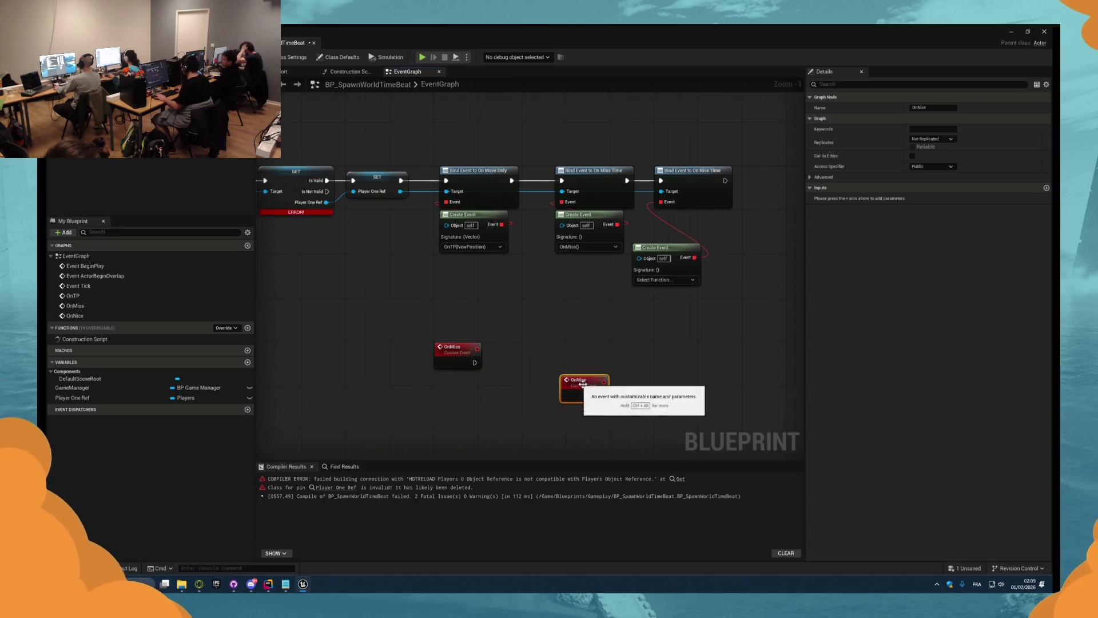
pyautogui.press('Return')
pyautogui.click(663, 280)
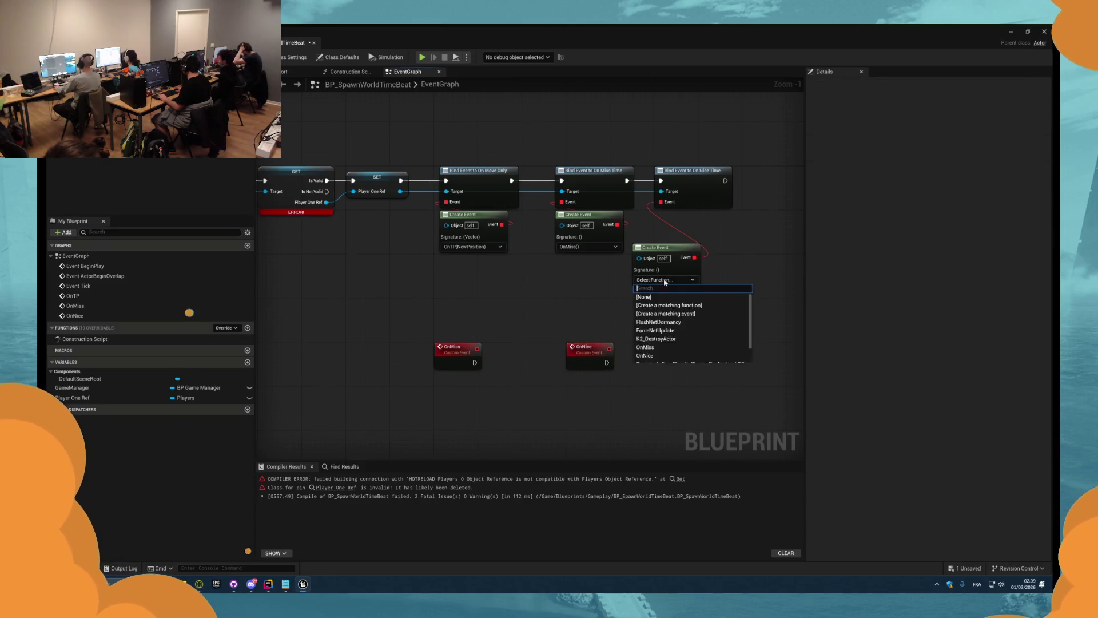
pyautogui.write('OnNice')
pyautogui.click(678, 312)
pyautogui.moveTo(656, 249); pyautogui.dragTo(688, 221)
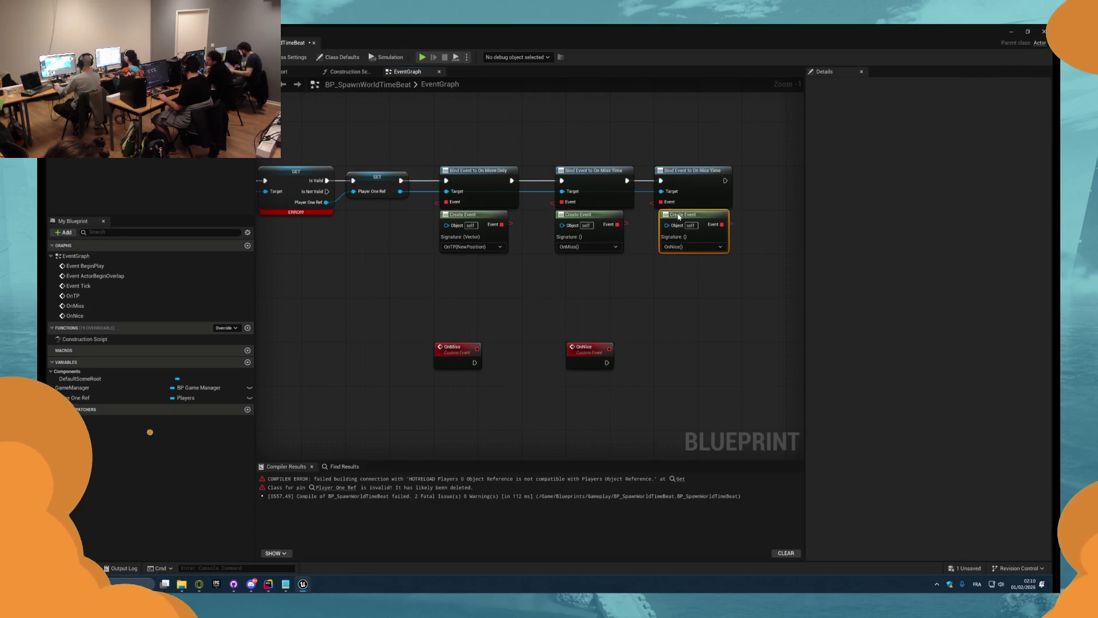
pyautogui.moveTo(798, 222); pyautogui.dragTo(651, 236)
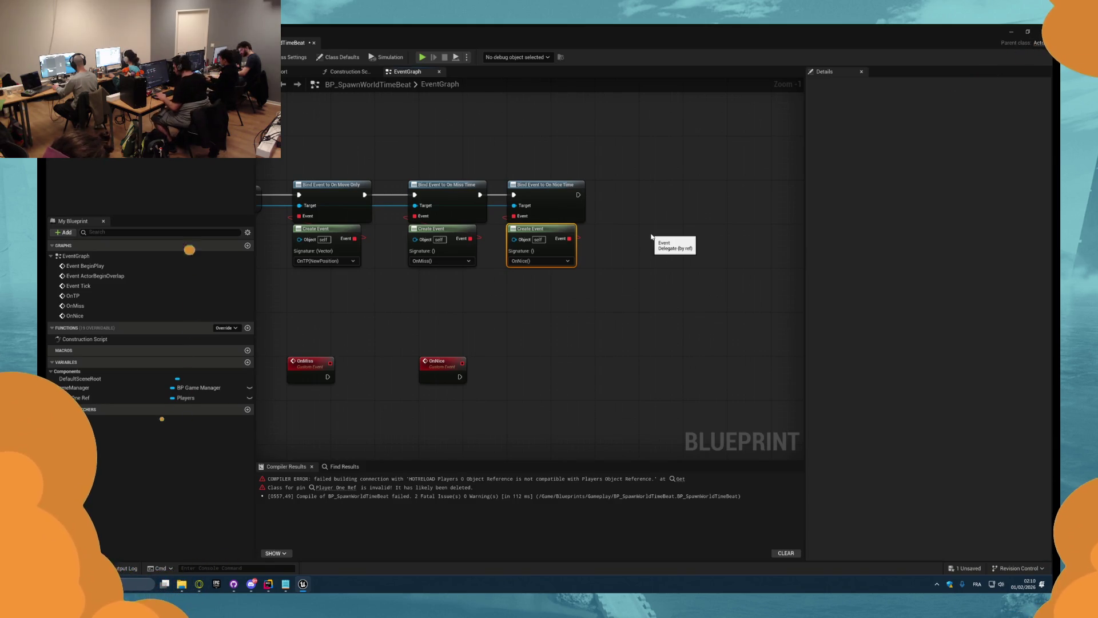
pyautogui.click(268, 584)
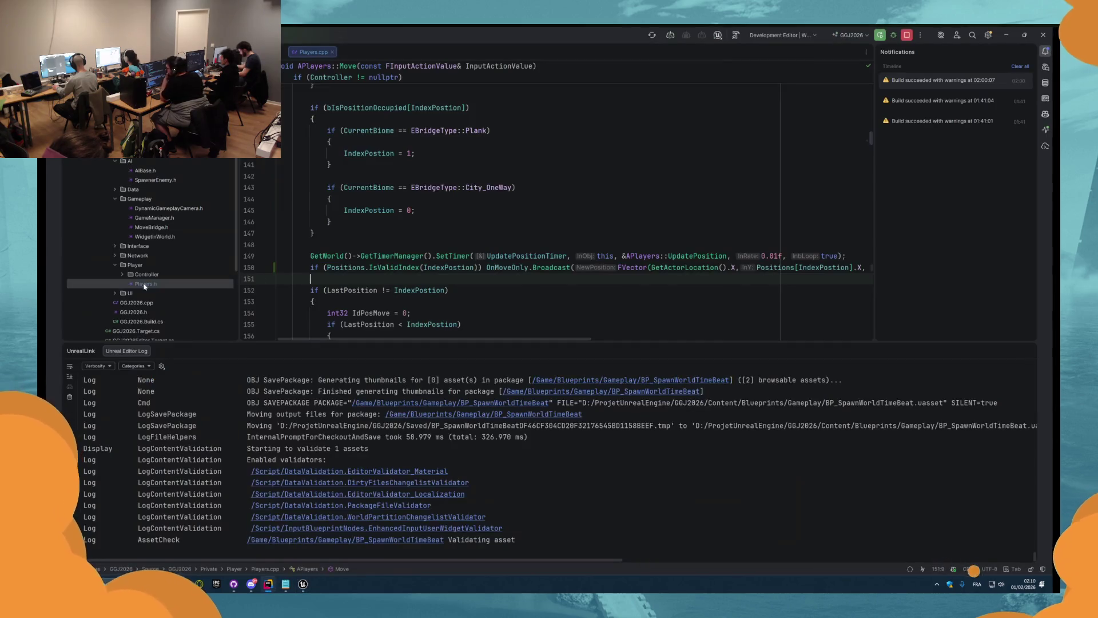
# - Open DynamicGameplayCamera.h and jump to TargetDistance's use in DynamicGameplayCamera.cpp's BeginPlay
pyautogui.doubleClick(143, 208)
pyautogui.scroll(-3, 431, 258)
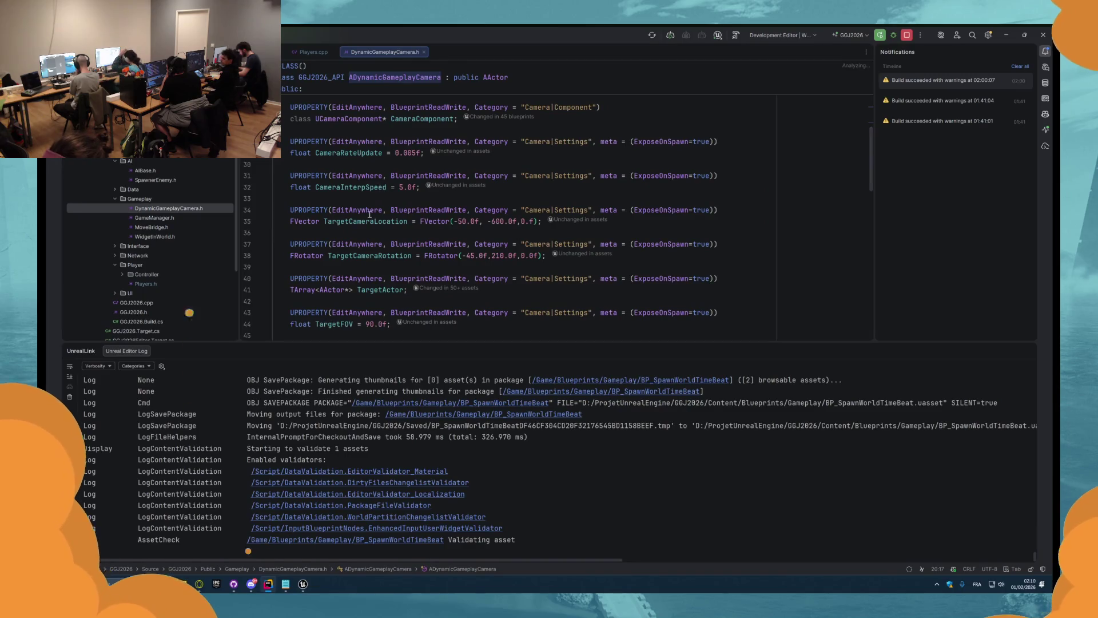
pyautogui.scroll(-4, 376, 225)
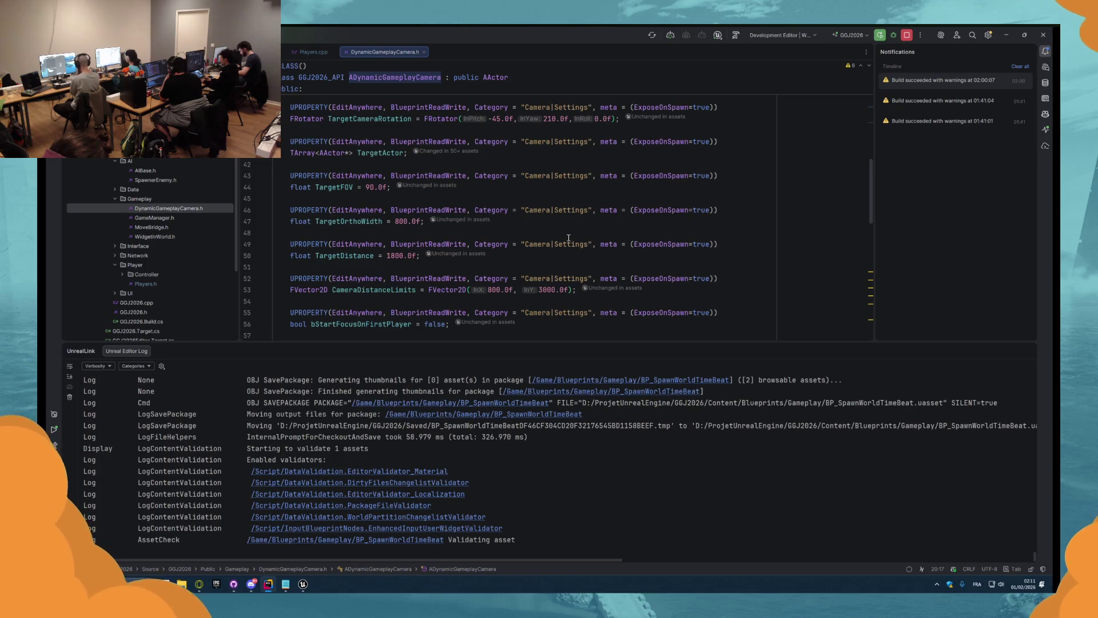
pyautogui.keyDown('ctrl'); pyautogui.click(356, 256); pyautogui.keyUp('ctrl')
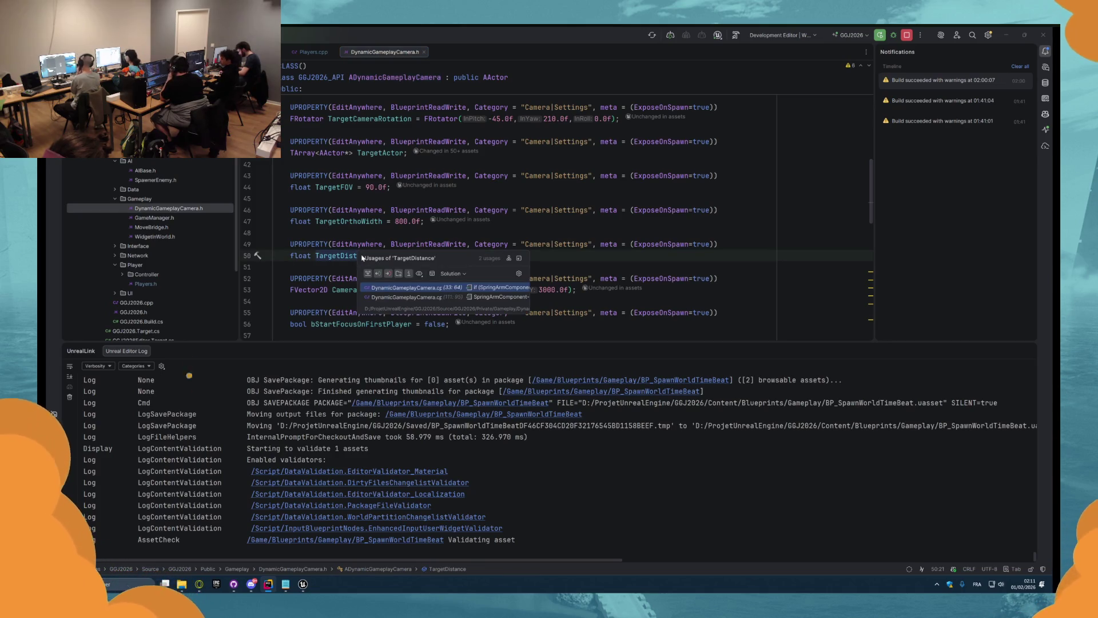
pyautogui.click(442, 288)
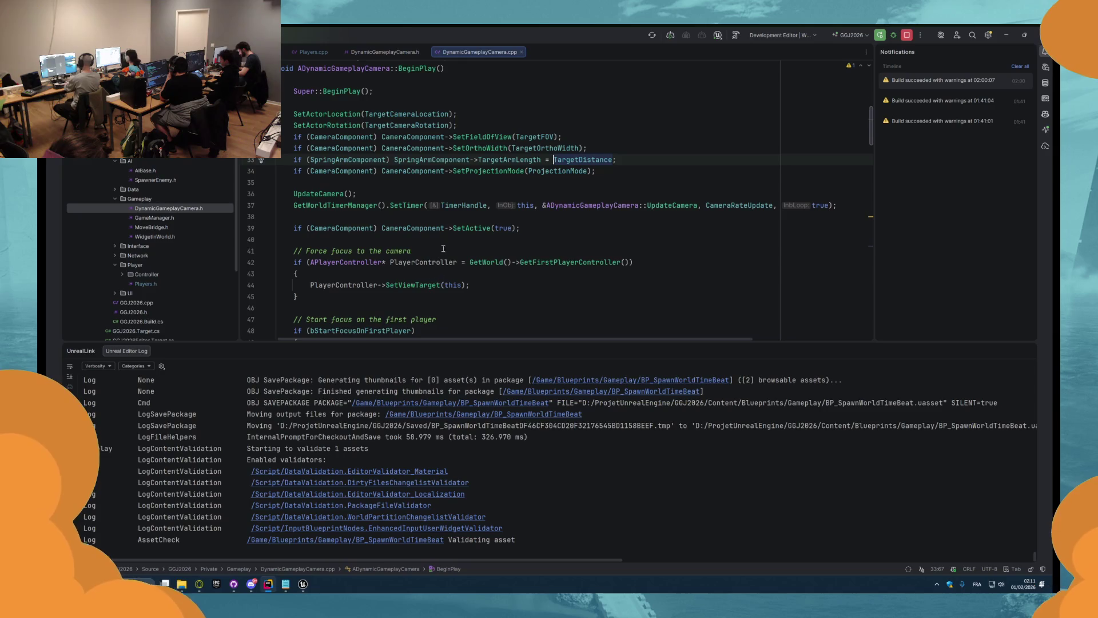
pyautogui.moveTo(574, 160)
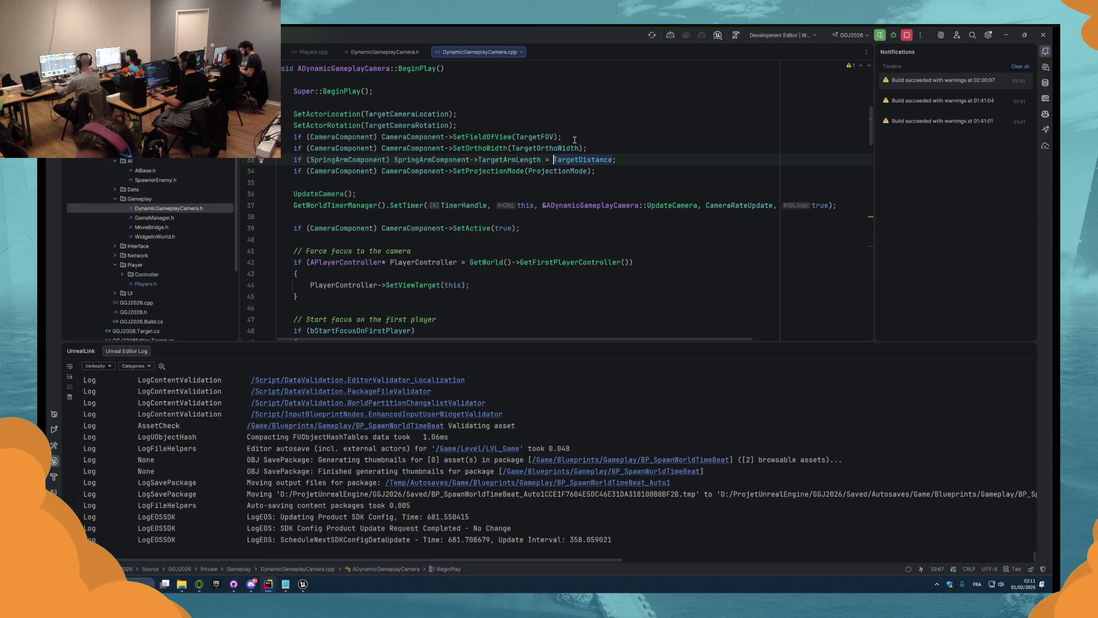
# - Return to the Players.cpp tab at APlayers::Move with Ctrl+Tab
pyautogui.hotkey('ctrl', 'Tab')
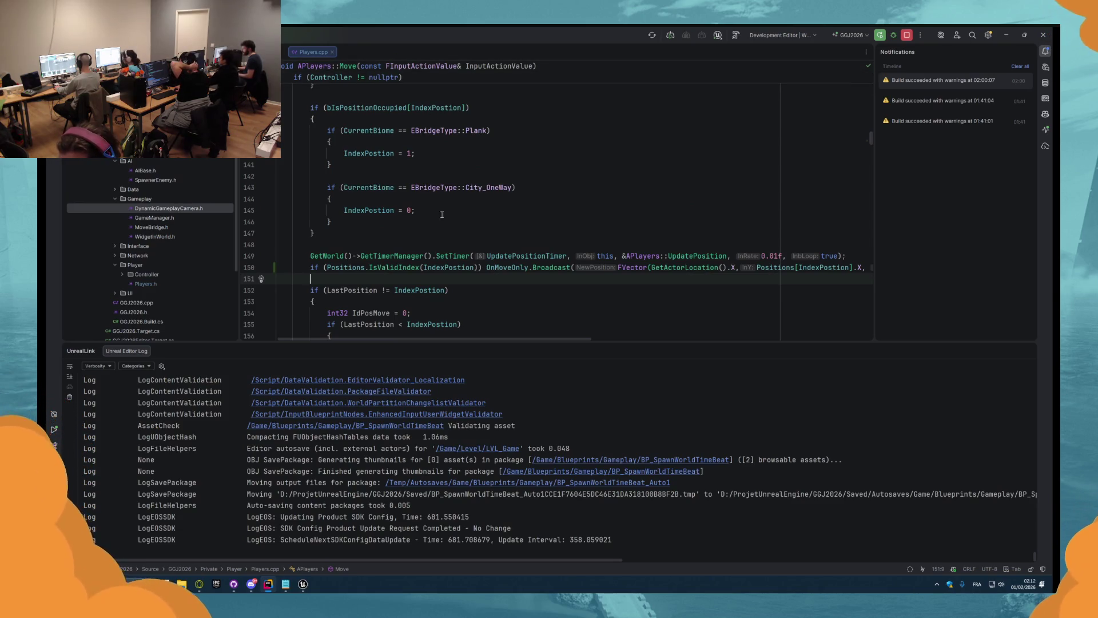
# - Add a Bind Event to On Perfect Time from Player One Ref, chained after On Nice Time
pyautogui.click(303, 584)
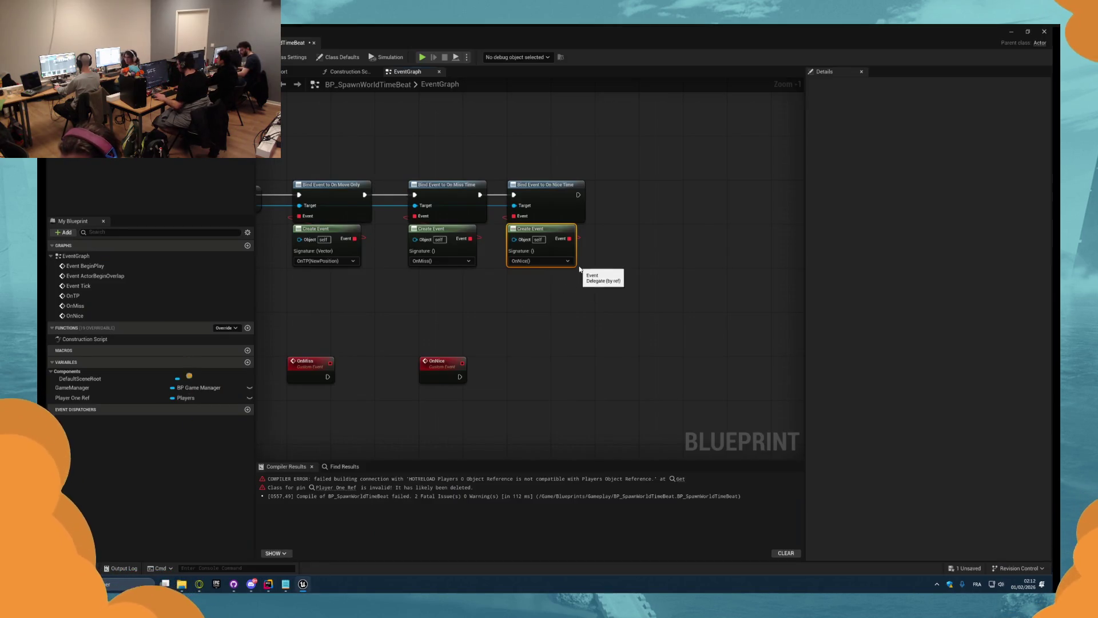
pyautogui.moveTo(297, 208); pyautogui.dragTo(354, 298)
pyautogui.write('bind')
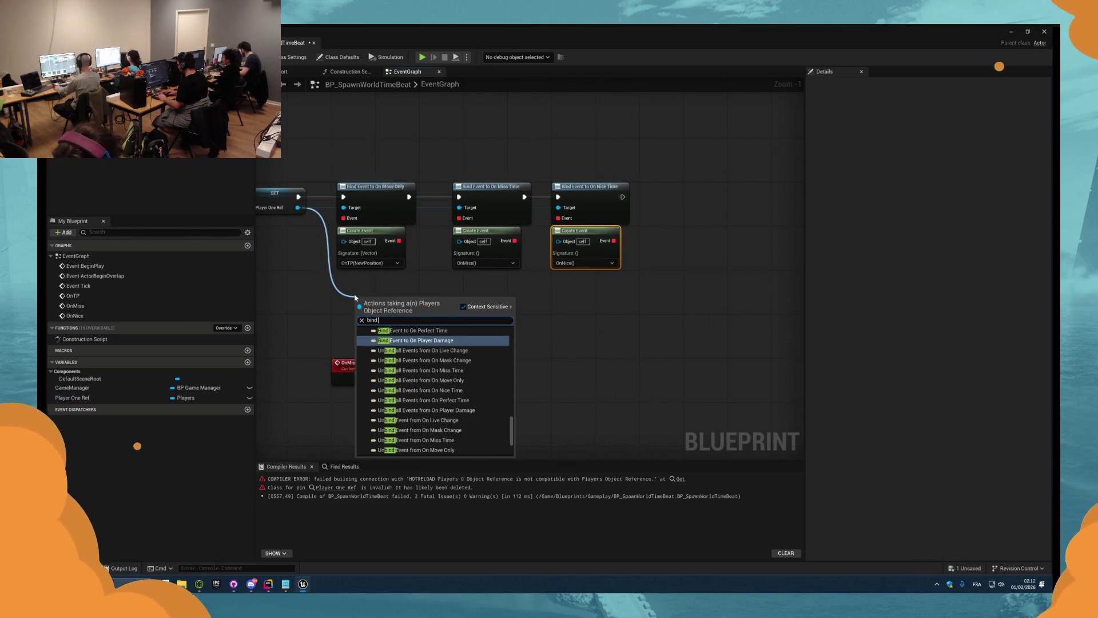
pyautogui.write(' perf')
pyautogui.press('Return')
pyautogui.moveTo(400, 294)
pyautogui.mouseDown()
pyautogui.moveTo(634, 188)
pyautogui.moveTo(689, 189)
pyautogui.moveTo(623, 197)
pyautogui.mouseUp()
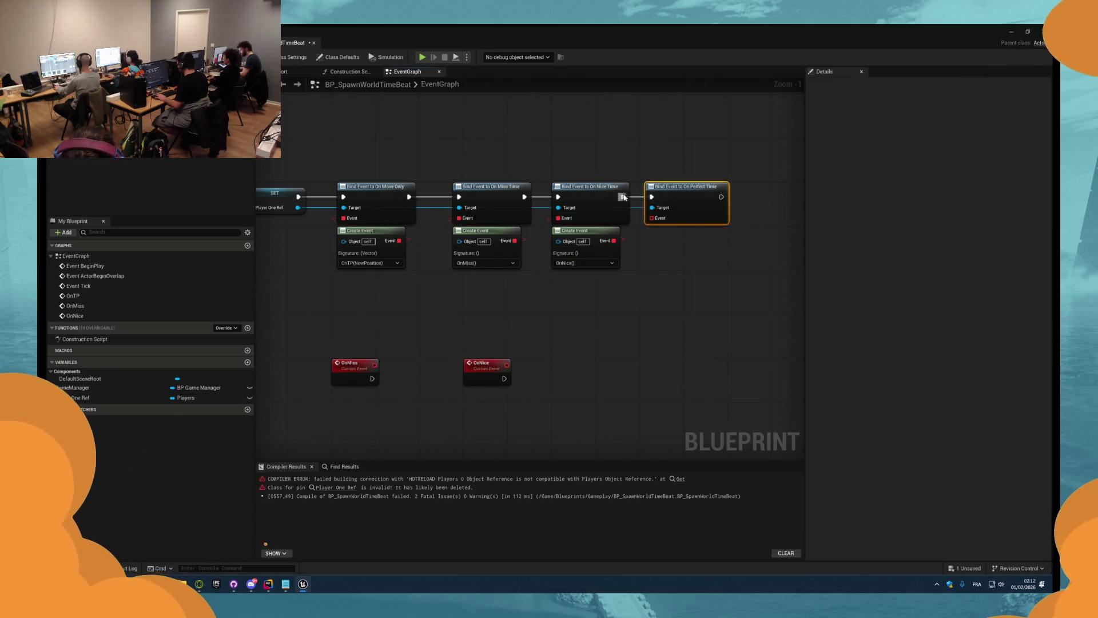
# - Add a custom event named OnPerfect beside OnNice
pyautogui.rightClick(637, 318)
pyautogui.write('custom')
pyautogui.press('Return')
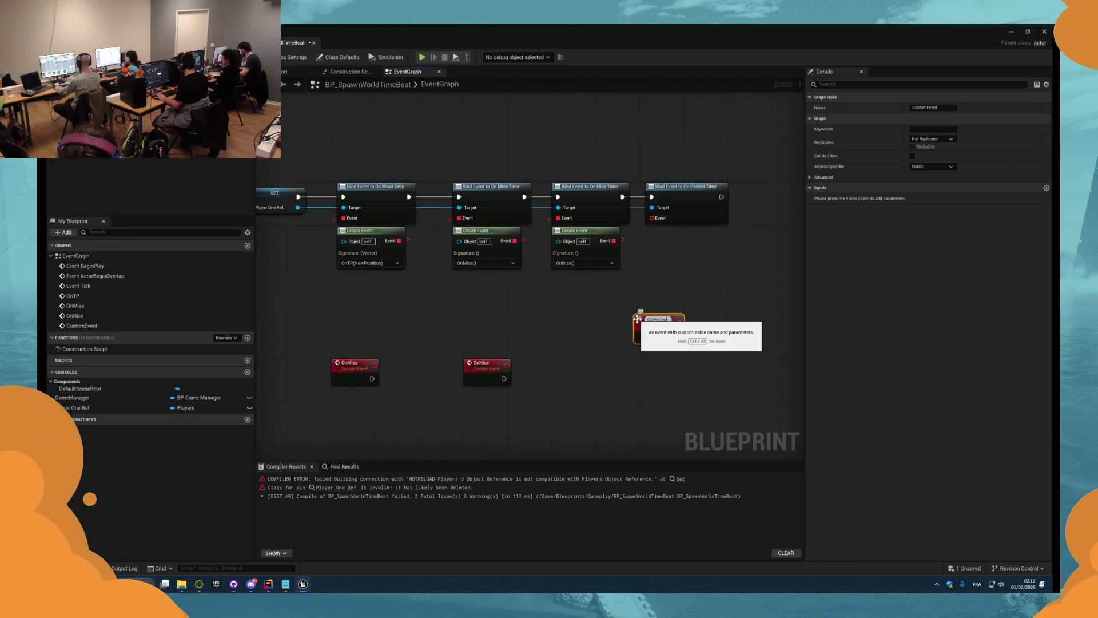
pyautogui.write('OnPerfect')
pyautogui.press('Return')
pyautogui.moveTo(637, 319); pyautogui.dragTo(599, 363)
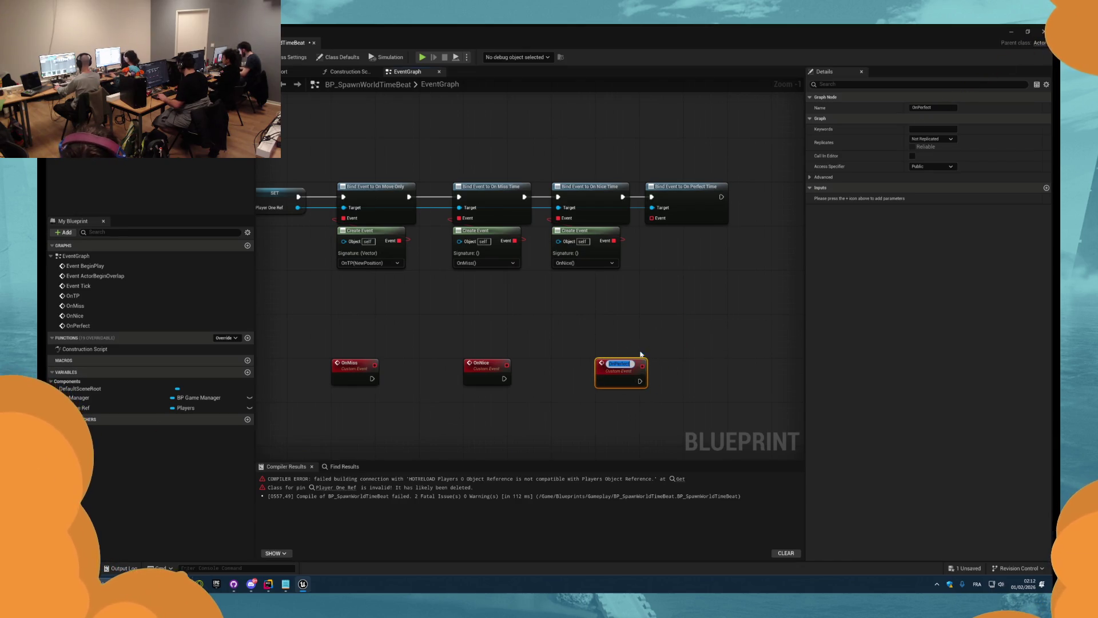
pyautogui.click(667, 303)
# - Feed the perfect-time binding a Create Event calling OnPerfect, then switch to the browser
pyautogui.moveTo(651, 218)
pyautogui.mouseDown()
pyautogui.moveTo(661, 264)
pyautogui.moveTo(684, 237)
pyautogui.mouseUp()
pyautogui.press('Return')
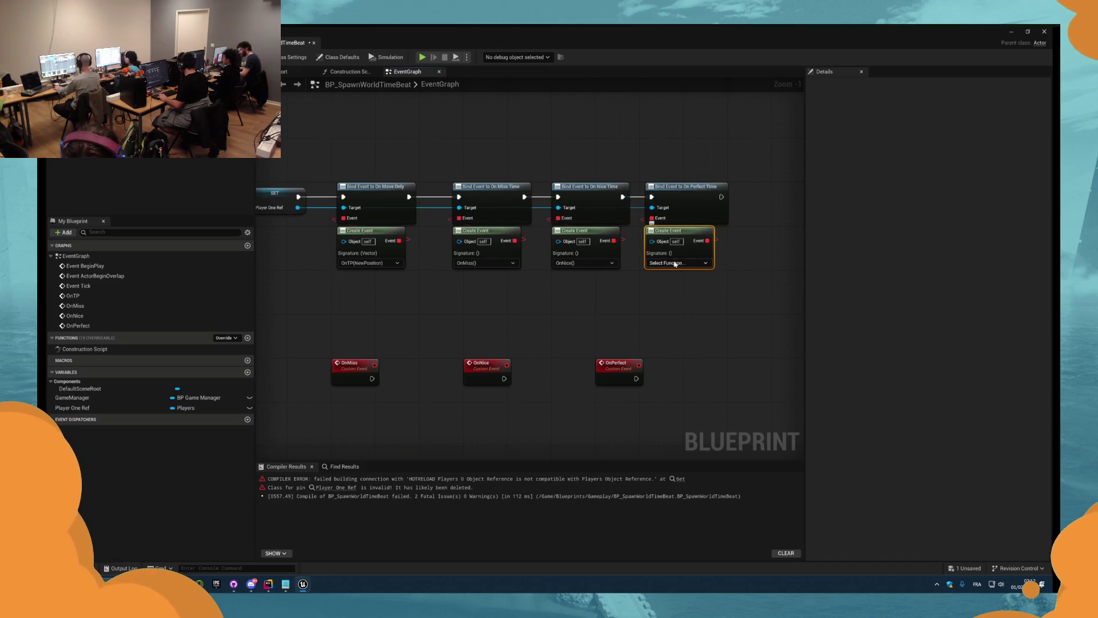
pyautogui.click(678, 263)
pyautogui.click(663, 280)
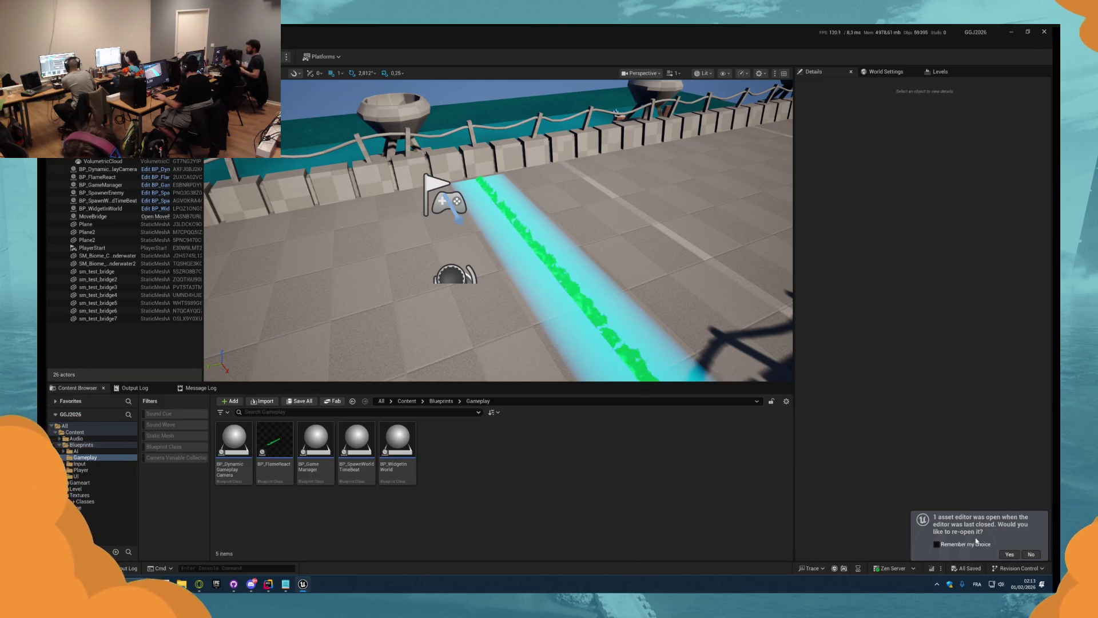
pyautogui.hotkey('alt', 'Tab')
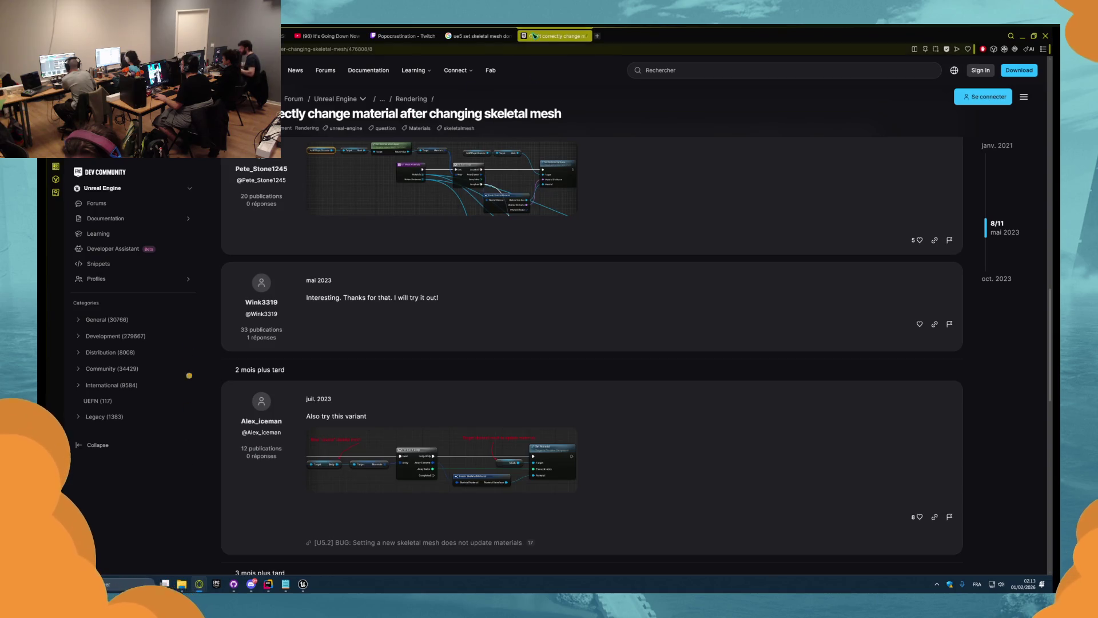
# - Return to YouTube and enter a 'nightmare' search in the search bar
pyautogui.click(337, 33)
pyautogui.click(446, 67)
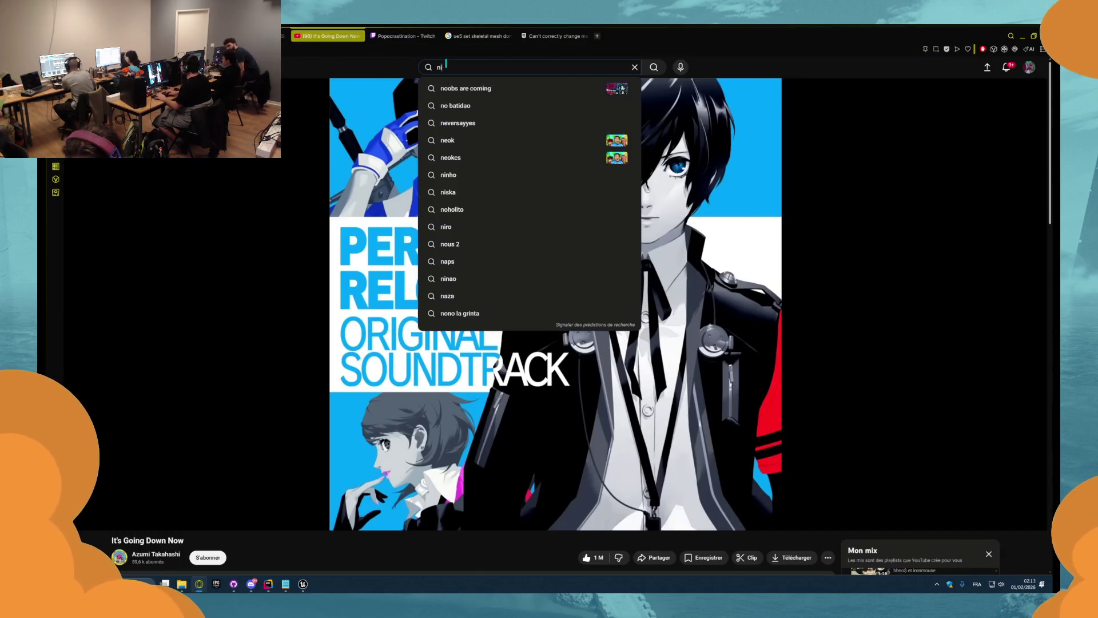
pyautogui.write('nightmare critters')
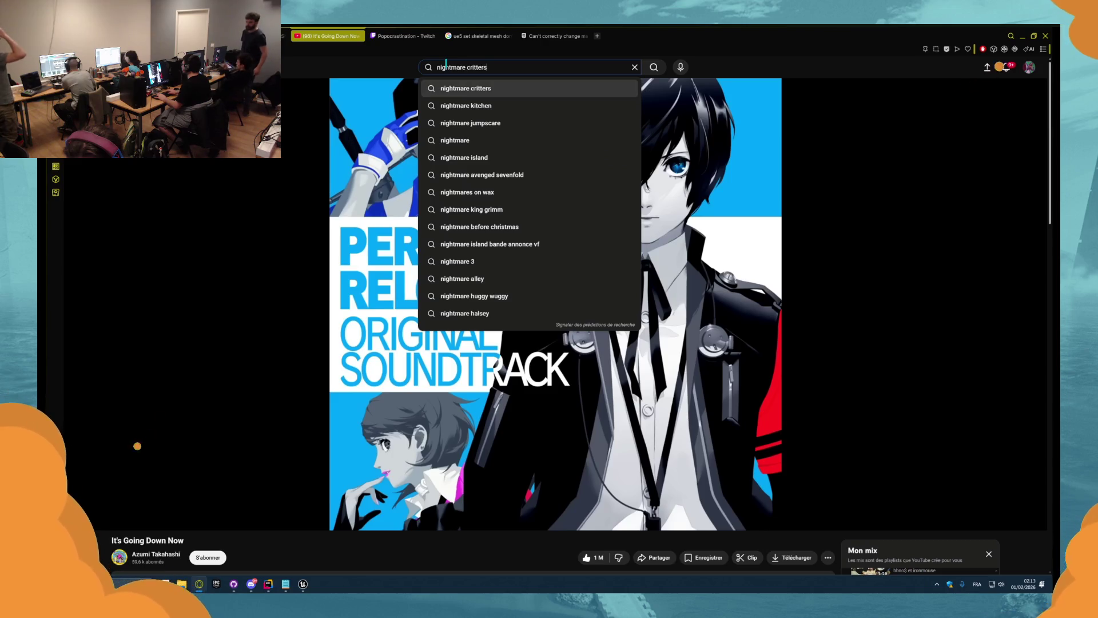
pyautogui.press('BackSpace')
pyautogui.press('BackSpace')
pyautogui.press('BackSpace')
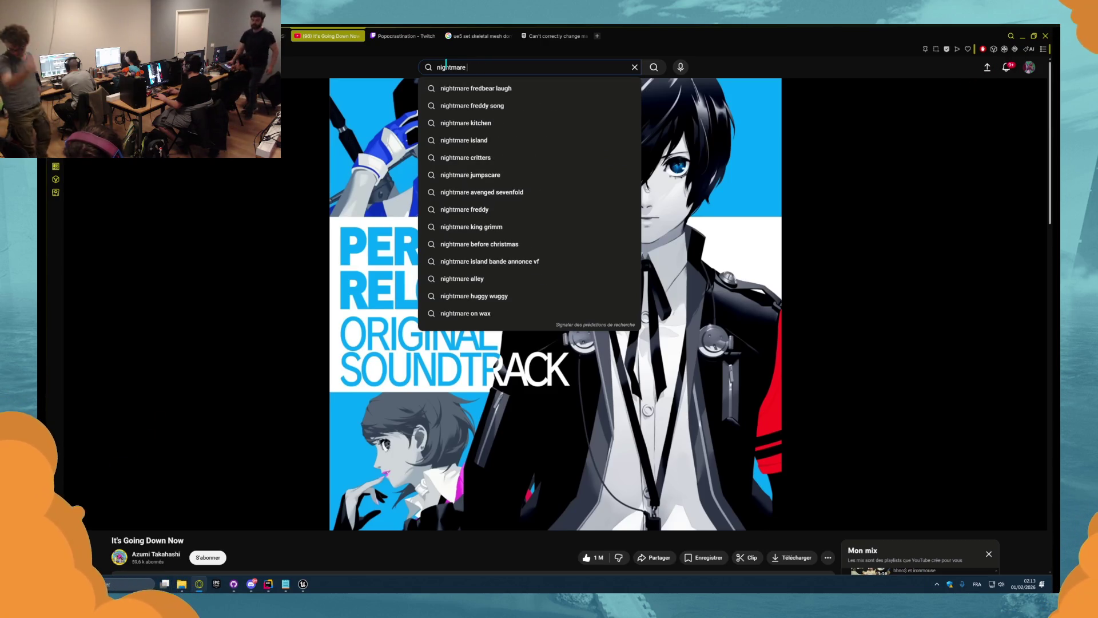
# - Play FiASKO - THE METAL SHEET from the mix, pause it, then play Fall Guys - Falling Stars
pyautogui.scroll(-5, 902, 375)
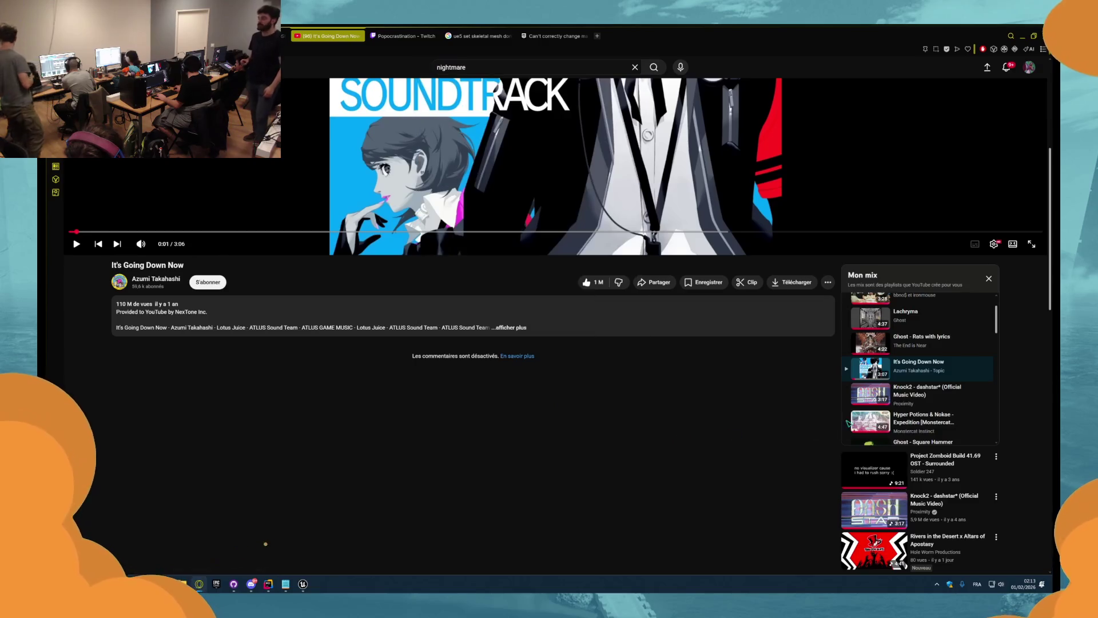
pyautogui.scroll(-10, 902, 375)
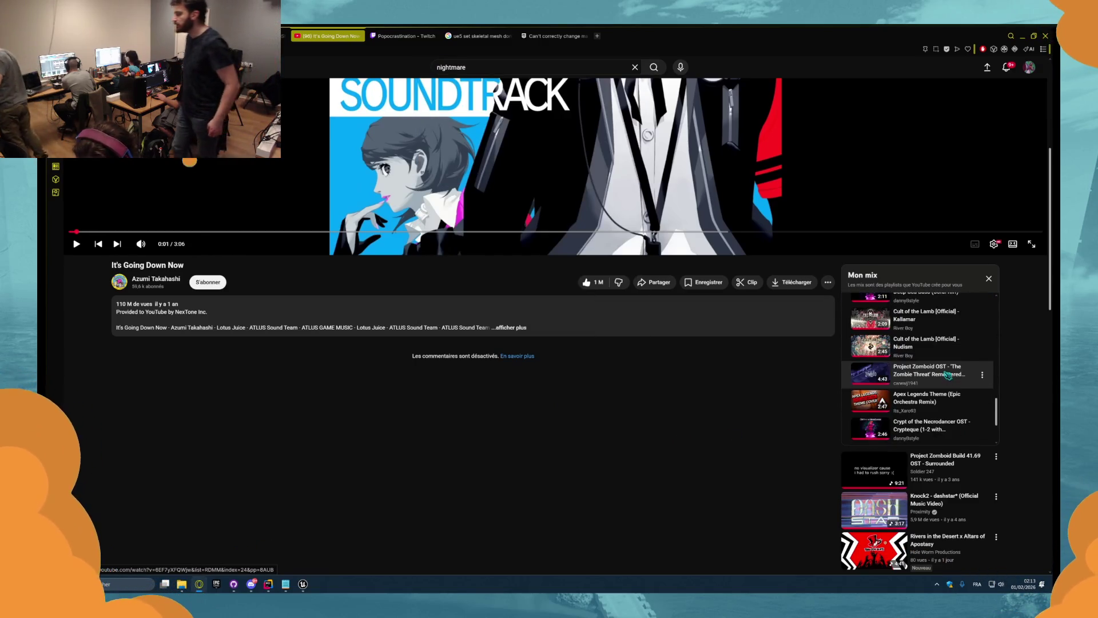
pyautogui.click(924, 405)
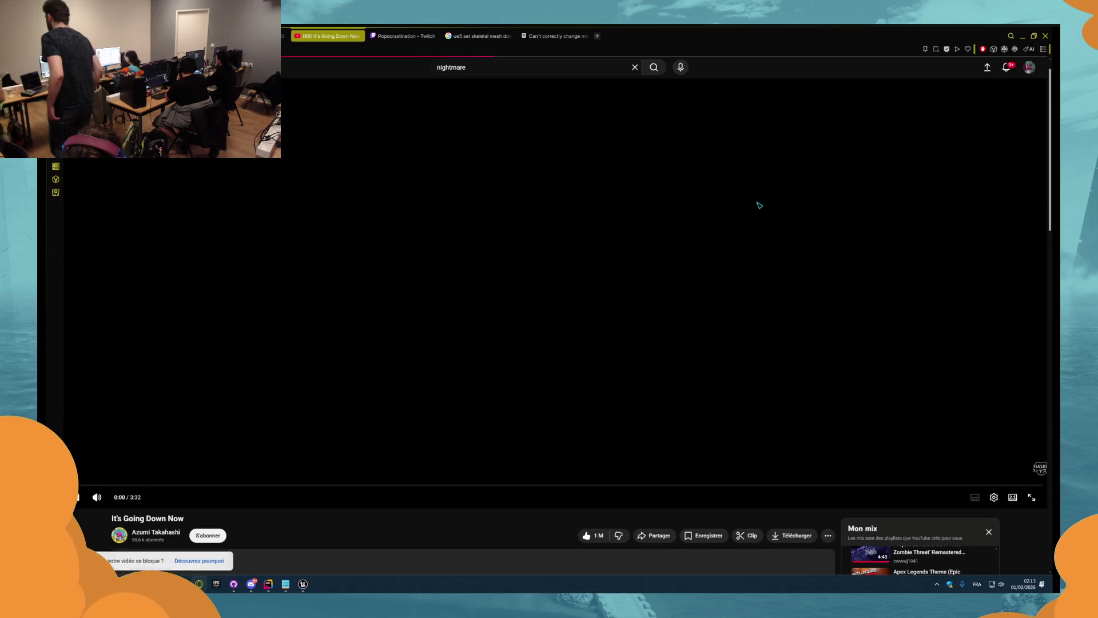
pyautogui.scroll(-2, 786, 387)
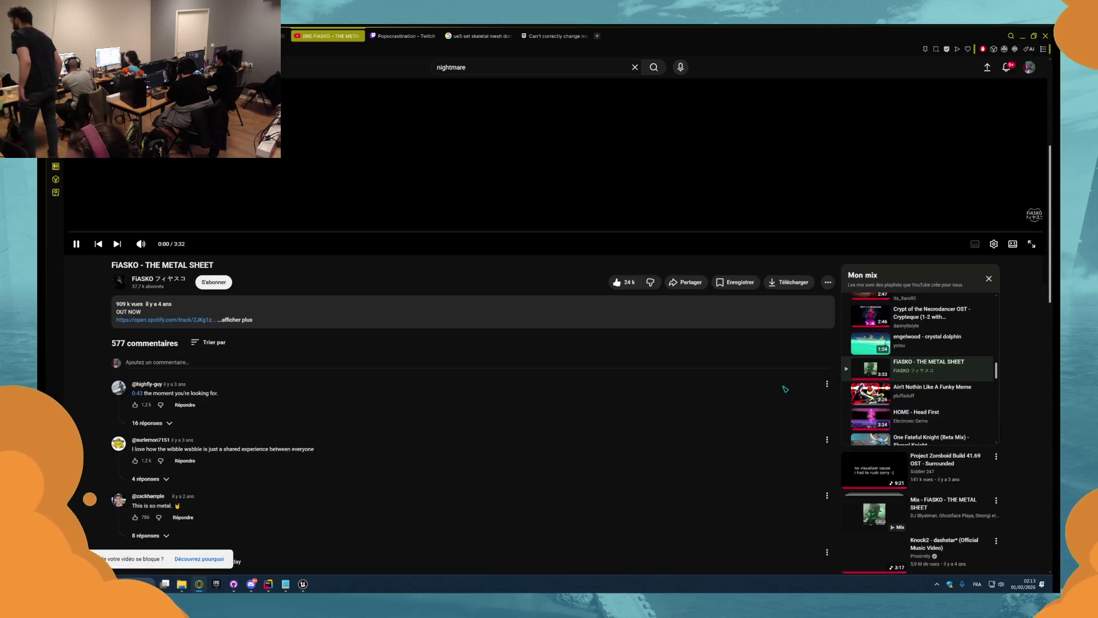
pyautogui.click(774, 309)
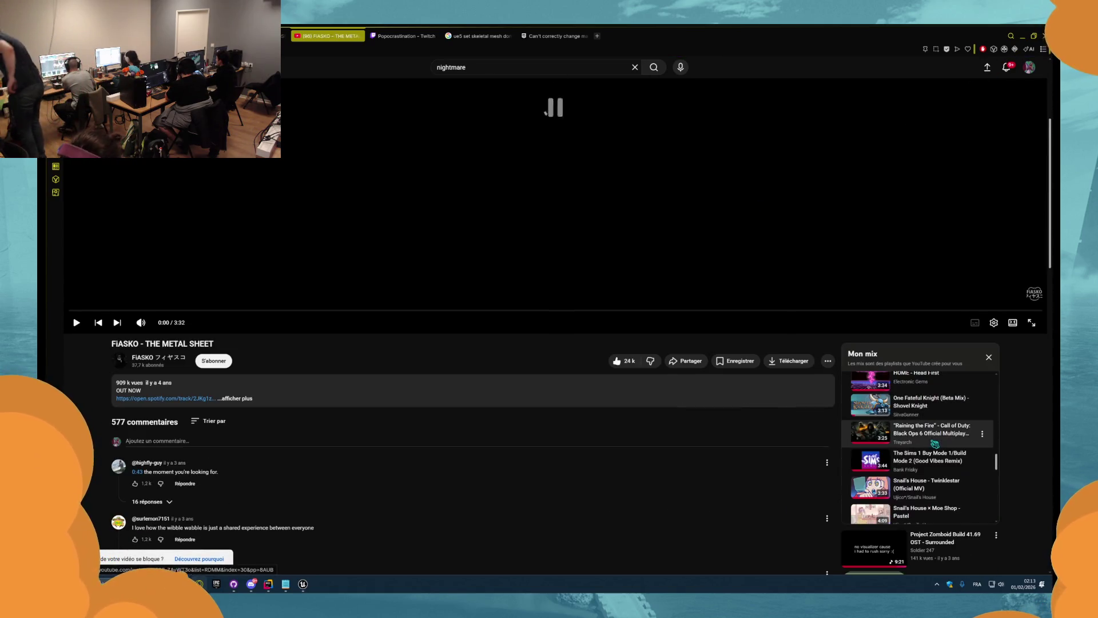
pyautogui.scroll(-5, 901, 433)
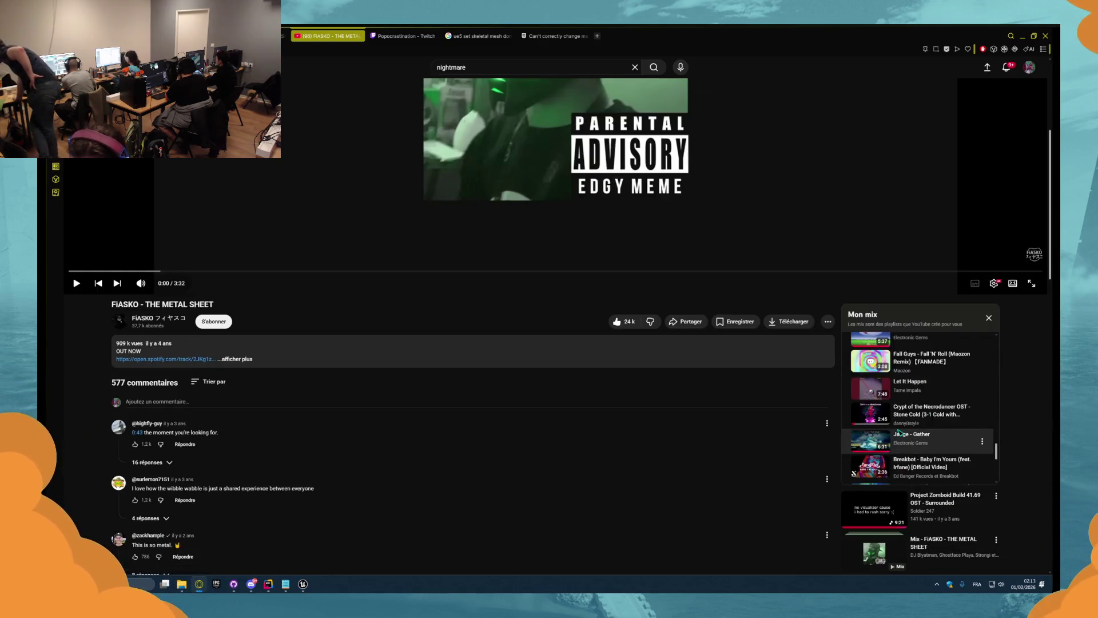
pyautogui.scroll(-2, 901, 433)
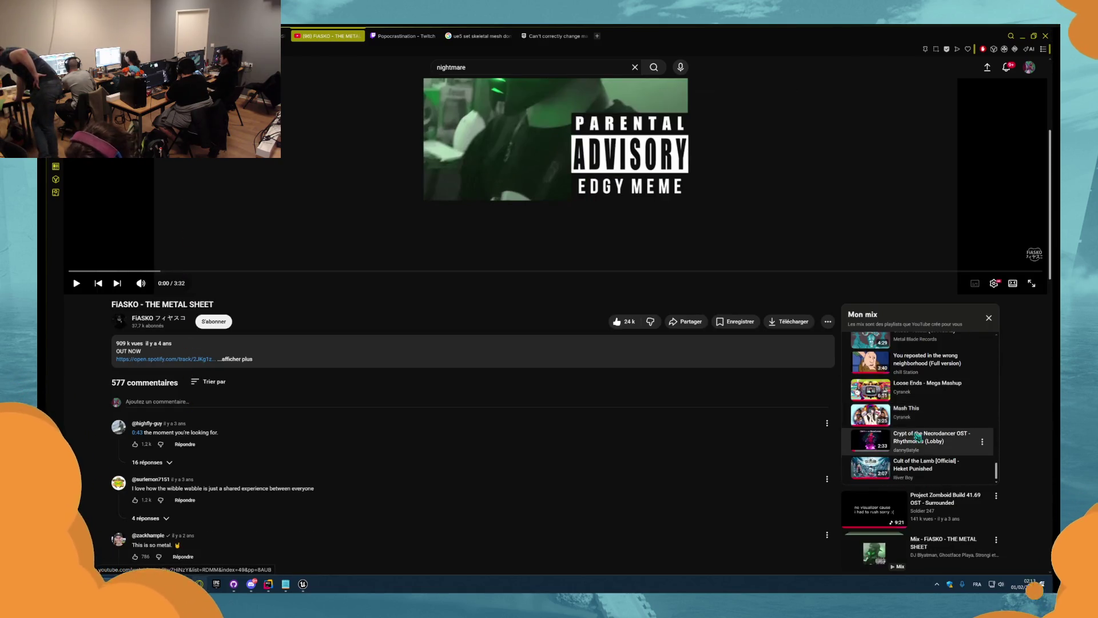
pyautogui.click(918, 437)
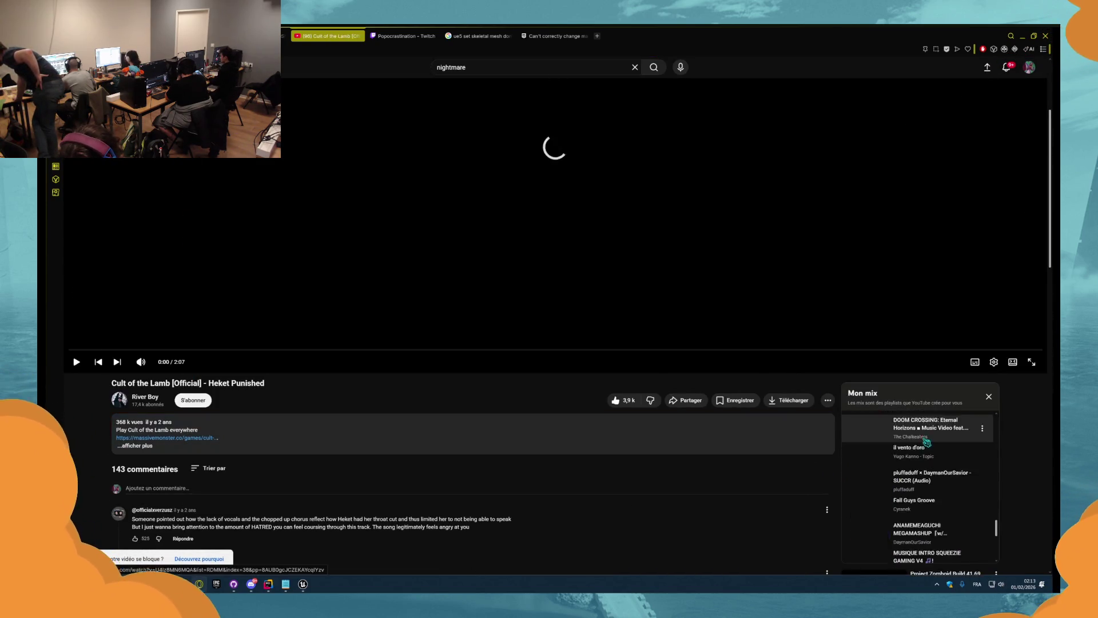
pyautogui.scroll(-2, 768, 441)
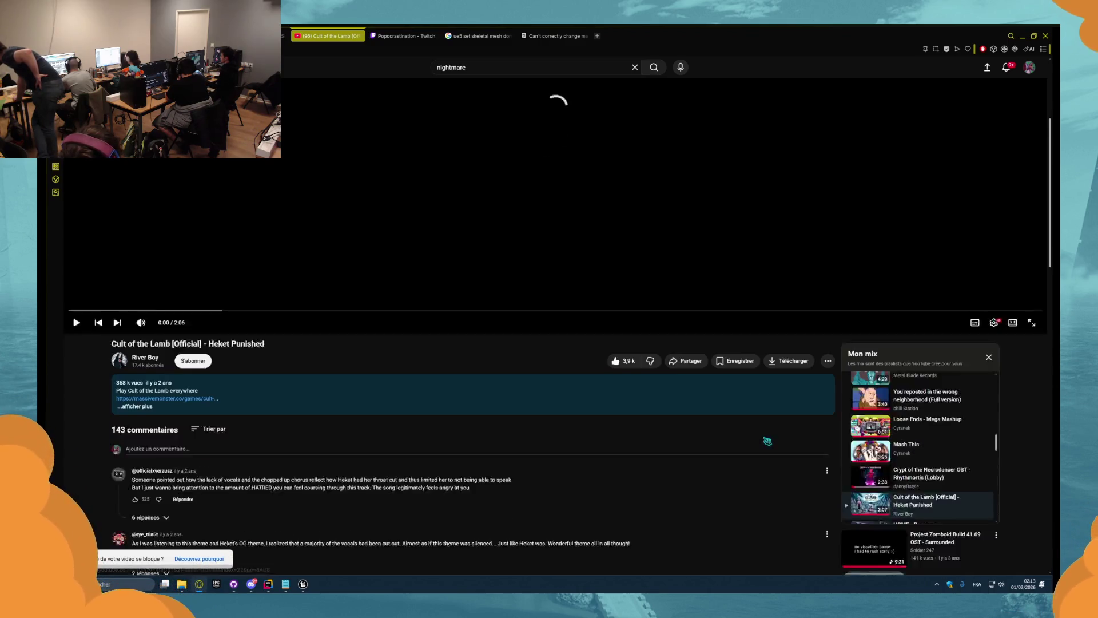
pyautogui.scroll(-1, 767, 441)
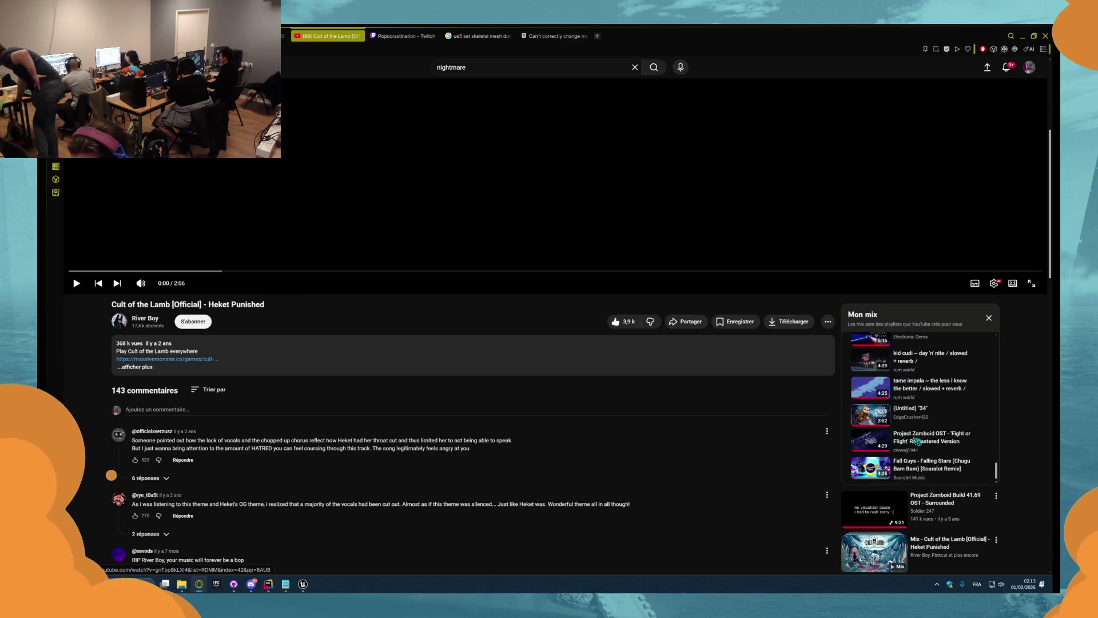
pyautogui.click(943, 466)
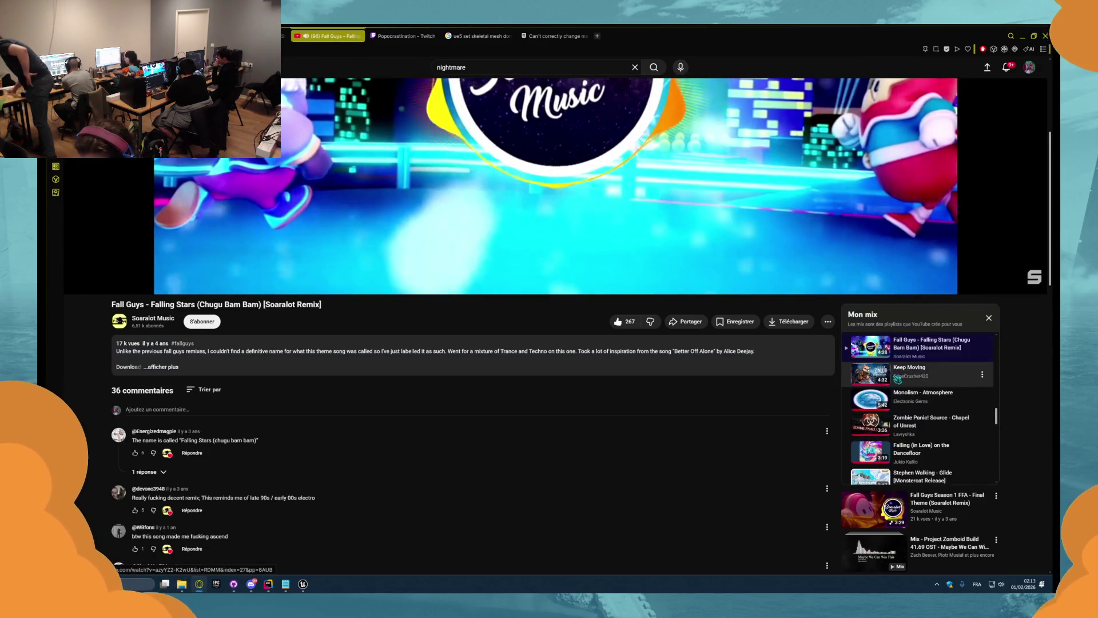
# - Play the Slave [OFFICIAL] lyrics video from the mix and pause it at 0:00
pyautogui.scroll(1, 899, 382)
pyautogui.scroll(-5, 909, 386)
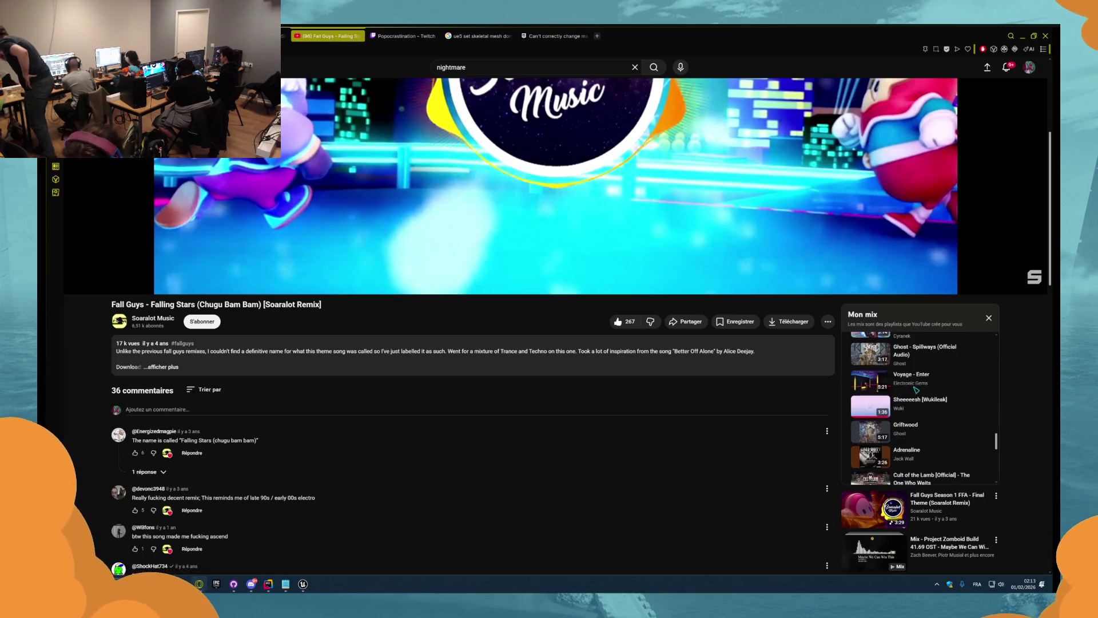
pyautogui.scroll(-1, 915, 386)
pyautogui.scroll(-5, 906, 372)
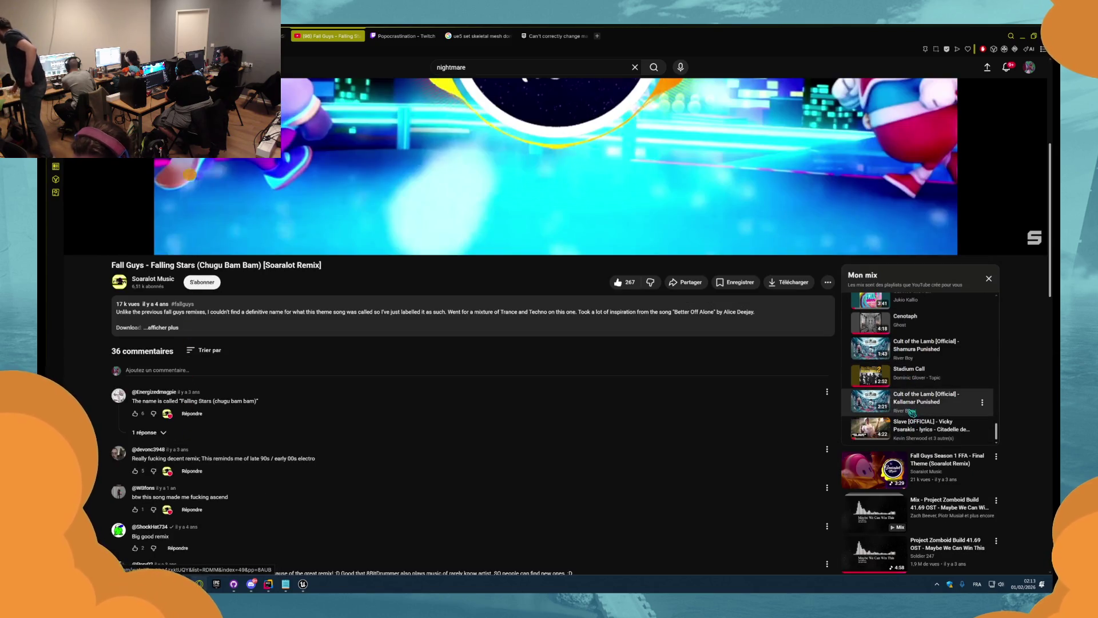
pyautogui.click(926, 428)
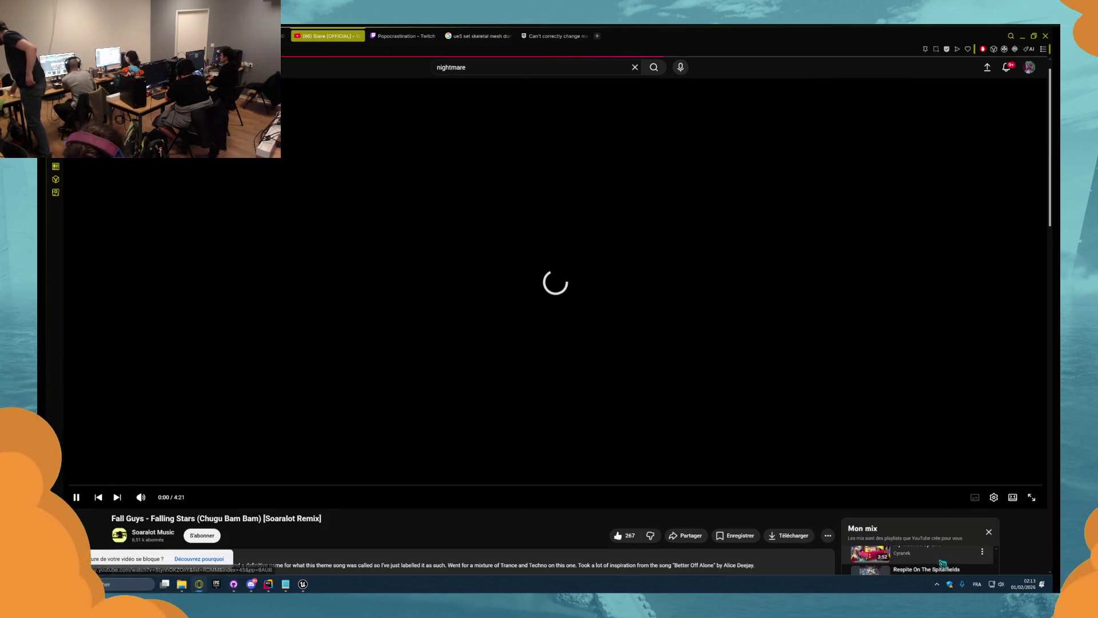
pyautogui.click(782, 387)
pyautogui.scroll(-5, 807, 365)
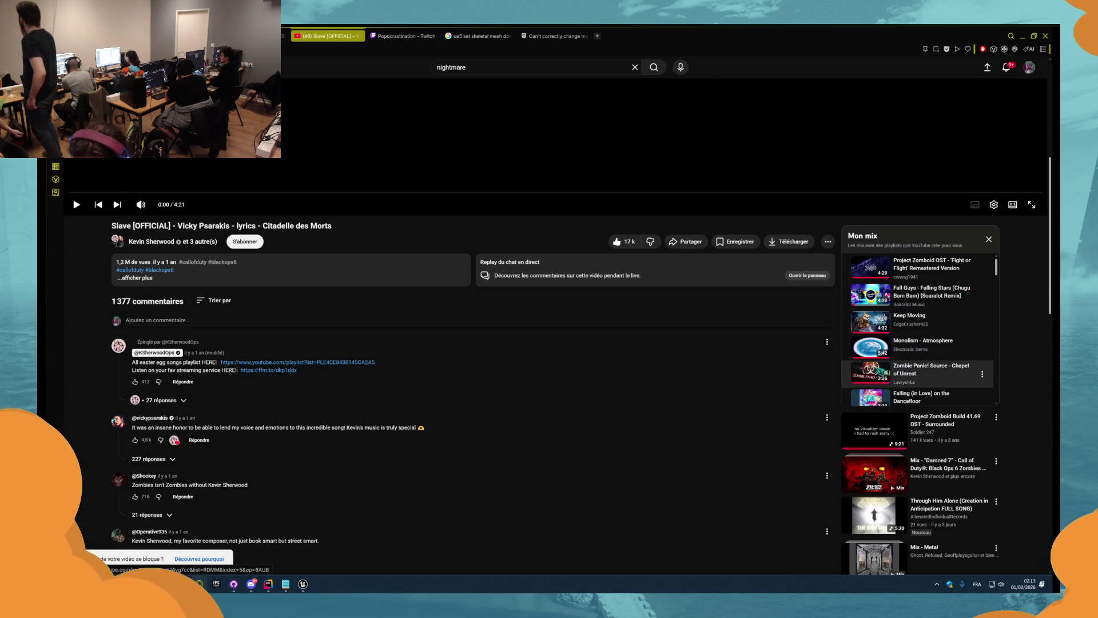
pyautogui.scroll(-5, 917, 354)
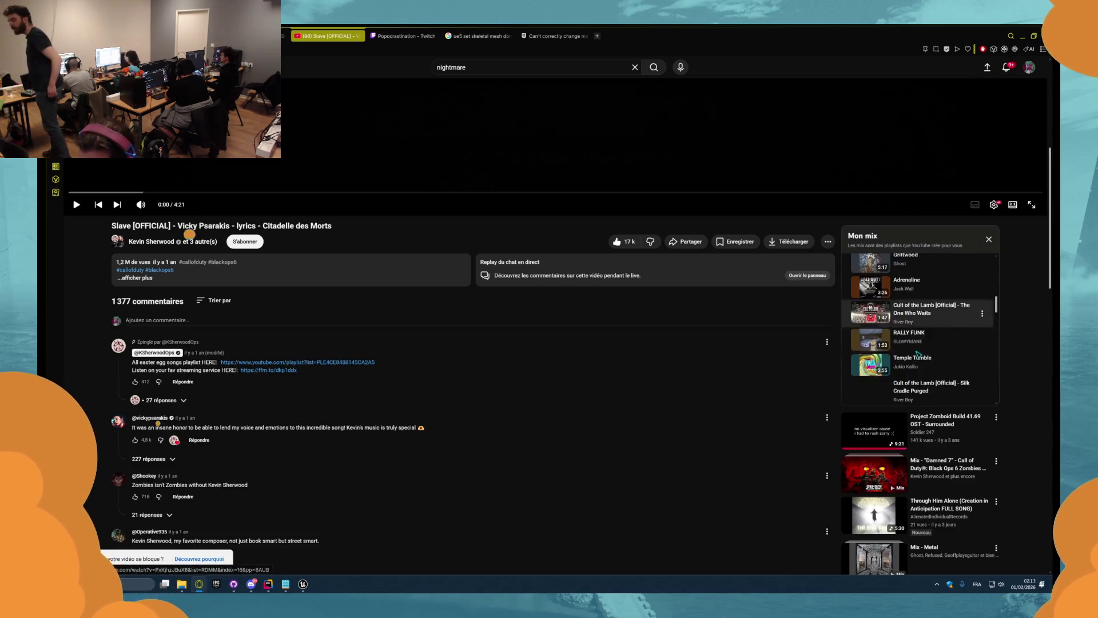
pyautogui.scroll(-5, 917, 353)
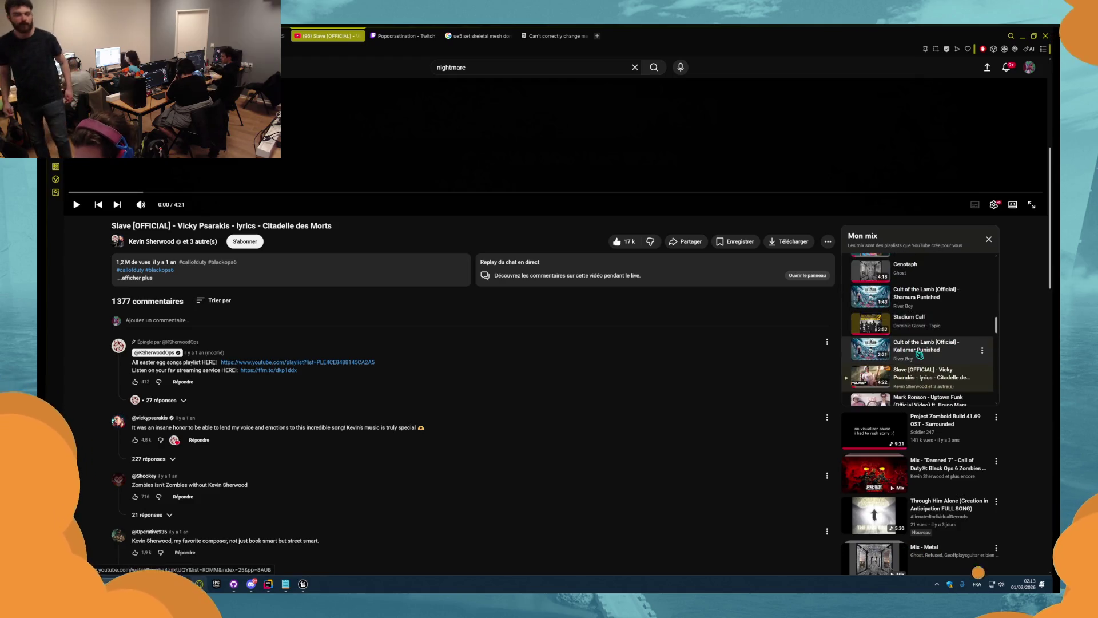
pyautogui.scroll(-10, 919, 355)
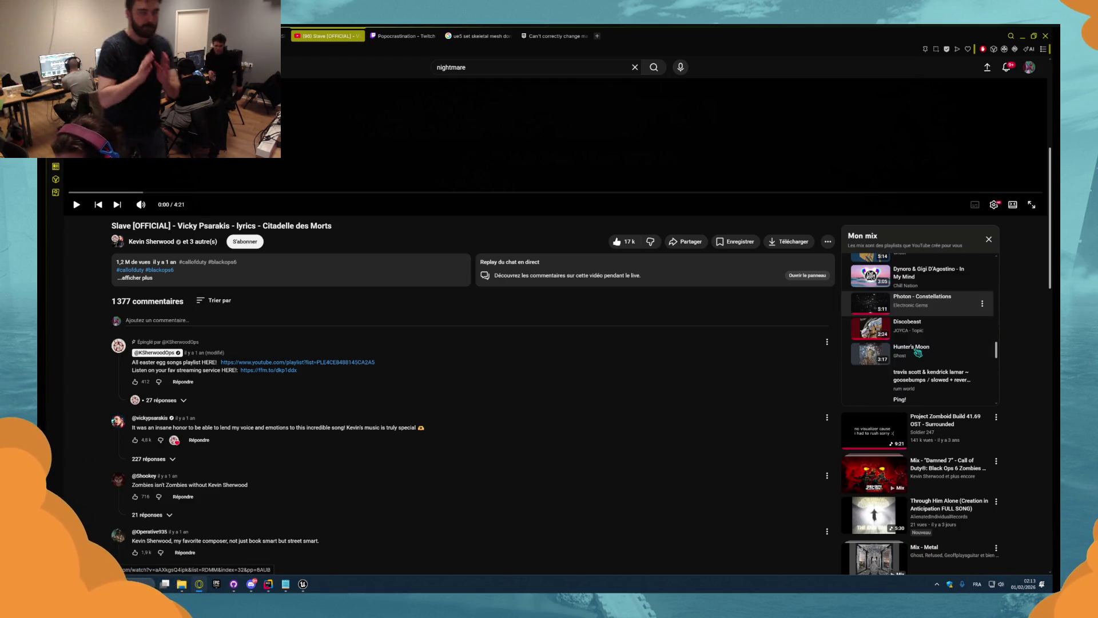
pyautogui.scroll(-2, 918, 353)
pyautogui.scroll(-2, 917, 353)
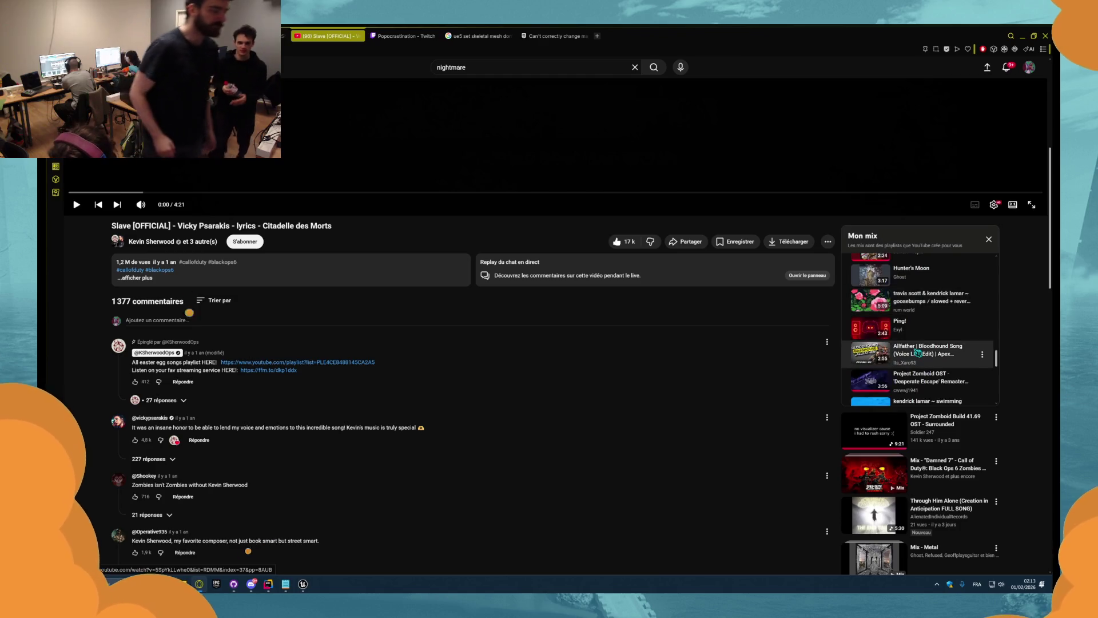
pyautogui.scroll(-6, 918, 353)
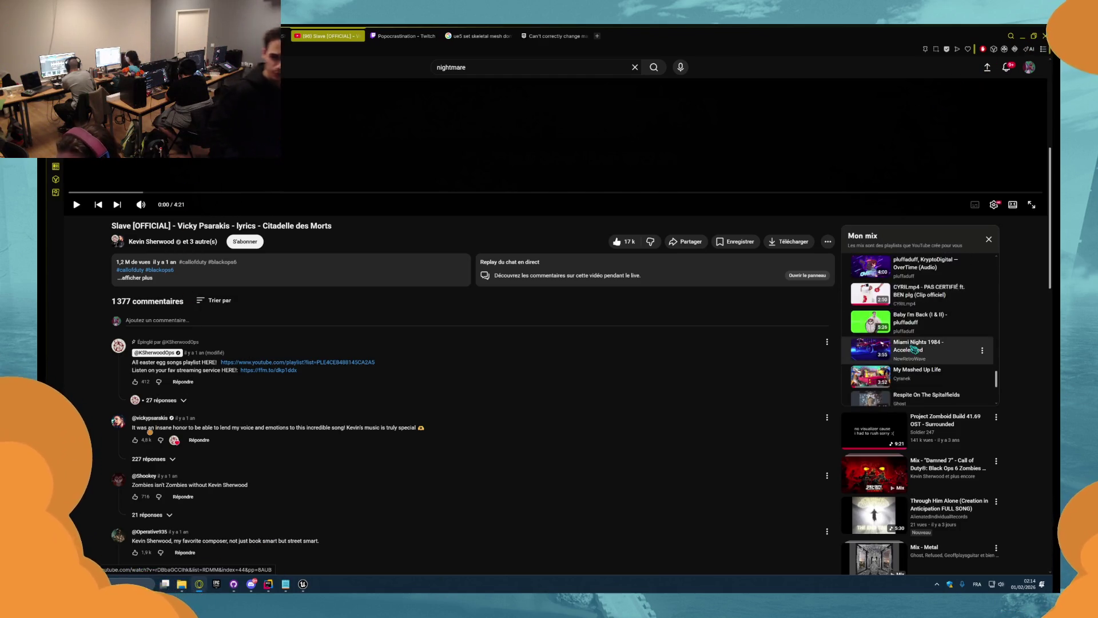
pyautogui.scroll(-3, 915, 352)
pyautogui.scroll(3, 449, 268)
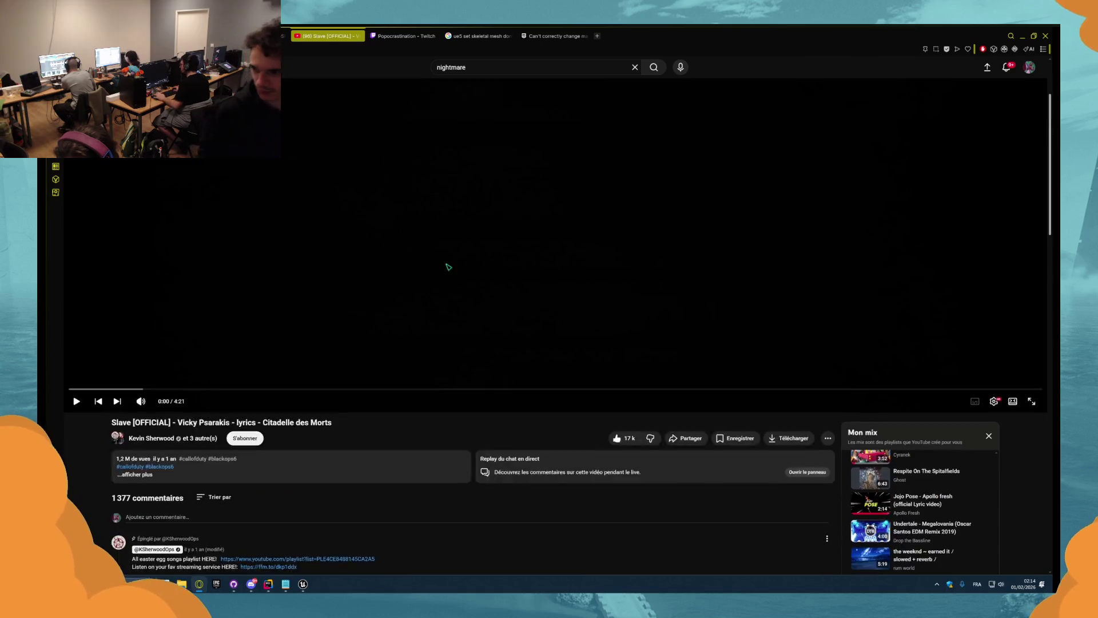
pyautogui.click(484, 69)
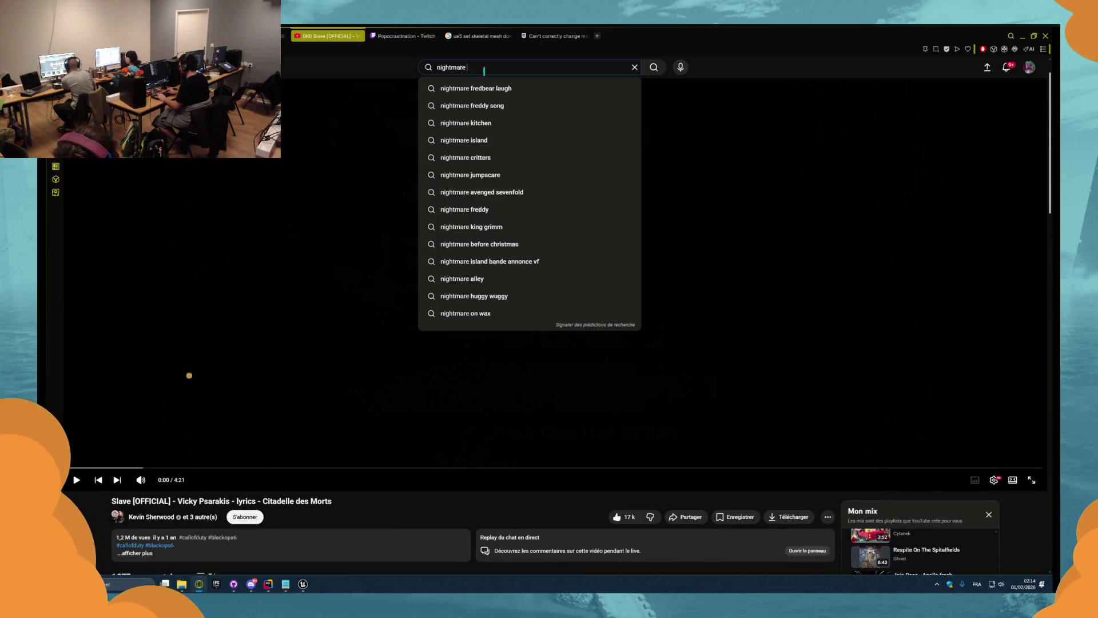
# - Search YouTube for 'nightmare music', then for 'nightmare speed run'
pyautogui.write('music')
pyautogui.press('Return')
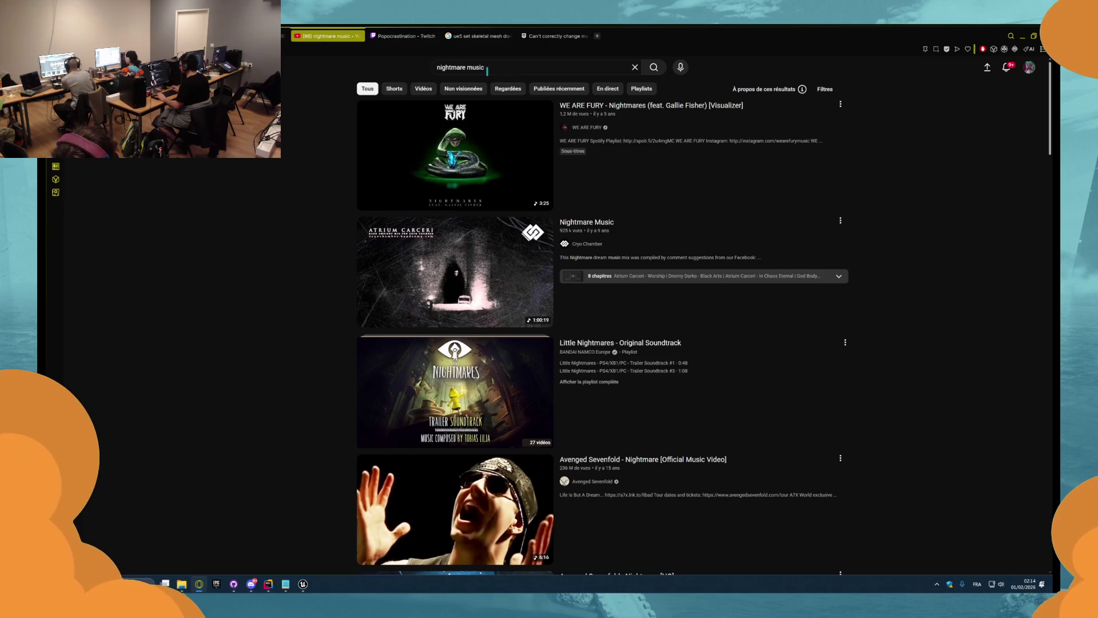
pyautogui.doubleClick(476, 68)
pyautogui.write('speed ')
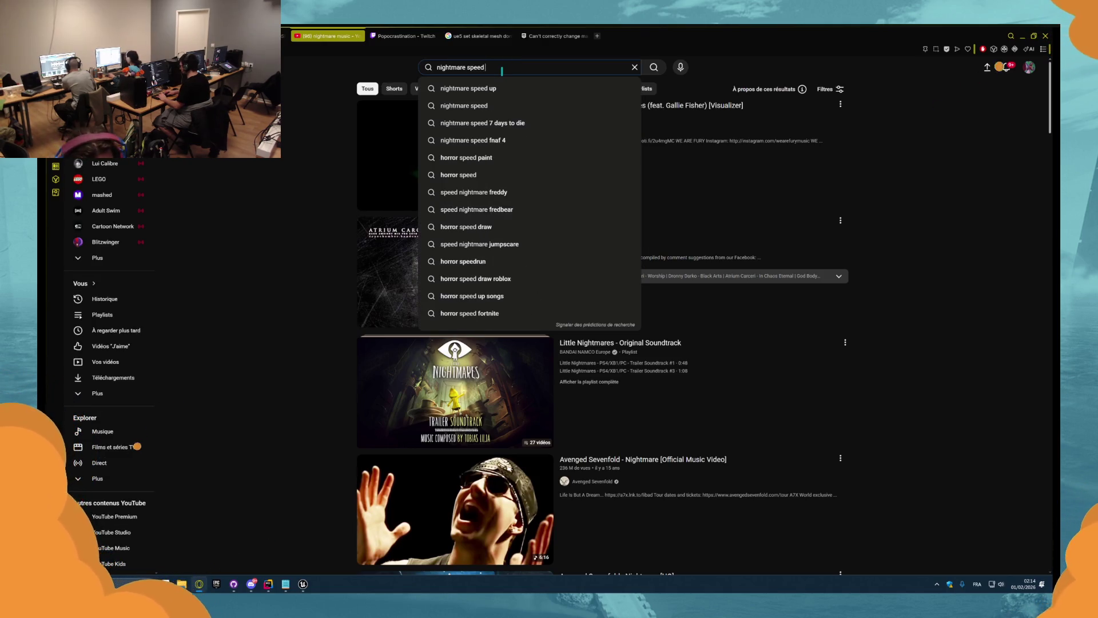
pyautogui.write('run')
pyautogui.press('Return')
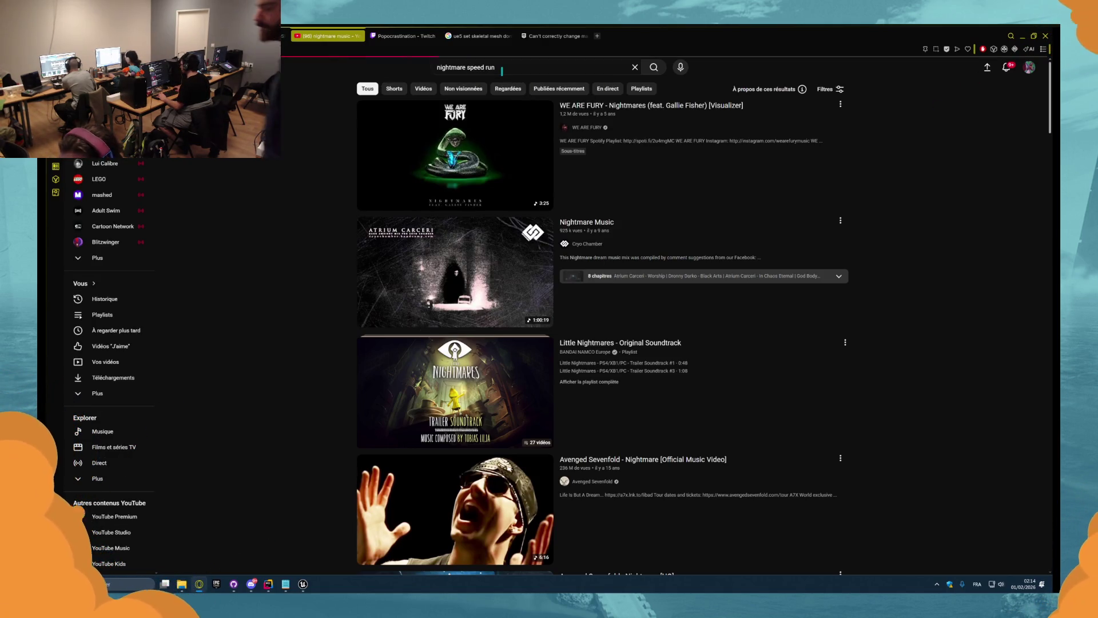
# - Run a 'kombo music' search and scroll through the results
pyautogui.scroll(-10, 389, 123)
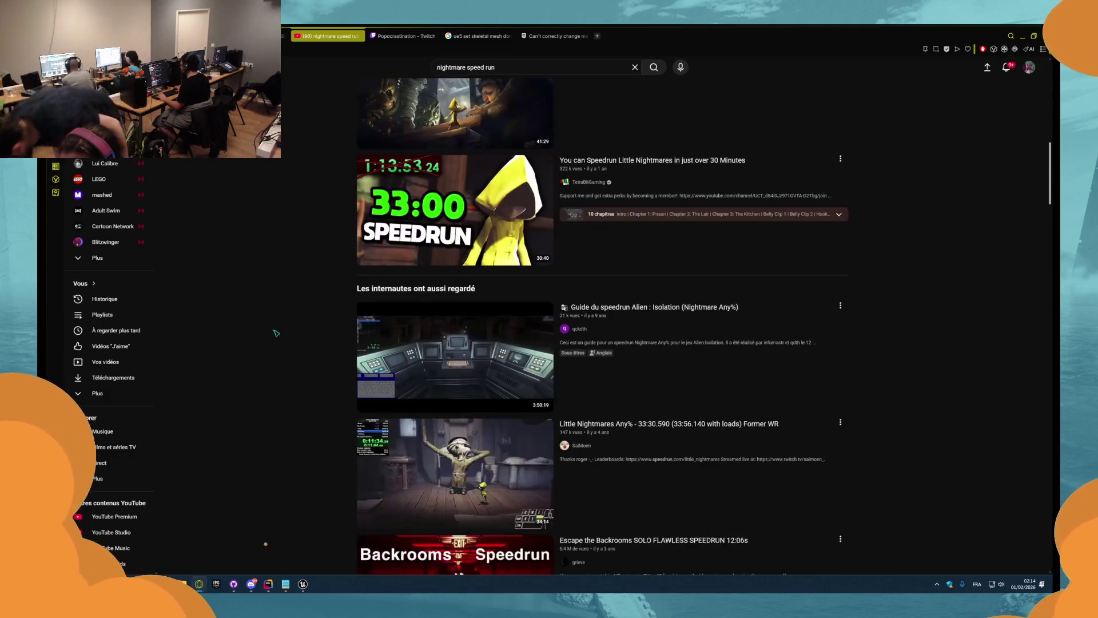
pyautogui.scroll(10, 389, 123)
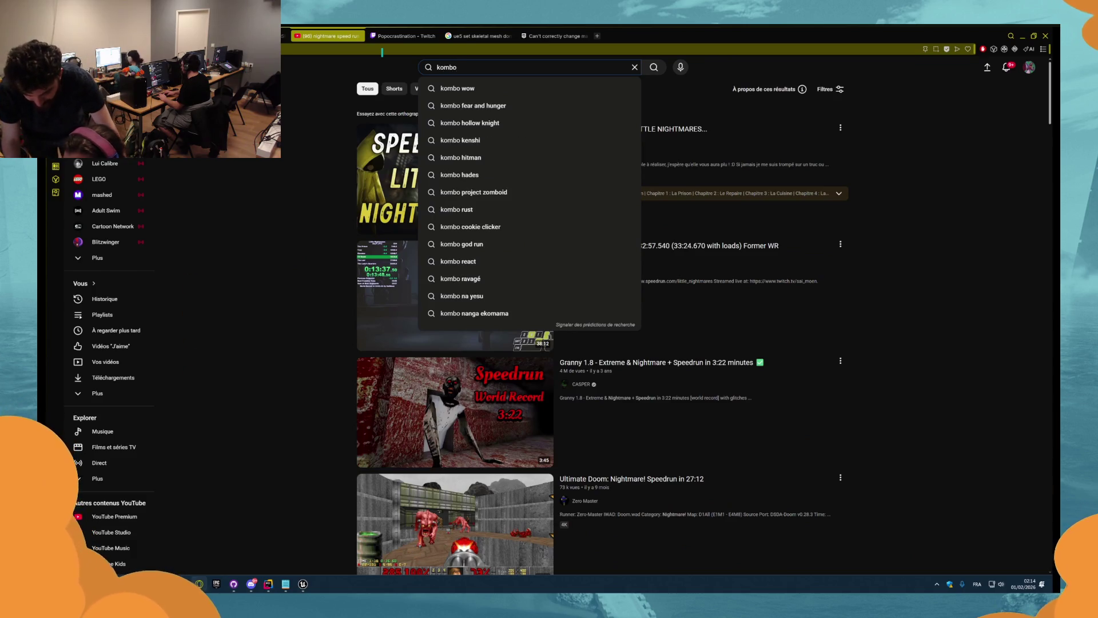
pyautogui.write(' nig')
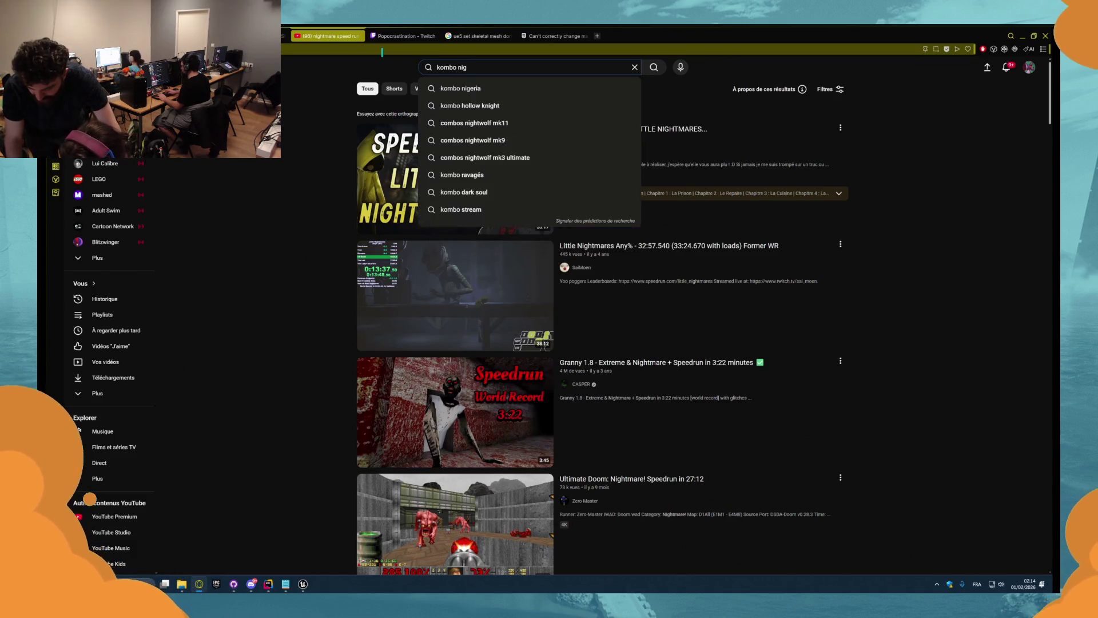
pyautogui.press('BackSpace')
pyautogui.press('BackSpace')
pyautogui.press('BackSpace')
pyautogui.write('music')
pyautogui.press('Return')
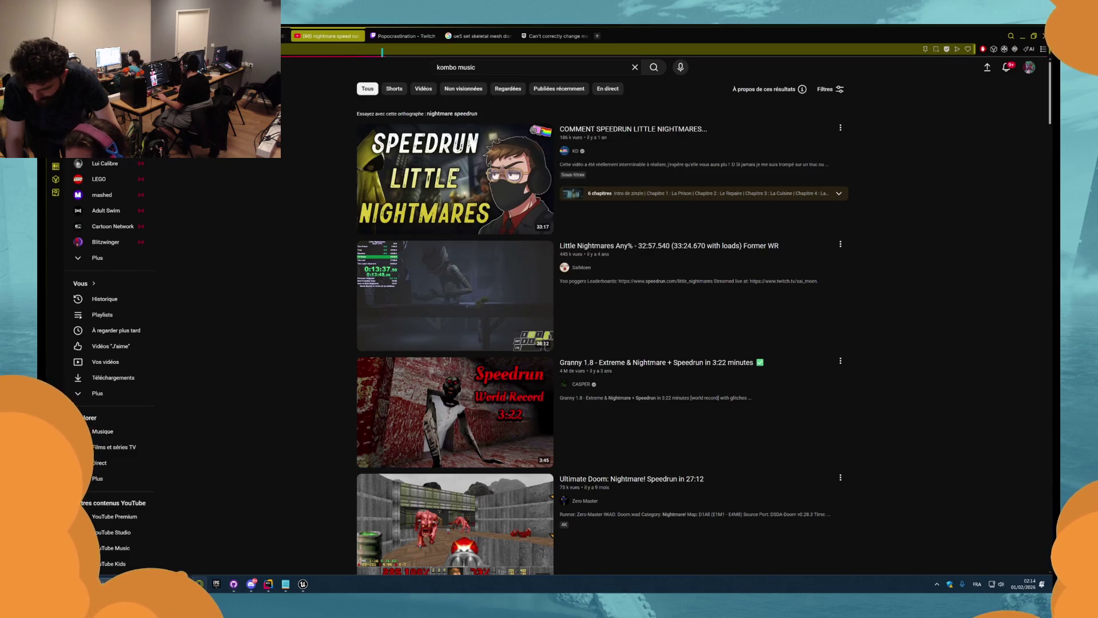
pyautogui.scroll(-20, 297, 149)
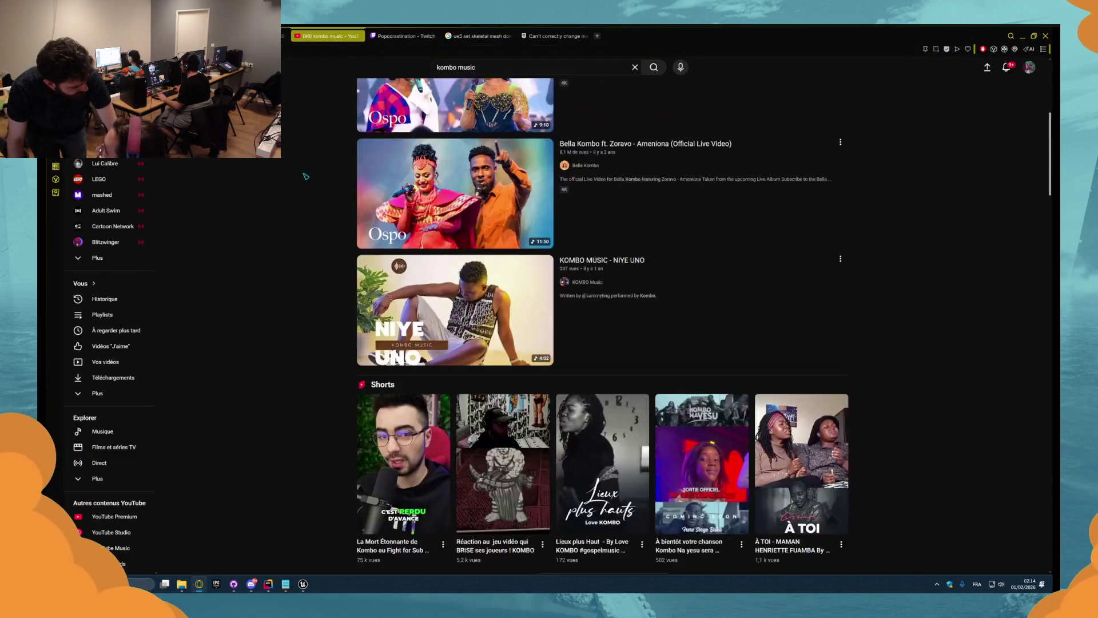
pyautogui.scroll(-20, 289, 213)
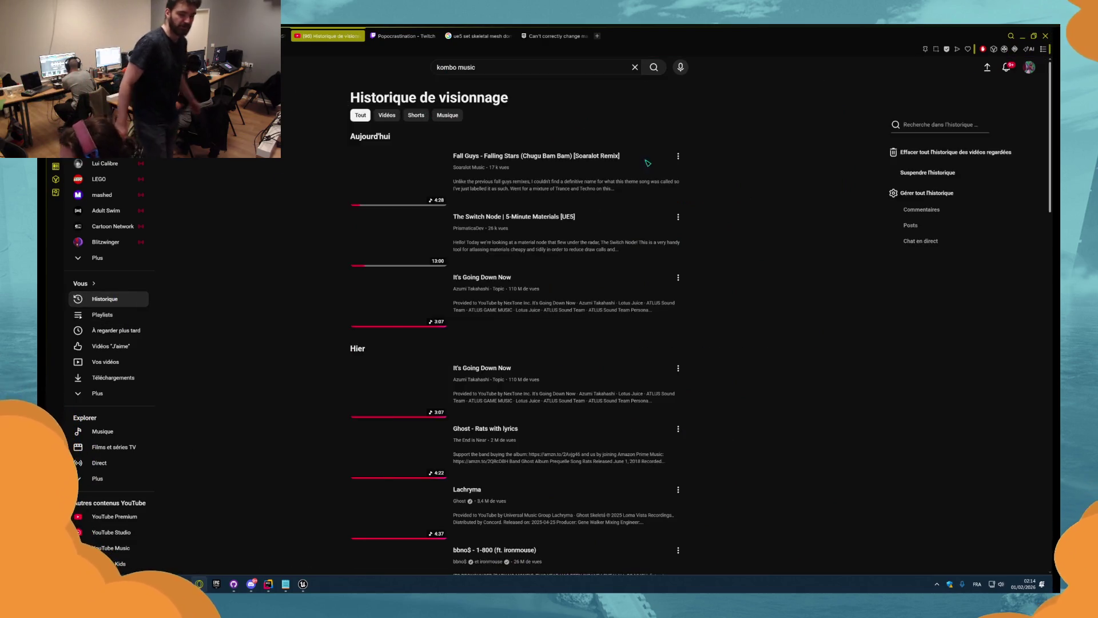
# - Filter the YouTube watch history for 'nightmare' and scroll the matches
pyautogui.click(958, 125)
pyautogui.write('riightmare')
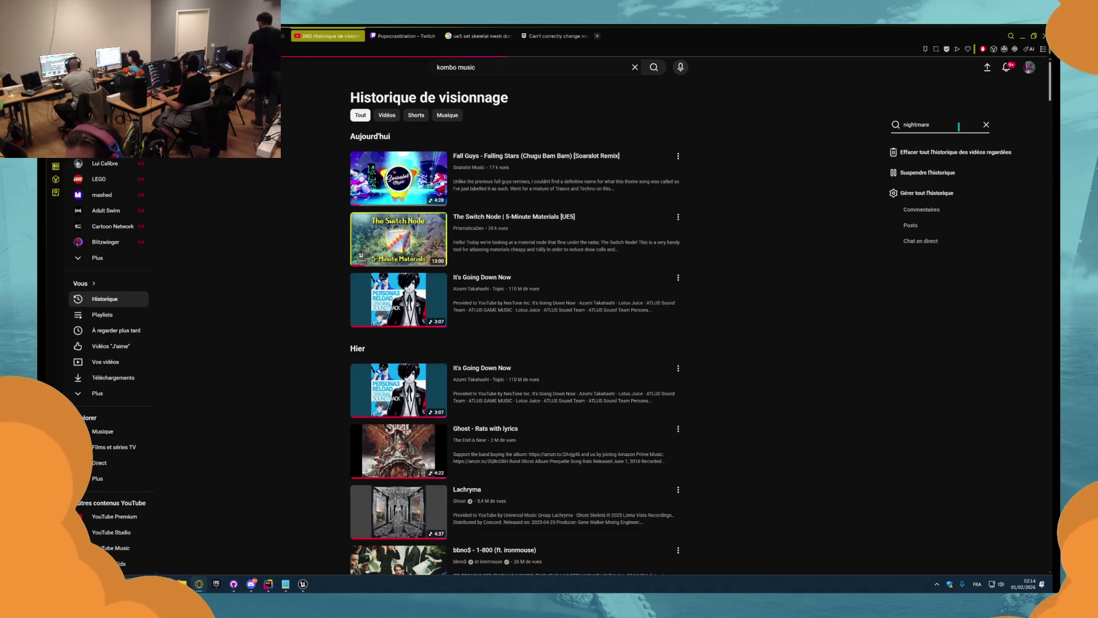
pyautogui.press('Return')
pyautogui.scroll(-7, 355, 290)
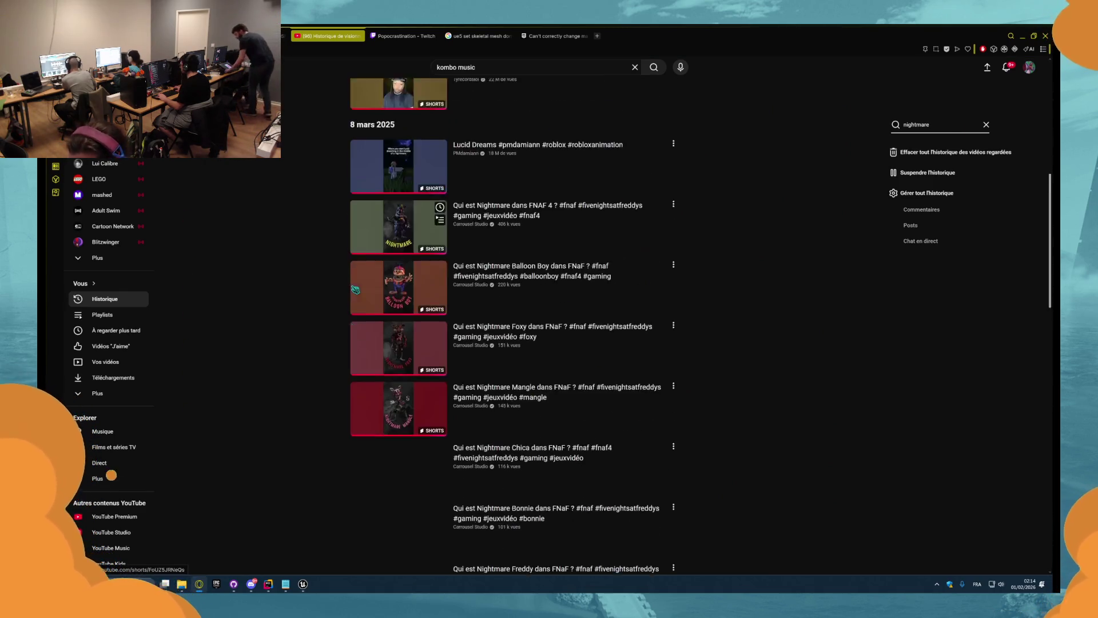
pyautogui.scroll(-20, 355, 290)
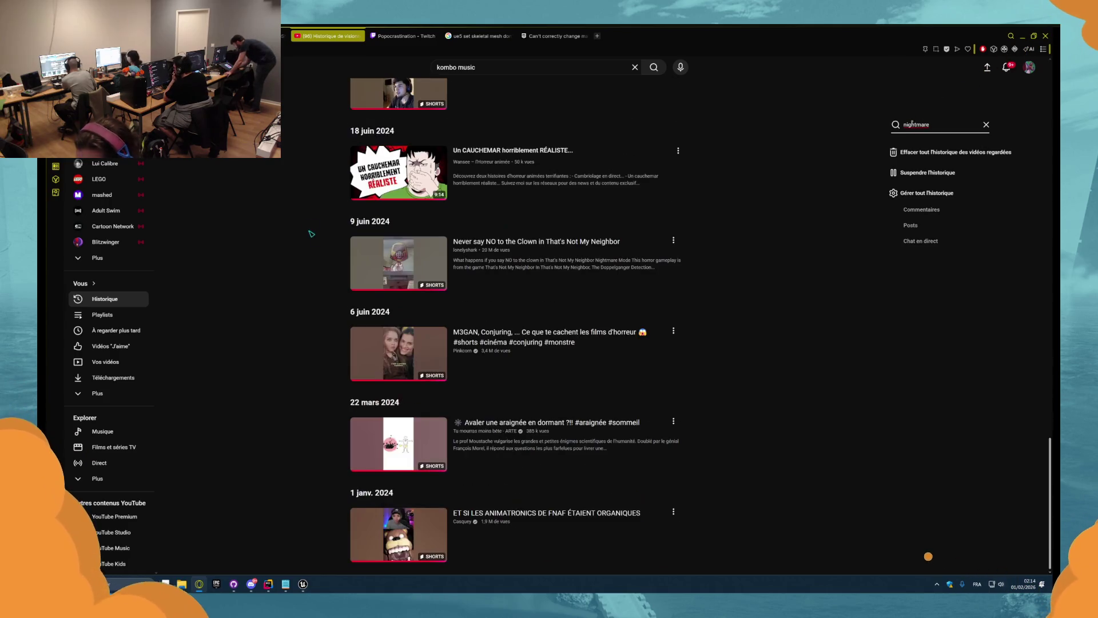
pyautogui.scroll(20, 320, 261)
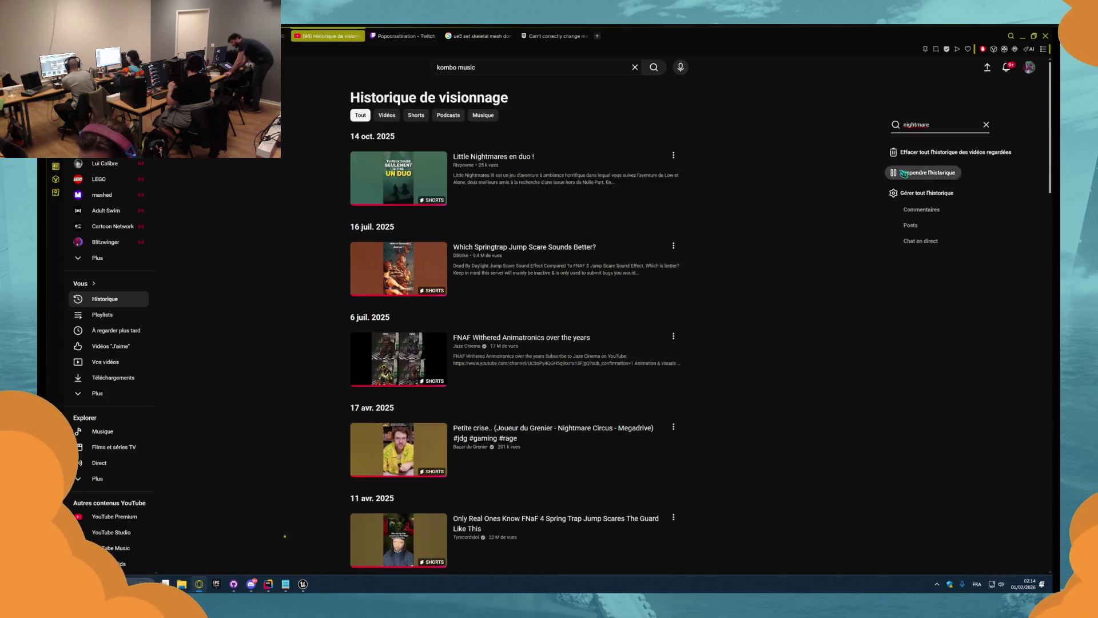
# - Select 'nightmare' in the history search, web-search it in a new tab, then close that tab
pyautogui.click(918, 127)
pyautogui.doubleClick(918, 124)
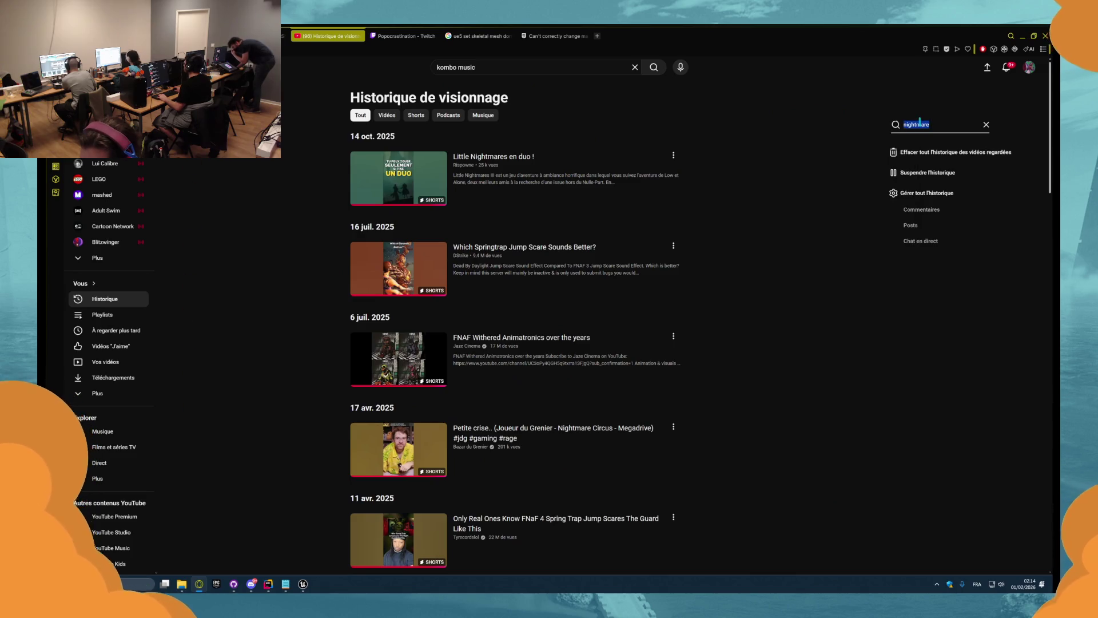
pyautogui.moveTo(600, 39); pyautogui.dragTo(599, 36)
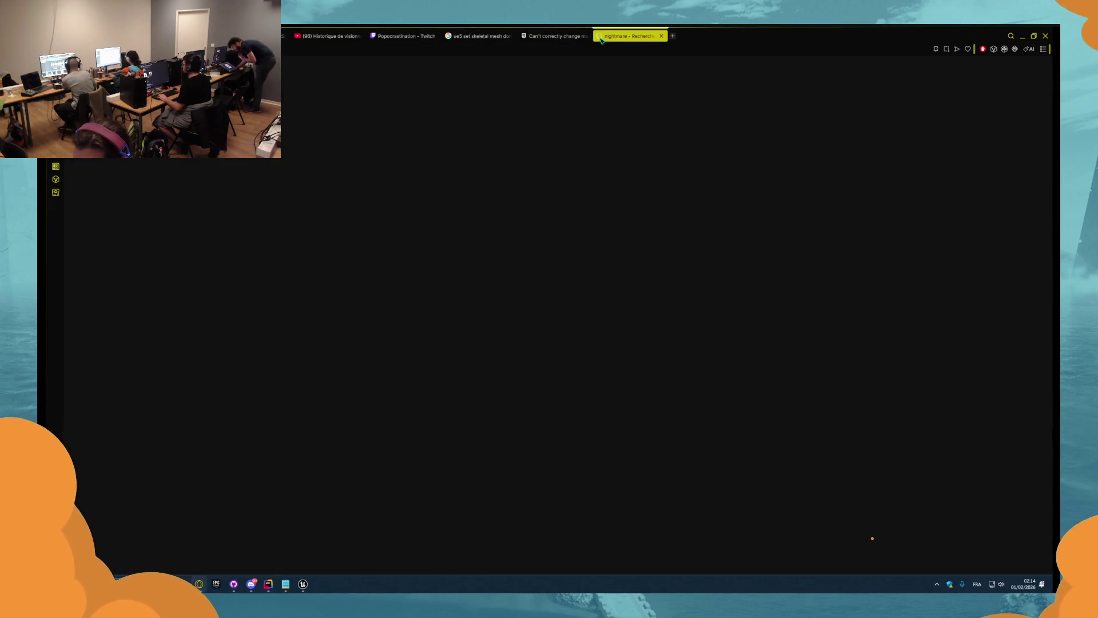
pyautogui.hotkey('ctrl', 'w')
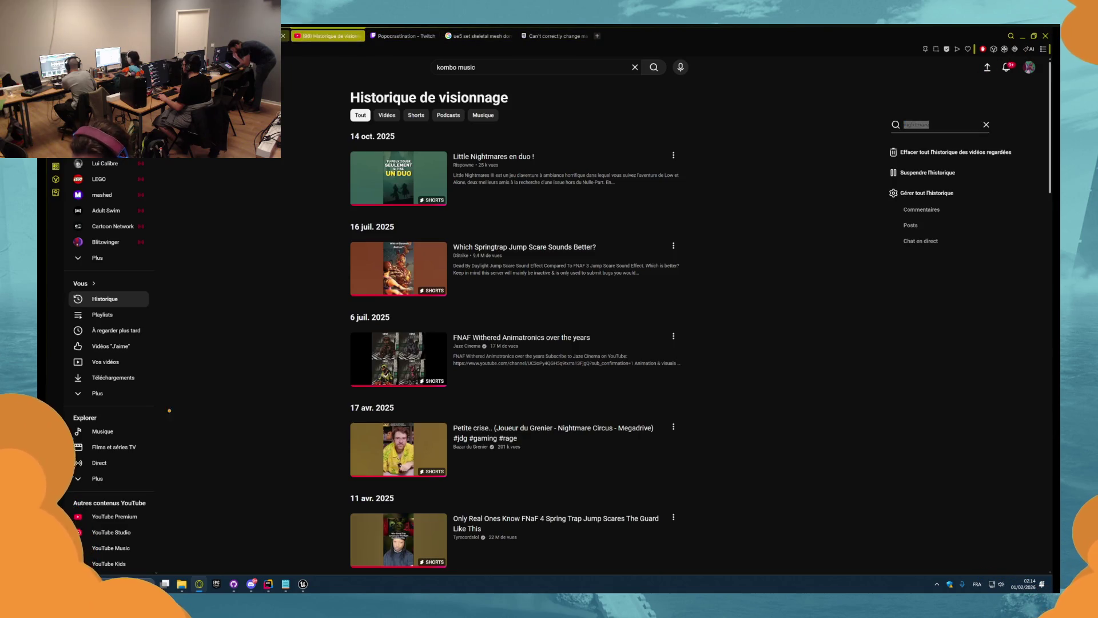
pyautogui.click(314, 29)
pyautogui.click(188, 406)
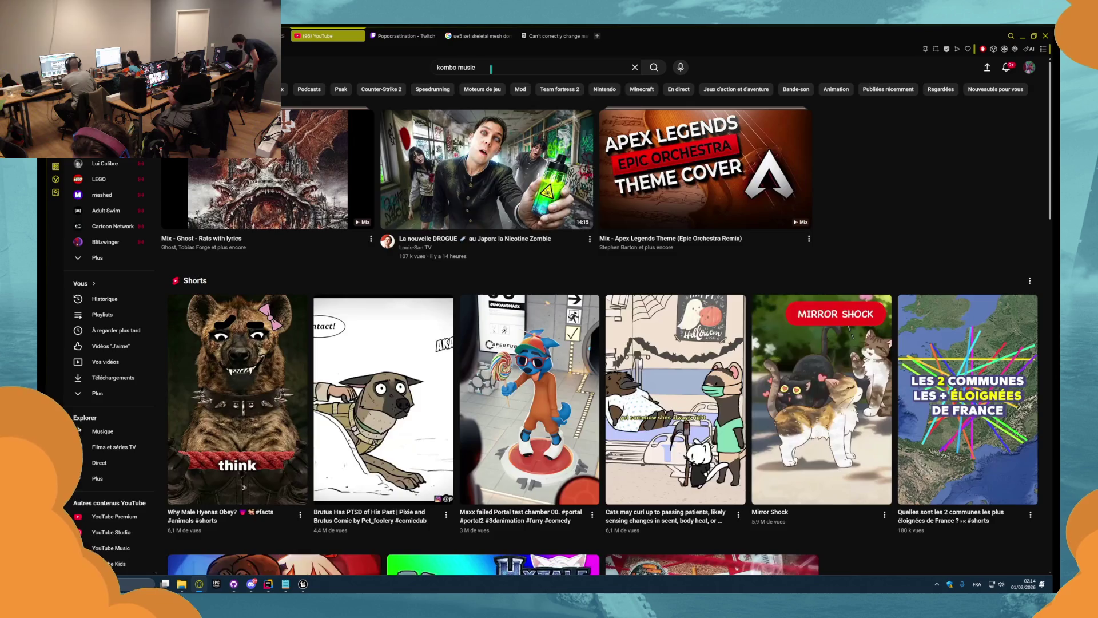
# - Clear the old 'kombo music' query from the main YouTube search bar
pyautogui.click(469, 68)
pyautogui.hotkey('ctrl', 'a')
pyautogui.press('BackSpace')
# - Search YouTube for 'mon mix' and open the Mon mix playlist
pyautogui.write('mon ot')
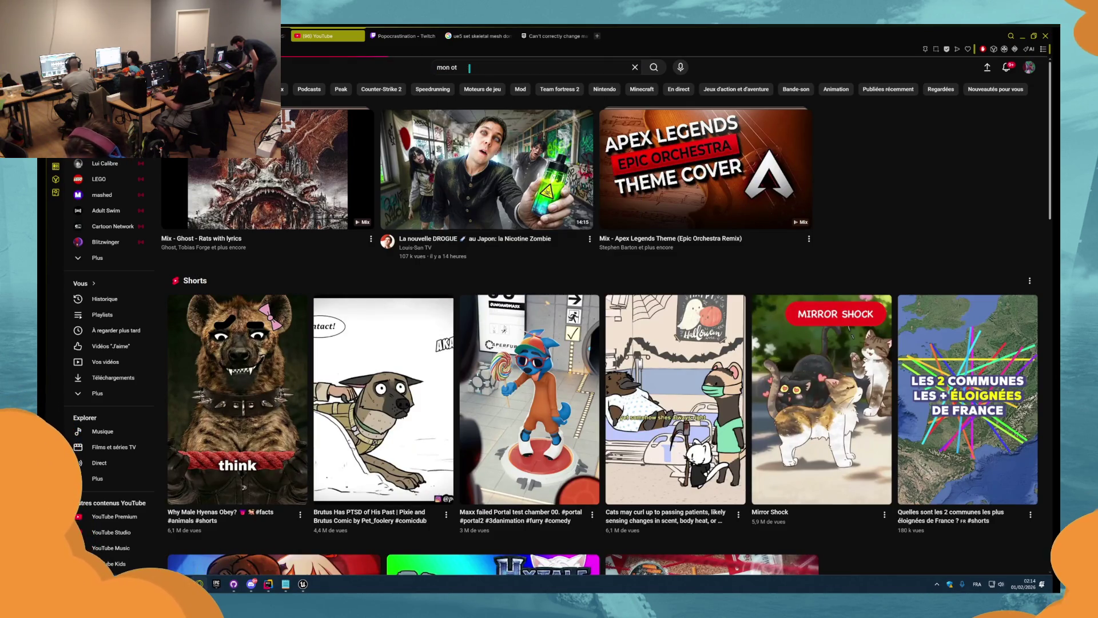
pyautogui.press('Return')
pyautogui.press('BackSpace')
pyautogui.press('BackSpace')
pyautogui.press('BackSpace')
pyautogui.write('mix')
pyautogui.press('Return')
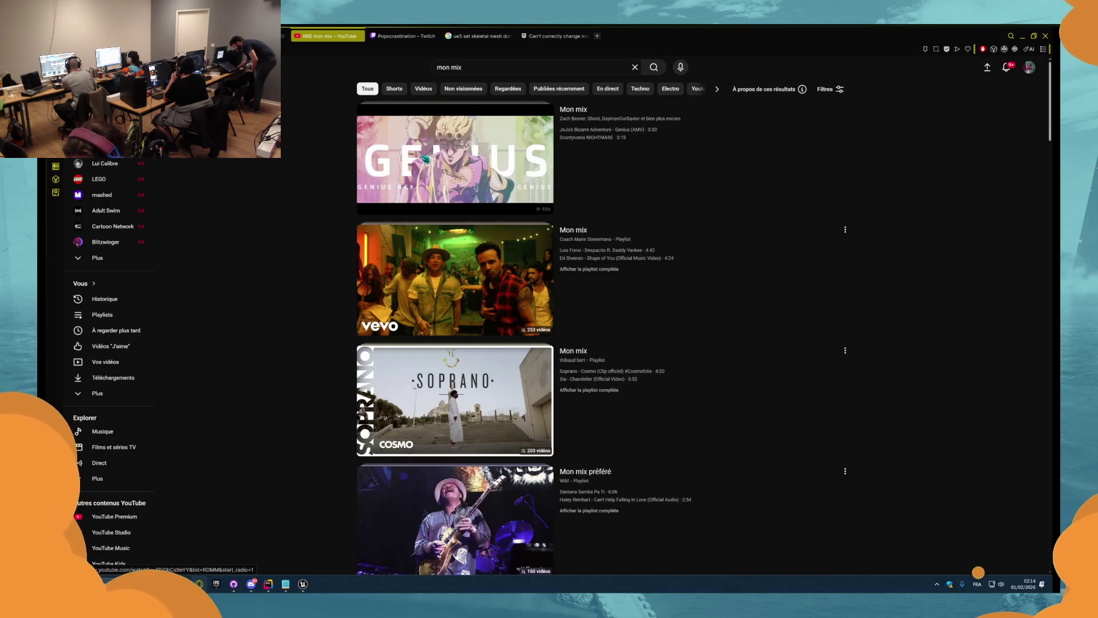
pyautogui.click(425, 159)
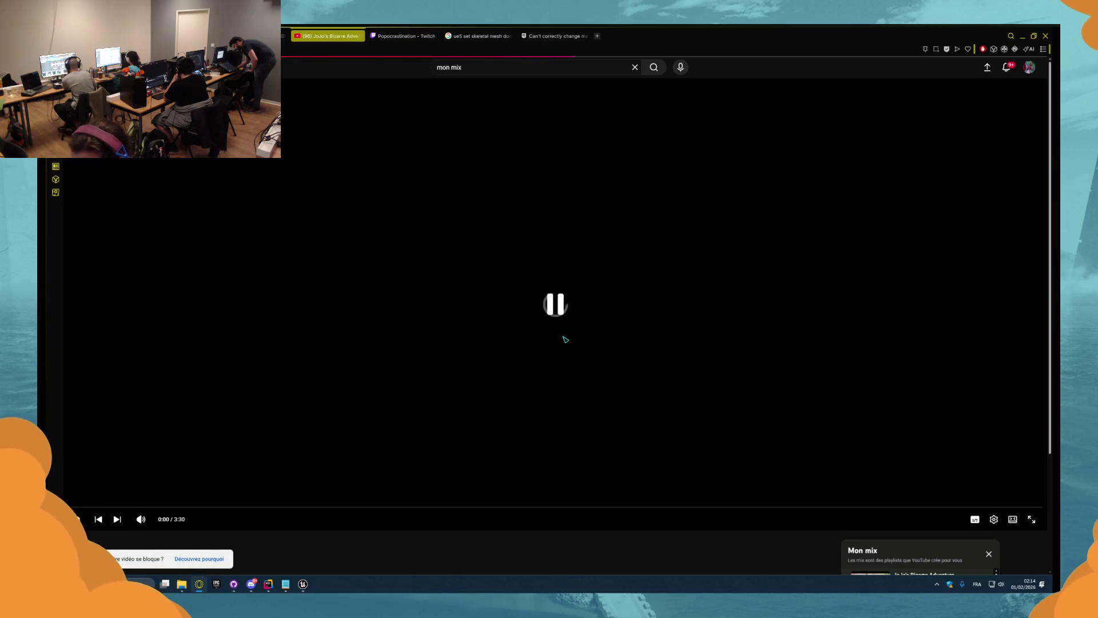
# - Play Knock2 - dashstar* from the playlist, view its comments, then close the YouTube tab
pyautogui.scroll(-2, 544, 152)
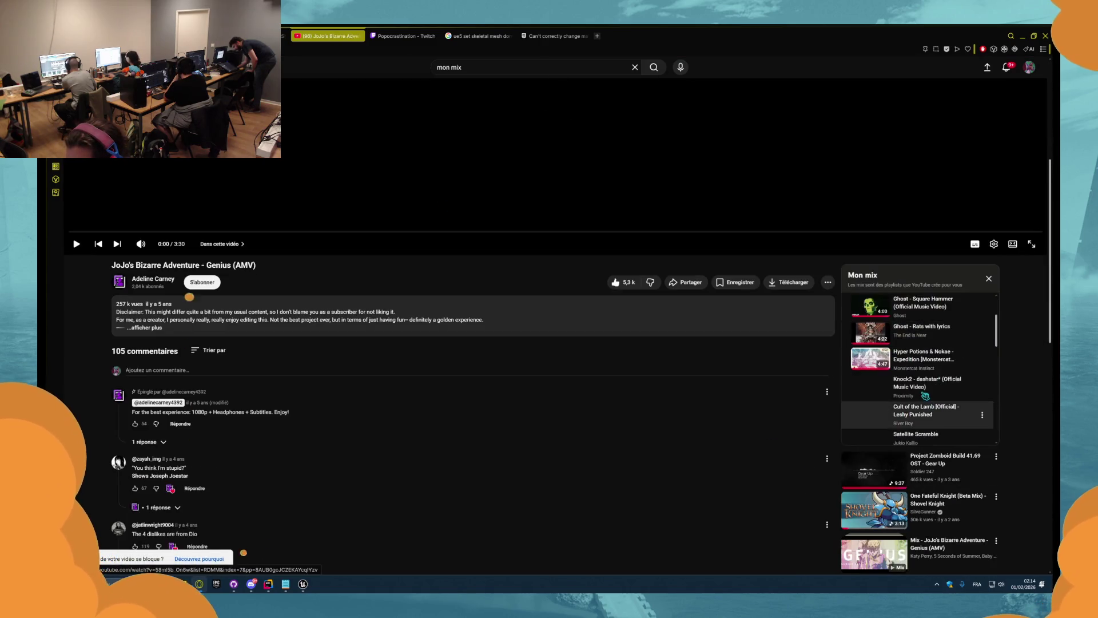
pyautogui.scroll(-1, 926, 395)
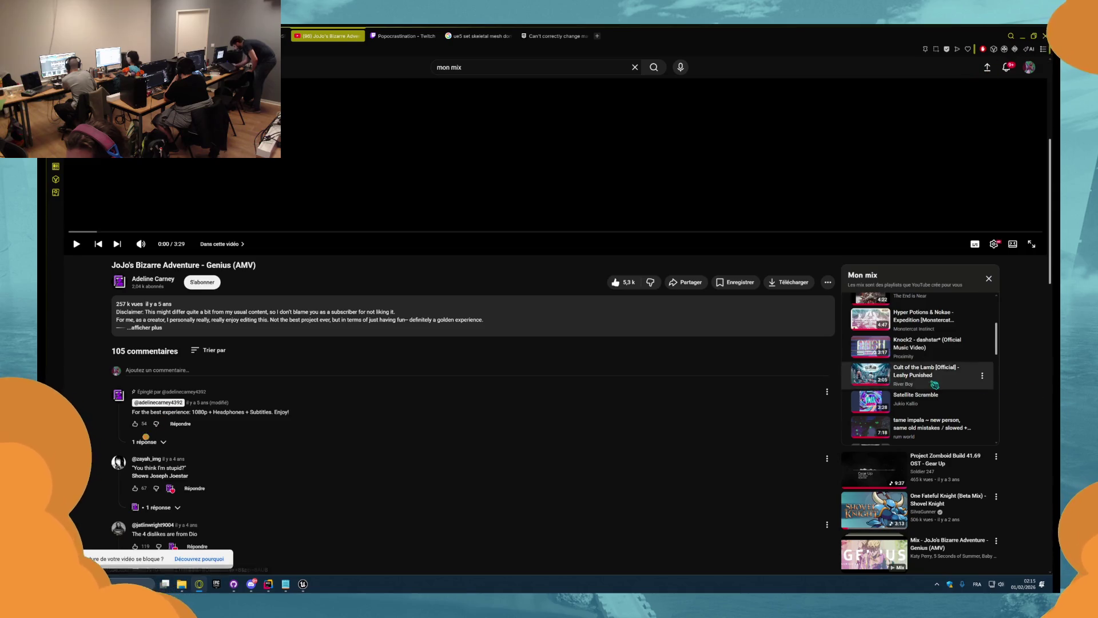
pyautogui.scroll(-10, 935, 385)
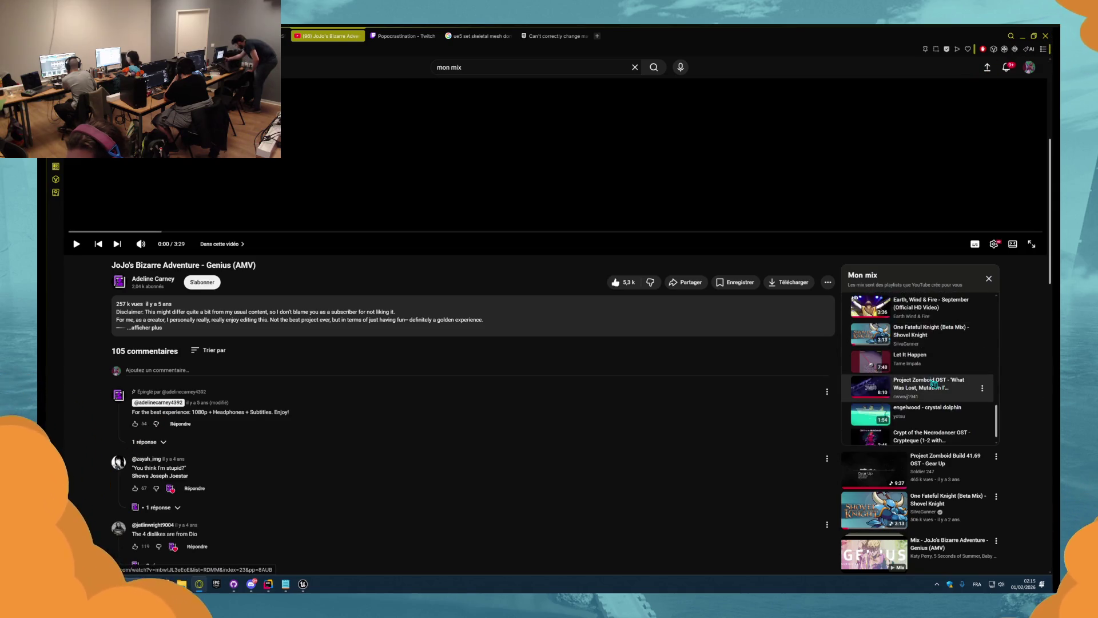
pyautogui.scroll(-1, 935, 384)
pyautogui.scroll(5, 922, 389)
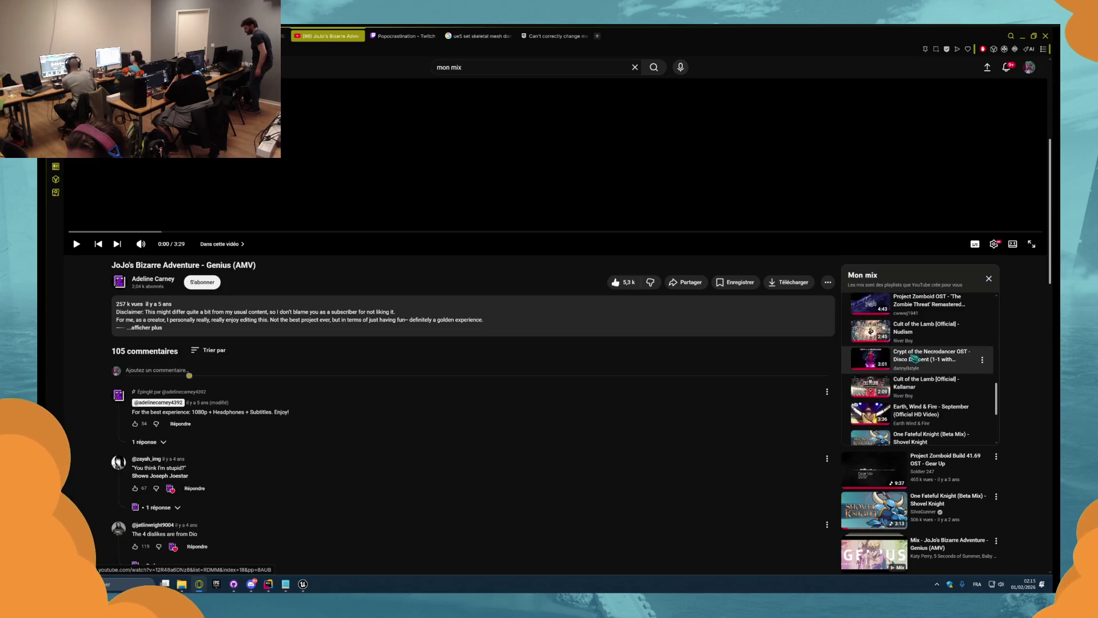
pyautogui.scroll(2, 915, 389)
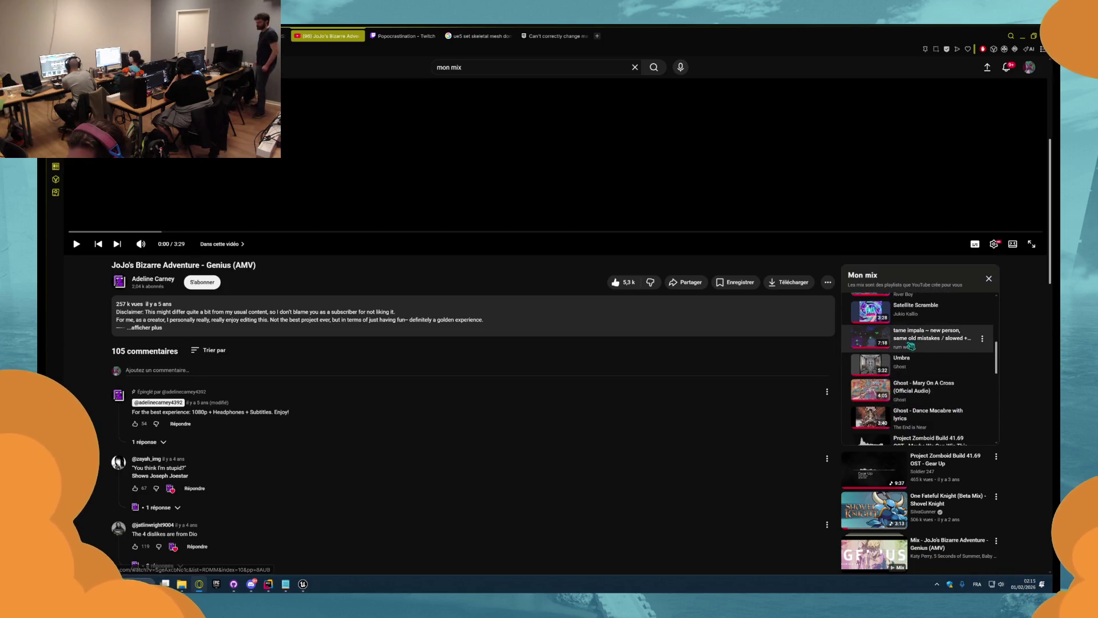
pyautogui.scroll(2, 916, 343)
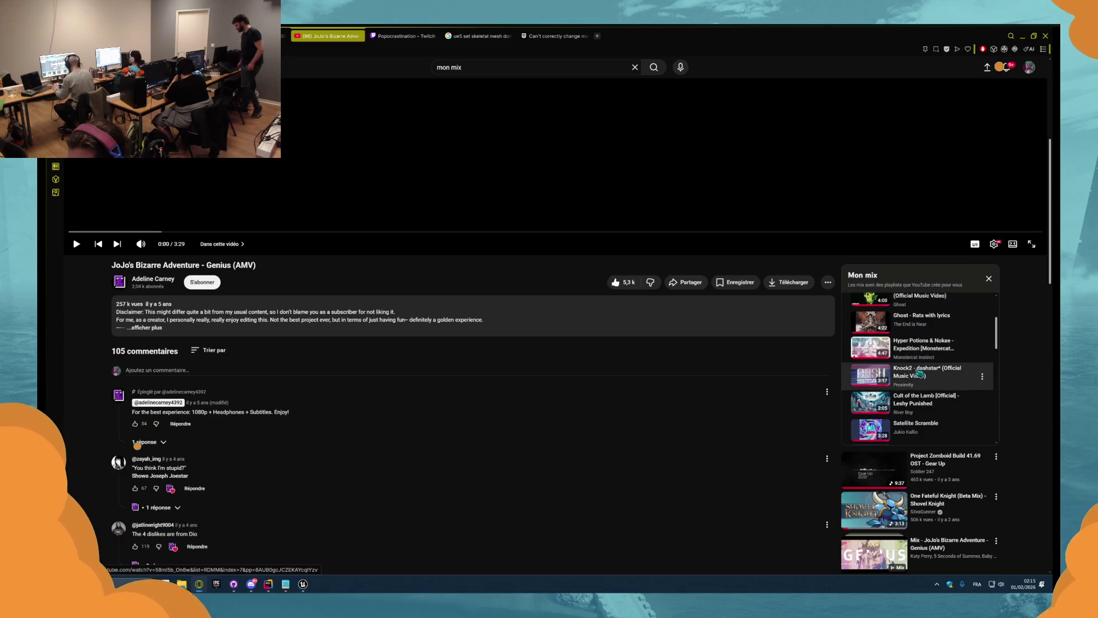
pyautogui.click(920, 373)
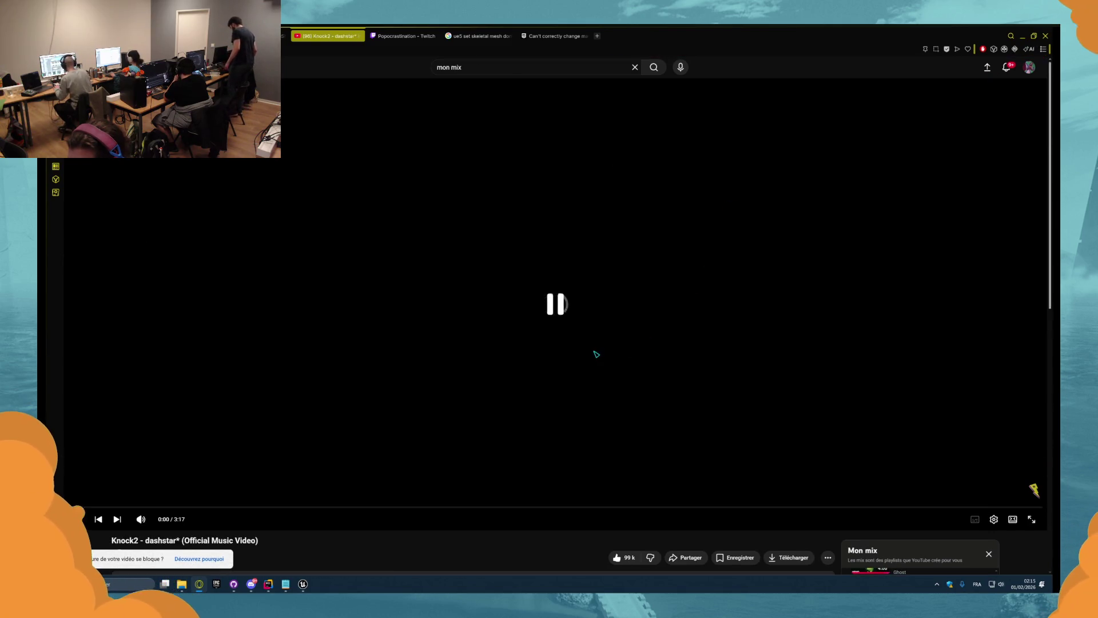
pyautogui.scroll(-3, 596, 354)
pyautogui.scroll(-4, 890, 426)
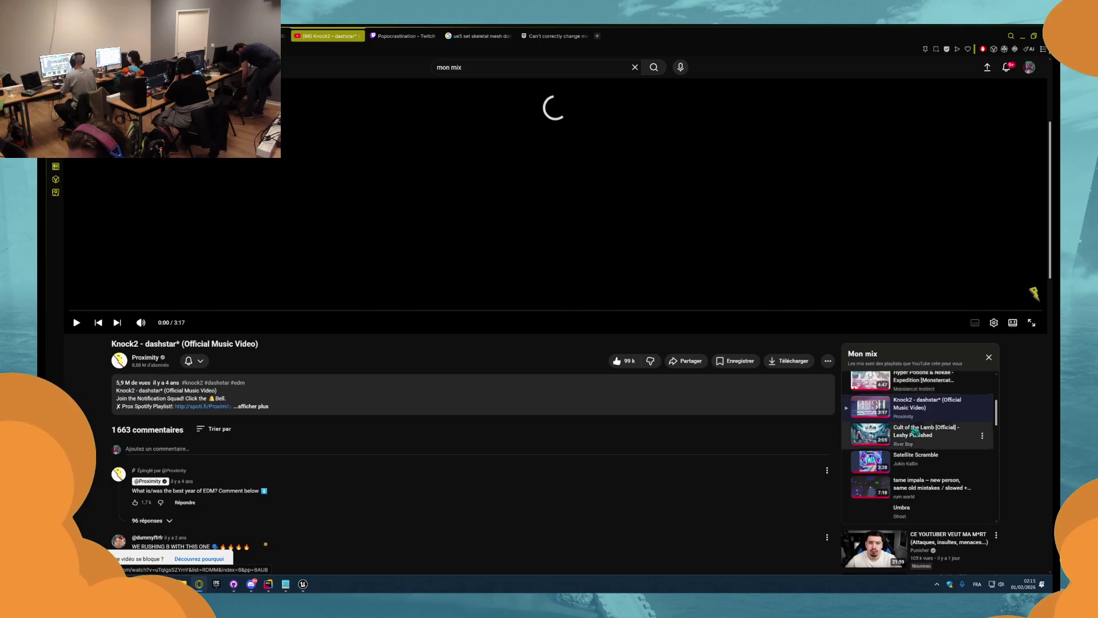
pyautogui.scroll(-10, 918, 424)
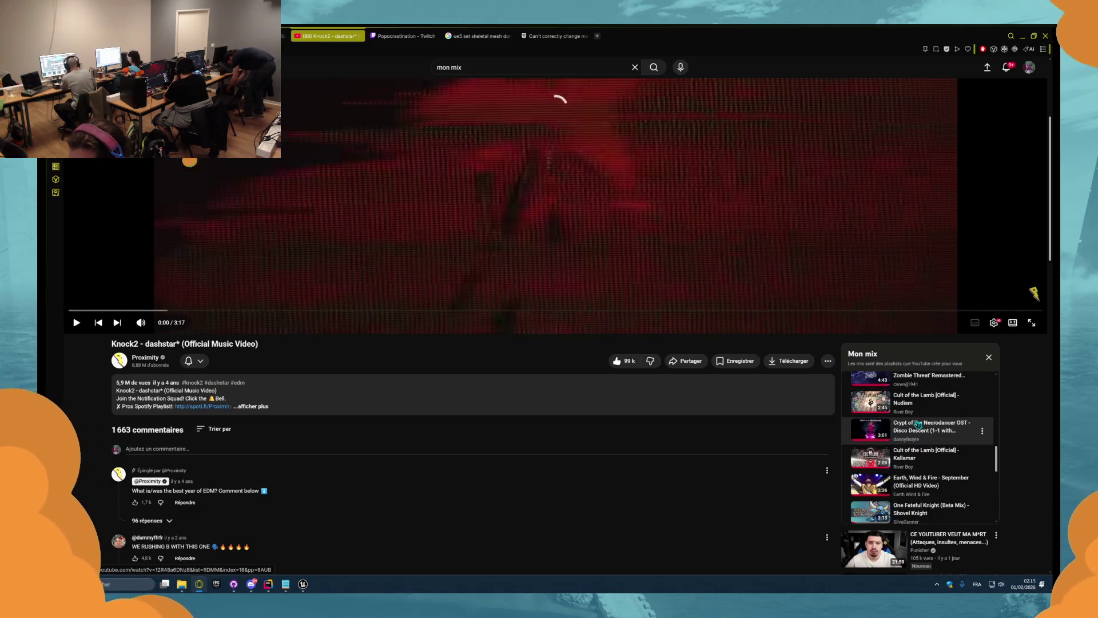
pyautogui.scroll(-5, 918, 423)
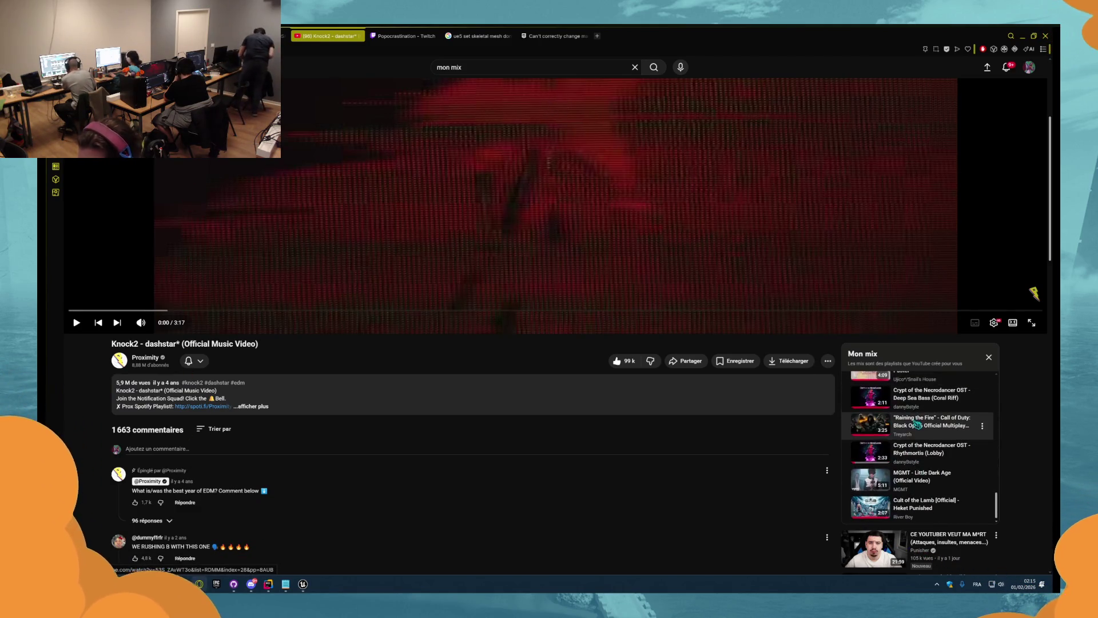
pyautogui.scroll(11, 917, 424)
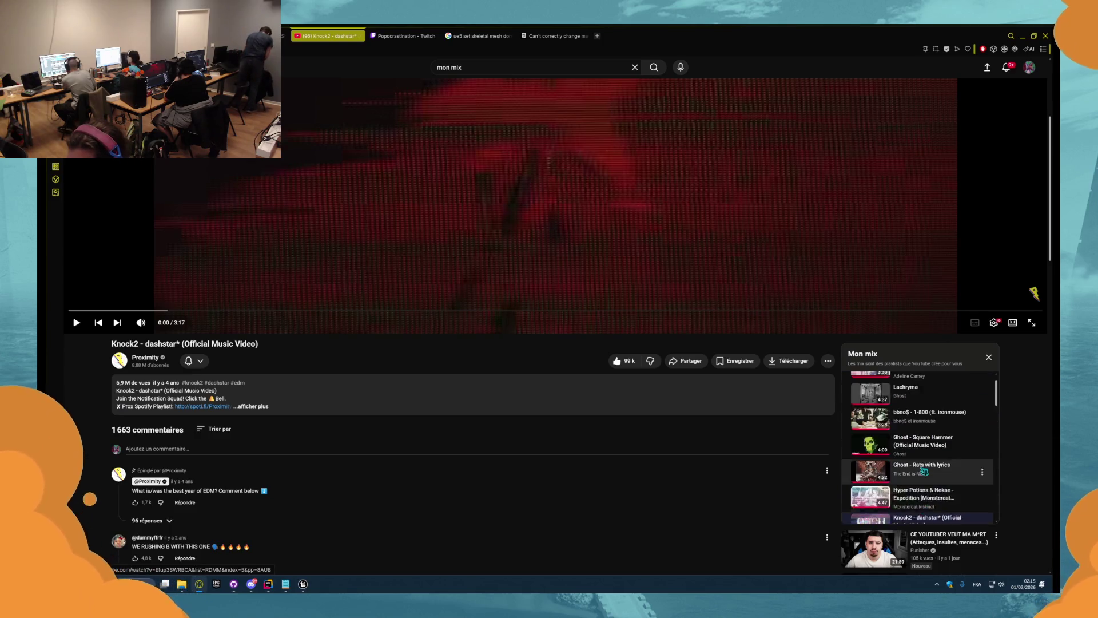
pyautogui.scroll(-14, 923, 471)
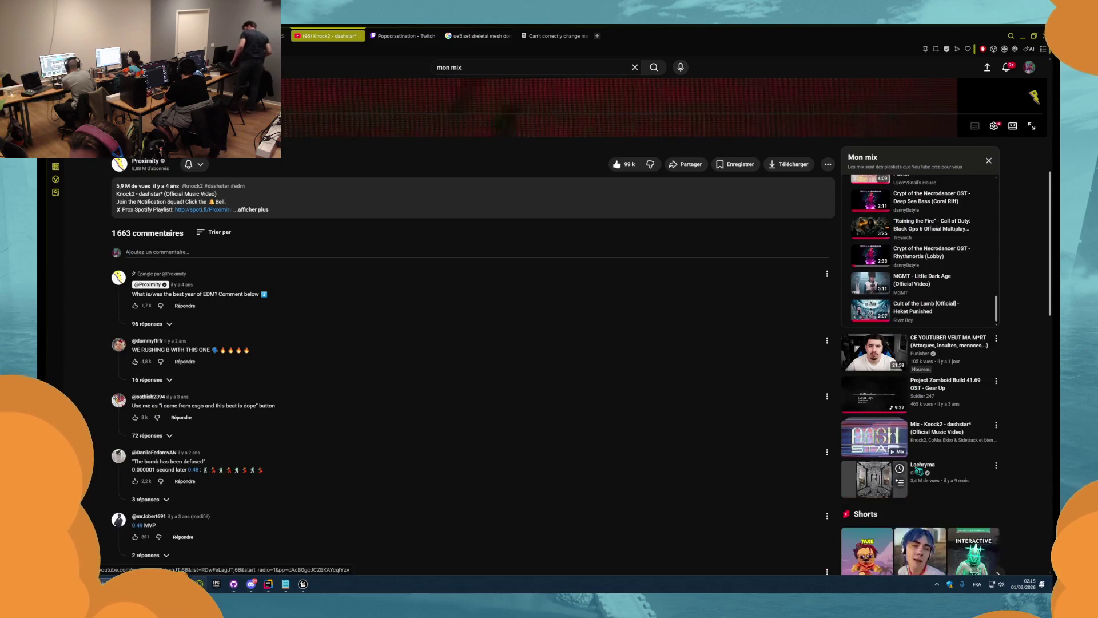
pyautogui.scroll(-4, 630, 426)
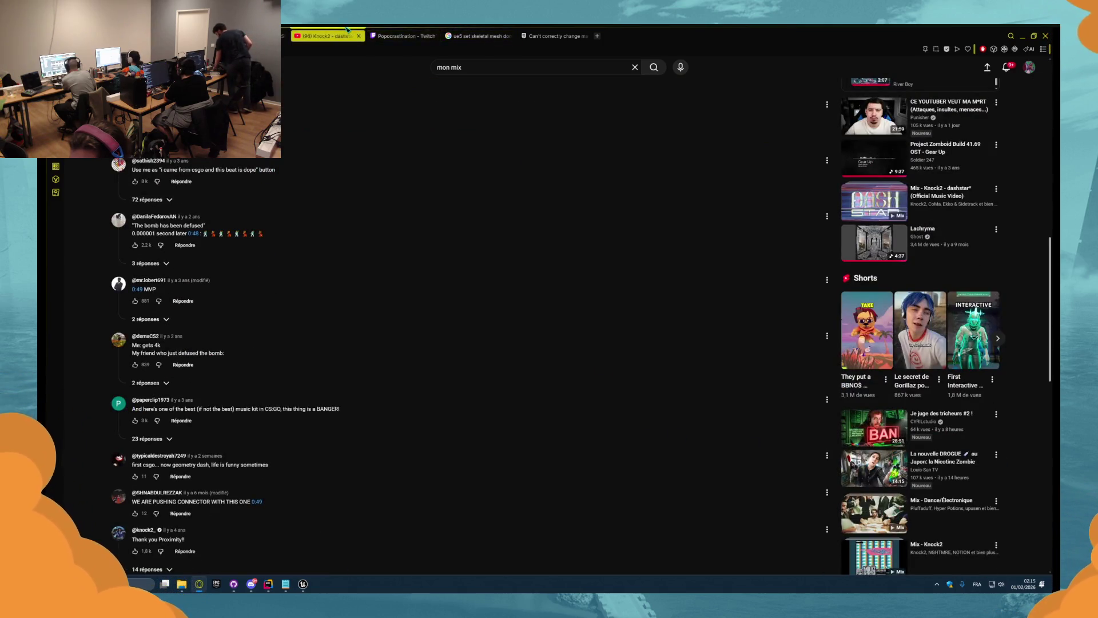
pyautogui.middleClick(347, 29)
pyautogui.click(468, 32)
# - Leave the Twitch stream and minimize the browser to get back to Unreal
pyautogui.hotkey('ctrl', 'Tab')
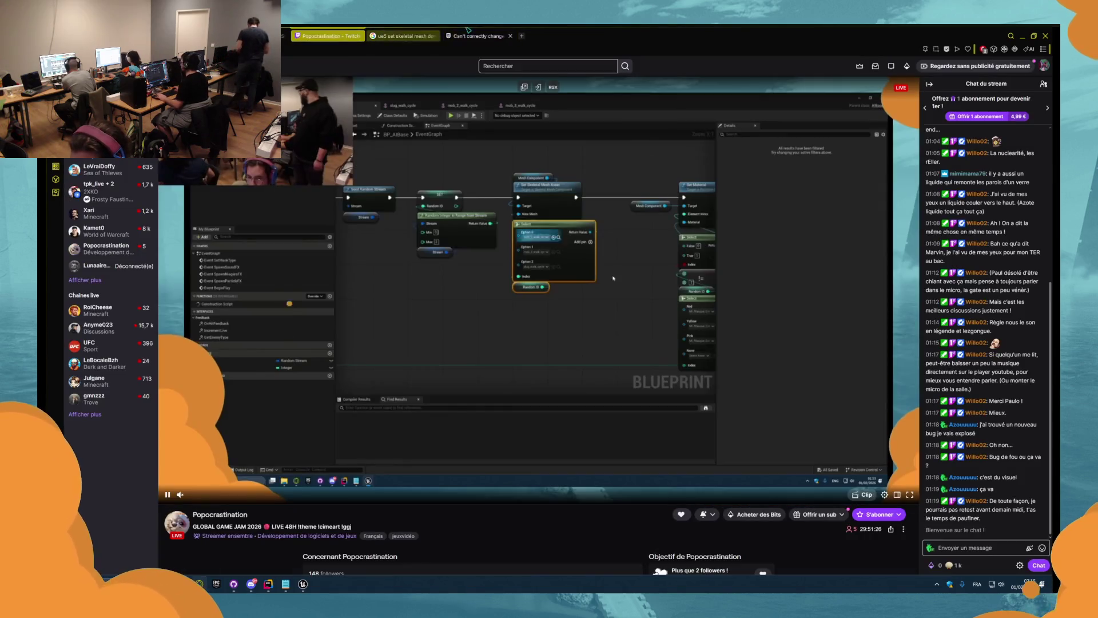
pyautogui.click(468, 35)
pyautogui.click(1023, 36)
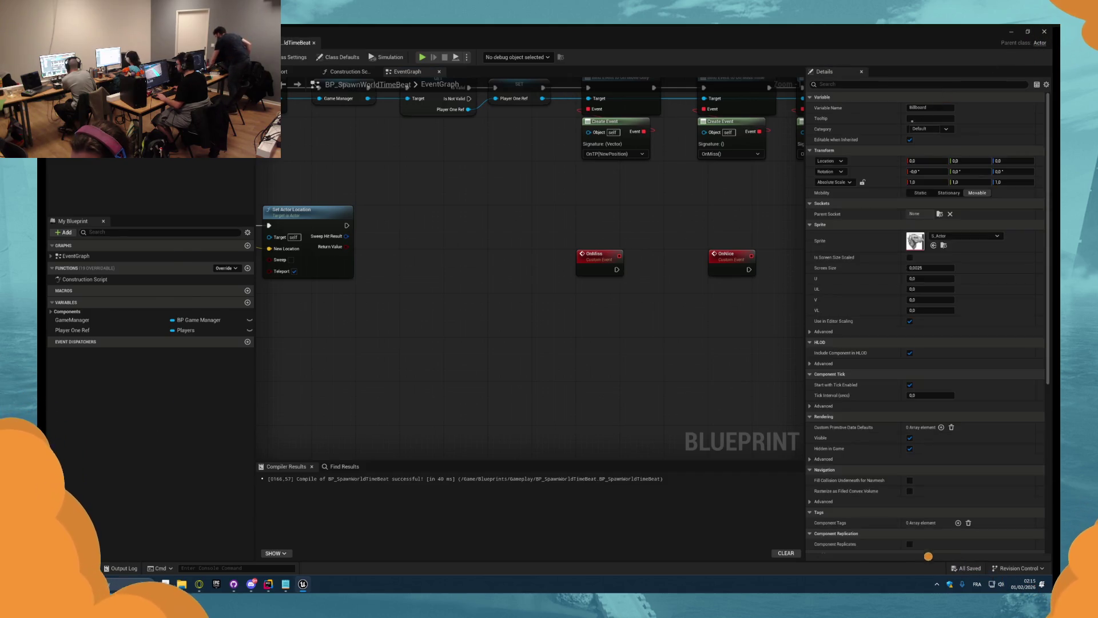
# - Play-test the level with Alt+P, stop, focus BP_SpawnWorldTimeBeat, then start a fresh play session
pyautogui.hotkey('alt', 'p')
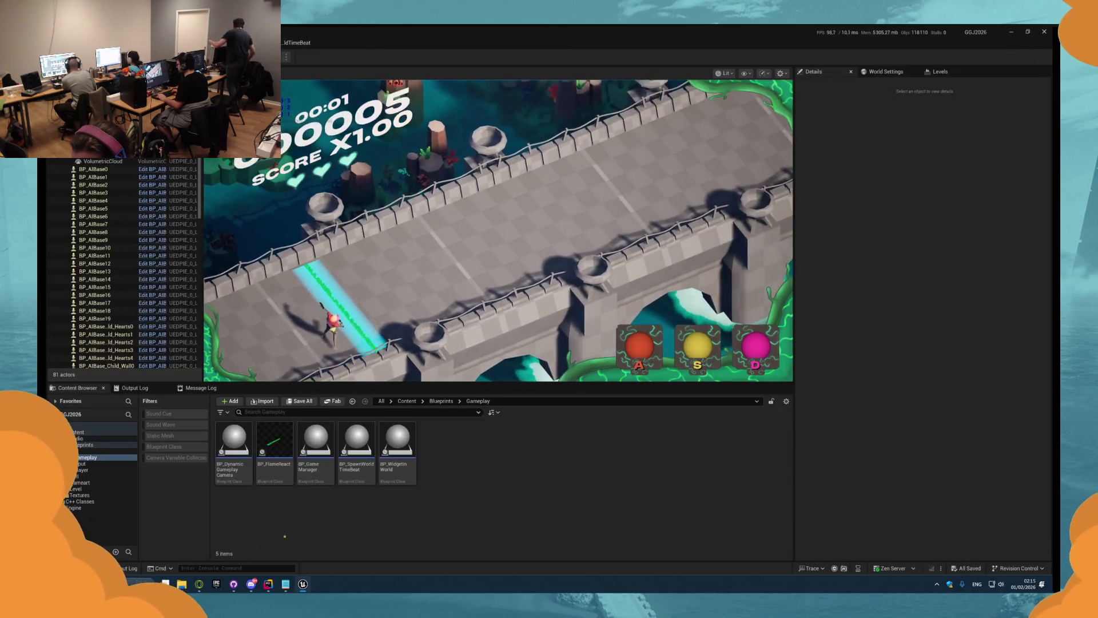
pyautogui.press('Escape')
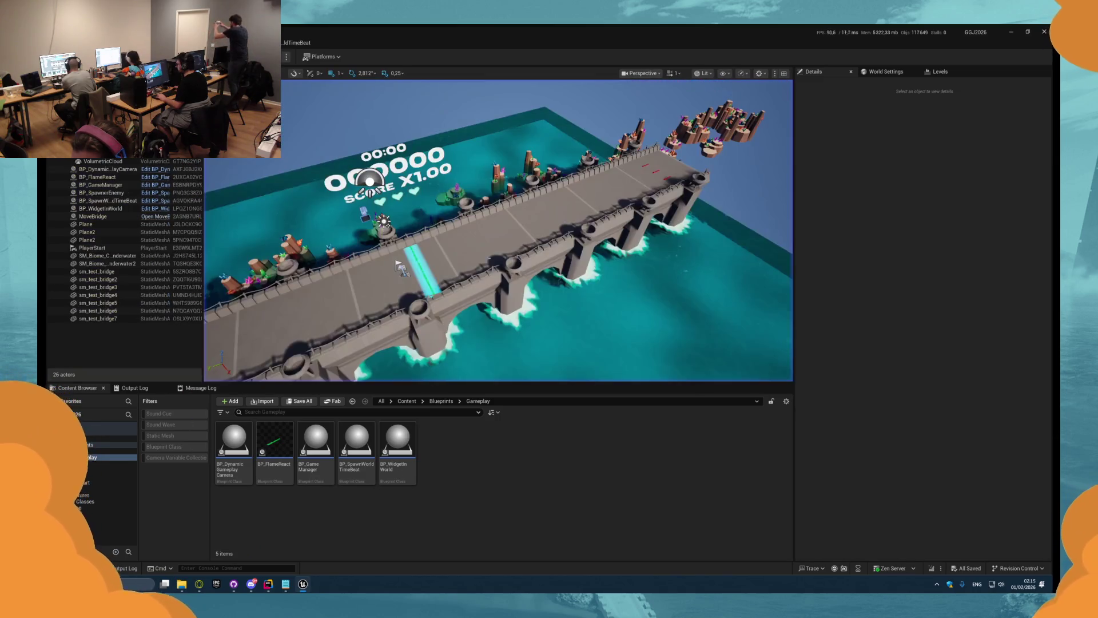
pyautogui.doubleClick(109, 200)
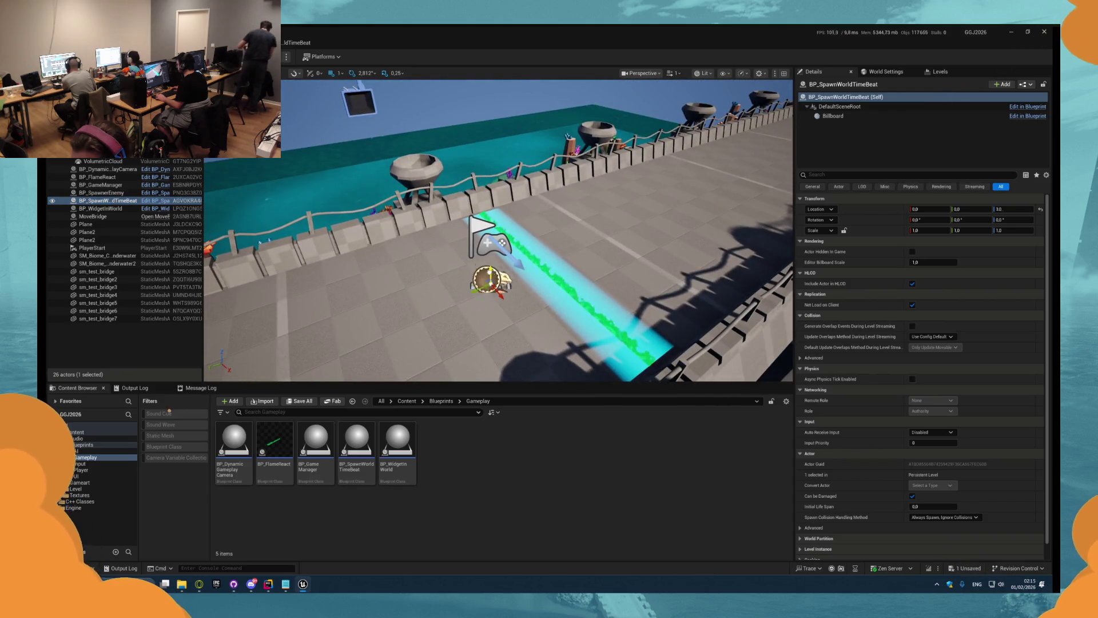
pyautogui.hotkey('alt', 'p')
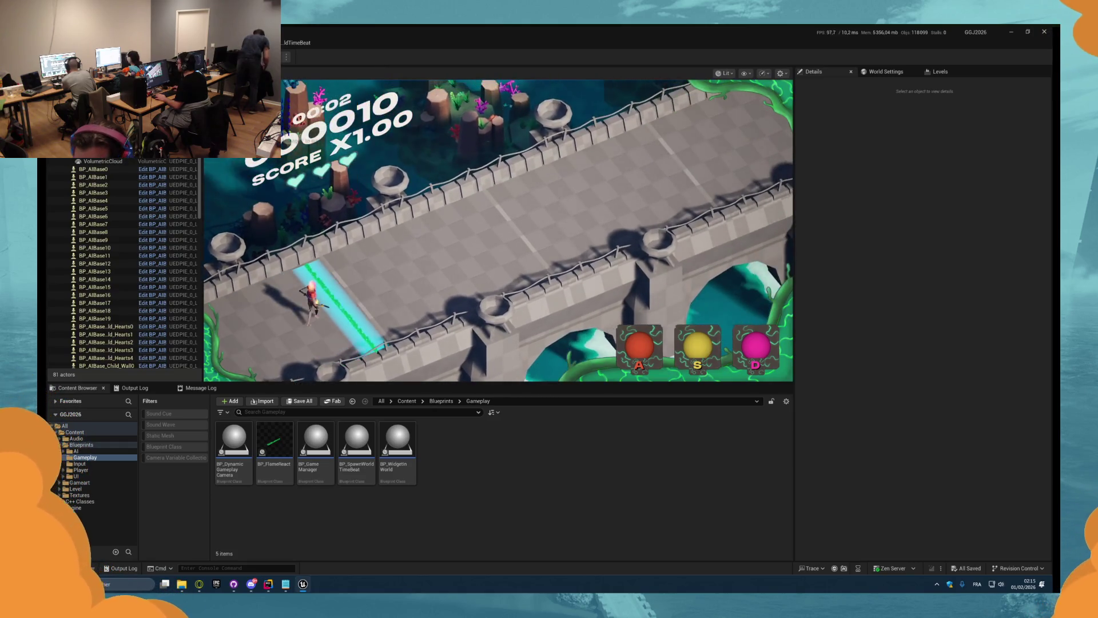
pyautogui.press('super')
pyautogui.press('Escape')
pyautogui.press('Escape')
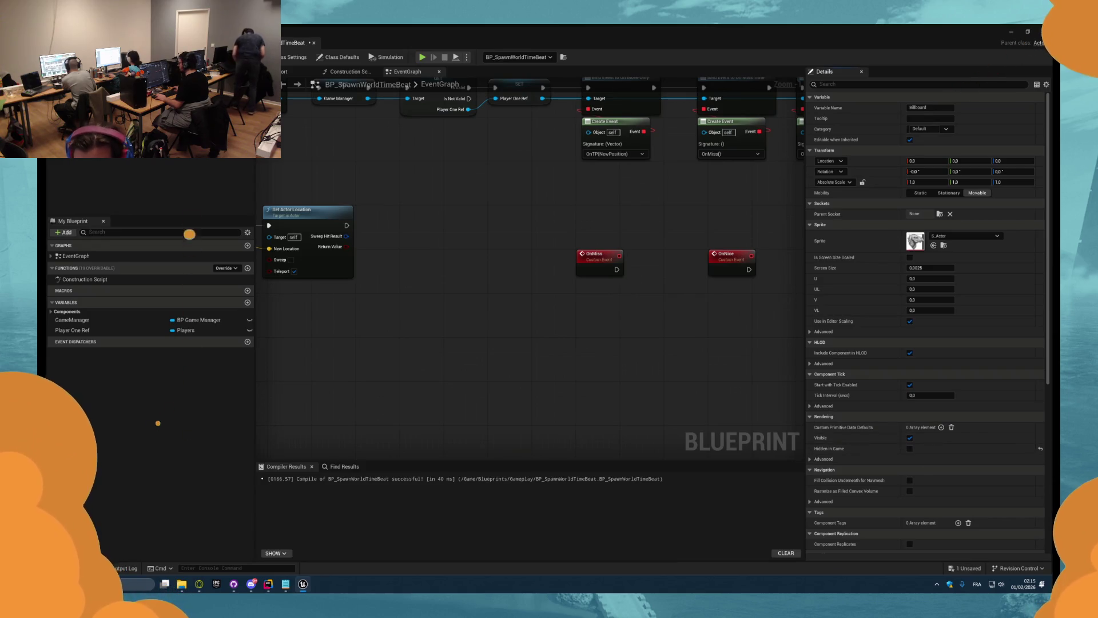
pyautogui.hotkey('alt', 'Tab')
pyautogui.hotkey('alt', 'p')
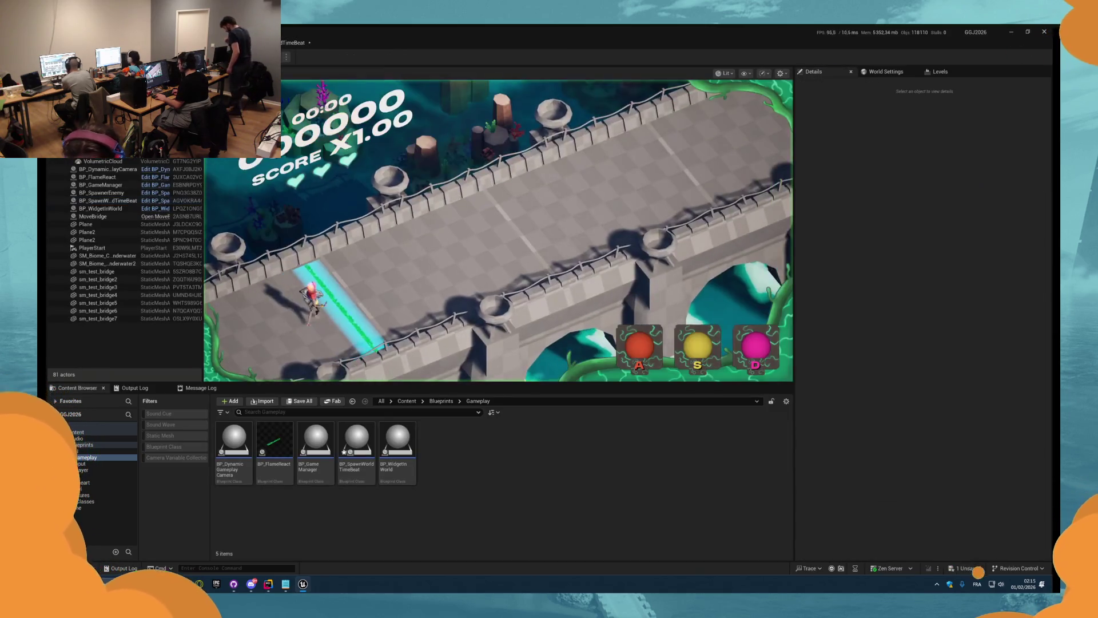
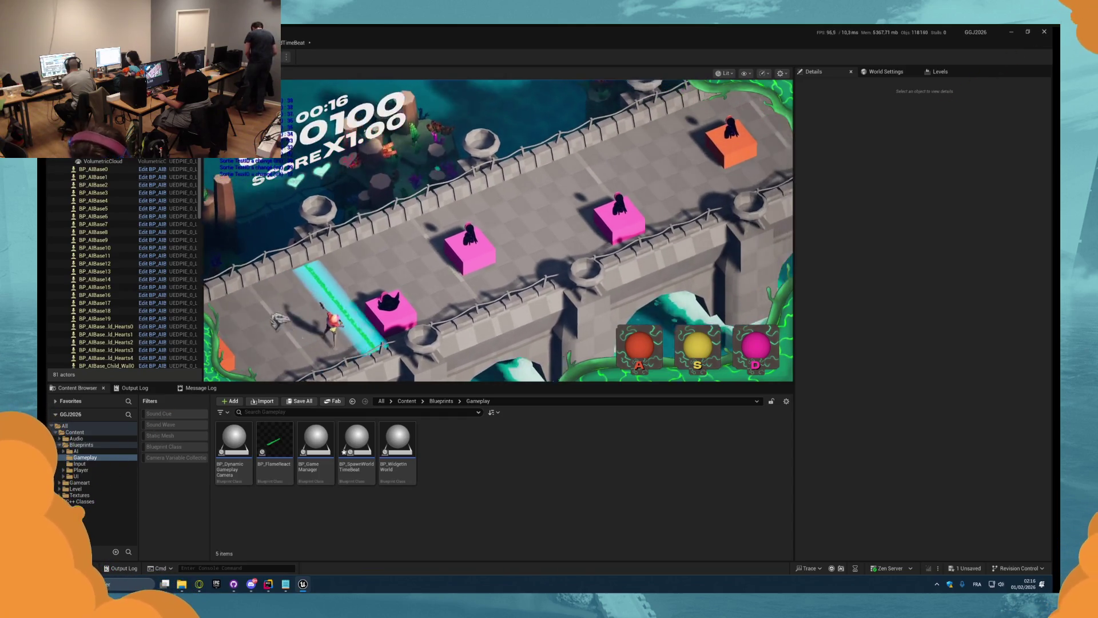
# - Stop the play session and bring Players.cpp up in Rider
pyautogui.press('Escape')
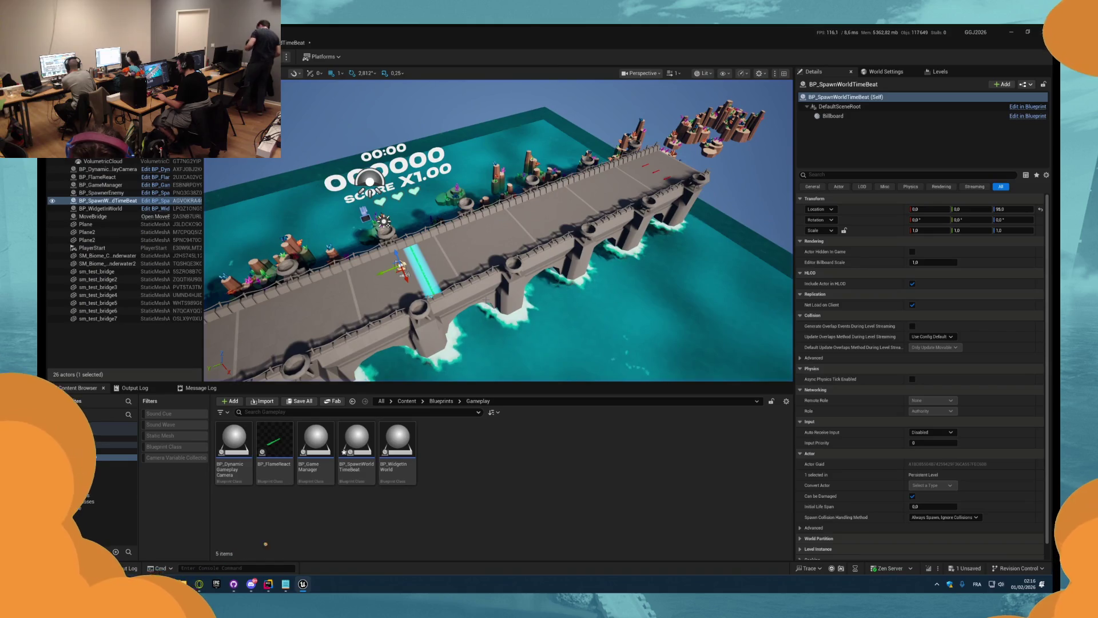
pyautogui.click(267, 585)
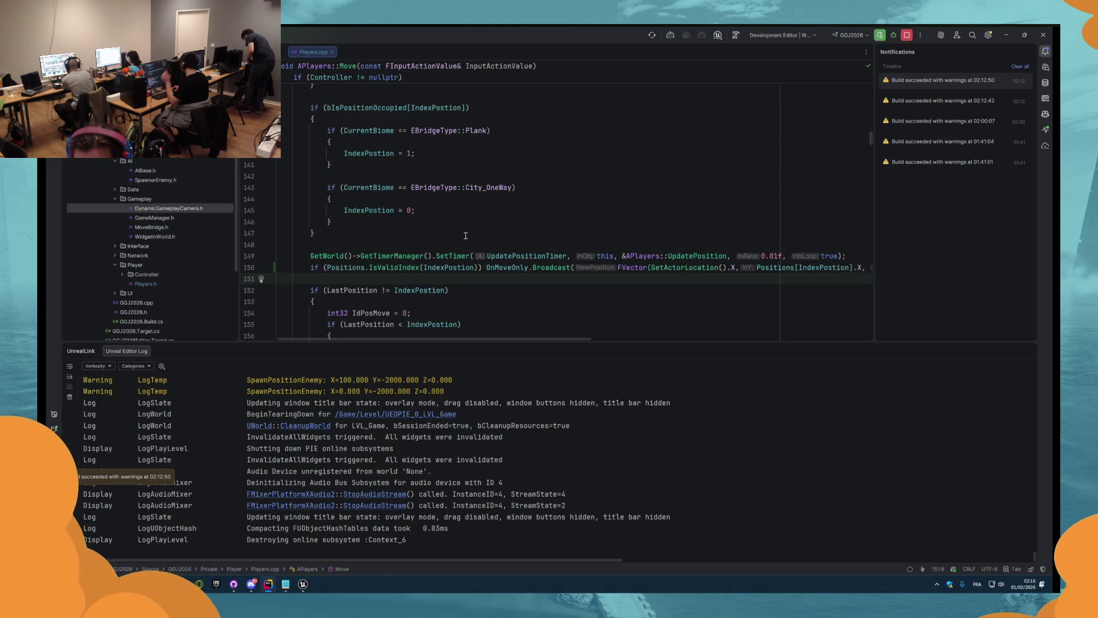
pyautogui.scroll(-1, 466, 236)
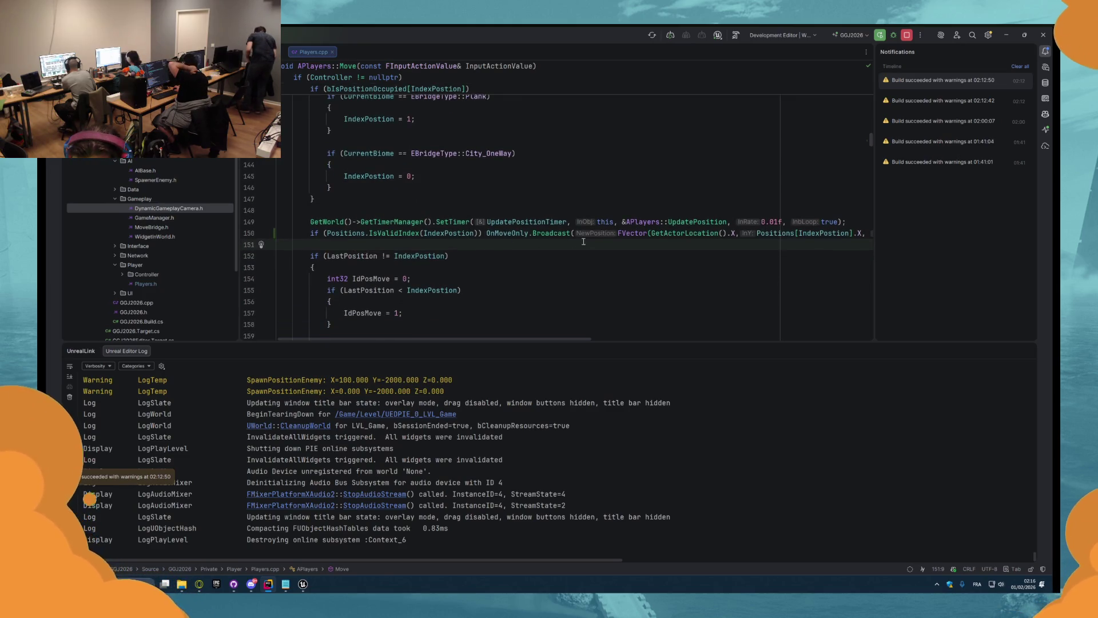
pyautogui.scroll(1, 650, 241)
# - Make line 150's Move broadcast use Positions[IndexPostion].Y instead of .X, then hot-reload
pyautogui.moveTo(577, 343); pyautogui.dragTo(684, 341)
pyautogui.moveTo(661, 267); pyautogui.dragTo(657, 267)
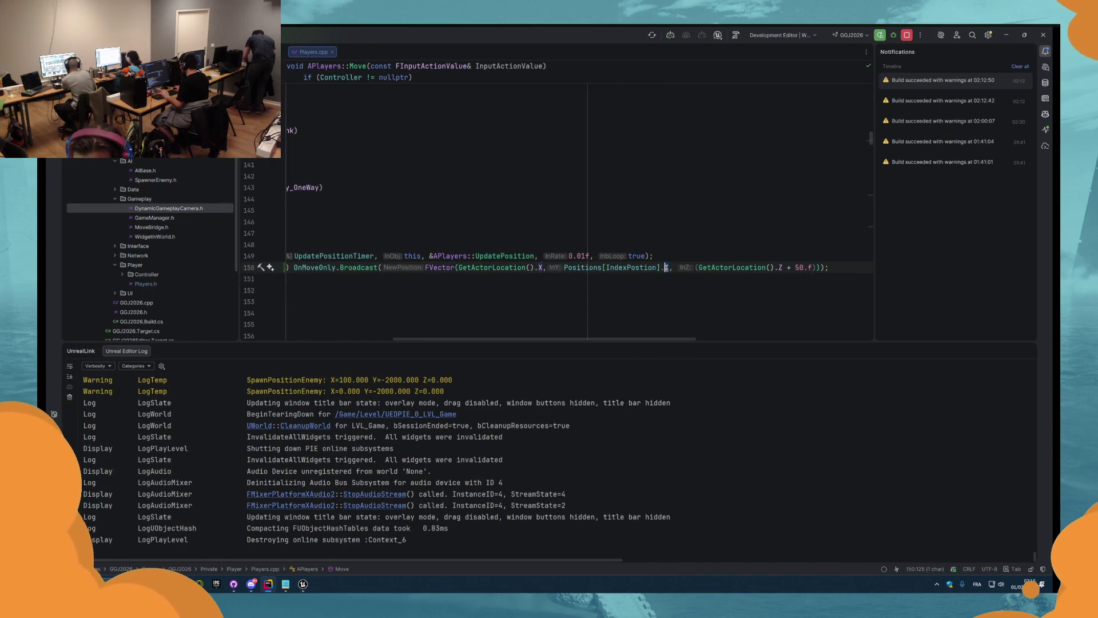
pyautogui.write('Y')
pyautogui.click(673, 267)
pyautogui.click(737, 37)
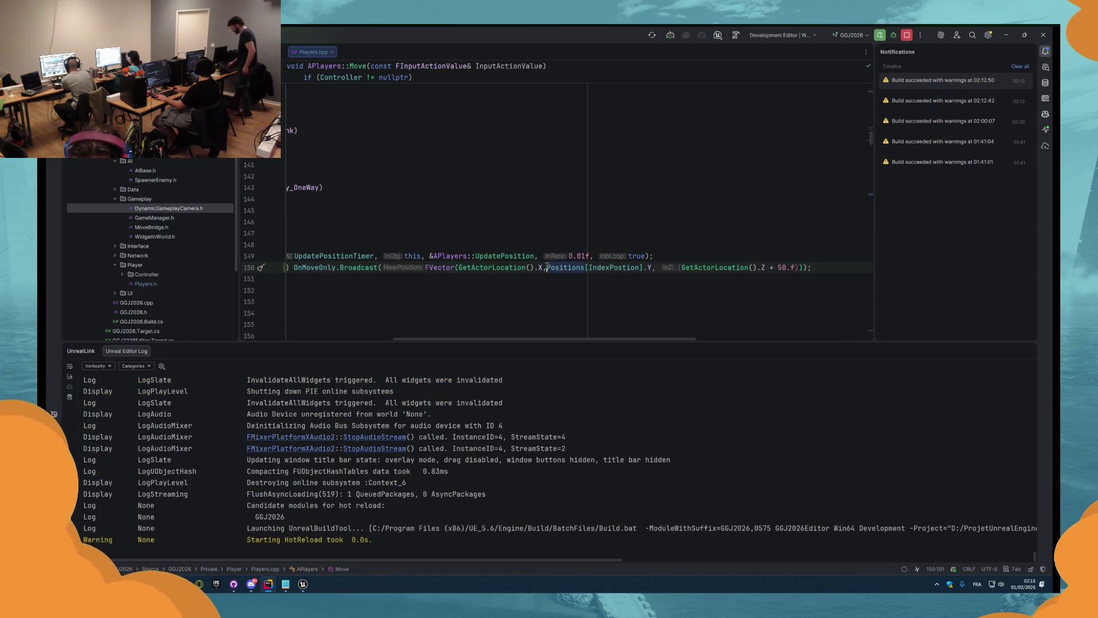
pyautogui.hotkey('alt', 'Tab')
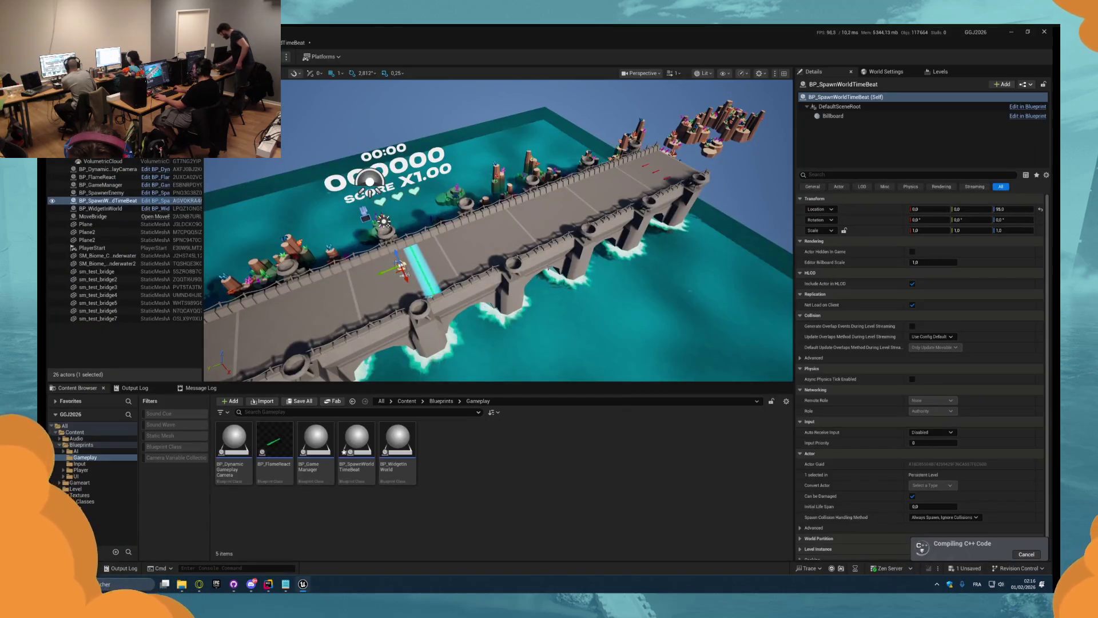
# - Once compiling finishes, play-test the Y-position change, then return to Players.cpp
pyautogui.hotkey('alt', 'Tab')
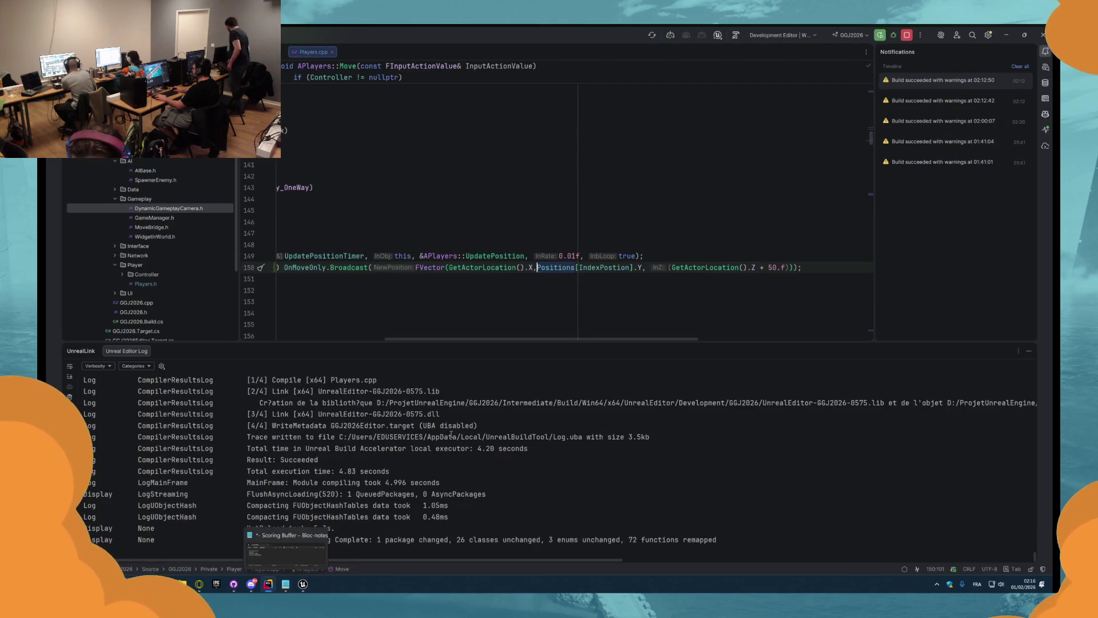
pyautogui.hotkey('alt', 'Tab')
pyautogui.hotkey('alt', 'p')
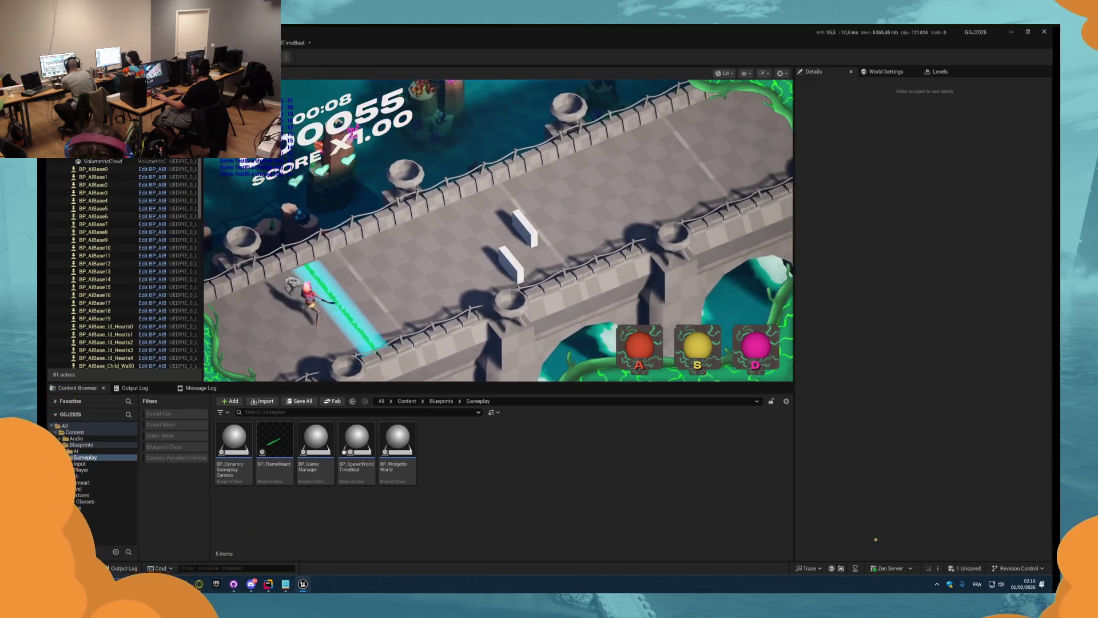
pyautogui.press('Escape')
pyautogui.hotkey('alt', 'Tab')
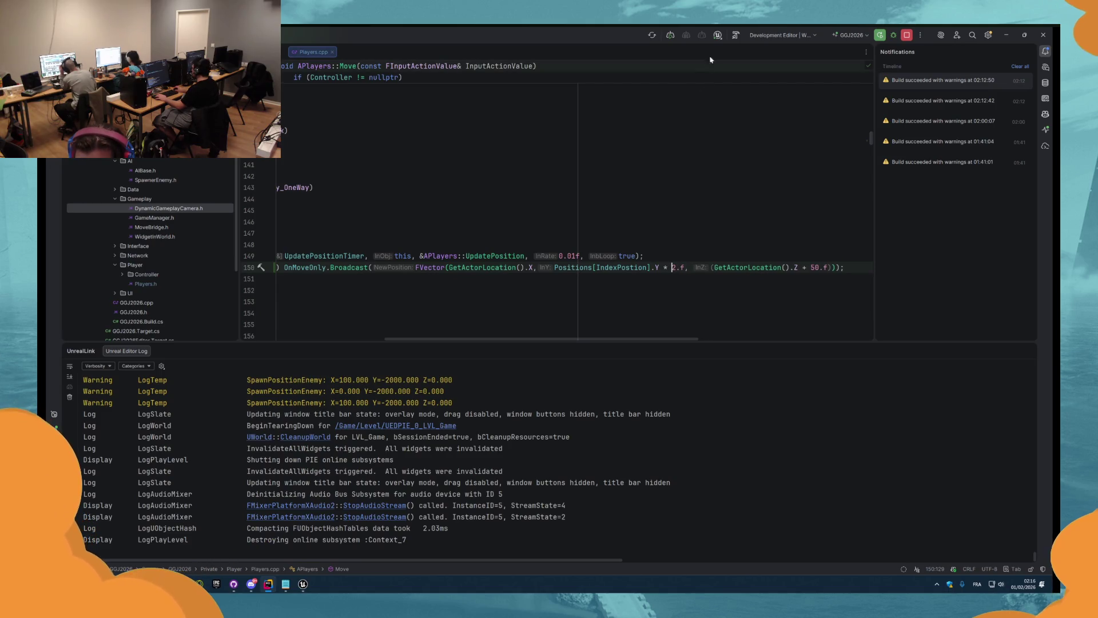
# - Rebuild the doubled-Y change and play-test it in the editor
pyautogui.click(734, 36)
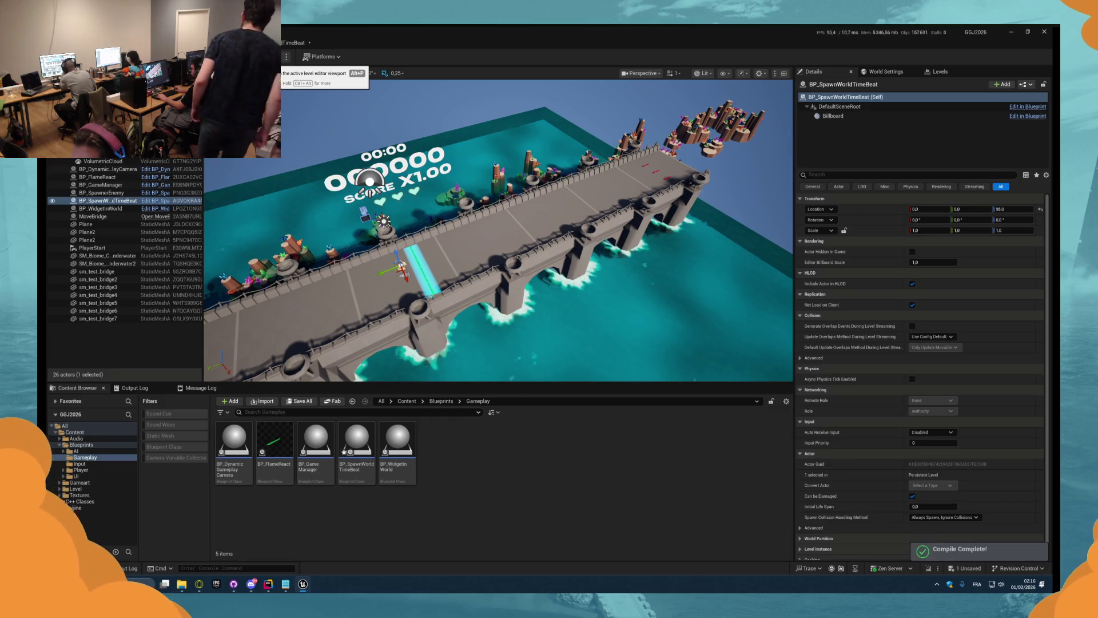
pyautogui.click(273, 56)
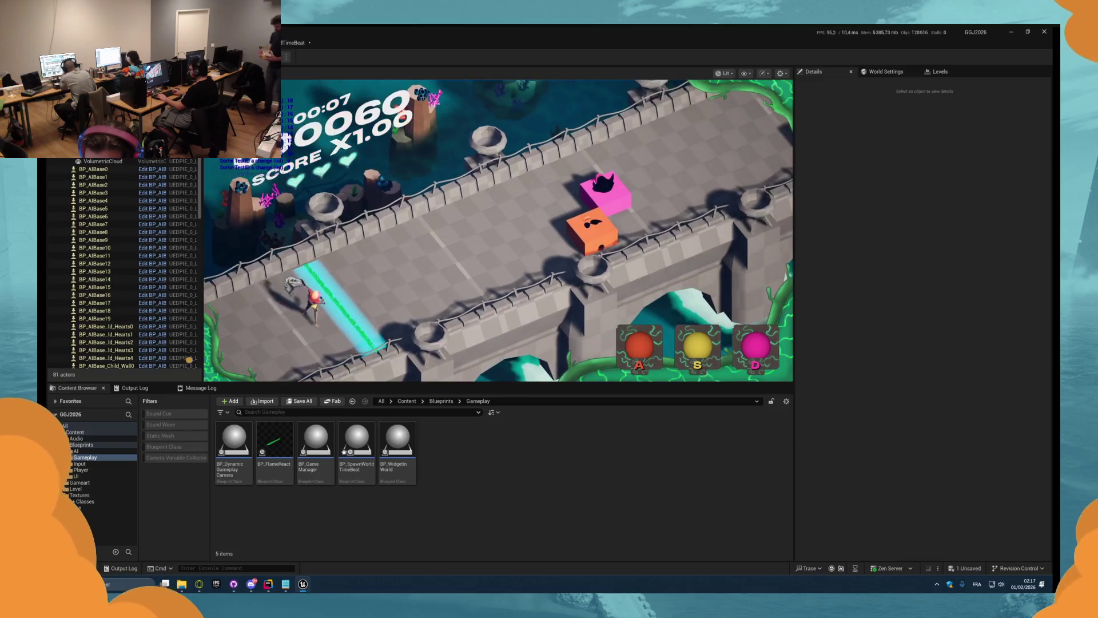
pyautogui.press('Escape')
# - Delete the 2 from the Y multiplier on line 150 and recompile
pyautogui.hotkey('alt', 'Tab')
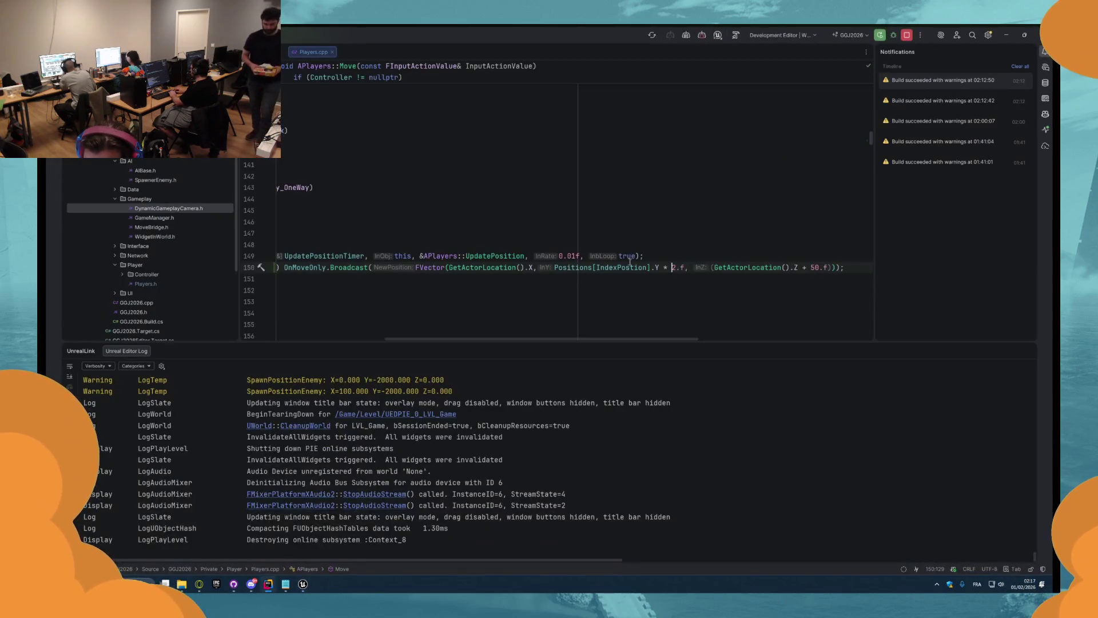
pyautogui.press('Delete')
pyautogui.write('5')
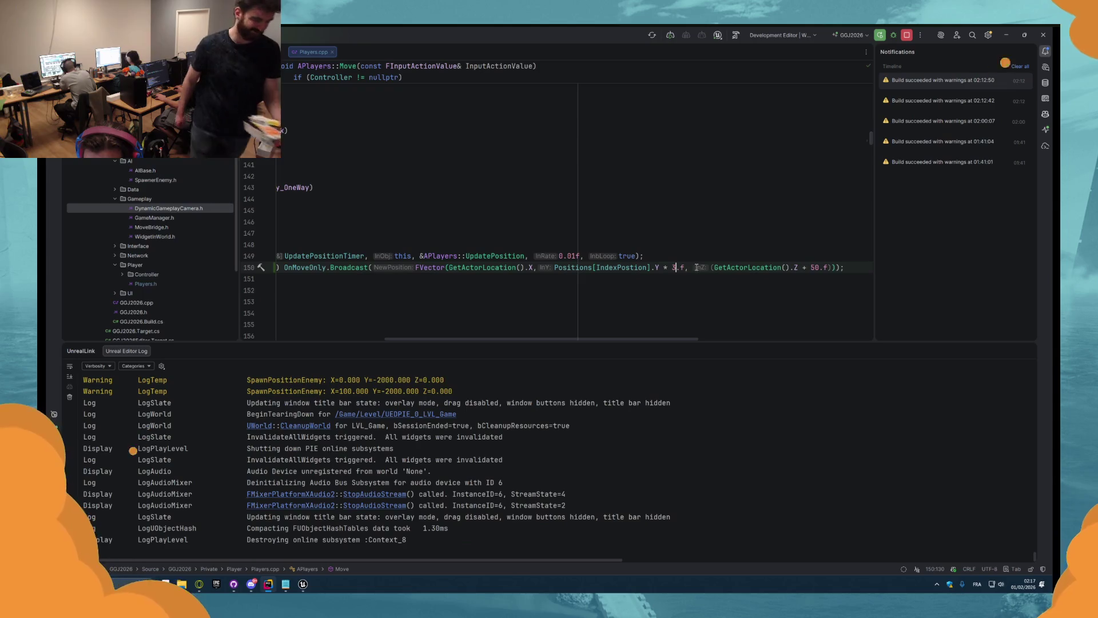
pyautogui.click(736, 37)
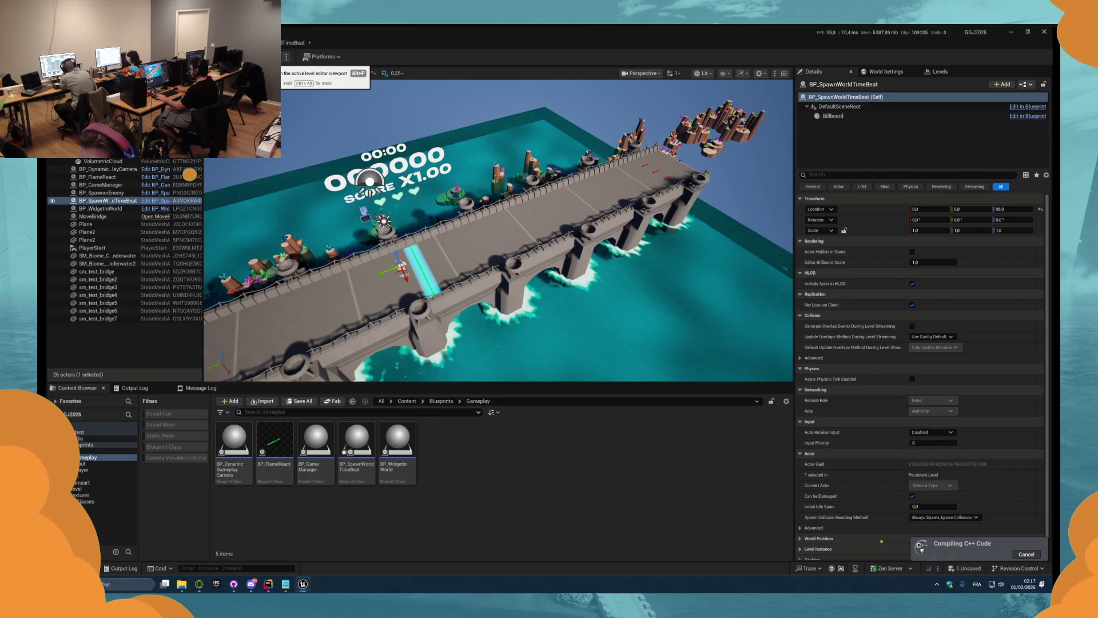
# - Play-test the rebuild, inspecting BP_DynamicGameplayCamera, BP_SpawnerEnemy and BP_SpawnWorldTimeBeat, then stop
pyautogui.hotkey('alt', 'p')
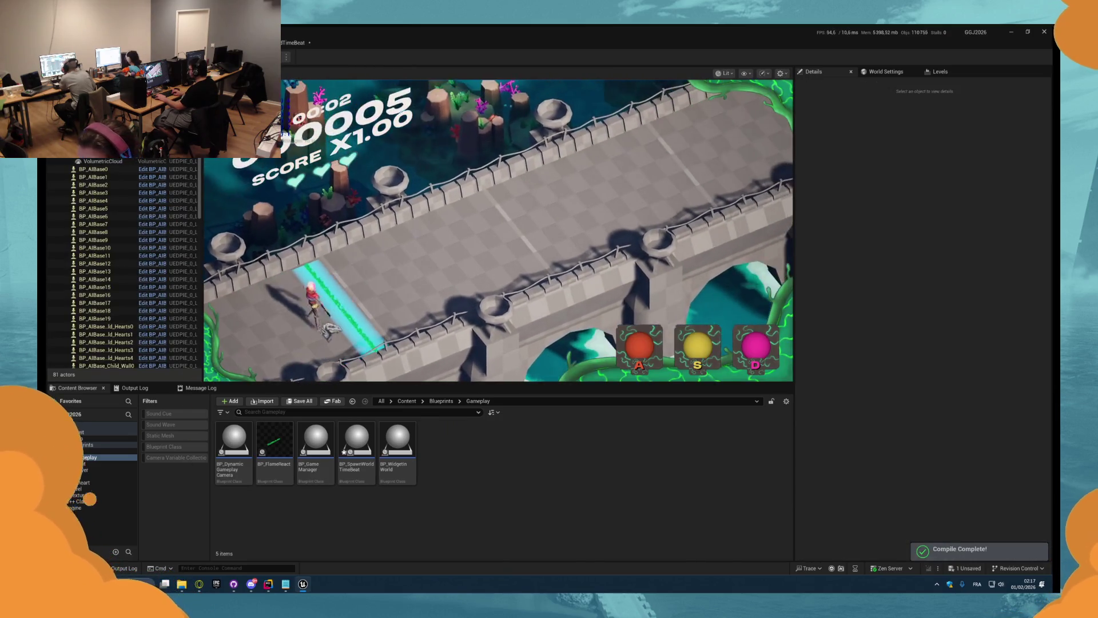
pyautogui.press('super')
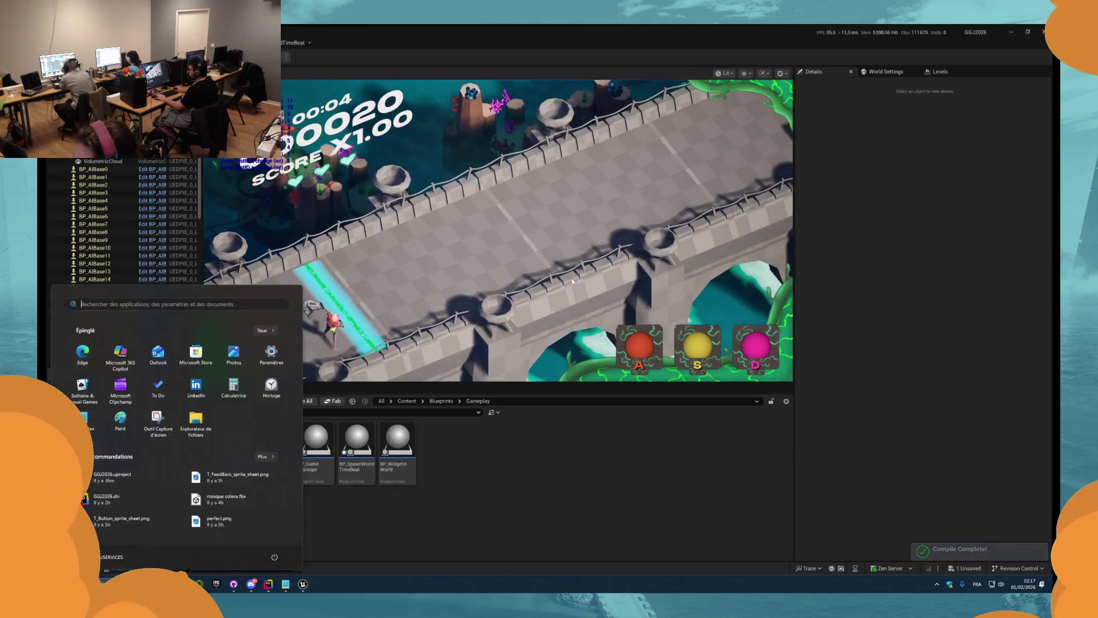
pyautogui.press('super')
pyautogui.scroll(-5, 96, 282)
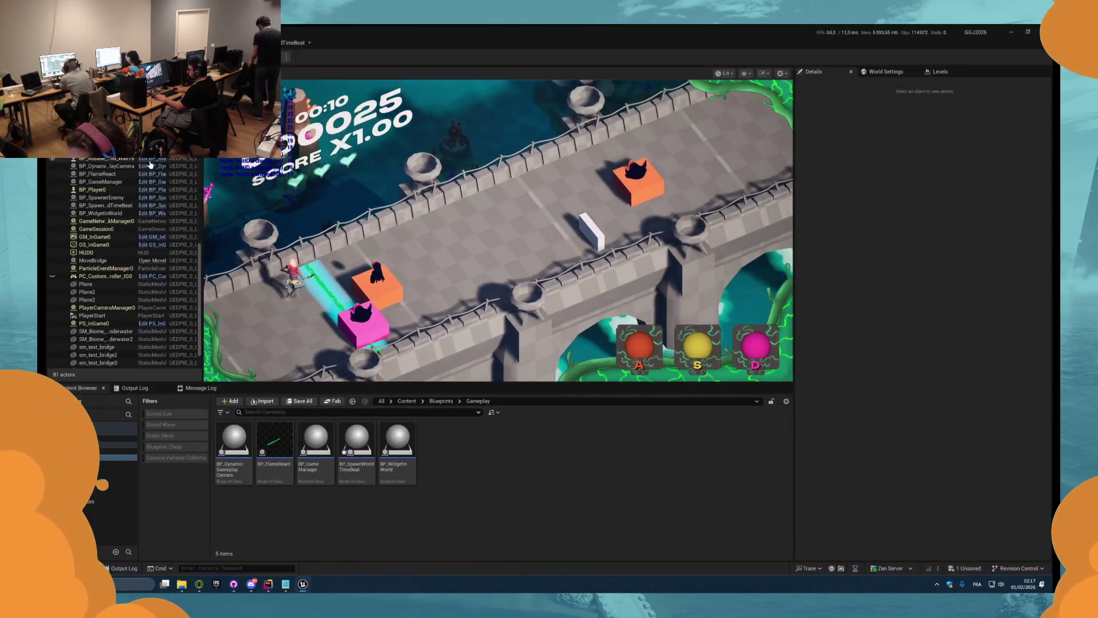
pyautogui.click(105, 166)
pyautogui.click(111, 173)
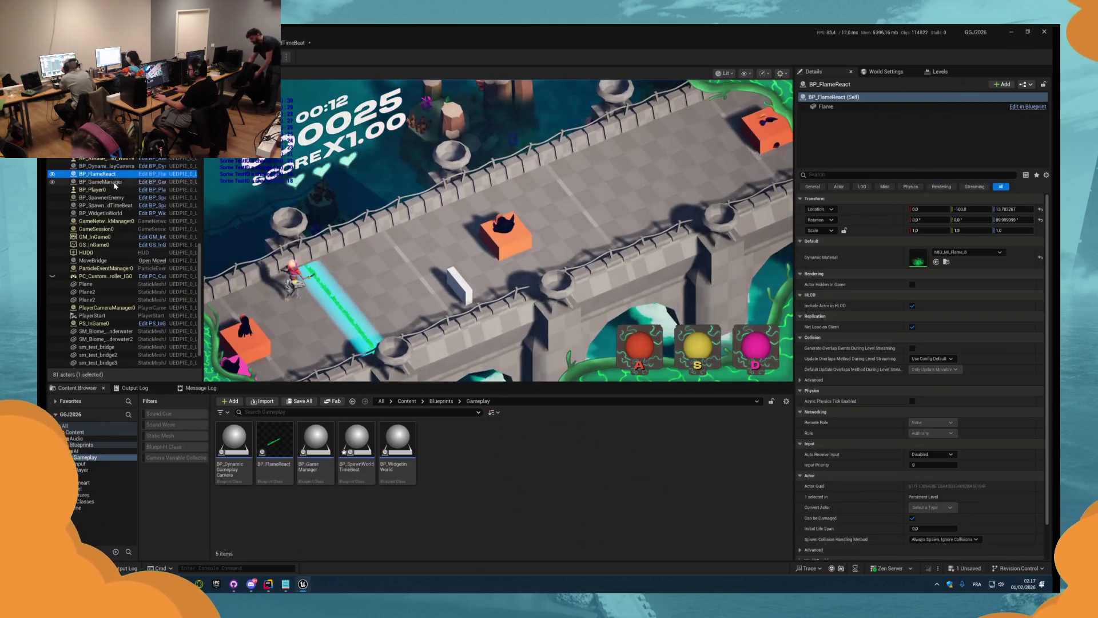
pyautogui.click(106, 197)
pyautogui.click(118, 205)
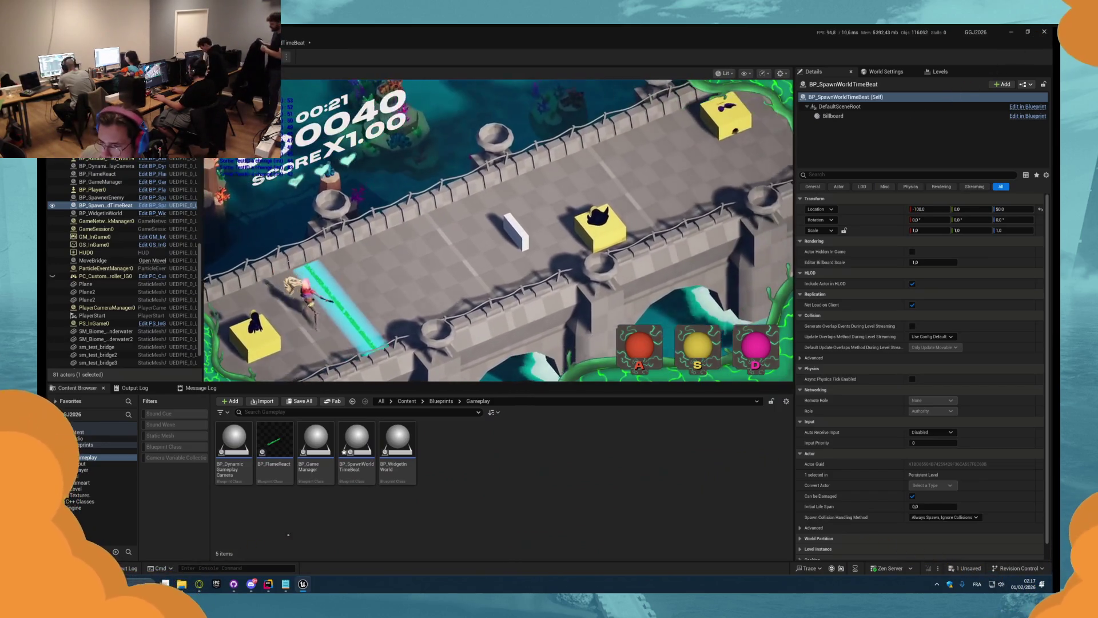
pyautogui.press('Escape')
# - Glance at GitHub Desktop's 4 changed files and return to Players.cpp in Rider
pyautogui.hotkey('alt', 'Tab')
pyautogui.hotkey('alt', 'Tab')
pyautogui.press('Tab')
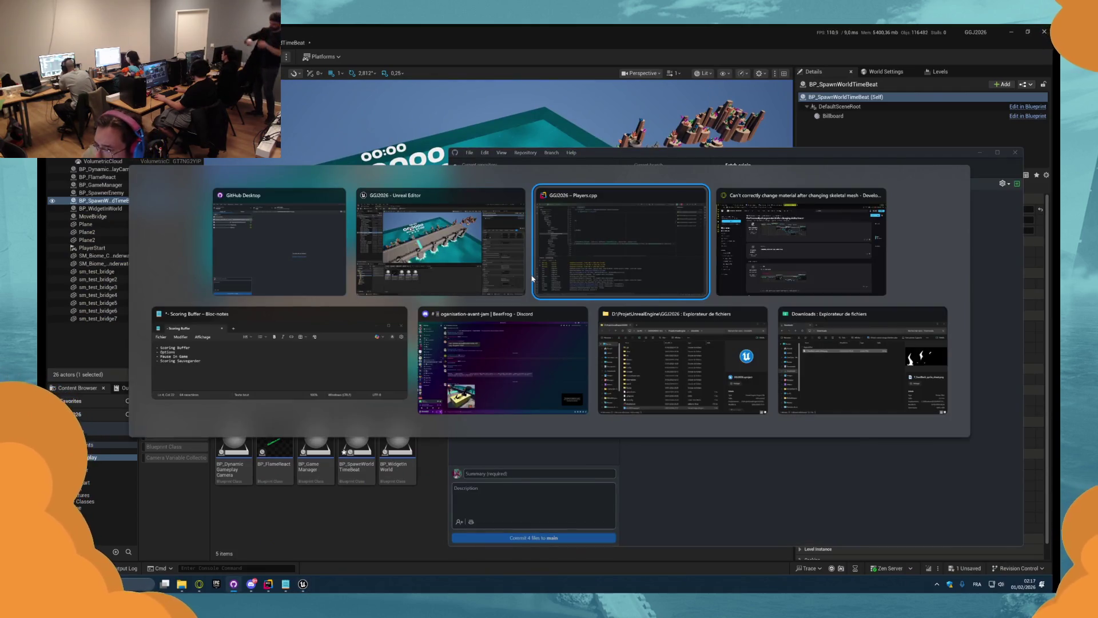
pyautogui.click(532, 278)
# - Cut the OnMoveOnly broadcast statement out of line 150
pyautogui.moveTo(525, 341); pyautogui.dragTo(388, 331)
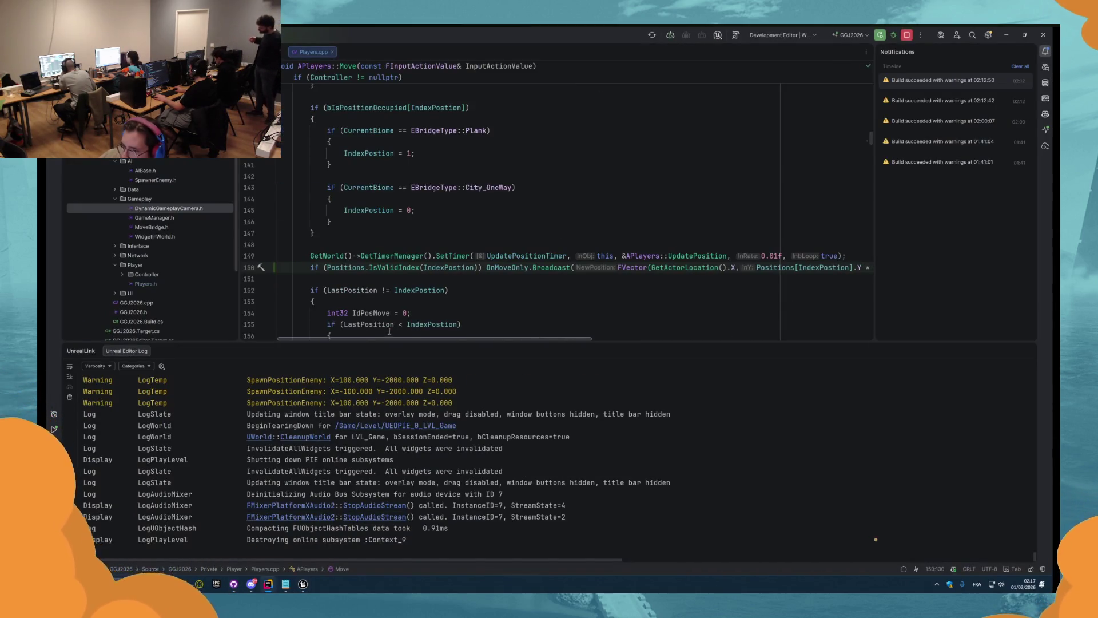
pyautogui.click(373, 267)
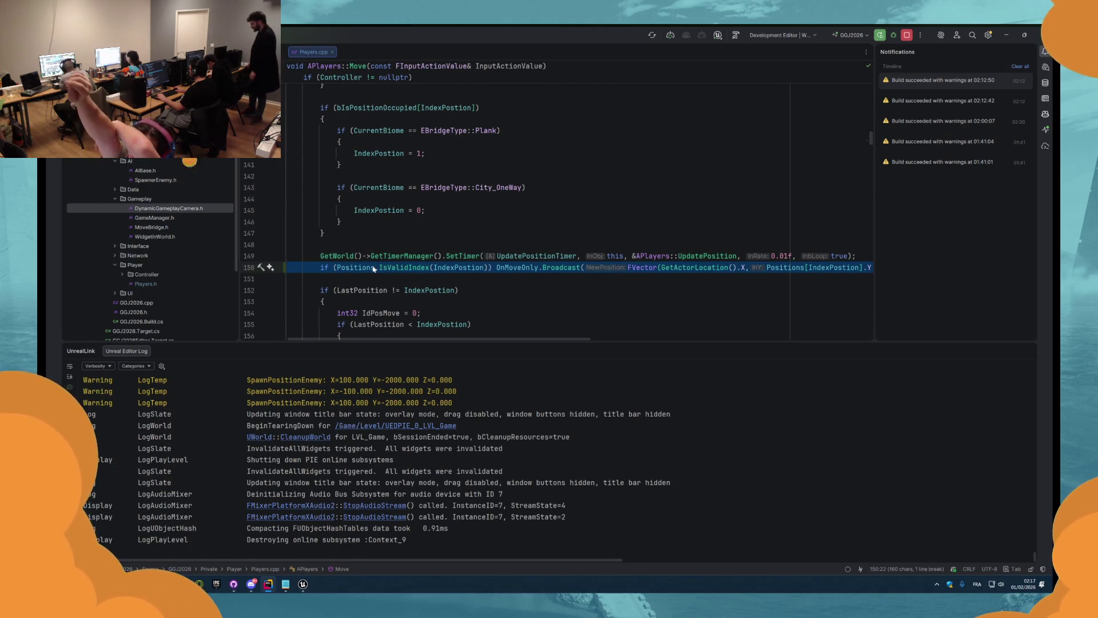
pyautogui.scroll(-5, 373, 266)
pyautogui.scroll(5, 373, 266)
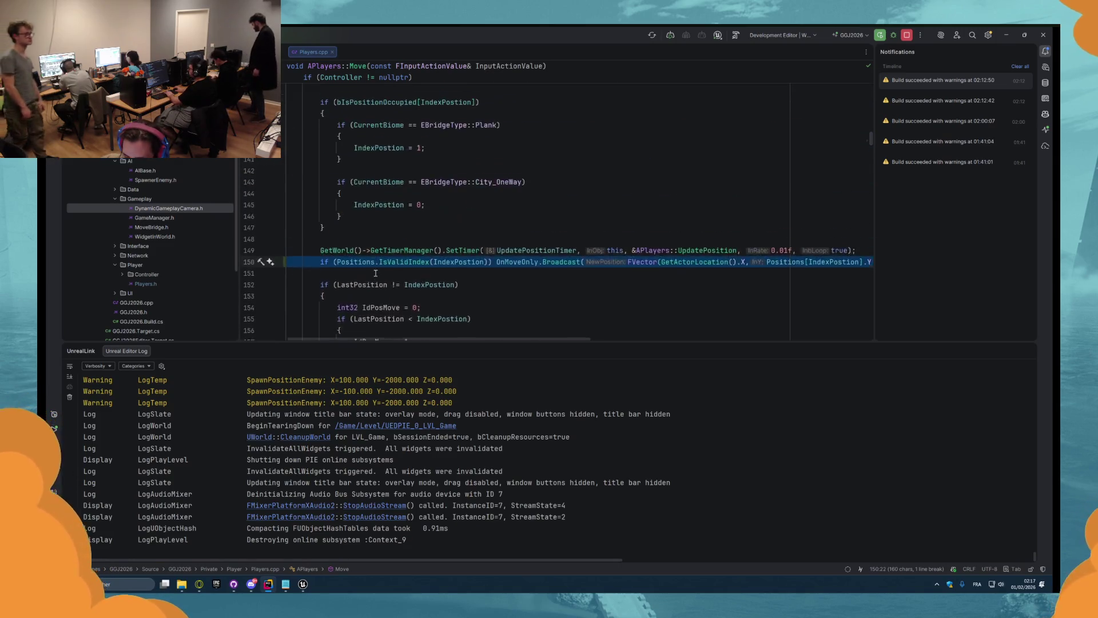
pyautogui.press('Delete')
# - Paste the broadcast statement on a new line after the SetTimer call
pyautogui.scroll(-7, 375, 273)
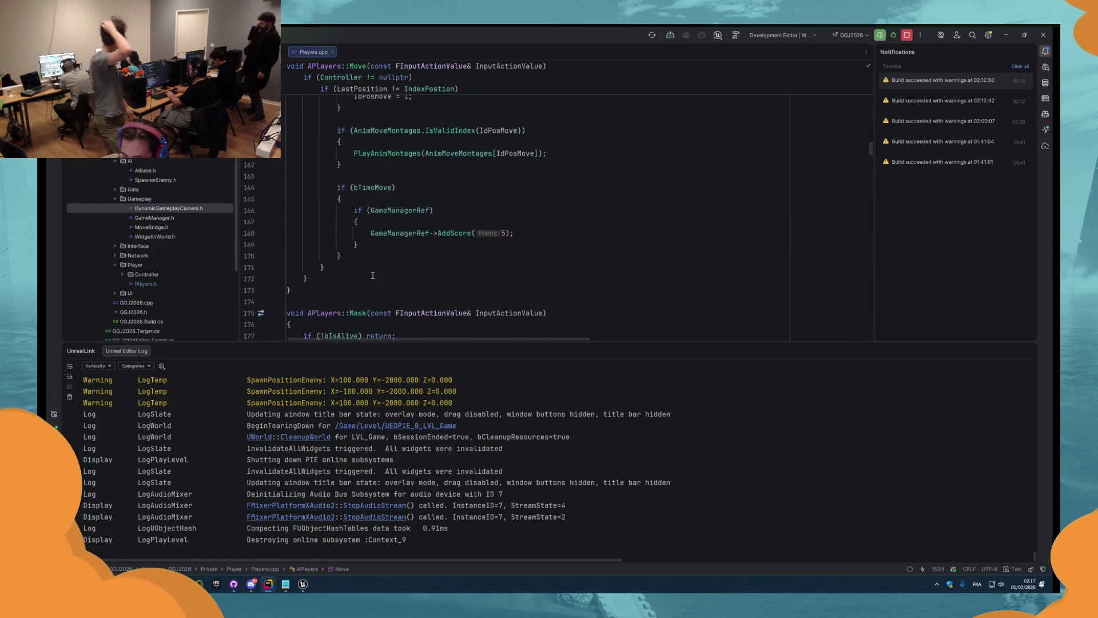
pyautogui.click(353, 268)
pyautogui.scroll(4, 354, 266)
pyautogui.click(394, 199)
pyautogui.click(372, 233)
pyautogui.click(405, 267)
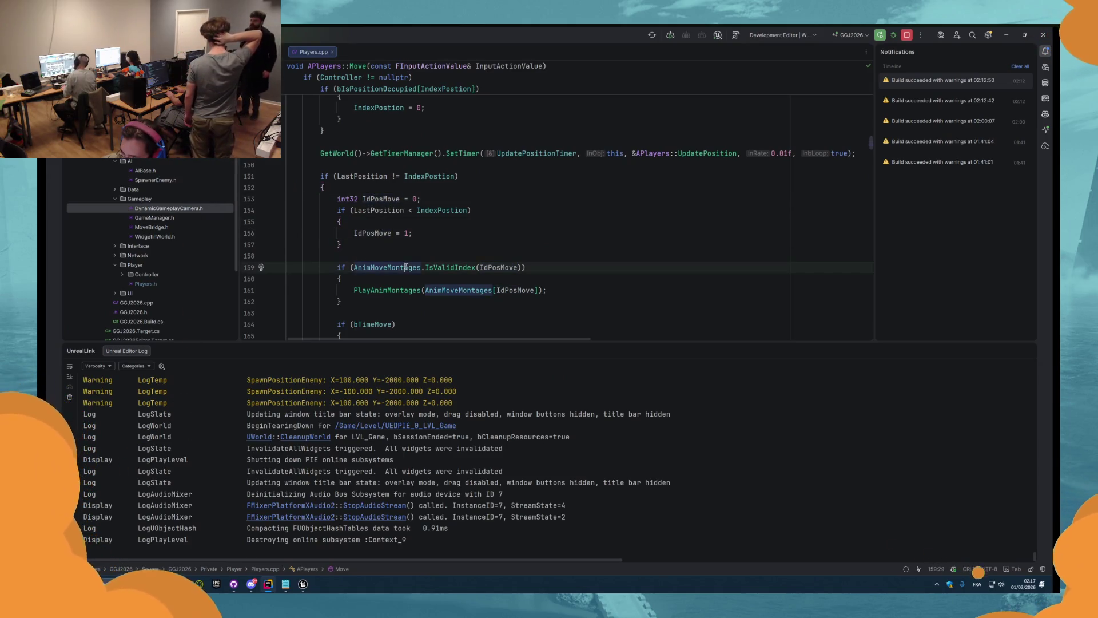
pyautogui.click(438, 267)
pyautogui.scroll(2, 457, 266)
pyautogui.click(861, 221)
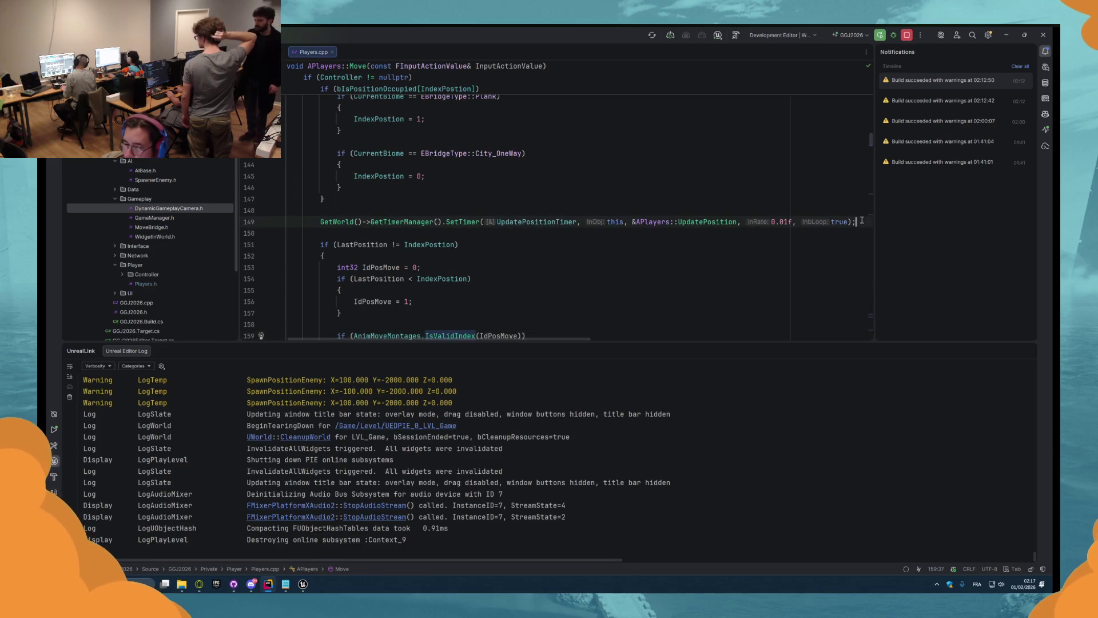
pyautogui.press('Return')
pyautogui.hotkey('ctrl', 'v')
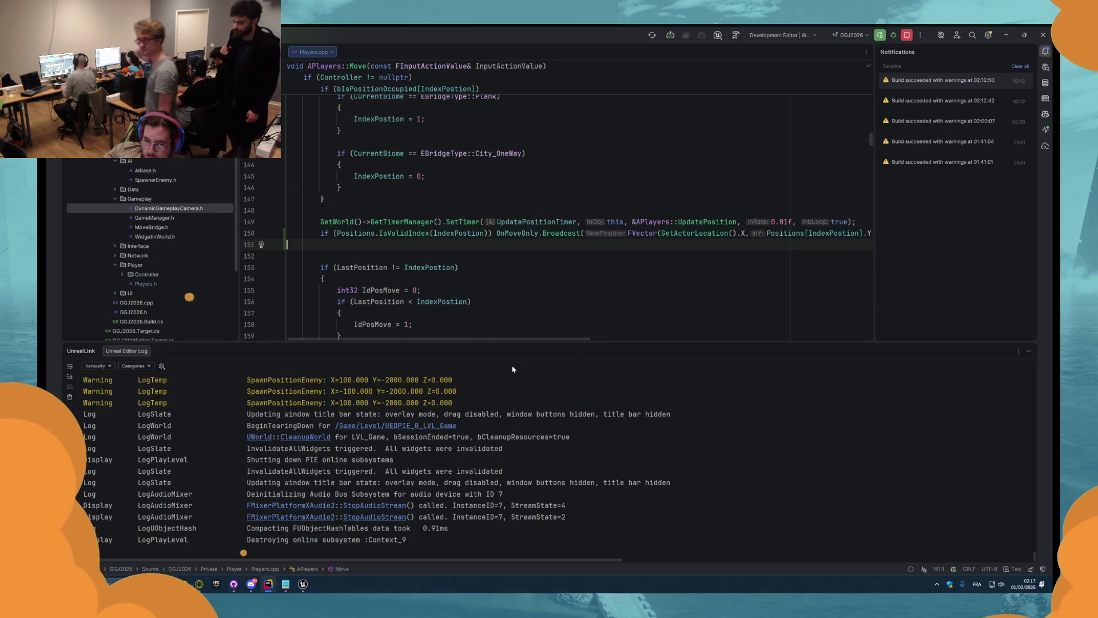
pyautogui.press('BackSpace')
# - Make the broadcast use Positions[IndexPostion].X and .Y without a multiplier, then hot-reload
pyautogui.moveTo(544, 338); pyautogui.dragTo(644, 331)
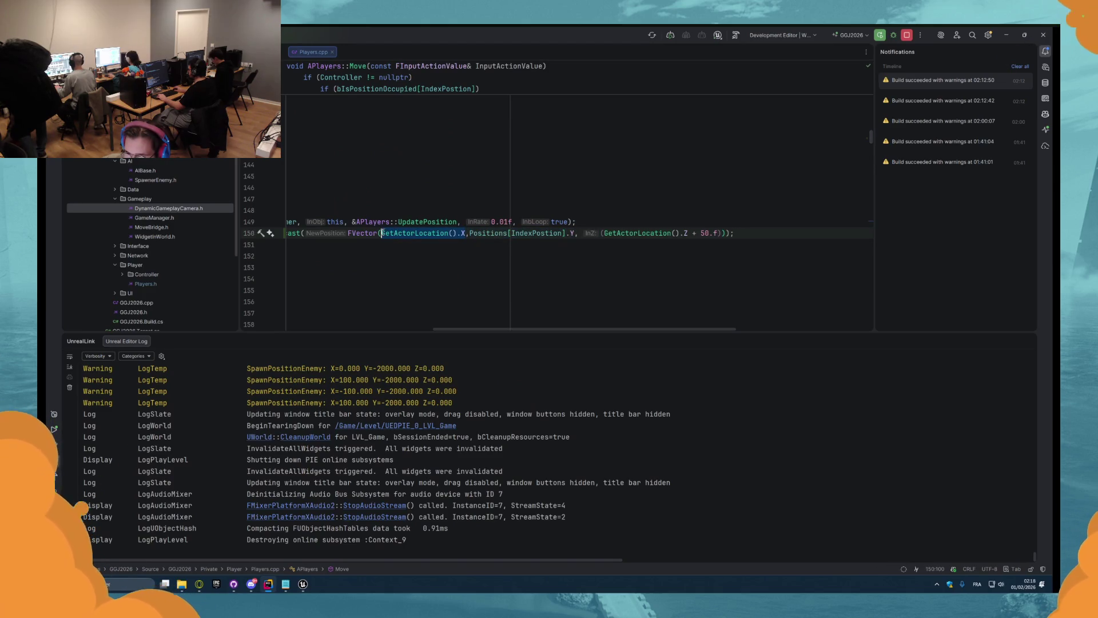
pyautogui.write('Positions[IndexPostion].Y')
pyautogui.press('Delete')
pyautogui.write('X')
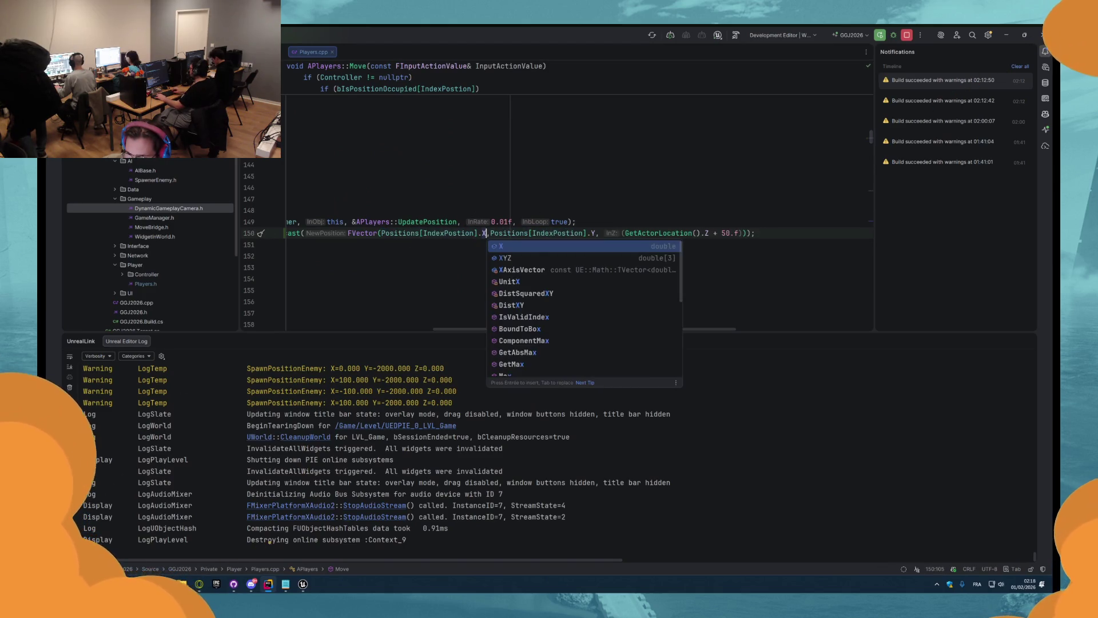
pyautogui.press('Right')
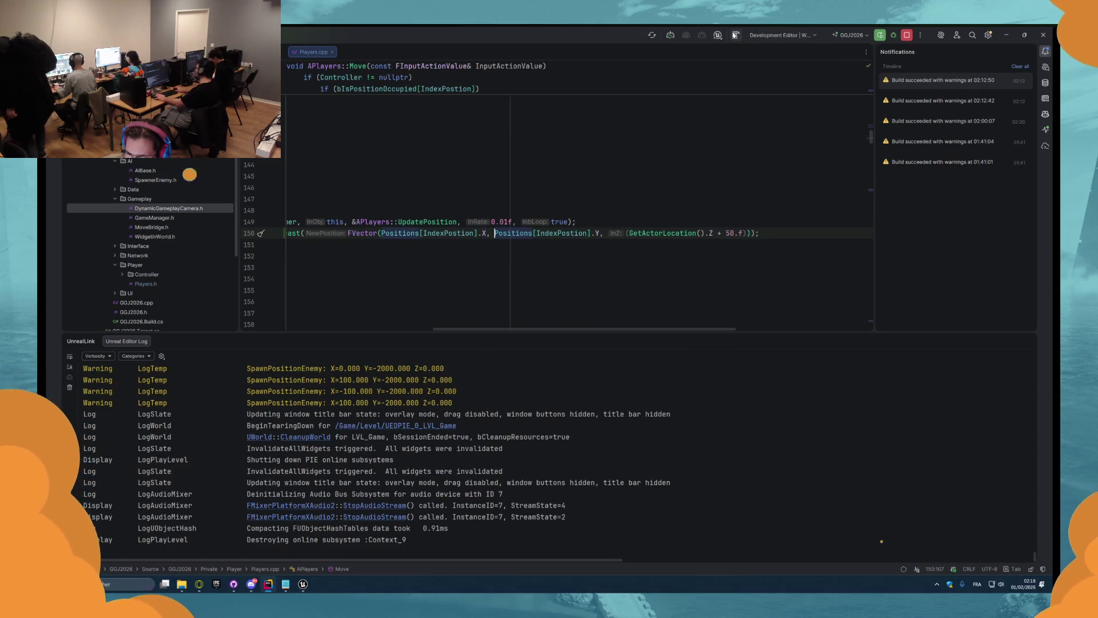
pyautogui.click(736, 34)
pyautogui.hotkey('alt', 'Tab')
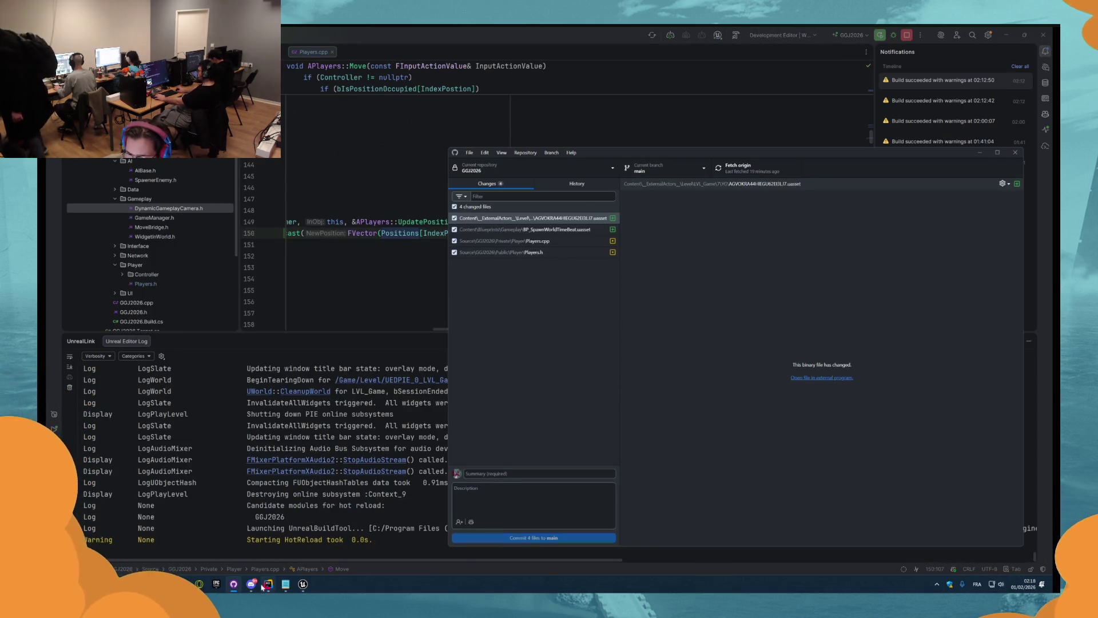
# - Return to Unreal Editor and play-test the hot-reloaded level
pyautogui.click(252, 585)
pyautogui.click(252, 585)
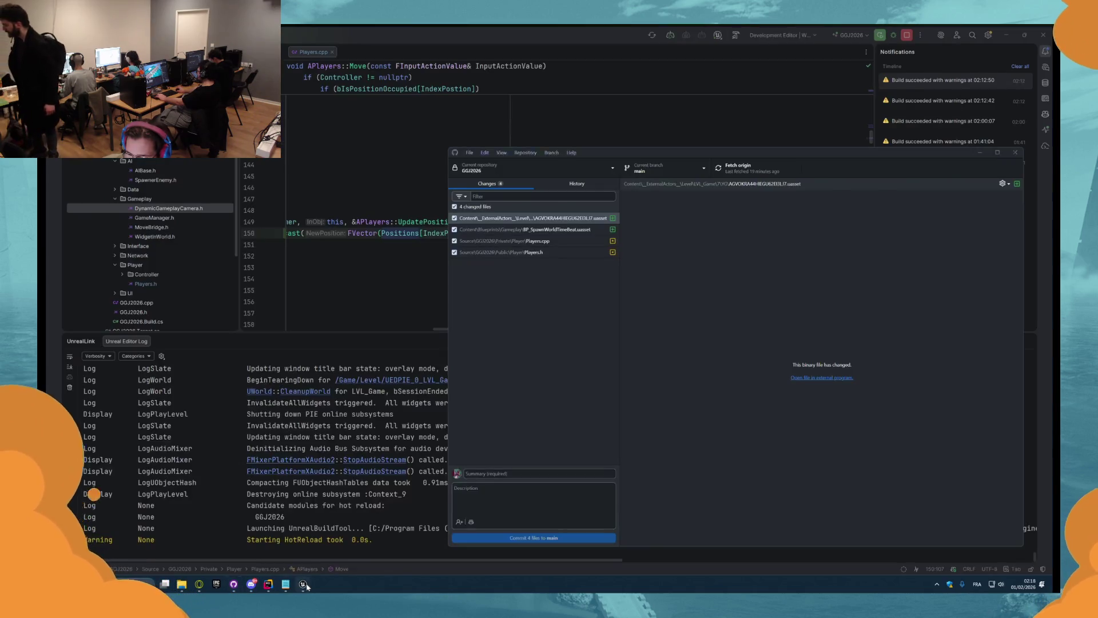
pyautogui.click(305, 585)
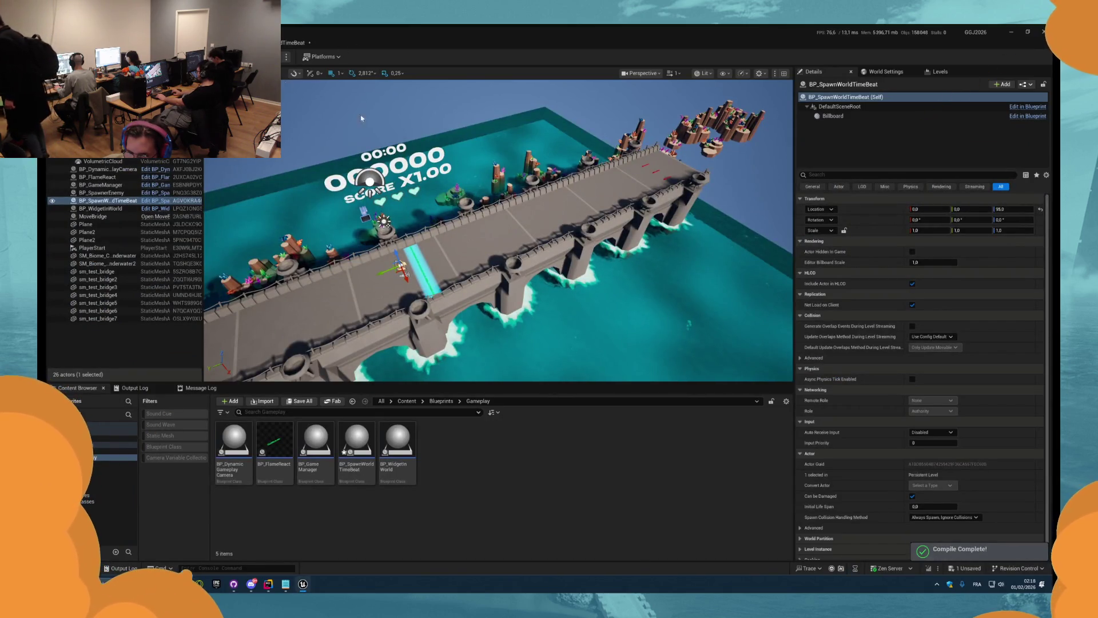
pyautogui.hotkey('alt', 'p')
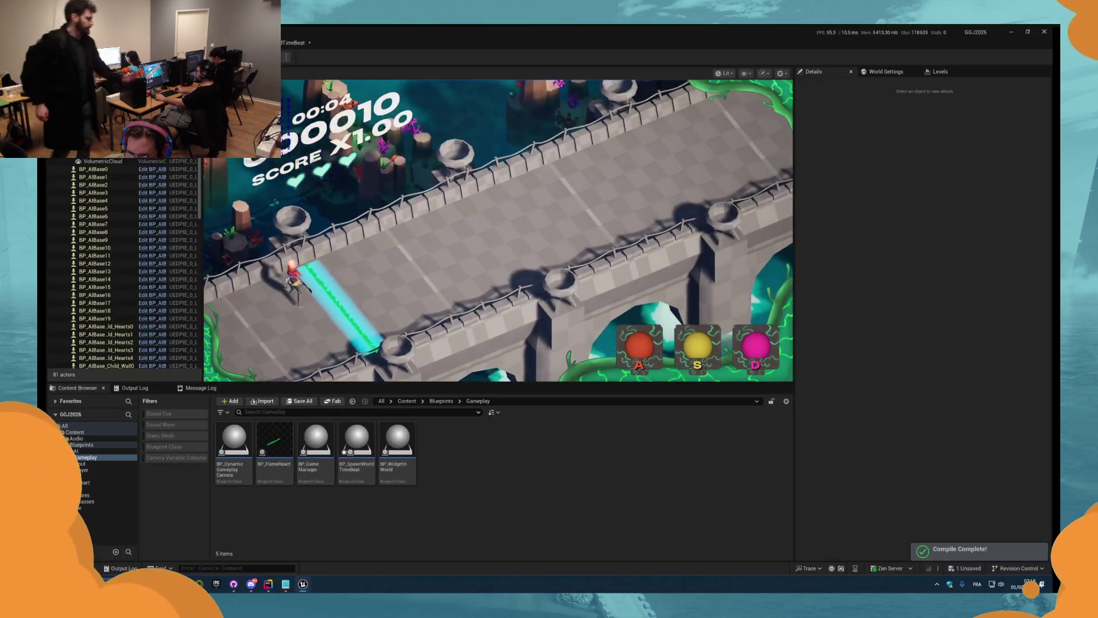
pyautogui.press('Escape')
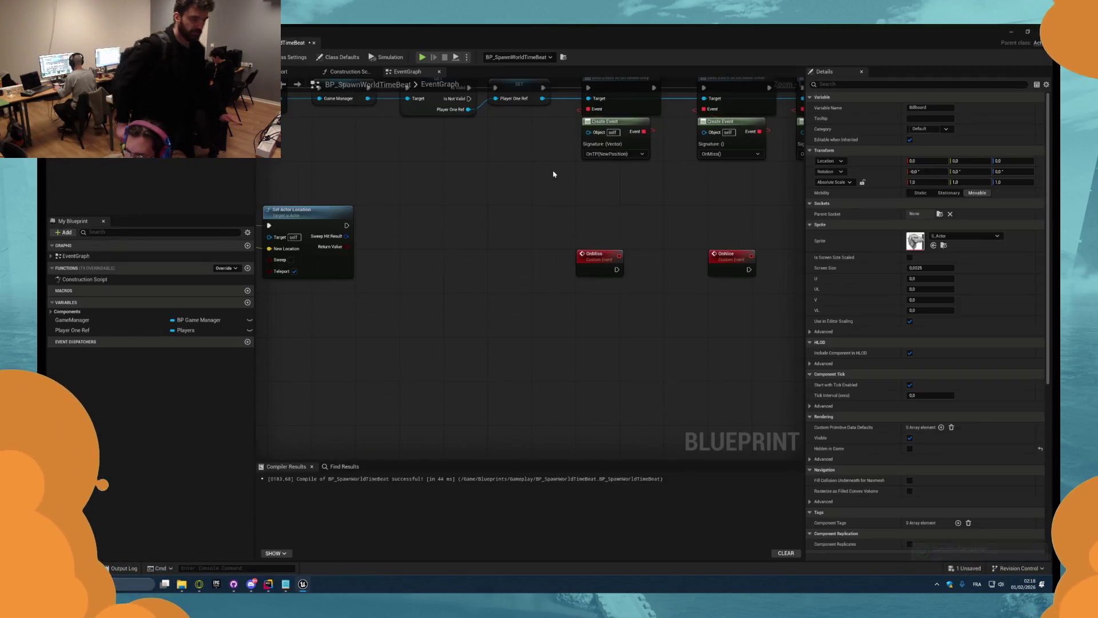
# - Check GitHub Desktop's changes, then save the BP_SpawnWorldTimeBeat blueprint
pyautogui.hotkey('alt', 'Tab')
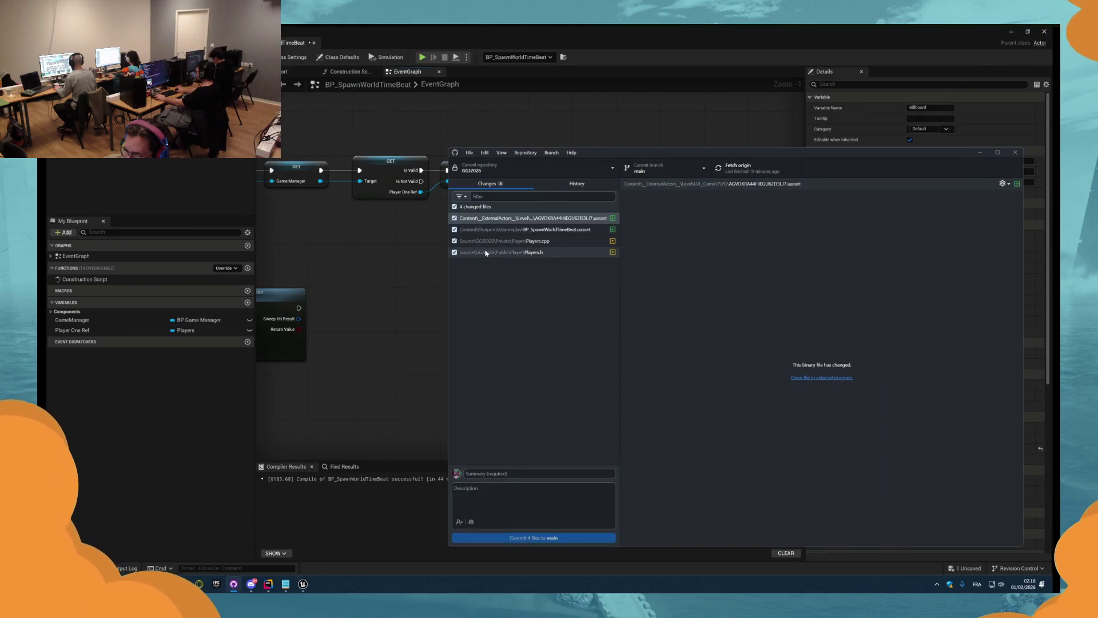
pyautogui.hotkey('alt', 'Tab')
pyautogui.hotkey('alt', 'Tab')
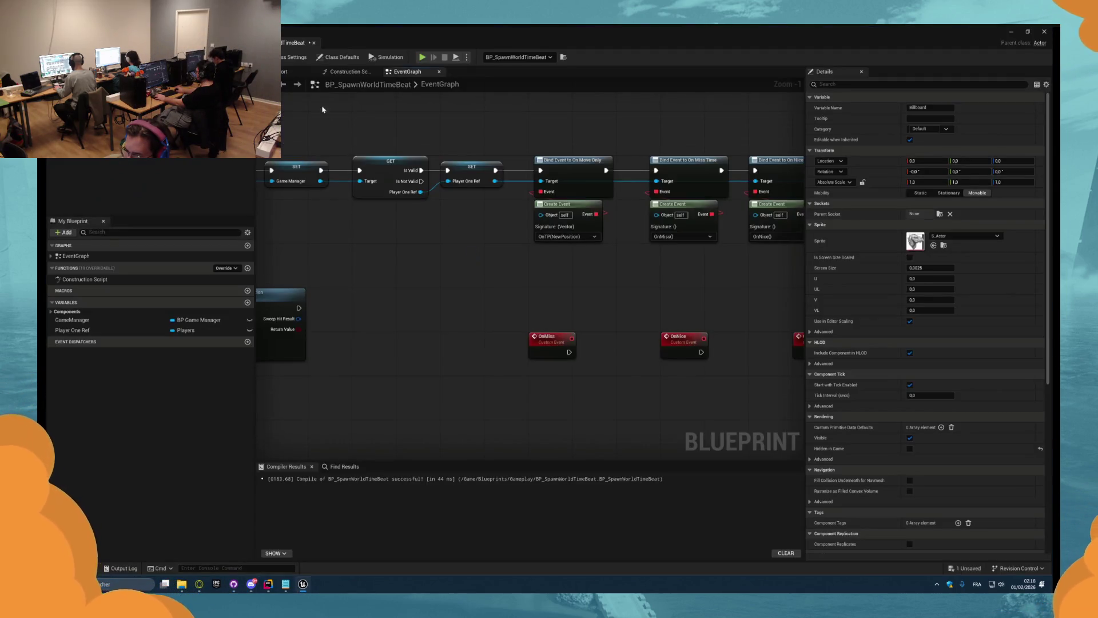
pyautogui.hotkey('ctrl', 's')
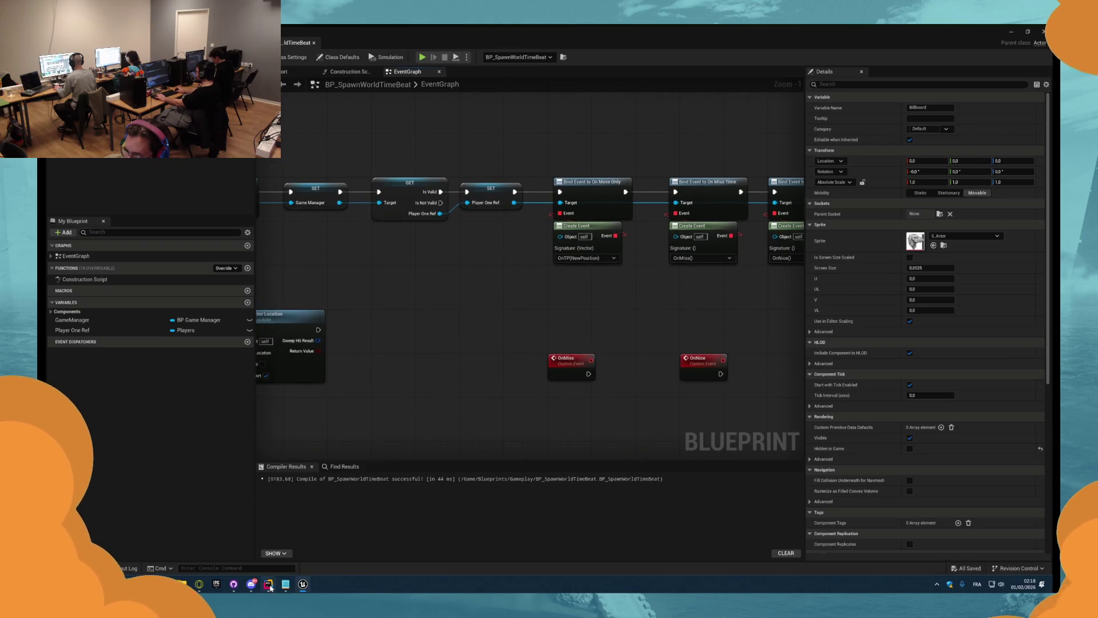
pyautogui.click(268, 584)
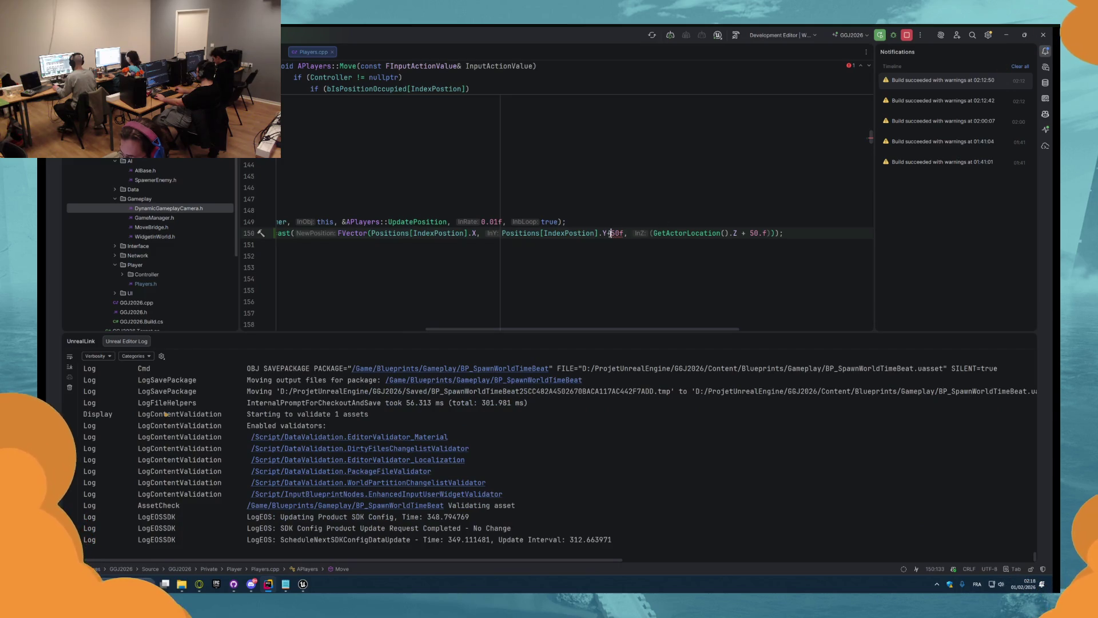
# - Reduce line 150's Y offset from 500.f to 50.f and recompile in Unreal
pyautogui.hotkey('shift', 'Left')
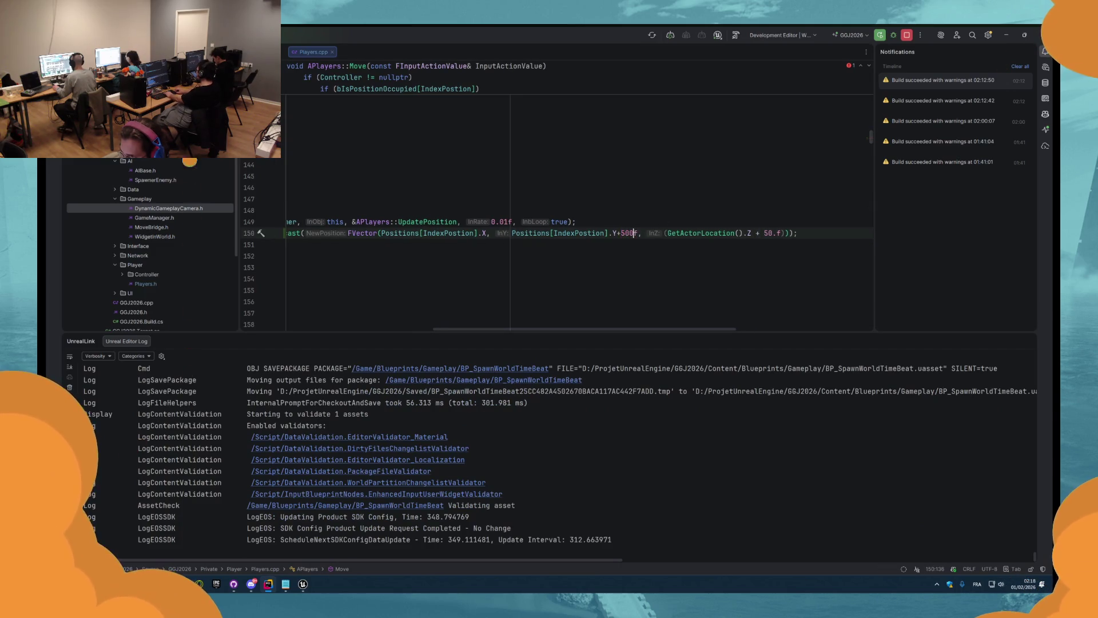
pyautogui.press('BackSpace')
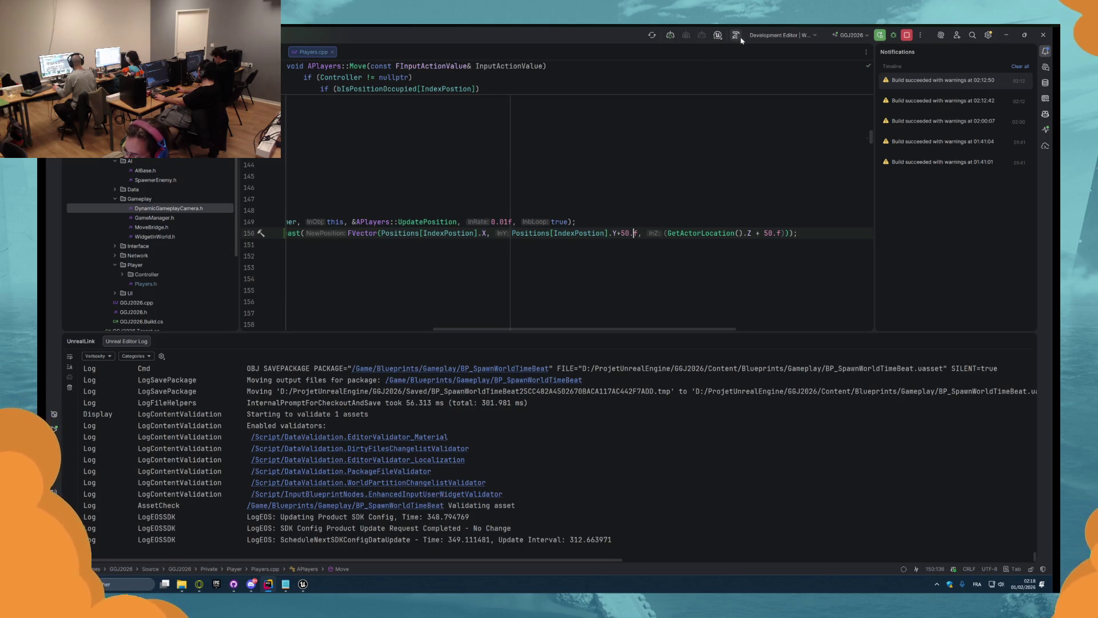
pyautogui.click(740, 37)
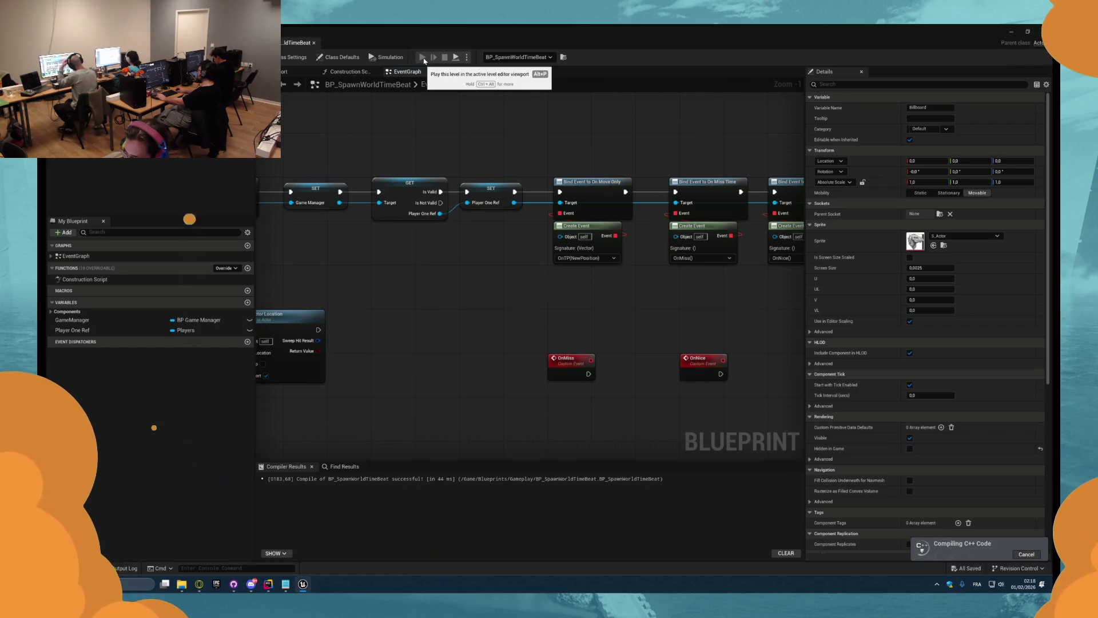
# - Play-test the 50.f Y-offset build twice, then deselect the Billboard component
pyautogui.click(423, 58)
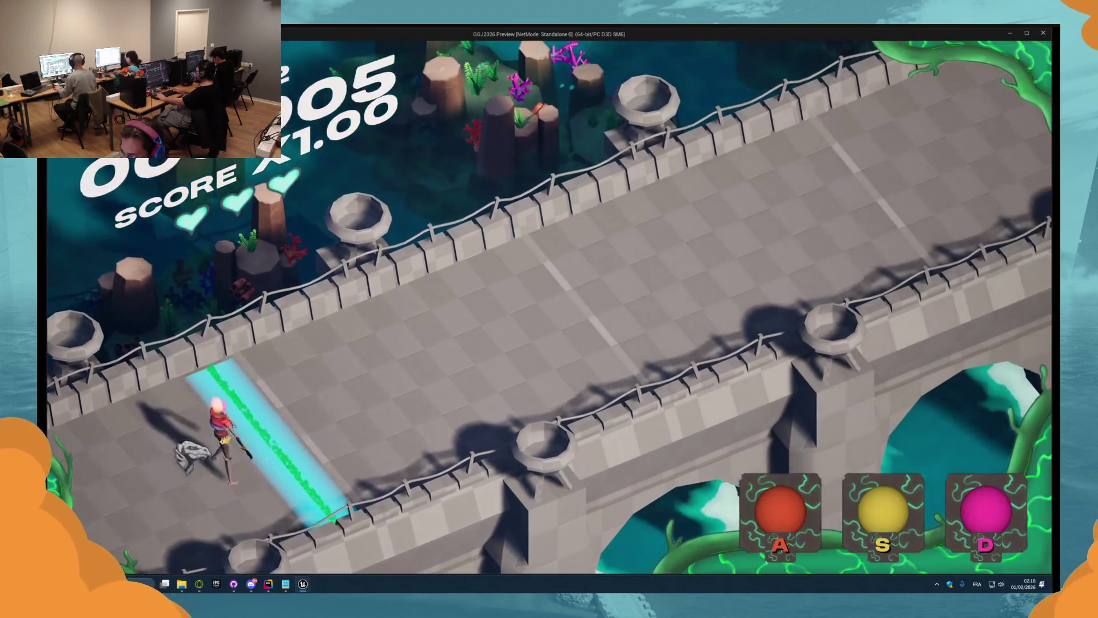
pyautogui.press('Escape')
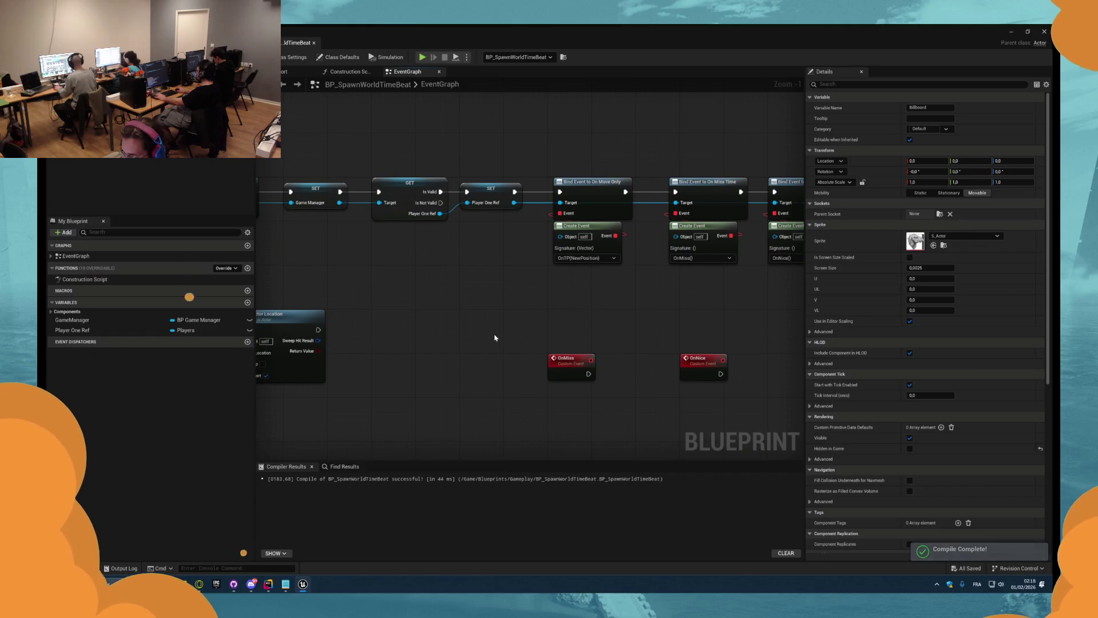
pyautogui.hotkey('alt', 'Tab')
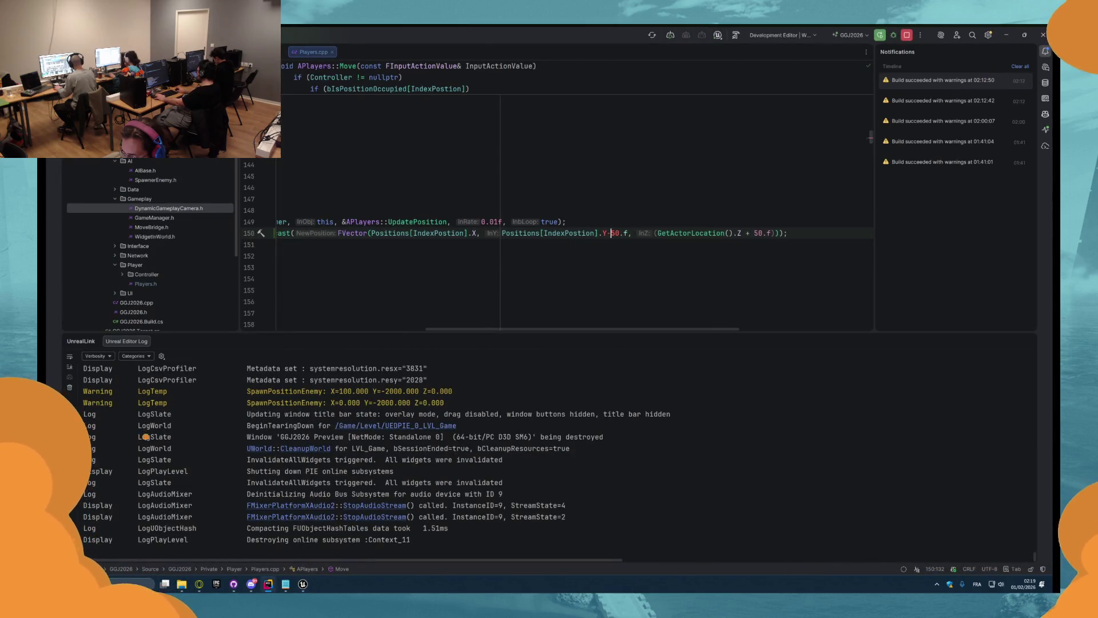
pyautogui.hotkey('alt', 'Tab')
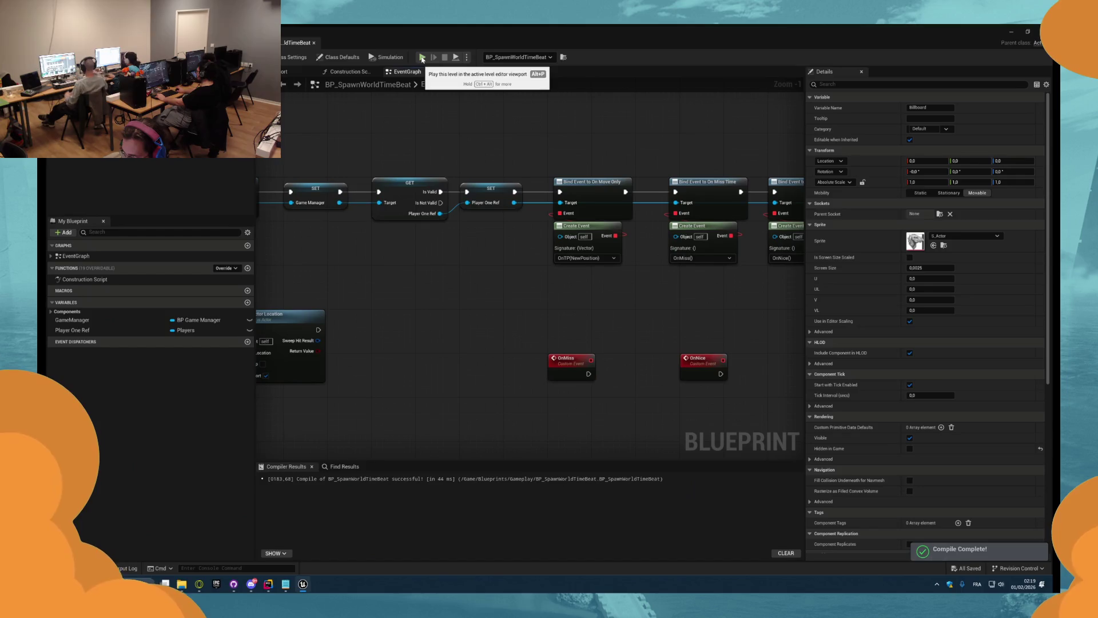
pyautogui.click(423, 58)
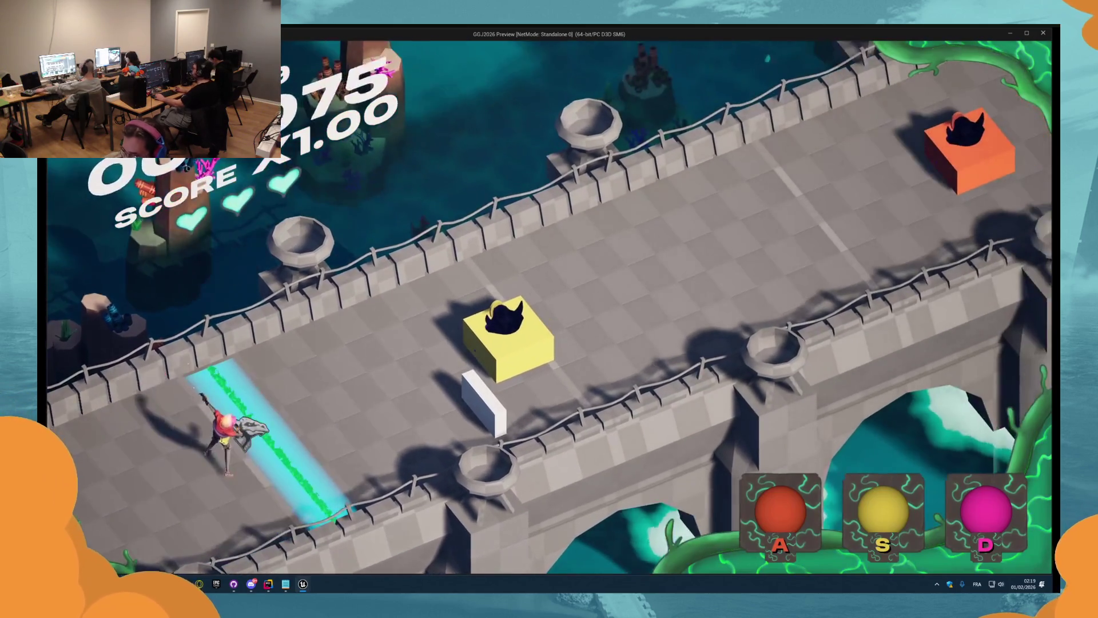
pyautogui.press('Escape')
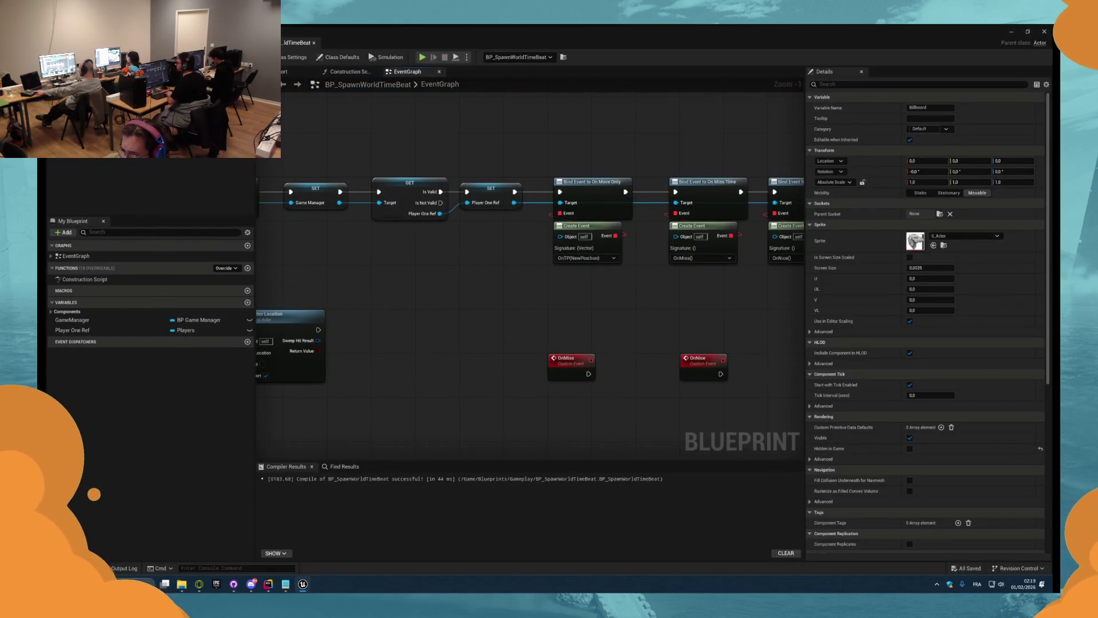
pyautogui.press('Delete')
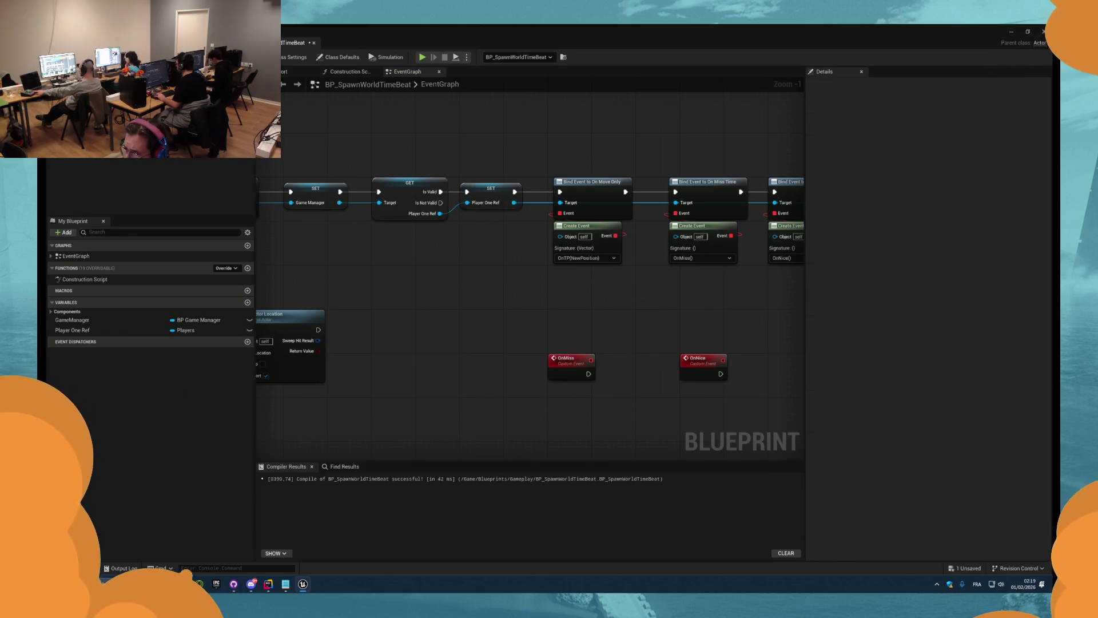
pyautogui.scroll(-1, 414, 275)
pyautogui.scroll(2, 510, 314)
pyautogui.write('cus')
pyautogui.press('Delete')
pyautogui.rightClick(545, 312)
pyautogui.write('custom')
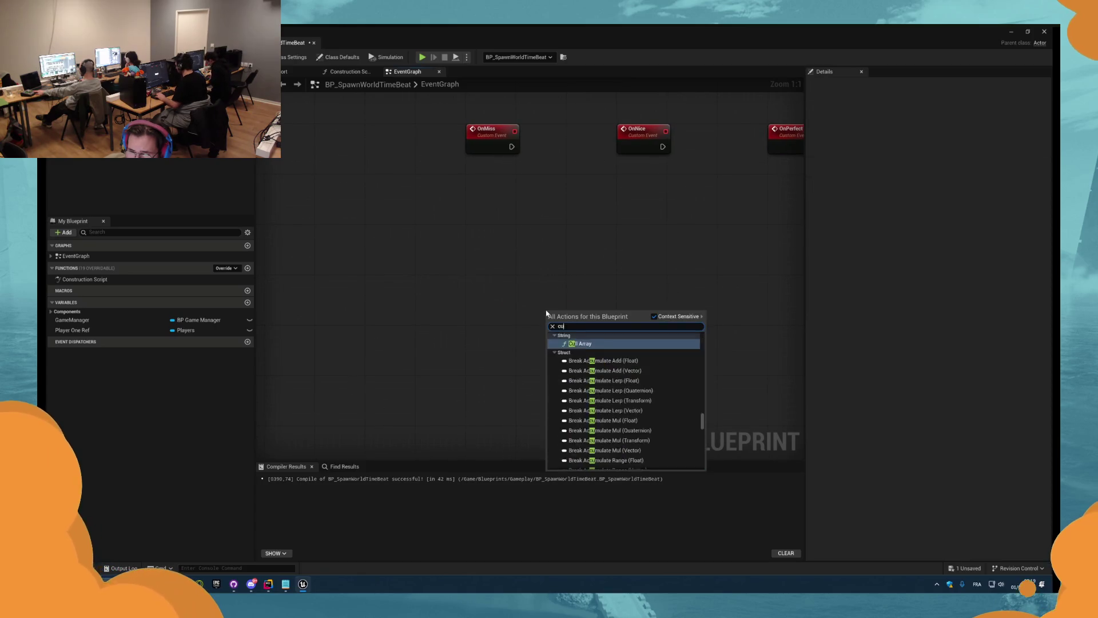
pyautogui.press('Return')
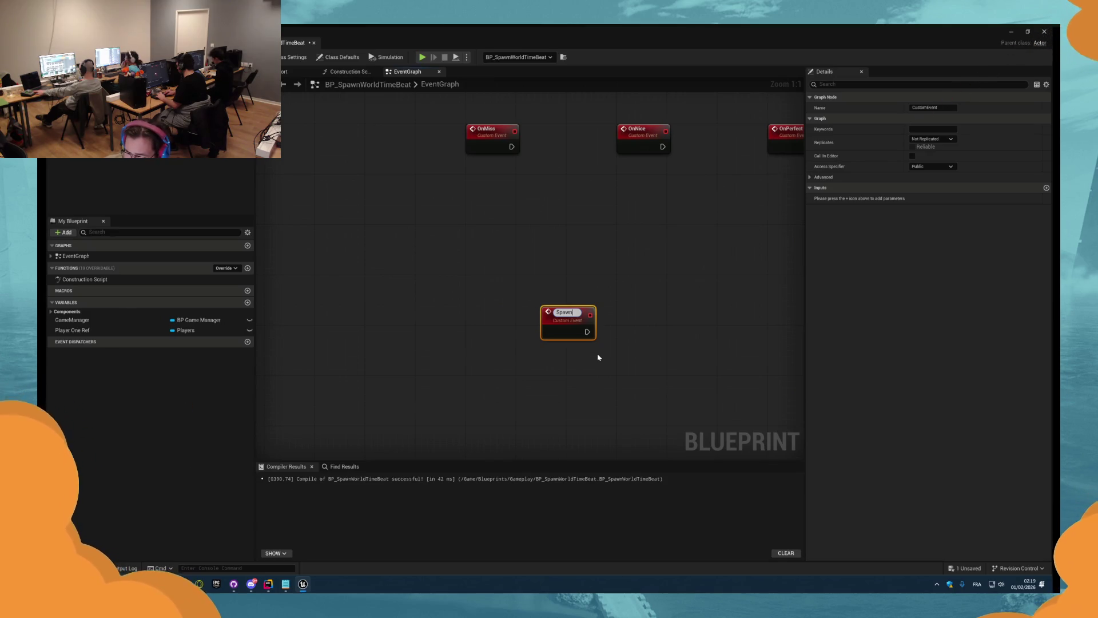
pyautogui.press('Return')
pyautogui.moveTo(567, 321); pyautogui.dragTo(484, 340)
pyautogui.click(1046, 188)
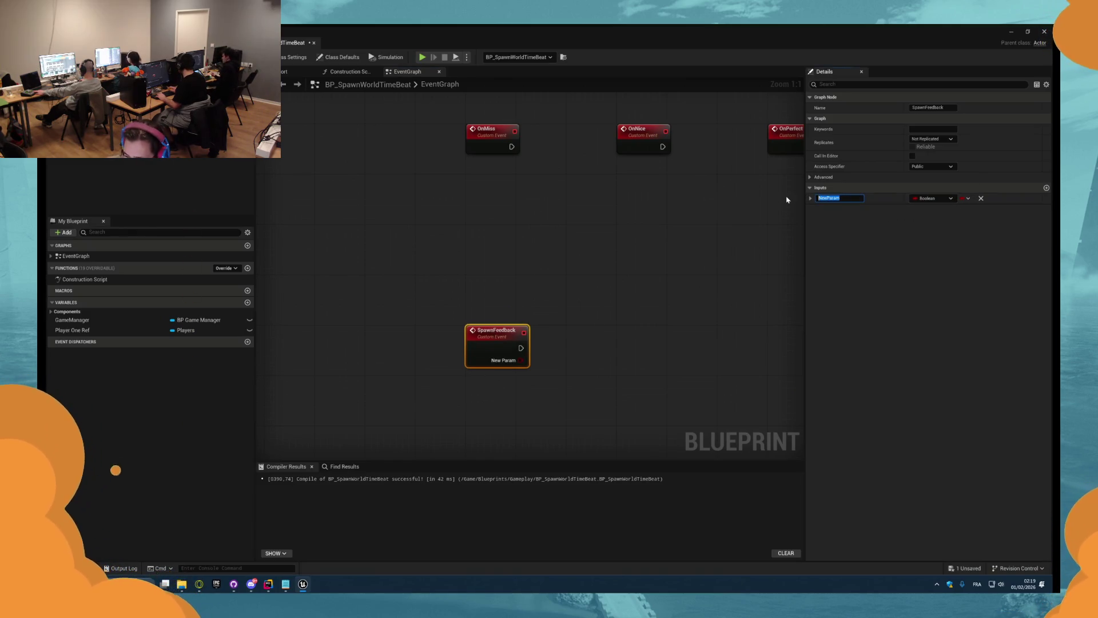
pyautogui.press('BackSpace')
pyautogui.write('FeedBackType')
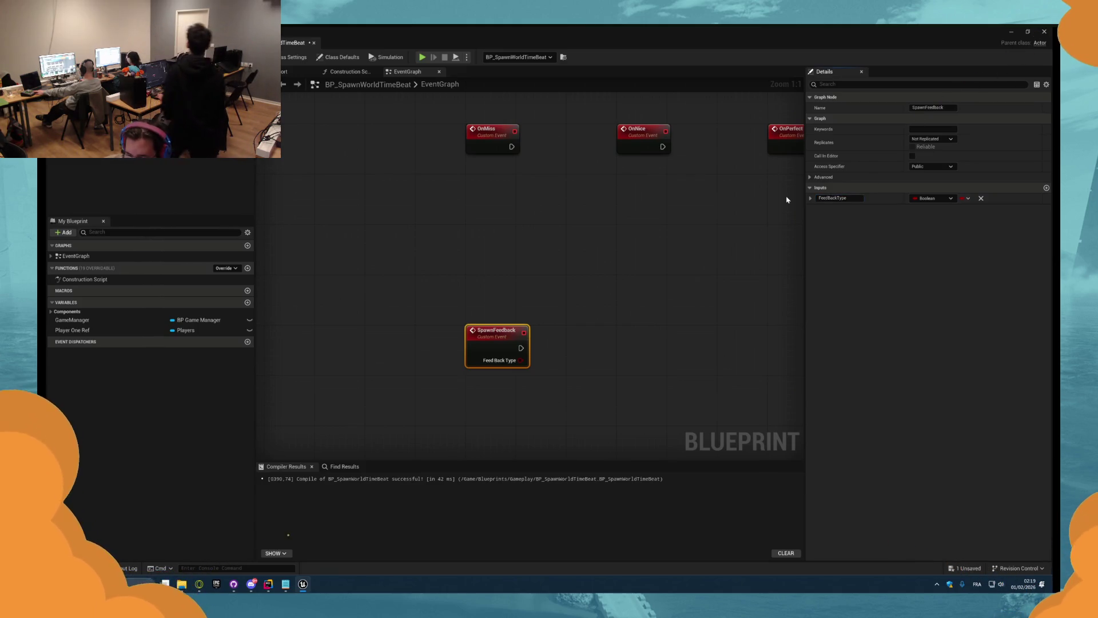
pyautogui.click(917, 201)
pyautogui.click(926, 228)
pyautogui.moveTo(708, 299); pyautogui.dragTo(579, 261)
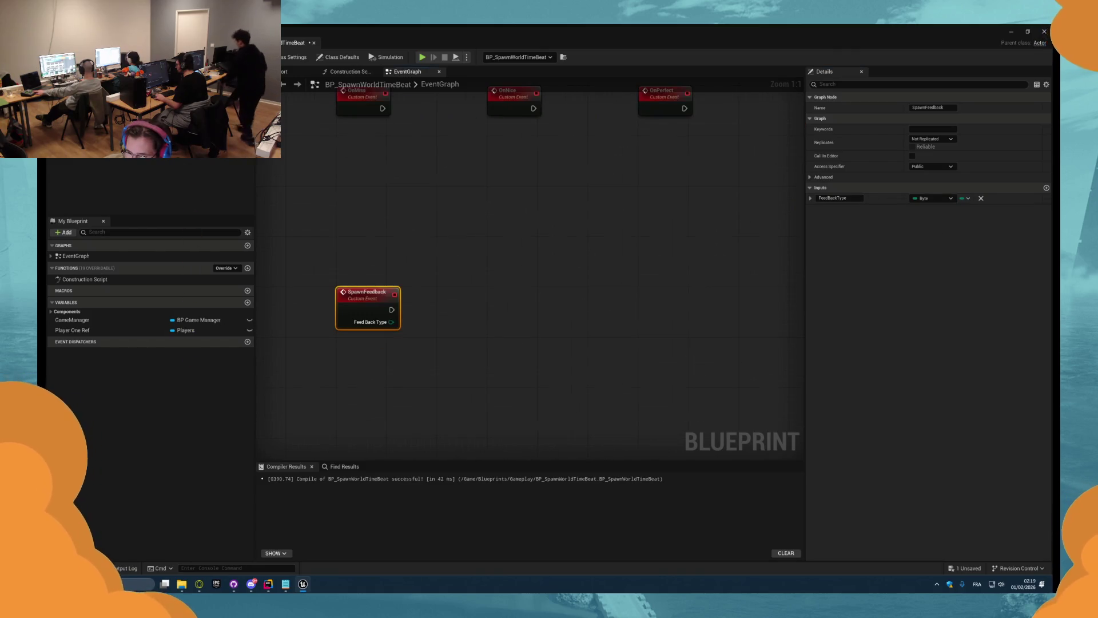
pyautogui.rightClick(427, 274)
pyautogui.write('spawn act')
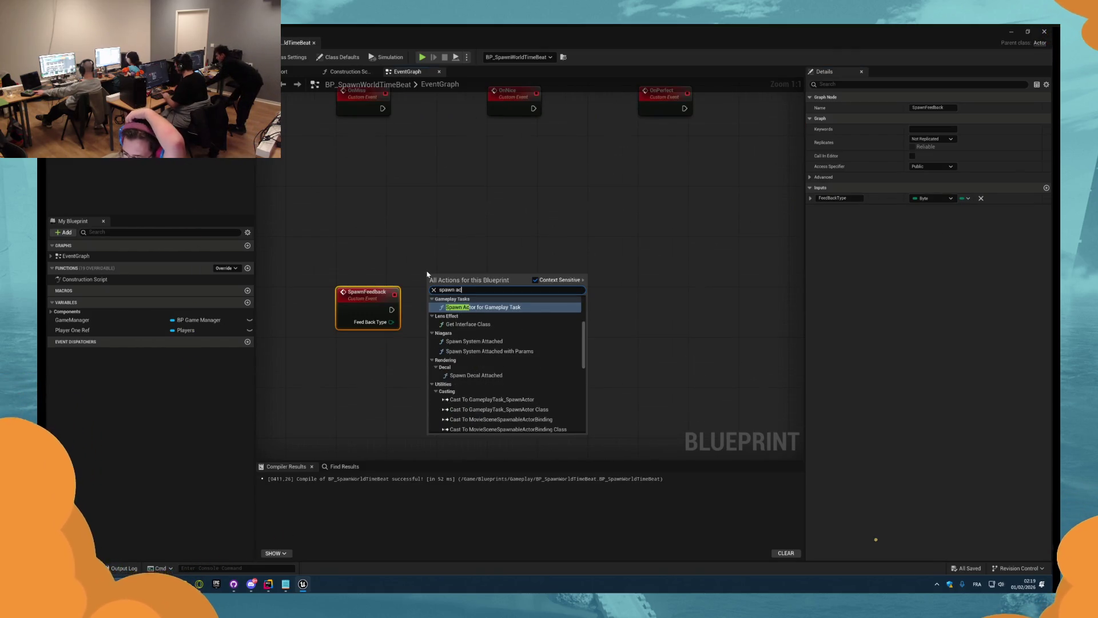
pyautogui.click(417, 253)
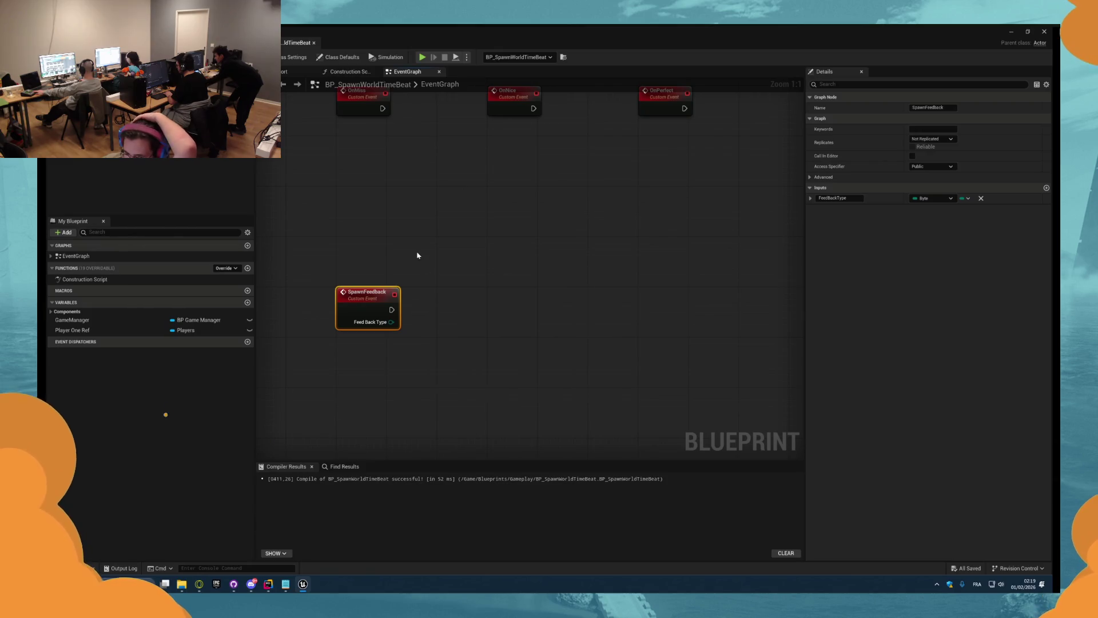
pyautogui.hotkey('ctrl', 'z')
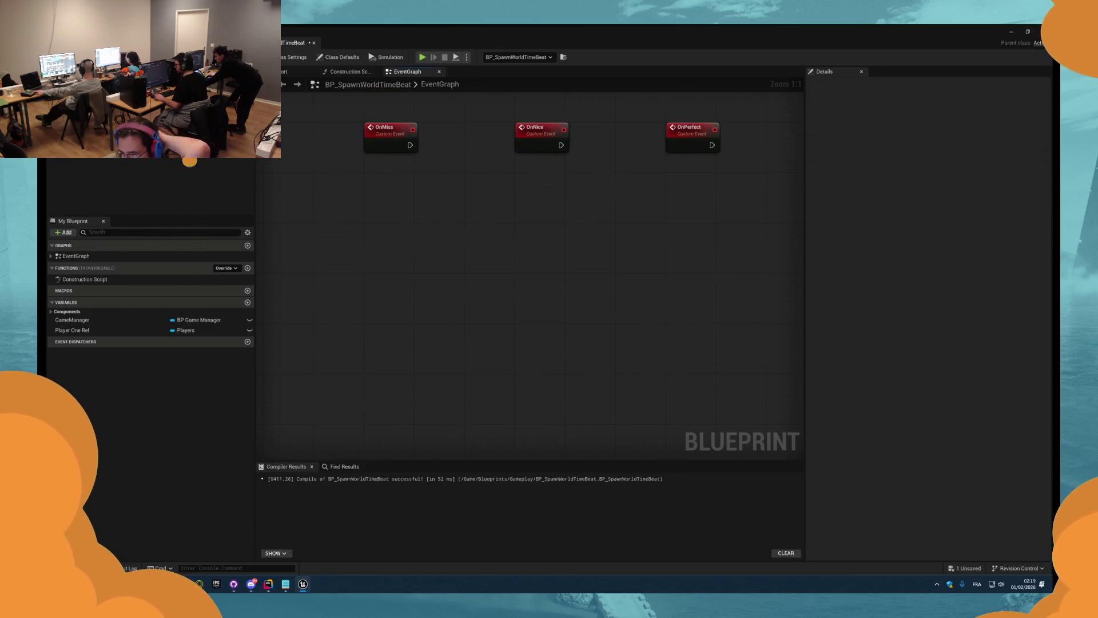
# - Save the blueprint and place a Paper Sprite getter node in the EventGraph
pyautogui.hotkey('ctrl', 's')
pyautogui.click(63, 232)
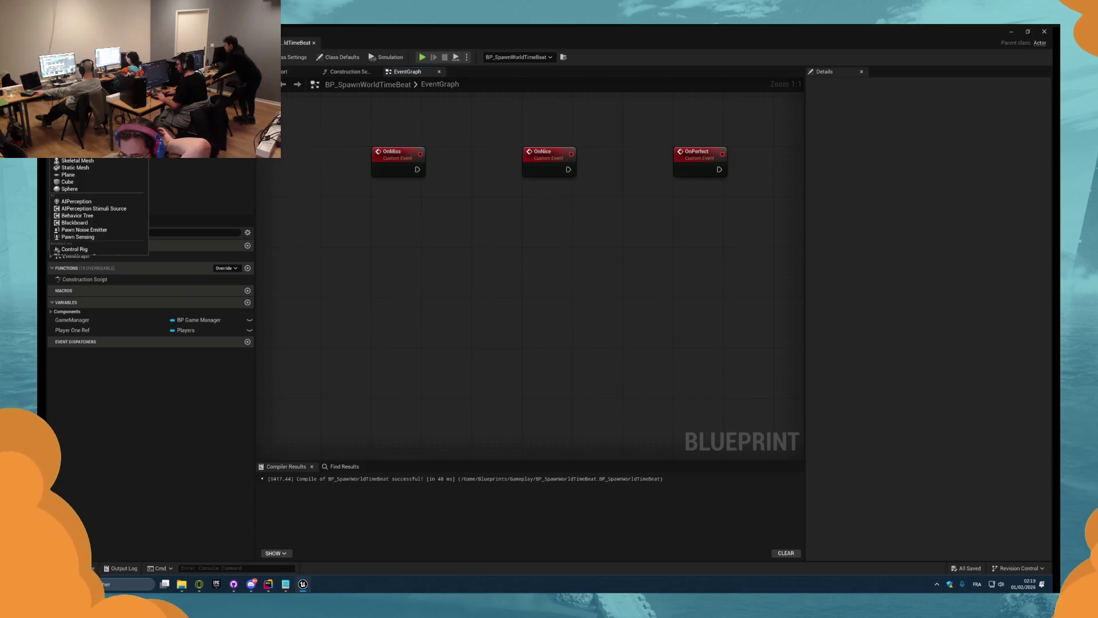
pyautogui.write('p')
pyautogui.press('Escape')
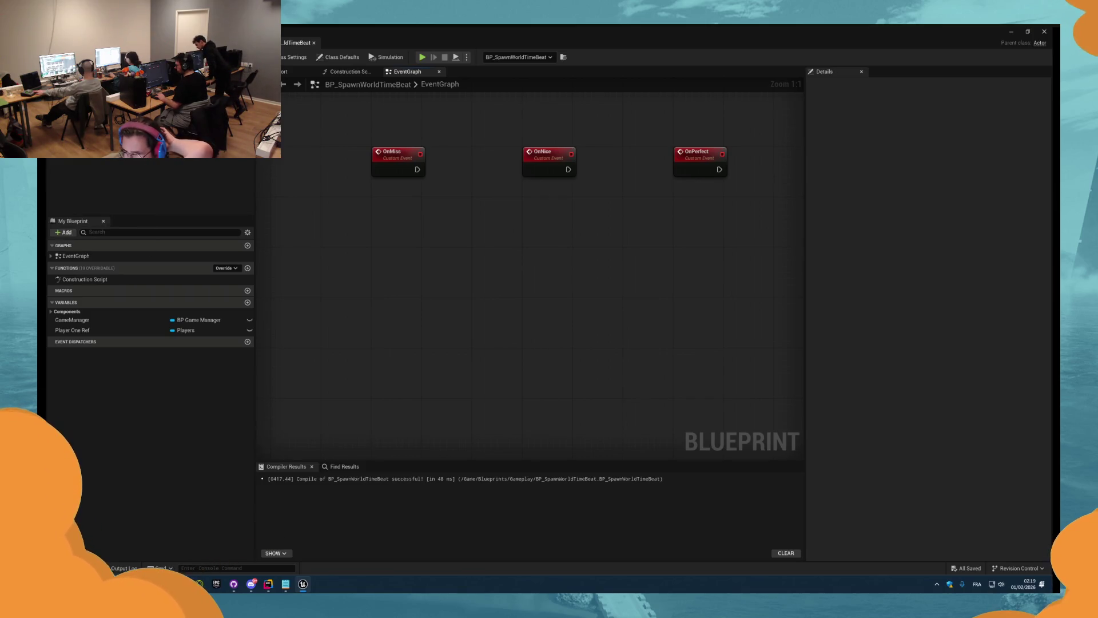
pyautogui.hotkey('ctrl', 's')
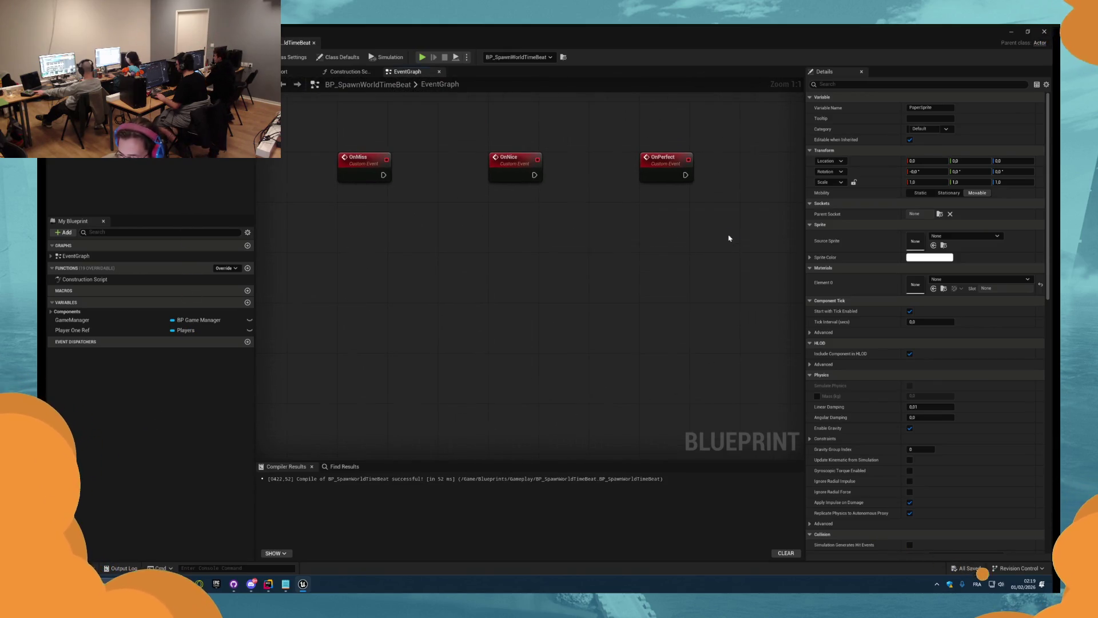
pyautogui.moveTo(356, 228); pyautogui.dragTo(357, 228)
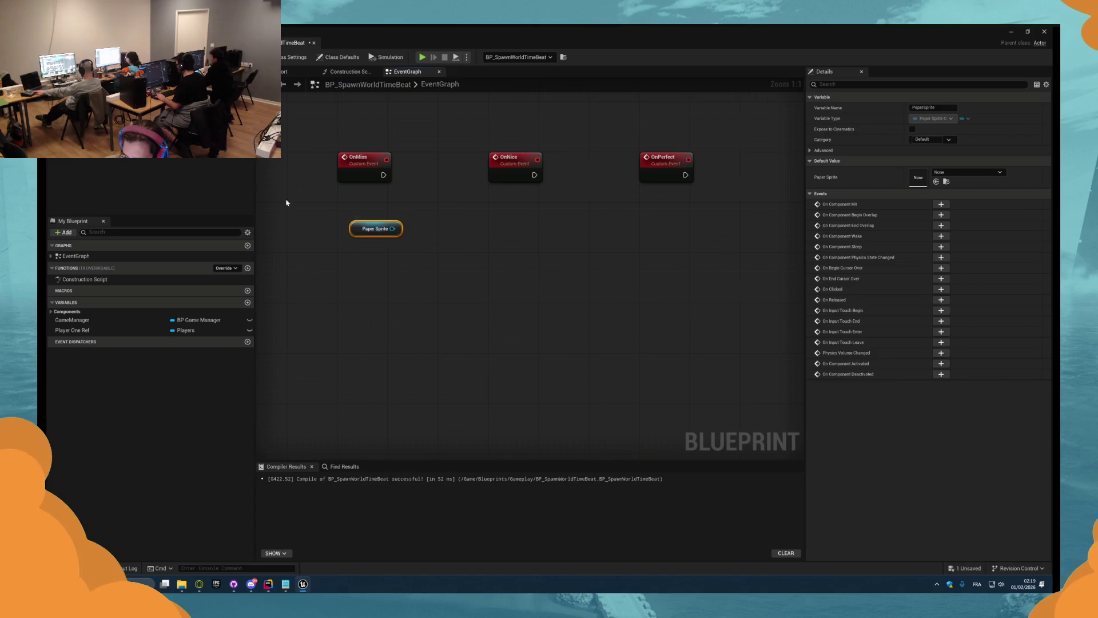
# - Give the sprite Custom WorldDynamic collision, no overlap events, and Can Character Step Up On set to No
pyautogui.scroll(-10, 915, 475)
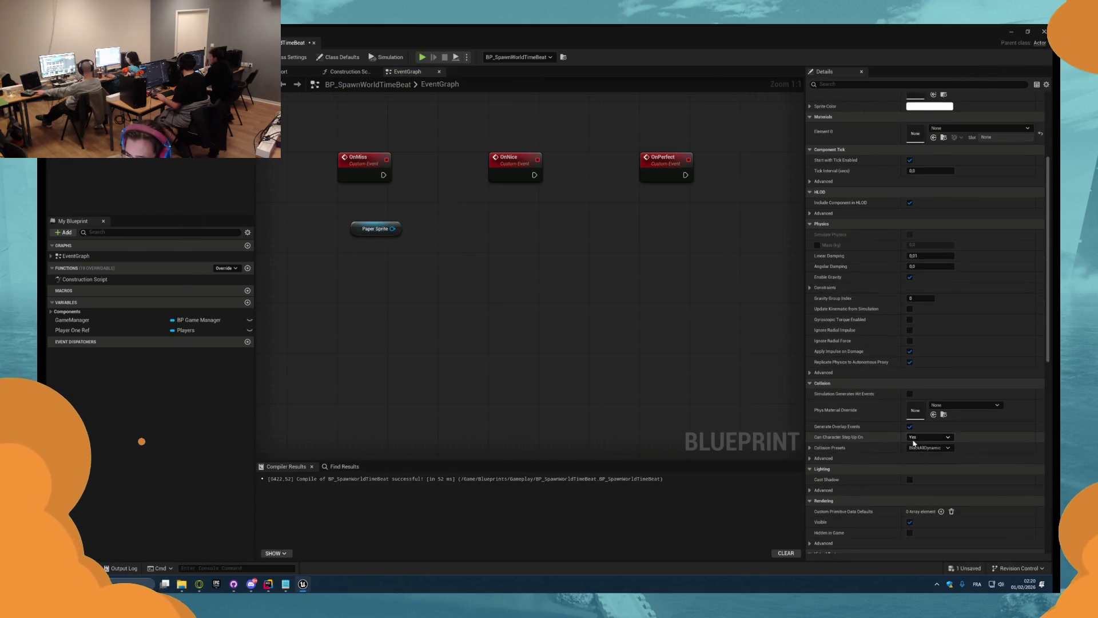
pyautogui.click(920, 449)
pyautogui.click(920, 315)
pyautogui.click(924, 448)
pyautogui.click(918, 308)
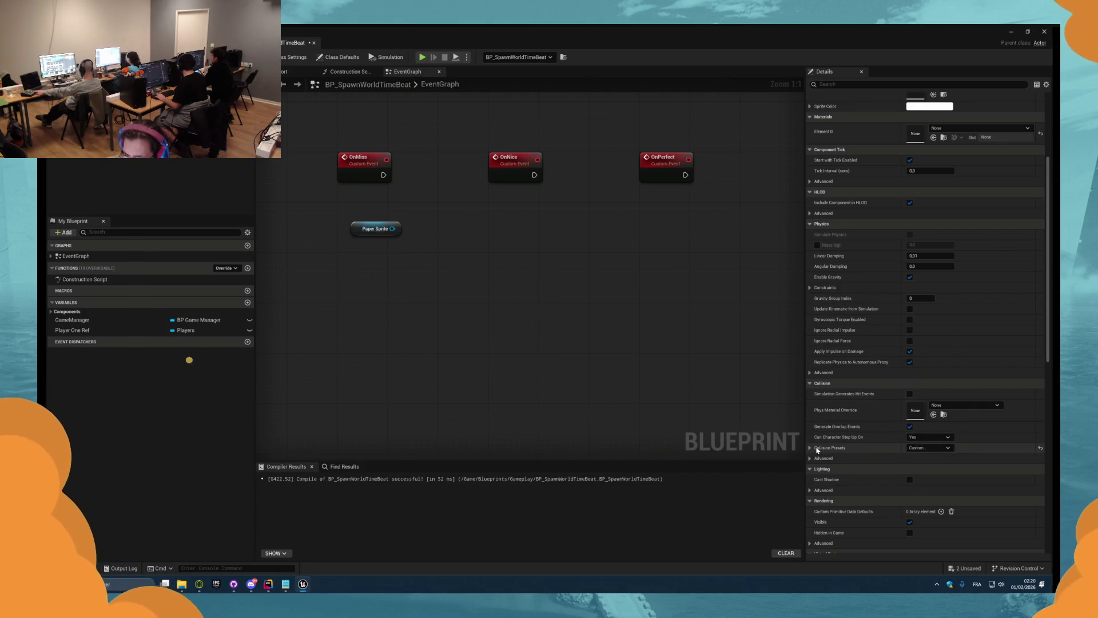
pyautogui.click(810, 448)
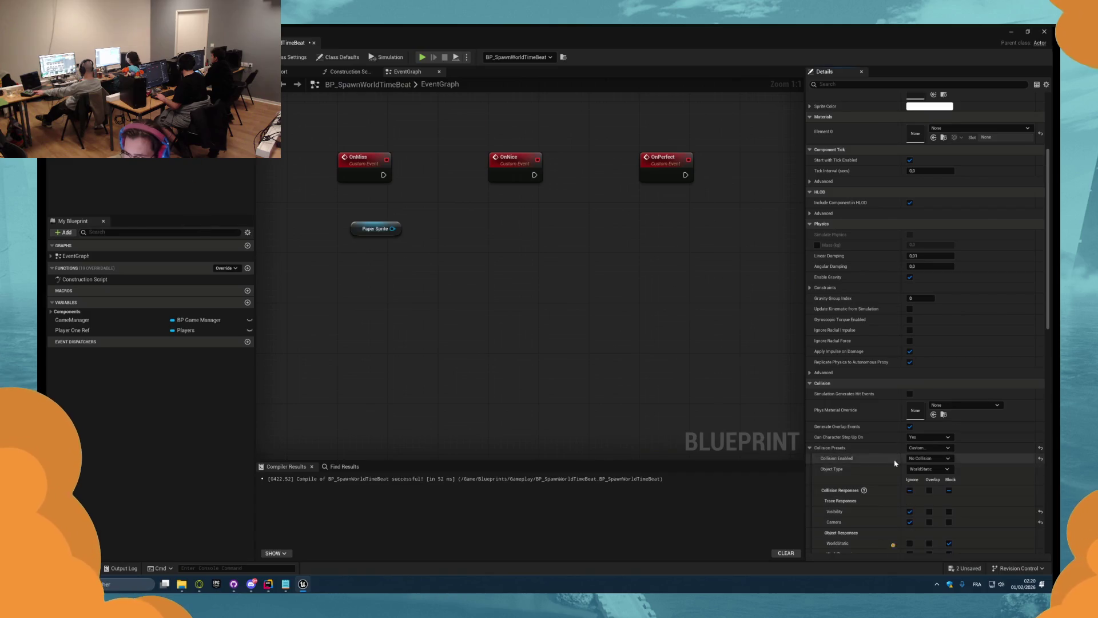
pyautogui.click(923, 469)
pyautogui.click(918, 487)
pyautogui.click(810, 447)
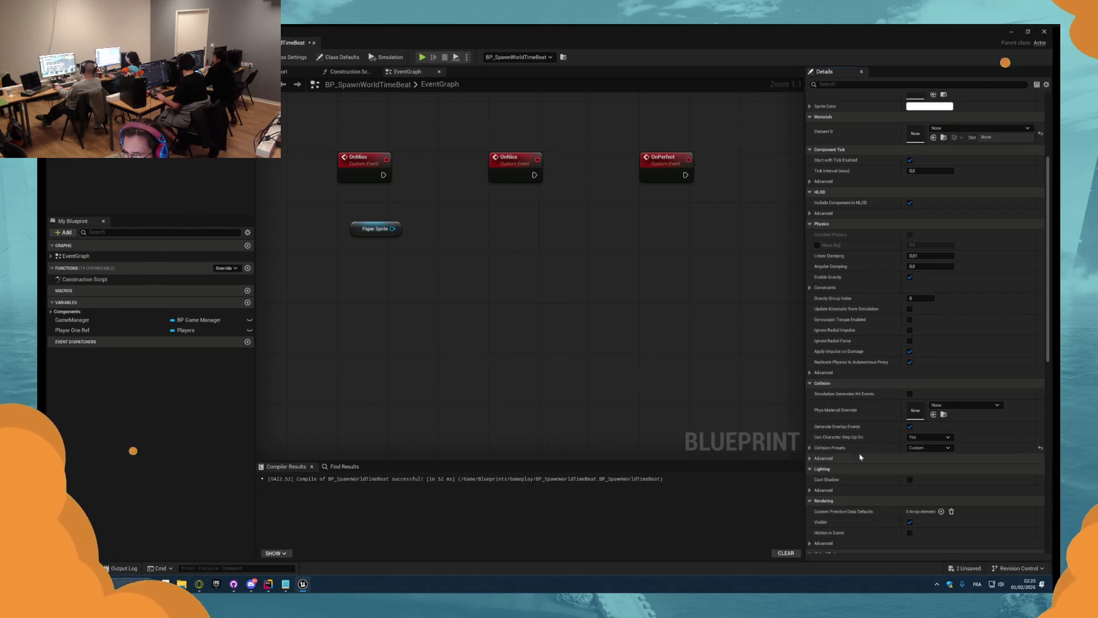
pyautogui.click(909, 426)
pyautogui.click(926, 437)
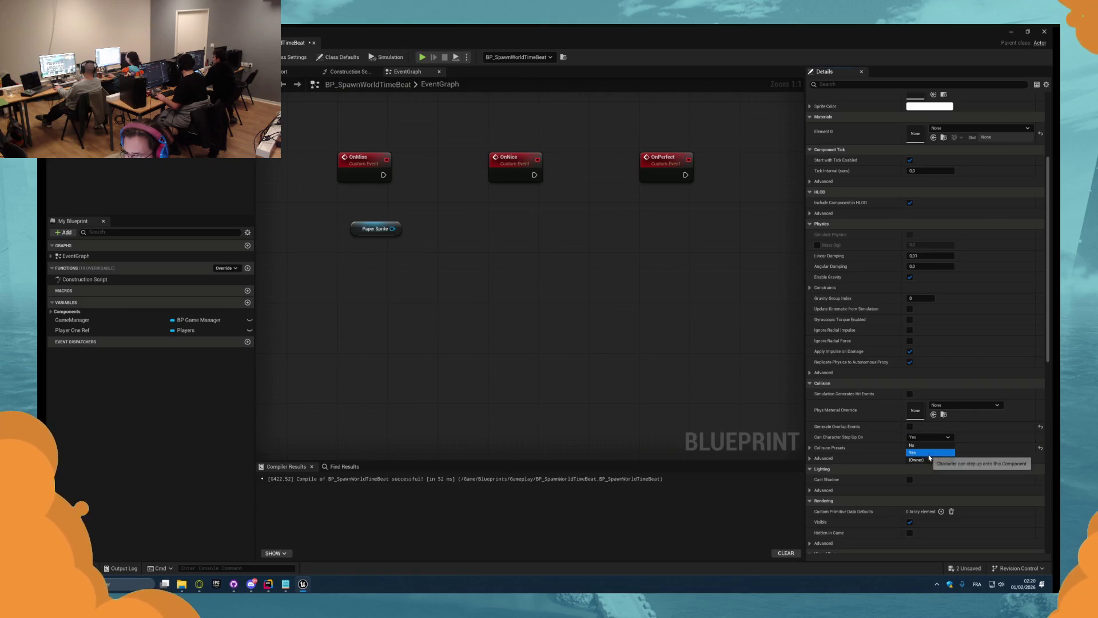
pyautogui.click(915, 448)
# - Search for a function from the Paper Sprite pin, then go back to the level editor
pyautogui.scroll(-3, 877, 238)
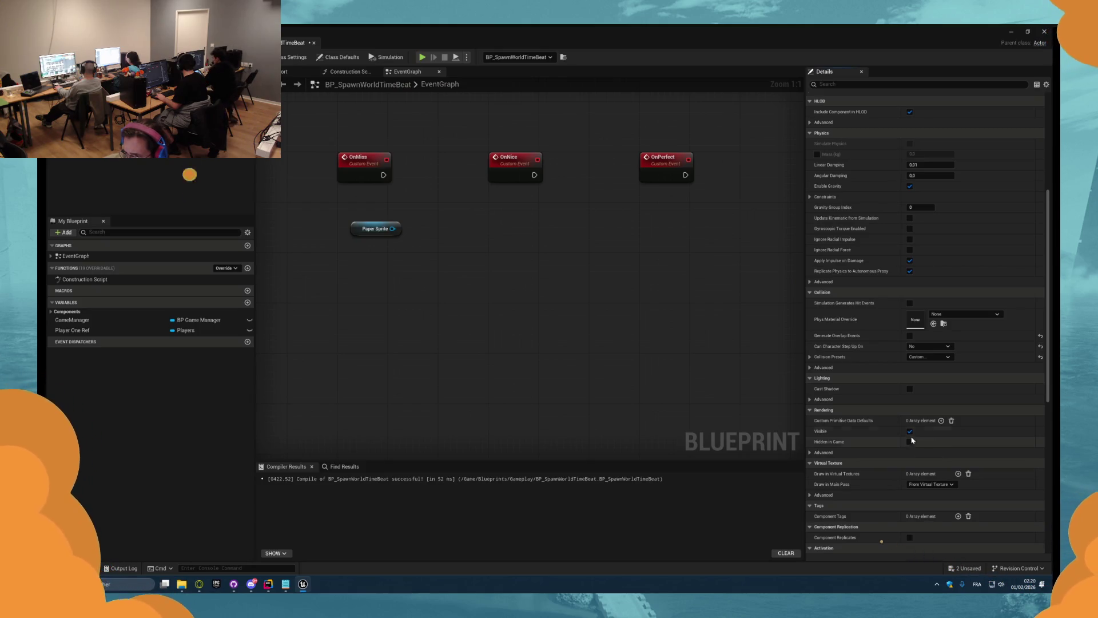
pyautogui.scroll(9, 858, 406)
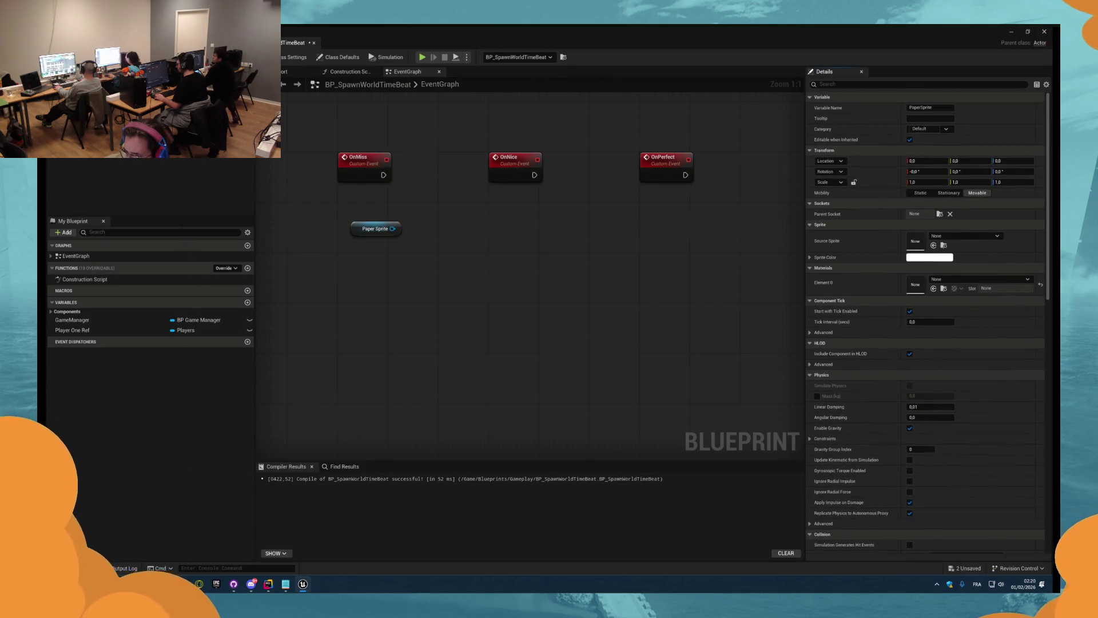
pyautogui.moveTo(392, 228); pyautogui.dragTo(434, 232)
pyautogui.write('set')
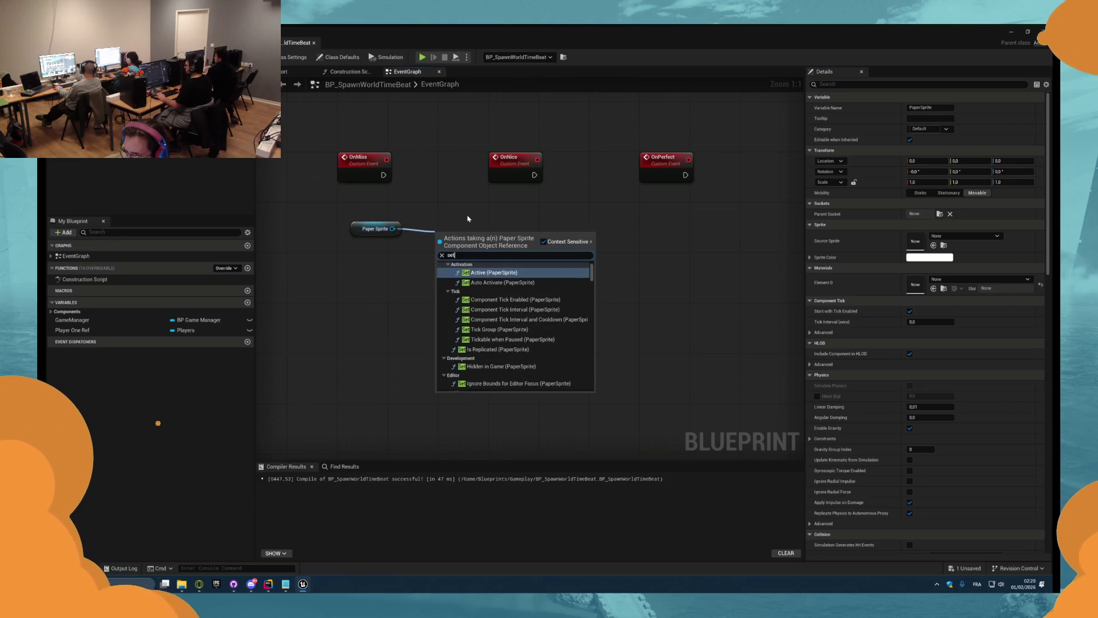
pyautogui.press('Escape')
pyautogui.click(240, 43)
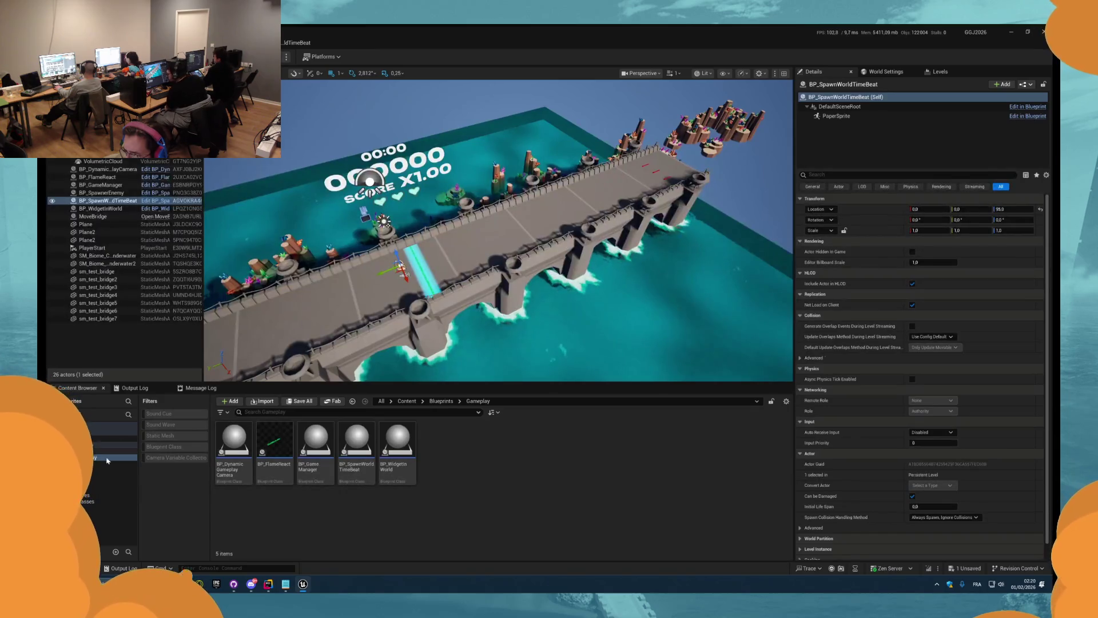
# - Create and open a new FeedBack folder inside Content > Textures
pyautogui.click(91, 500)
pyautogui.click(274, 461)
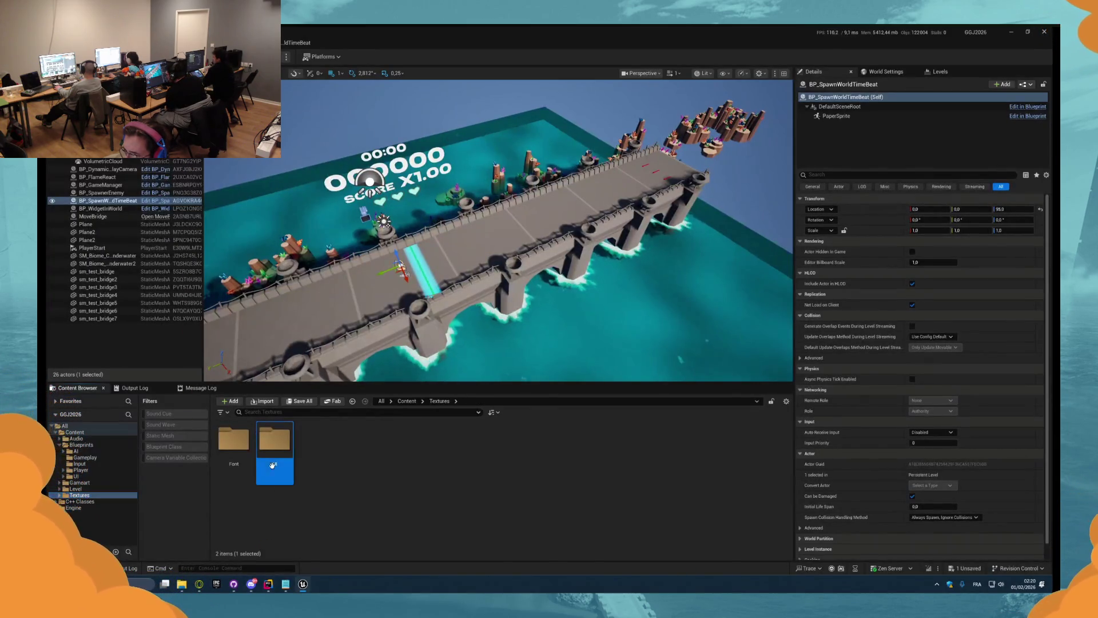
pyautogui.rightClick(324, 467)
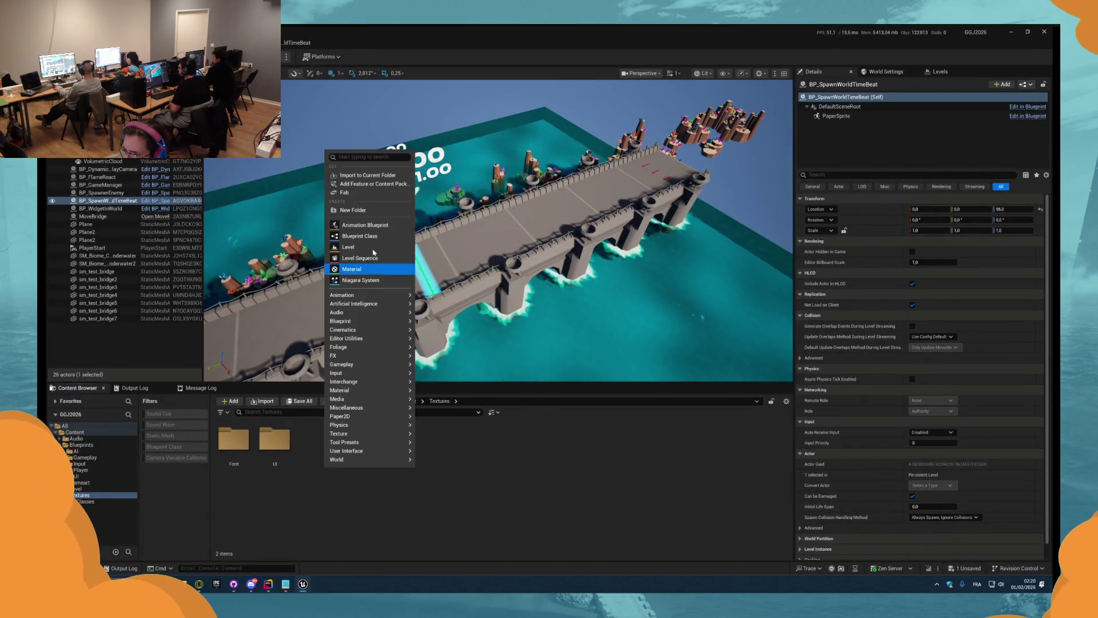
pyautogui.click(366, 214)
pyautogui.write('FeedB')
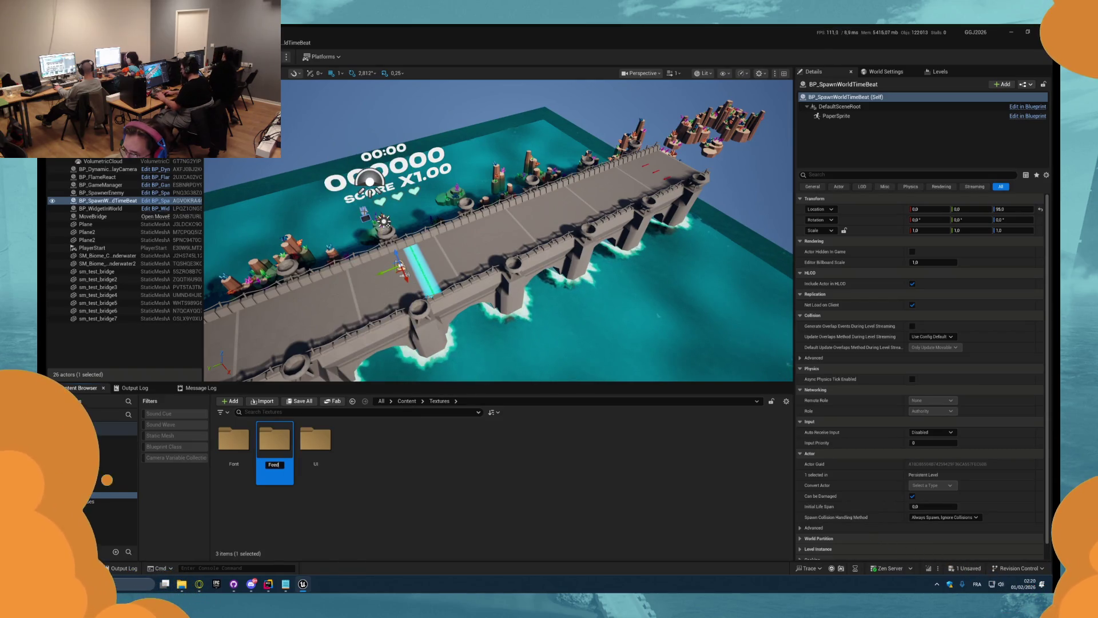
pyautogui.write('ack')
pyautogui.press('Return')
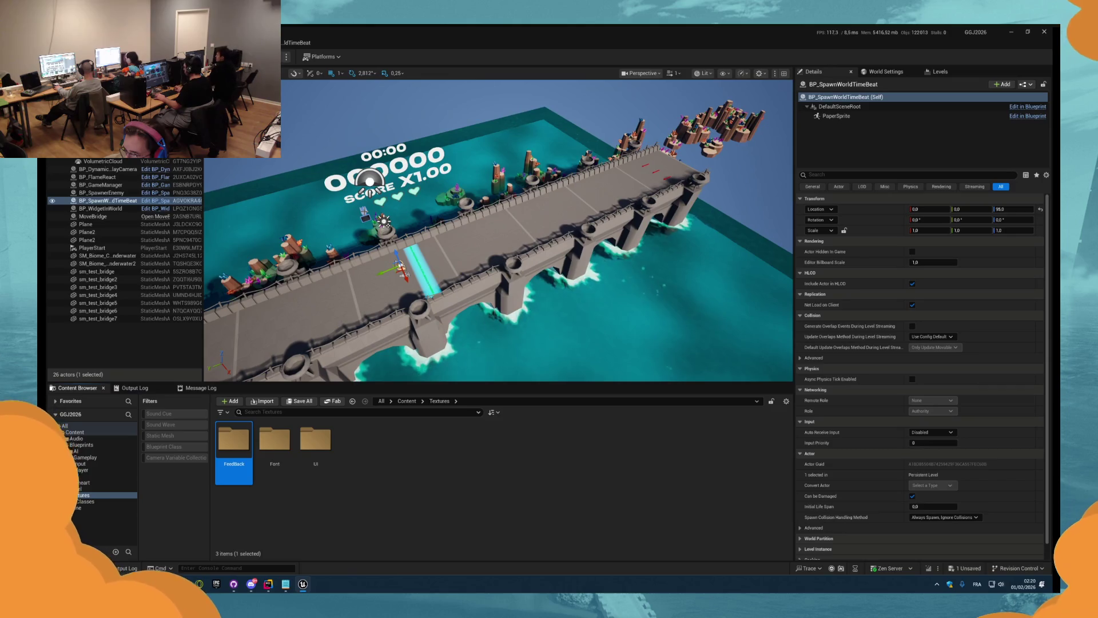
pyautogui.doubleClick(234, 439)
# - Locate 1_Feedback_sprite_sheet.png in File Explorer's Downloads, then bring Discord forward
pyautogui.hotkey('alt', 'Tab')
pyautogui.hotkey('alt', 'Tab')
pyautogui.hotkey('alt', 'Tab')
pyautogui.hotkey('alt', 'Tab')
pyautogui.hotkey('alt', 'Tab')
pyautogui.click(224, 373)
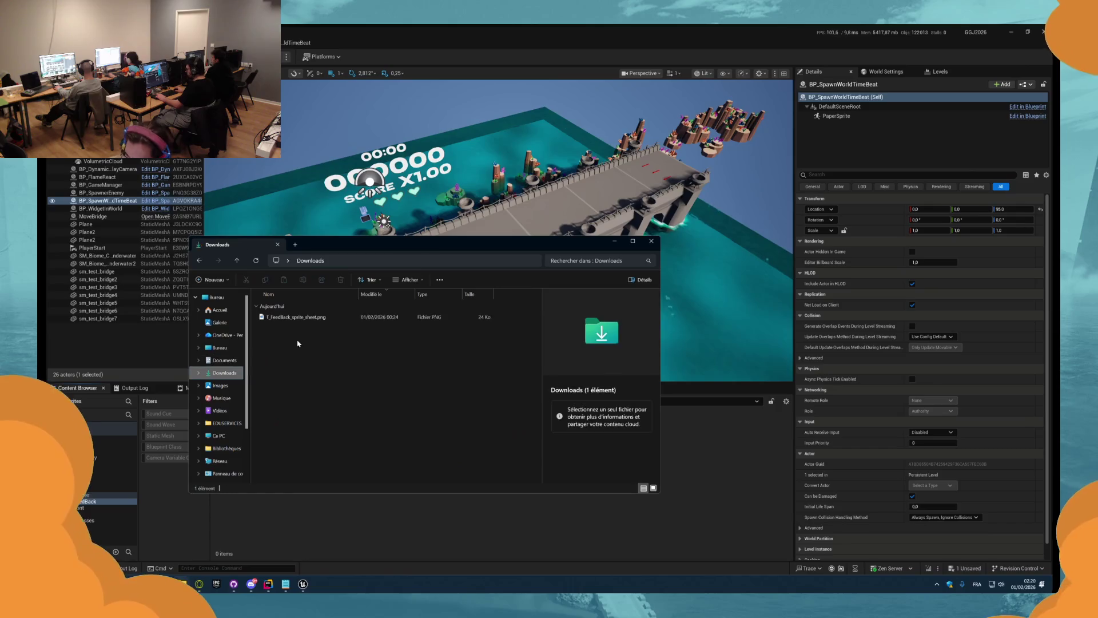
pyautogui.click(294, 317)
pyautogui.click(235, 584)
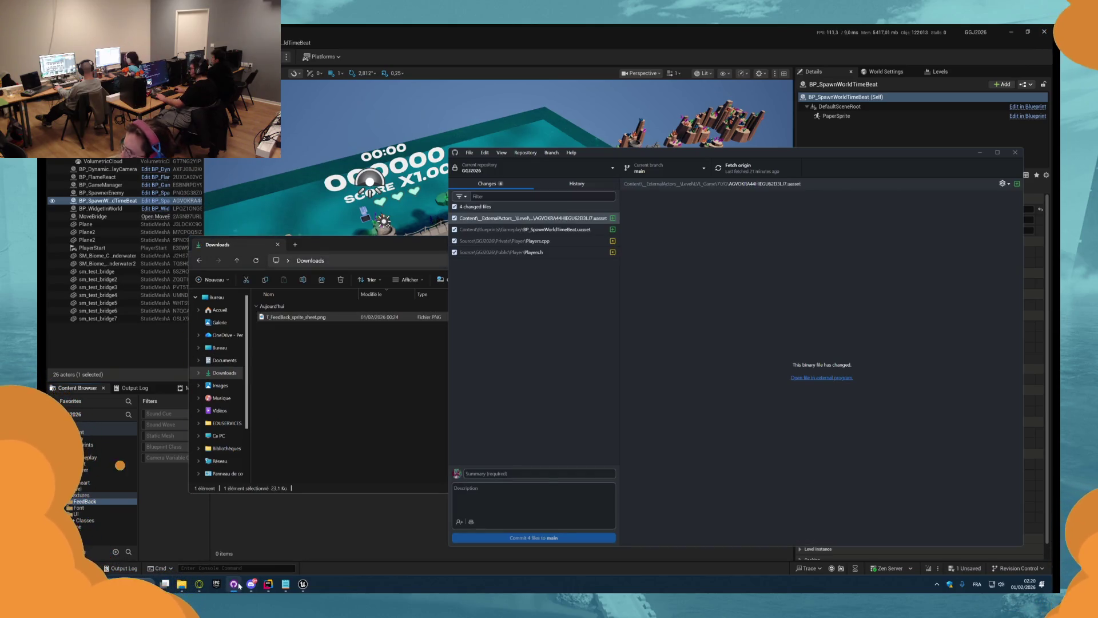
pyautogui.click(250, 583)
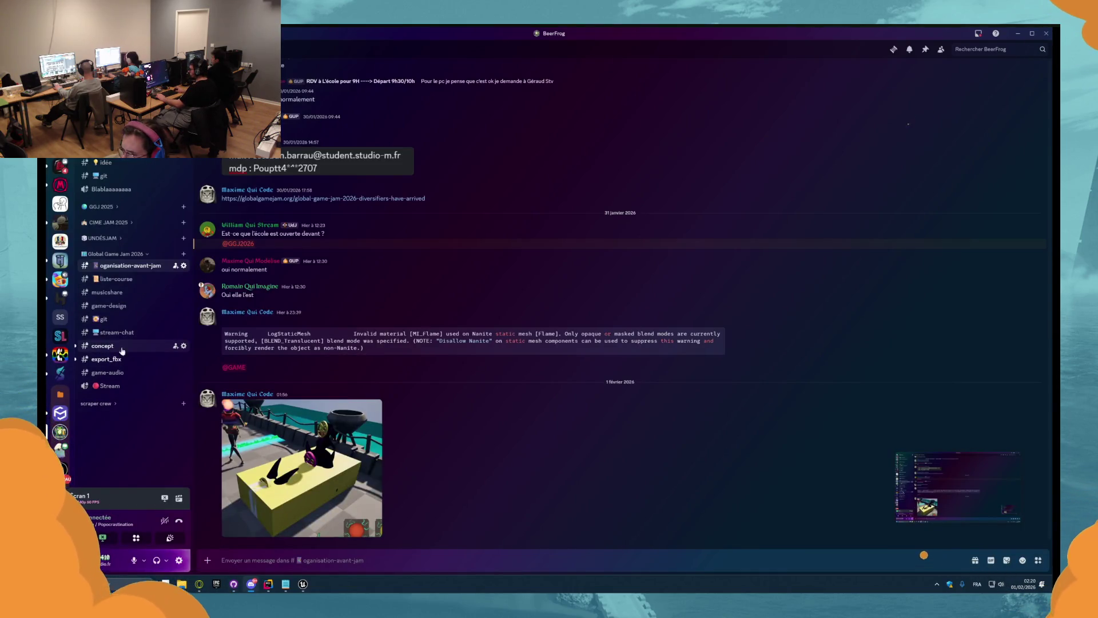
# - Save the pink mask image from the #concept channel to Downloads as T_Pink.png
pyautogui.click(122, 346)
pyautogui.click(295, 372)
pyautogui.rightClick(529, 299)
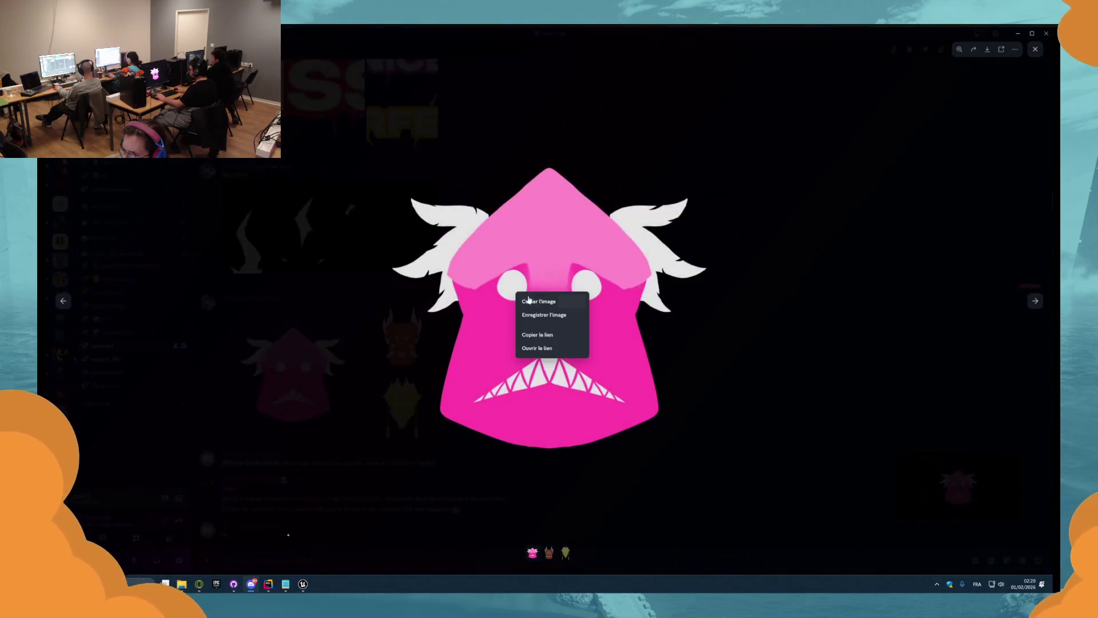
pyautogui.click(551, 302)
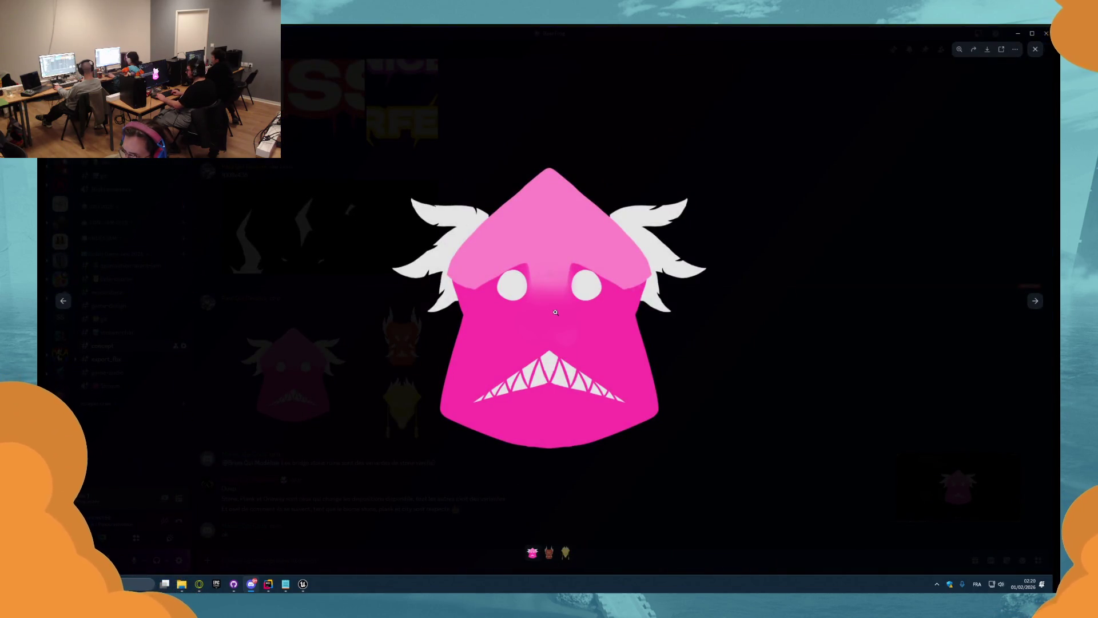
pyautogui.press('Return')
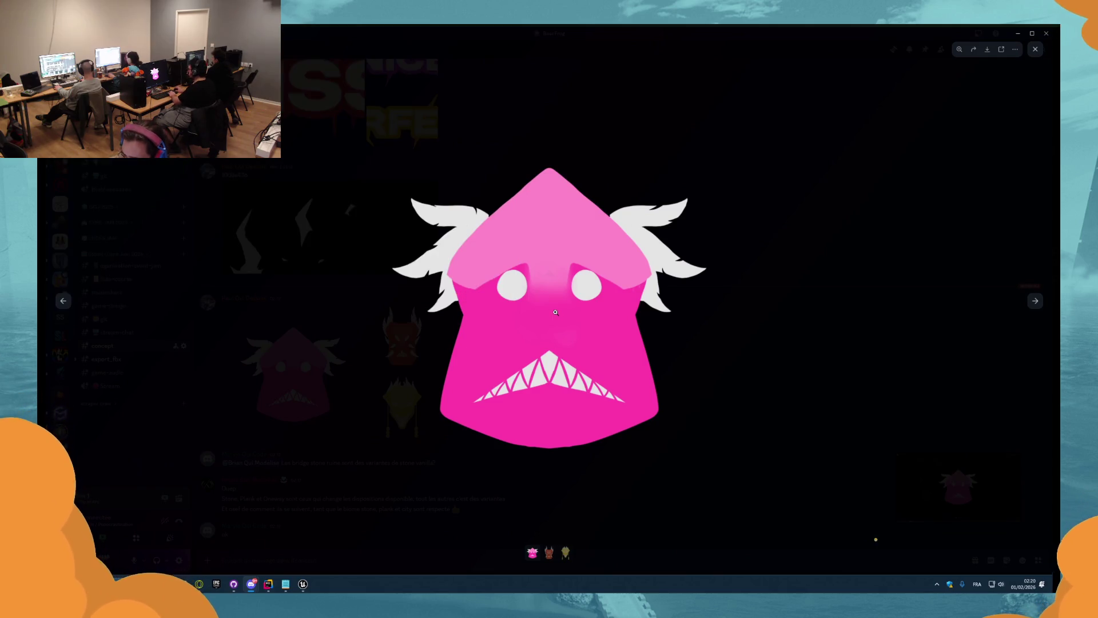
# - Save the red dragon mask and the yellow mask images to Downloads
pyautogui.press('Right')
pyautogui.rightClick(552, 294)
pyautogui.click(583, 309)
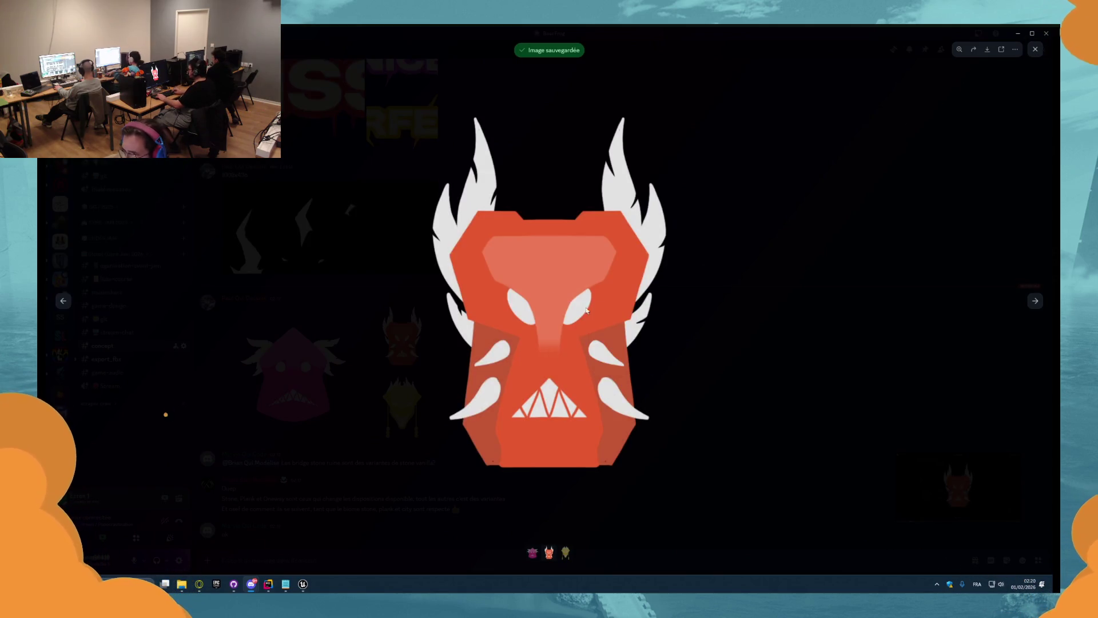
pyautogui.rightClick(578, 306)
pyautogui.click(611, 324)
pyautogui.write('_')
pyautogui.press('Return')
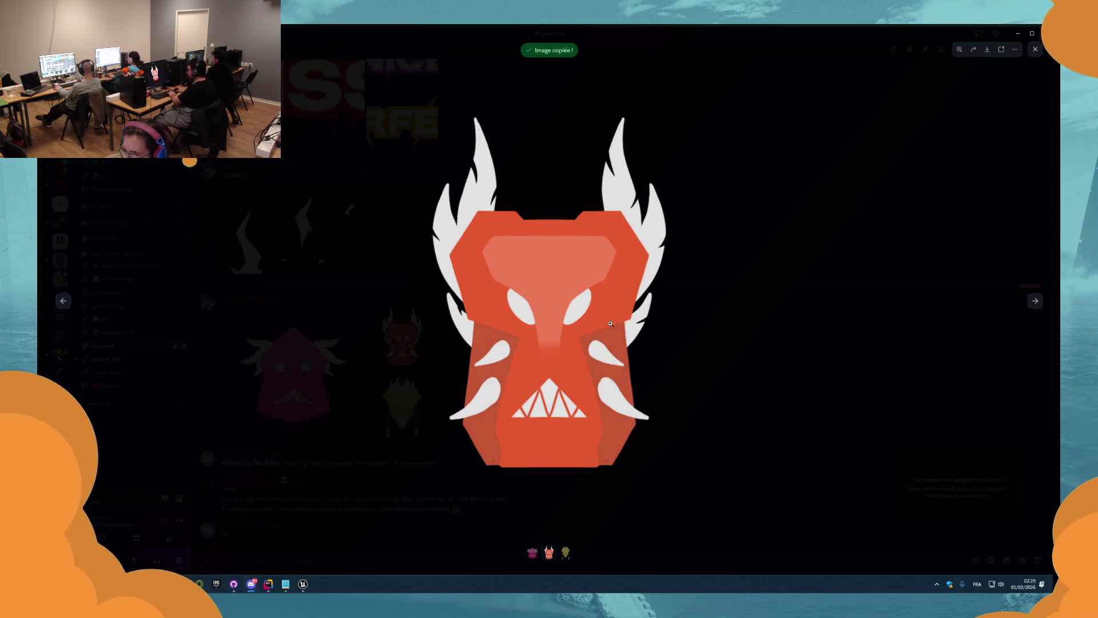
pyautogui.press('Right')
pyautogui.rightClick(584, 290)
pyautogui.click(596, 316)
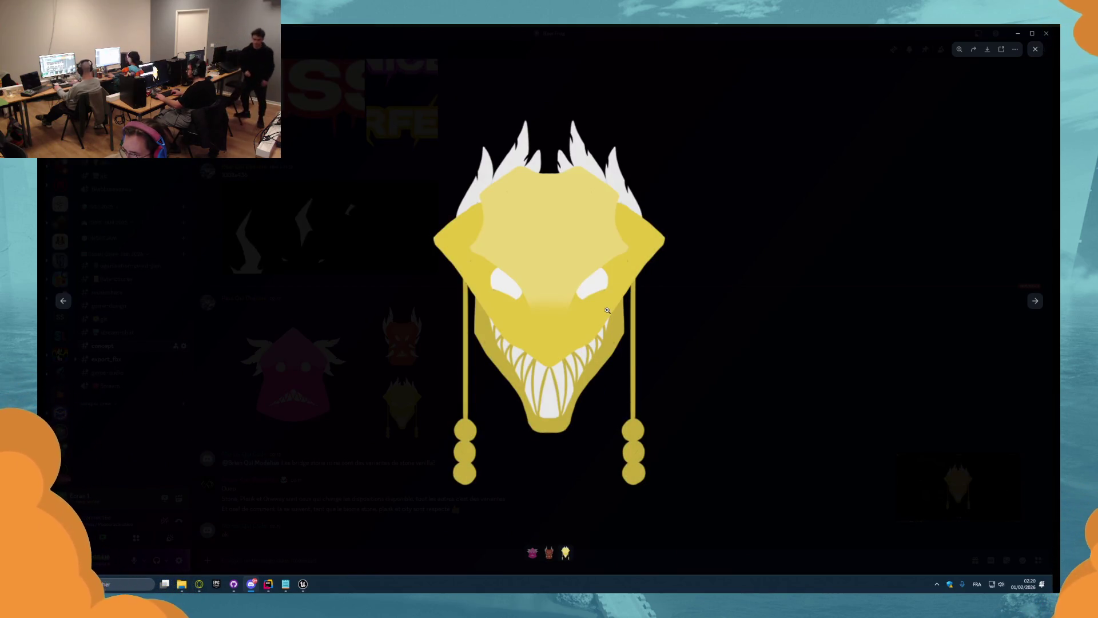
pyautogui.write('T_Yellow.png')
pyautogui.press('Return')
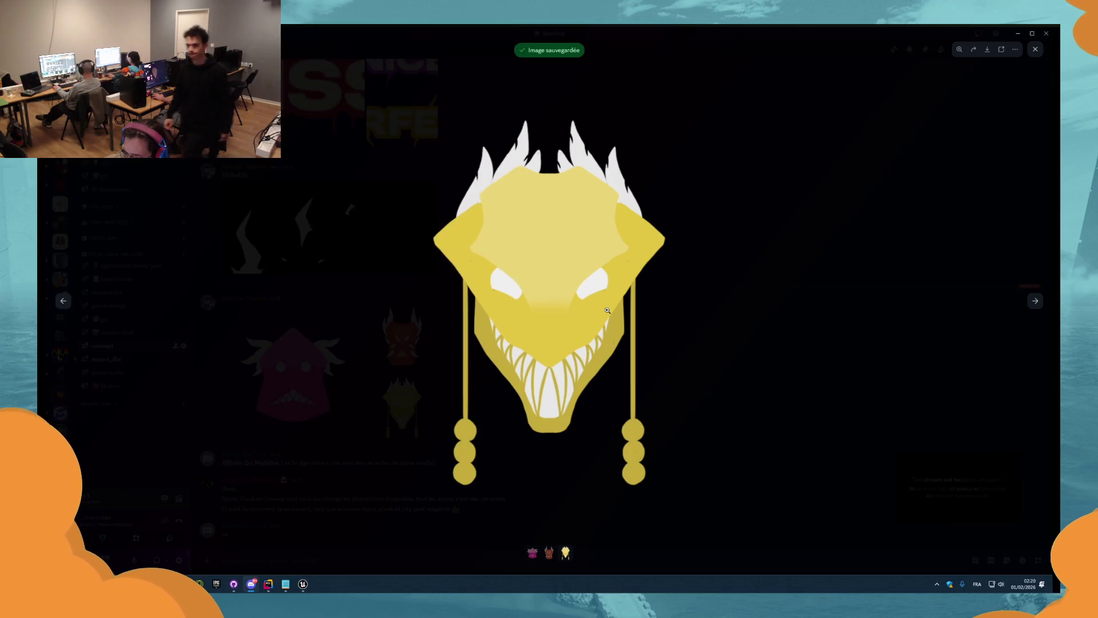
pyautogui.press('Escape')
# - Save the MISS, NICE and PERFECT images as T_miss.png, T_nice.png and T_perfect.png
pyautogui.click(297, 252)
pyautogui.rightClick(550, 305)
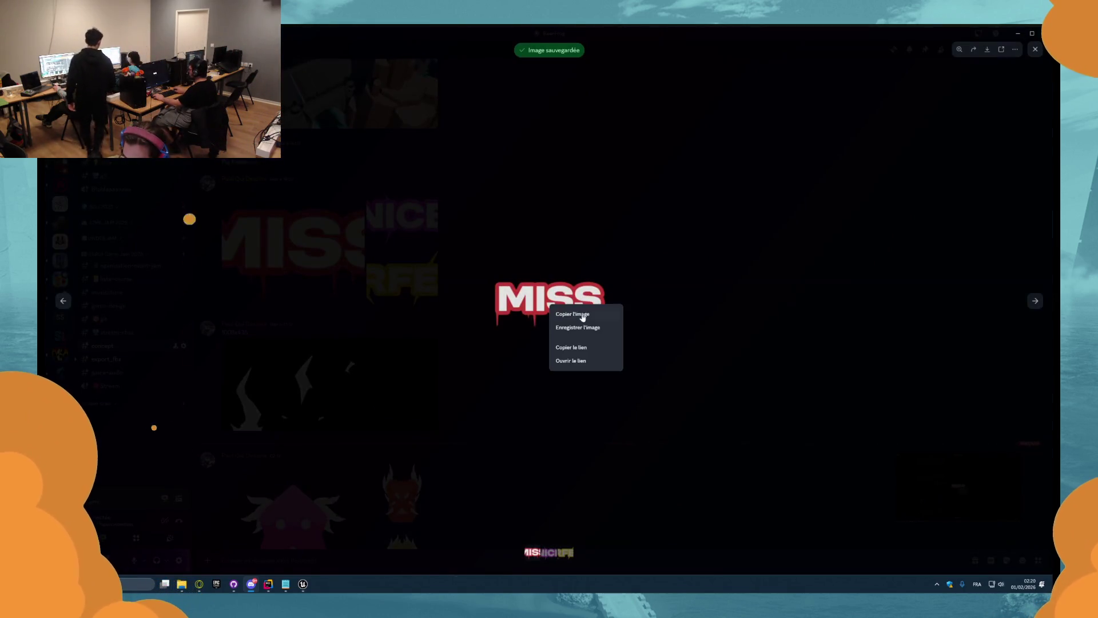
pyautogui.click(590, 322)
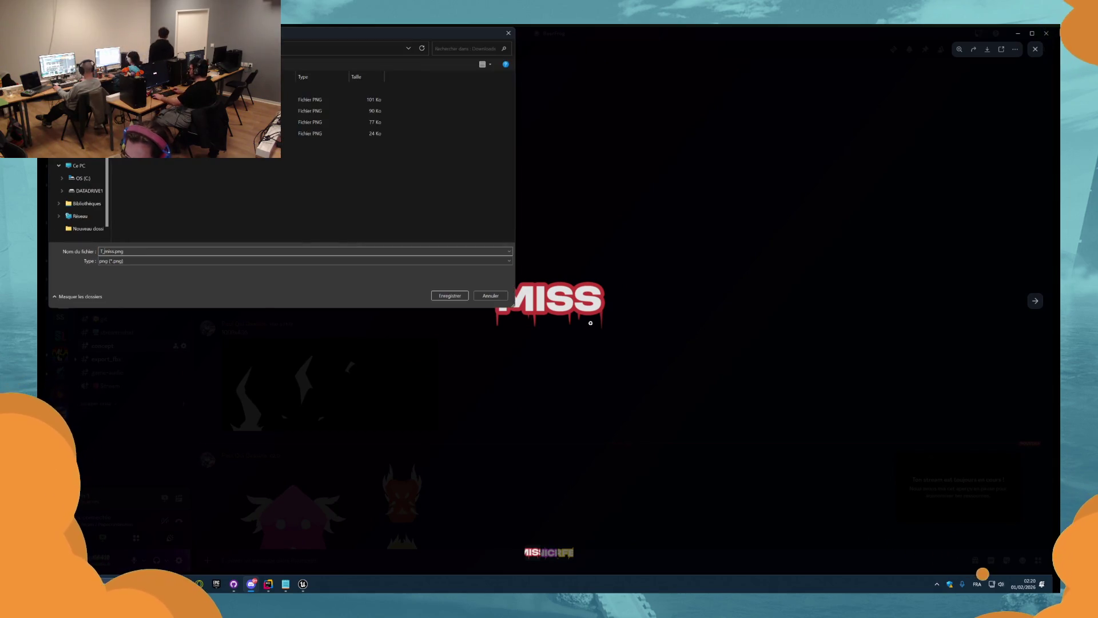
pyautogui.press('Return')
pyautogui.press('Right')
pyautogui.rightClick(599, 313)
pyautogui.click(616, 337)
pyautogui.press('Return')
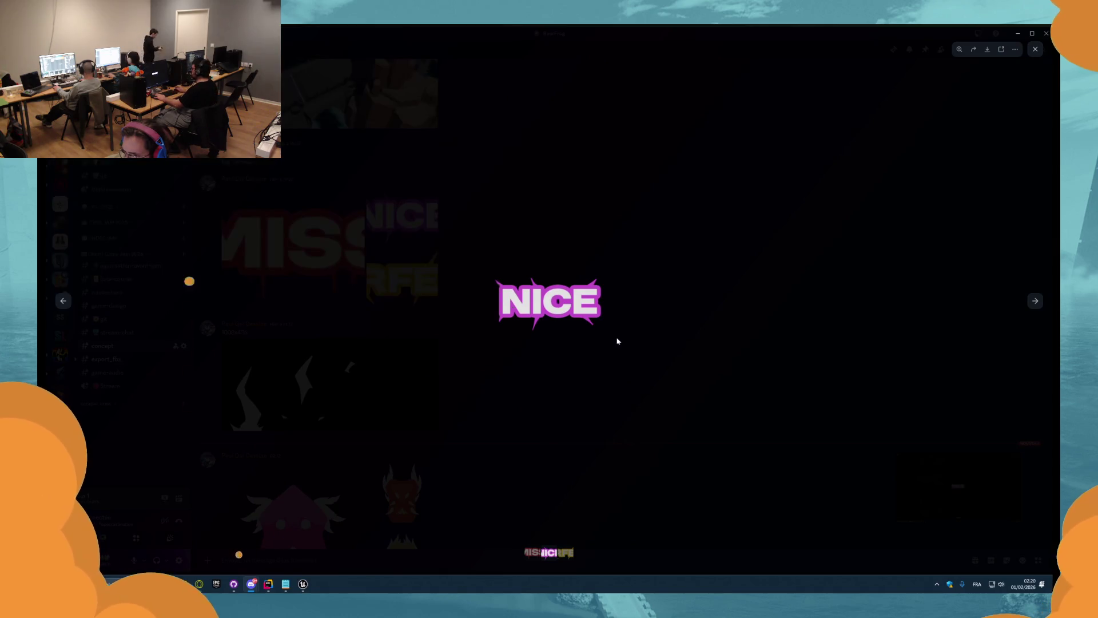
pyautogui.press('Right')
pyautogui.rightClick(610, 314)
pyautogui.click(630, 339)
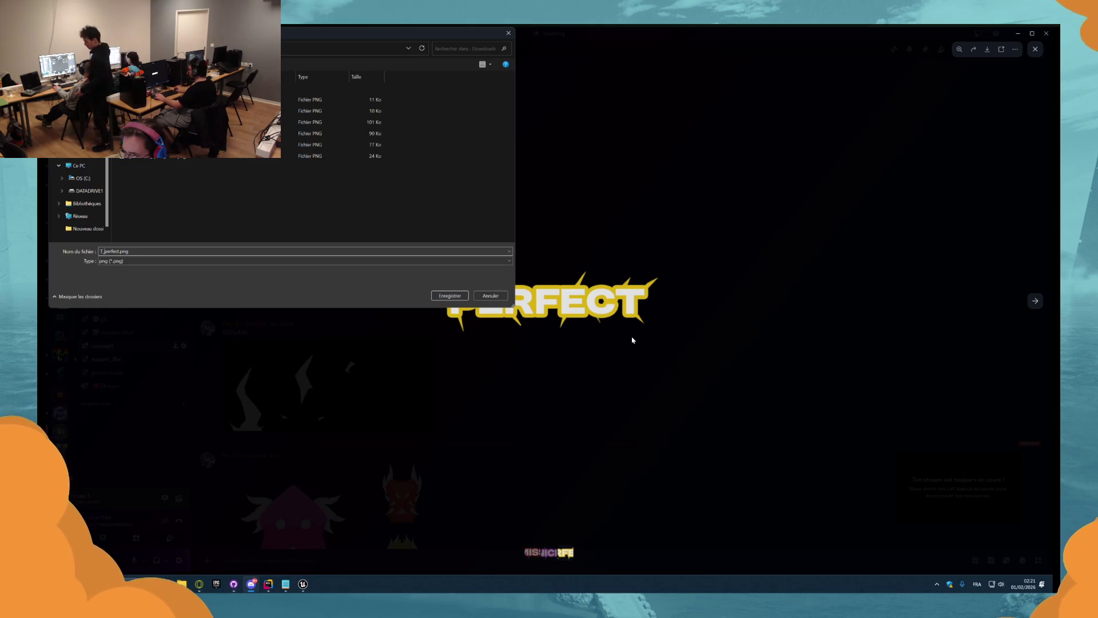
pyautogui.press('Return')
pyautogui.press('Escape')
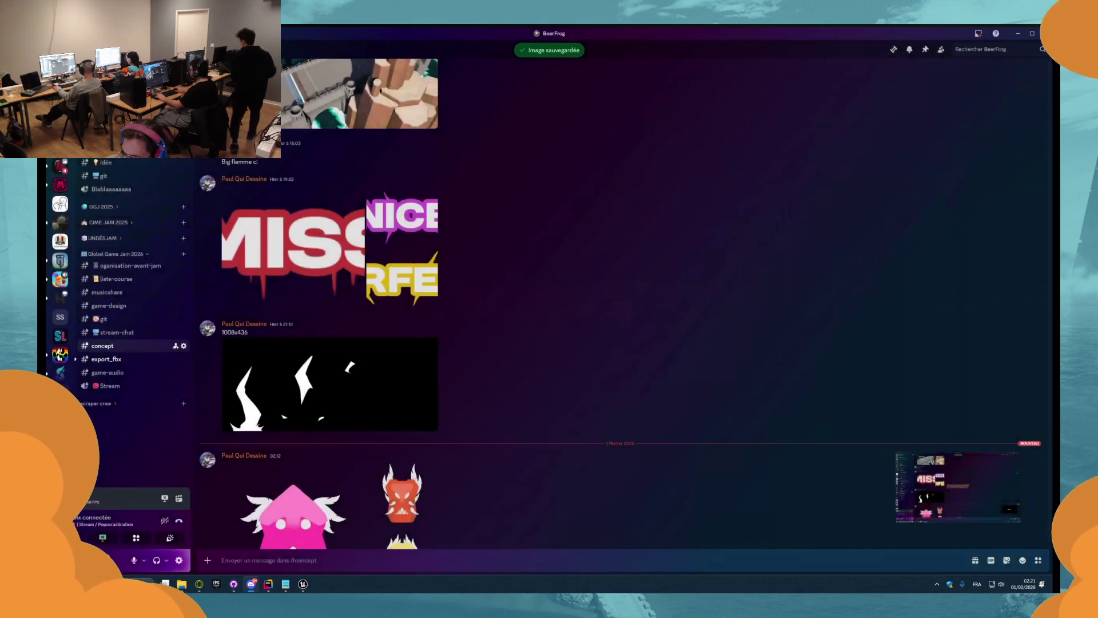
pyautogui.hotkey('alt', 'Tab')
# - Import the six feedback PNGs into the FeedBack folder and apply sprite texture settings
pyautogui.click(498, 288)
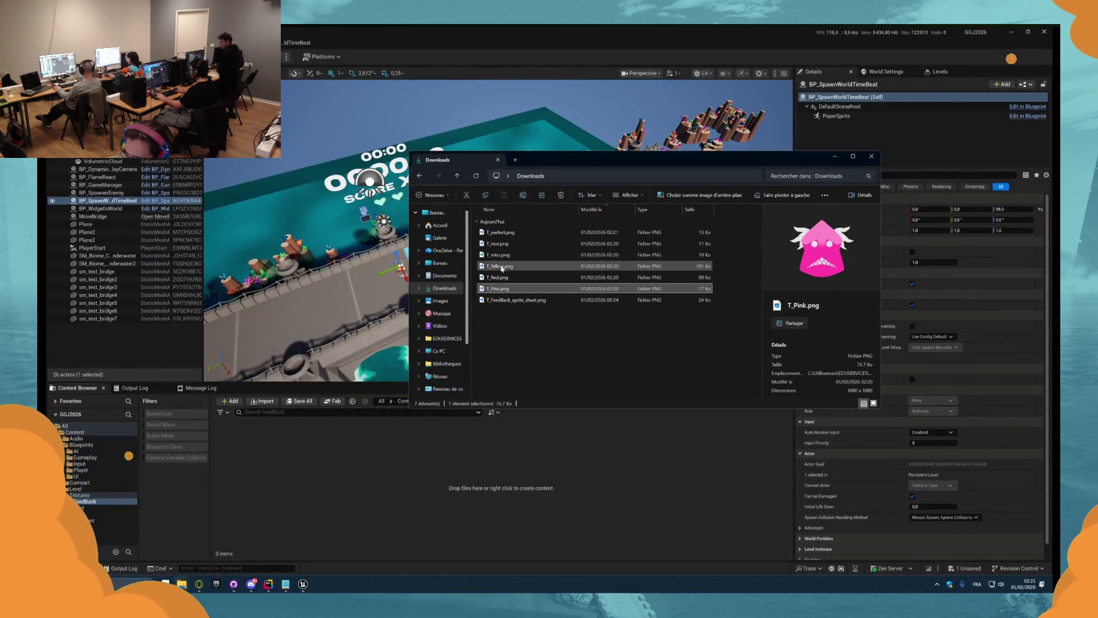
pyautogui.moveTo(572, 294); pyautogui.dragTo(572, 229)
pyautogui.moveTo(497, 232); pyautogui.dragTo(421, 435)
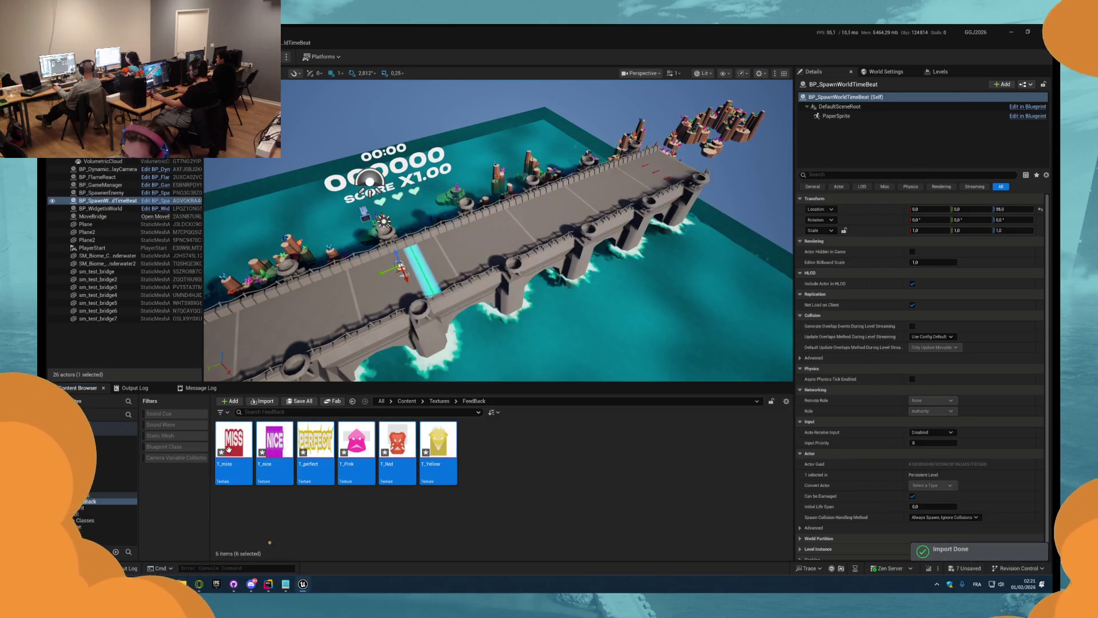
pyautogui.rightClick(263, 452)
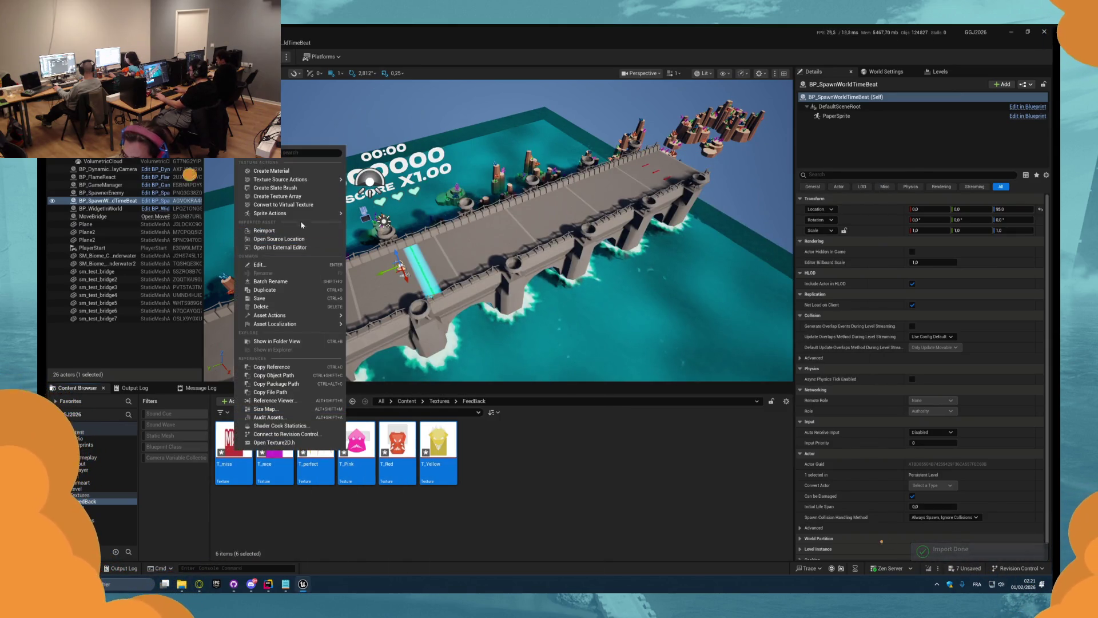
pyautogui.moveTo(275, 218)
pyautogui.click(395, 227)
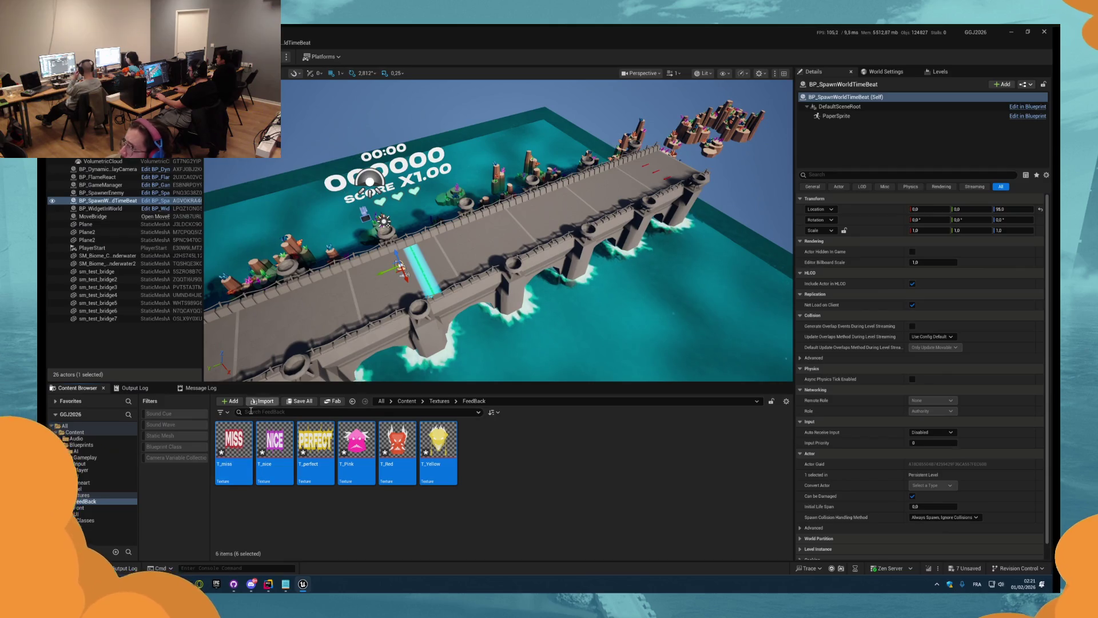
# - Create a sprite from each of the six textures and save all new assets
pyautogui.rightClick(245, 451)
pyautogui.moveTo(337, 219)
pyautogui.click(390, 223)
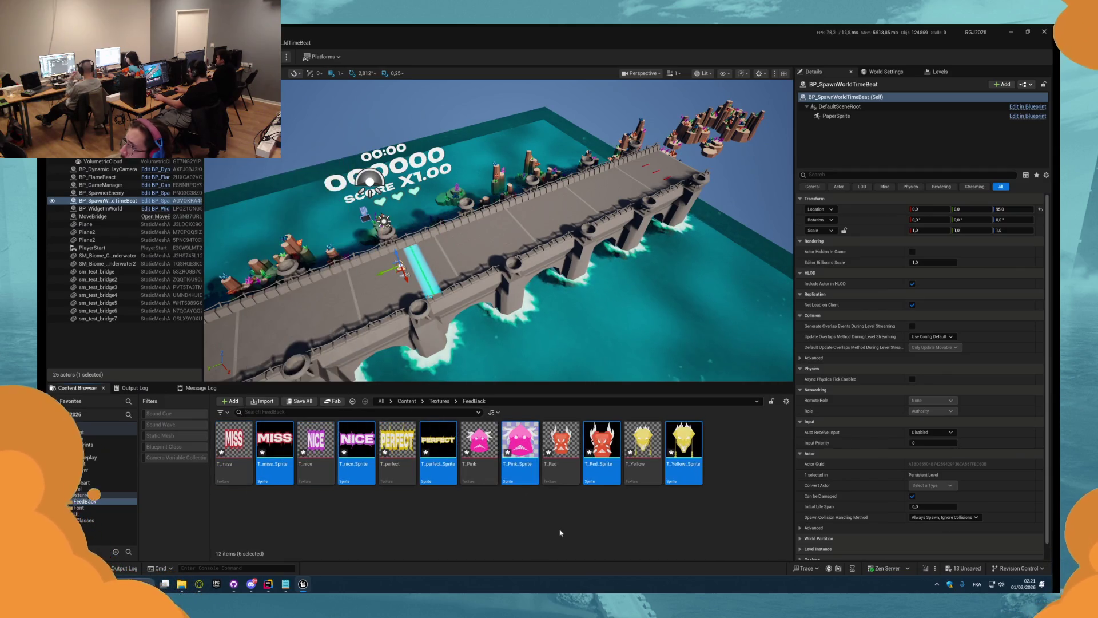
pyautogui.click(299, 401)
pyautogui.click(285, 50)
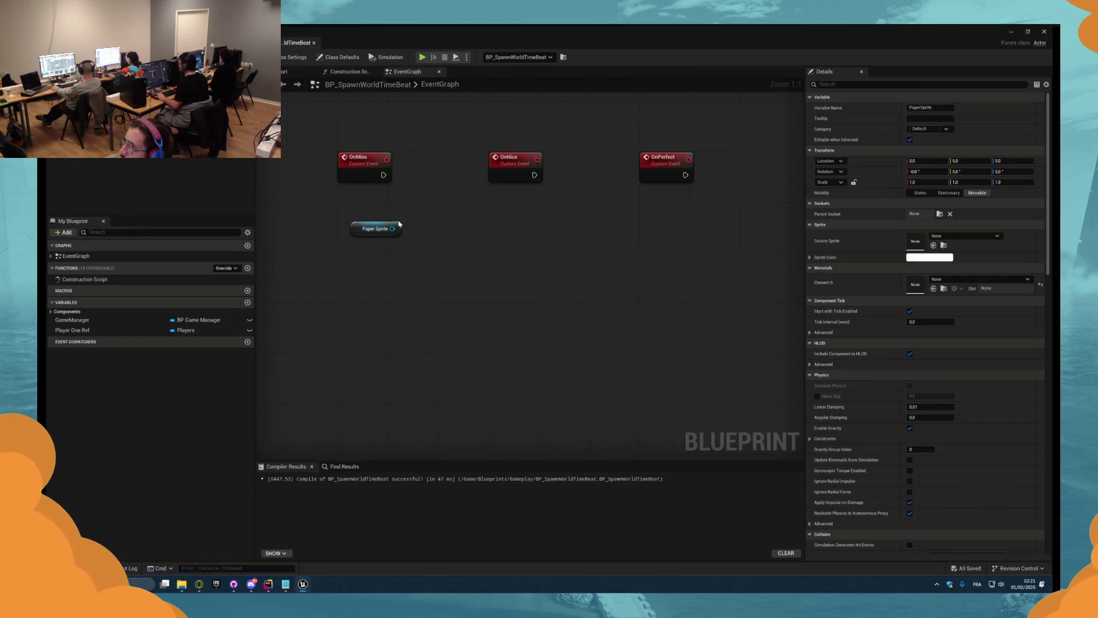
# - Add a Set Sprite node for Paper Sprite and delete the extra Paper Sprite getter
pyautogui.moveTo(426, 224); pyautogui.dragTo(438, 222)
pyautogui.write('se')
pyautogui.write(' mat')
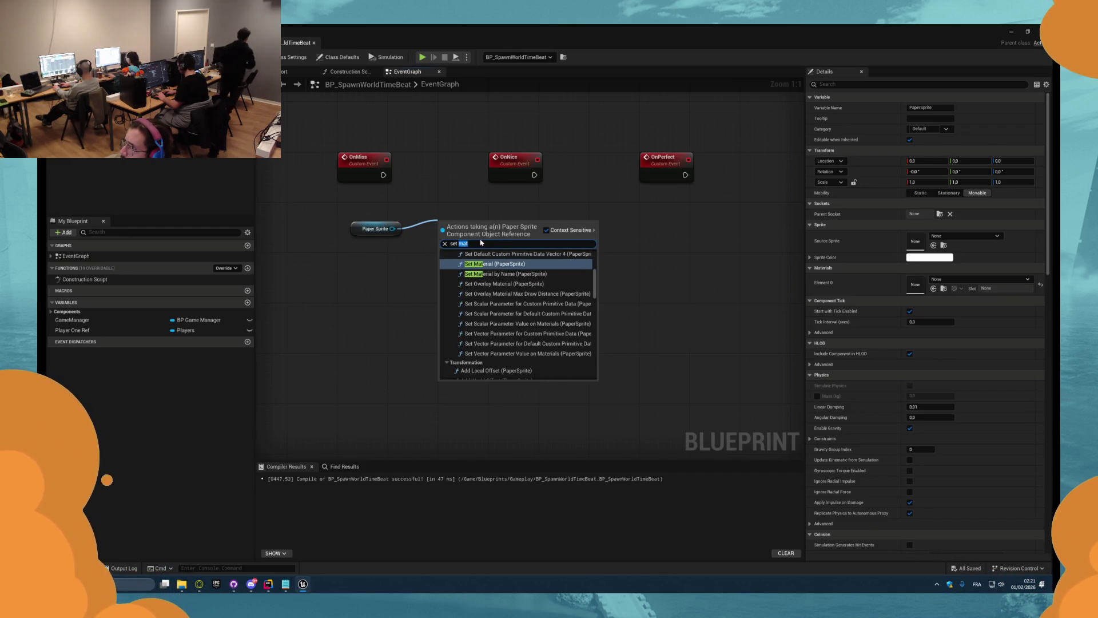
pyautogui.write('sprite')
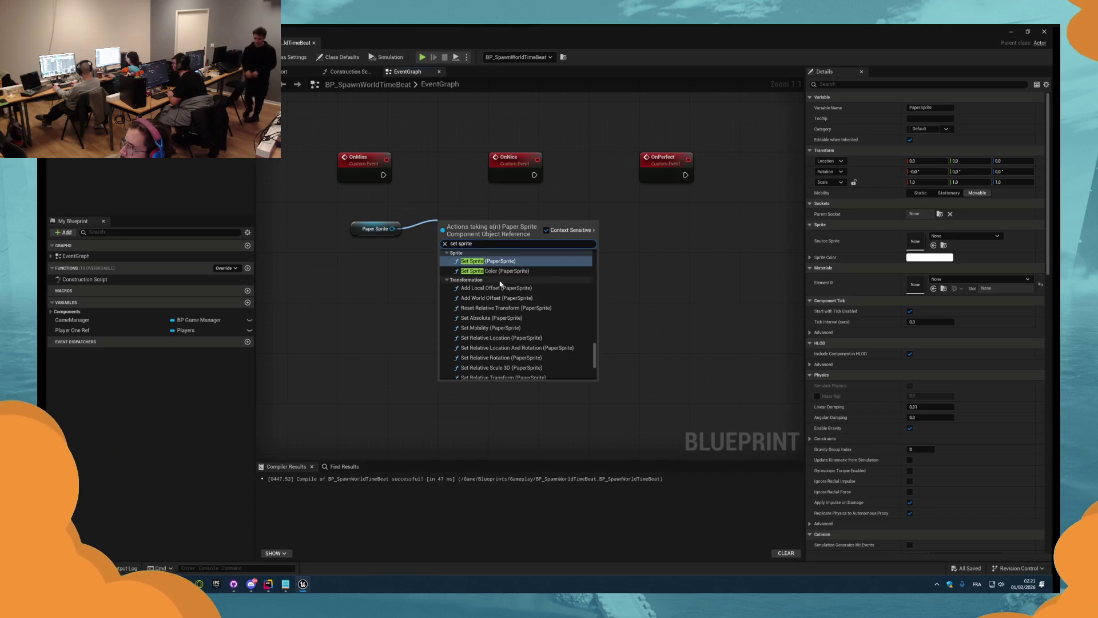
pyautogui.click(486, 261)
pyautogui.click(375, 210)
pyautogui.press('Delete')
pyautogui.moveTo(457, 246); pyautogui.dragTo(437, 362)
# - Add a custom event named PlayEffect that runs Set Sprite, exposing New Sprite as its input
pyautogui.rightClick(437, 278)
pyautogui.write('custom')
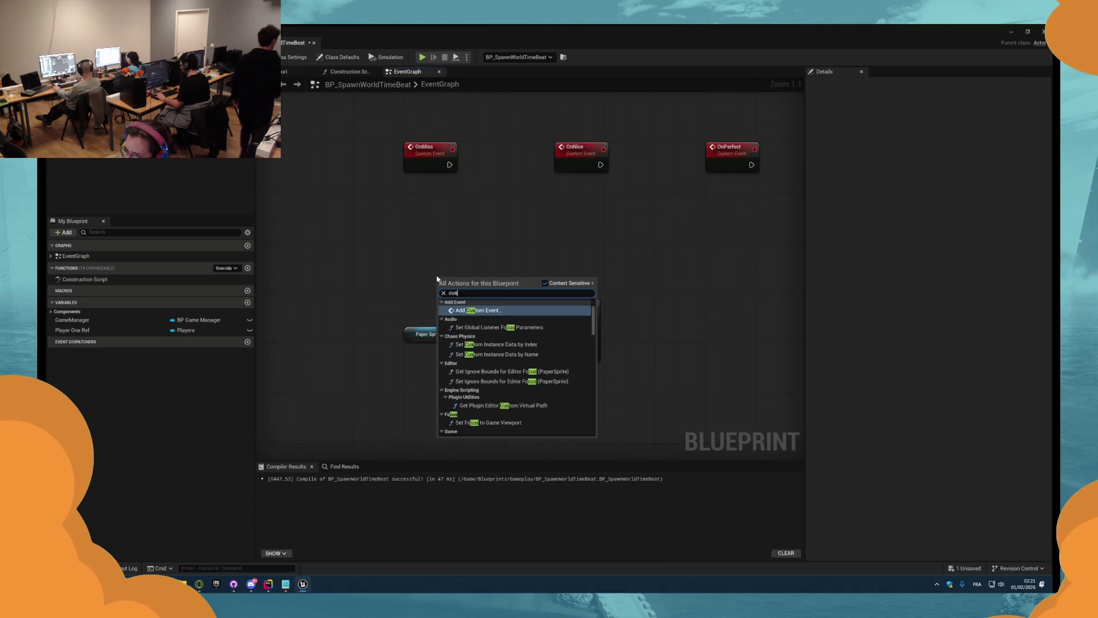
pyautogui.press('Return')
pyautogui.write('PlayEffect')
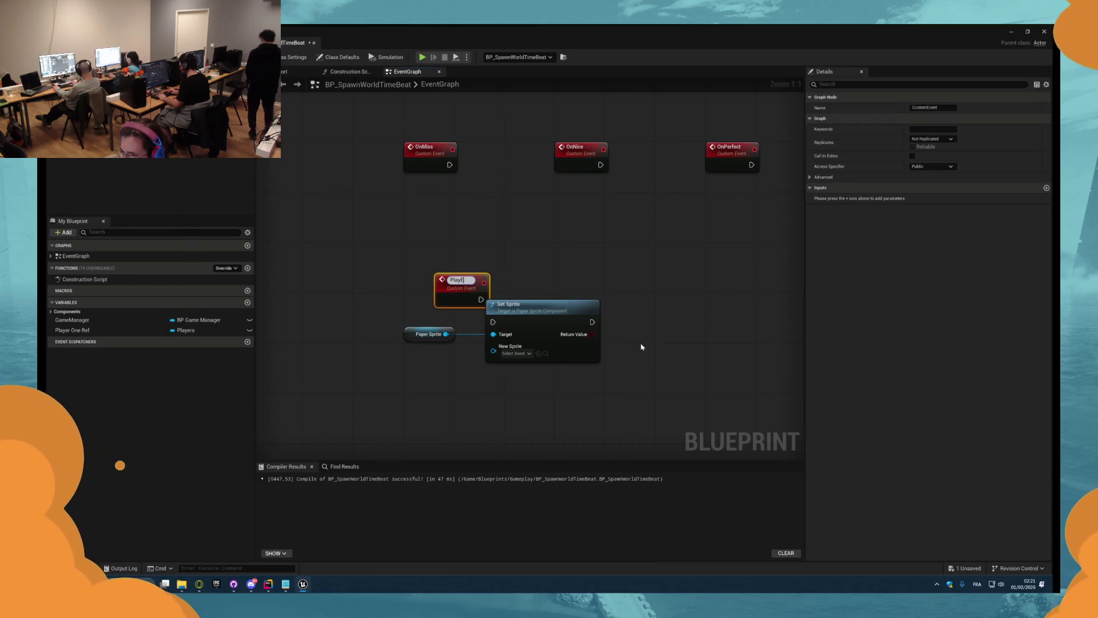
pyautogui.press('Return')
pyautogui.moveTo(465, 275); pyautogui.dragTo(415, 304)
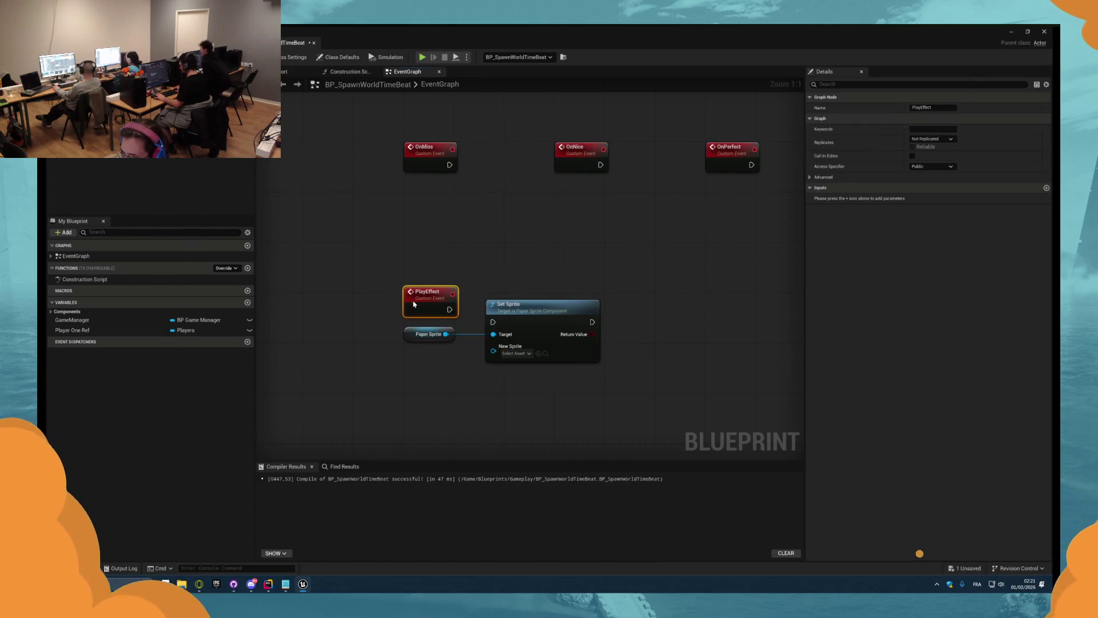
pyautogui.moveTo(494, 323); pyautogui.dragTo(493, 322)
pyautogui.moveTo(427, 297); pyautogui.dragTo(419, 349)
pyautogui.moveTo(493, 351)
pyautogui.mouseDown()
pyautogui.moveTo(430, 332)
pyautogui.moveTo(415, 353)
pyautogui.mouseUp()
pyautogui.moveTo(426, 311); pyautogui.dragTo(426, 299)
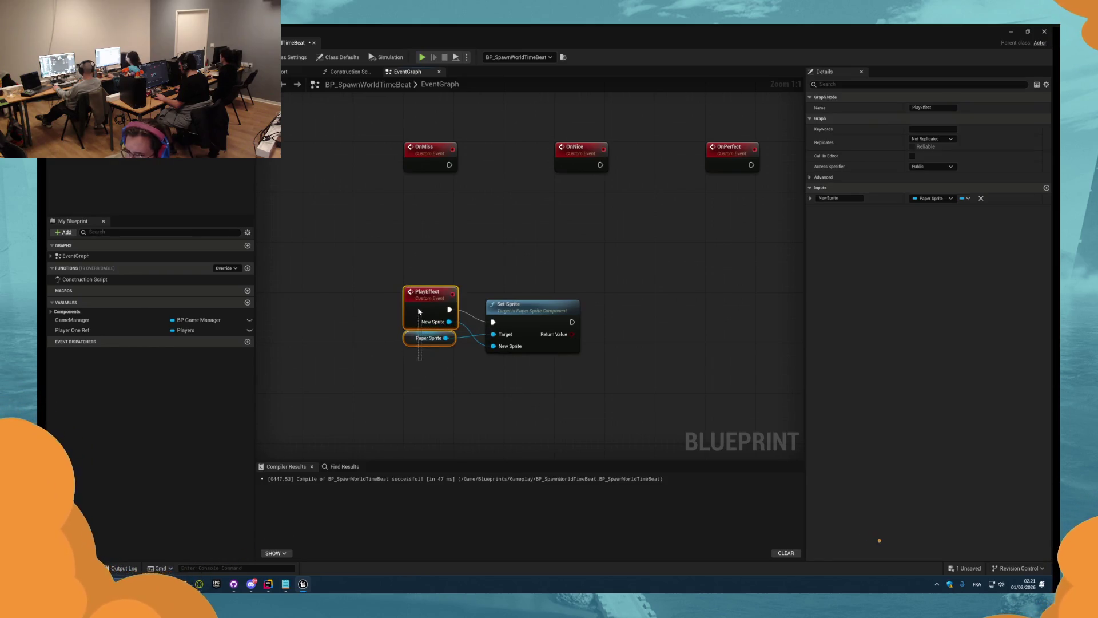
pyautogui.click(462, 266)
pyautogui.moveTo(462, 266); pyautogui.dragTo(356, 248)
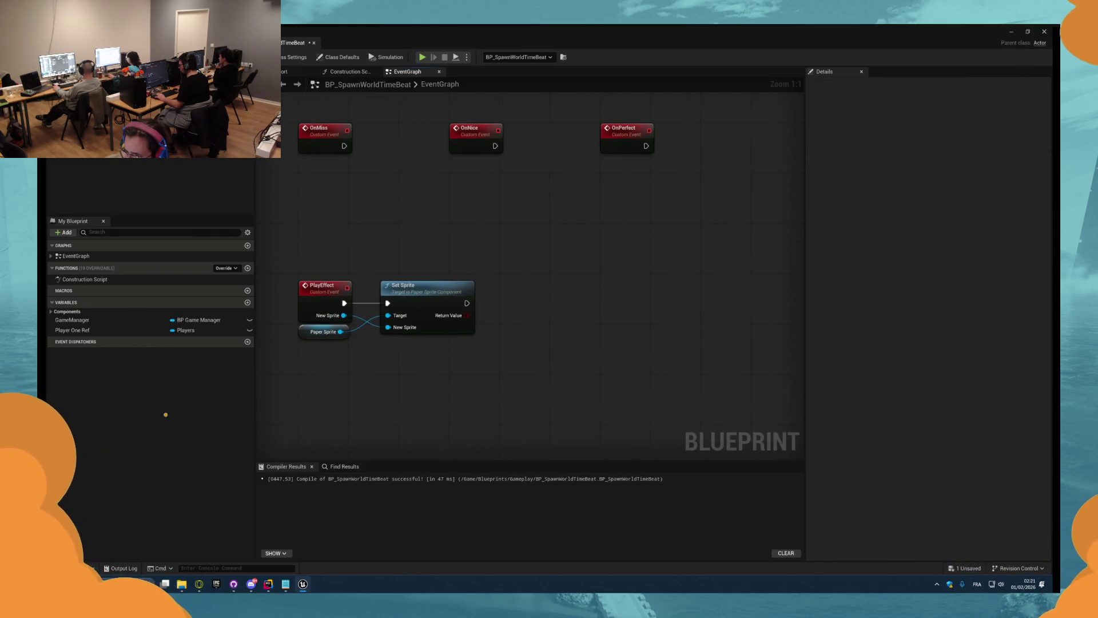
# - Add a Set Visibility node on Paper Sprite after Set Sprite, then compile and save
pyautogui.moveTo(92, 126)
pyautogui.mouseDown()
pyautogui.moveTo(494, 250)
pyautogui.moveTo(547, 254)
pyautogui.mouseUp()
pyautogui.write('se')
pyautogui.press('BackSpace')
pyautogui.write('visi')
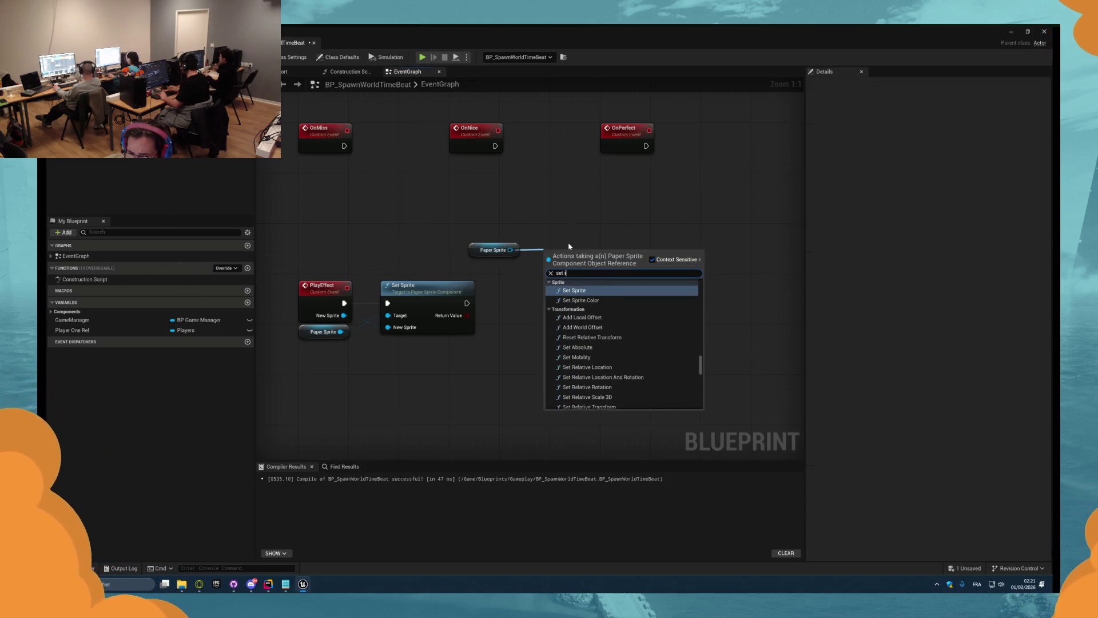
pyautogui.press('Return')
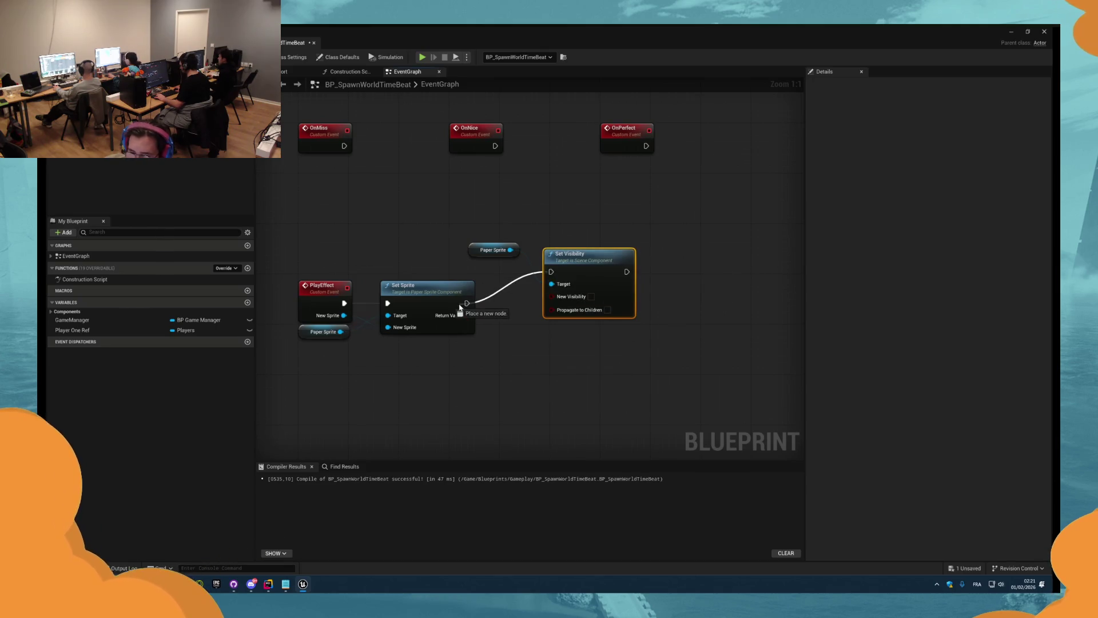
pyautogui.moveTo(459, 307); pyautogui.dragTo(467, 303)
pyautogui.moveTo(567, 254)
pyautogui.mouseDown()
pyautogui.moveTo(544, 254)
pyautogui.moveTo(529, 286)
pyautogui.moveTo(571, 271)
pyautogui.mouseUp()
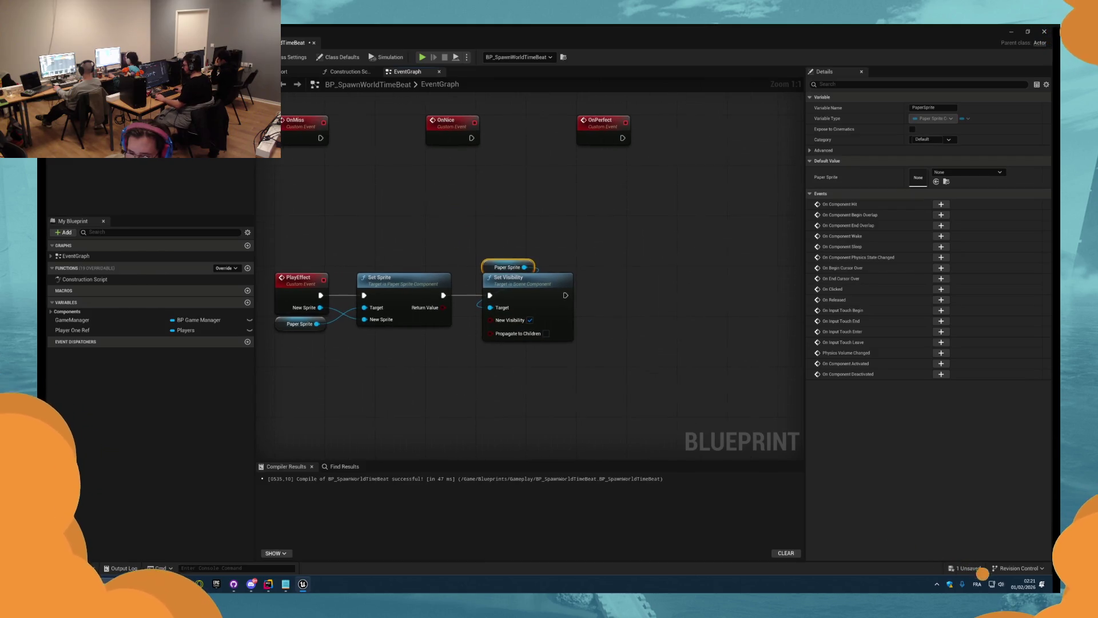
pyautogui.hotkey('ctrl', 's')
pyautogui.click(285, 71)
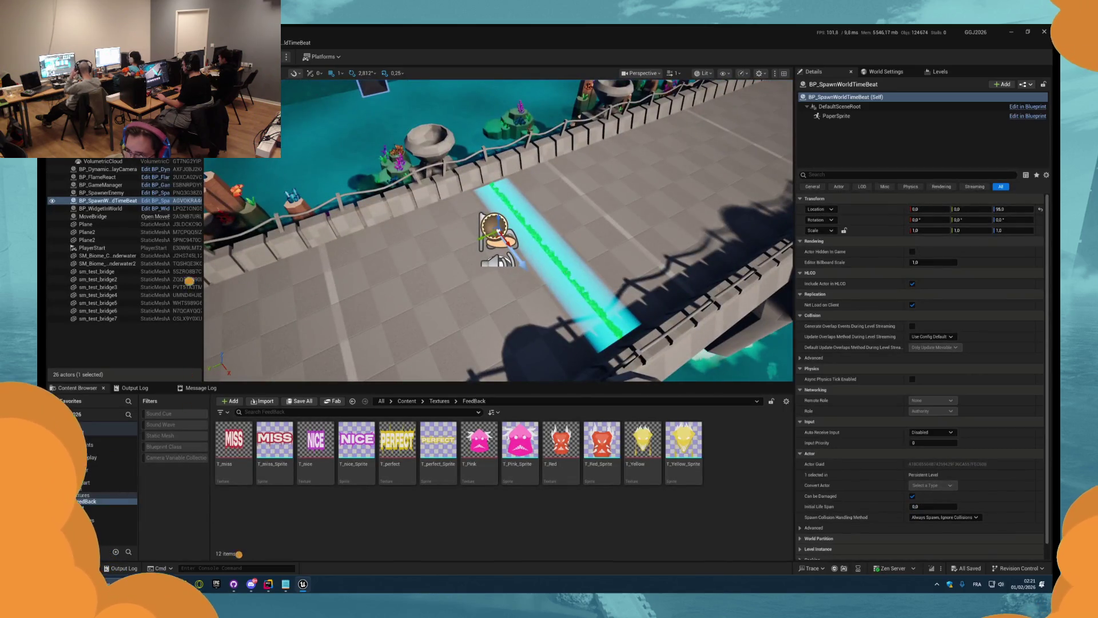
# - After a quick play test, set the Paper Sprite's Source Sprite to DummySprite
pyautogui.hotkey('alt', 'p')
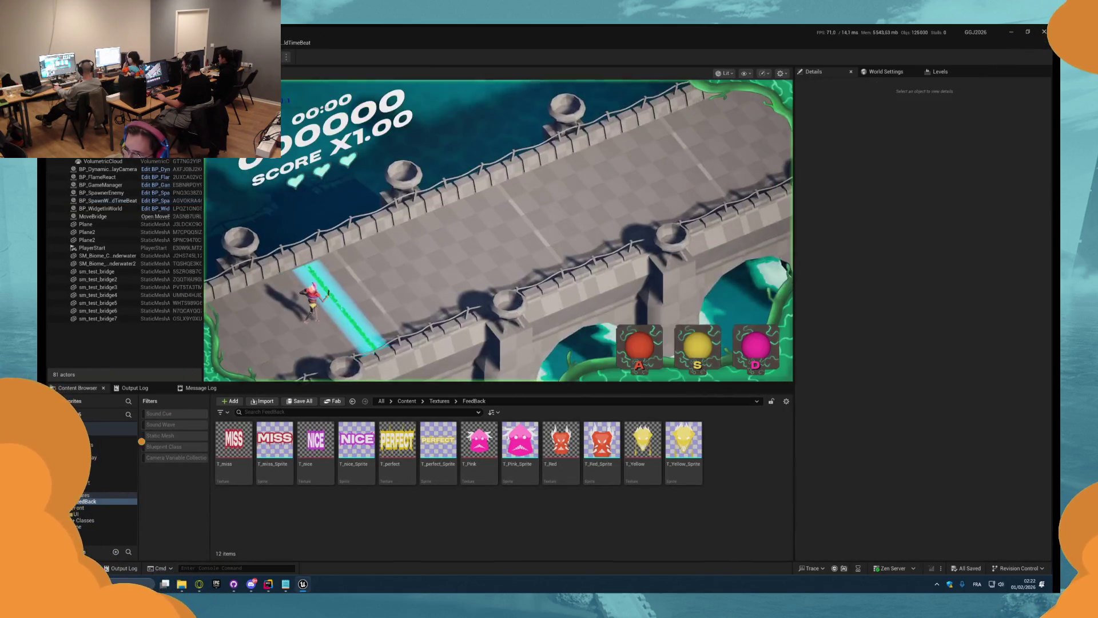
pyautogui.press('Escape')
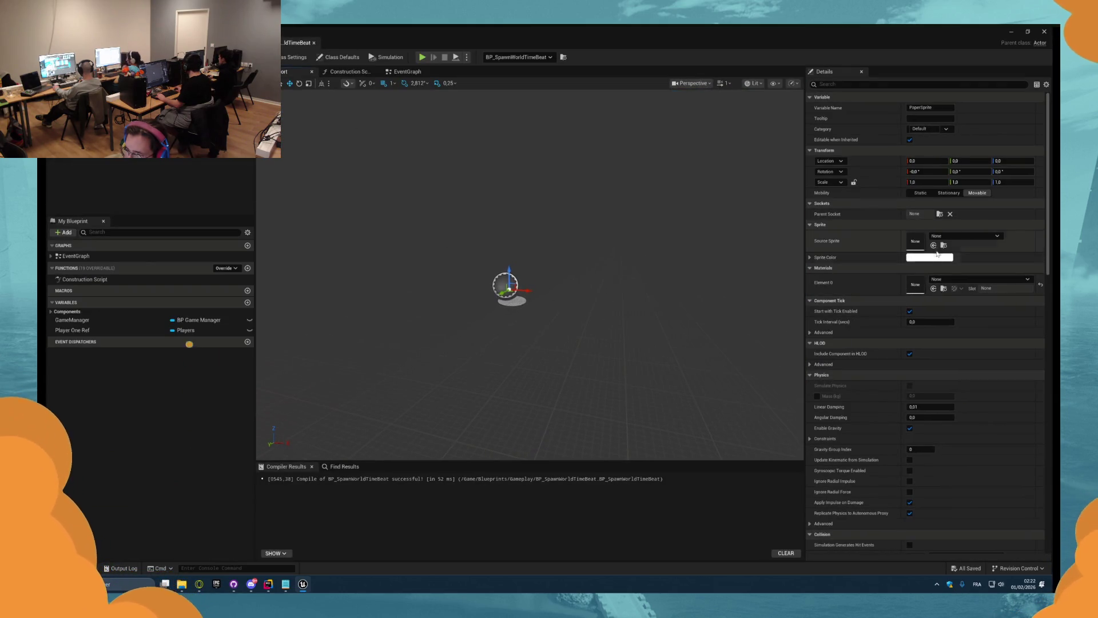
pyautogui.click(965, 236)
pyautogui.click(980, 350)
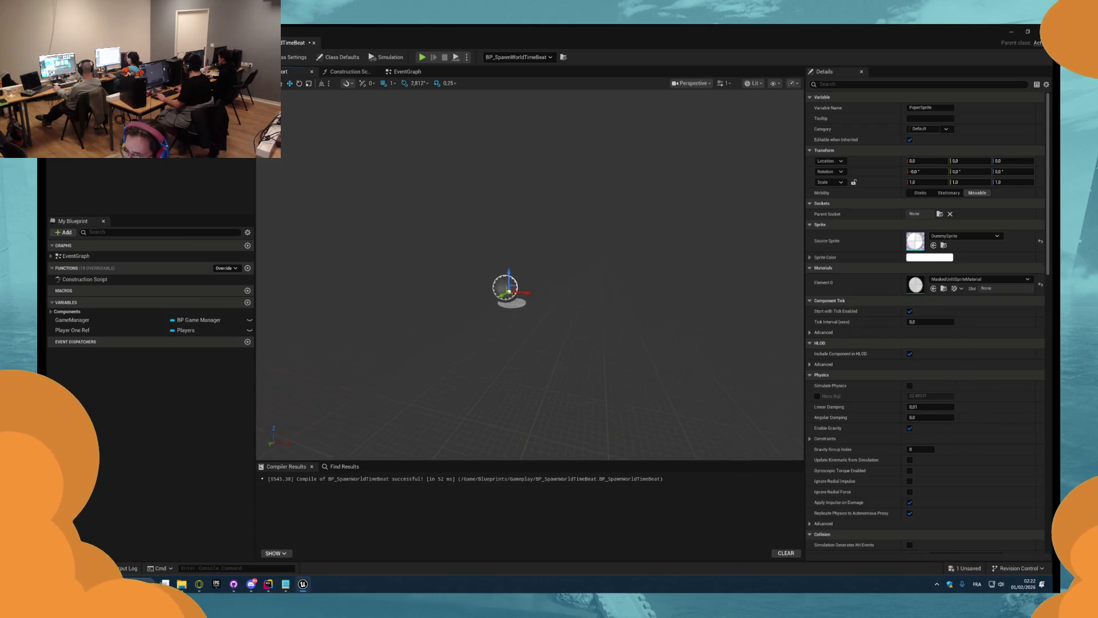
# - Make the sprite visible by default and start the game to test it
pyautogui.moveTo(596, 336); pyautogui.dragTo(556, 322)
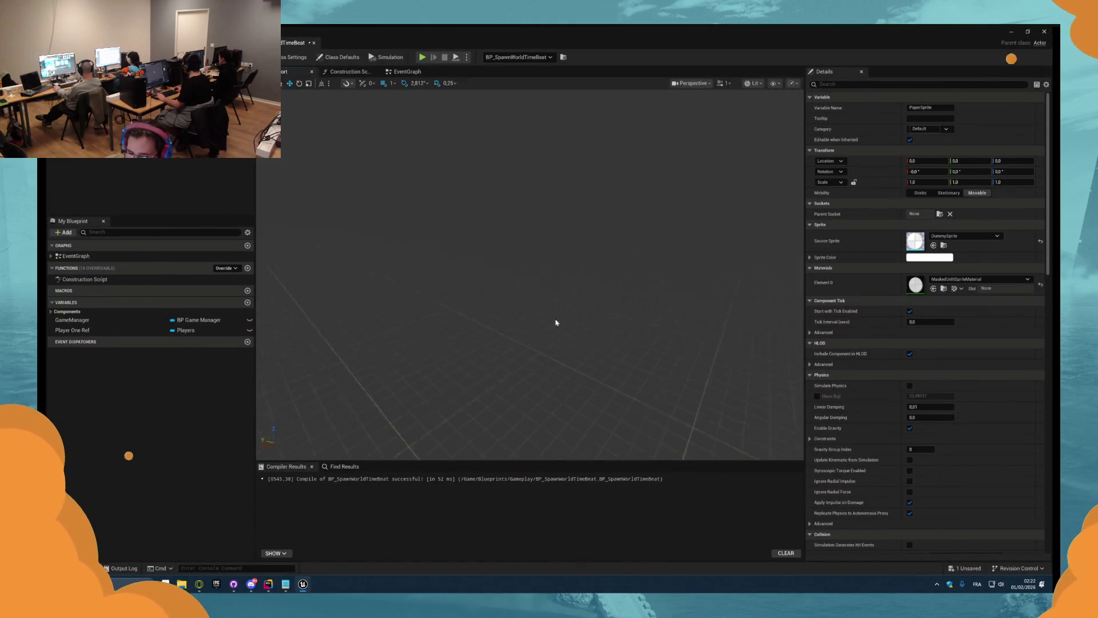
pyautogui.scroll(-5, 915, 487)
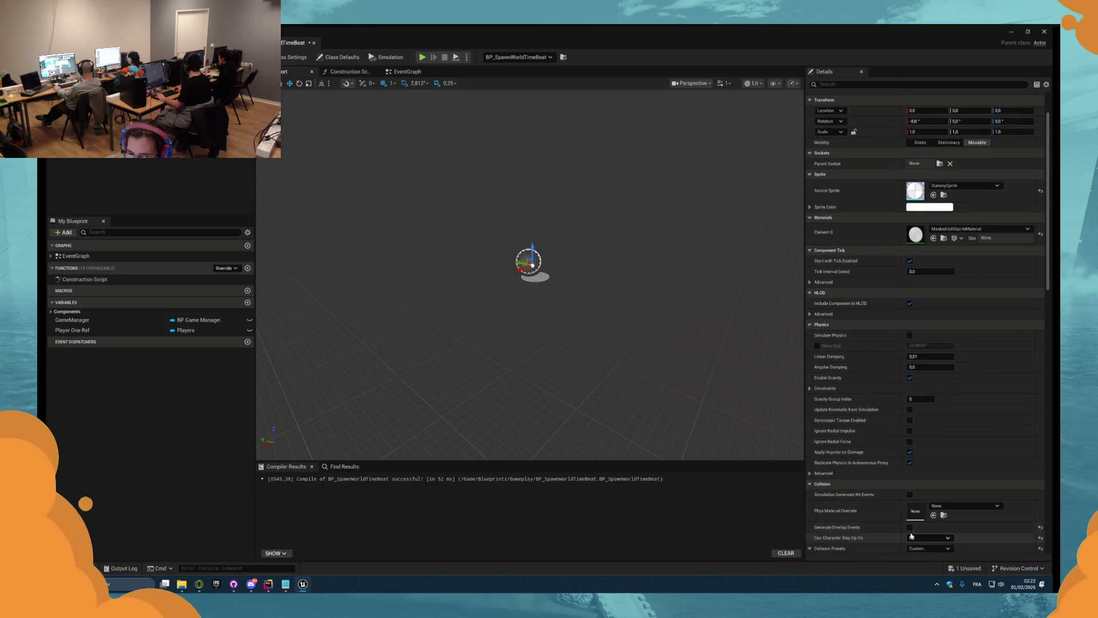
pyautogui.scroll(-9, 910, 524)
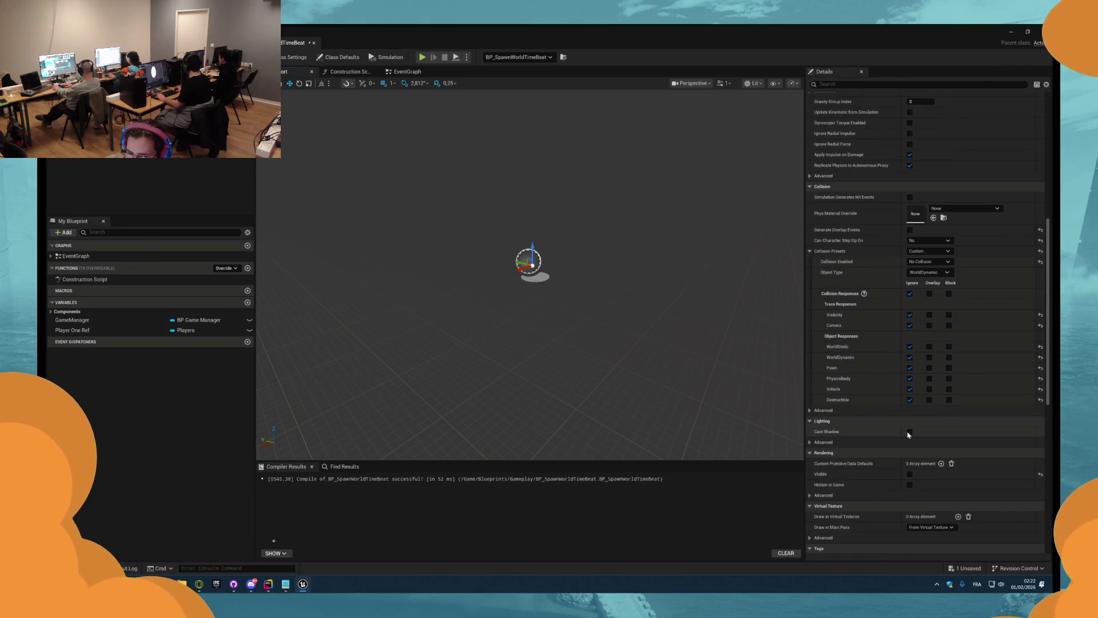
pyautogui.click(909, 474)
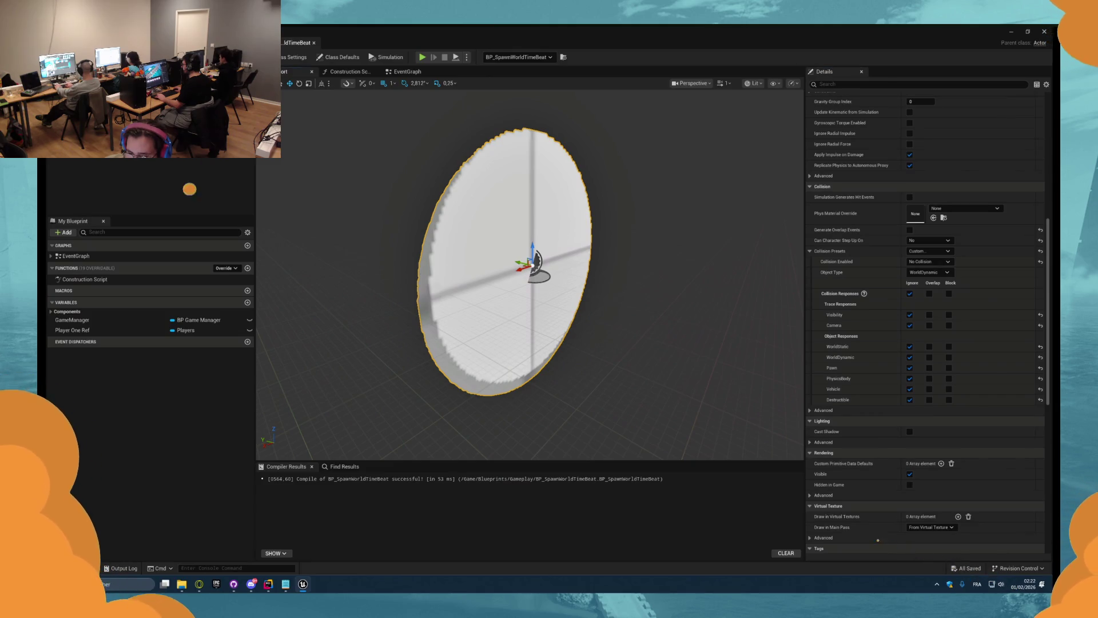
pyautogui.hotkey('alt', 'p')
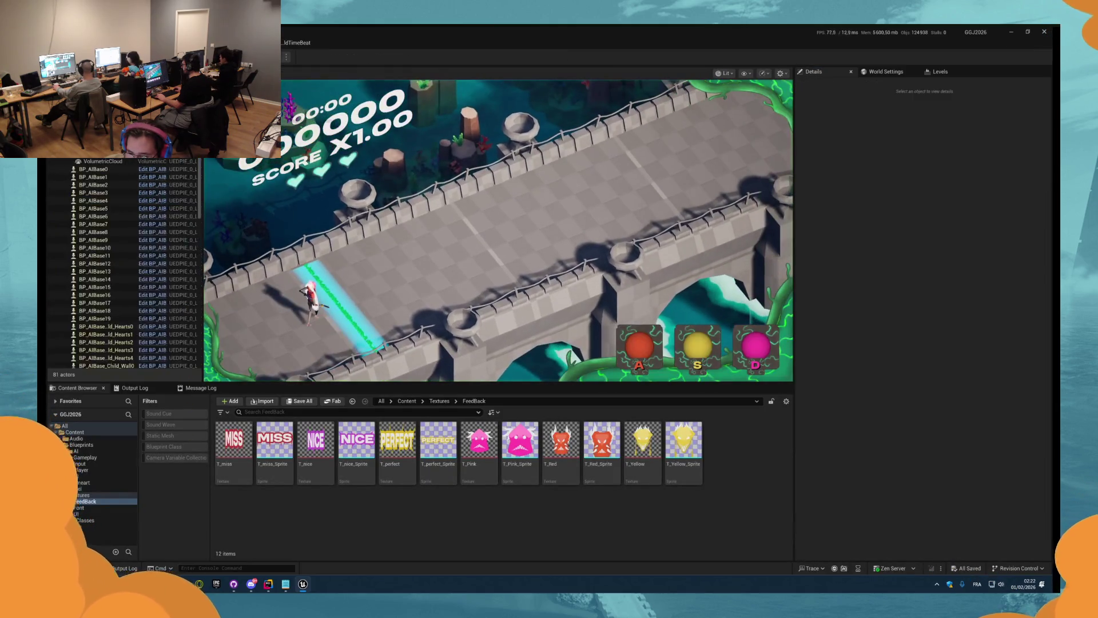
# - During play, eject to the editor view and rotate the PaperSprite disc to face the camera
pyautogui.press('F8')
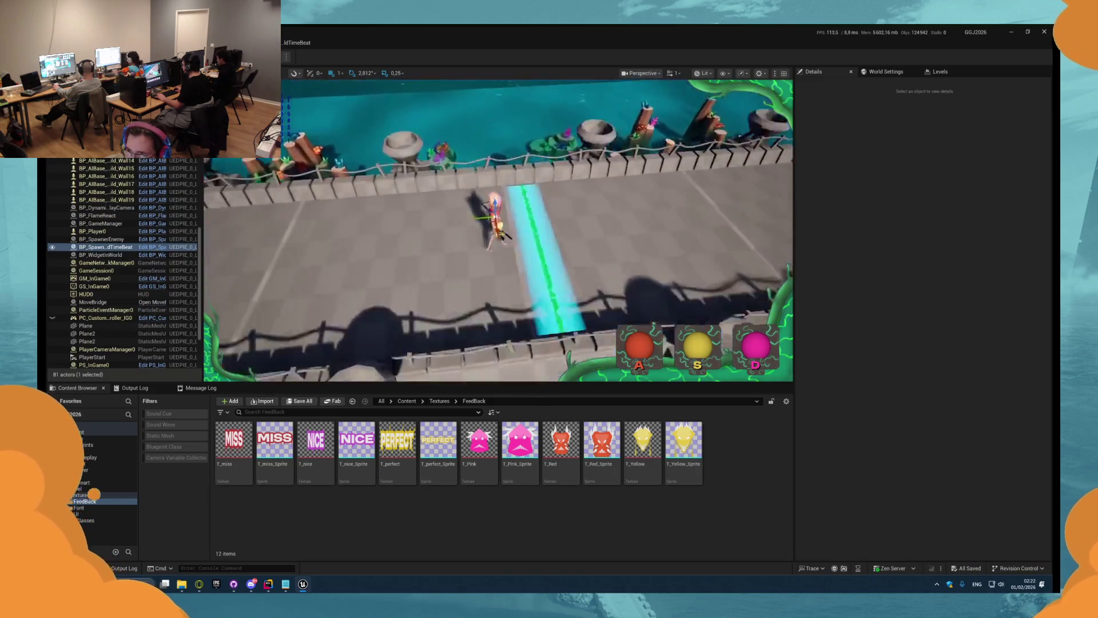
pyautogui.press('f')
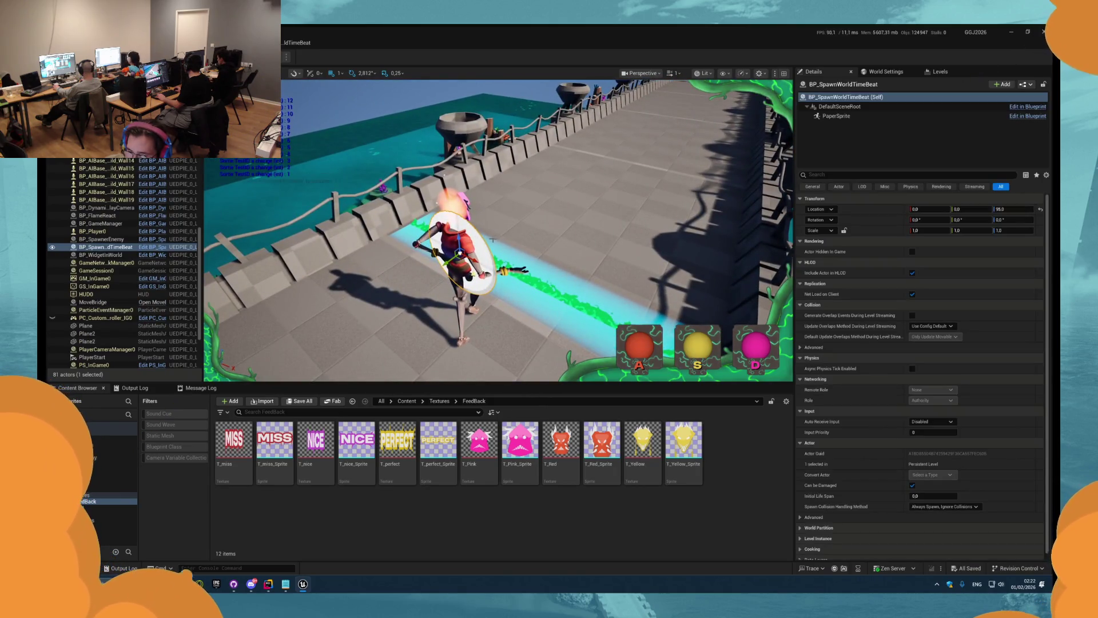
pyautogui.click(492, 240)
pyautogui.moveTo(461, 251); pyautogui.dragTo(471, 251)
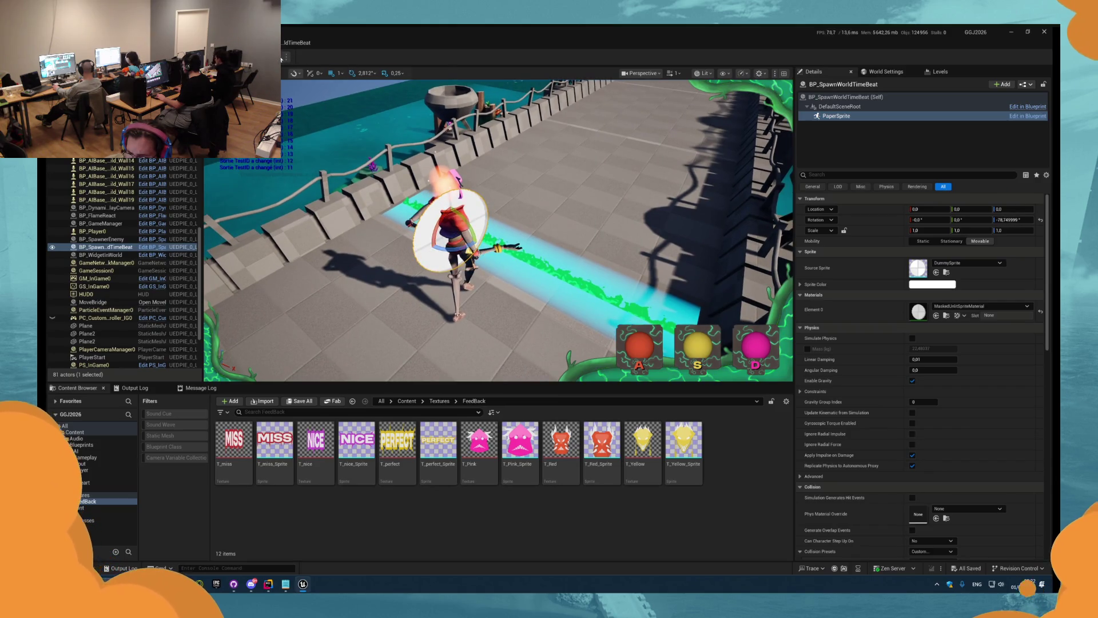
pyautogui.press('F8')
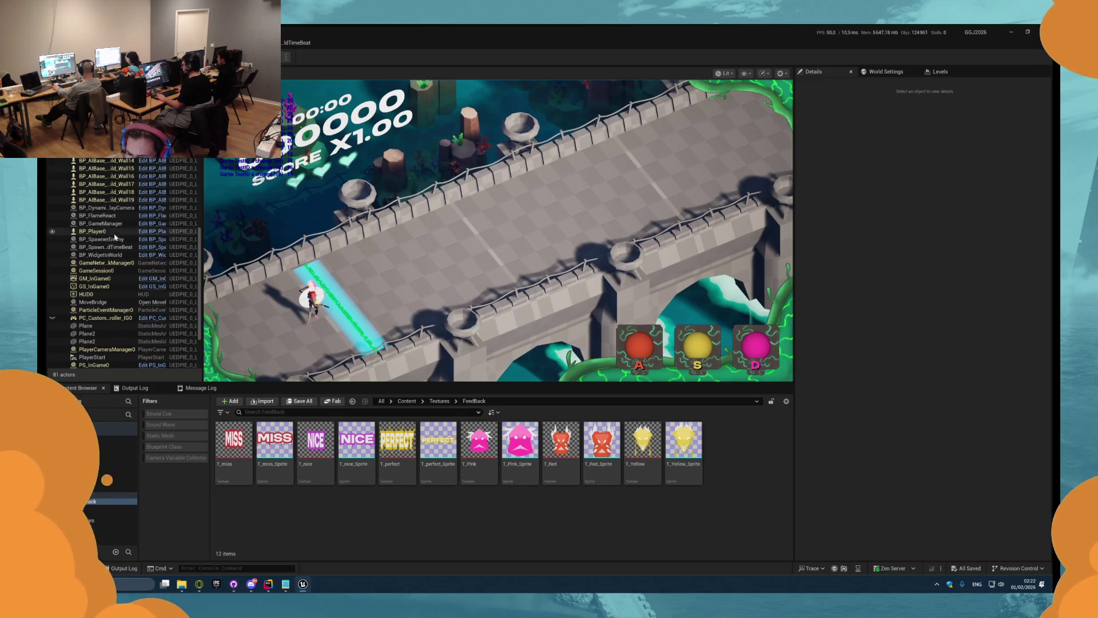
# - Rotate the level actor's PaperSprite to -92° on Z and -21° on X, then copy its transform
pyautogui.click(115, 247)
pyautogui.click(115, 255)
pyautogui.click(114, 247)
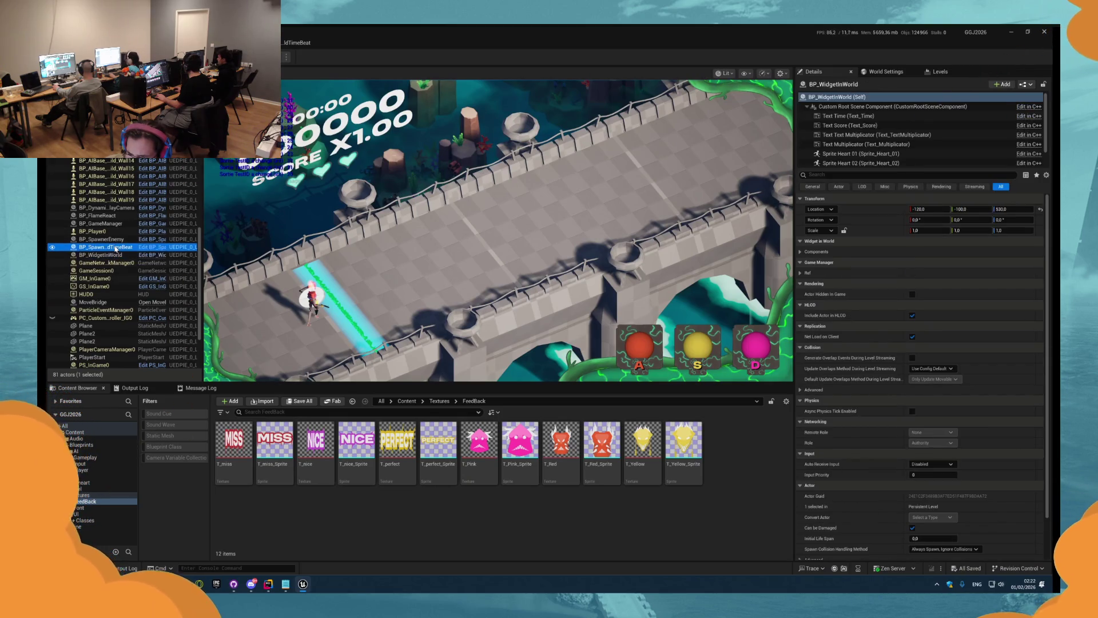
pyautogui.click(836, 117)
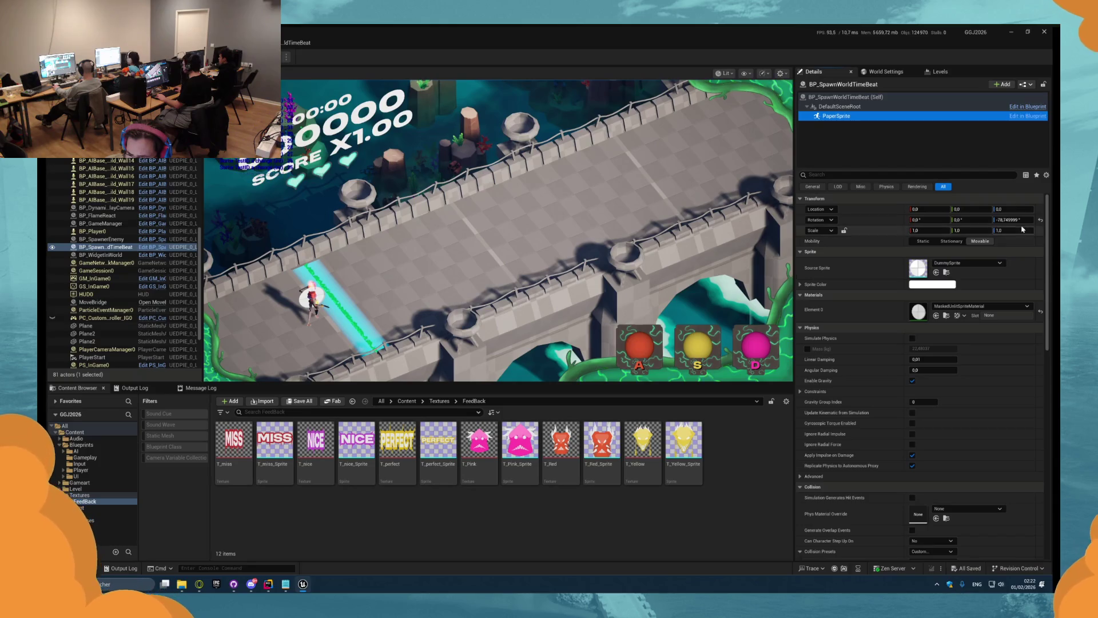
pyautogui.moveTo(1011, 217); pyautogui.dragTo(999, 218)
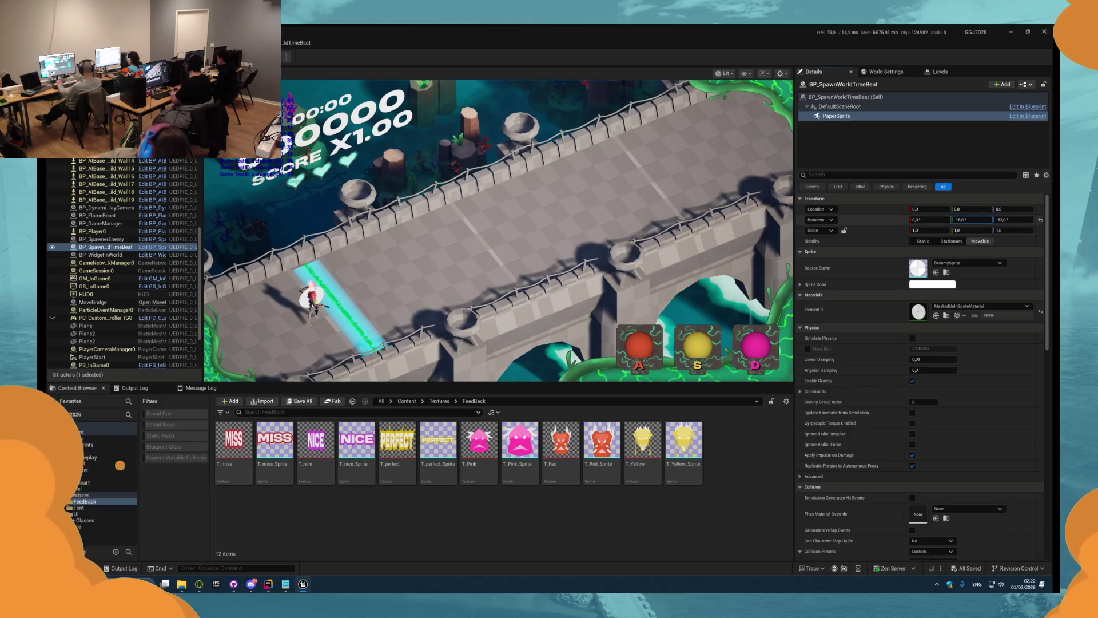
pyautogui.moveTo(929, 219)
pyautogui.mouseDown()
pyautogui.moveTo(918, 220)
pyautogui.moveTo(1018, 219)
pyautogui.mouseUp()
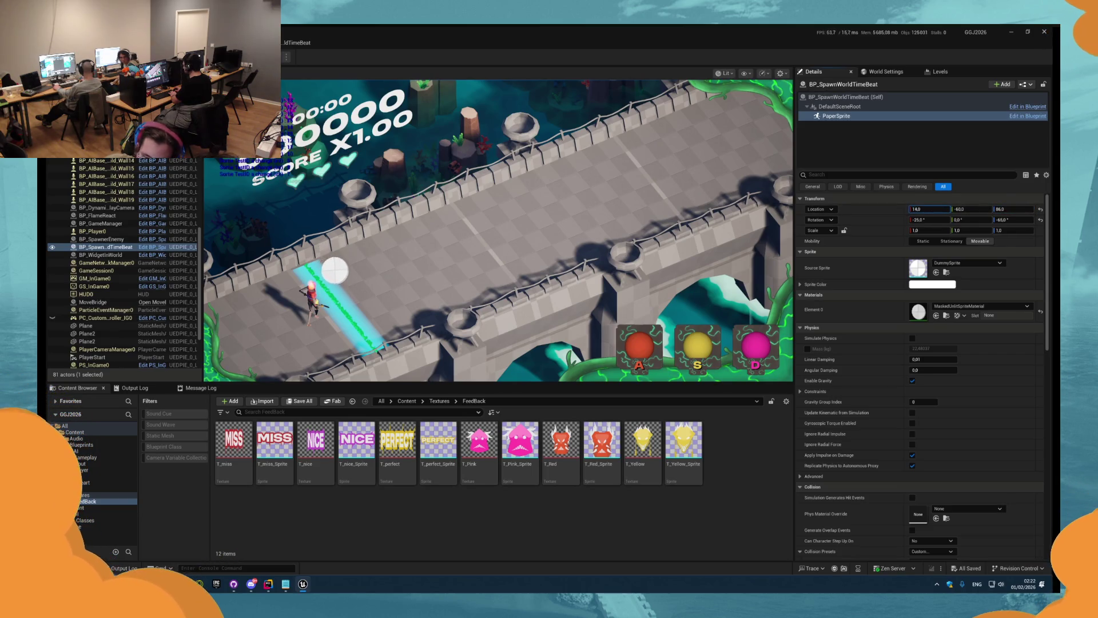
pyautogui.rightClick(879, 221)
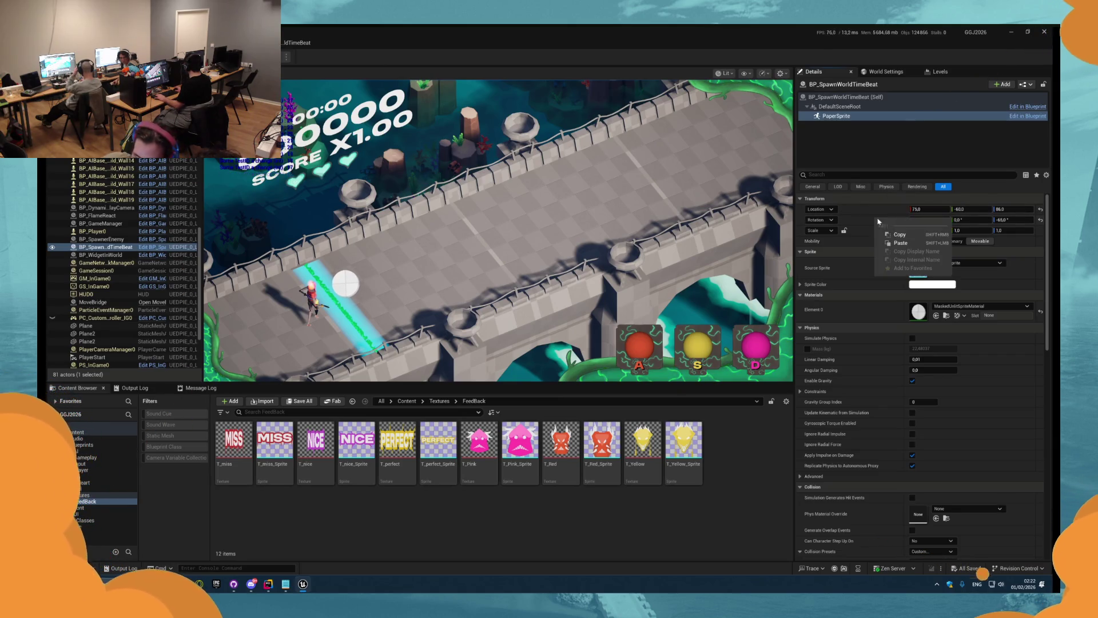
pyautogui.click(903, 235)
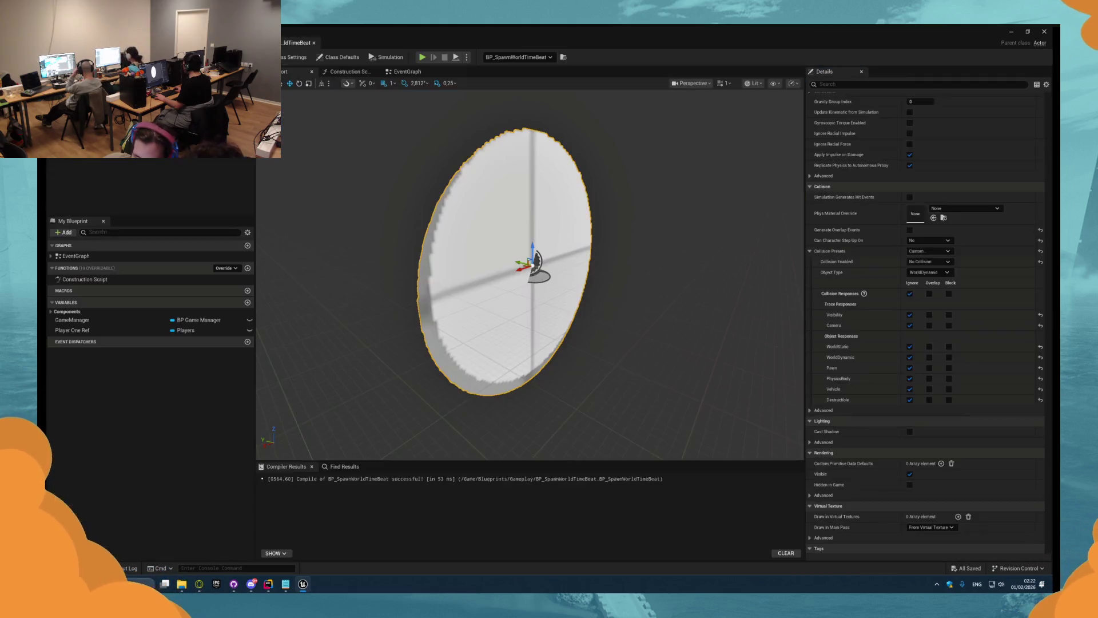
# - In the blueprint, hide PaperSprite by default, paste rotation -25,0,-65 and location 75,-60,86, and recompile
pyautogui.scroll(-5, 924, 323)
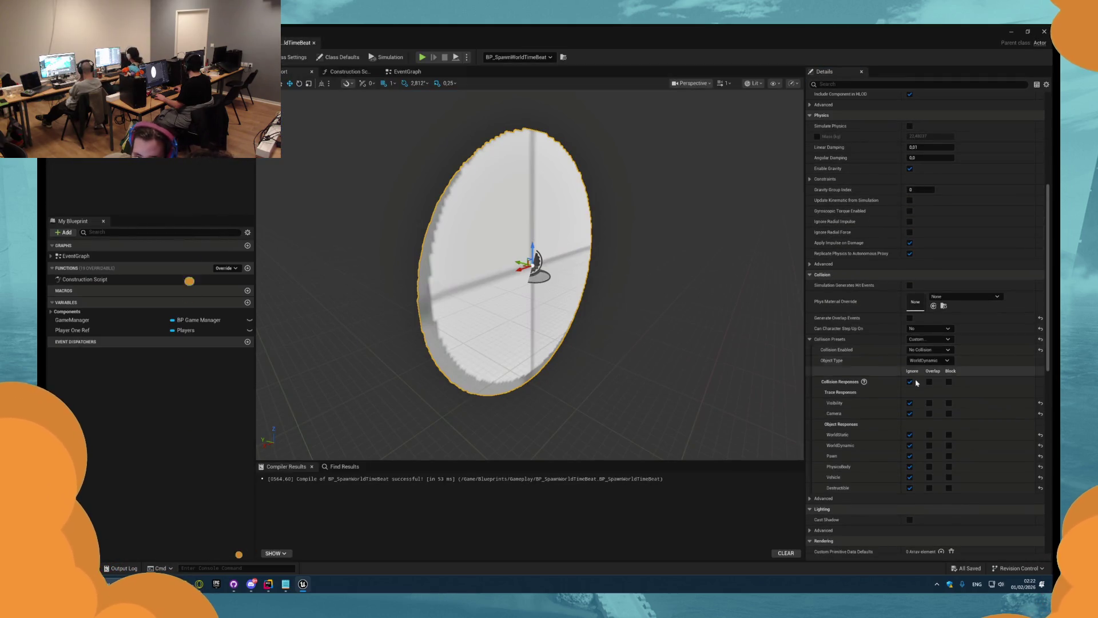
pyautogui.scroll(-2, 915, 317)
pyautogui.click(910, 298)
pyautogui.scroll(10, 944, 355)
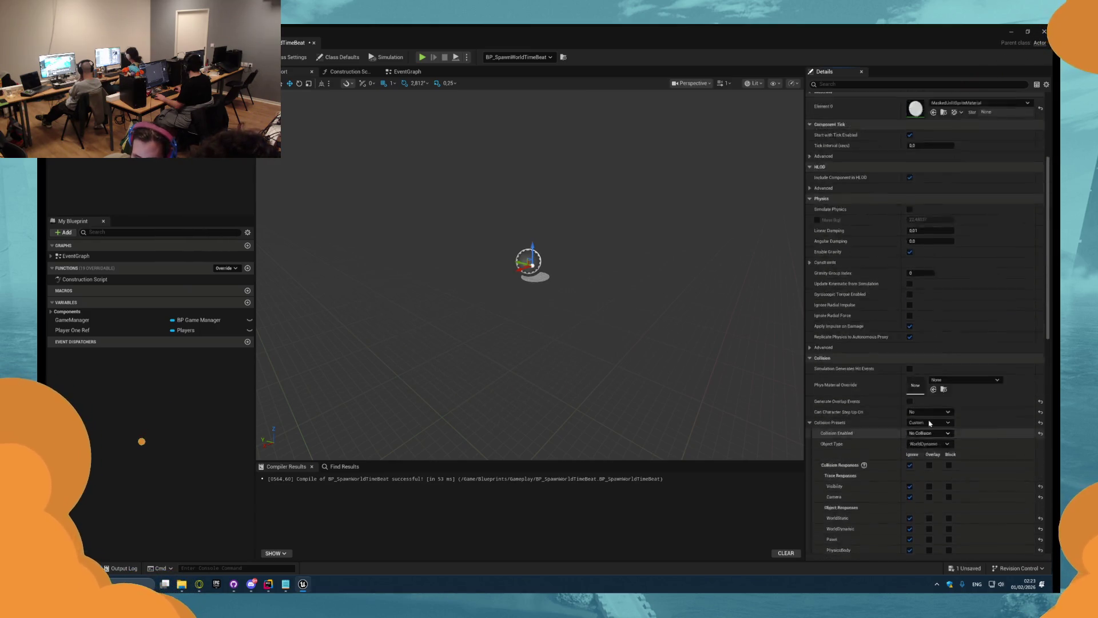
pyautogui.rightClick(849, 172)
pyautogui.click(896, 197)
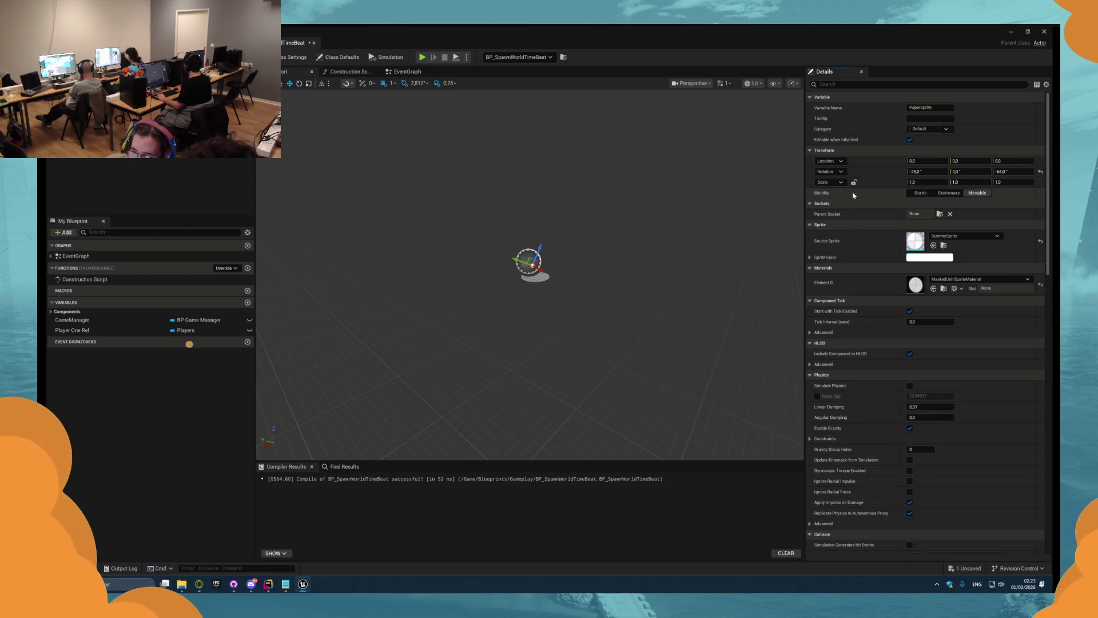
pyautogui.rightClick(861, 163)
pyautogui.click(895, 189)
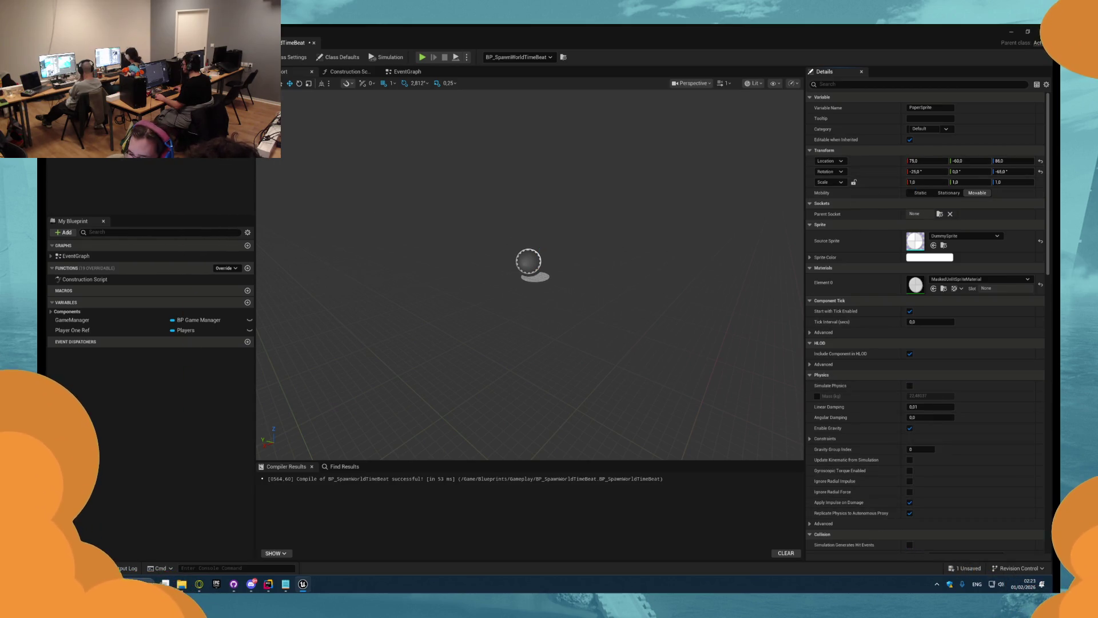
pyautogui.press('F7')
pyautogui.click(398, 74)
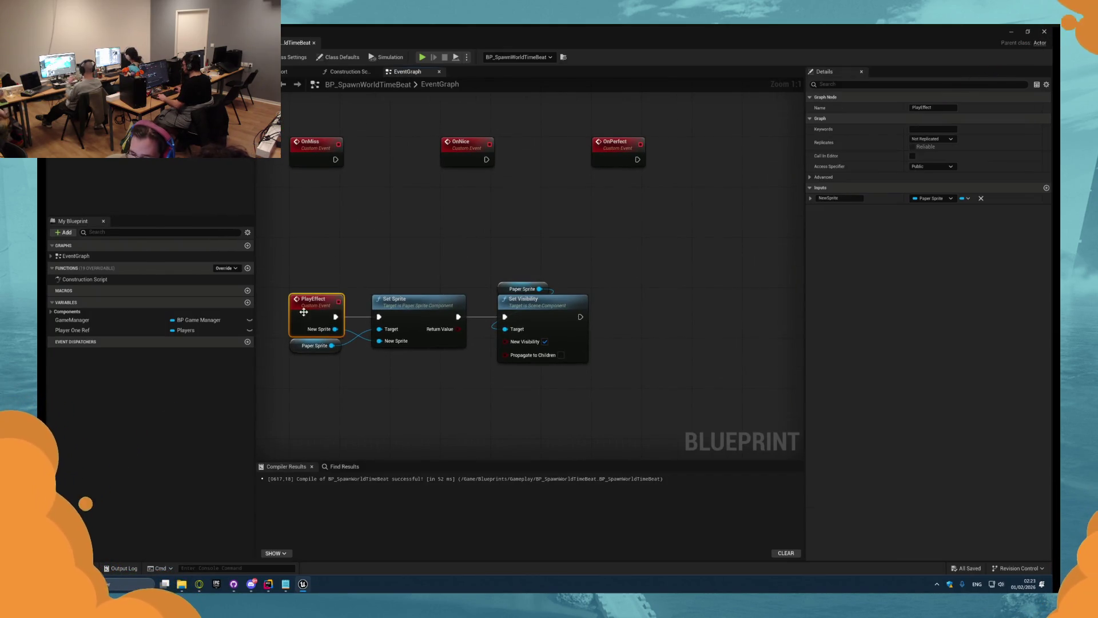
# - Add a Play Effect call after OnMiss with T_miss_Sprite as the new sprite
pyautogui.rightClick(383, 150)
pyautogui.write('play effect')
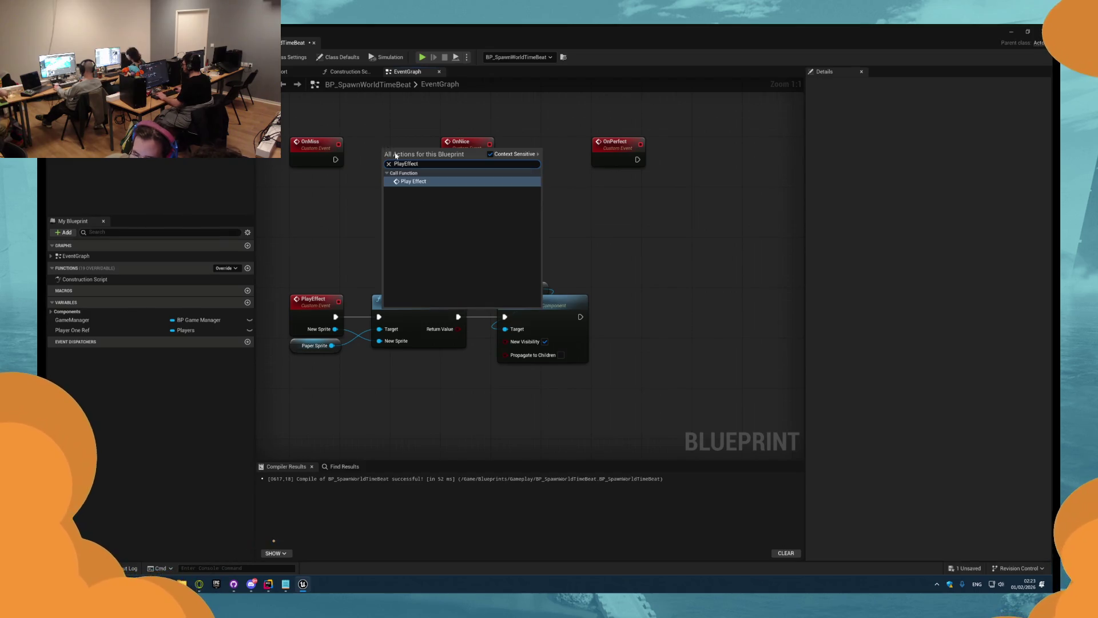
pyautogui.click(394, 168)
pyautogui.moveTo(381, 161)
pyautogui.mouseDown()
pyautogui.moveTo(394, 150)
pyautogui.moveTo(501, 166)
pyautogui.mouseUp()
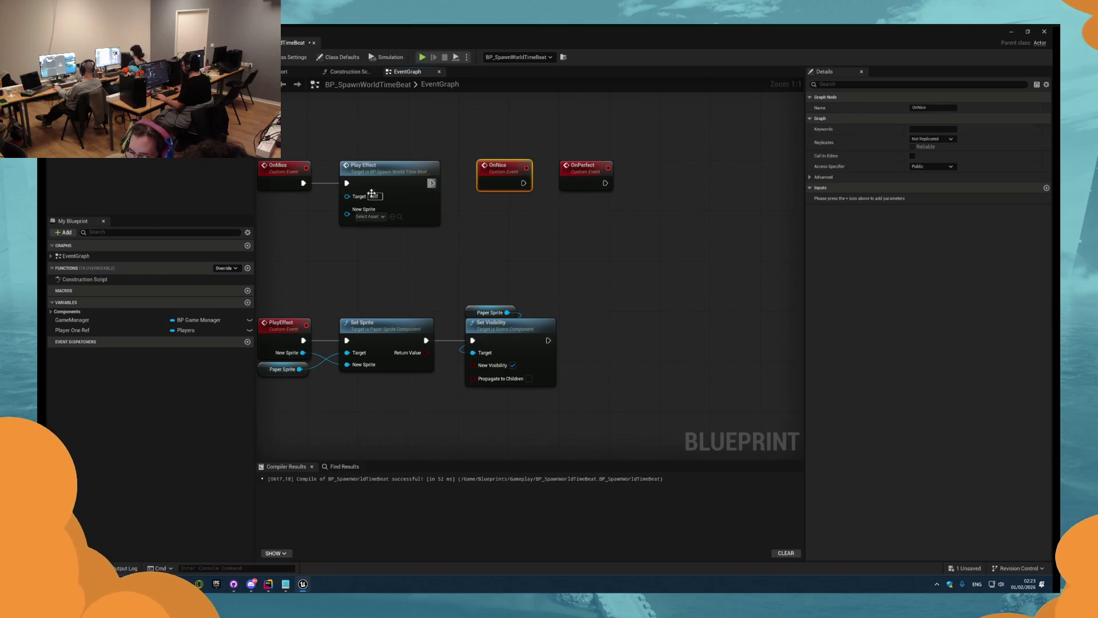
pyautogui.click(371, 217)
pyautogui.scroll(-2, 413, 296)
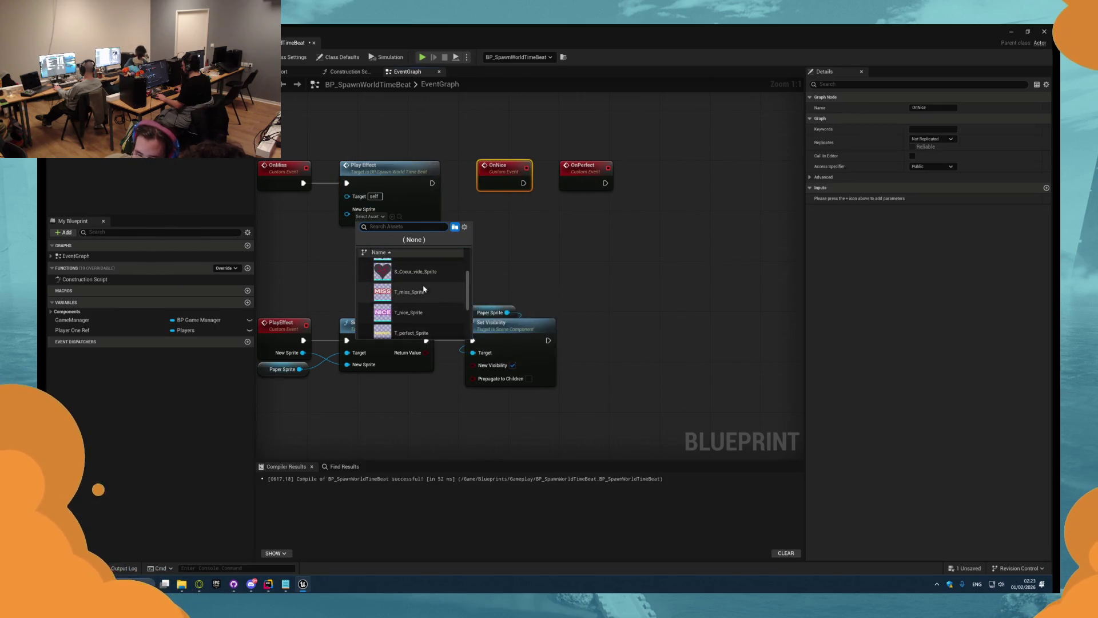
pyautogui.click(413, 296)
# - Copy the Play Effect node to OnNice and set its sprite to T_nice_Sprite
pyautogui.moveTo(521, 191); pyautogui.dragTo(679, 191)
pyautogui.click(407, 269)
pyautogui.click(321, 189)
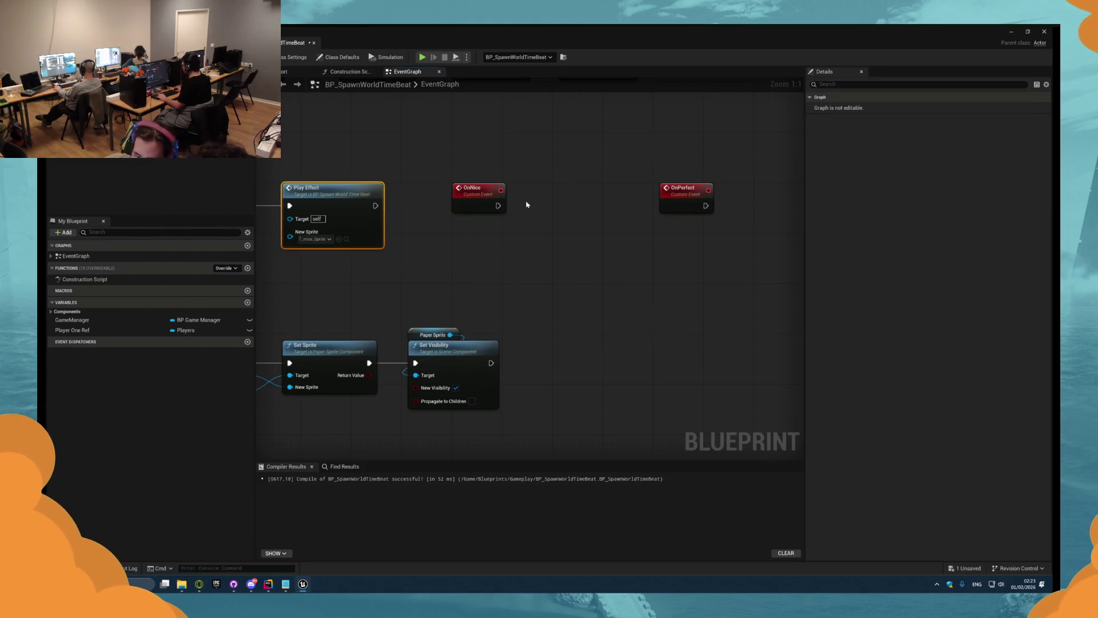
pyautogui.hotkey('ctrl', 'c')
pyautogui.hotkey('ctrl', 'v')
pyautogui.moveTo(535, 223); pyautogui.dragTo(555, 188)
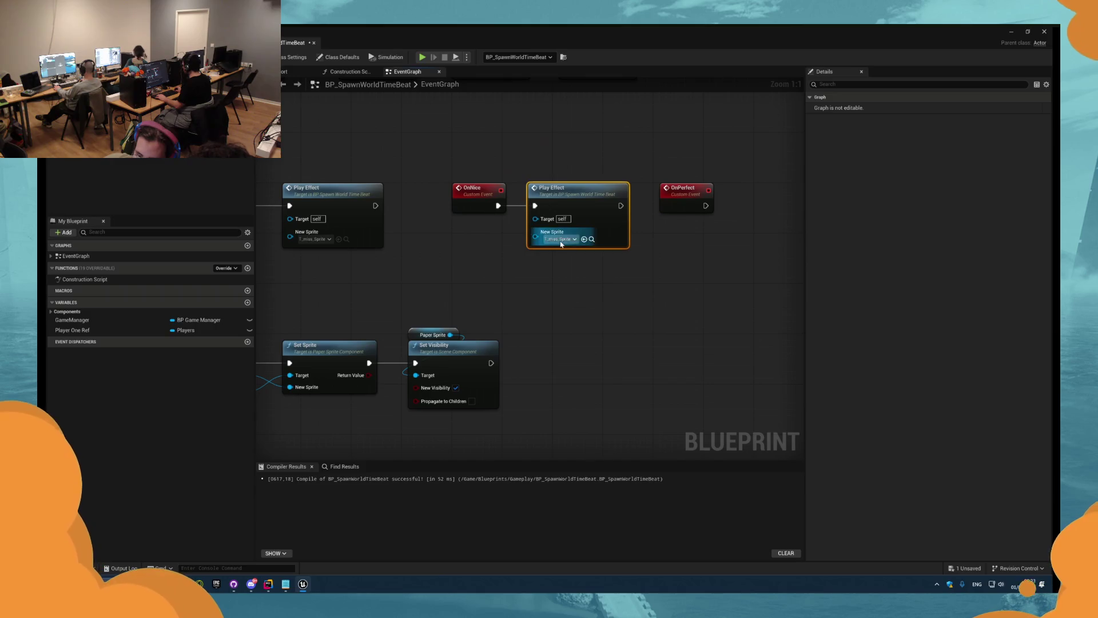
pyautogui.click(559, 238)
pyautogui.click(598, 335)
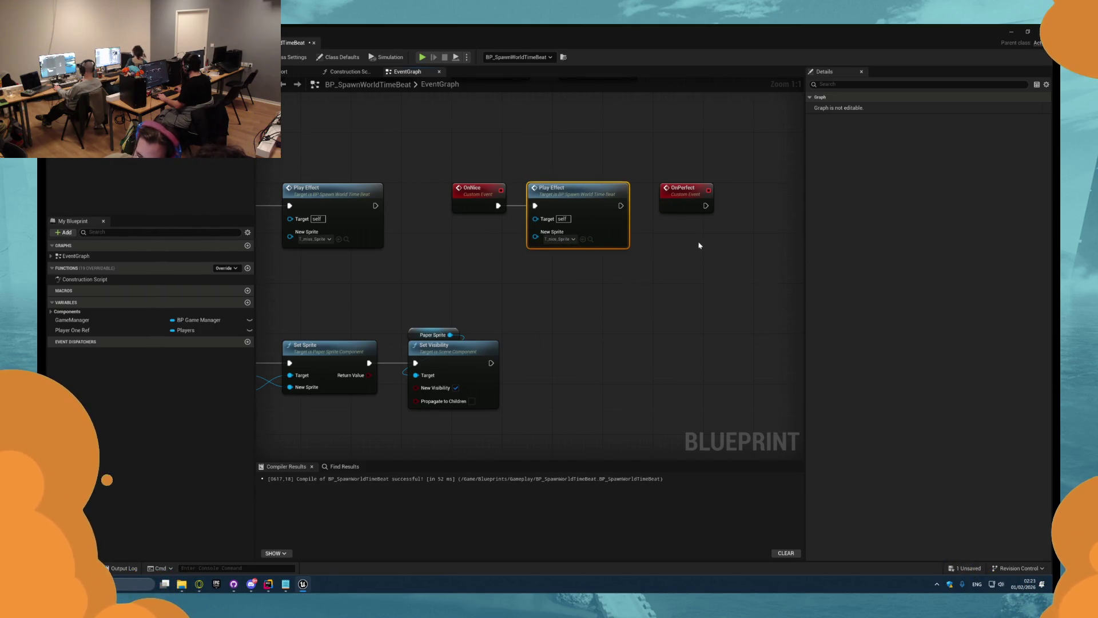
# - Paste another Play Effect after OnPerfect with T_perfect_Sprite
pyautogui.hotkey('ctrl', 'v')
pyautogui.moveTo(697, 233); pyautogui.dragTo(684, 220)
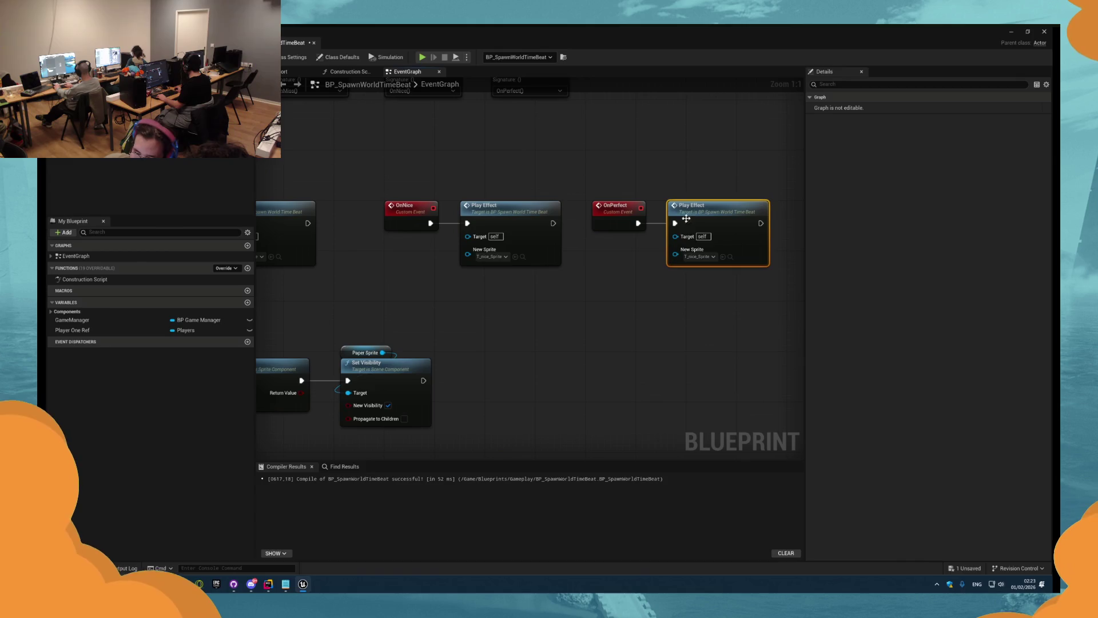
pyautogui.click(700, 256)
pyautogui.click(724, 337)
pyautogui.scroll(-2, 724, 337)
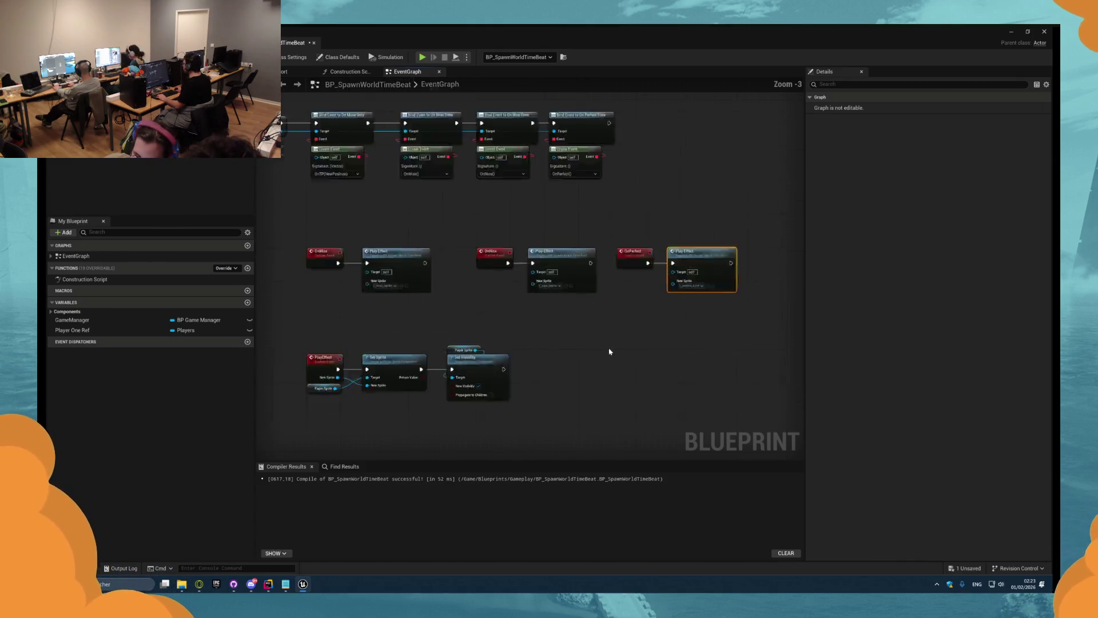
pyautogui.moveTo(594, 343); pyautogui.dragTo(355, 240)
pyautogui.moveTo(353, 174); pyautogui.dragTo(349, 174)
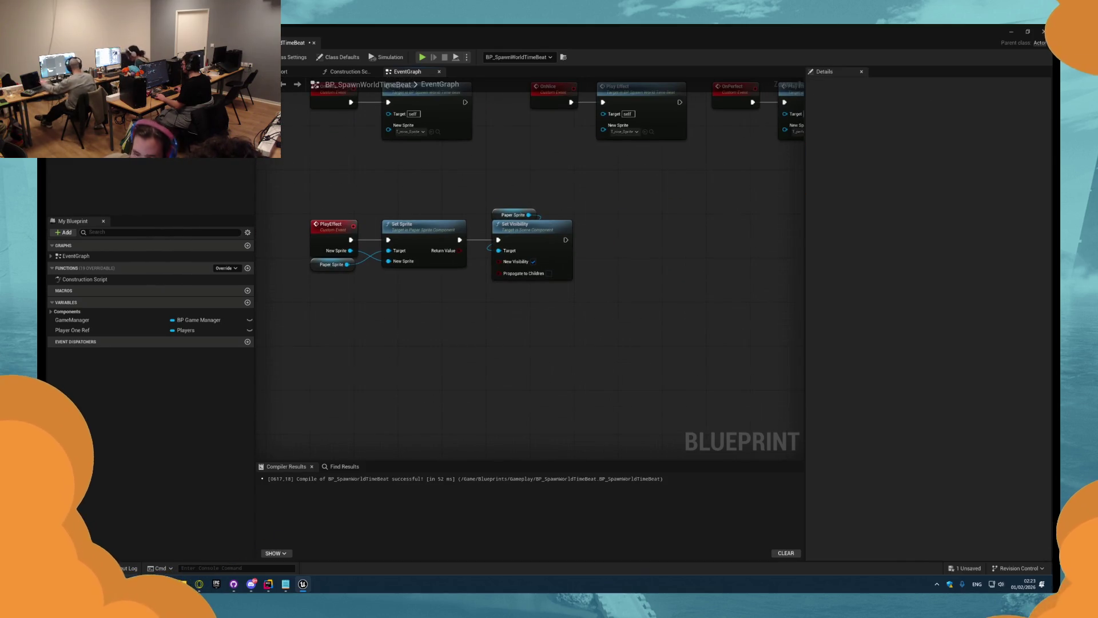
# - Try a Paper Sprite getter with a 'set scale' action search, then delete it
pyautogui.rightClick(617, 221)
pyautogui.write('tue')
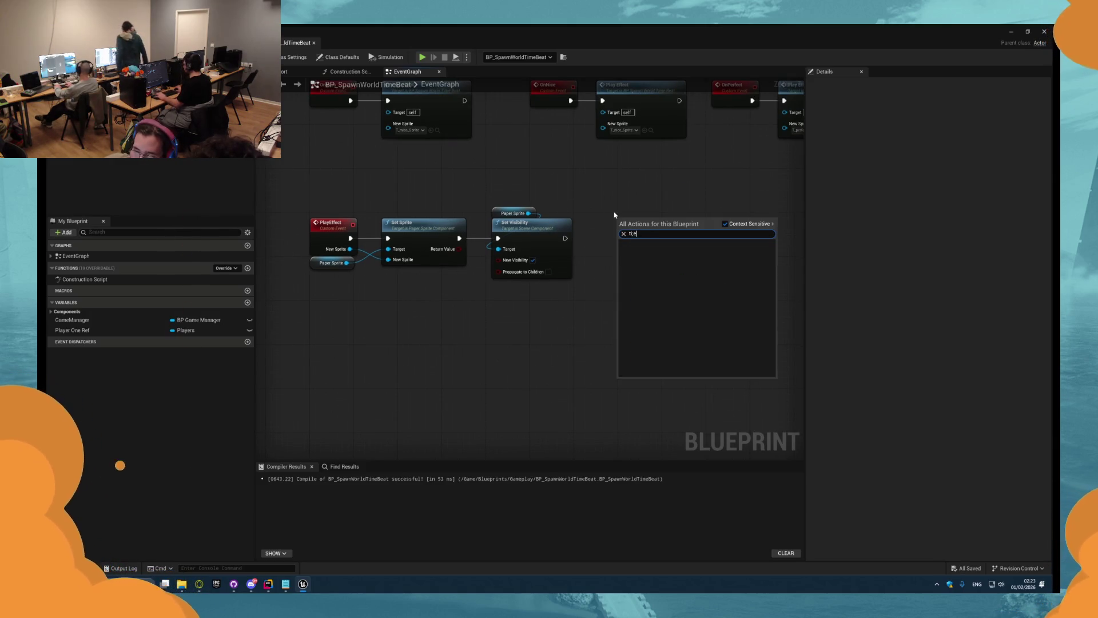
pyautogui.moveTo(605, 212); pyautogui.dragTo(544, 219)
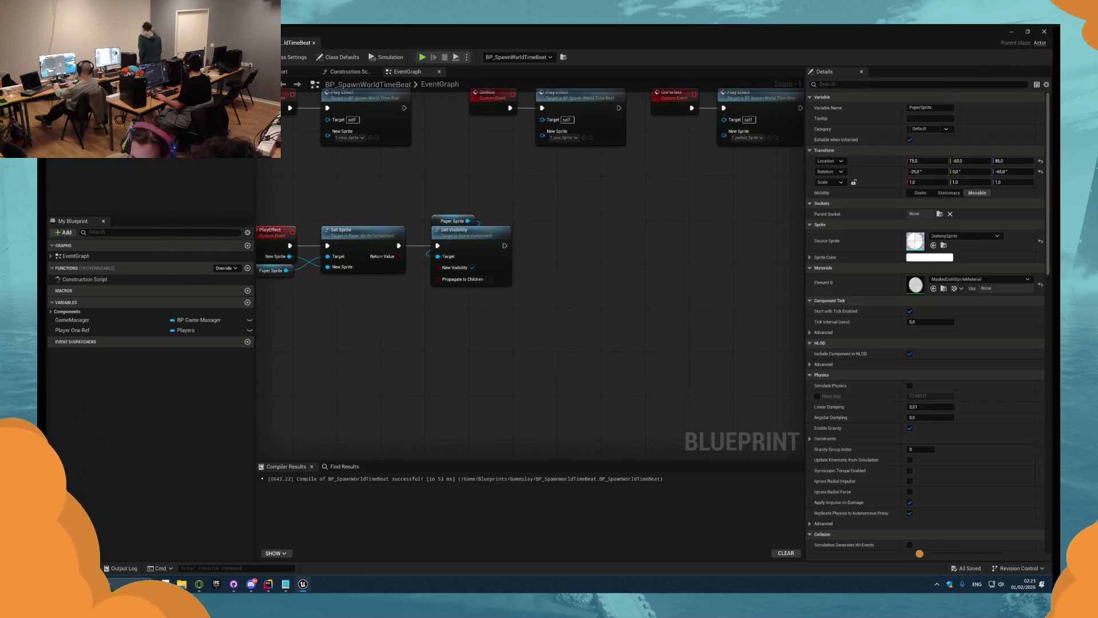
pyautogui.moveTo(430, 188); pyautogui.dragTo(550, 212)
pyautogui.write('set')
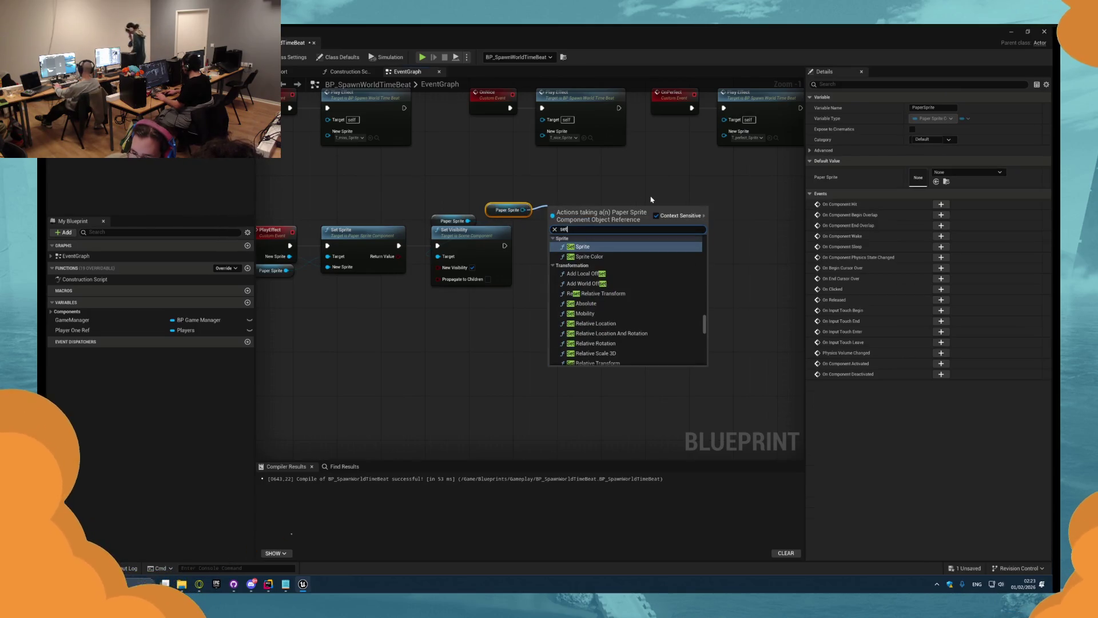
pyautogui.write(' scqle')
pyautogui.press('BackSpace')
pyautogui.press('BackSpace')
pyautogui.press('BackSpace')
pyautogui.write('ale')
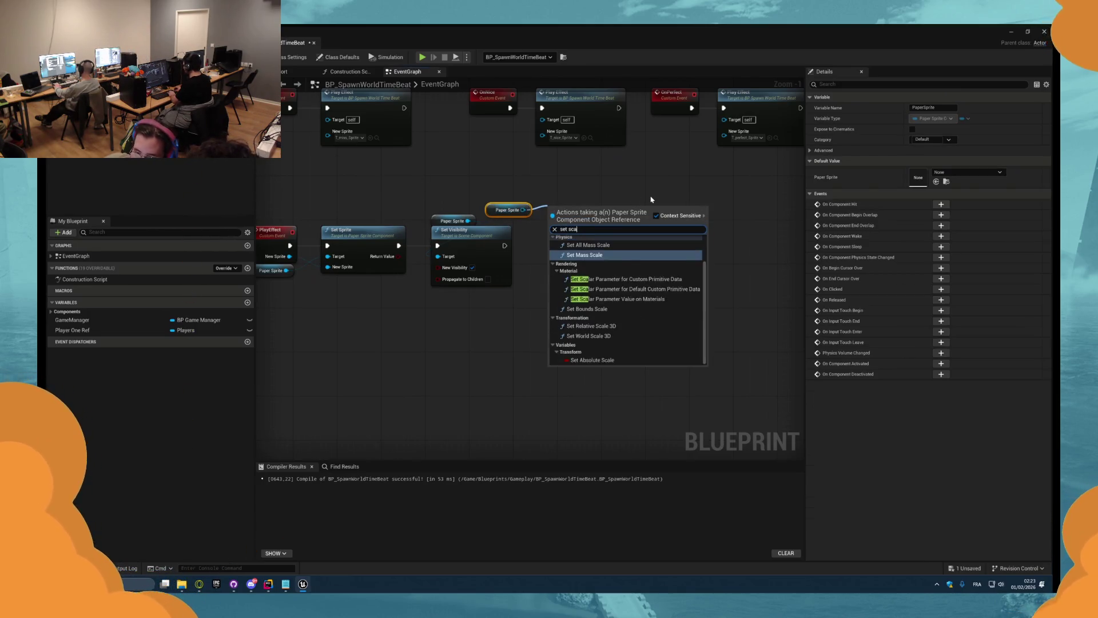
pyautogui.press('Escape')
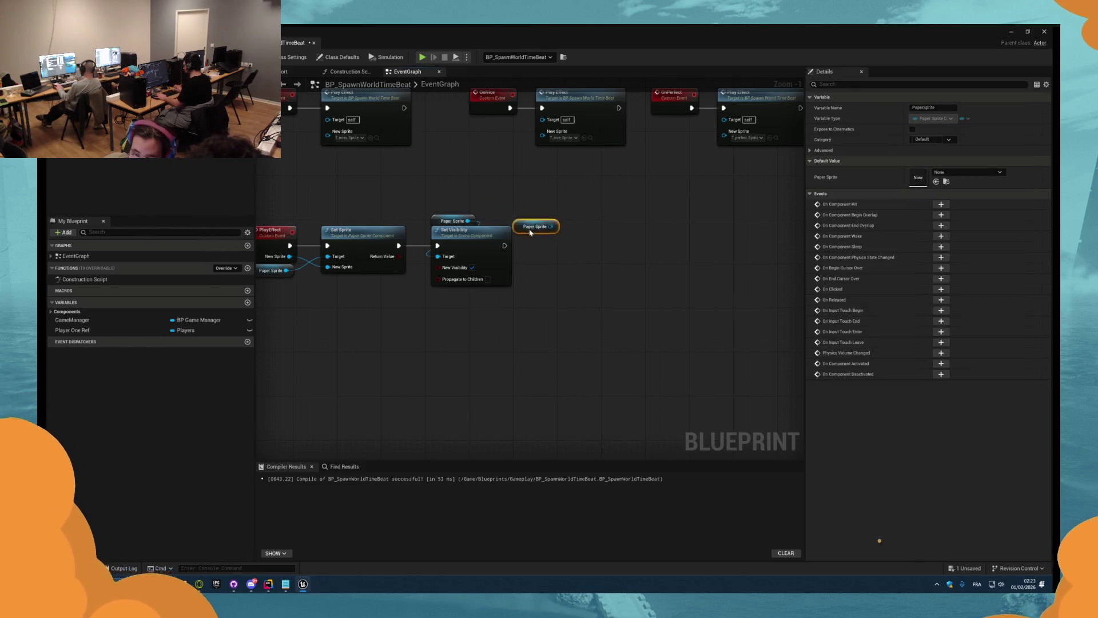
pyautogui.press('Delete')
# - Search the blueprint actions for 'time', switching input to English, then close the list
pyautogui.rightClick(546, 231)
pyautogui.write('time')
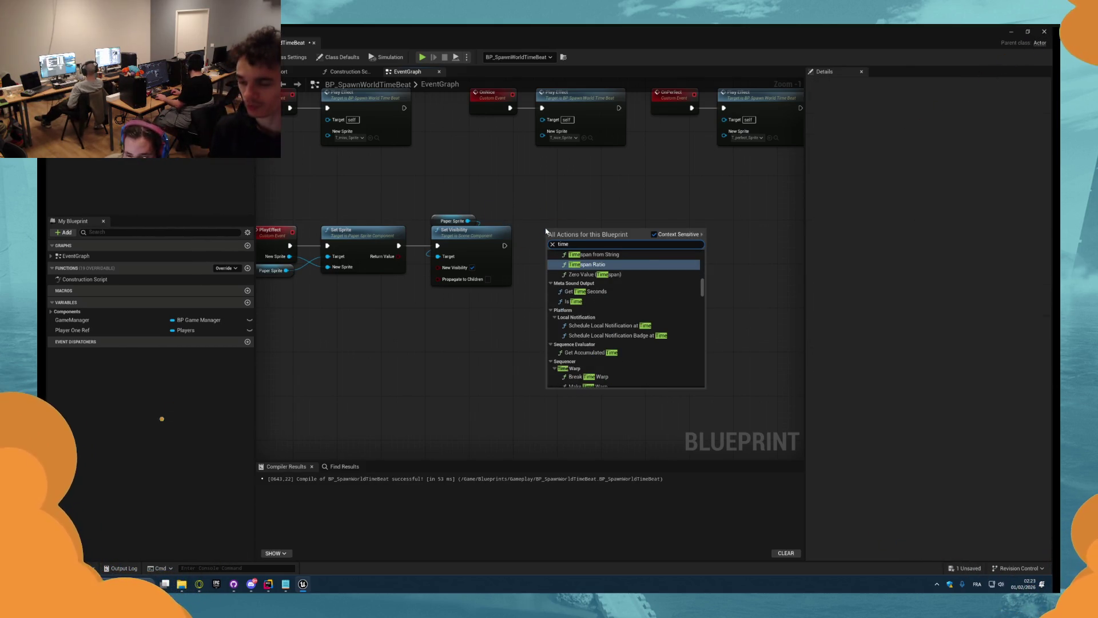
pyautogui.hotkey('alt', 'shift')
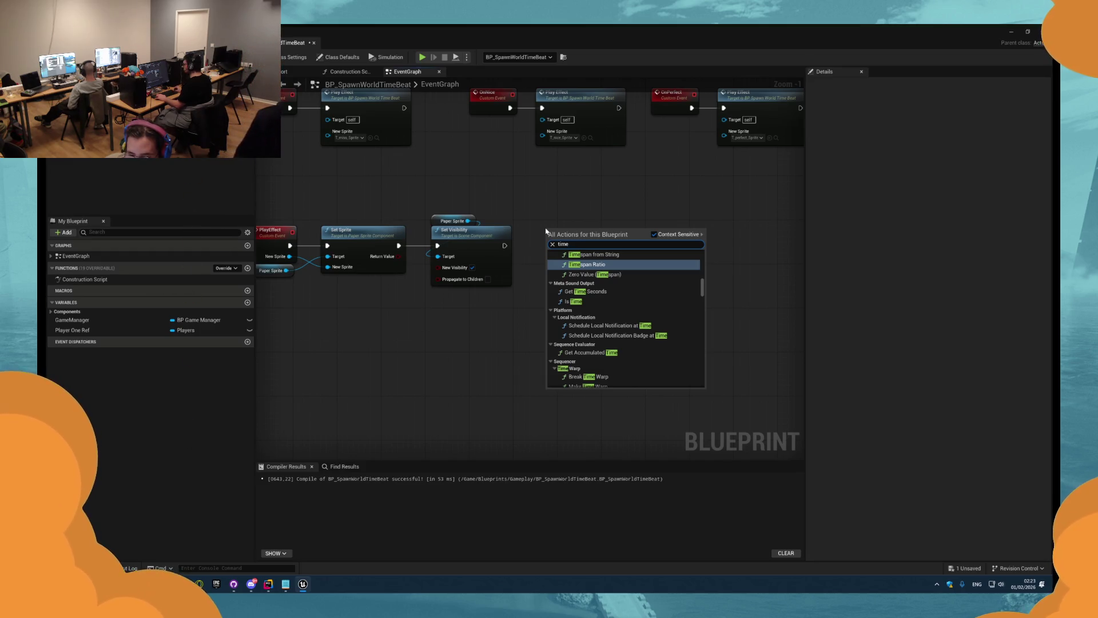
pyautogui.press('Escape')
# - Set the PaperSprite component's default scale to 0 and save the blueprint
pyautogui.click(452, 221)
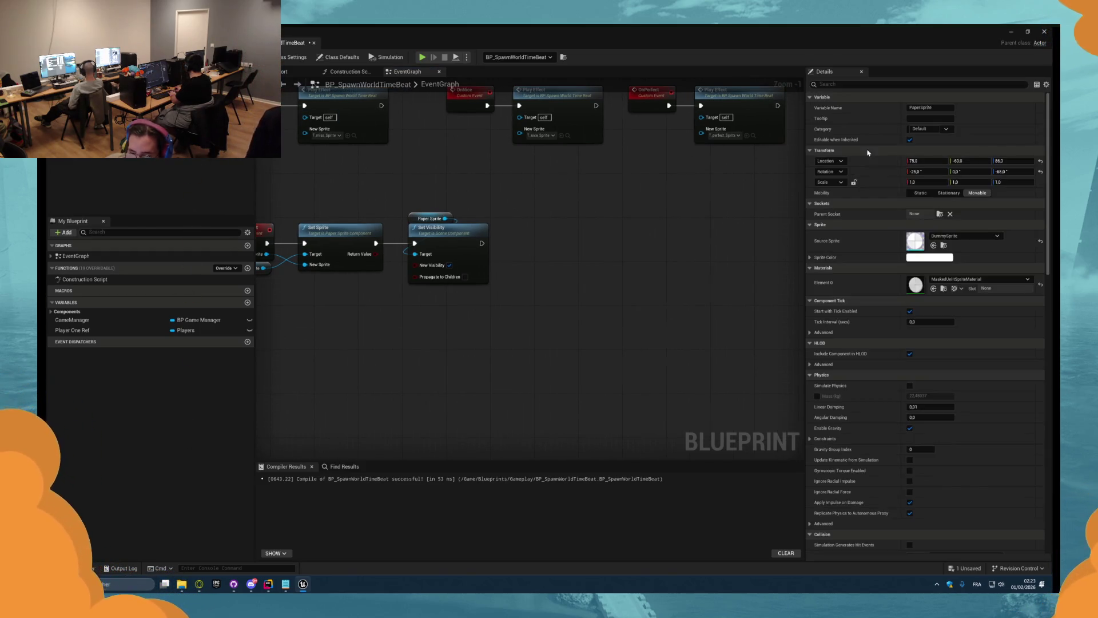
pyautogui.moveTo(921, 182); pyautogui.dragTo(892, 182)
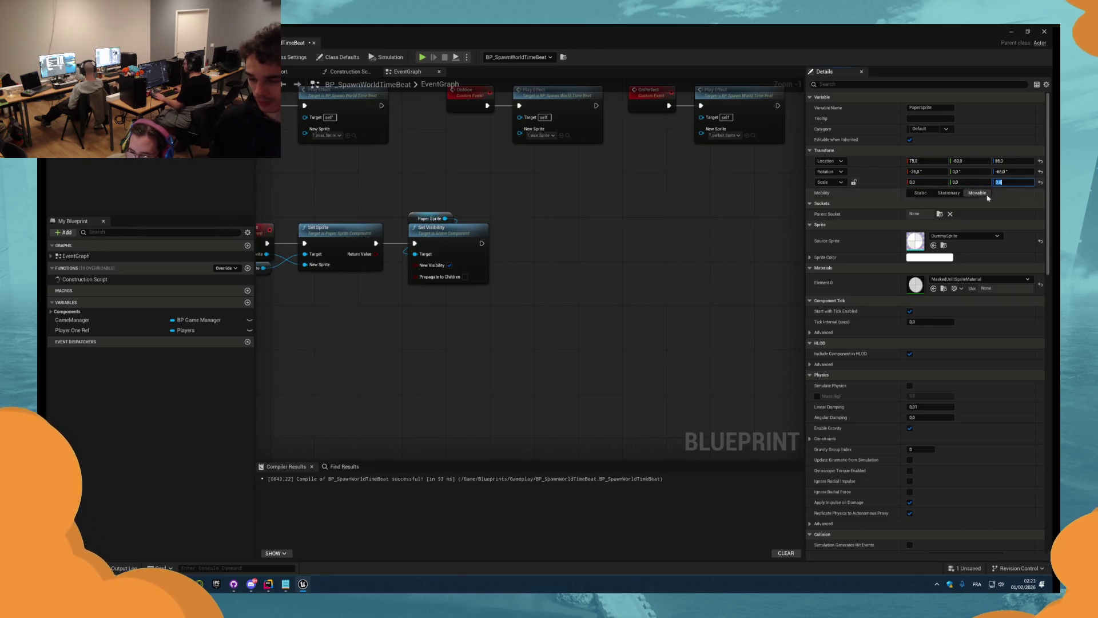
pyautogui.moveTo(515, 344); pyautogui.dragTo(454, 330)
pyautogui.hotkey('ctrl', 's')
# - Add a Paper Sprite getter and a new Timeline node named EffectIcon
pyautogui.moveTo(86, 120); pyautogui.dragTo(487, 229)
pyautogui.rightClick(504, 217)
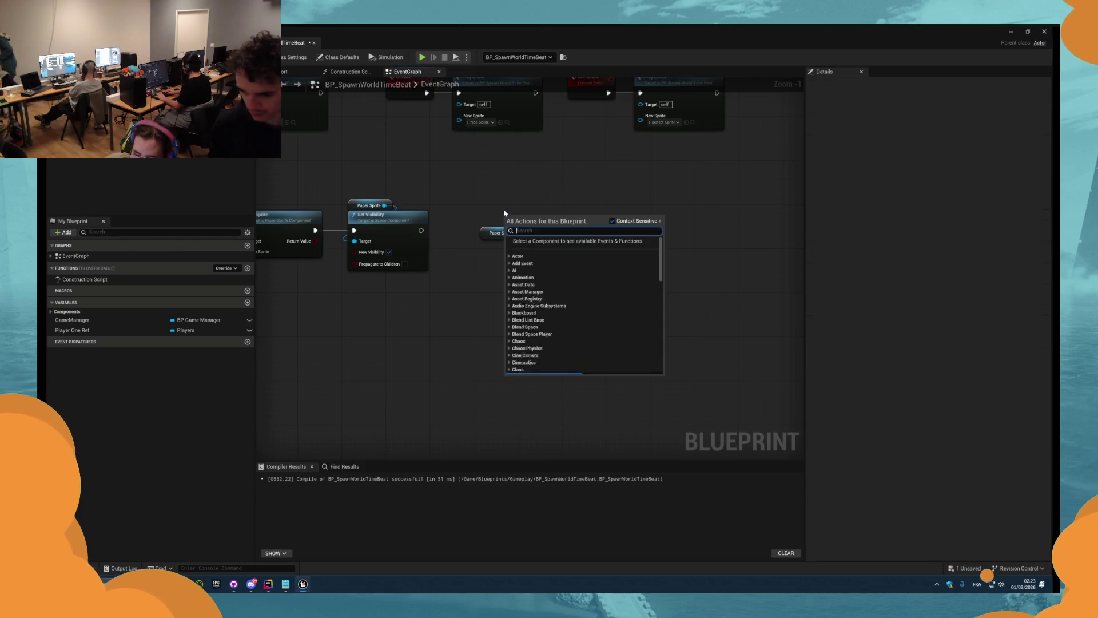
pyautogui.write('time line')
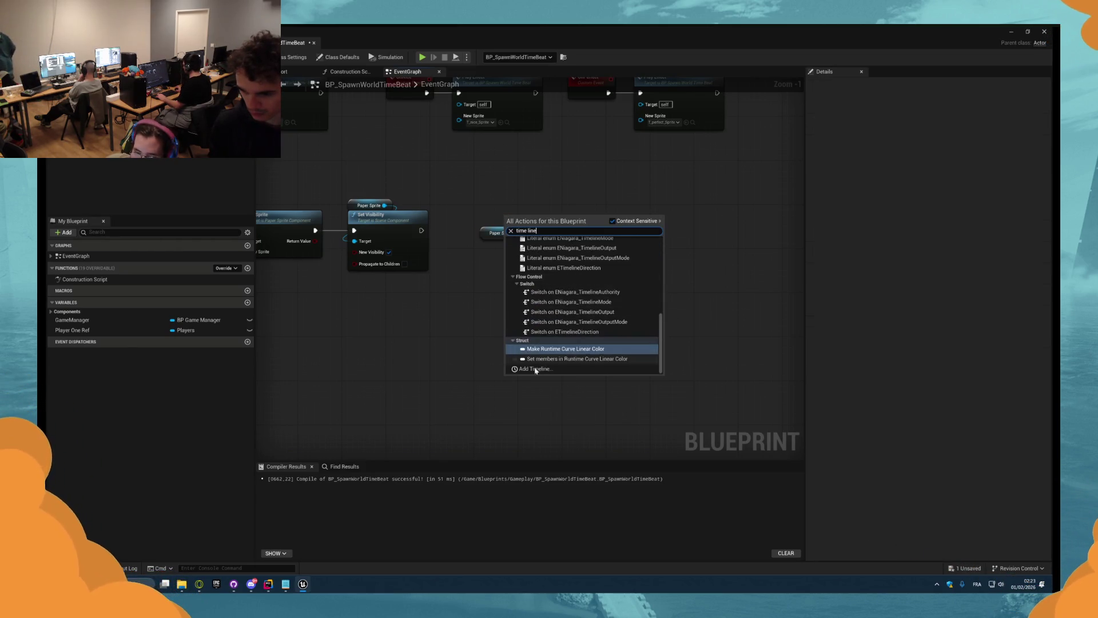
pyautogui.click(536, 369)
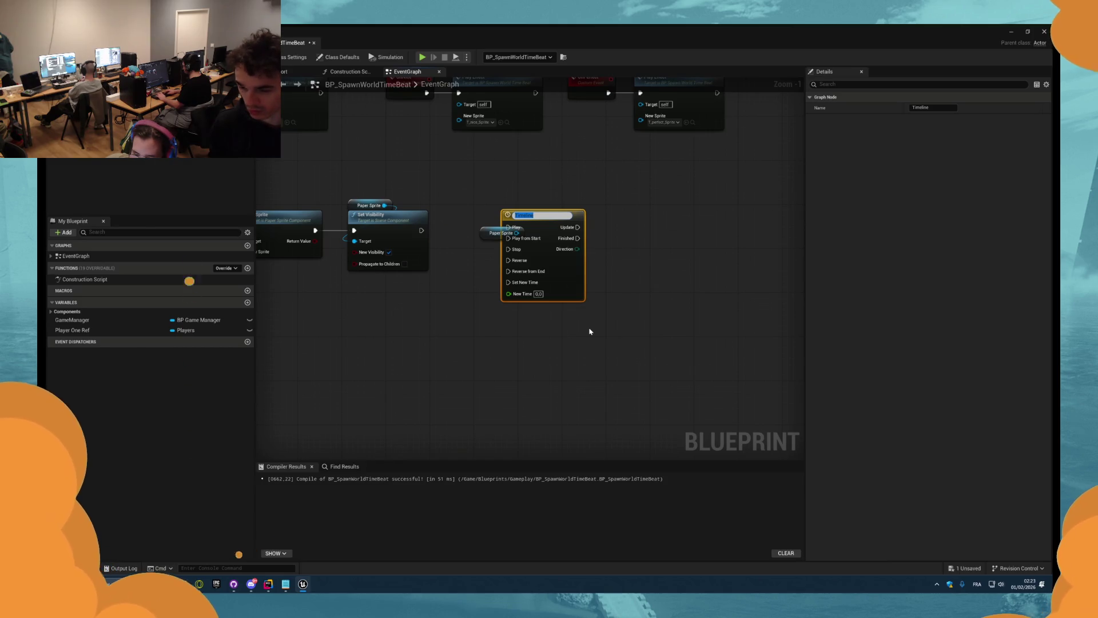
pyautogui.write('EffectTim')
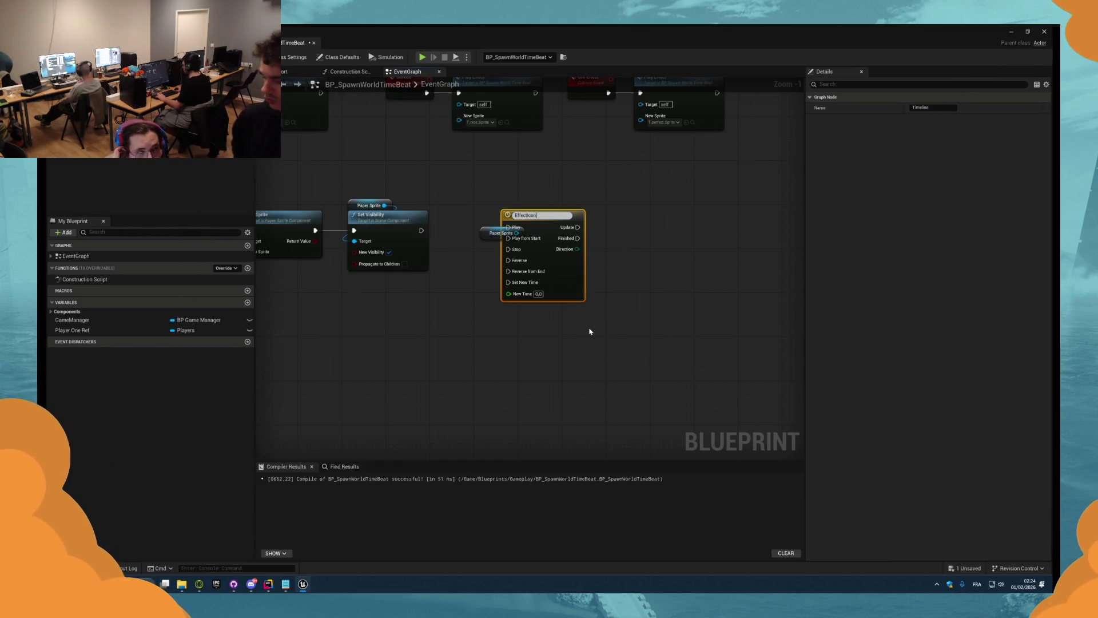
pyautogui.press('Return')
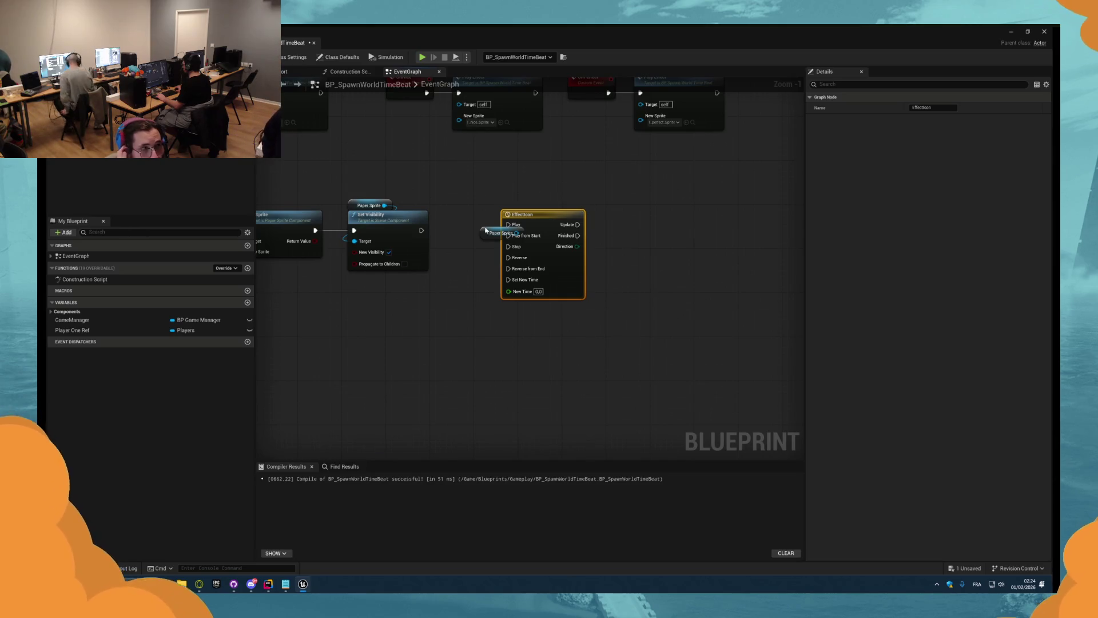
# - Reposition the Paper Sprite getter and open the EffectIcon timeline for editing
pyautogui.moveTo(486, 229); pyautogui.dragTo(635, 262)
pyautogui.click(523, 215)
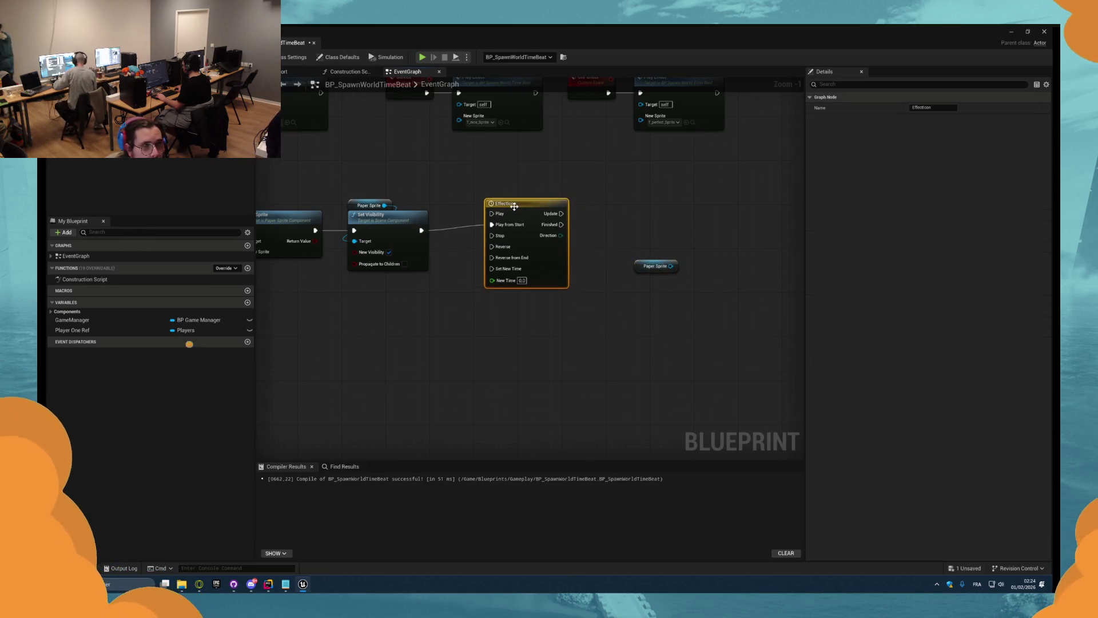
pyautogui.doubleClick(524, 214)
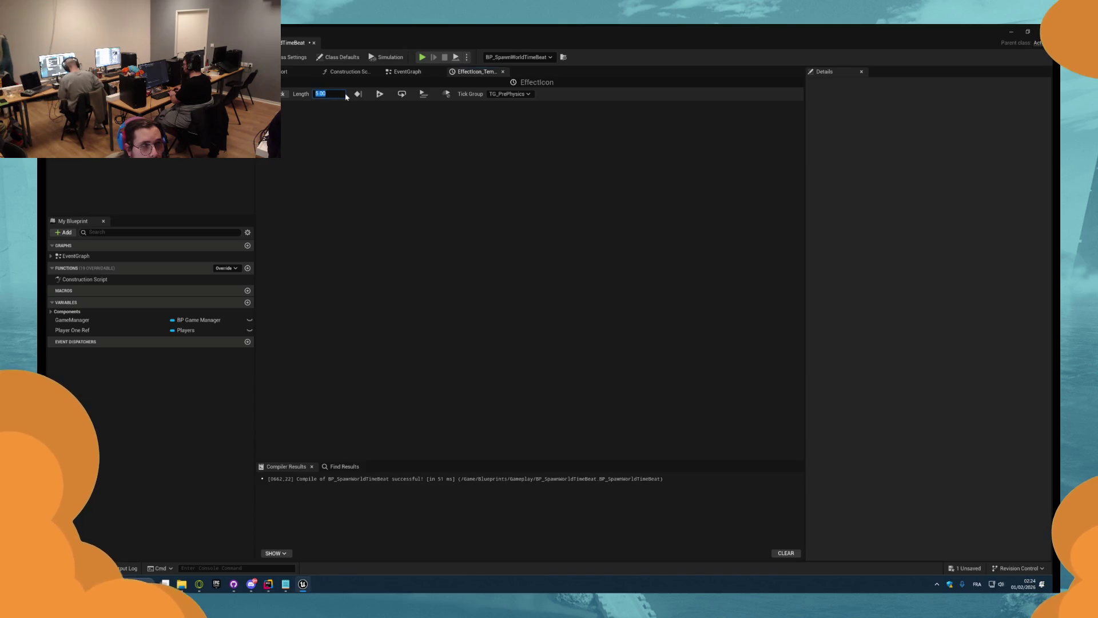
pyautogui.write('1')
# - Add a float track to EffectIcon and key the curve's start at value 0
pyautogui.click(276, 94)
pyautogui.click(297, 106)
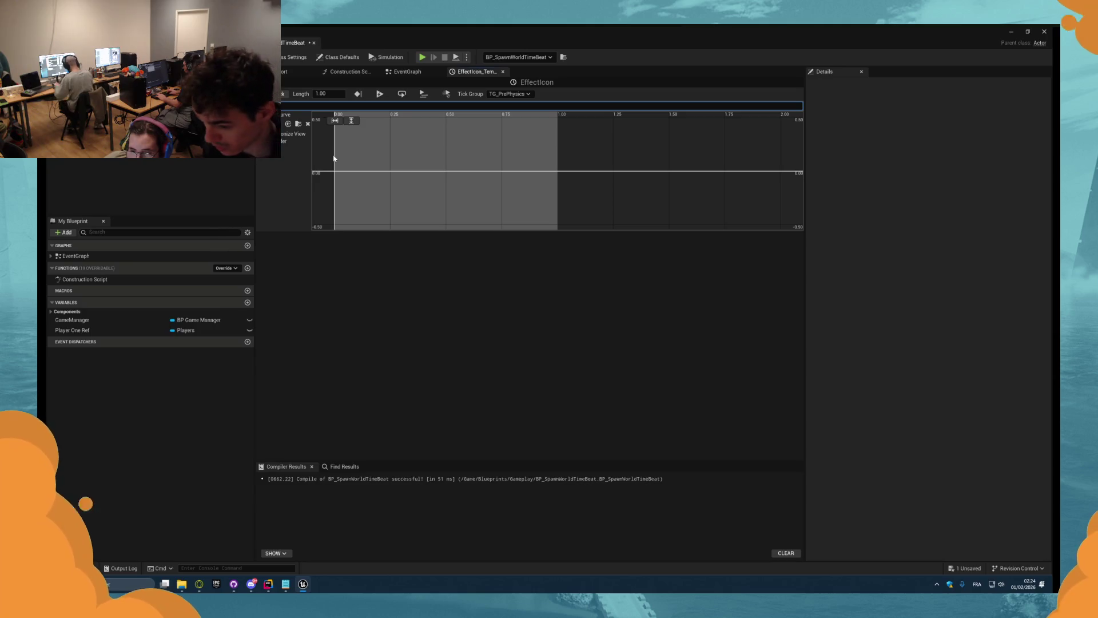
pyautogui.press('Return')
pyautogui.keyDown('shift'); pyautogui.click(345, 163); pyautogui.keyUp('shift')
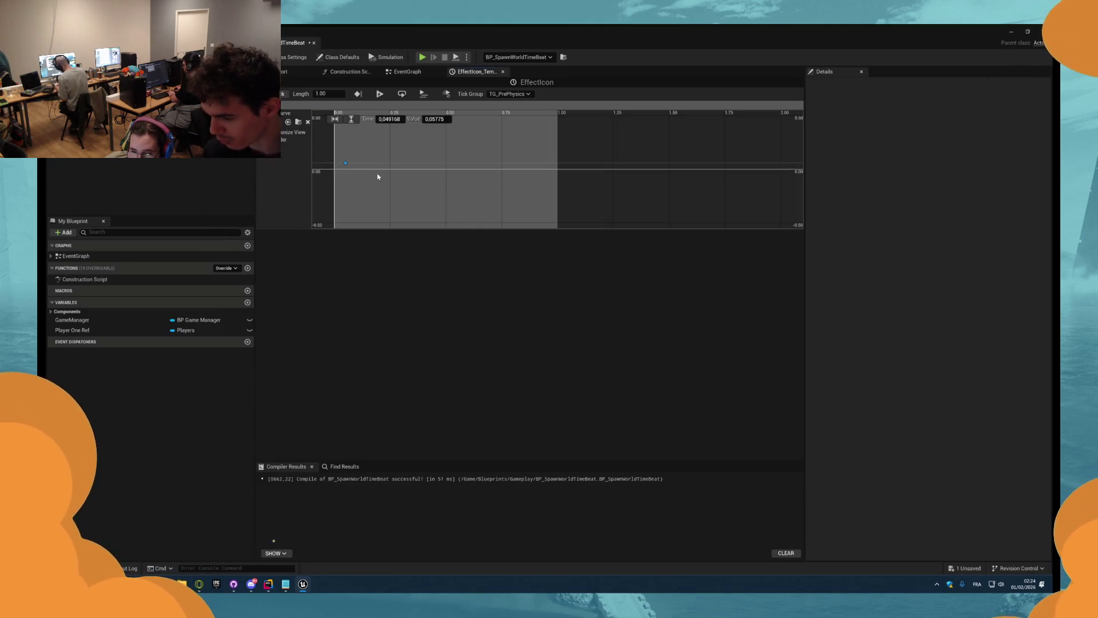
pyautogui.rightClick(389, 159)
pyautogui.click(418, 171)
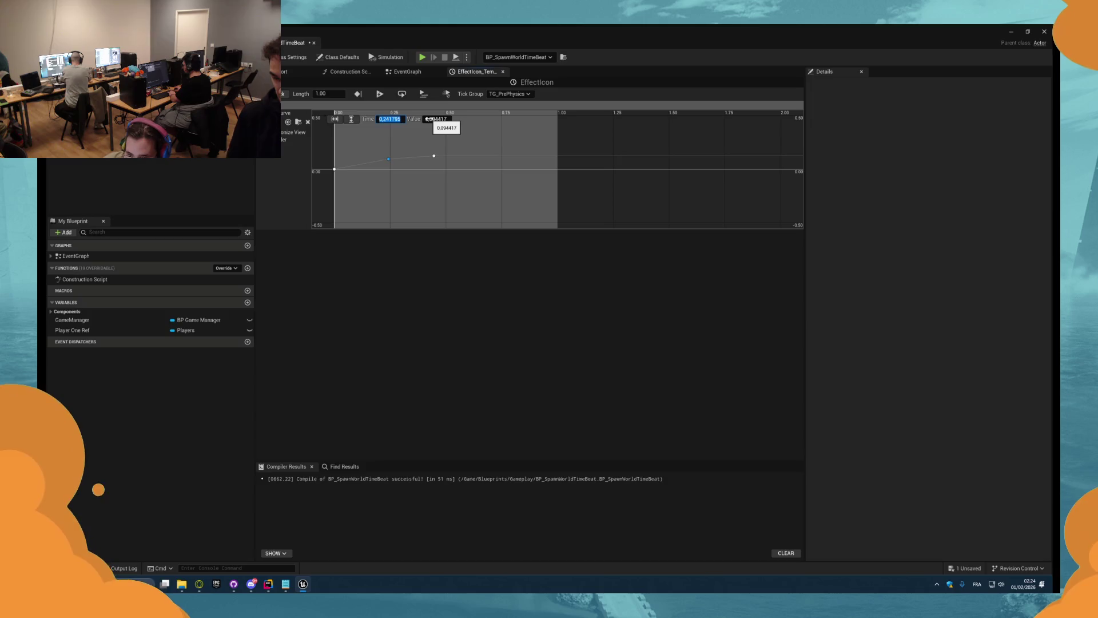
pyautogui.write('0')
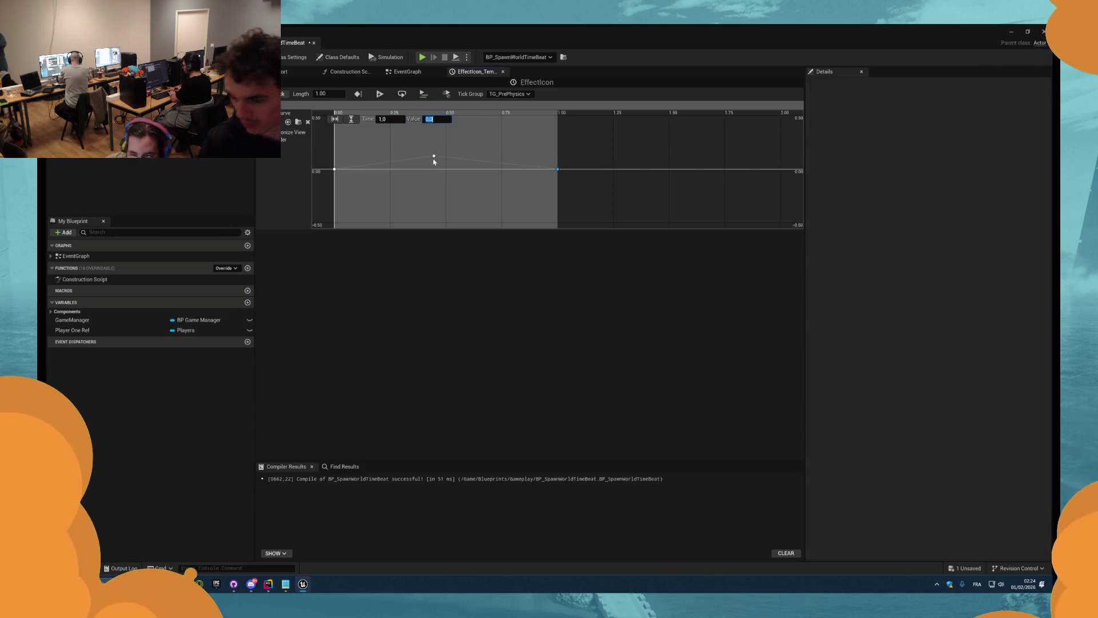
# - Adjust the middle key's time, frame the whole curve and save
pyautogui.click(434, 155)
pyautogui.click(394, 119)
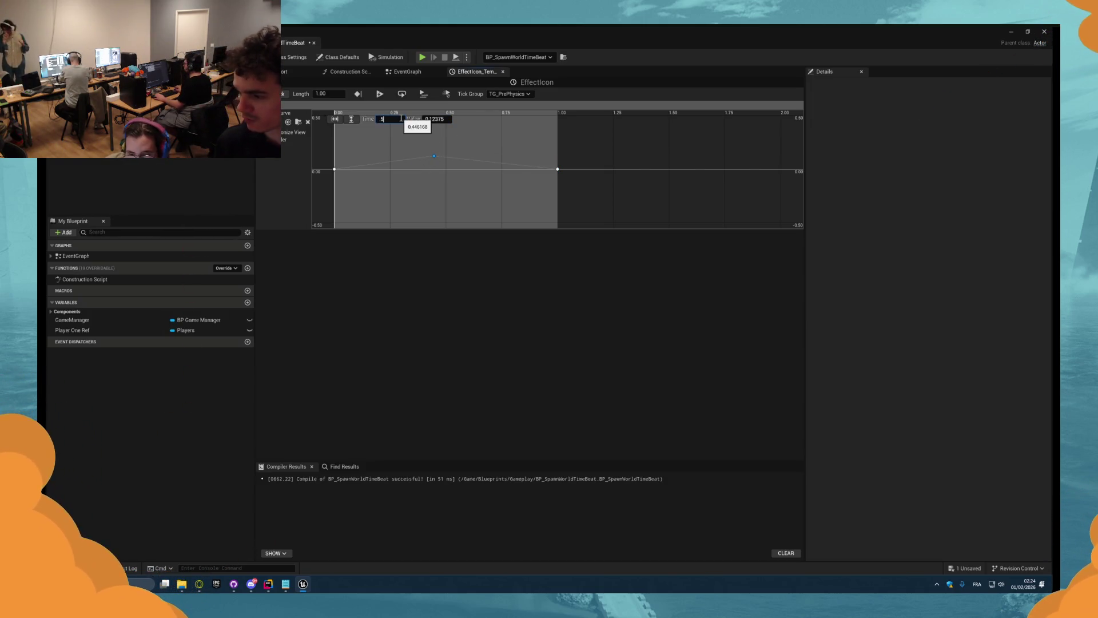
pyautogui.hotkey('ctrl', 'a')
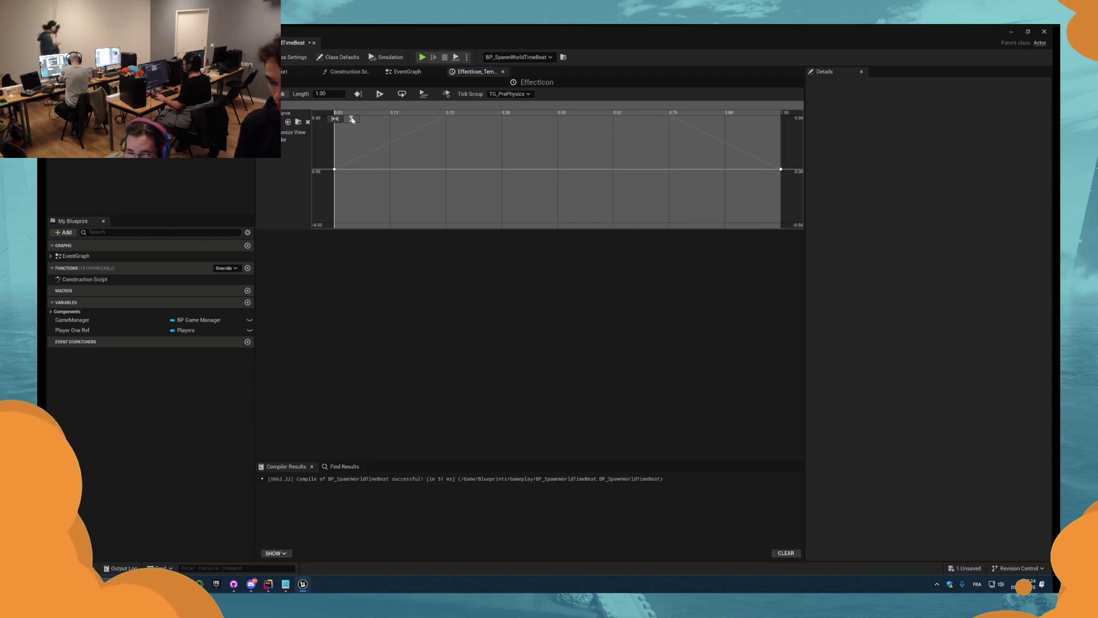
pyautogui.press('f')
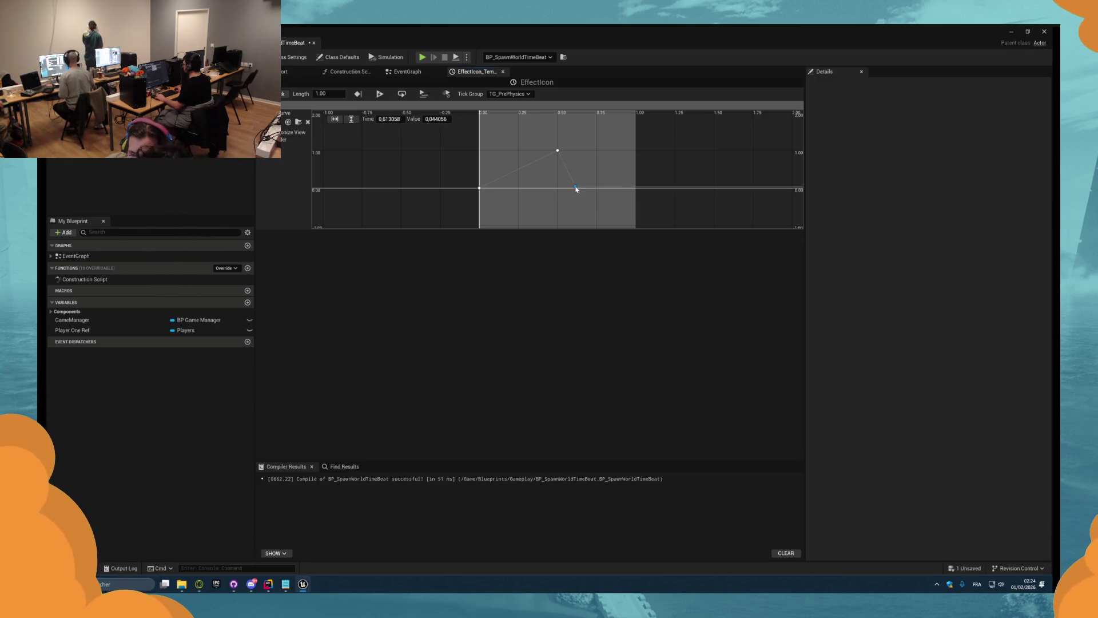
pyautogui.hotkey('ctrl', 's')
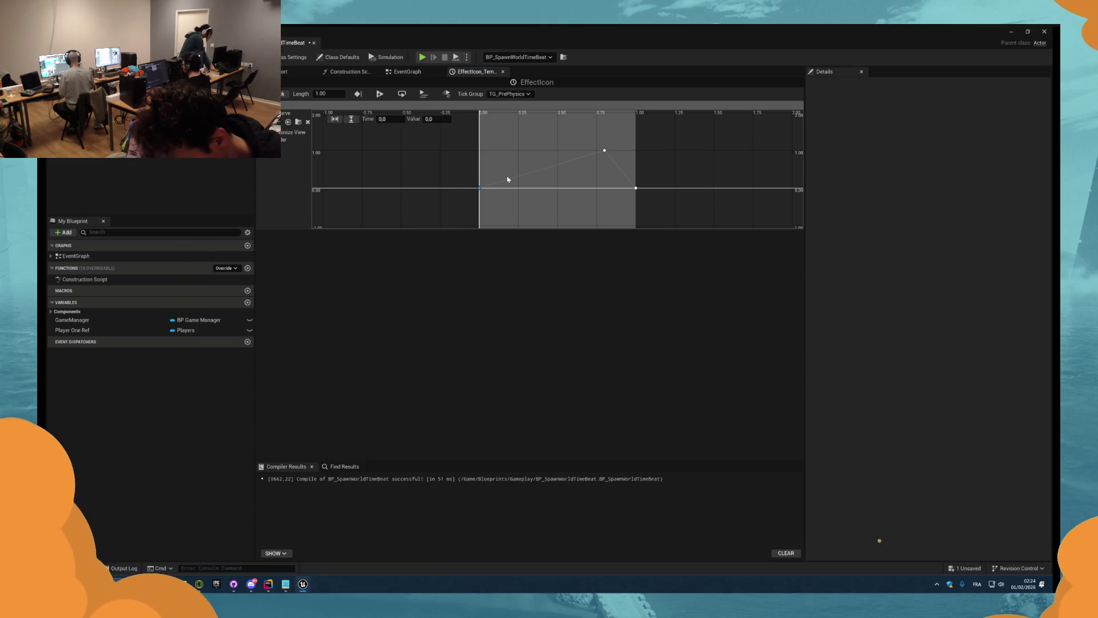
# - Add a key near value 1 early on the curve, then return to the event graph
pyautogui.rightClick(513, 153)
pyautogui.click(524, 169)
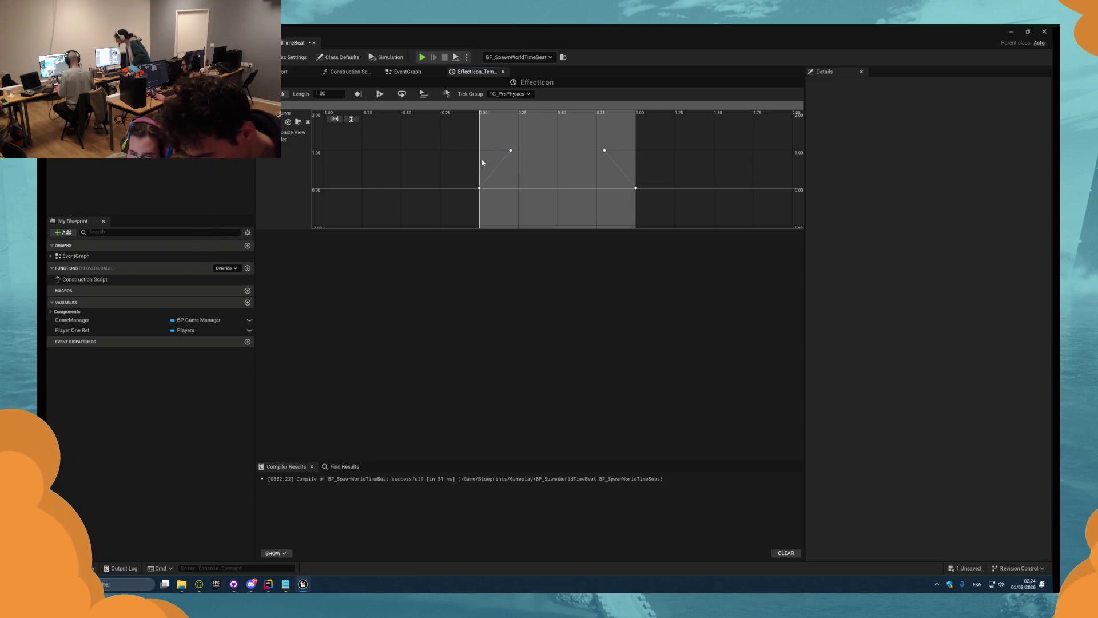
pyautogui.click(410, 75)
pyautogui.moveTo(610, 258); pyautogui.dragTo(649, 250)
# - Add a Set Relative Scale 3D node for Paper Sprite, driven by the timeline's Update
pyautogui.write('set ')
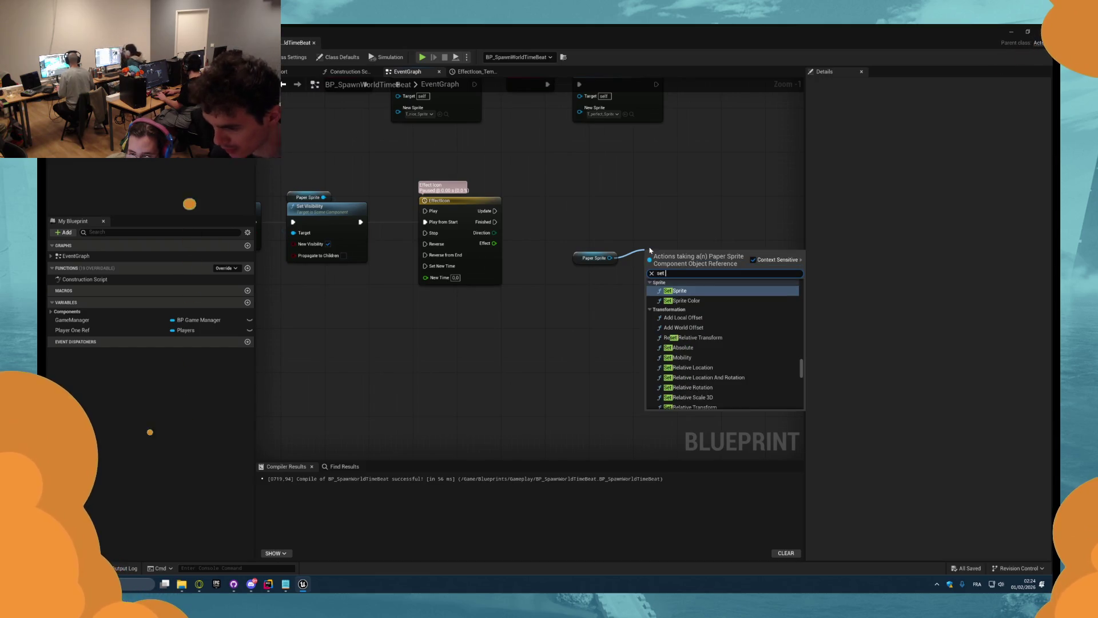
pyautogui.write('scale')
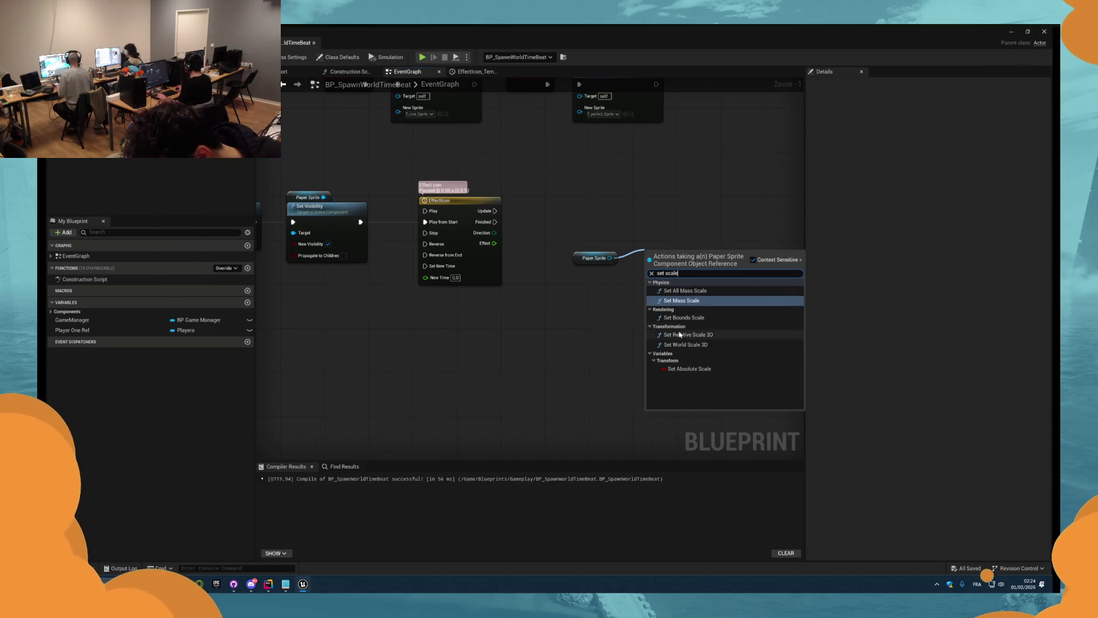
pyautogui.click(679, 335)
pyautogui.moveTo(576, 236); pyautogui.dragTo(693, 277)
pyautogui.moveTo(693, 277); pyautogui.dragTo(677, 221)
pyautogui.moveTo(580, 259); pyautogui.dragTo(635, 193)
# - Add a second Paper Sprite getter with a Set Visibility node and arrange them
pyautogui.hotkey('ctrl', 'c')
pyautogui.hotkey('ctrl', 'v')
pyautogui.moveTo(577, 275); pyautogui.dragTo(567, 301)
pyautogui.moveTo(582, 302)
pyautogui.mouseDown()
pyautogui.moveTo(681, 309)
pyautogui.moveTo(607, 303)
pyautogui.mouseUp()
pyautogui.write('set')
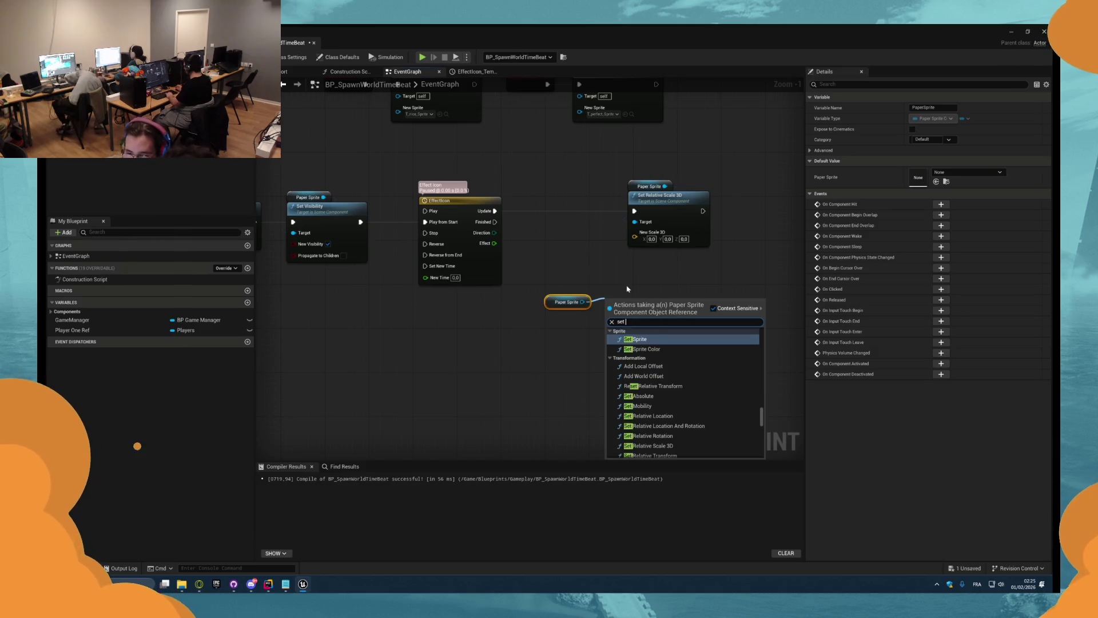
pyautogui.write(' visi')
pyautogui.press('Return')
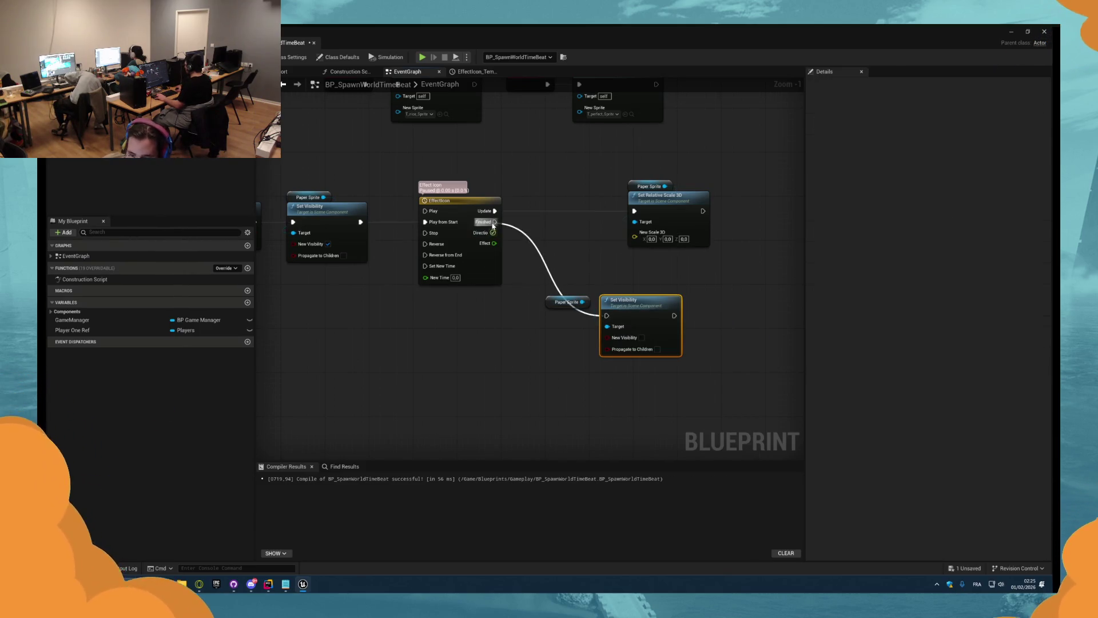
pyautogui.keyDown('shift'); pyautogui.click(566, 302); pyautogui.keyUp('shift')
pyautogui.moveTo(567, 302)
pyautogui.mouseDown()
pyautogui.moveTo(558, 296)
pyautogui.moveTo(612, 303)
pyautogui.moveTo(612, 371)
pyautogui.mouseUp()
pyautogui.scroll(-2, 559, 295)
pyautogui.scroll(2, 560, 296)
pyautogui.click(561, 331)
pyautogui.keyDown('shift'); pyautogui.click(612, 306); pyautogui.keyUp('shift')
# - Feed New Scale 3D from a Lerp (Vector) with Effect as Alpha, and save
pyautogui.moveTo(653, 253); pyautogui.dragTo(636, 293)
pyautogui.write('lerp')
pyautogui.press('Return')
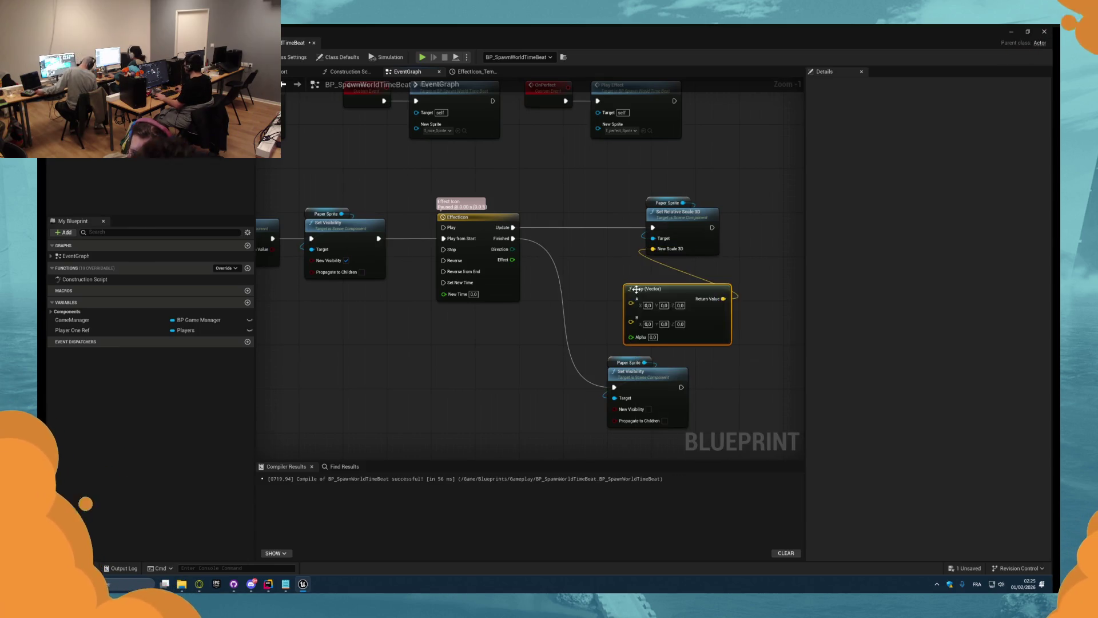
pyautogui.moveTo(652, 334); pyautogui.dragTo(633, 337)
pyautogui.moveTo(653, 290); pyautogui.dragTo(646, 279)
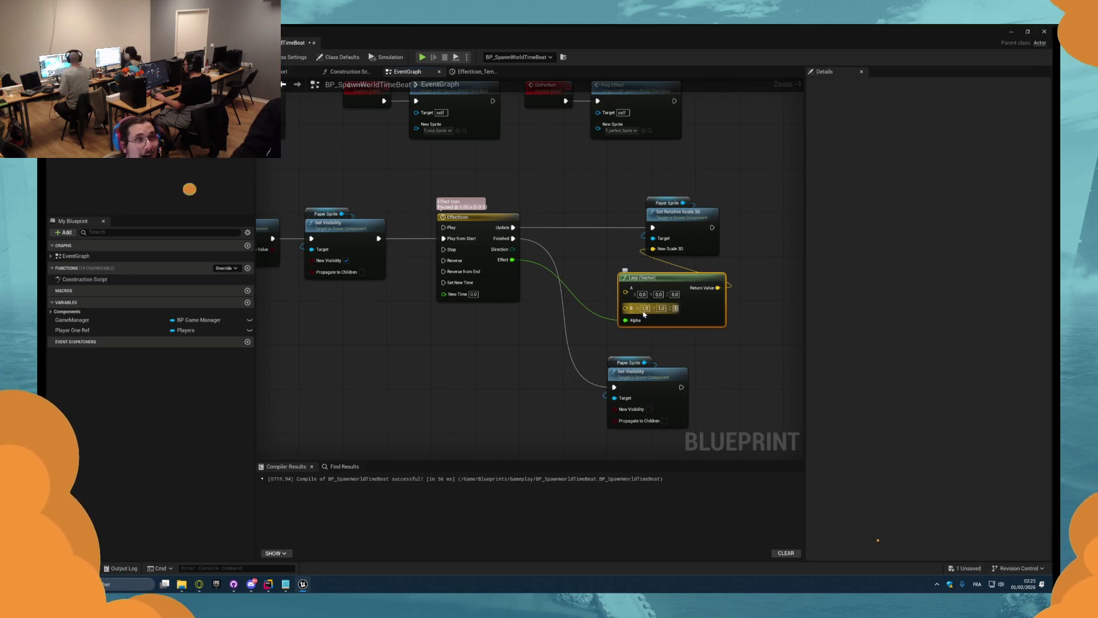
pyautogui.hotkey('ctrl', 's')
pyautogui.hotkey('alt', 'Tab')
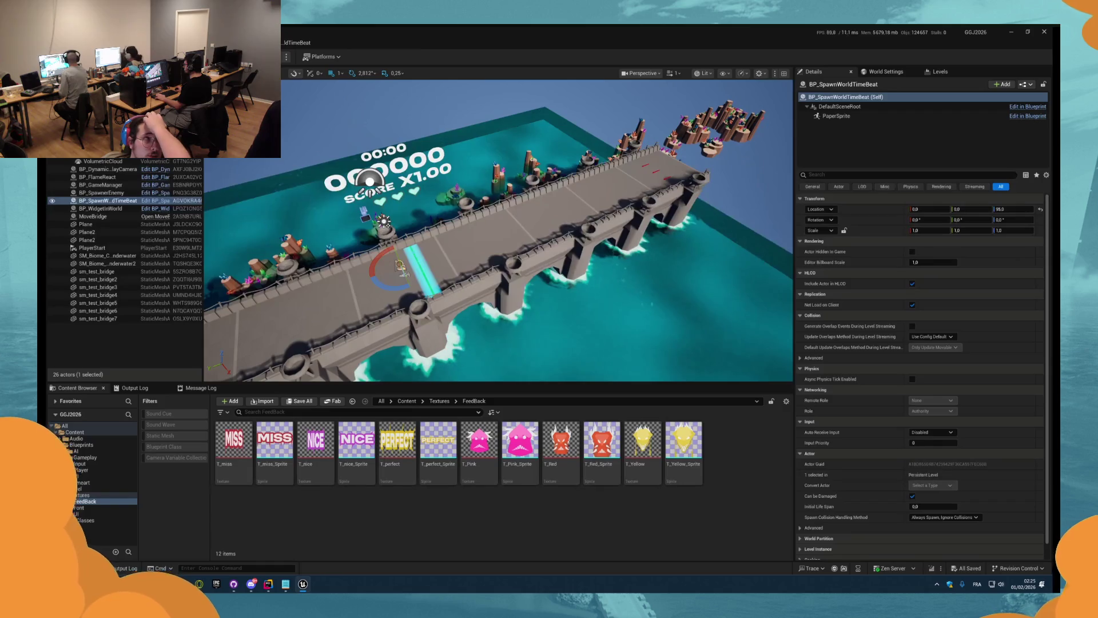
# - Play-test in the editor, hit the yellow block for a PERFECT popup, then stop
pyautogui.hotkey('alt', 'p')
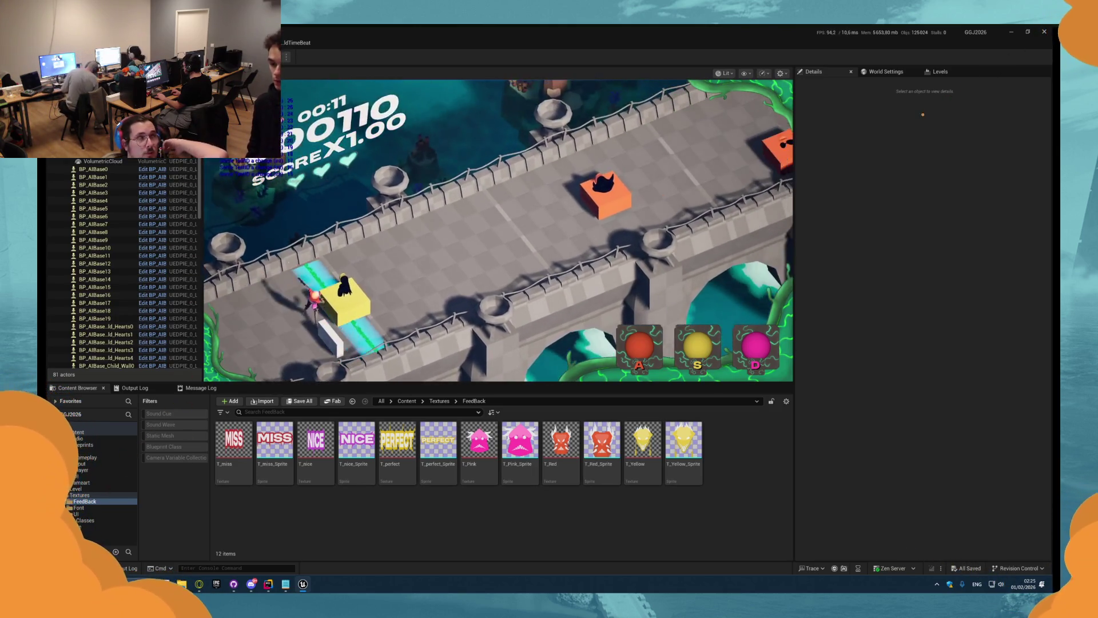
pyautogui.press('s')
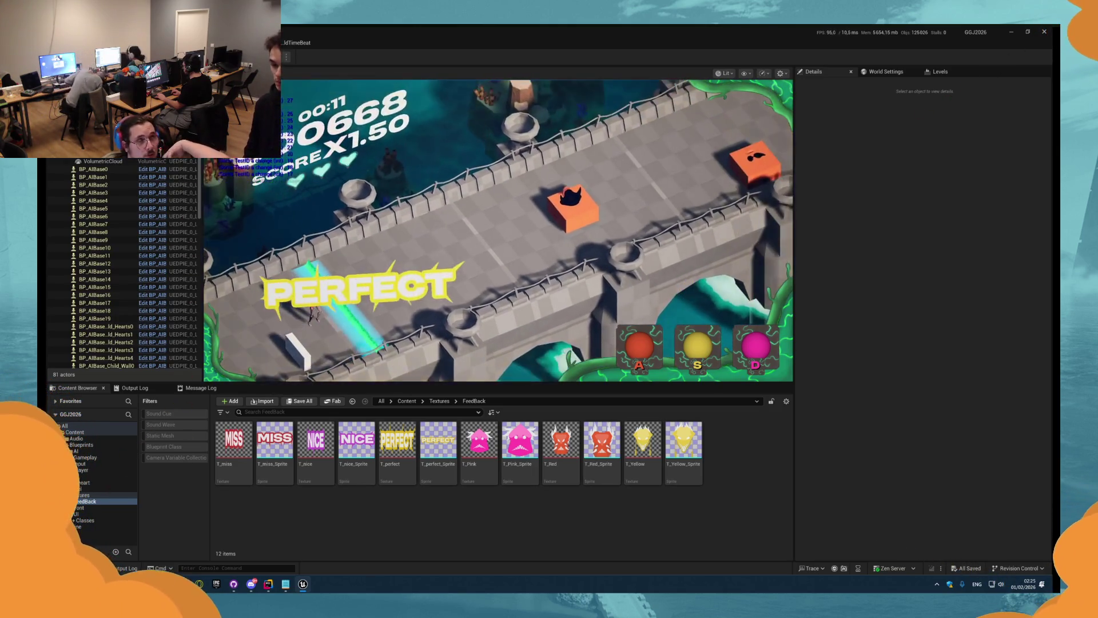
pyautogui.press('Escape')
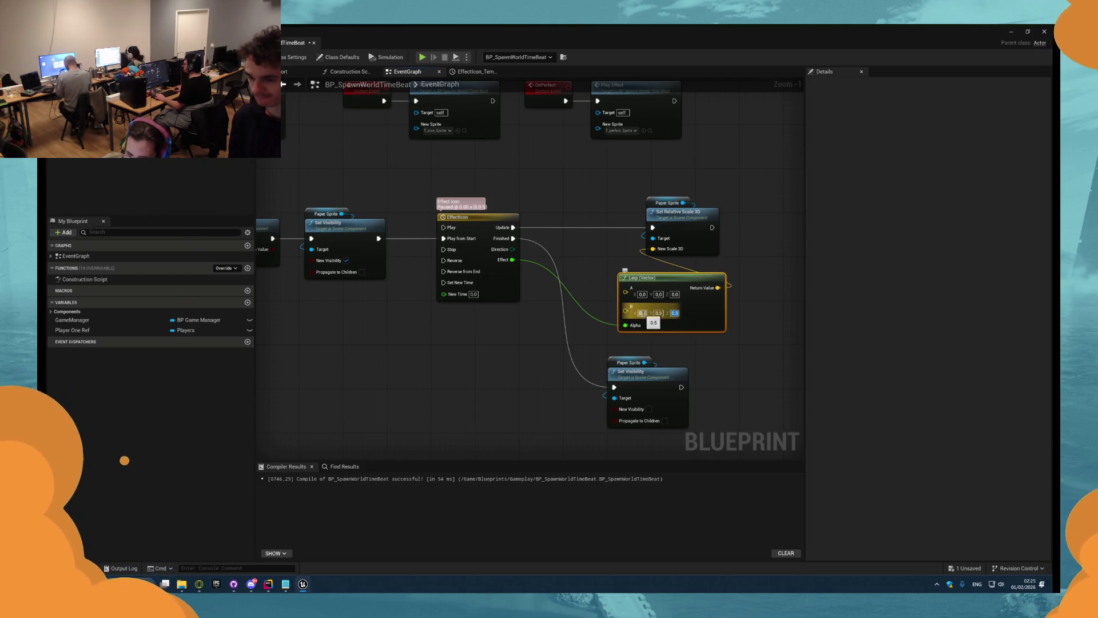
# - Start another Play In Editor session with Alt+P
pyautogui.hotkey('alt', 'p')
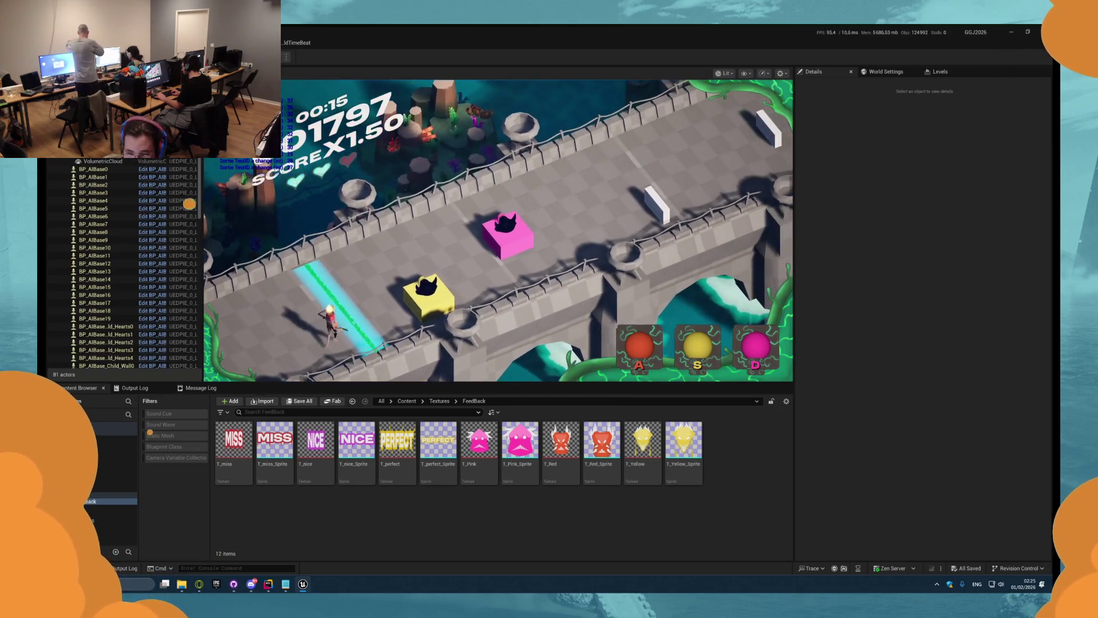
# - Hit the pink and orange blocks on the beat, then restart the play session
pyautogui.press('d')
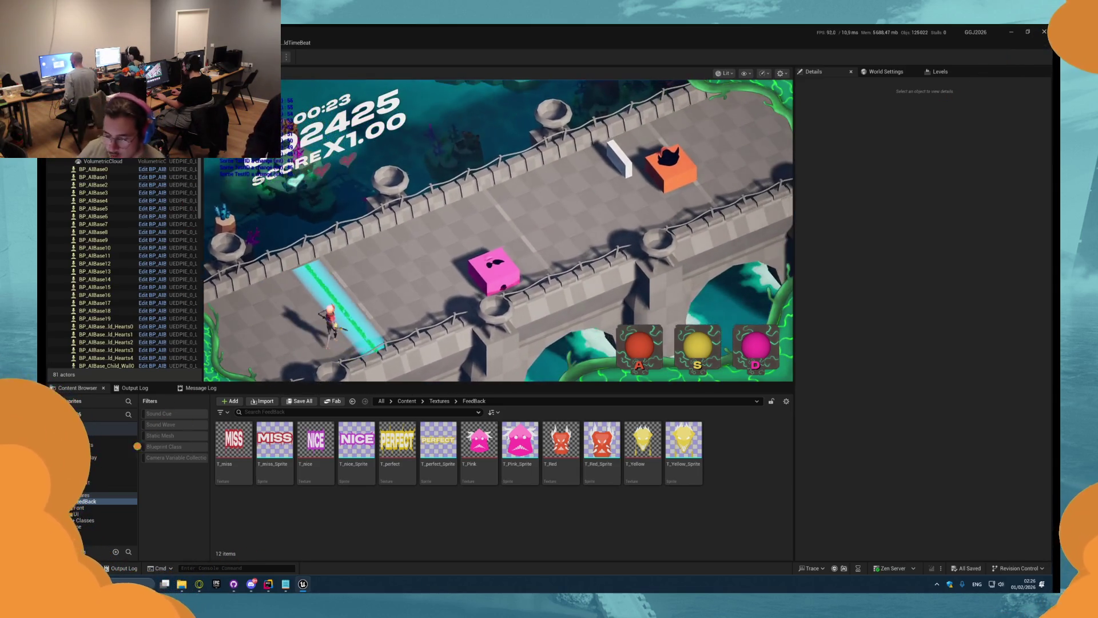
pyautogui.press('d')
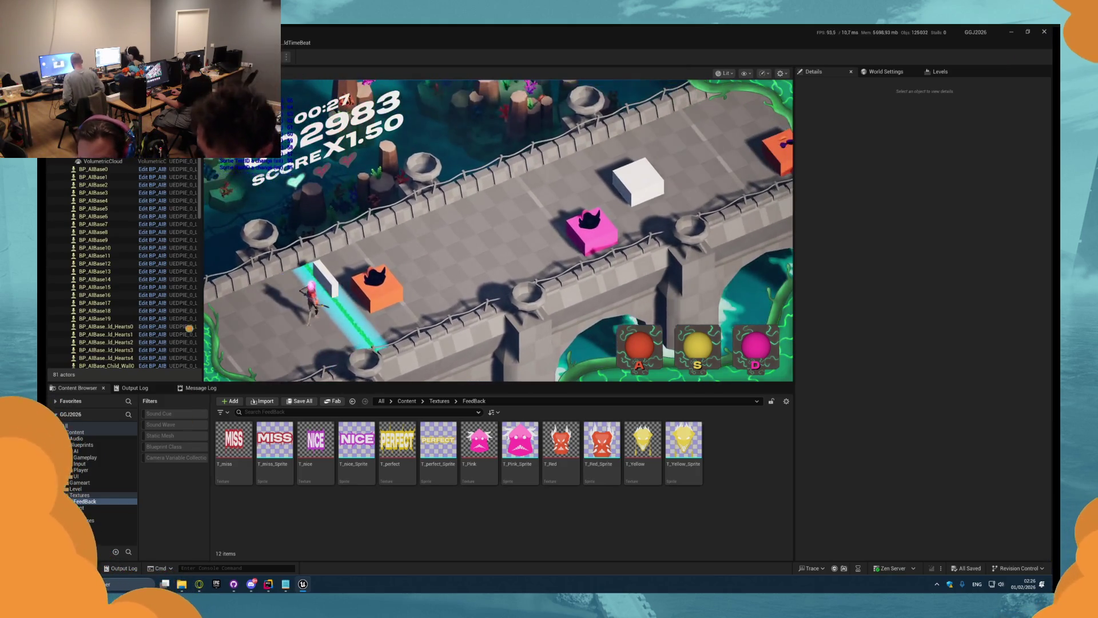
pyautogui.press('a')
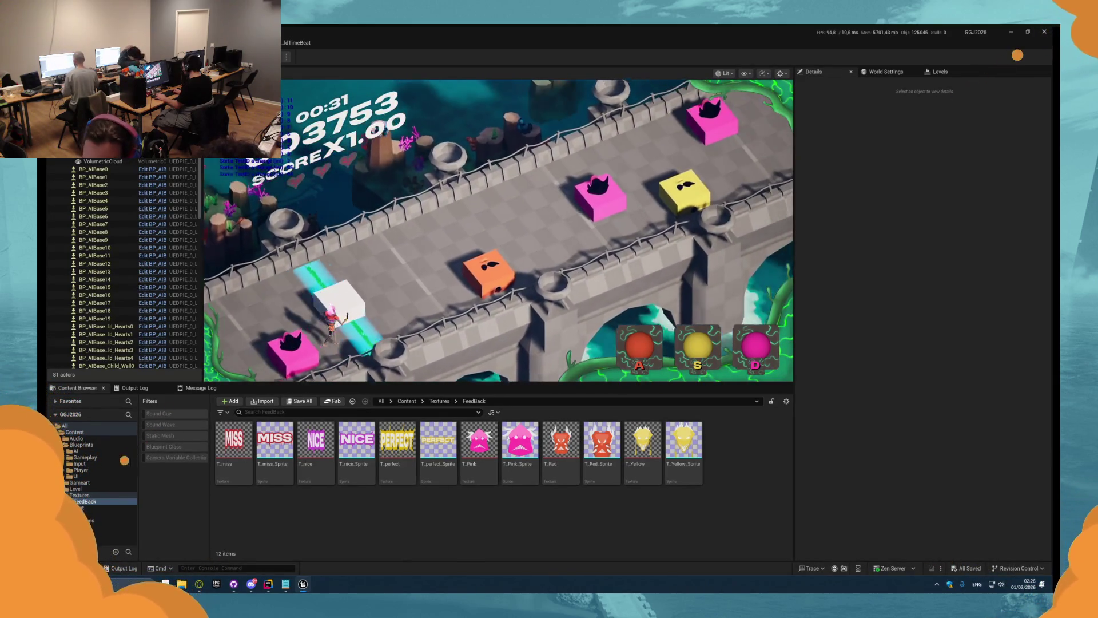
pyautogui.press('Escape')
pyautogui.hotkey('alt', 'p')
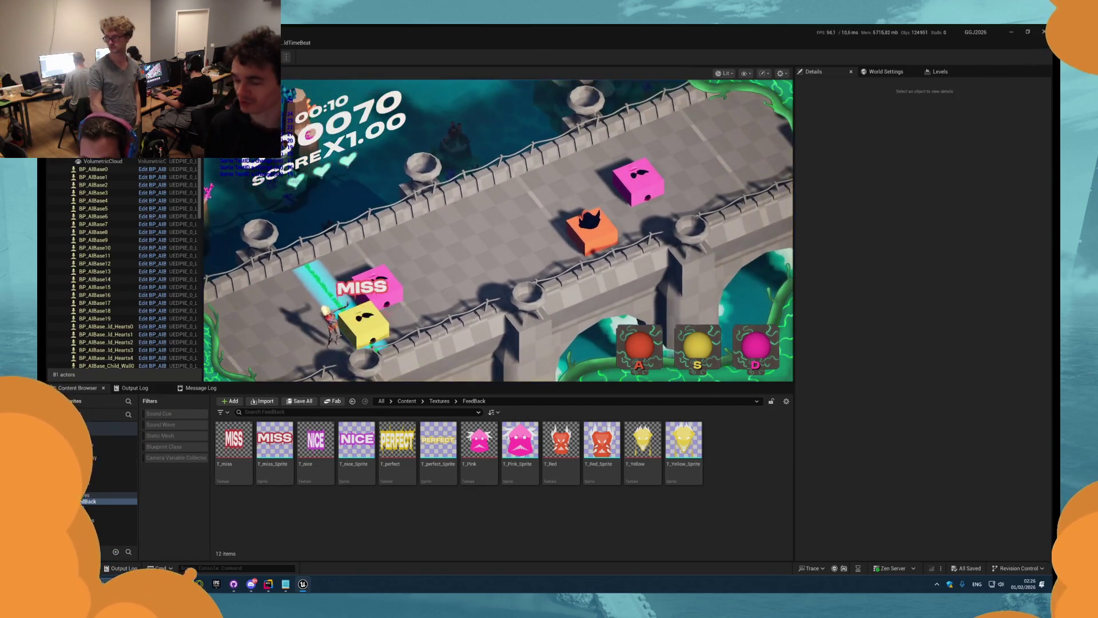
# - Hit the yellow, orange and pink blocks in the new run, then stop playing
pyautogui.press('s')
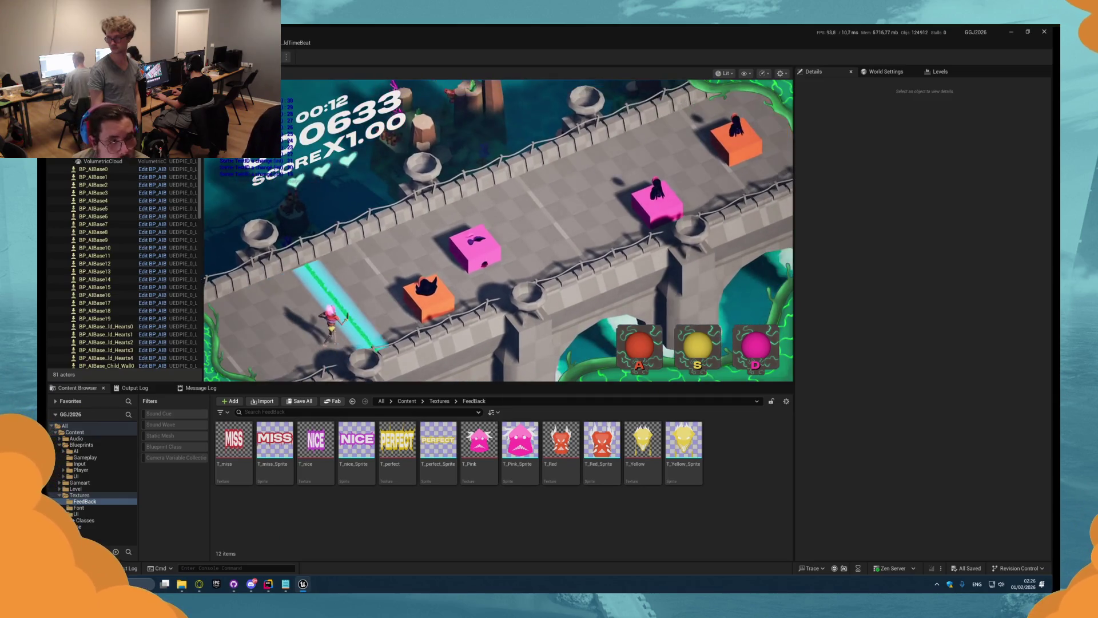
pyautogui.press('a')
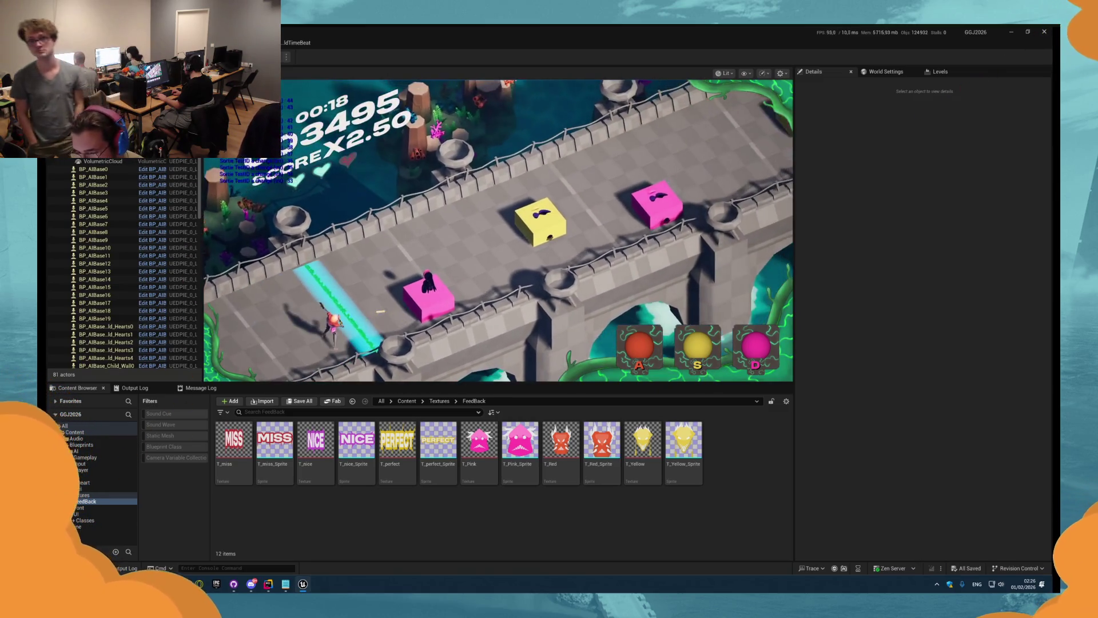
pyautogui.press('d')
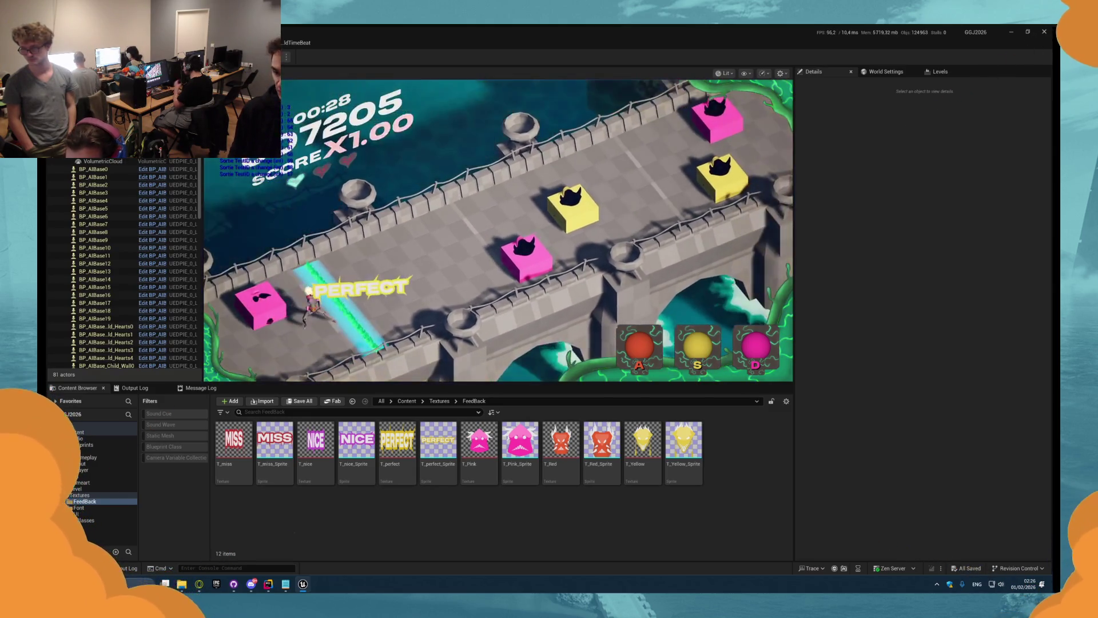
pyautogui.press('Escape')
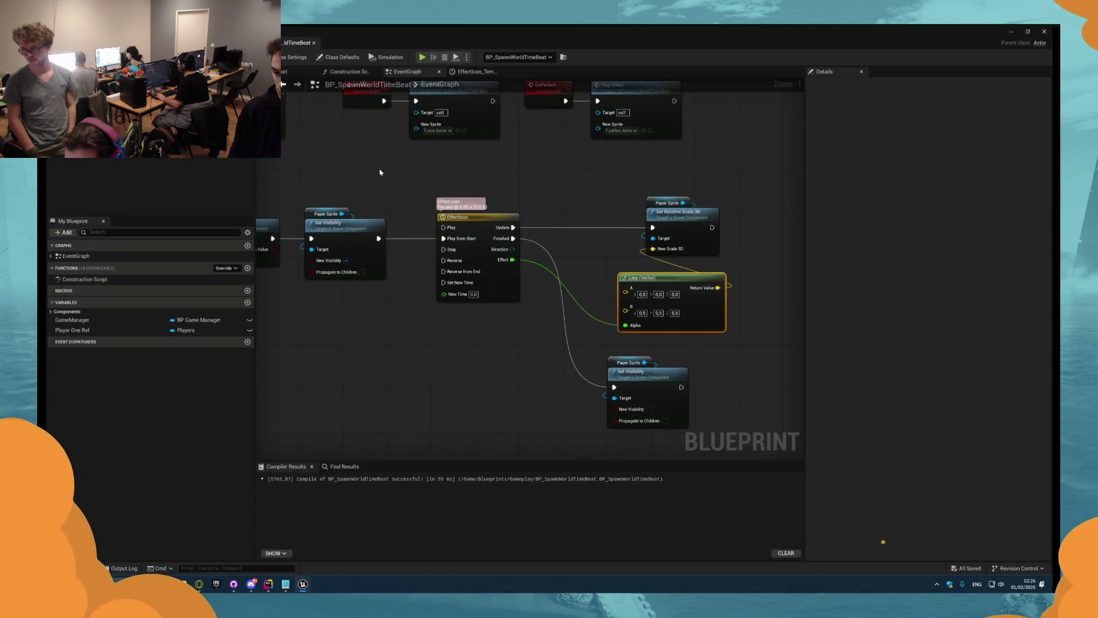
# - Turn off Start with Tick Enabled in Class Defaults and launch a new play test
pyautogui.scroll(-4, 380, 172)
pyautogui.scroll(3, 466, 227)
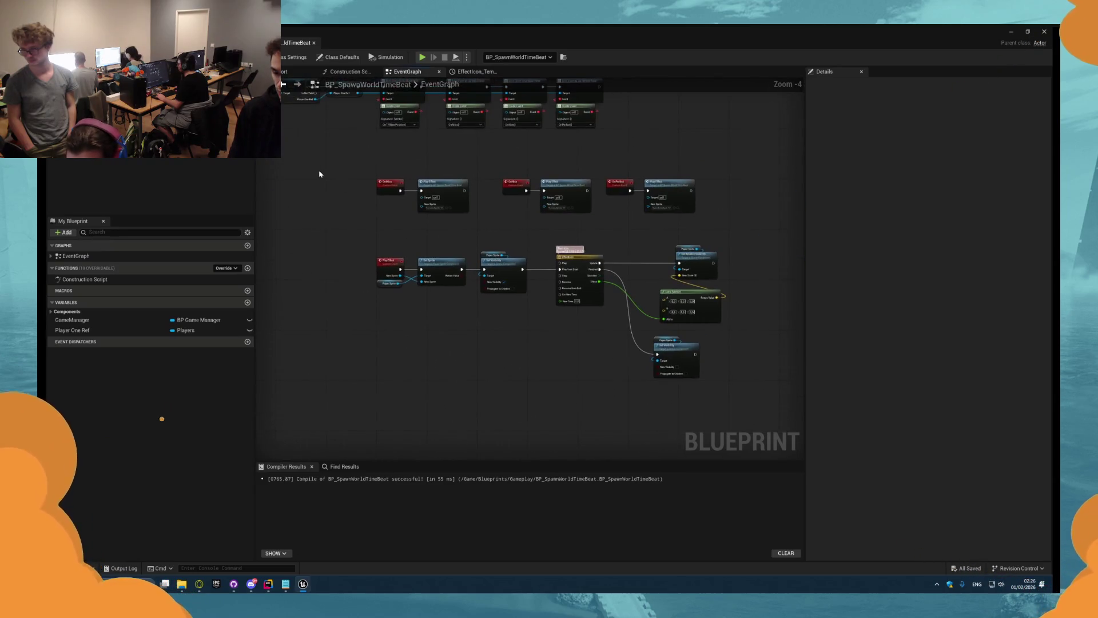
pyautogui.click(338, 56)
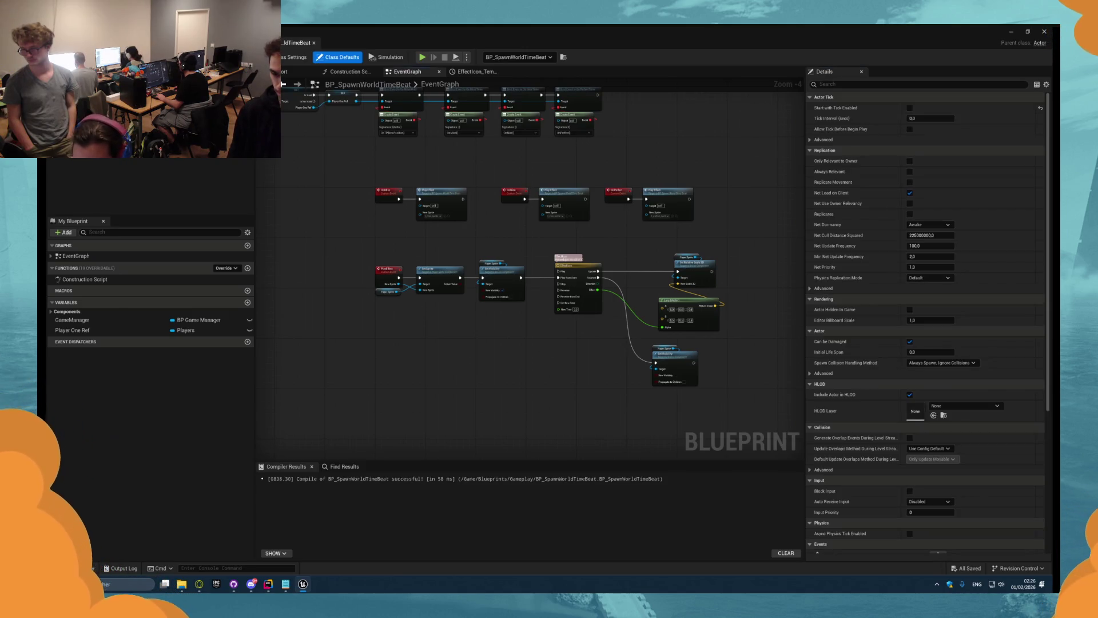
pyautogui.write('tick')
pyautogui.click(912, 109)
pyautogui.click(912, 108)
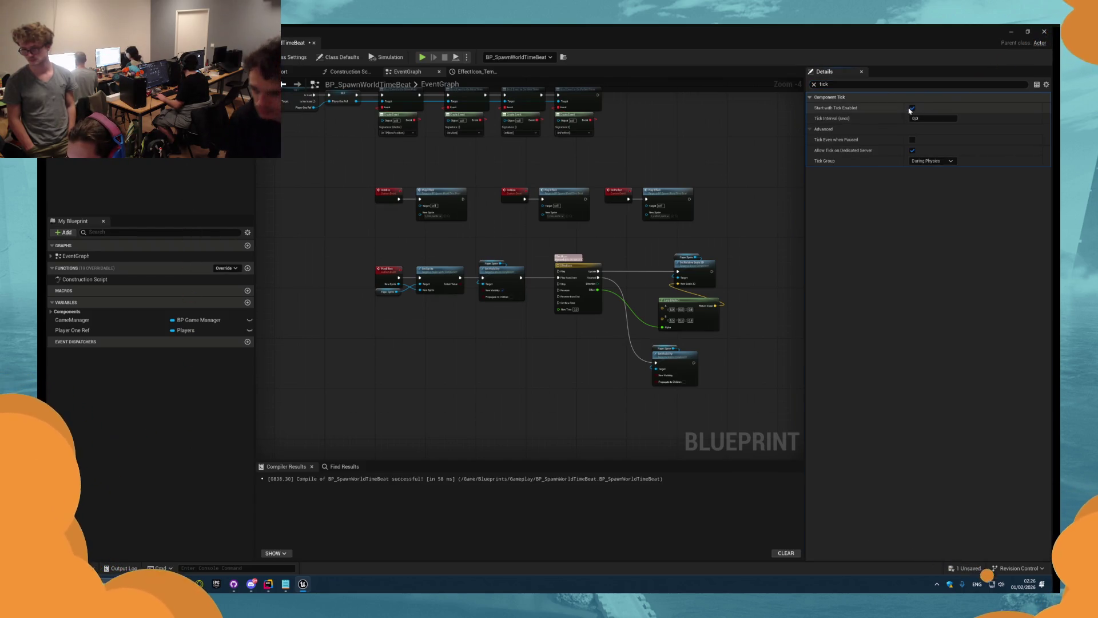
pyautogui.moveTo(710, 161); pyautogui.dragTo(680, 216)
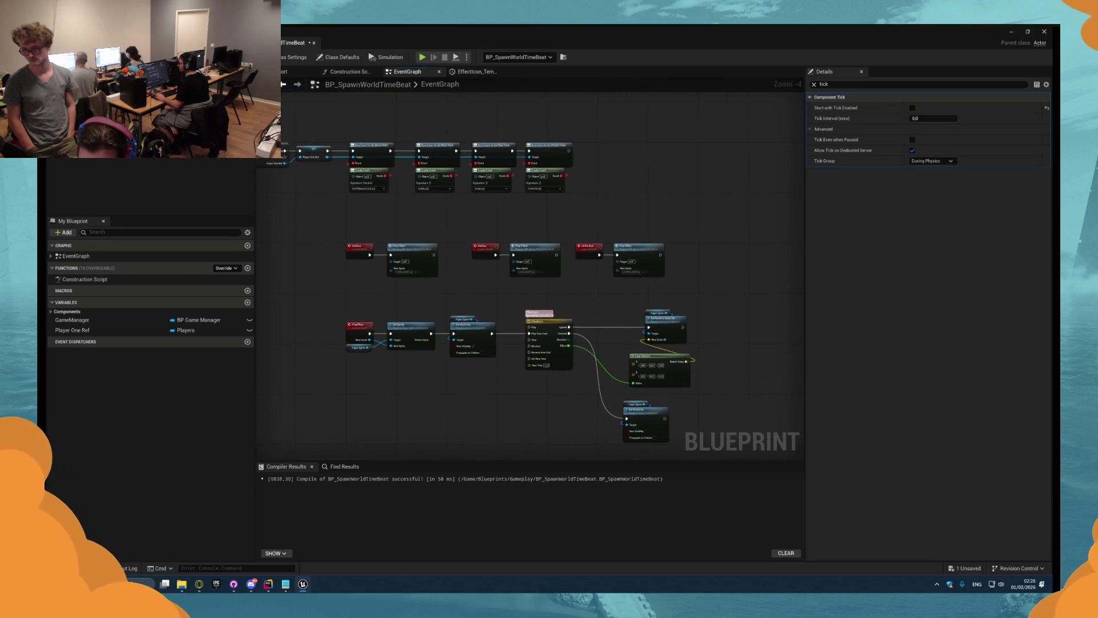
pyautogui.hotkey('alt', 'p')
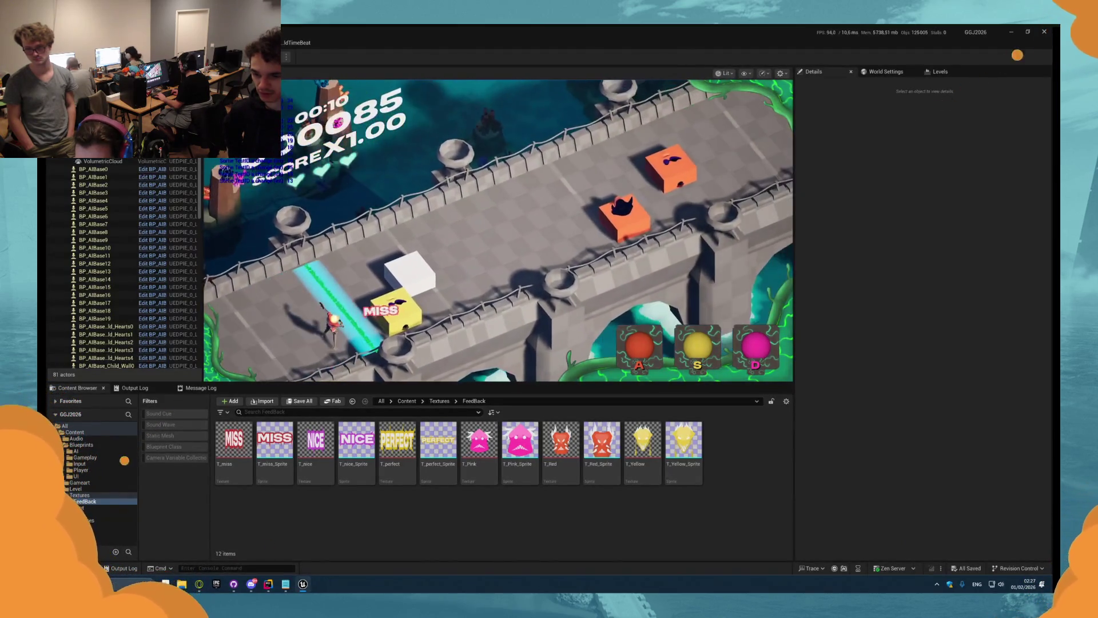
# - Hit the yellow, orange and pink blocks on the beat for PERFECT ratings
pyautogui.press('s')
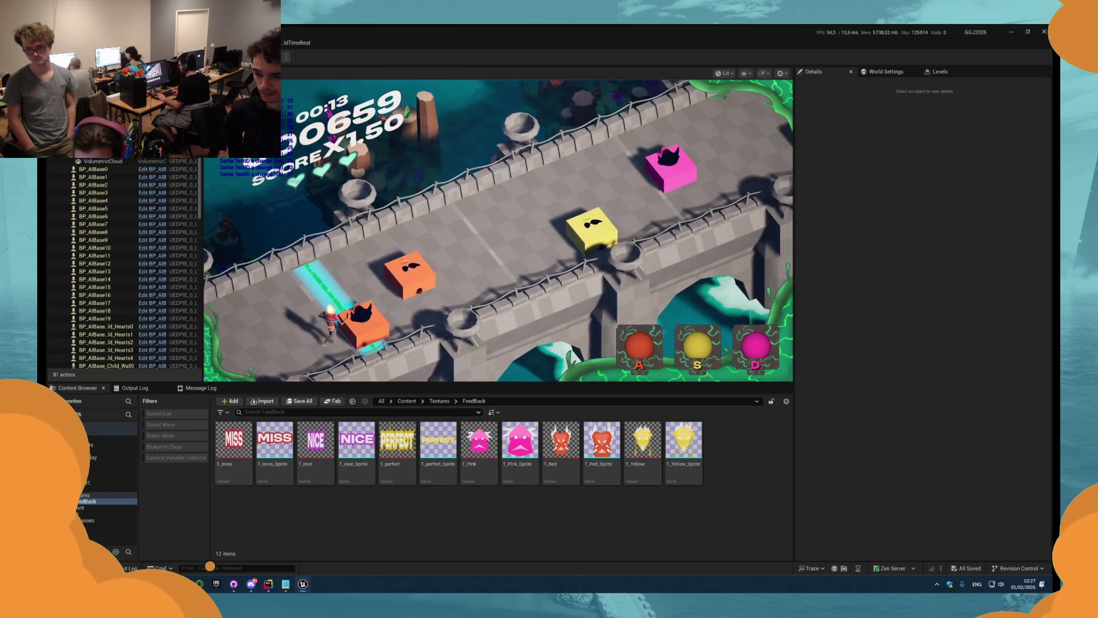
pyautogui.press('a')
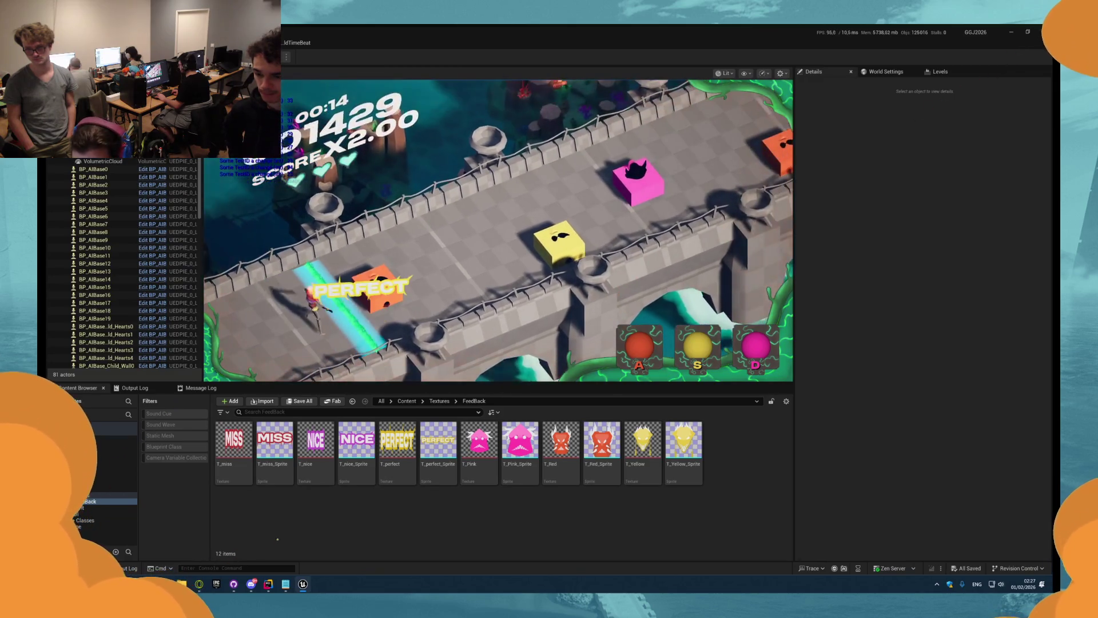
pyautogui.press('a')
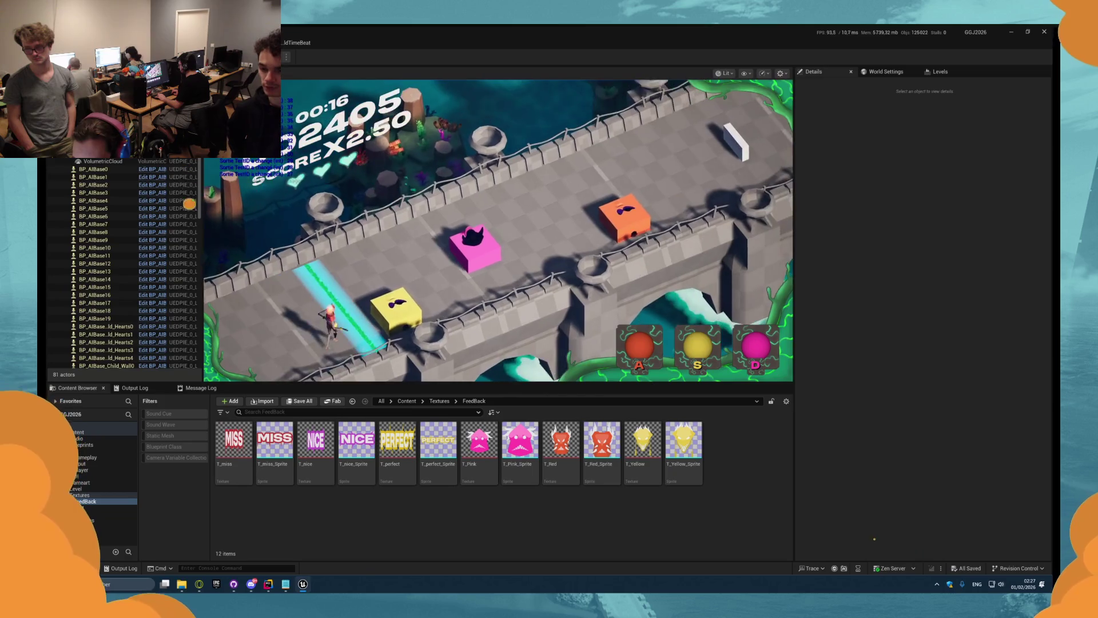
pyautogui.press('s')
pyautogui.press('d')
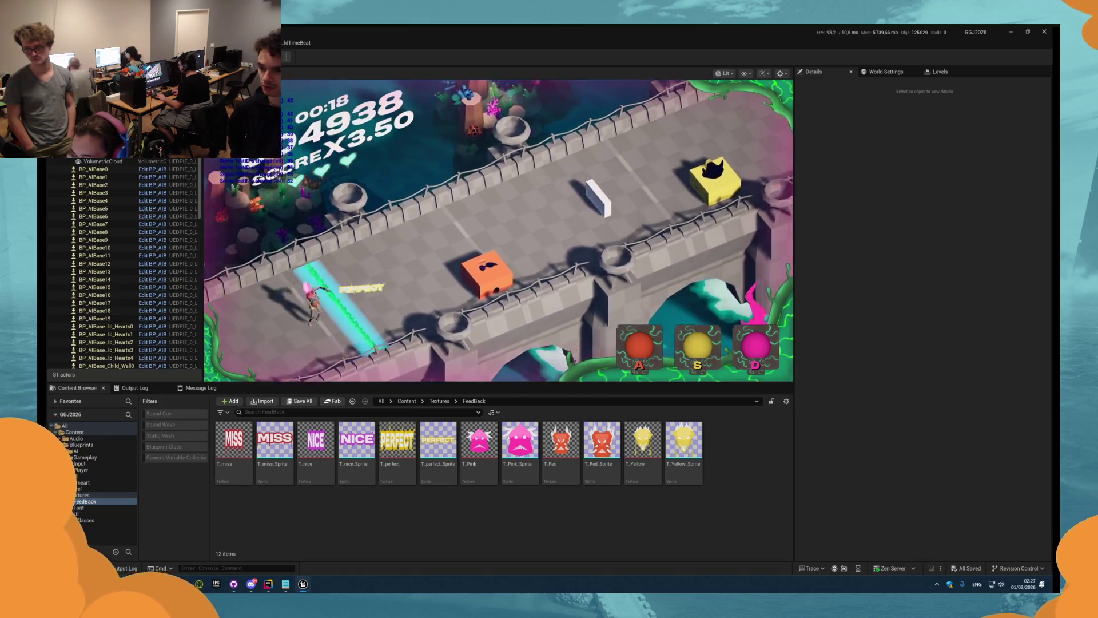
pyautogui.press('a')
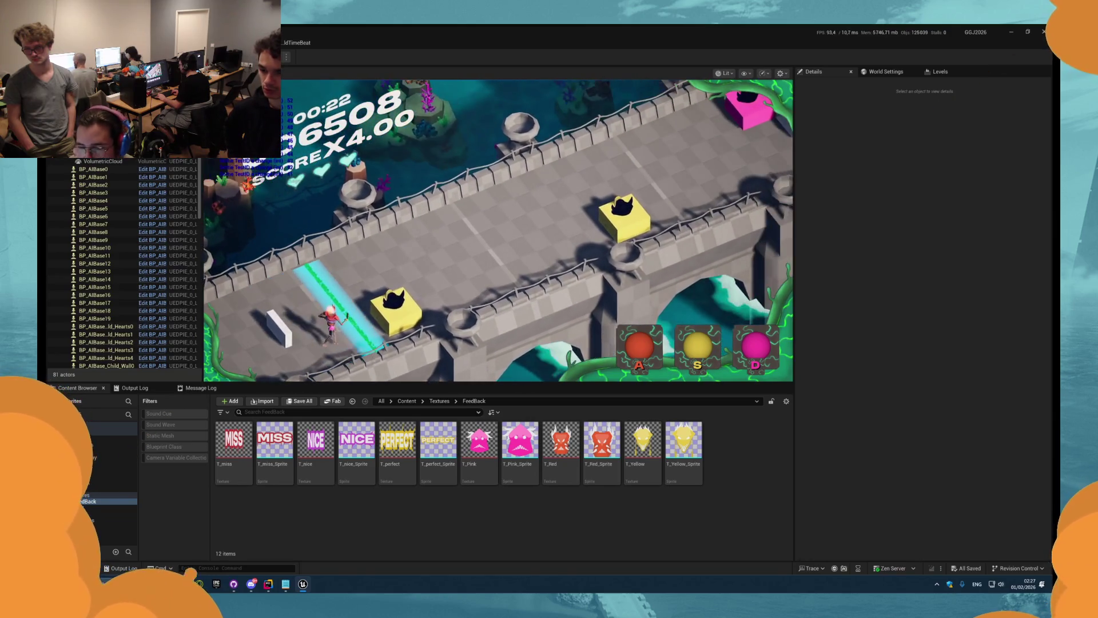
pyautogui.press('s')
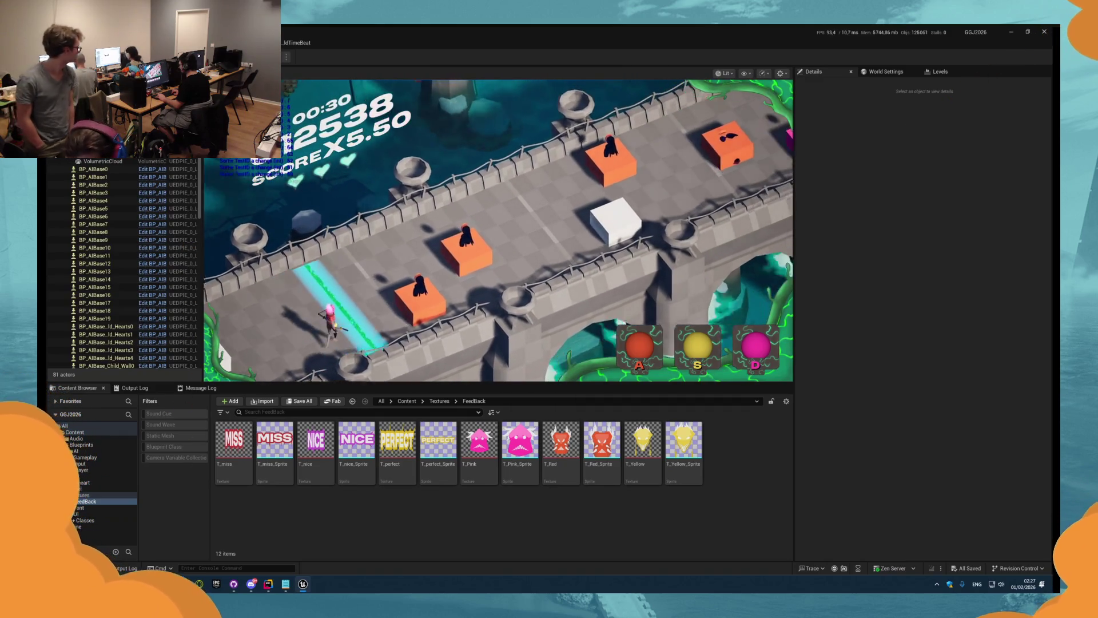
# - Keep hitting orange blocks to raise the multiplier, then eject from the game camera with F8
pyautogui.press('a')
pyautogui.press('a')
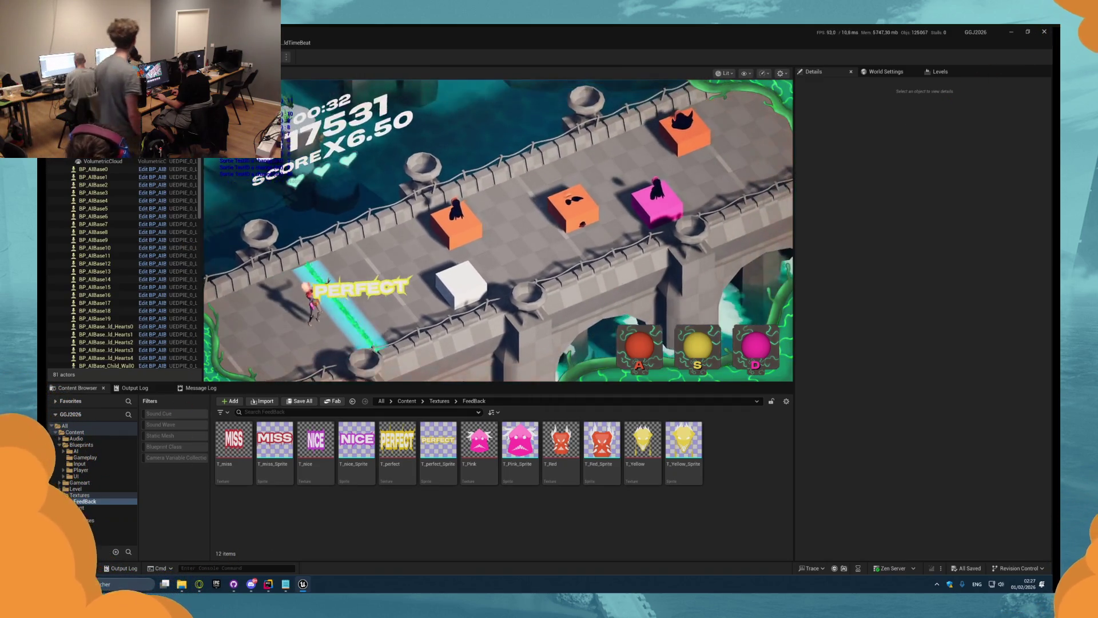
pyautogui.press('a')
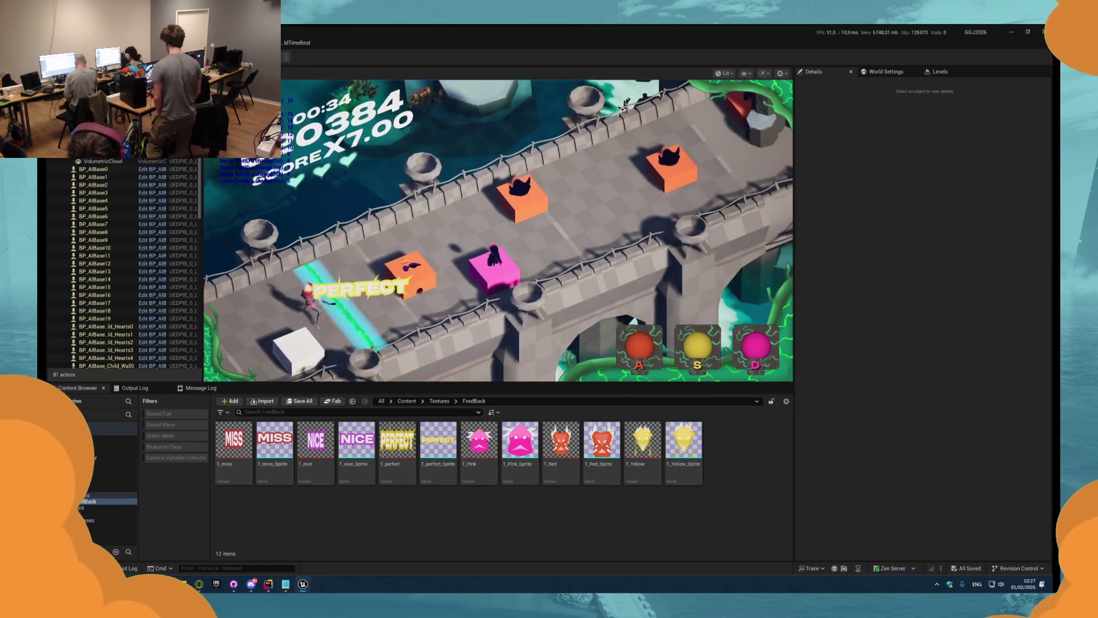
pyautogui.press('a')
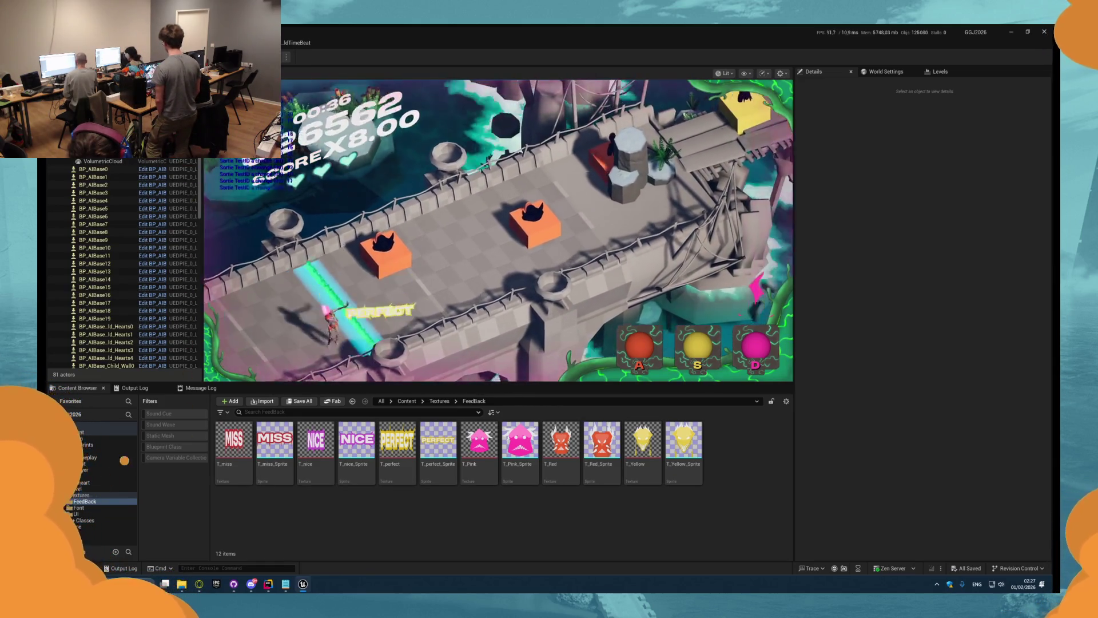
pyautogui.press('a')
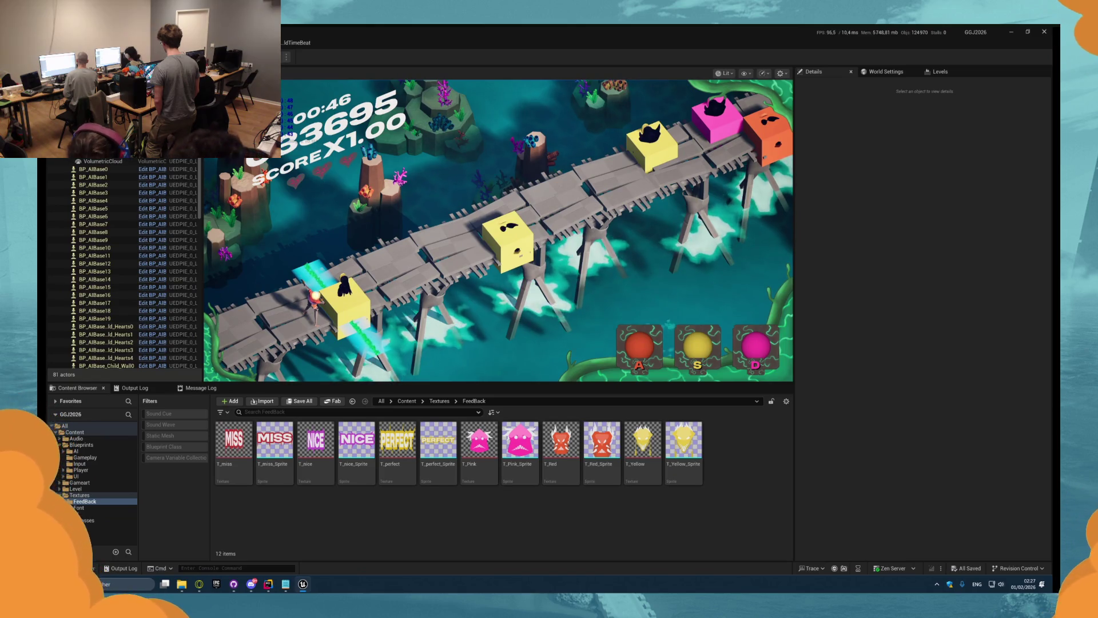
pyautogui.press('F8')
pyautogui.press('f')
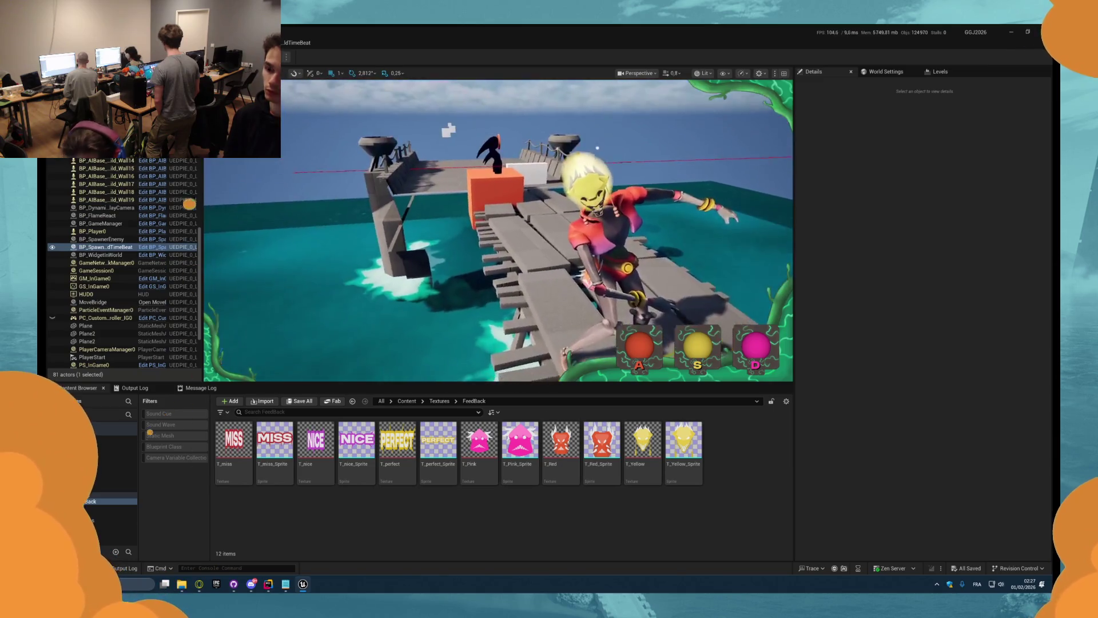
# - Open BP_SpawnWorldTimeBeat's event graph, close the Blueprint editor and deselect the actor in the level
pyautogui.scroll(-3, 498, 229)
pyautogui.scroll(1, 497, 229)
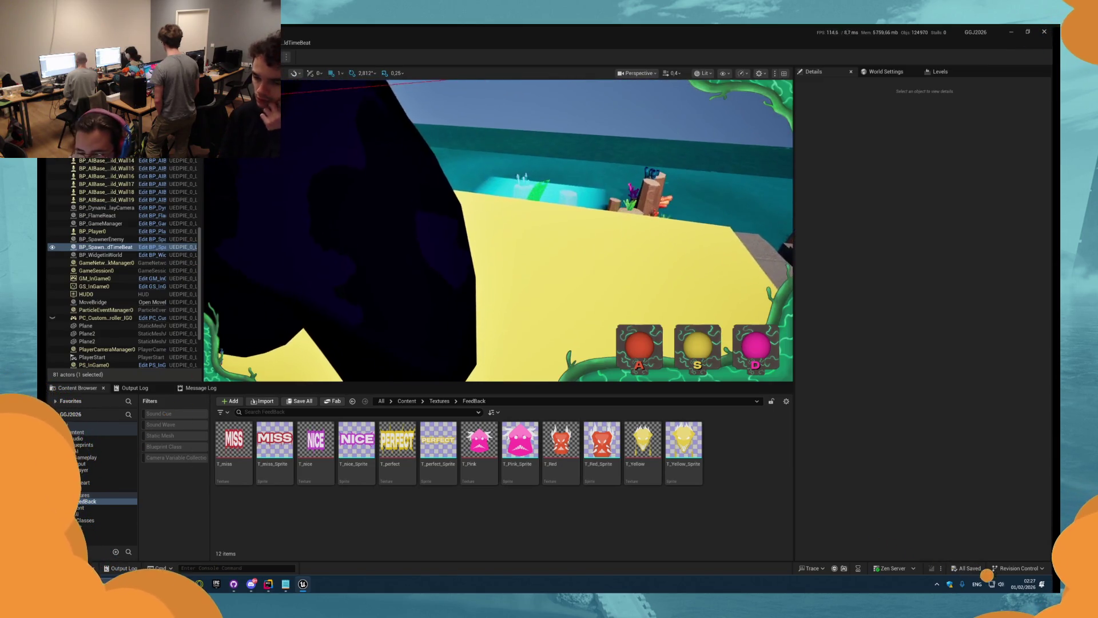
pyautogui.scroll(1, 498, 229)
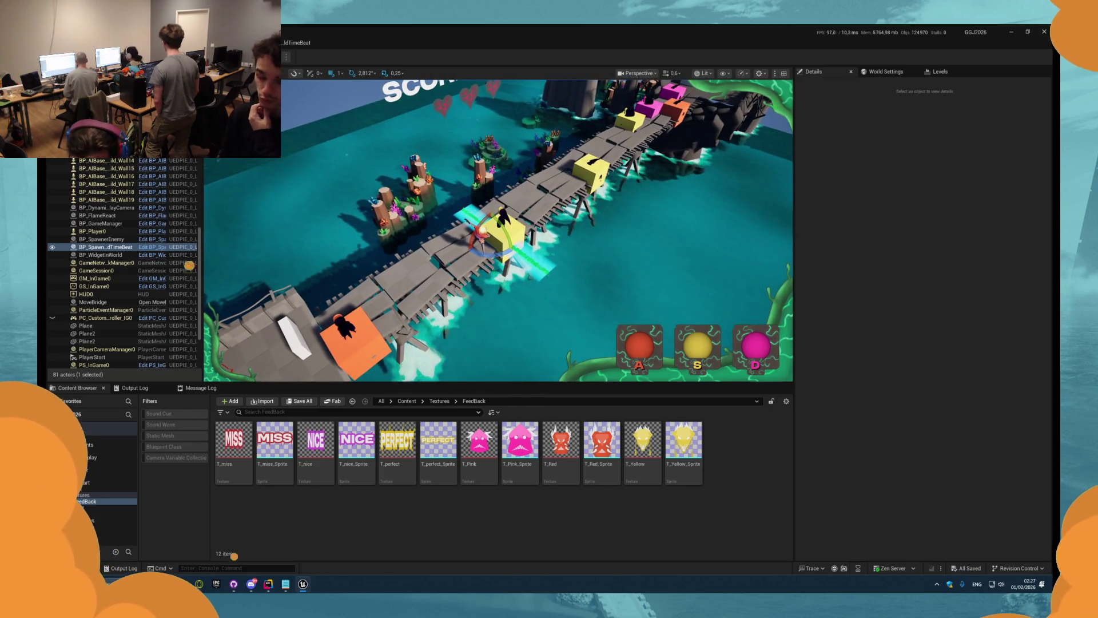
pyautogui.doubleClick(103, 246)
pyautogui.click(151, 246)
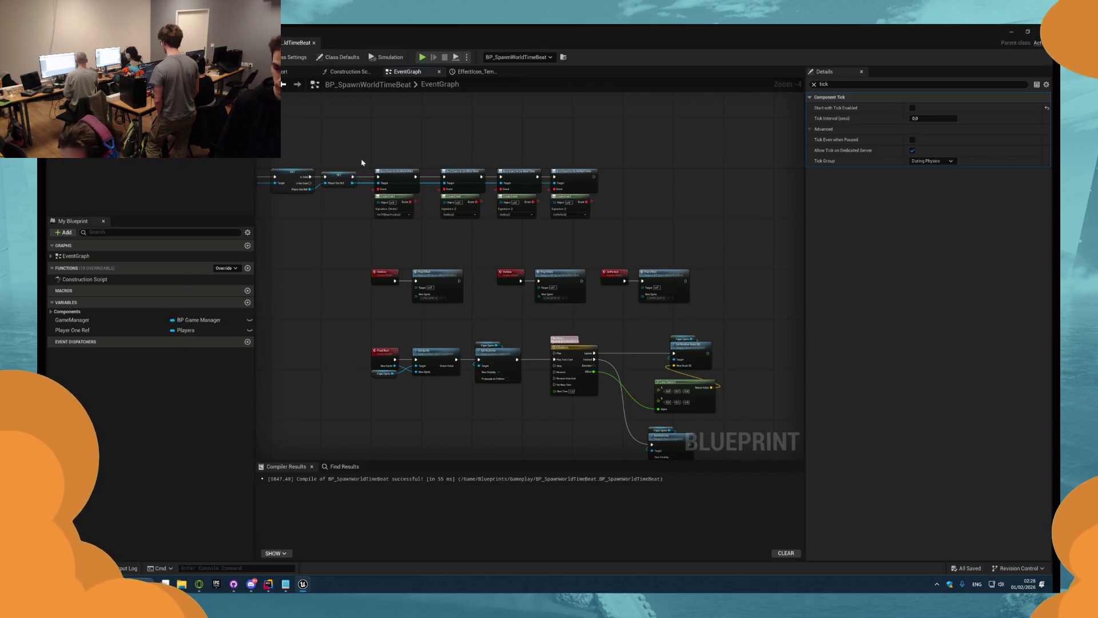
pyautogui.scroll(-3, 362, 162)
pyautogui.scroll(2, 327, 119)
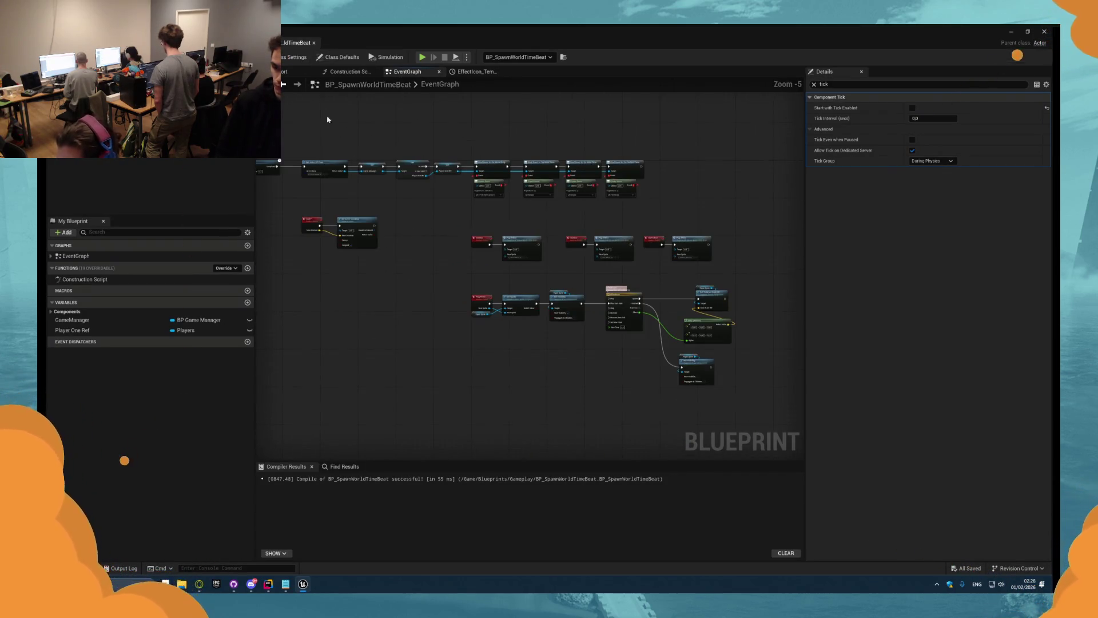
pyautogui.click(314, 42)
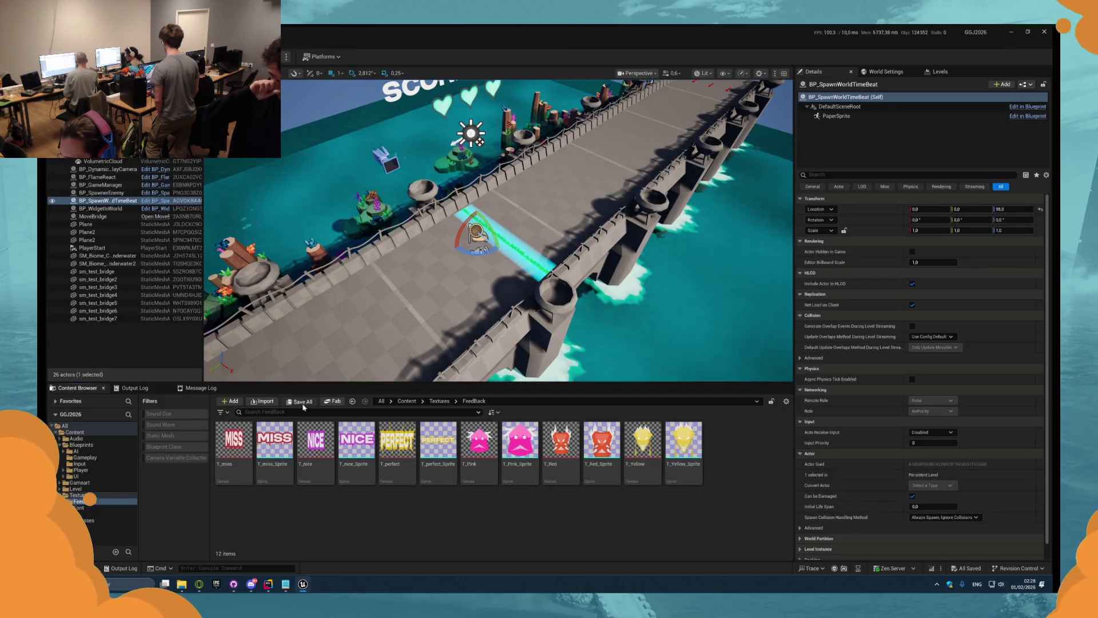
pyautogui.click(157, 346)
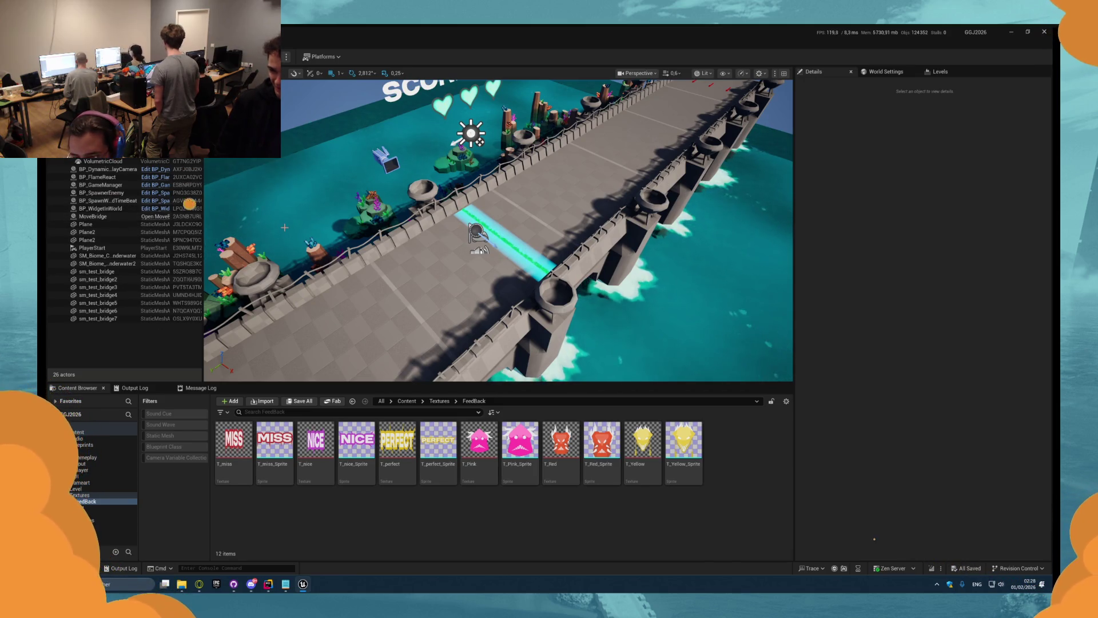
# - Run a short play test, then bring up GitHub Desktop listing the 16 changed files
pyautogui.hotkey('alt', 'p')
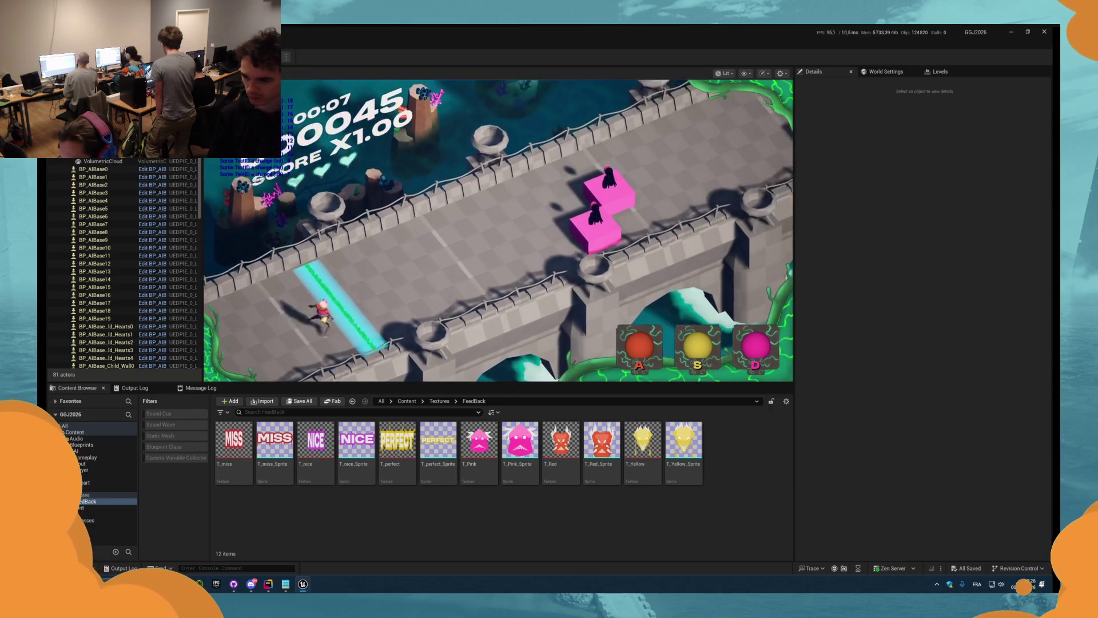
pyautogui.press('Escape')
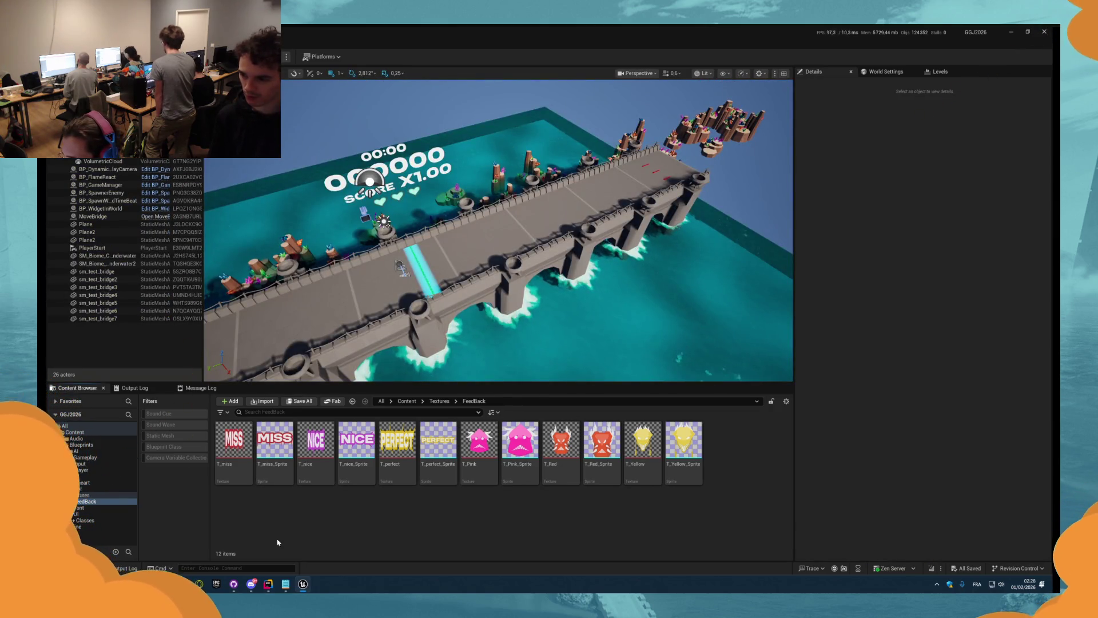
pyautogui.click(233, 584)
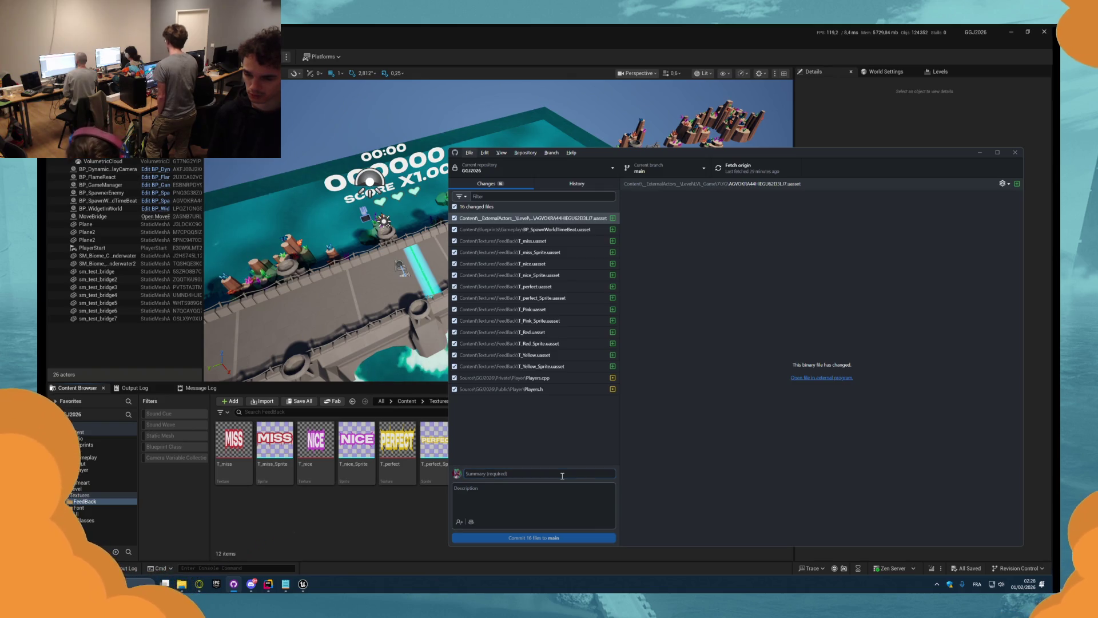
# - Switch to the Scoring Buffer notes window listing Options, Pause In Game and Scoring Sauvegarder
pyautogui.hotkey('alt', 'Tab')
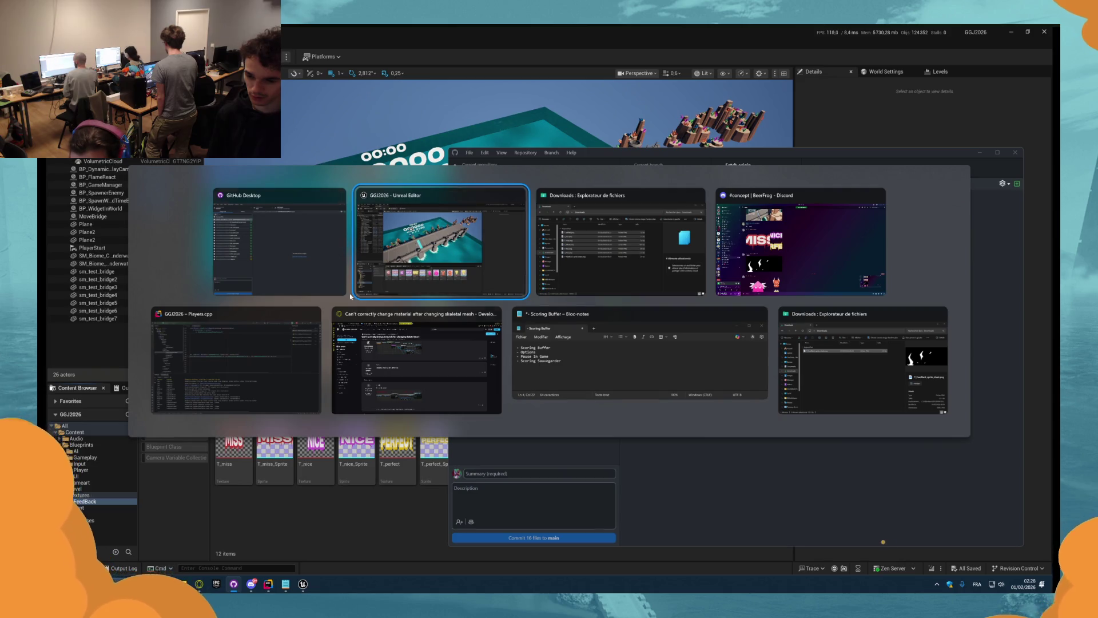
pyautogui.click(658, 372)
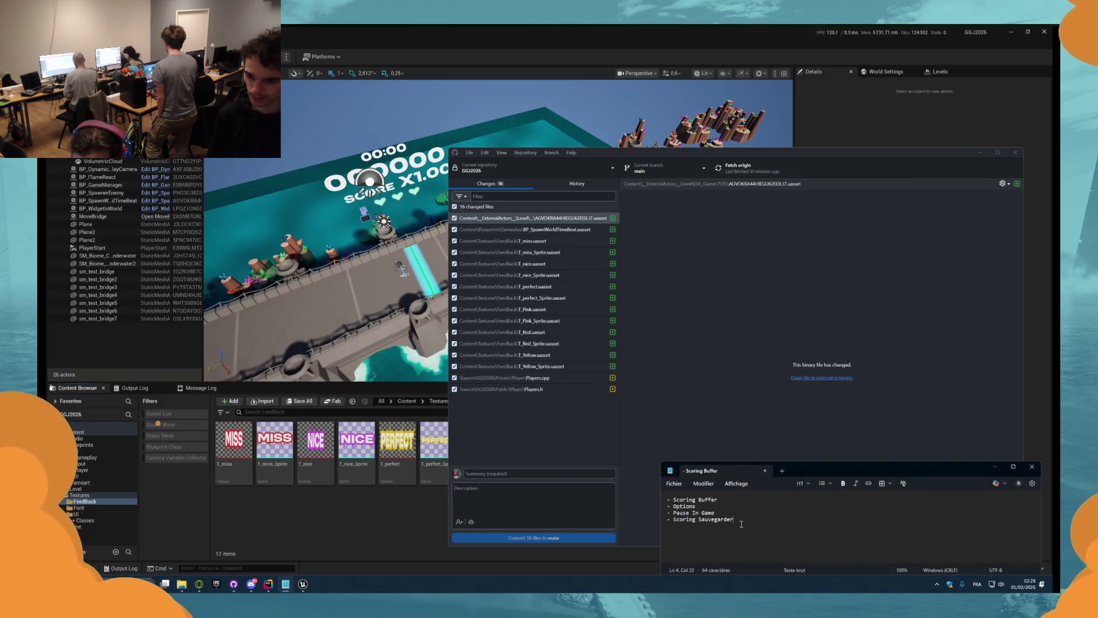